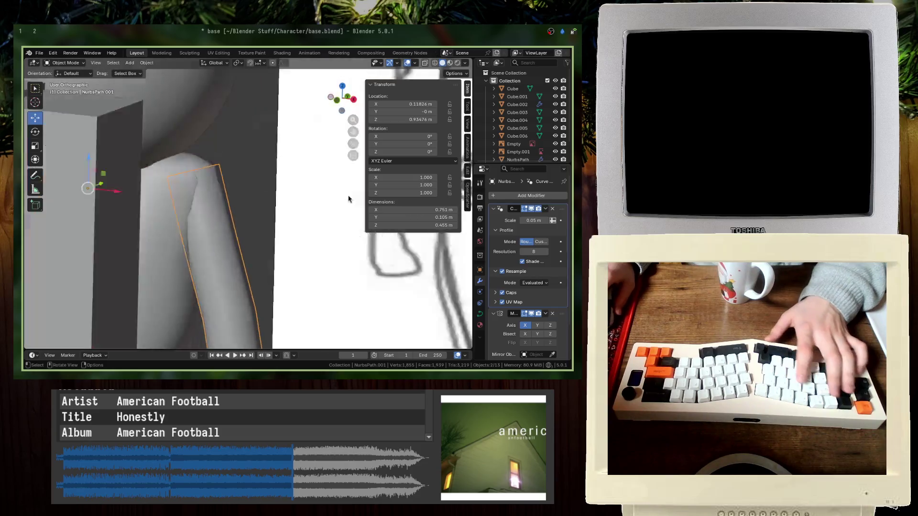
# - Inspect the arm curve in Edit Mode from the front, selecting the wrist endpoint and viewing the Curve menu
pyautogui.scroll(-5, 173, 201)
pyautogui.press('Tab')
pyautogui.hotkey('alt', 'z')
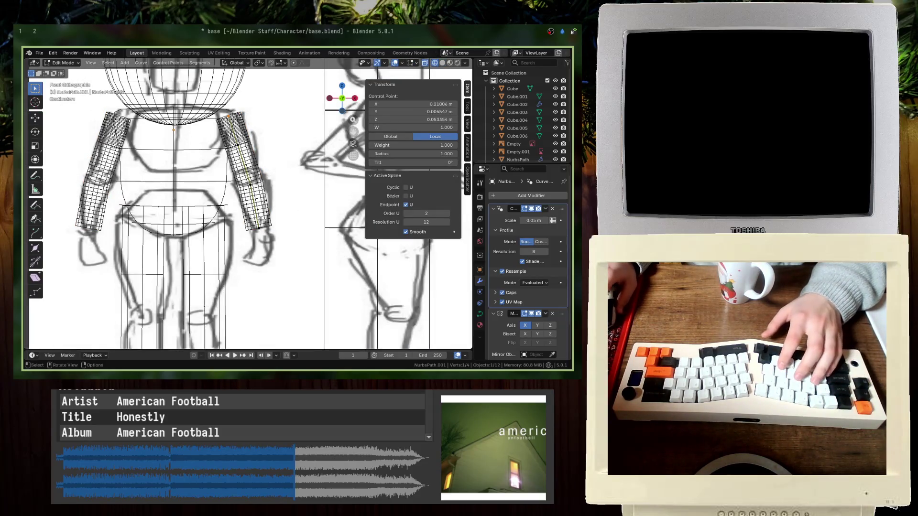
pyautogui.click(217, 204)
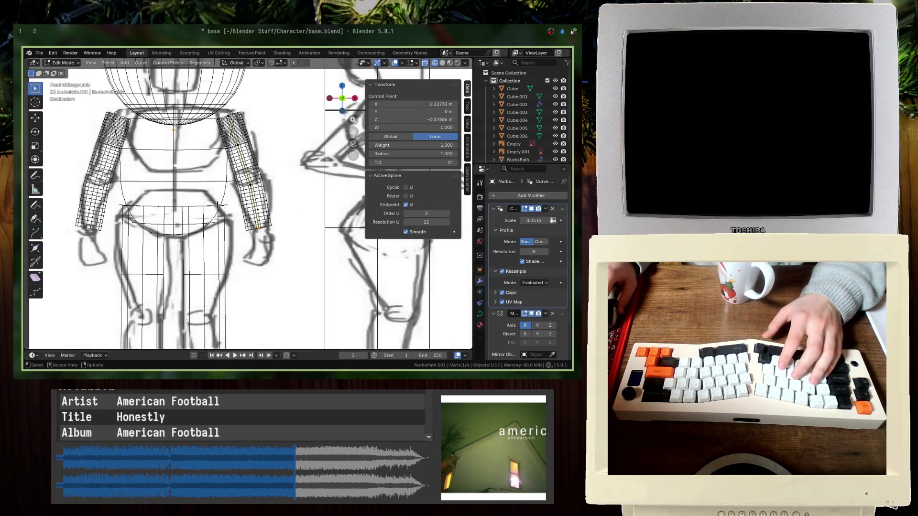
pyautogui.rightClick(294, 259)
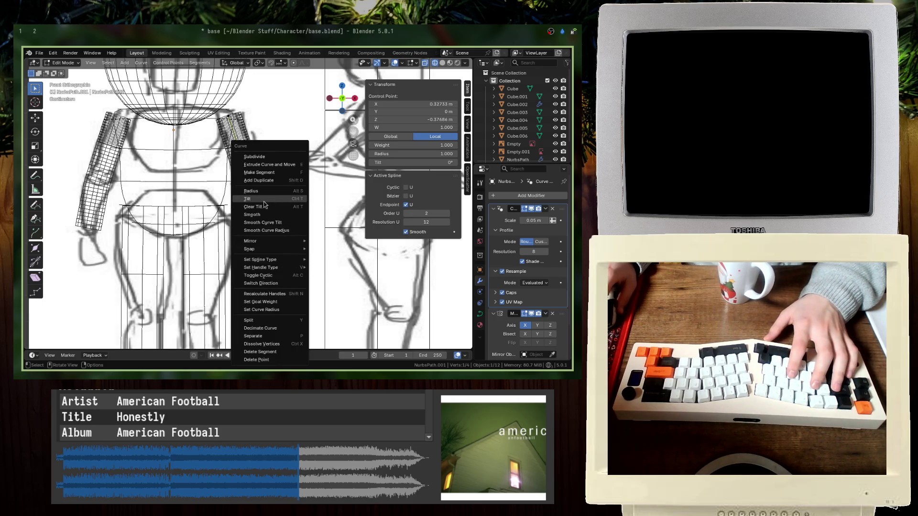
pyautogui.press('Escape')
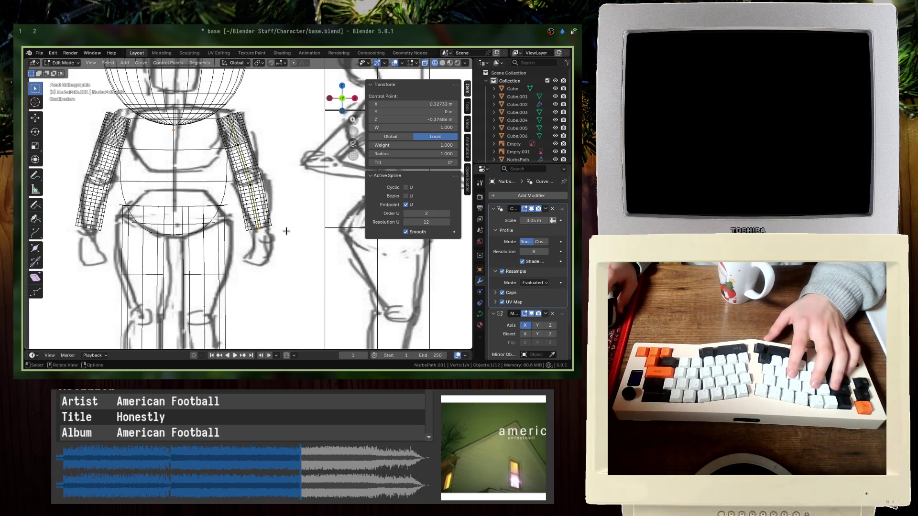
# - Check the curve operations again without changes, then return to Object Mode and save base.blend
pyautogui.rightClick(239, 222)
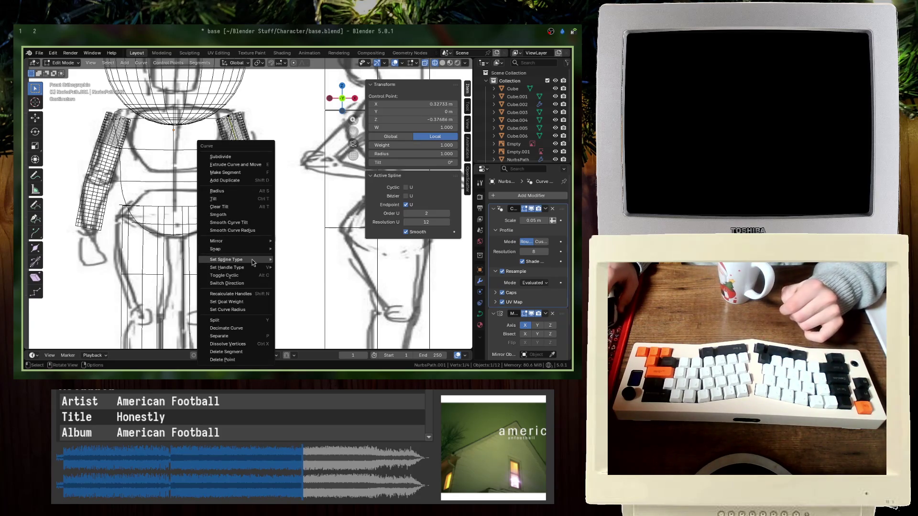
pyautogui.moveTo(253, 263)
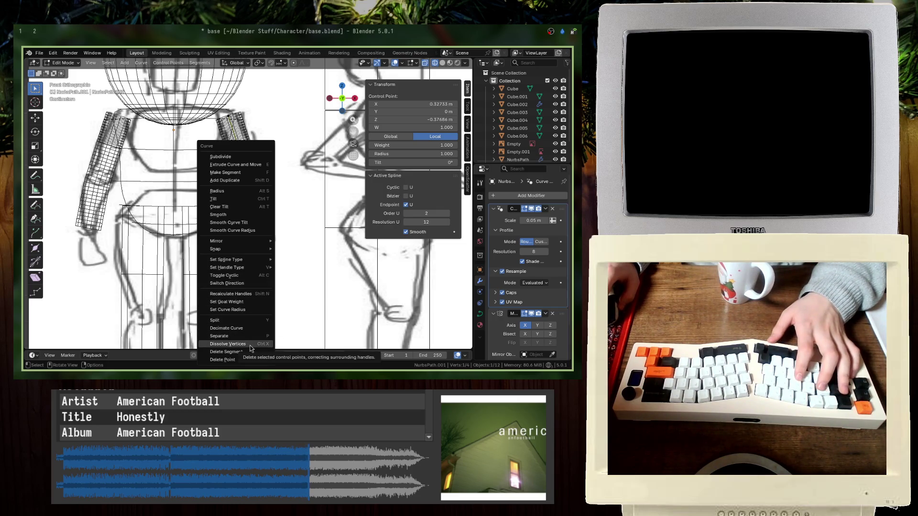
pyautogui.press('Tab')
pyautogui.hotkey('ctrl', 's')
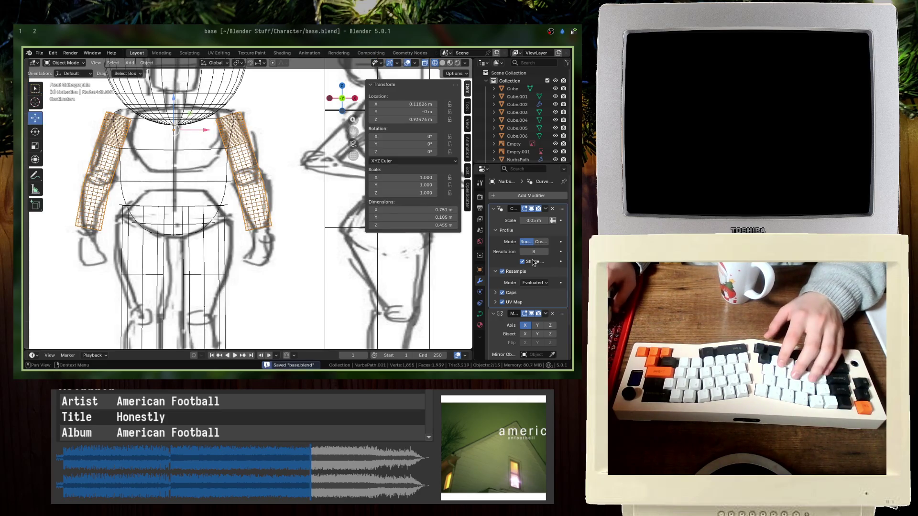
# - Try a Custom profile mode on the arm tube, then set it back to Round
pyautogui.scroll(-2, 529, 206)
pyautogui.click(541, 204)
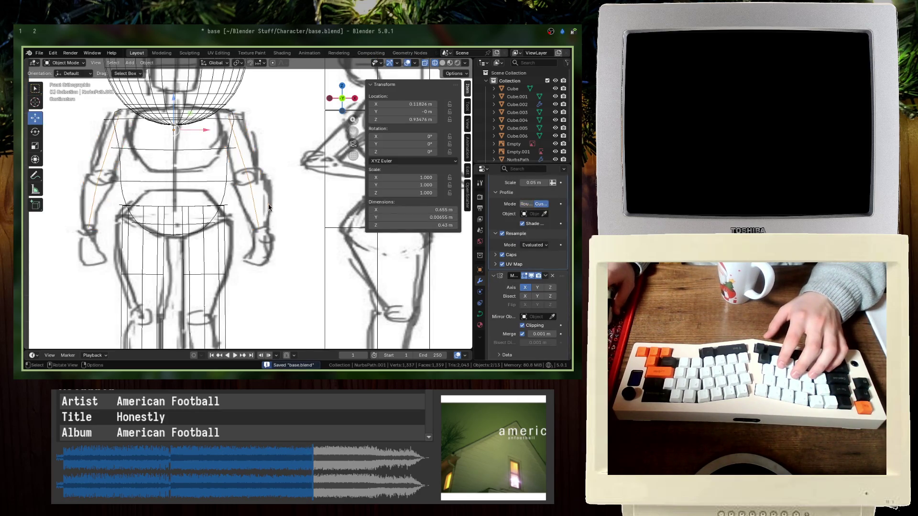
pyautogui.press('Tab')
pyautogui.moveTo(268, 206); pyautogui.dragTo(245, 209, button='middle')
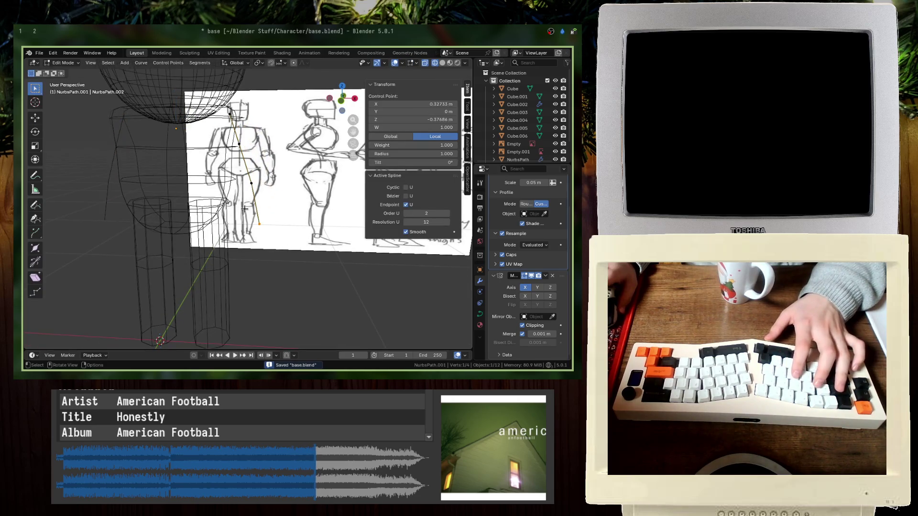
pyautogui.press('Tab')
pyautogui.click(526, 203)
pyautogui.hotkey('ctrl', 's')
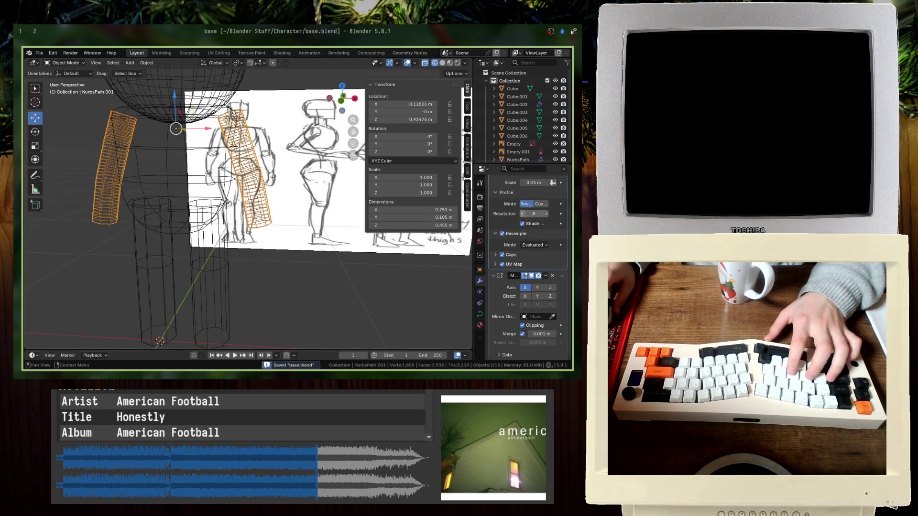
# - Lower the arm profile resolution to 1, save, and view the low-poly arms in solid shading
pyautogui.click(522, 214)
pyautogui.click(523, 214)
pyautogui.click(523, 214)
pyautogui.click(522, 214)
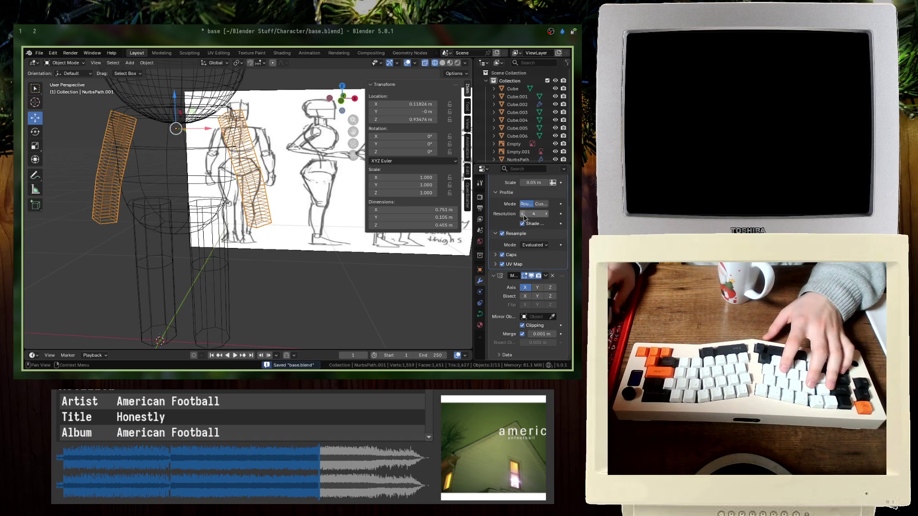
pyautogui.click(523, 214)
pyautogui.write('1')
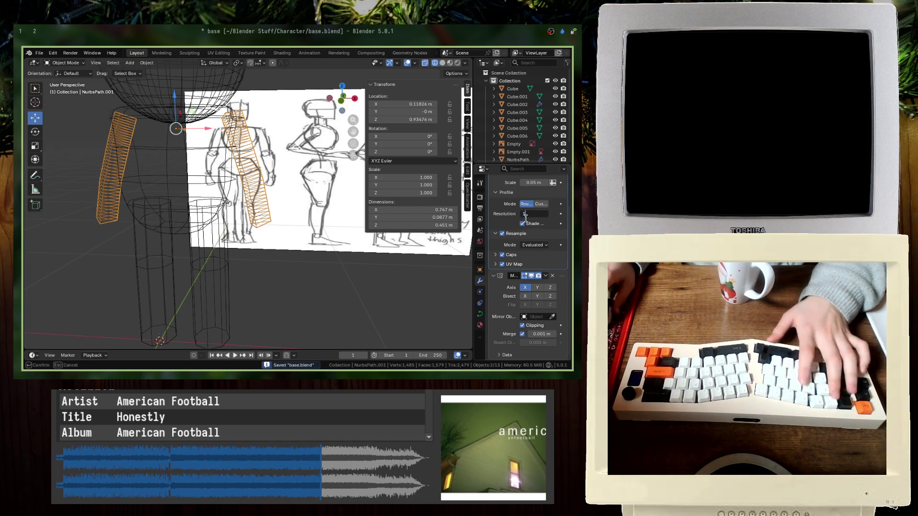
pyautogui.hotkey('ctrl', 's')
pyautogui.hotkey('shift', 'z')
pyautogui.moveTo(278, 206)
pyautogui.mouseDown(button='middle')
pyautogui.moveTo(228, 139)
pyautogui.moveTo(312, 160)
pyautogui.mouseUp(button='middle')
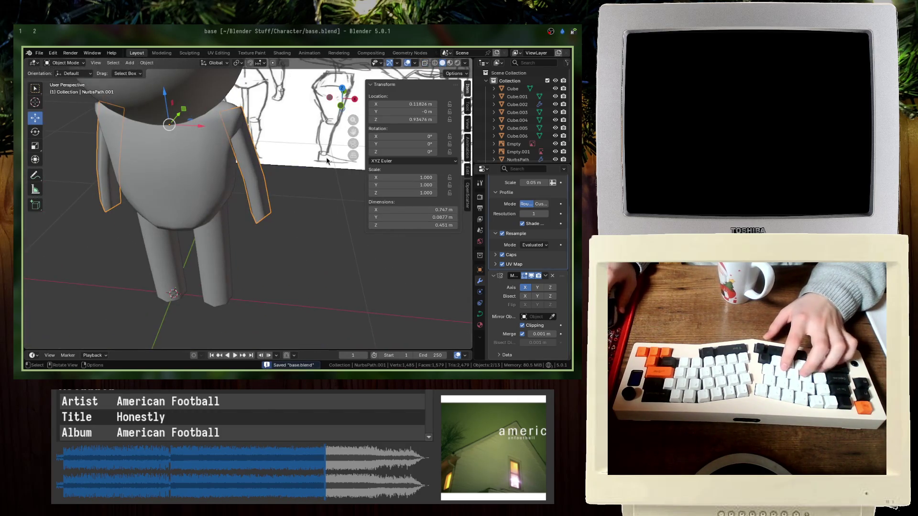
# - Check the arm path in front orthographic wireframe view and collapse the profile settings
pyautogui.press('Tab')
pyautogui.scroll(3, 312, 160)
pyautogui.press('KP_1')
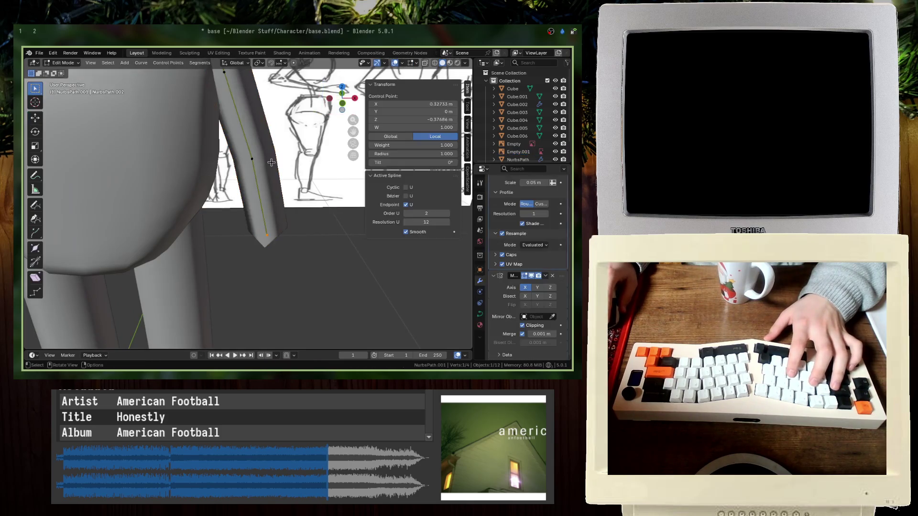
pyautogui.scroll(2, 270, 163)
pyautogui.press('Tab')
pyautogui.hotkey('shift', 'z')
pyautogui.scroll(-4, 271, 165)
pyautogui.scroll(5, 271, 164)
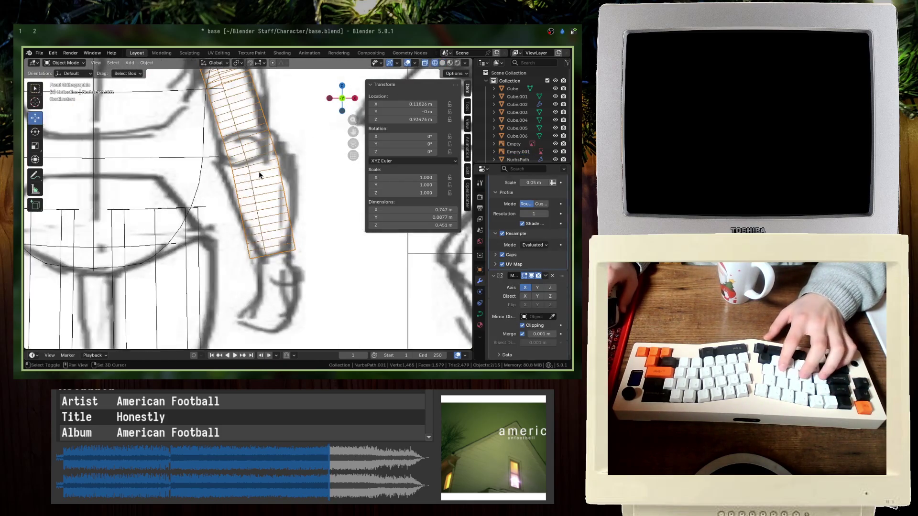
pyautogui.scroll(2, 489, 204)
pyautogui.click(497, 224)
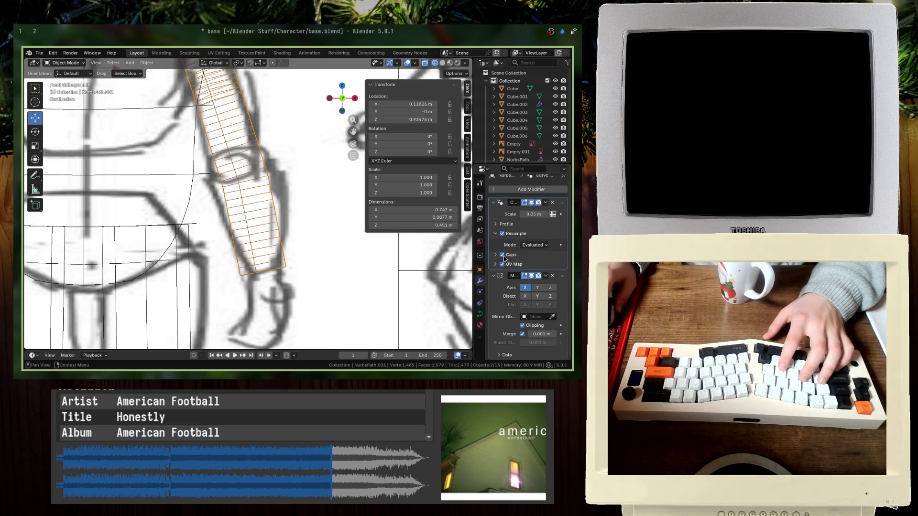
# - Give the arm tube Round end caps and view it in solid perspective
pyautogui.click(507, 256)
pyautogui.click(528, 267)
pyautogui.click(521, 286)
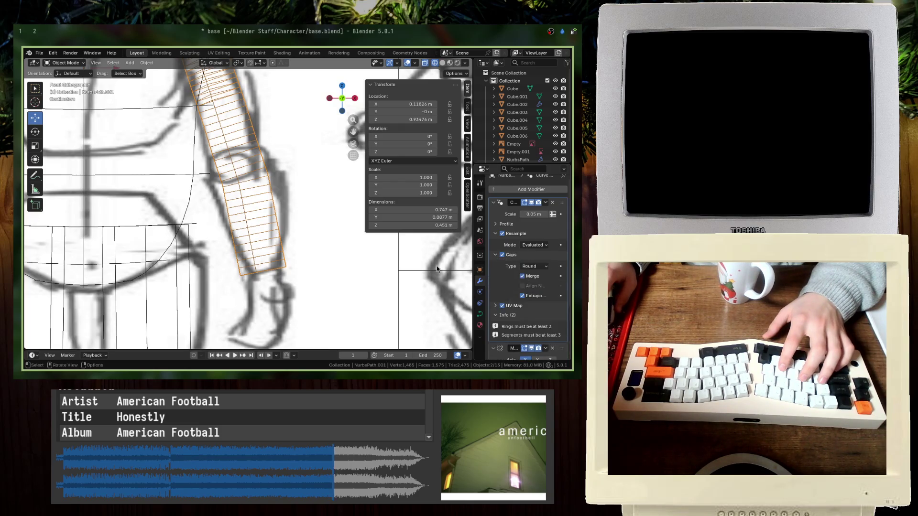
pyautogui.hotkey('shift', 'z')
pyautogui.press('8')
pyautogui.press('8')
pyautogui.press('8')
# - Switch the arm tube to Flat caps, trying Smooth and turning it back off
pyautogui.click(532, 266)
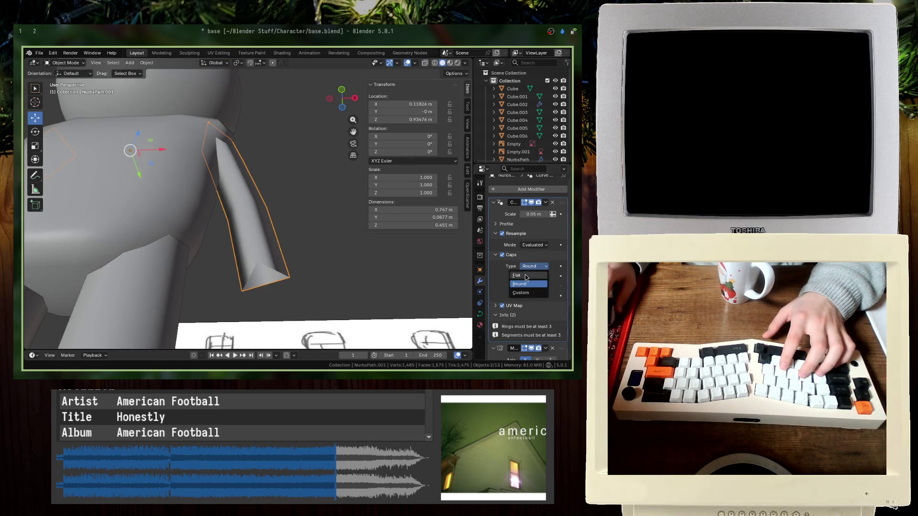
pyautogui.click(523, 278)
pyautogui.click(530, 275)
pyautogui.click(530, 275)
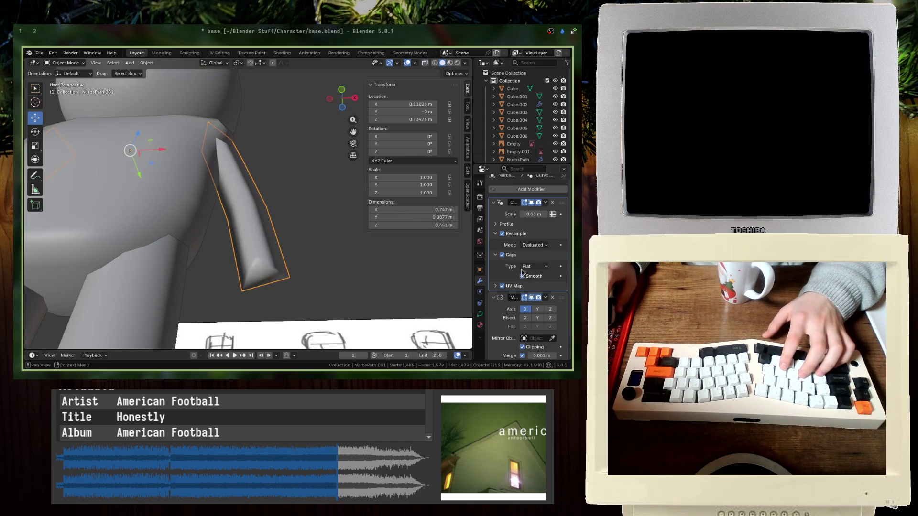
pyautogui.click(497, 254)
pyautogui.click(530, 246)
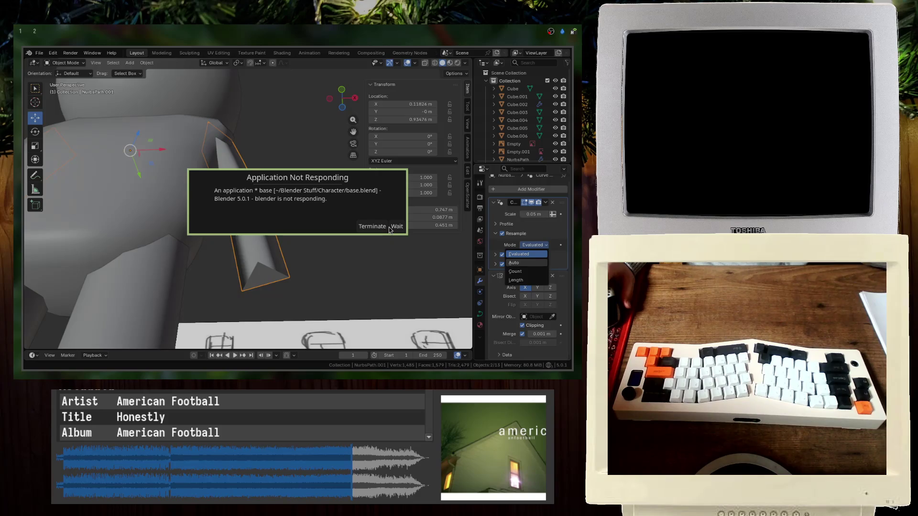
# - Force-close the frozen Blender with killall blender from outside the app
pyautogui.hotkey('alt', 'Tab')
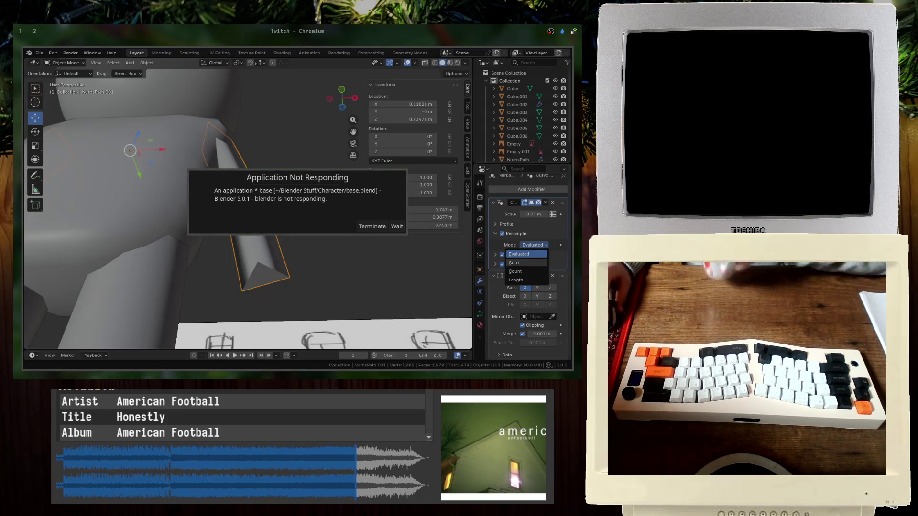
pyautogui.hotkey('ctrl', 'Tab')
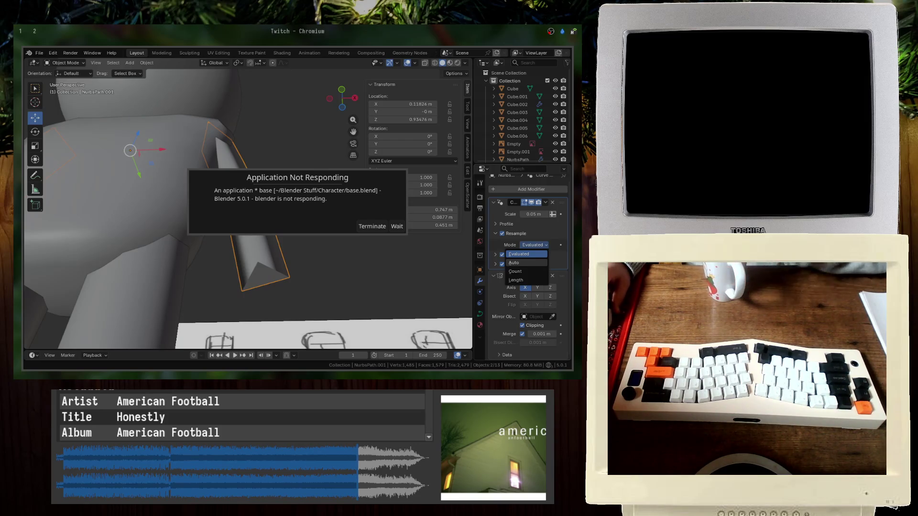
pyautogui.hotkey('ctrl', 'Tab')
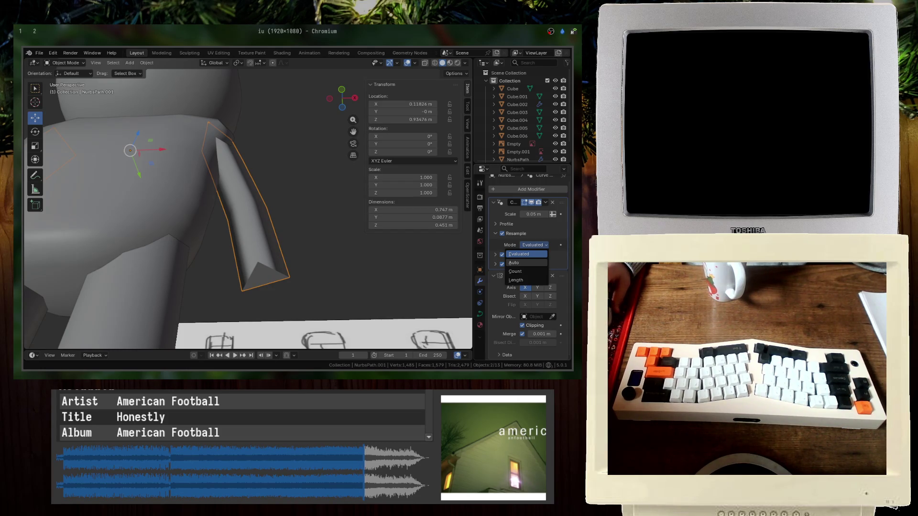
pyautogui.hotkey('ctrl', 'Tab')
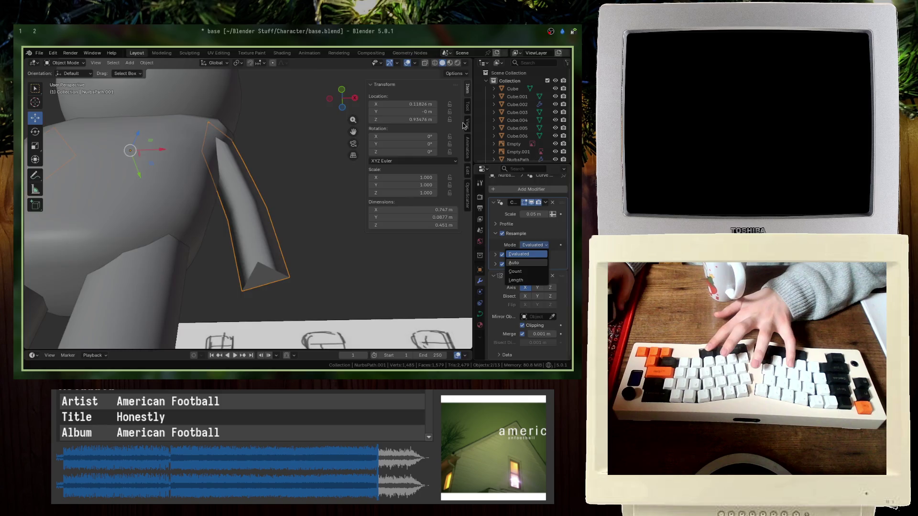
pyautogui.keyDown('super'); pyautogui.moveTo(411, 190); pyautogui.dragTo(408, 190); pyautogui.keyUp('super')
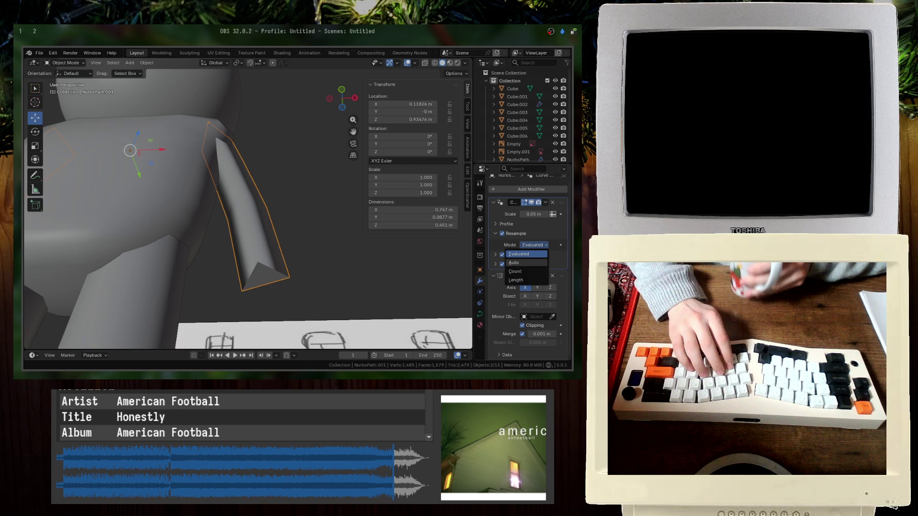
pyautogui.press('Return')
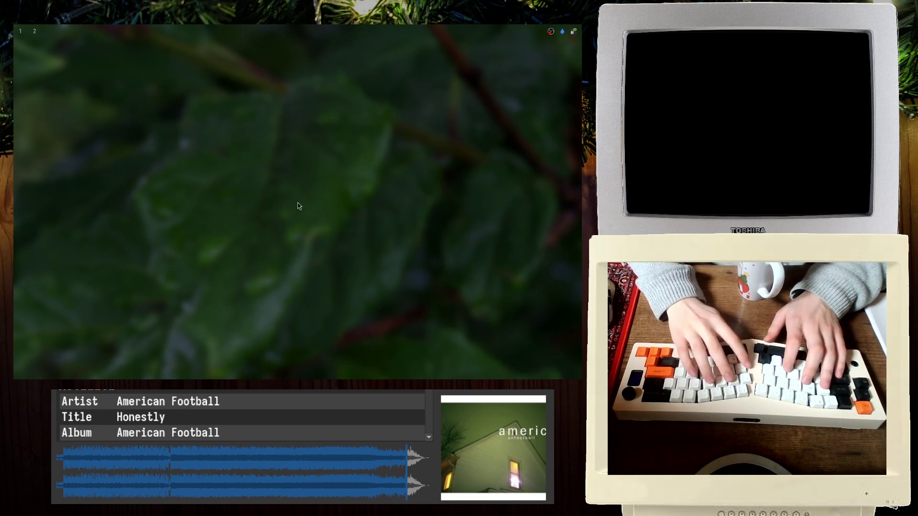
# - Relaunch Blender, reopen base.blend from recent files, and edit the arm curve in front view
pyautogui.press('super+d')
pyautogui.write('blende')
pyautogui.press('Return')
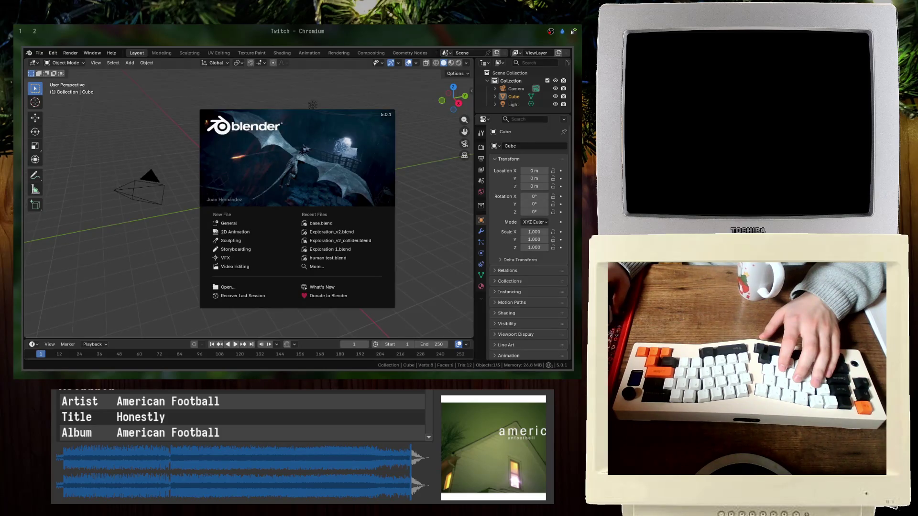
pyautogui.click(319, 223)
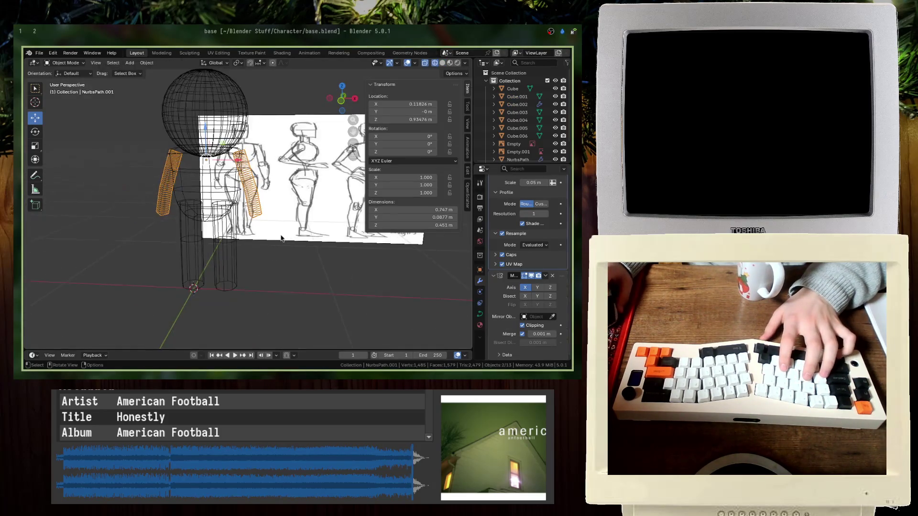
pyautogui.press('KP_1')
pyautogui.press('Tab')
pyautogui.scroll(5, 241, 111)
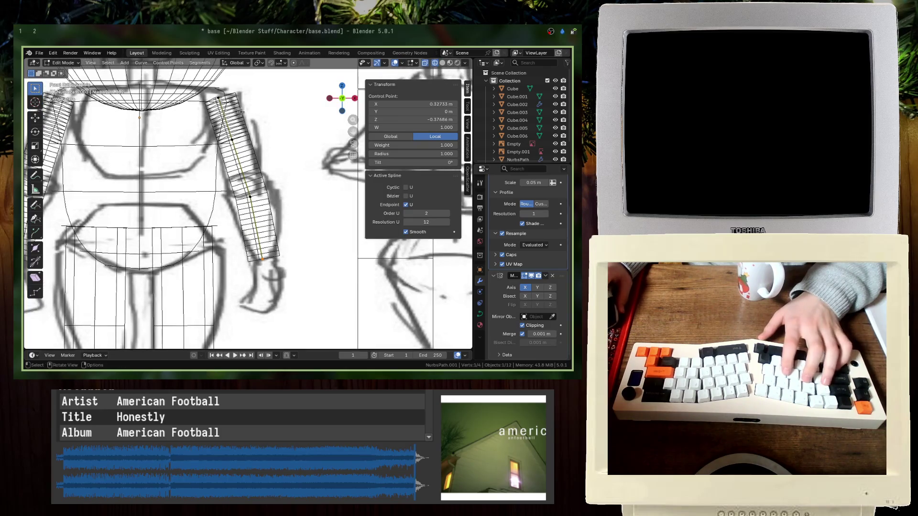
# - Turn off resampling on the arm tube and save base.blend
pyautogui.click(218, 98)
pyautogui.click(502, 233)
pyautogui.hotkey('ctrl', 's')
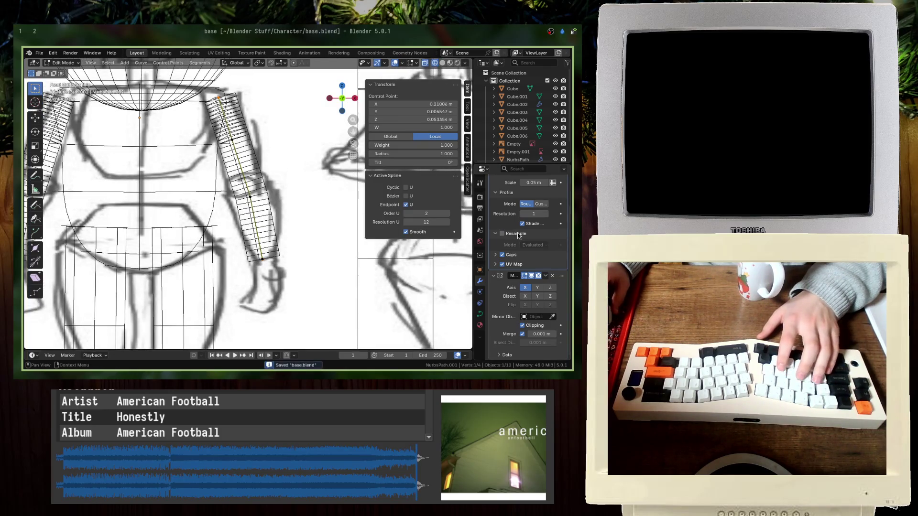
pyautogui.click(523, 245)
pyautogui.click(496, 234)
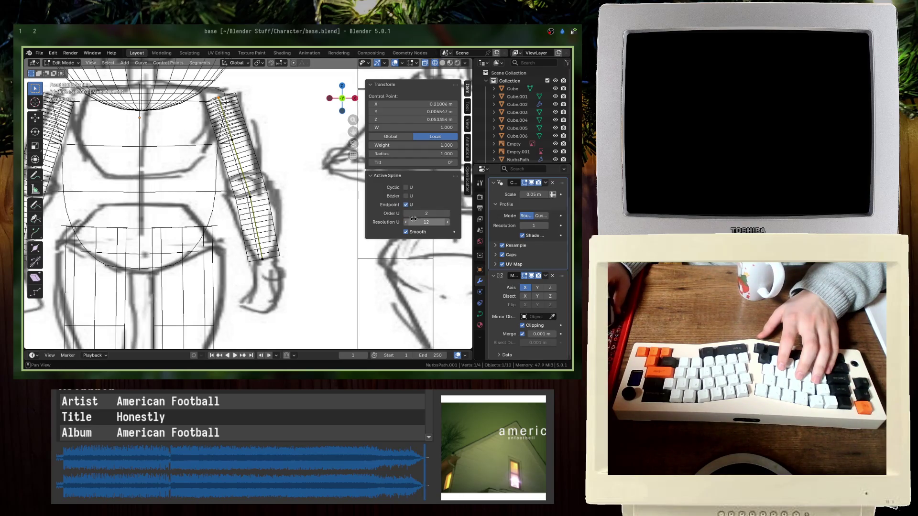
# - Lower the arm spline's Resolution U, save, and select the arm curve's top endpoint
pyautogui.moveTo(408, 226); pyautogui.dragTo(407, 227)
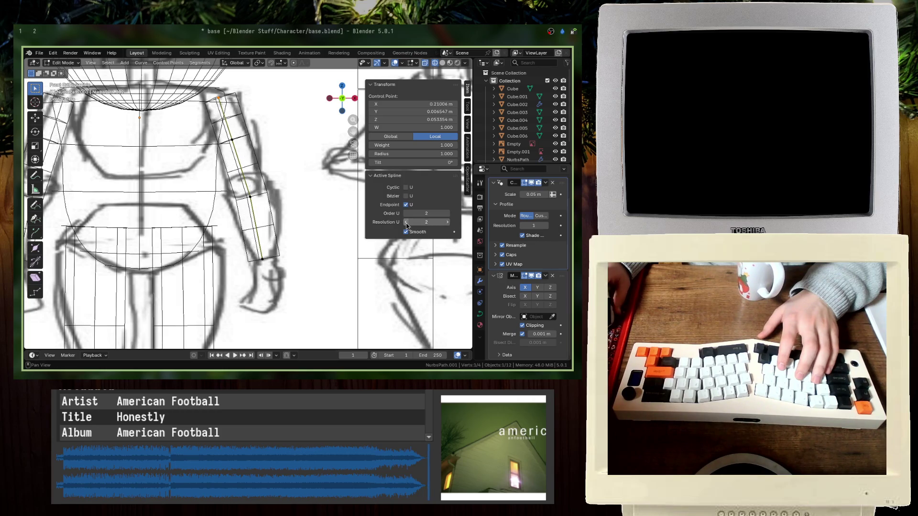
pyautogui.click(287, 238)
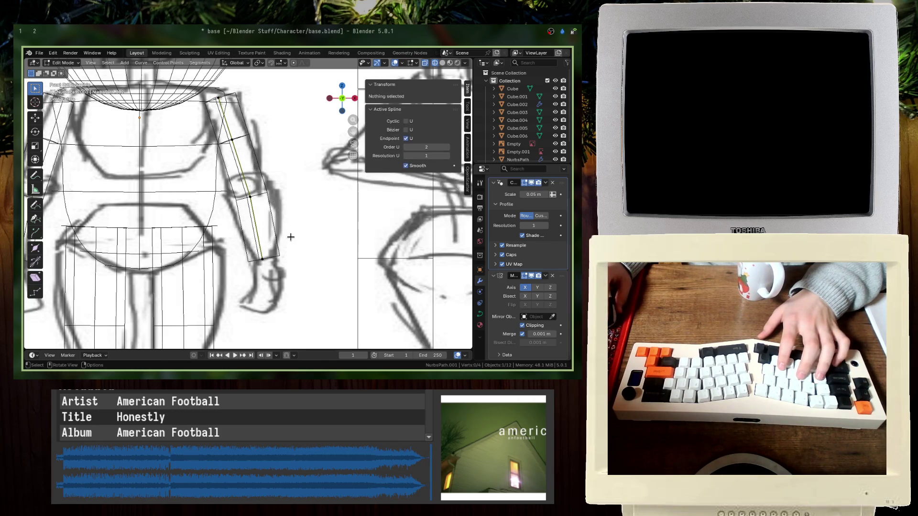
pyautogui.hotkey('ctrl', 's')
pyautogui.click(290, 273)
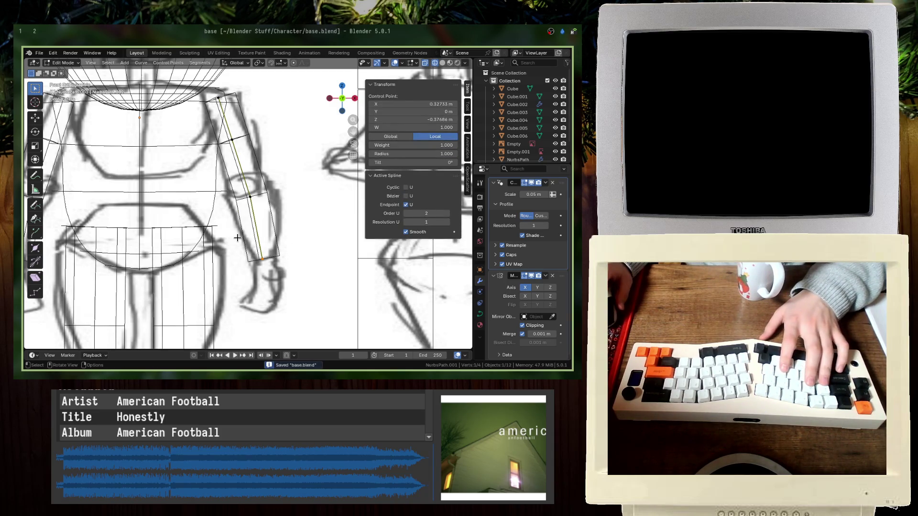
pyautogui.keyDown('shift'); pyautogui.moveTo(237, 238); pyautogui.dragTo(234, 255, button='middle'); pyautogui.keyUp('shift')
pyautogui.click(223, 130)
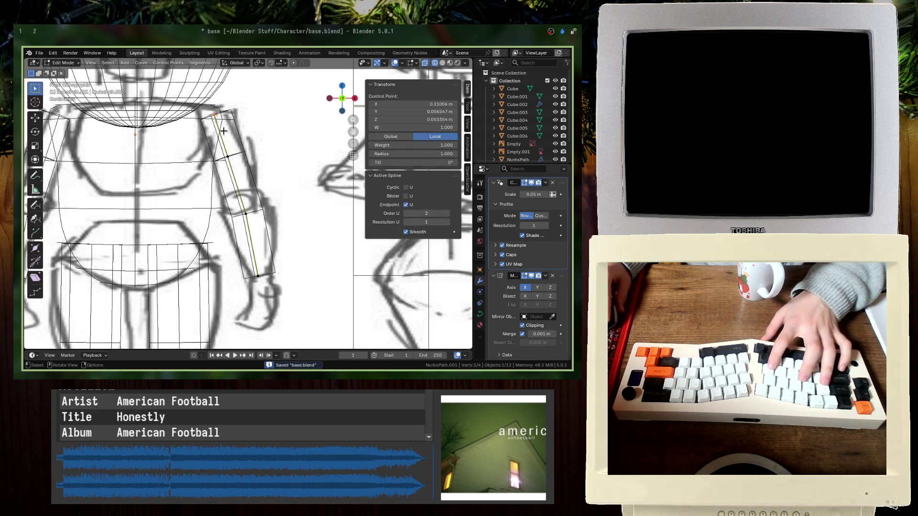
# - Move the arm curve's top control point toward the shoulder, checking it against the sketch
pyautogui.press('g')
pyautogui.click(210, 133)
pyautogui.hotkey('shift', 'z')
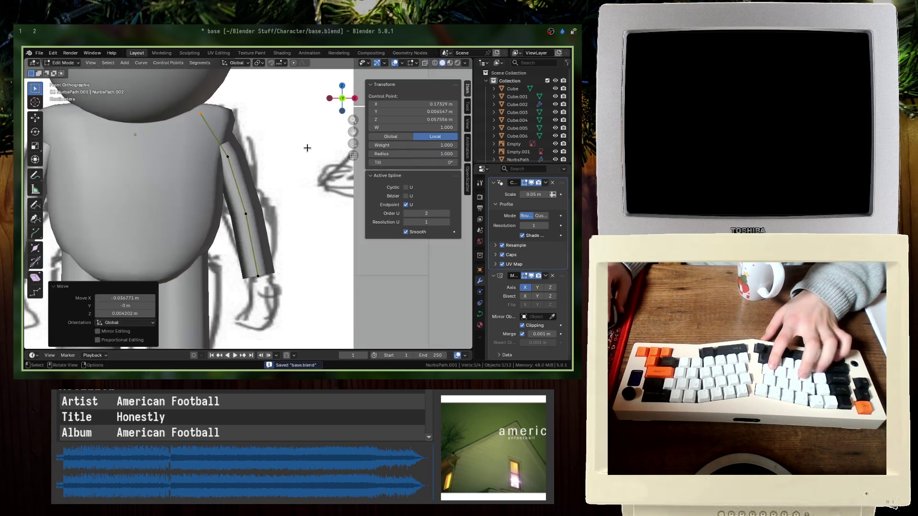
pyautogui.press('Tab')
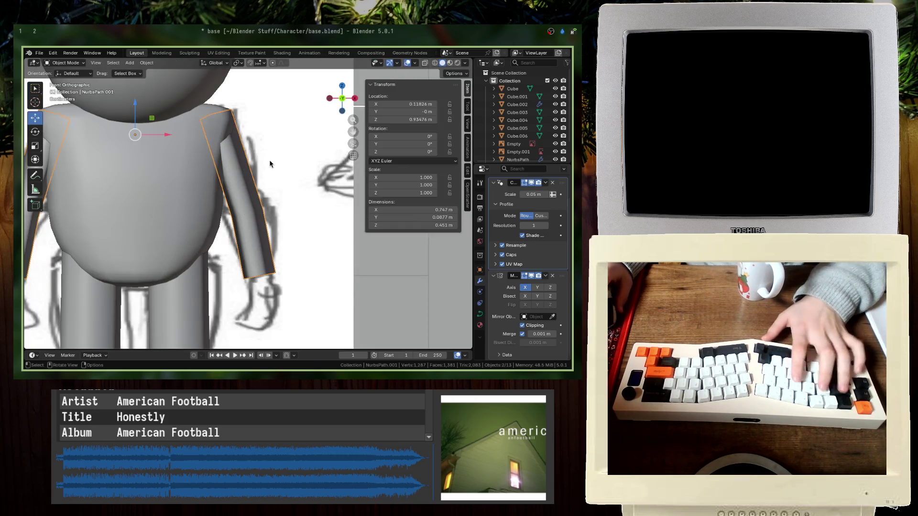
pyautogui.hotkey('shift', 'z')
pyautogui.press('Tab')
pyautogui.press('g')
pyautogui.click(181, 163)
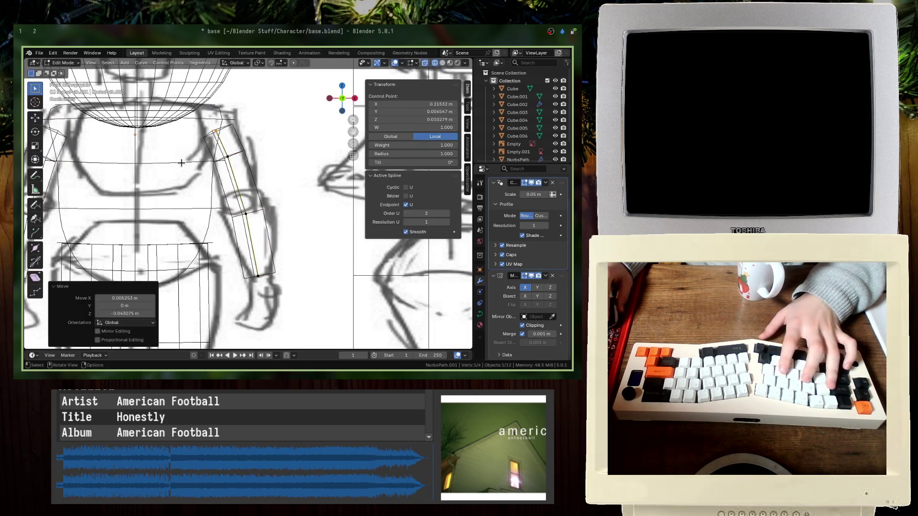
pyautogui.press('Tab')
pyautogui.hotkey('shift', 'z')
# - Move the whole arm curve into place and nudge its control point onto the shoulder
pyautogui.press('g')
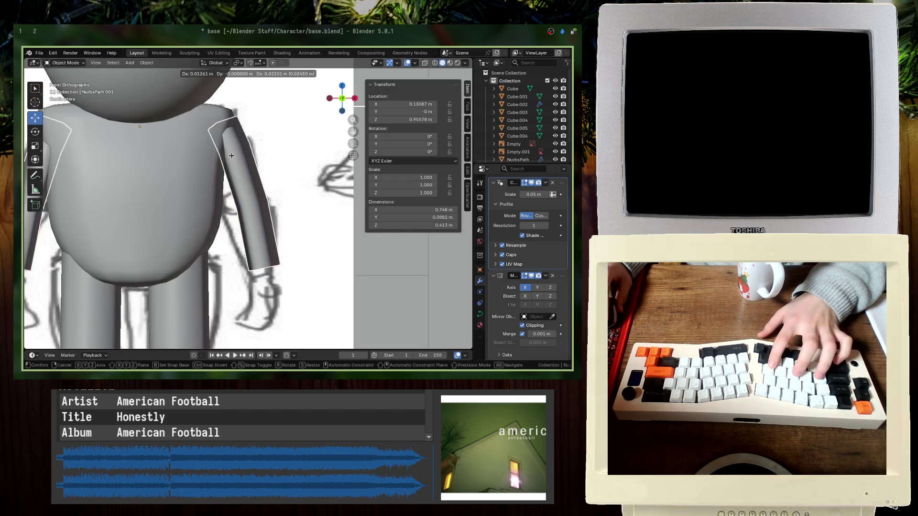
pyautogui.click(233, 158)
pyautogui.press('Tab')
pyautogui.press('g')
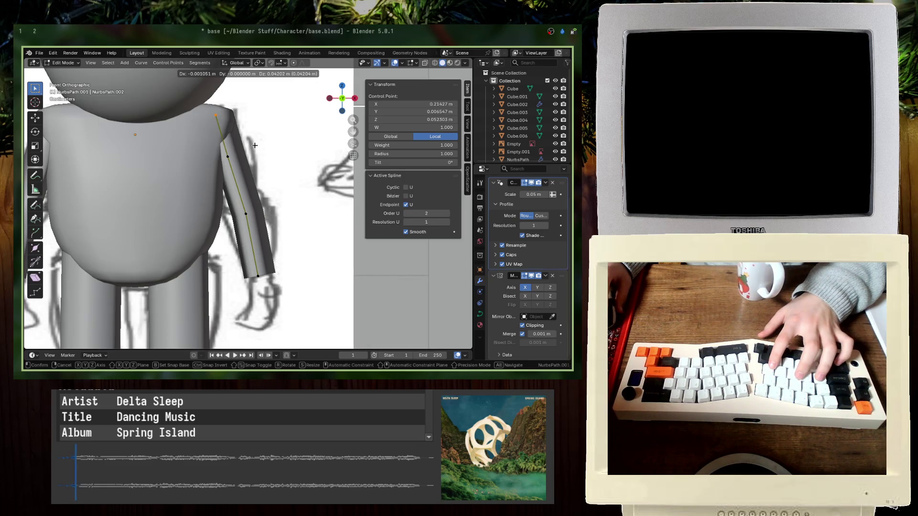
pyautogui.click(255, 145)
pyautogui.press('Tab')
pyautogui.moveTo(255, 146); pyautogui.dragTo(219, 165, button='middle')
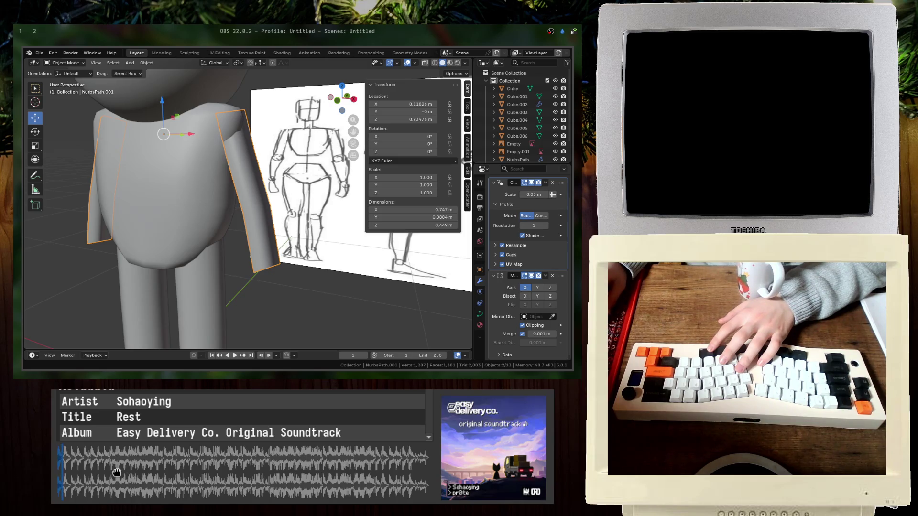
# - Save base.blend and check the arm curve from the straight front view
pyautogui.hotkey('ctrl', 's')
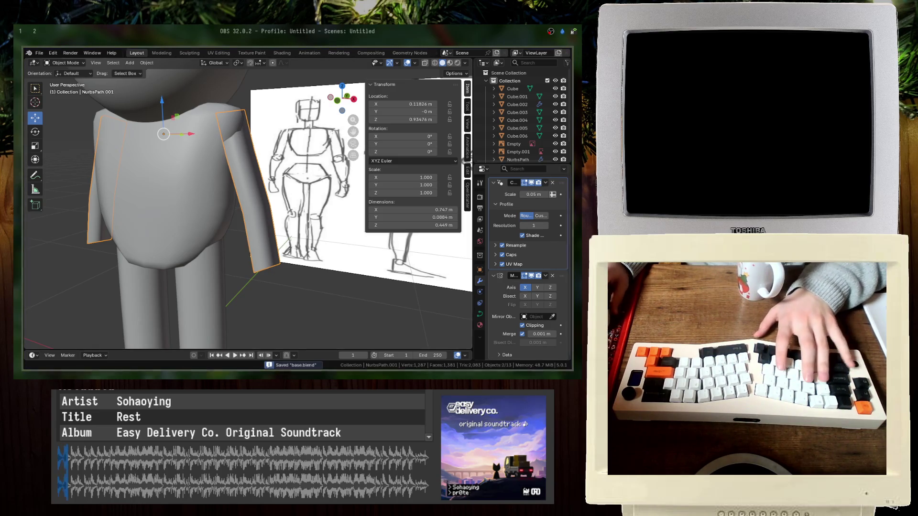
pyautogui.hotkey('alt', 'Tab')
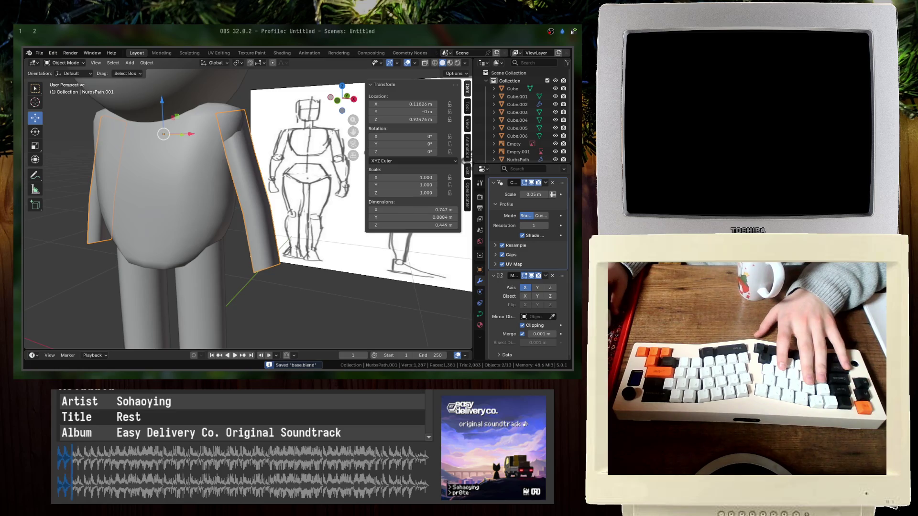
pyautogui.hotkey('alt', 'Tab')
pyautogui.press('KP_1')
pyautogui.scroll(2, 207, 180)
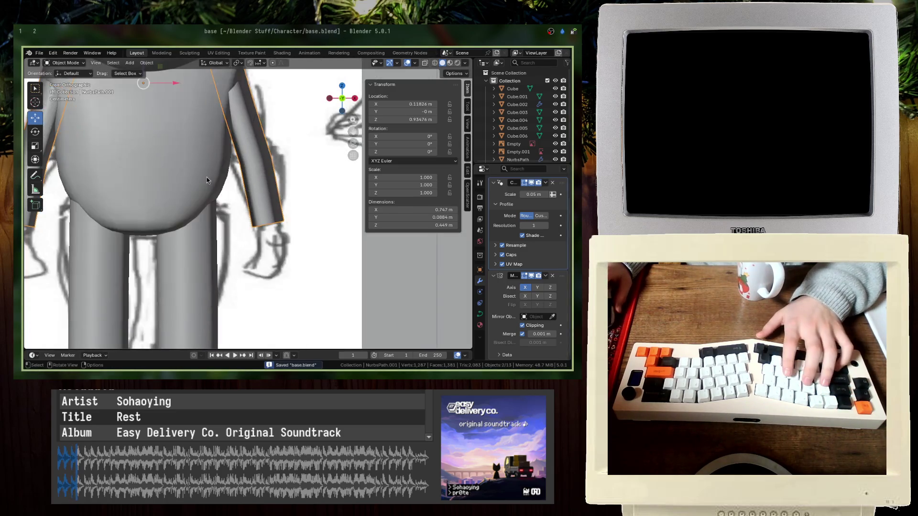
pyautogui.scroll(-3, 206, 180)
pyautogui.press('Tab')
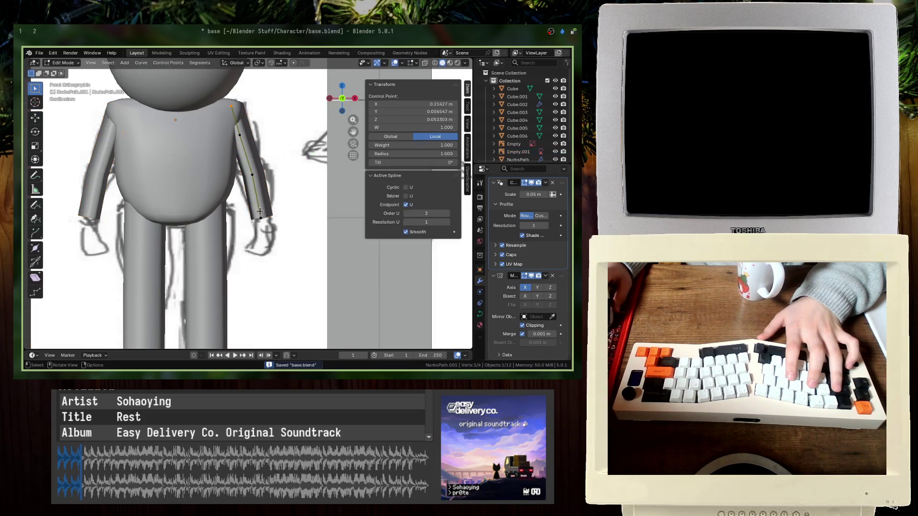
pyautogui.press('Tab')
# - Orbit around the character, selecting the sphere head and inspecting body mesh Cube.002
pyautogui.moveTo(260, 211)
pyautogui.mouseDown(button='middle')
pyautogui.moveTo(294, 202)
pyautogui.moveTo(241, 138)
pyautogui.moveTo(277, 166)
pyautogui.moveTo(284, 217)
pyautogui.mouseUp(button='middle')
pyautogui.click(242, 139)
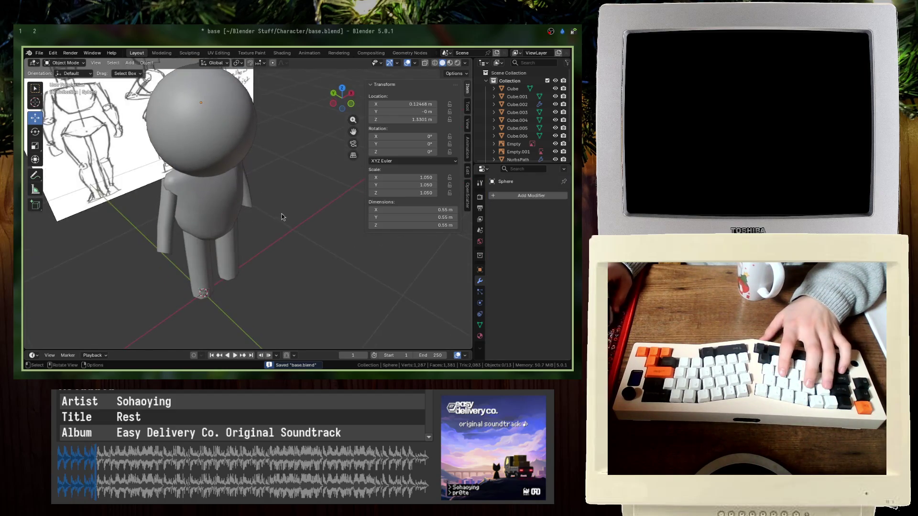
pyautogui.click(230, 203)
pyautogui.press('Tab')
pyautogui.press('Tab')
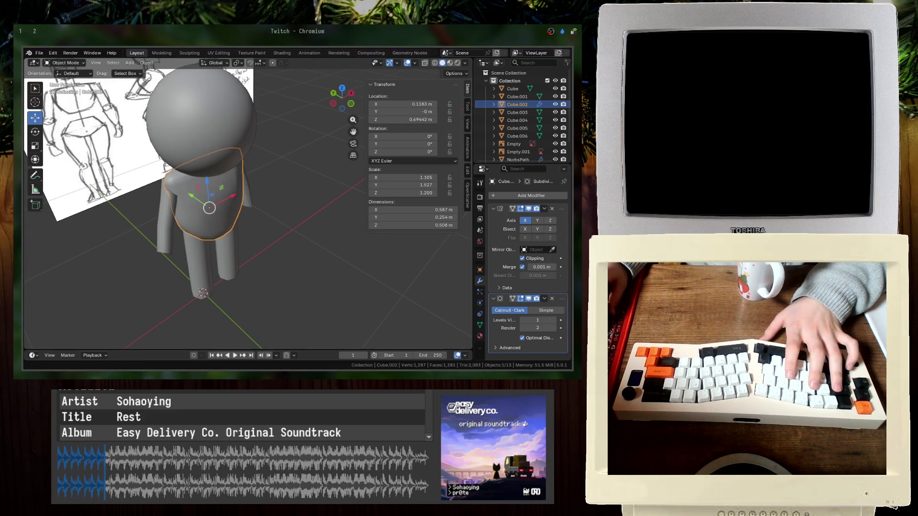
pyautogui.press('Tab')
pyautogui.moveTo(248, 163); pyautogui.dragTo(273, 161, button='middle')
pyautogui.hotkey('alt', 'Tab')
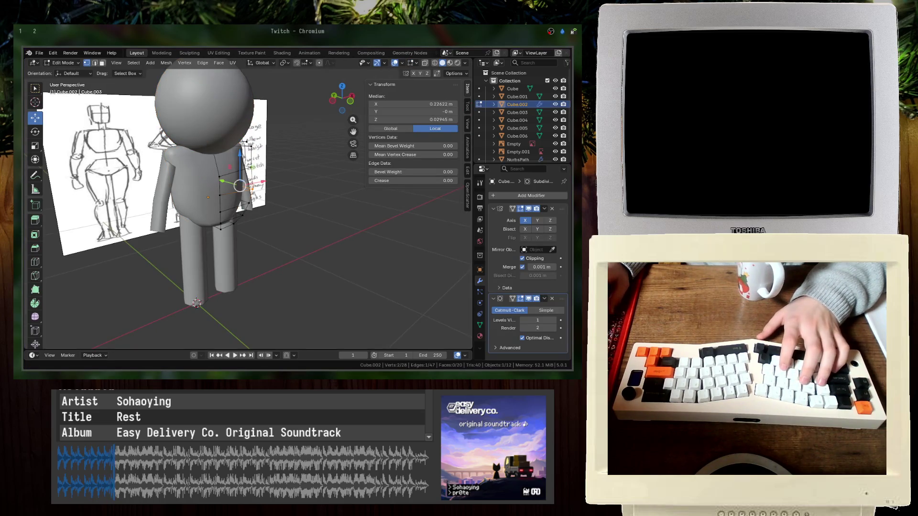
pyautogui.hotkey('alt', 'Tab')
# - Return to front view with see-through shading and select the arm curve
pyautogui.press('Tab')
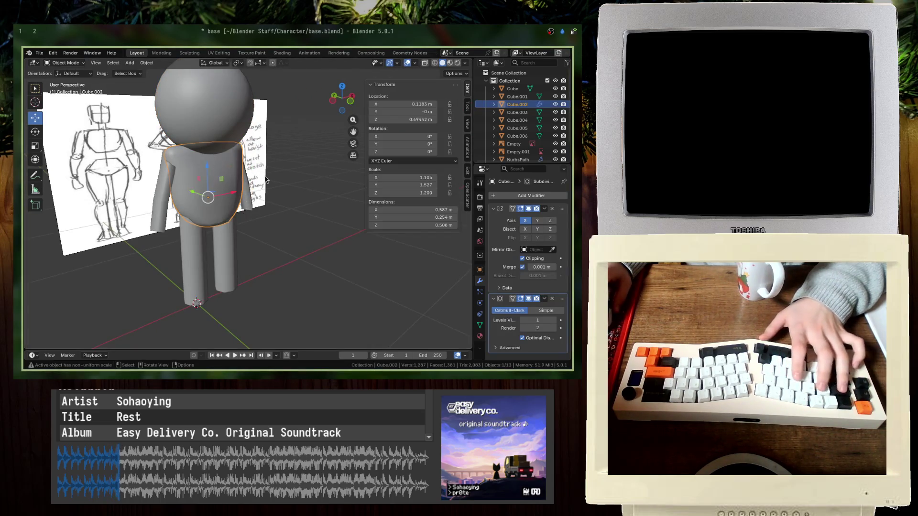
pyautogui.press('KP_1')
pyautogui.hotkey('shift', 'z')
pyautogui.scroll(3, 263, 177)
pyautogui.click(257, 184)
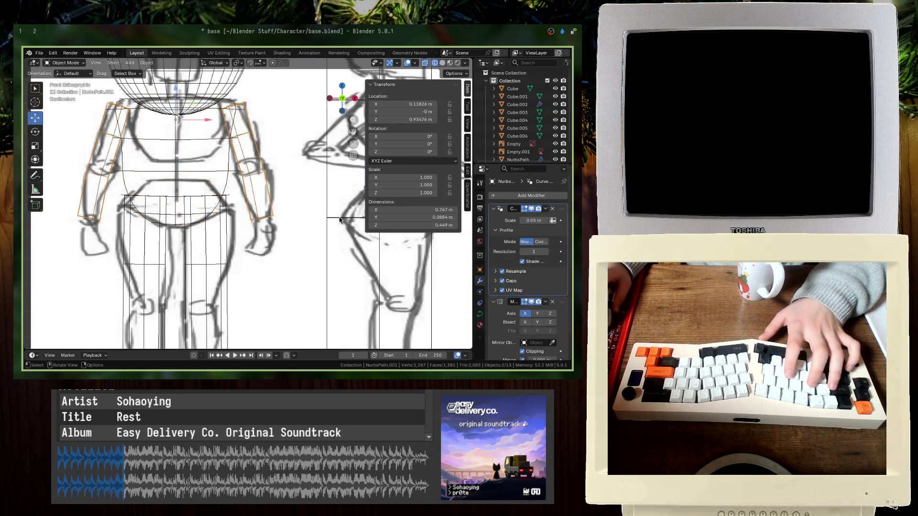
# - Rotate all the arm curve's points out to horizontal and lift them upward
pyautogui.press('Tab')
pyautogui.press('a')
pyautogui.press('r')
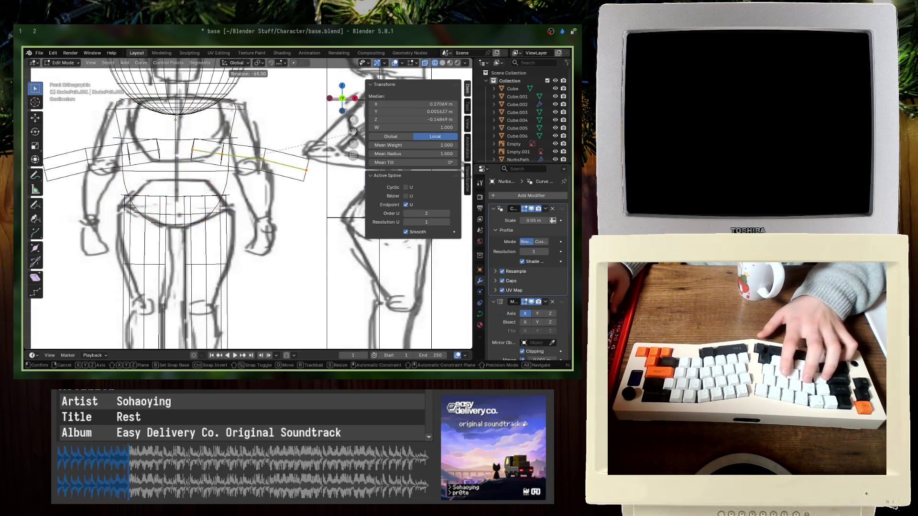
pyautogui.press('Return')
pyautogui.press('g')
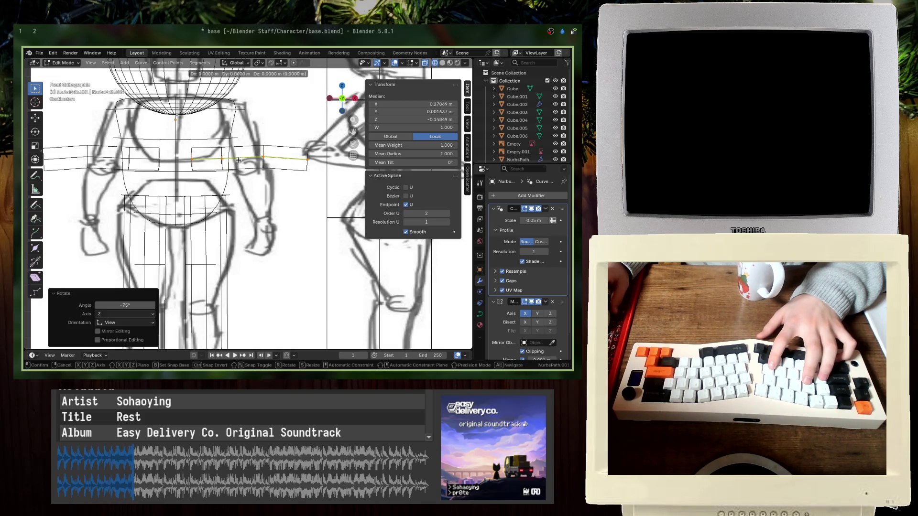
pyautogui.press('Return')
# - Return to solid shading and shift the arm curve's points further outward
pyautogui.press('Tab')
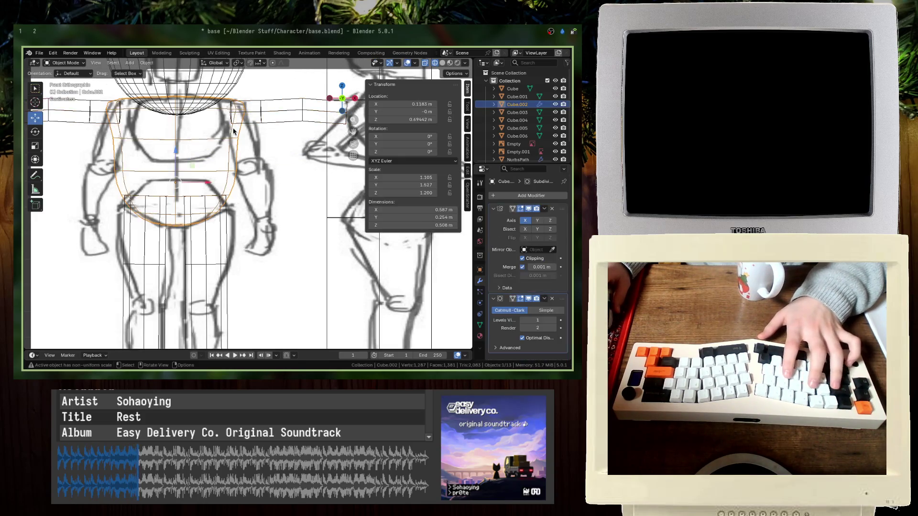
pyautogui.hotkey('shift', 'z')
pyautogui.press('g')
pyautogui.press('Escape')
pyautogui.press('Tab')
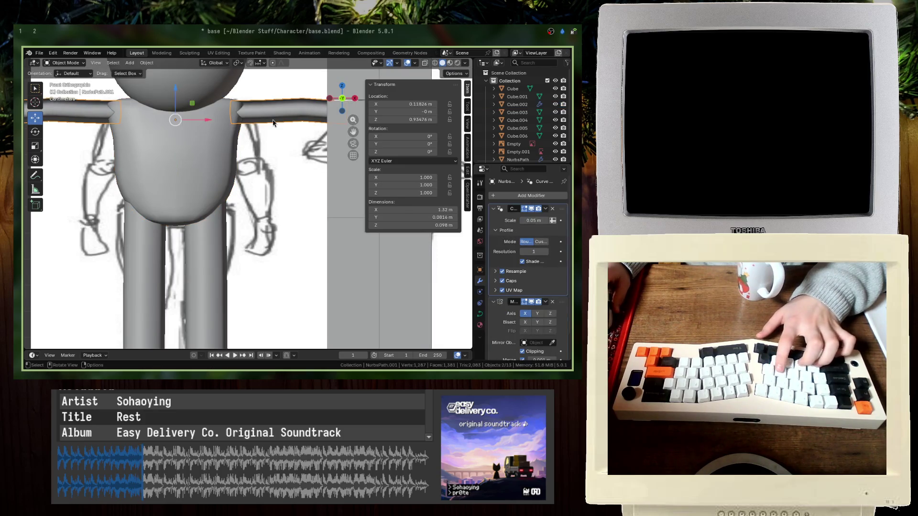
pyautogui.press('g')
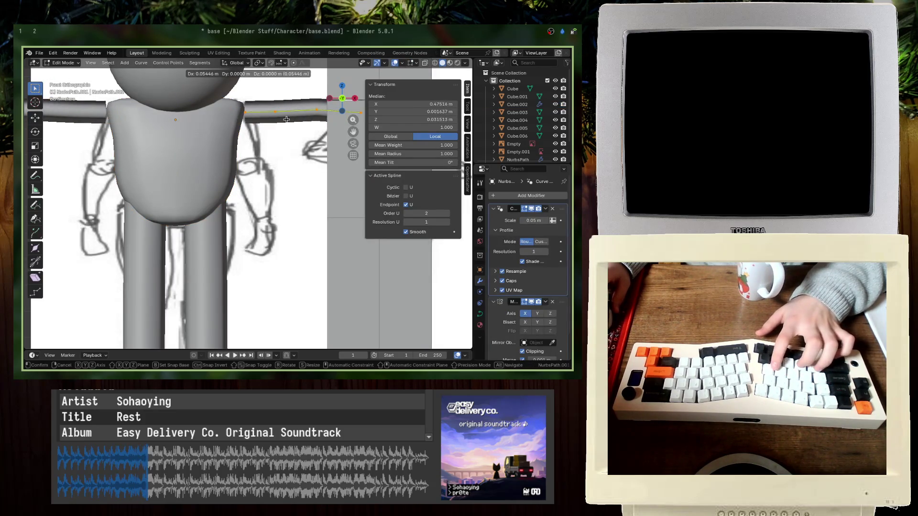
pyautogui.click(276, 118)
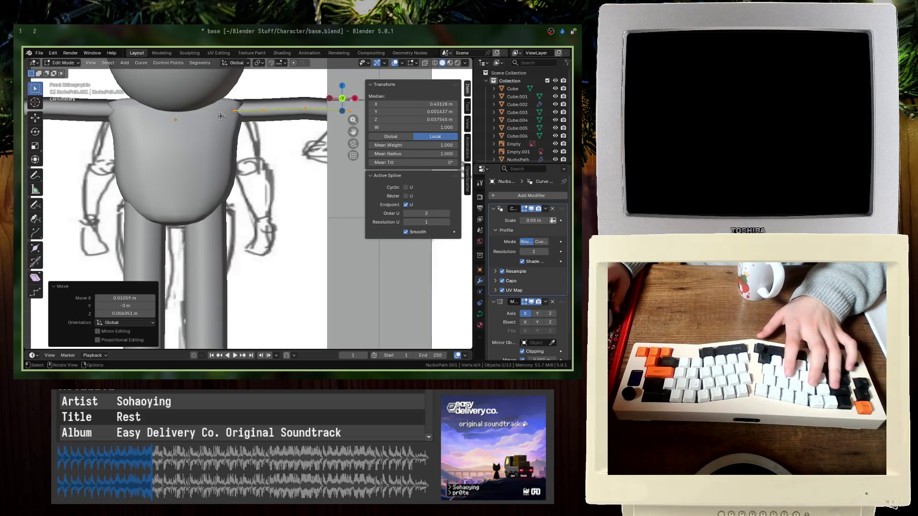
# - On body mesh Cube.002, select the shoulder-top vertices with X-ray shading
pyautogui.press('Tab')
pyautogui.click(177, 157)
pyautogui.press('Tab')
pyautogui.hotkey('shift', 'z')
pyautogui.moveTo(246, 103); pyautogui.dragTo(283, 116)
pyautogui.hotkey('shift', 'z')
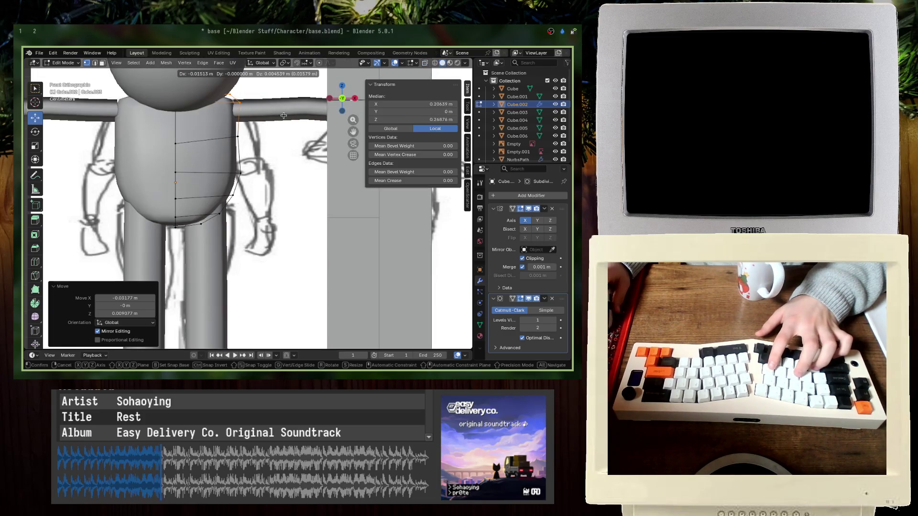
# - Move the arm curve's inner control point so it sits snug at the shoulder
pyautogui.click(284, 115)
pyautogui.press('Tab')
pyautogui.click(242, 111)
pyautogui.press('Tab')
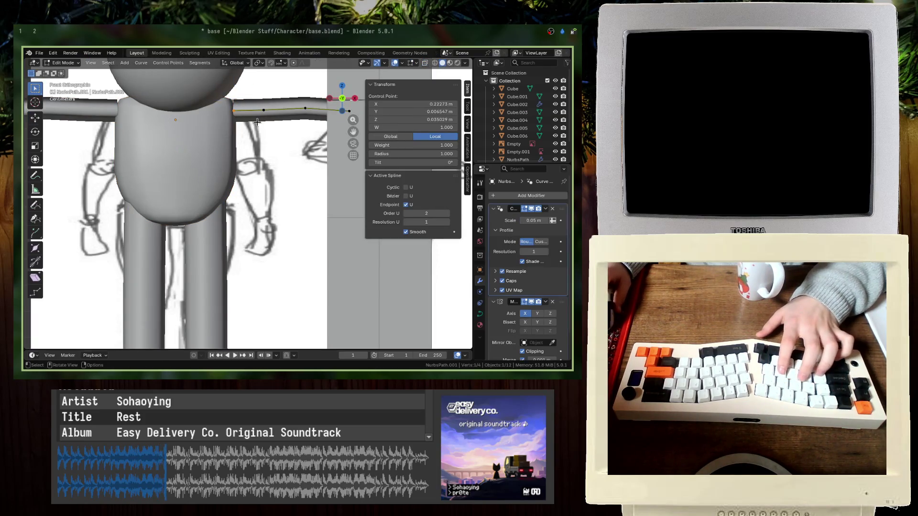
pyautogui.press('g')
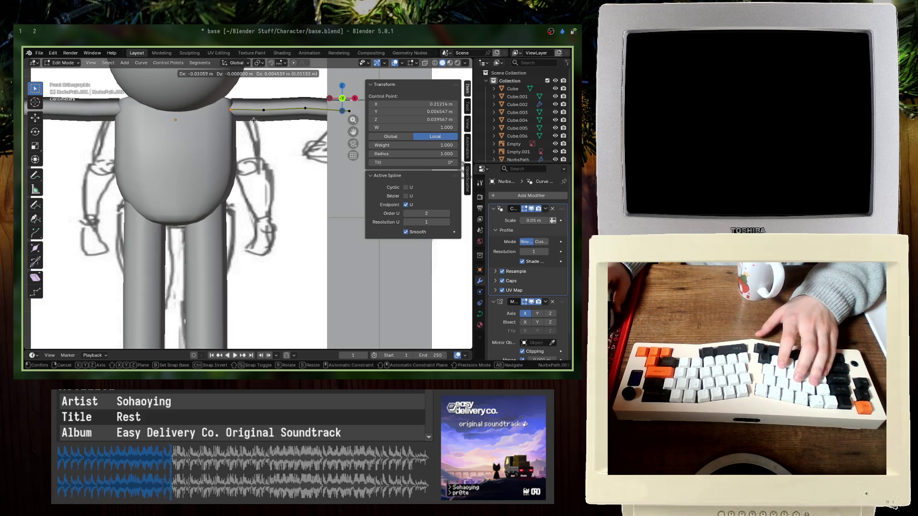
pyautogui.click(246, 120)
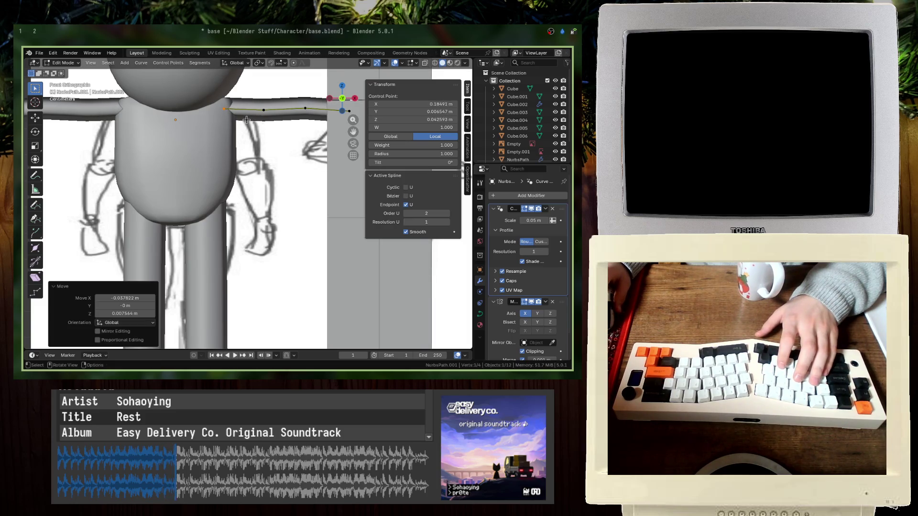
pyautogui.press('g')
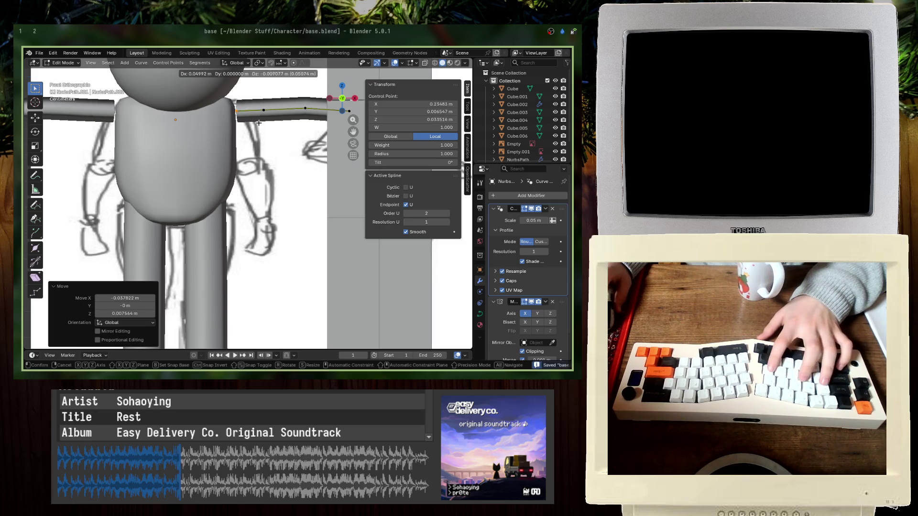
pyautogui.click(248, 120)
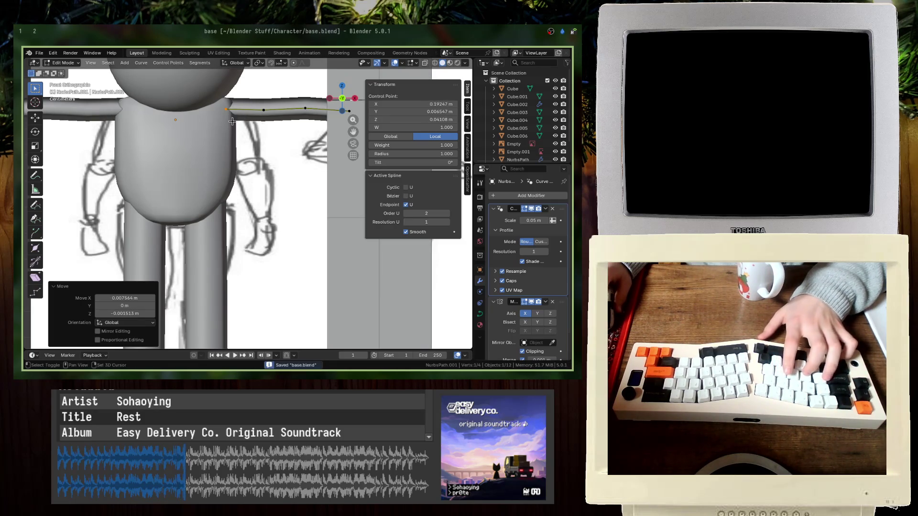
# - Reposition another arm curve control point lower down, then select the body mesh
pyautogui.press('Tab')
pyautogui.keyDown('shift'); pyautogui.moveTo(232, 121); pyautogui.dragTo(245, 154, button='middle'); pyautogui.keyUp('shift')
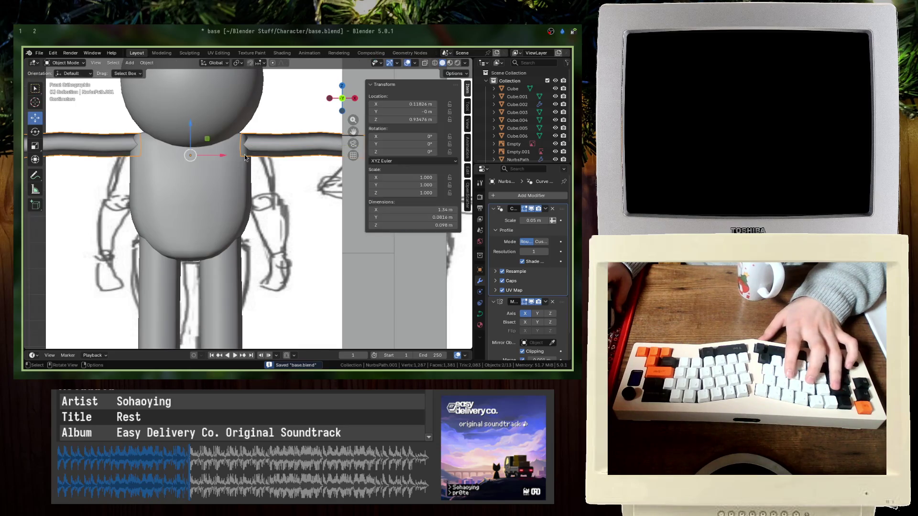
pyautogui.press('Tab')
pyautogui.press('g')
pyautogui.click(260, 156)
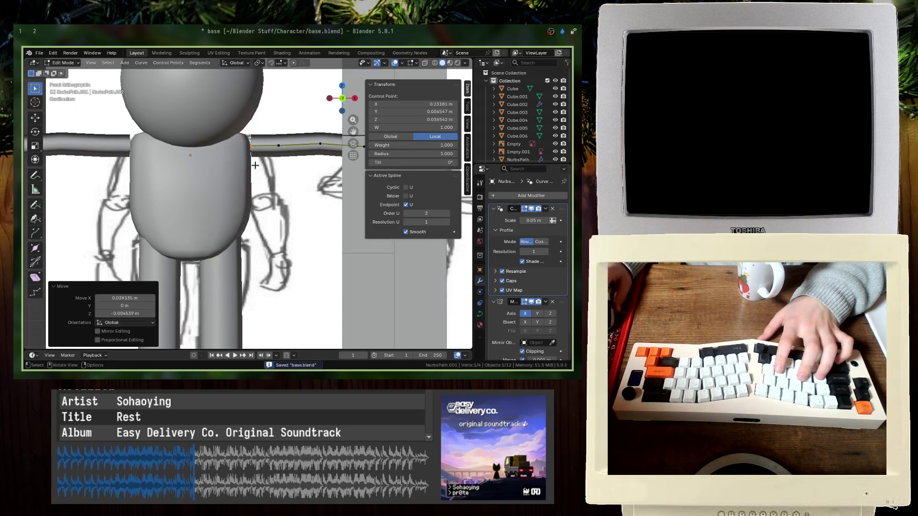
pyautogui.press('Tab')
pyautogui.moveTo(260, 156); pyautogui.dragTo(215, 144, button='middle')
pyautogui.click(219, 152)
# - Make the body's shoulder loop a regular circle with LoopTools Circle instead of Curve
pyautogui.scroll(3, 219, 153)
pyautogui.press('Tab')
pyautogui.rightClick(214, 142)
pyautogui.moveTo(218, 129)
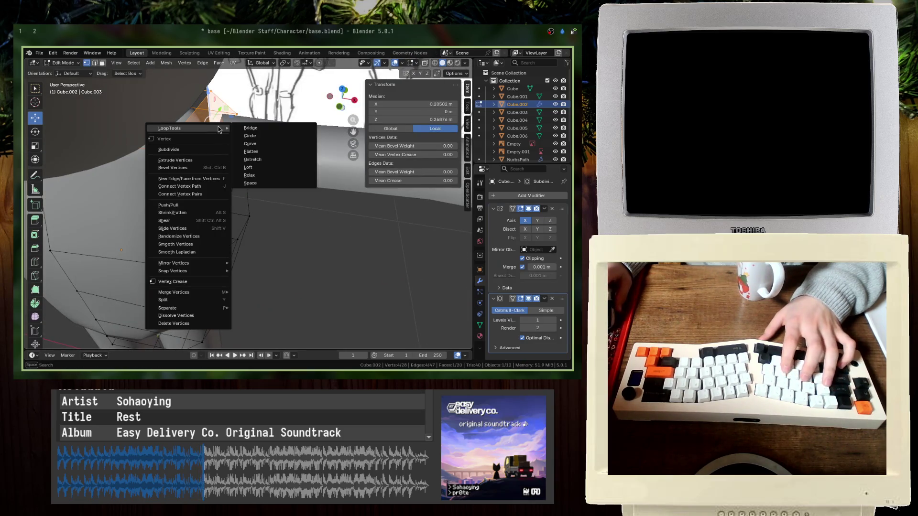
pyautogui.click(251, 143)
pyautogui.hotkey('ctrl', 'z')
pyautogui.rightClick(215, 138)
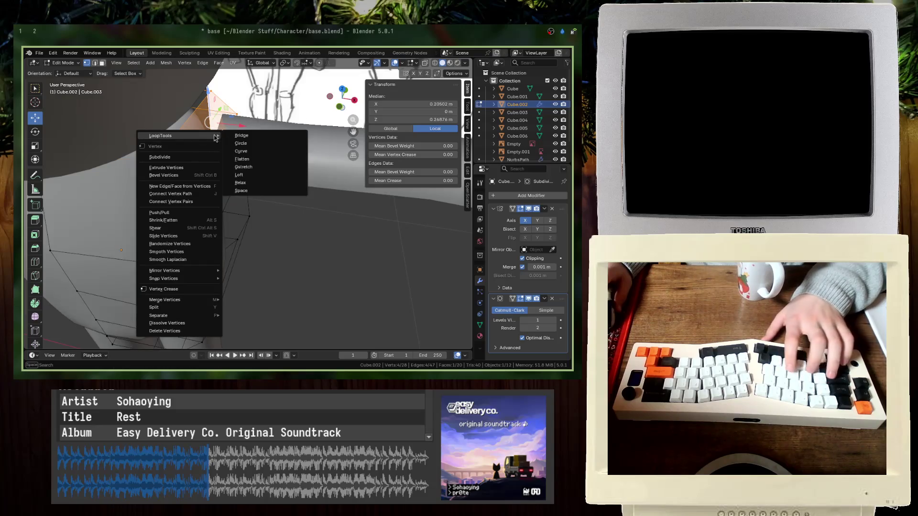
pyautogui.click(241, 143)
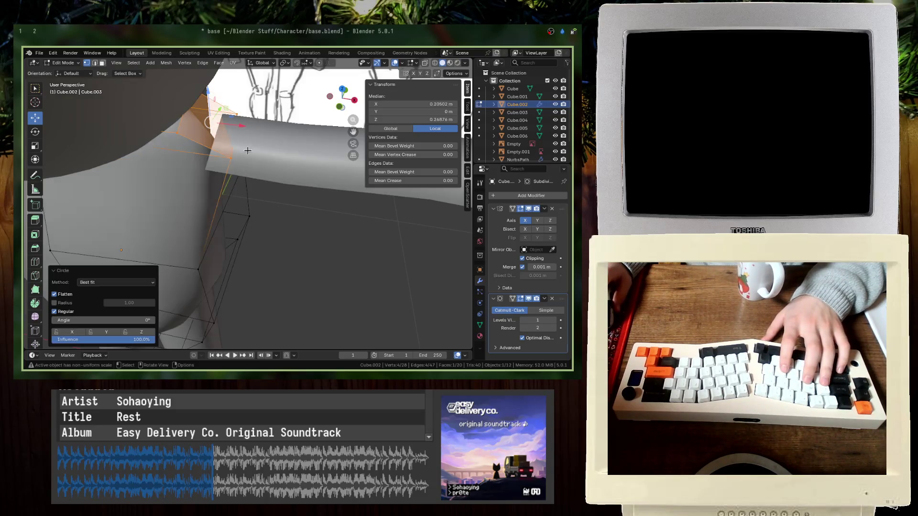
# - Nudge the circular shoulder loop slightly, then return to Object Mode in front view
pyautogui.moveTo(206, 230); pyautogui.dragTo(182, 312, button='middle')
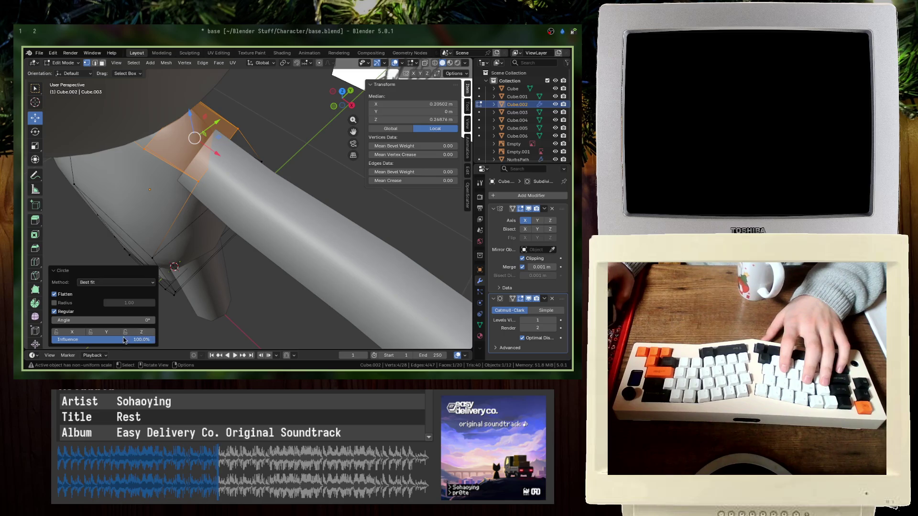
pyautogui.moveTo(192, 224); pyautogui.dragTo(178, 170, button='middle')
pyautogui.press('g')
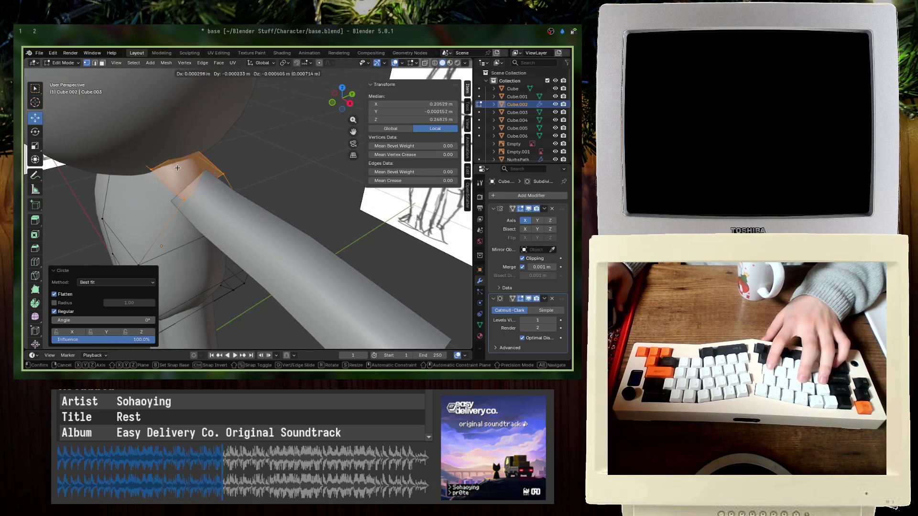
pyautogui.click(186, 169)
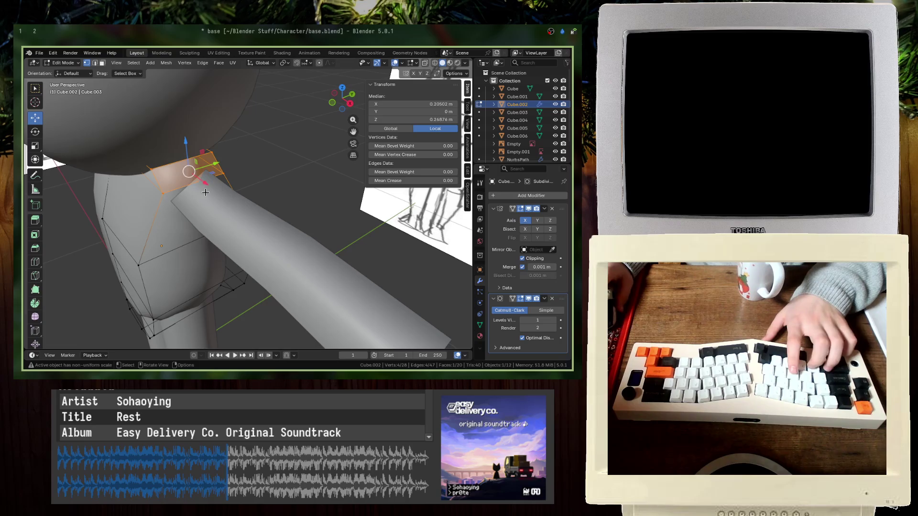
pyautogui.press('KP_1')
pyautogui.scroll(-2, 298, 181)
pyautogui.press('Tab')
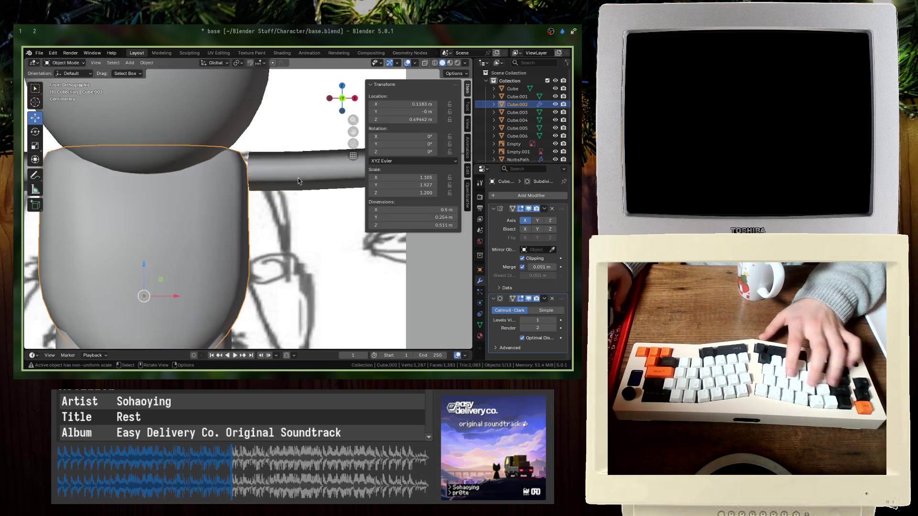
pyautogui.keyDown('shift'); pyautogui.click(297, 181); pyautogui.keyUp('shift')
pyautogui.moveTo(297, 181); pyautogui.dragTo(266, 192, button='middle')
# - Delete the NurbsPath.001 arm tube, then put Cube.002 back into Edit Mode
pyautogui.press('Delete')
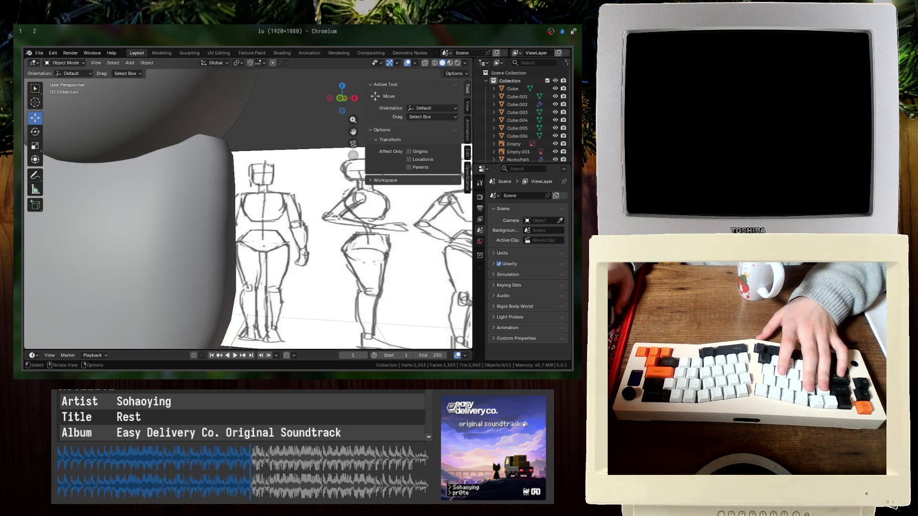
pyautogui.click(517, 104)
pyautogui.press('KP_Decimal')
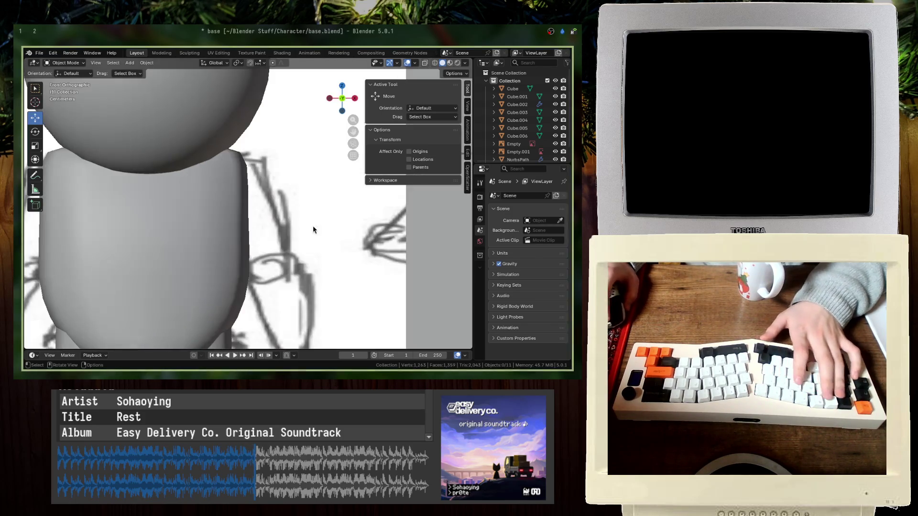
pyautogui.press('Tab')
pyautogui.moveTo(312, 230)
pyautogui.mouseDown(button='middle')
pyautogui.moveTo(299, 218)
pyautogui.moveTo(246, 250)
pyautogui.moveTo(203, 247)
pyautogui.mouseUp(button='middle')
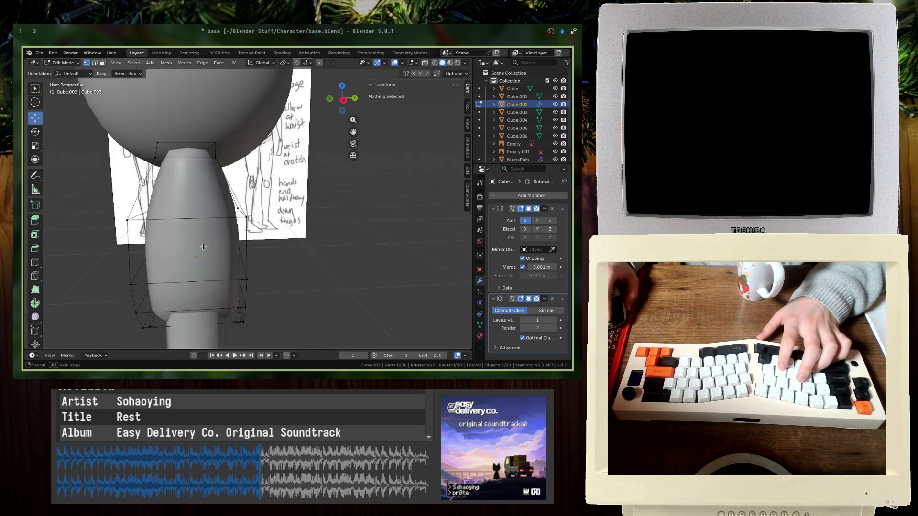
# - Select the body's upper side faces around the shoulder
pyautogui.moveTo(173, 212); pyautogui.dragTo(172, 211)
pyautogui.moveTo(173, 211)
pyautogui.mouseDown(button='middle')
pyautogui.moveTo(329, 240)
pyautogui.moveTo(314, 228)
pyautogui.mouseUp(button='middle')
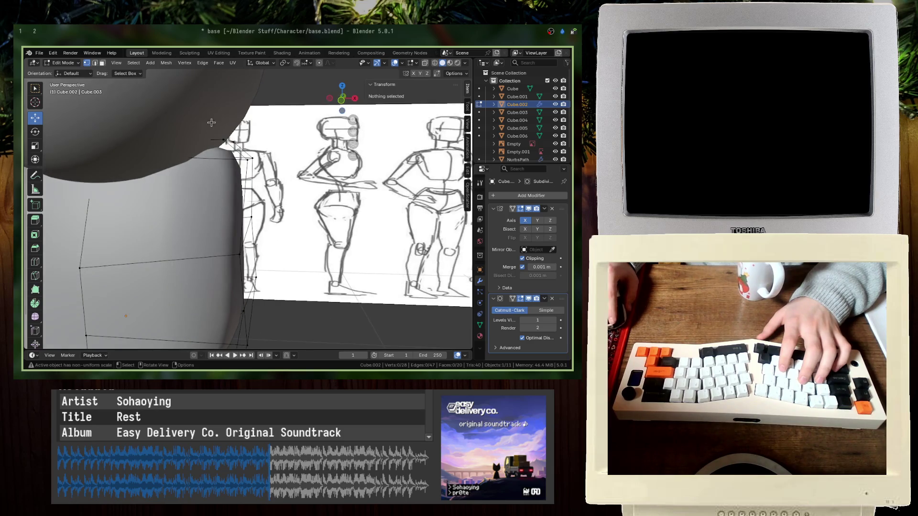
pyautogui.moveTo(211, 123); pyautogui.dragTo(253, 162)
pyautogui.moveTo(254, 163); pyautogui.dragTo(272, 218, button='middle')
pyautogui.moveTo(148, 147); pyautogui.dragTo(163, 201, button='middle')
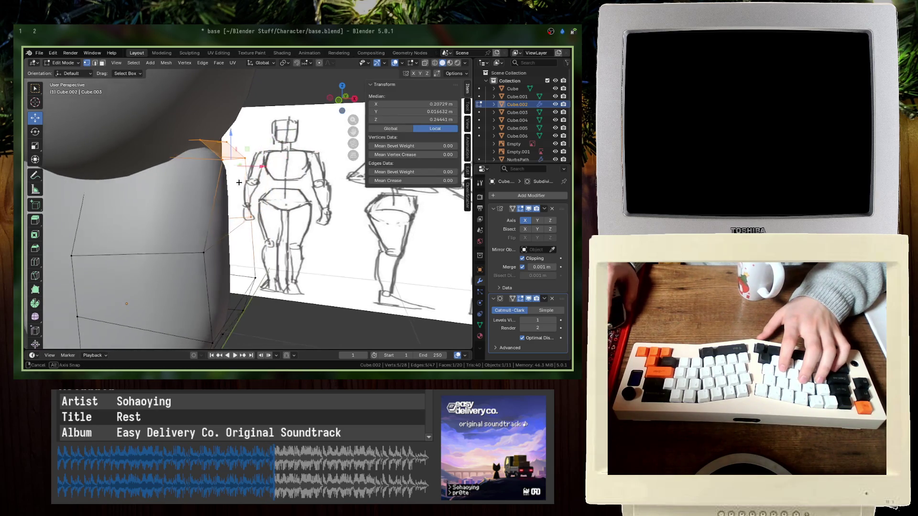
pyautogui.keyDown('shift'); pyautogui.click(204, 252); pyautogui.keyUp('shift')
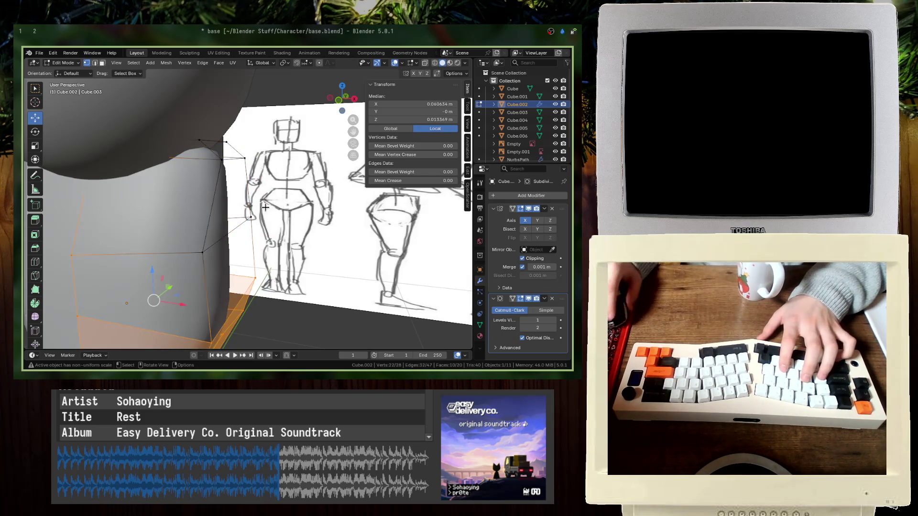
# - Inset the selected shoulder faces
pyautogui.press('i')
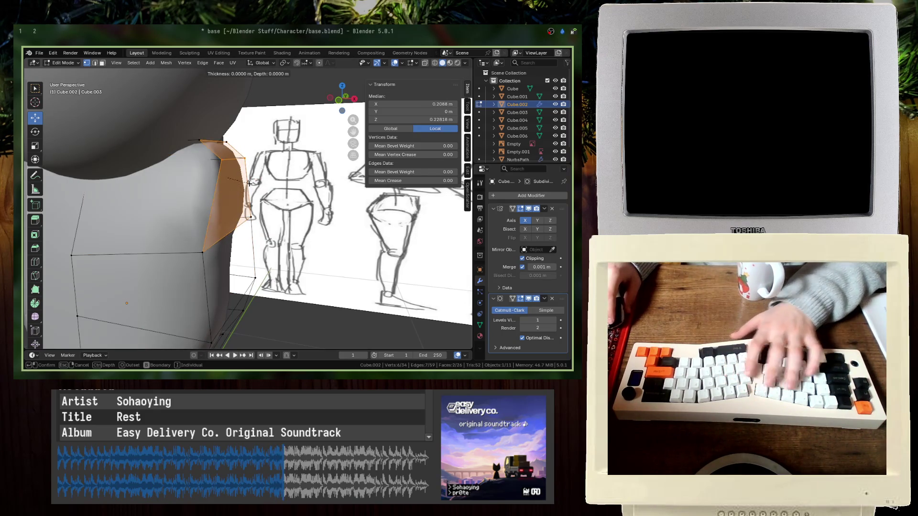
pyautogui.press('Escape')
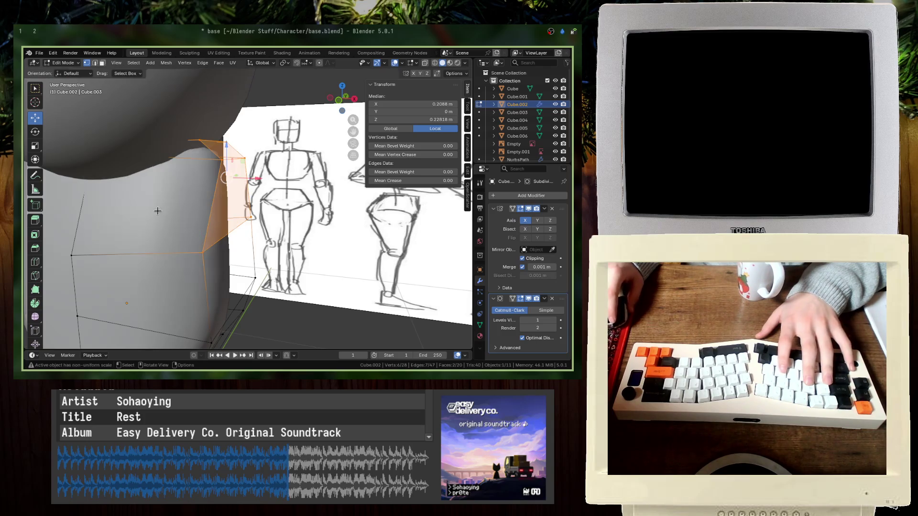
pyautogui.moveTo(125, 238); pyautogui.dragTo(233, 232, button='middle')
pyautogui.press('i')
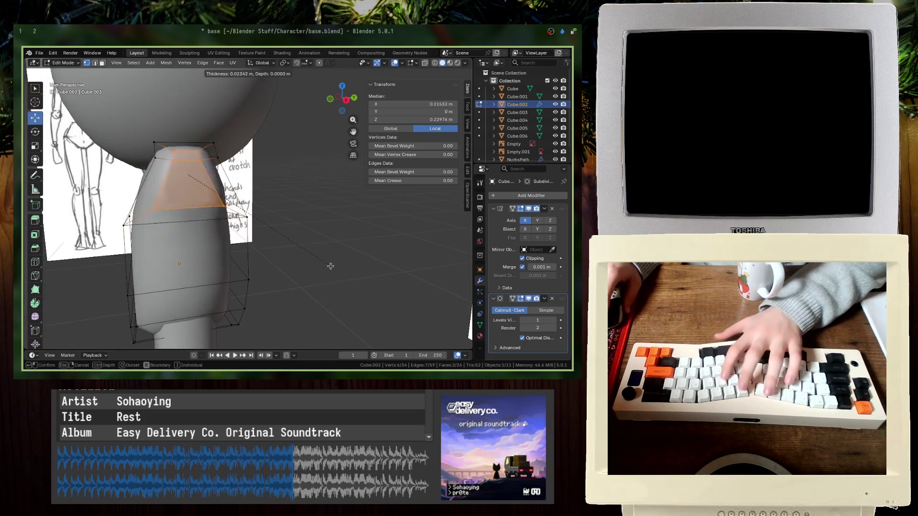
pyautogui.click(337, 260)
# - Round the inset faces into a LoopTools circle and scale it to 0.610
pyautogui.rightClick(188, 166)
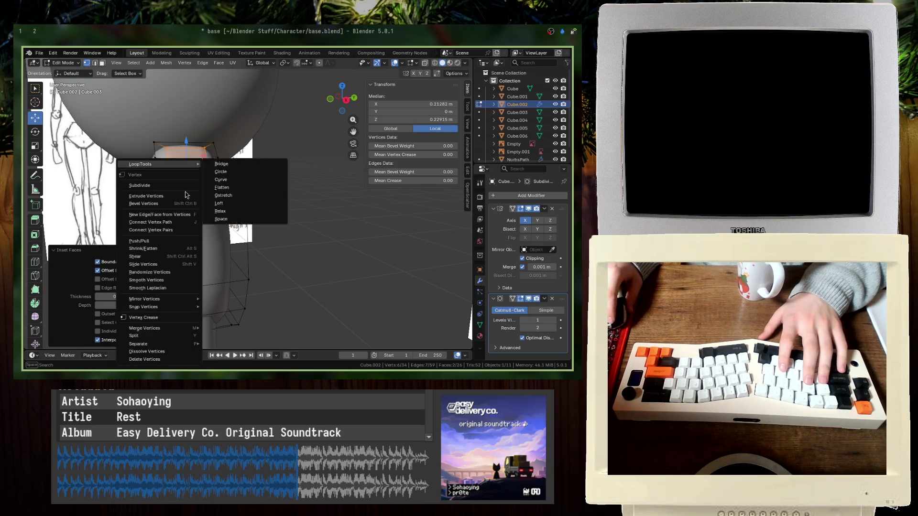
pyautogui.moveTo(188, 166)
pyautogui.click(247, 175)
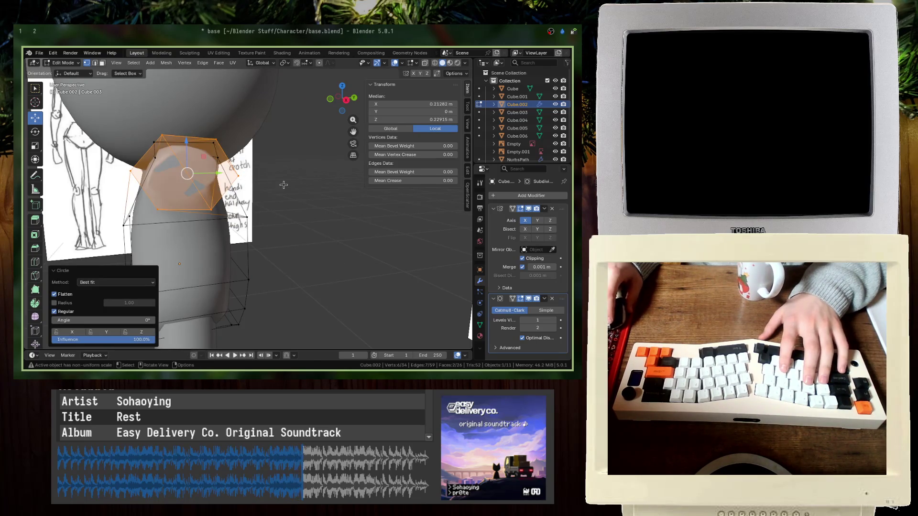
pyautogui.press('s')
pyautogui.click(243, 180)
pyautogui.moveTo(243, 180)
pyautogui.mouseDown(button='middle')
pyautogui.moveTo(251, 213)
pyautogui.moveTo(267, 222)
pyautogui.mouseUp(button='middle')
# - In front wireframe view, extrude the shoulder circle outward twice
pyautogui.press('KP_1')
pyautogui.press('z')
pyautogui.click(311, 209)
pyautogui.press('e')
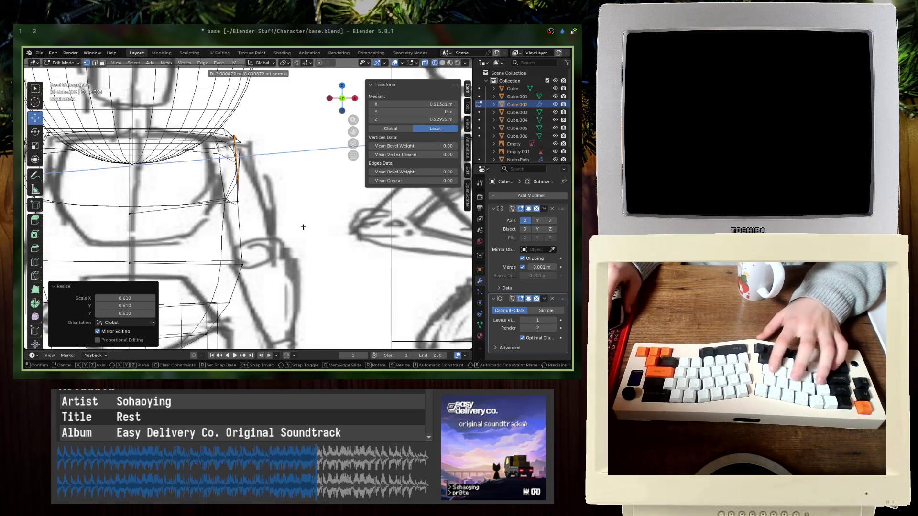
pyautogui.click(330, 239)
pyautogui.press('e')
pyautogui.click(347, 270)
# - Rotate the arm end 39.3° and move it into a horizontal stub
pyautogui.press('r')
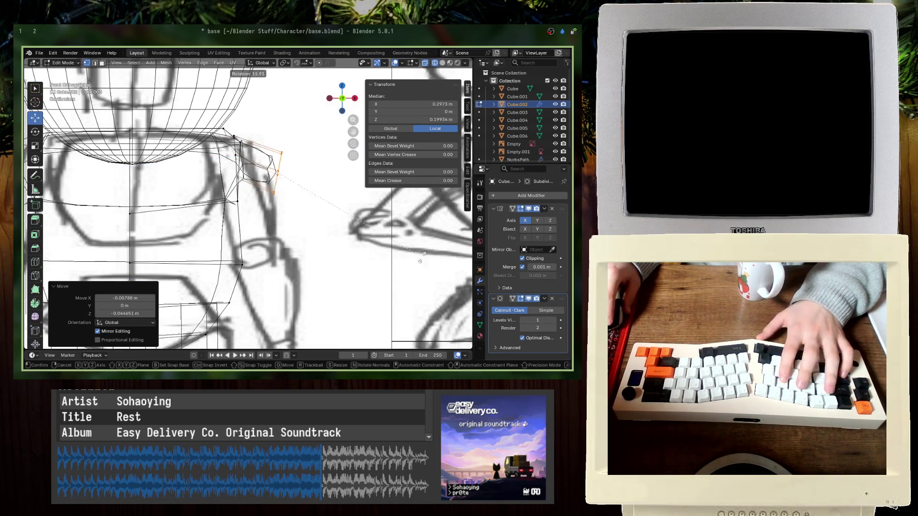
pyautogui.click(378, 308)
pyautogui.press('g')
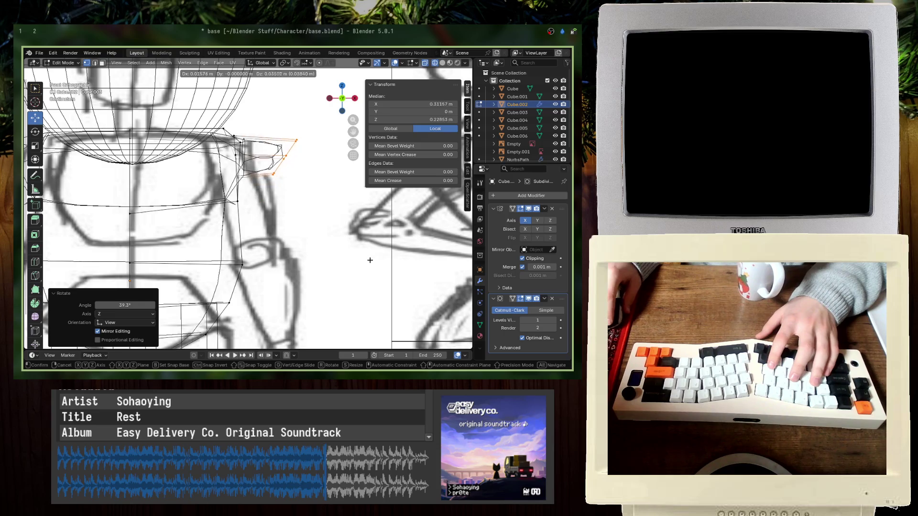
pyautogui.click(370, 260)
pyautogui.press('Tab')
pyautogui.click(323, 276)
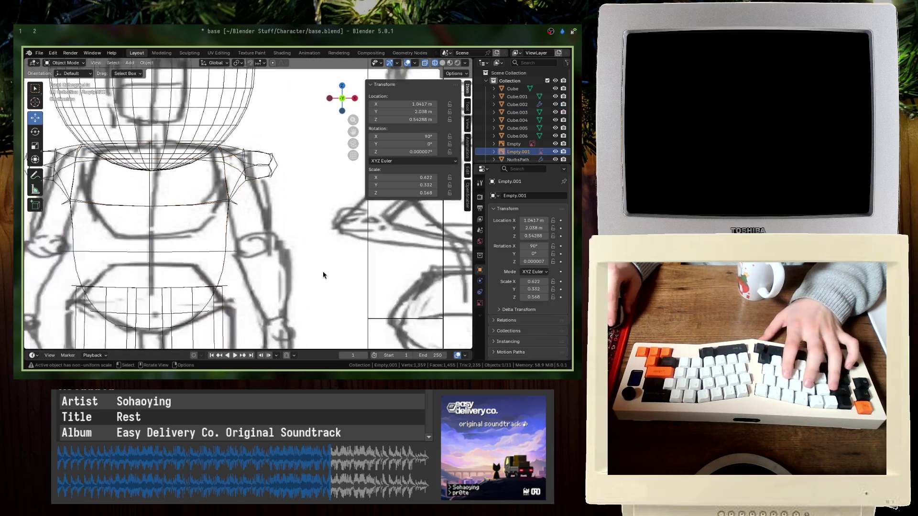
# - Rotate the reference sketch -90° and move it beside the arm
pyautogui.scroll(-8, 323, 275)
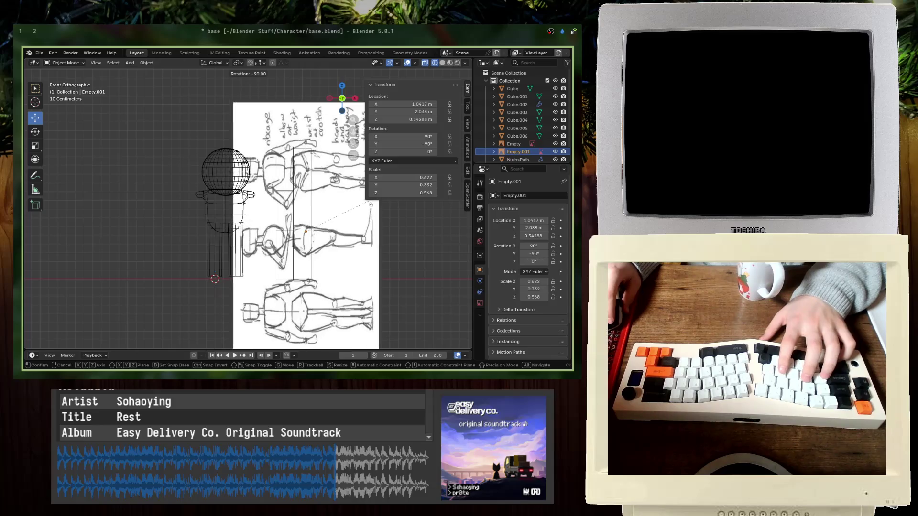
pyautogui.press('Return')
pyautogui.press('g')
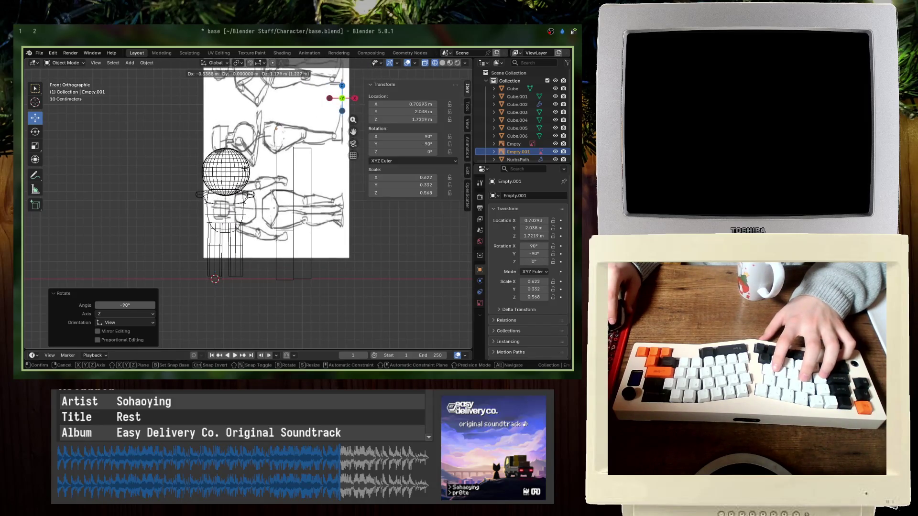
pyautogui.press('Return')
# - Tilt the sketch about 15° to align its arm, then edit Cube.002 again
pyautogui.press('r')
pyautogui.press('Return')
pyautogui.press('g')
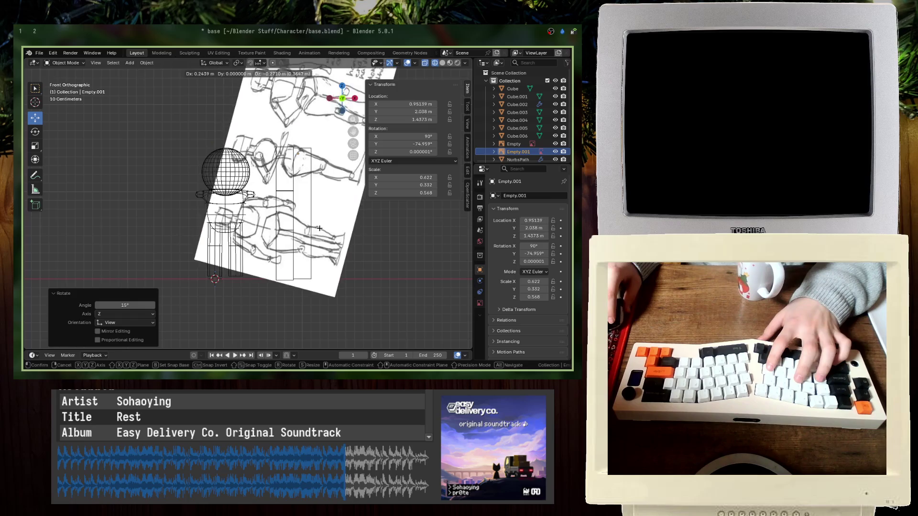
pyautogui.press('Return')
pyautogui.scroll(4, 336, 209)
pyautogui.scroll(3, 268, 196)
pyautogui.click(285, 178)
pyautogui.press('Tab')
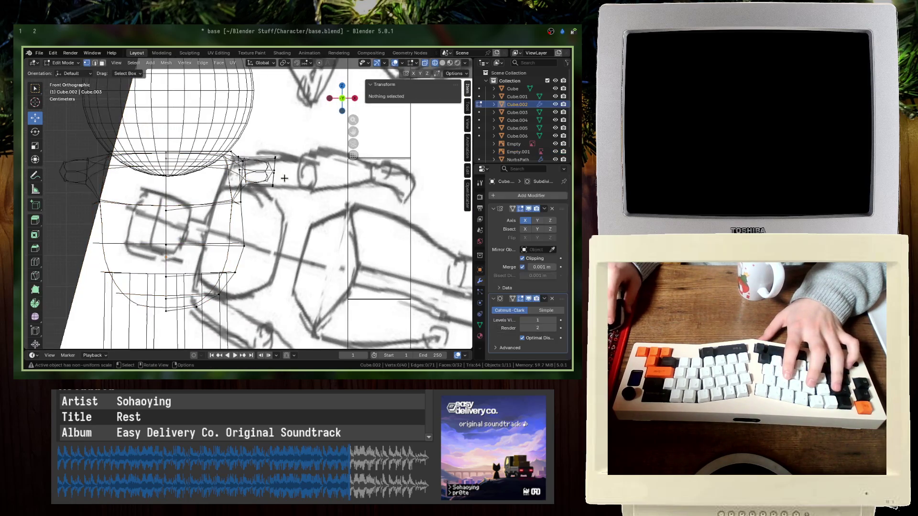
# - Extrude the arm stub's end ring outward, then reposition and enlarge it
pyautogui.moveTo(269, 192)
pyautogui.mouseDown()
pyautogui.moveTo(221, 137)
pyautogui.moveTo(268, 165)
pyautogui.moveTo(282, 163)
pyautogui.mouseUp()
pyautogui.press('e')
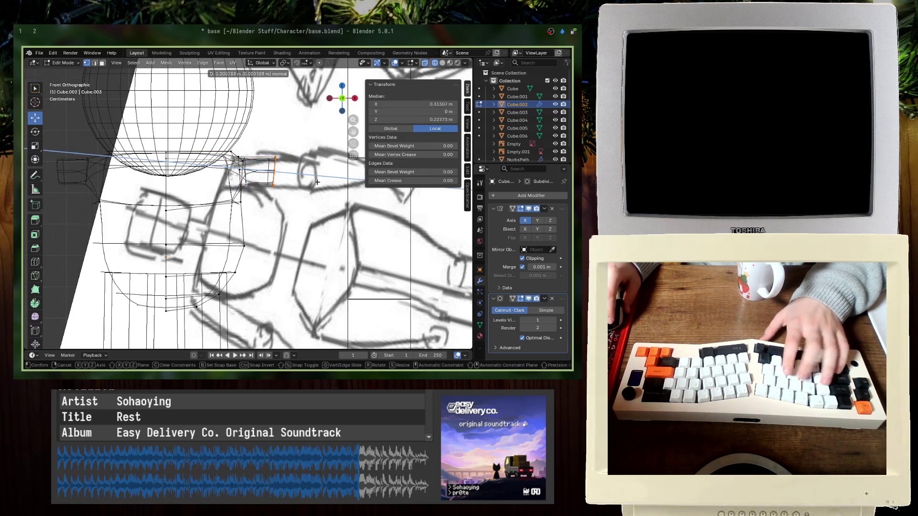
pyautogui.press('Escape')
pyautogui.press('e')
pyautogui.press('Return')
pyautogui.press('g')
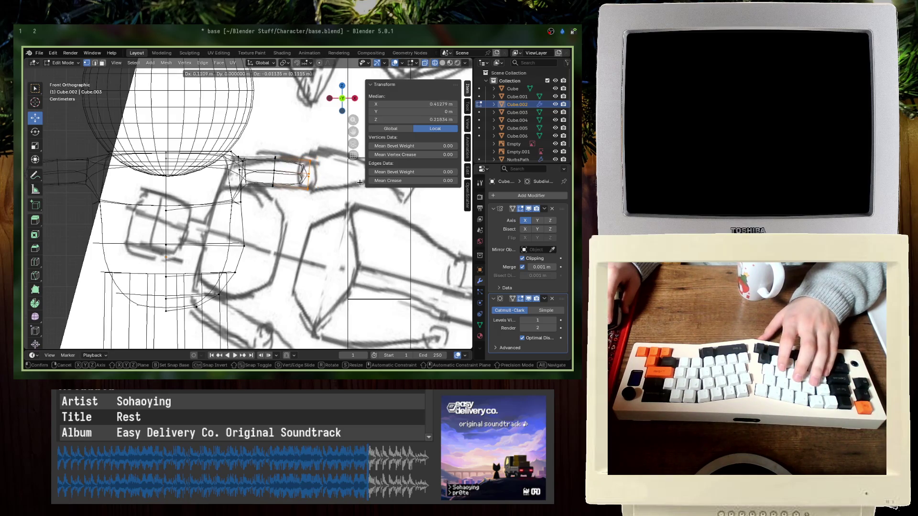
pyautogui.press('Return')
pyautogui.press('s')
pyautogui.press('Return')
# - Push the end ring further along the arm, shrink it, and add one more short ring
pyautogui.keyDown('shift'); pyautogui.moveTo(320, 179); pyautogui.dragTo(239, 191, button='middle'); pyautogui.keyUp('shift')
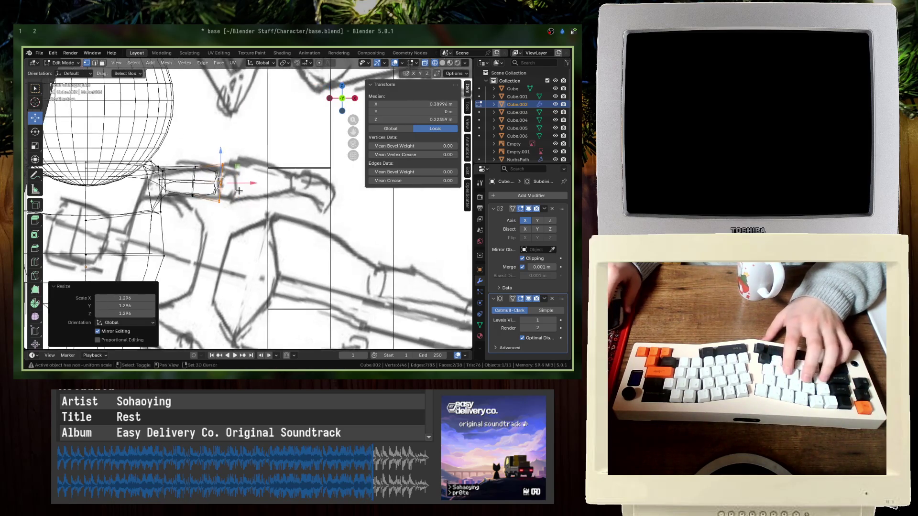
pyautogui.press('g')
pyautogui.press('Return')
pyautogui.press('g')
pyautogui.press('Return')
pyautogui.press('s')
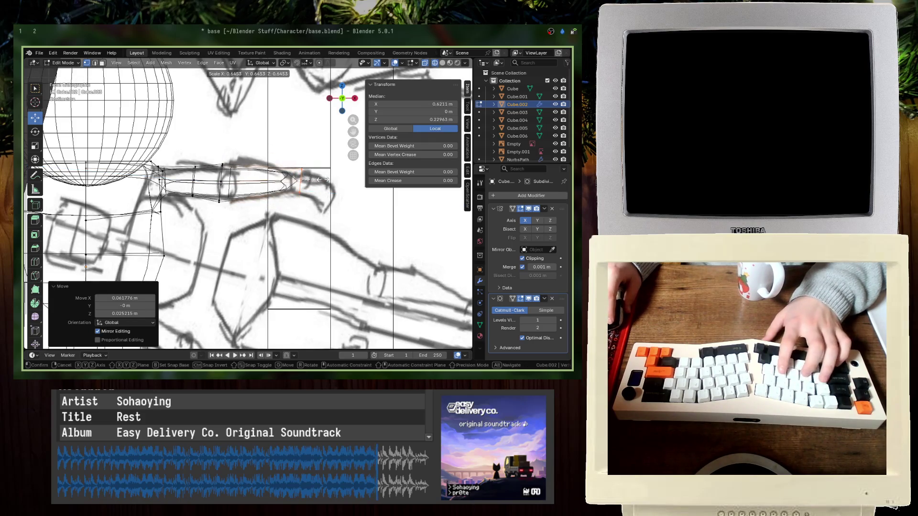
pyautogui.press('Return')
pyautogui.press('g')
pyautogui.press('z')
pyautogui.press('z')
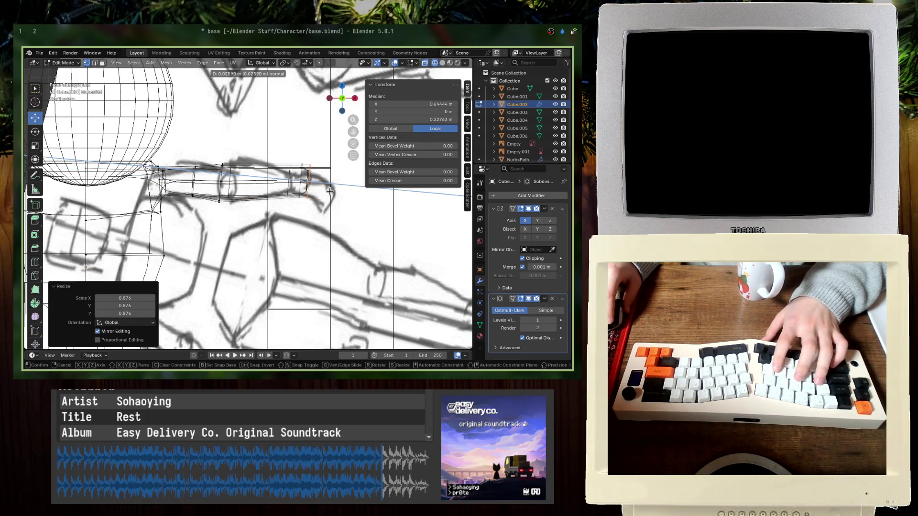
pyautogui.press('Return')
# - Switch the viewport to solid shading and view the arm mesh from the front
pyautogui.rightClick(300, 204)
pyautogui.press('Escape')
pyautogui.press('Tab')
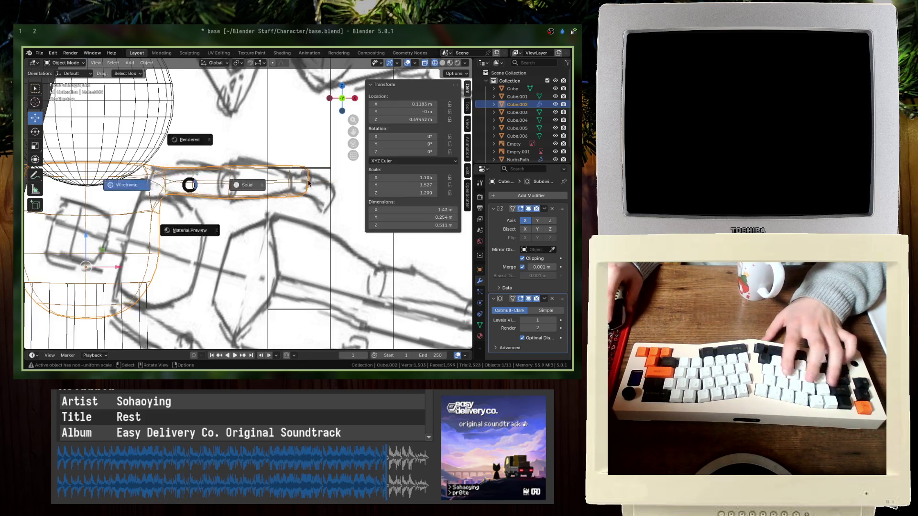
pyautogui.moveTo(192, 180); pyautogui.dragTo(206, 178, button='middle')
pyautogui.press('Tab')
pyautogui.press('KP_1')
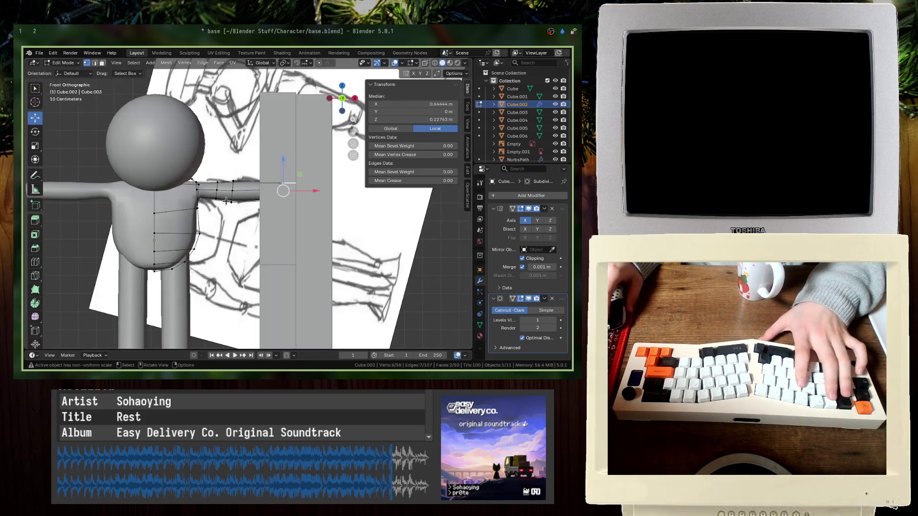
pyautogui.scroll(4, 128, 186)
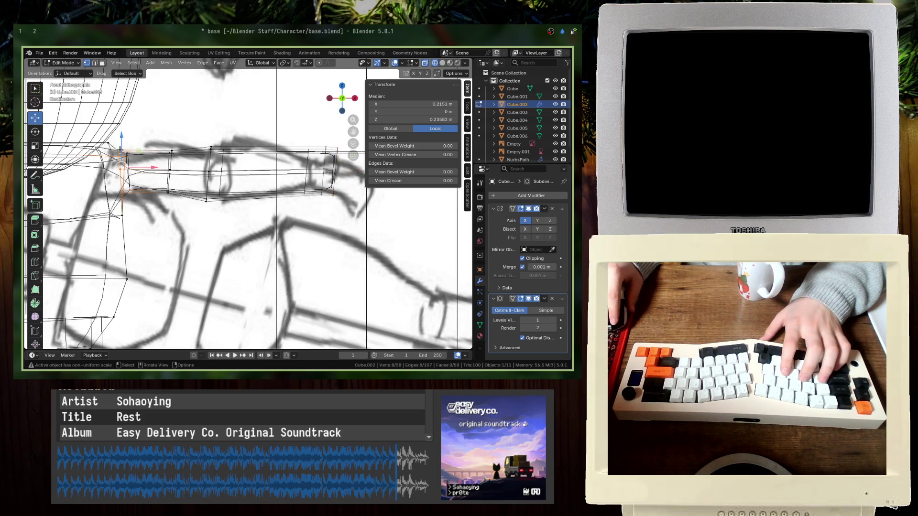
# - Select the vertices forming one forearm loop
pyautogui.click(153, 192)
pyautogui.moveTo(153, 192)
pyautogui.mouseDown(button='middle')
pyautogui.moveTo(173, 199)
pyautogui.moveTo(148, 211)
pyautogui.moveTo(210, 228)
pyautogui.moveTo(190, 227)
pyautogui.moveTo(179, 206)
pyautogui.moveTo(196, 191)
pyautogui.mouseUp(button='middle')
pyautogui.keyDown('shift'); pyautogui.click(161, 171); pyautogui.keyUp('shift')
pyautogui.keyDown('shift'); pyautogui.click(137, 216); pyautogui.keyUp('shift')
pyautogui.keyDown('shift'); pyautogui.click(158, 210); pyautogui.keyUp('shift')
pyautogui.keyDown('shift'); pyautogui.click(165, 211); pyautogui.keyUp('shift')
pyautogui.keyDown('shift'); pyautogui.click(200, 223); pyautogui.keyUp('shift')
pyautogui.keyDown('ctrl'); pyautogui.click(171, 224); pyautogui.keyUp('ctrl')
pyautogui.hotkey('shift', 'z')
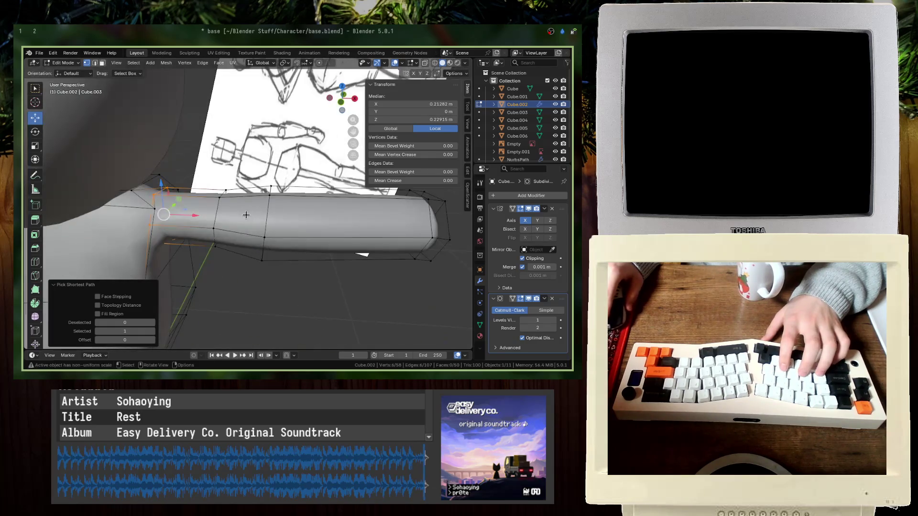
# - Scale the forearm loop up to 1.374 and raise it slightly along Z
pyautogui.press('s')
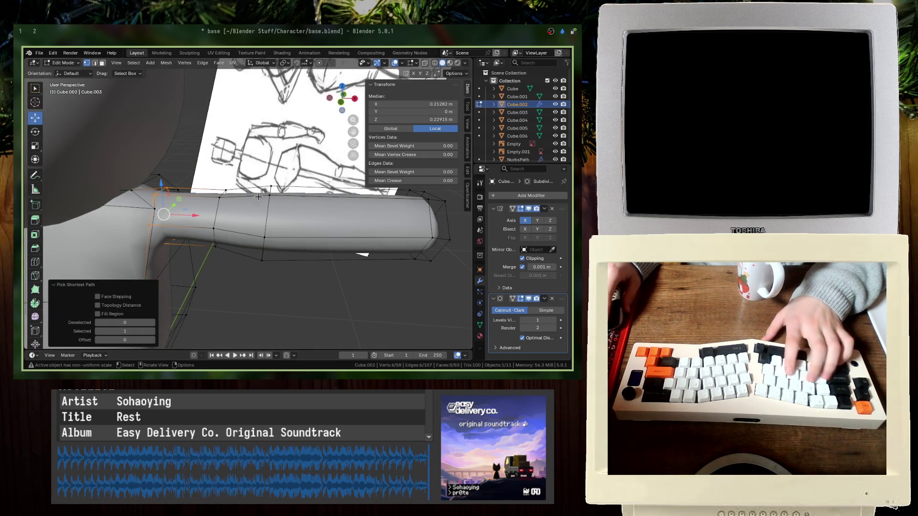
pyautogui.click(294, 176)
pyautogui.press('KP_1')
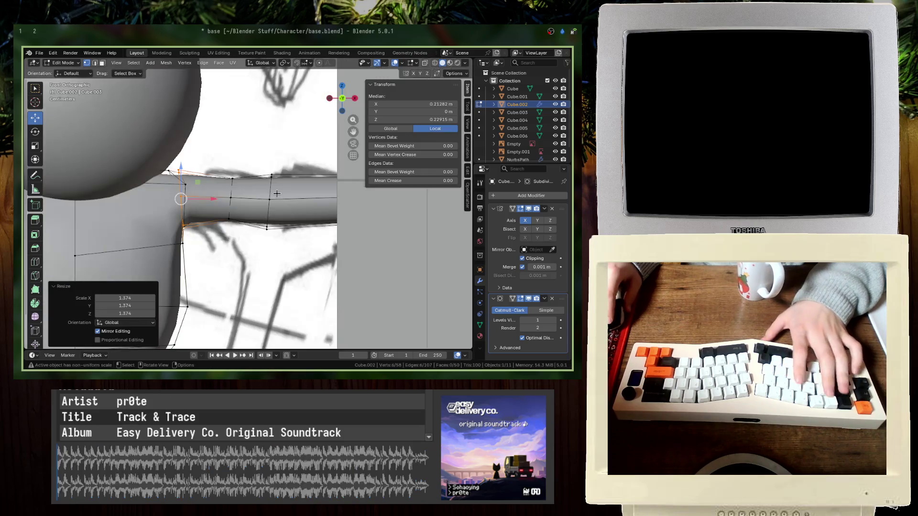
pyautogui.press('g')
pyautogui.press('z')
pyautogui.click(266, 199)
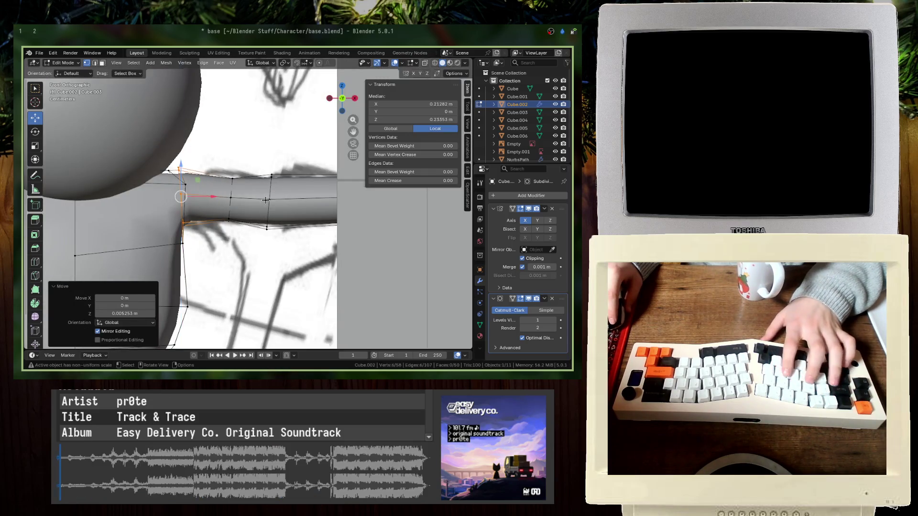
pyautogui.scroll(-5, 277, 216)
pyautogui.scroll(5, 281, 230)
# - In wireframe view, box-select a second forearm loop and scale it to 1.235
pyautogui.press('z')
pyautogui.click(221, 227)
pyautogui.moveTo(268, 245); pyautogui.dragTo(261, 181)
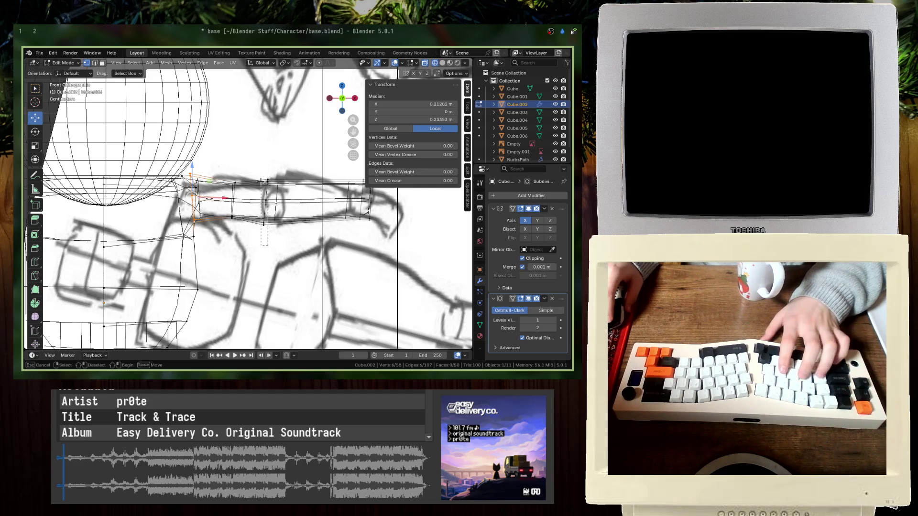
pyautogui.moveTo(270, 244)
pyautogui.mouseDown()
pyautogui.moveTo(258, 194)
pyautogui.moveTo(275, 231)
pyautogui.moveTo(241, 170)
pyautogui.mouseUp()
pyautogui.press('s')
pyautogui.press('Escape')
pyautogui.press('s')
pyautogui.click(345, 182)
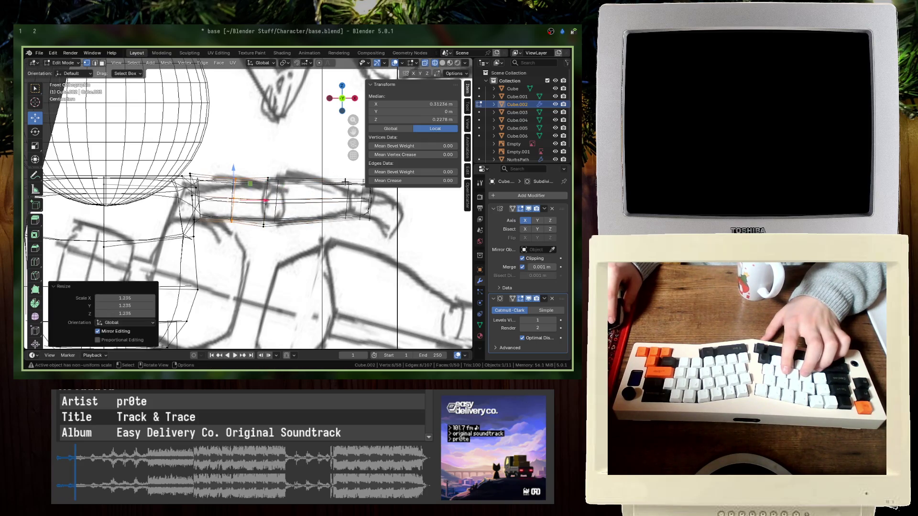
# - Return to Object Mode and orbit to see the whole character in perspective
pyautogui.press('Tab')
pyautogui.scroll(-3, 345, 182)
pyautogui.moveTo(311, 201)
pyautogui.mouseDown(button='middle')
pyautogui.moveTo(231, 257)
pyautogui.moveTo(264, 225)
pyautogui.moveTo(287, 224)
pyautogui.mouseUp(button='middle')
pyautogui.scroll(-3, 265, 225)
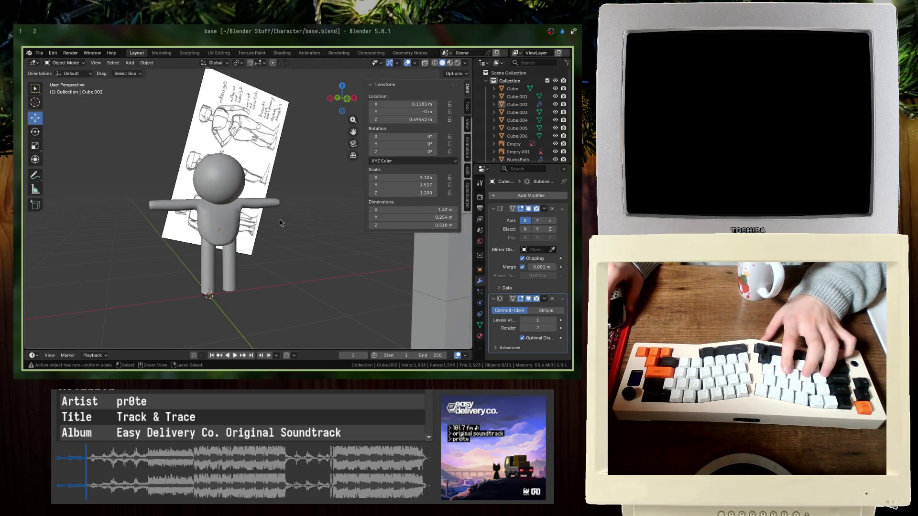
# - Enter Edit Mode on the arm object and frame the arm against the sketch
pyautogui.click(267, 203)
pyautogui.press('Tab')
pyautogui.press('KP_Decimal')
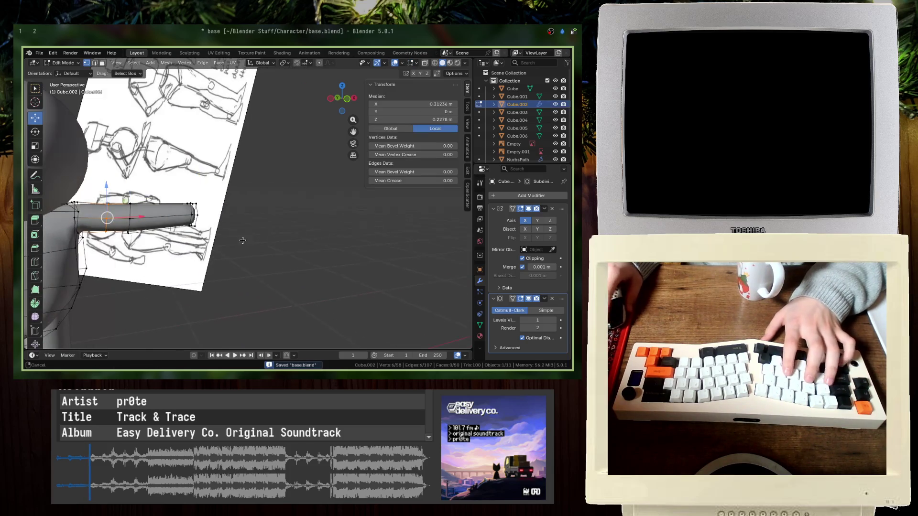
pyautogui.keyDown('ctrl'); pyautogui.moveTo(168, 187); pyautogui.dragTo(167, 187); pyautogui.keyUp('ctrl')
pyautogui.scroll(-4, 167, 187)
pyautogui.moveTo(167, 187); pyautogui.dragTo(188, 235, button='middle')
pyautogui.scroll(3, 182, 210)
# - Add a cube to the arm mesh, scale it to 0.3, then undo it
pyautogui.hotkey('shift', 'a')
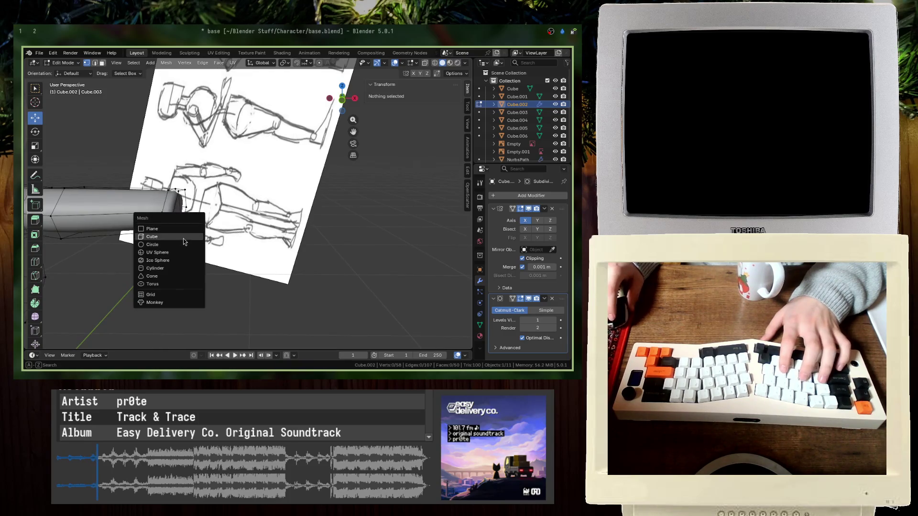
pyautogui.click(185, 242)
pyautogui.scroll(-5, 184, 242)
pyautogui.write('s.3')
pyautogui.press('Return')
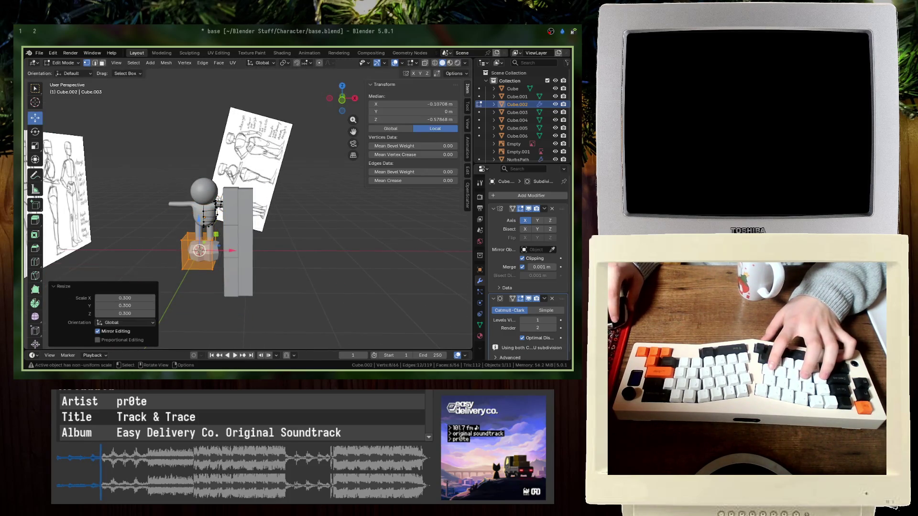
pyautogui.hotkey('ctrl', 'z')
pyautogui.hotkey('ctrl', 'z')
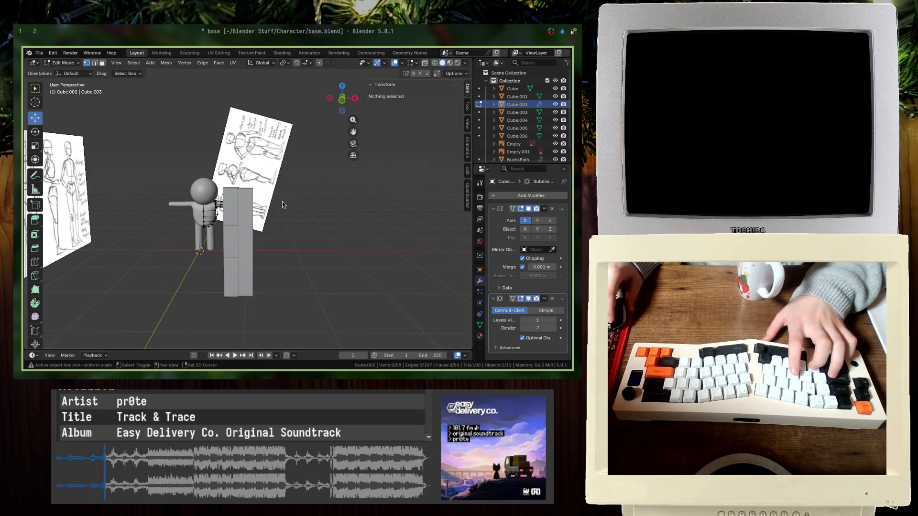
# - Add a new 2 m cube with its X location set to 5
pyautogui.hotkey('shift', 'a')
pyautogui.click(282, 205)
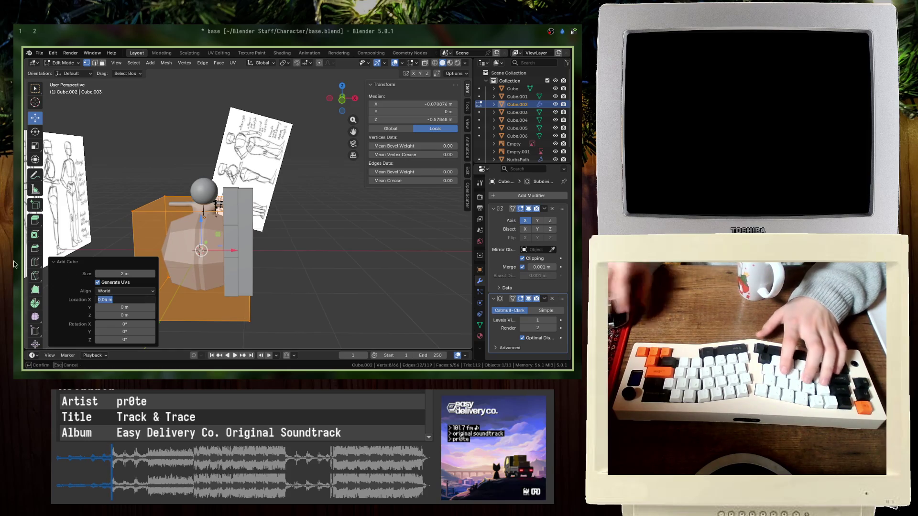
pyautogui.write('5')
pyautogui.press('Return')
pyautogui.scroll(-2, 253, 175)
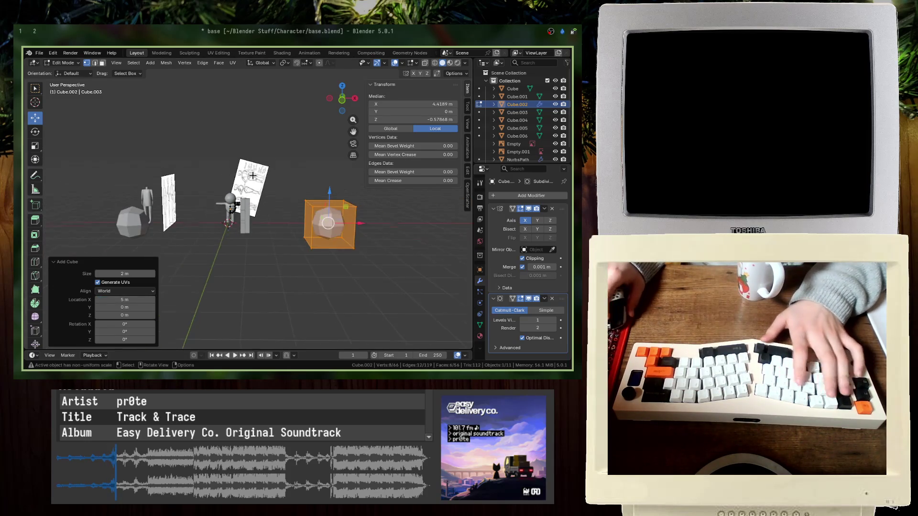
# - Shrink the cube to 0.2 and place it beside the character's body
pyautogui.press('KP_1')
pyautogui.press('g')
pyautogui.click(230, 198)
pyautogui.write('s.2')
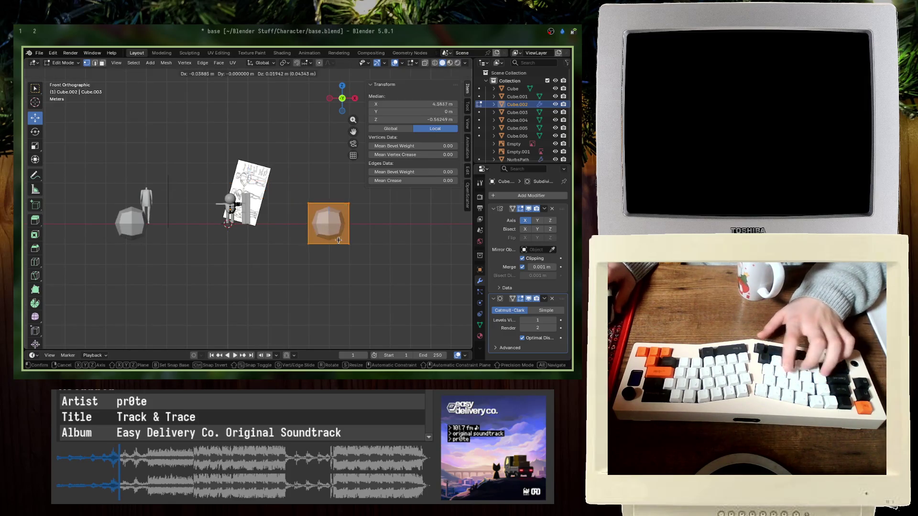
pyautogui.press('Return')
pyautogui.scroll(3, 305, 223)
pyautogui.scroll(1, 305, 222)
pyautogui.press('g')
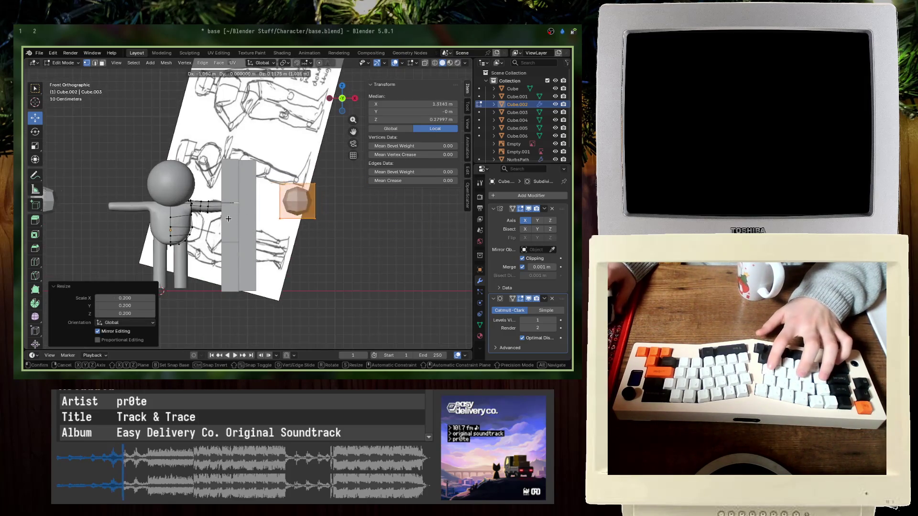
pyautogui.click(187, 214)
# - In Object Mode, select the boxes including Cube.003 and shift them back along X
pyautogui.press('Tab')
pyautogui.keyDown('shift'); pyautogui.click(246, 230); pyautogui.keyUp('shift')
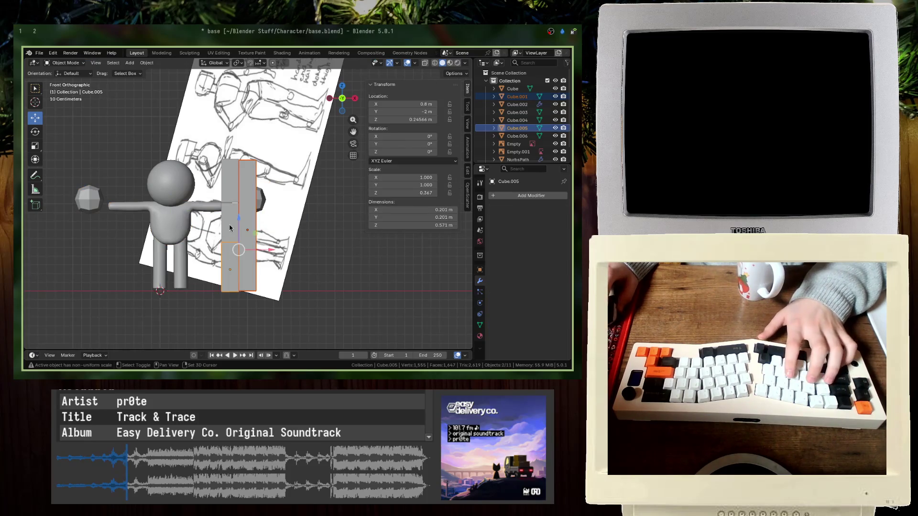
pyautogui.keyDown('shift'); pyautogui.click(219, 192); pyautogui.keyUp('shift')
pyautogui.keyDown('shift'); pyautogui.click(226, 185); pyautogui.keyUp('shift')
pyautogui.keyDown('shift'); pyautogui.click(212, 140); pyautogui.keyUp('shift')
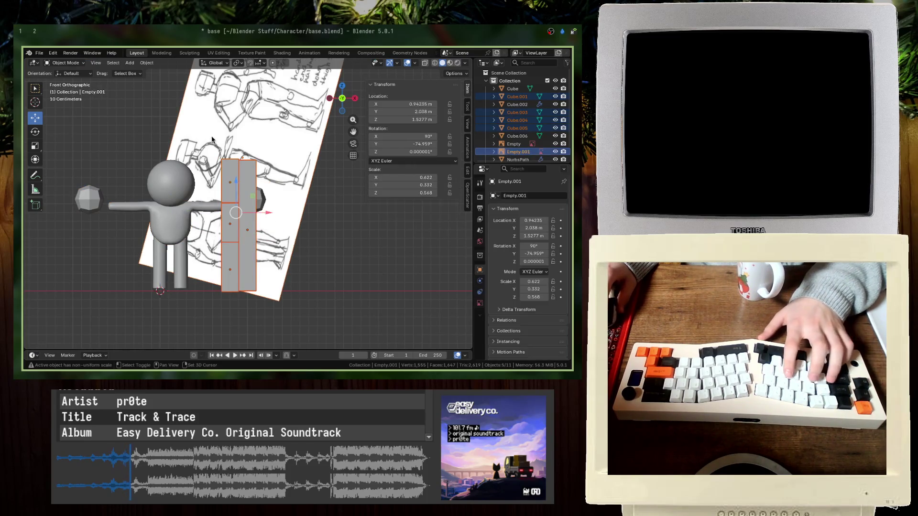
pyautogui.press('g')
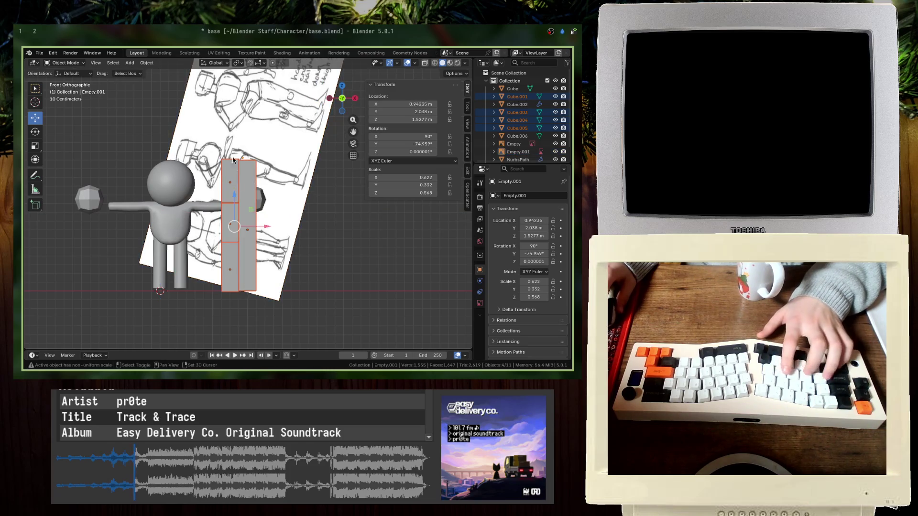
pyautogui.press('x')
pyautogui.click(279, 188)
# - Select the hand block in the arm mesh, shrink it, move it to the arm end, scale by 1.2
pyautogui.click(262, 194)
pyautogui.scroll(5, 262, 194)
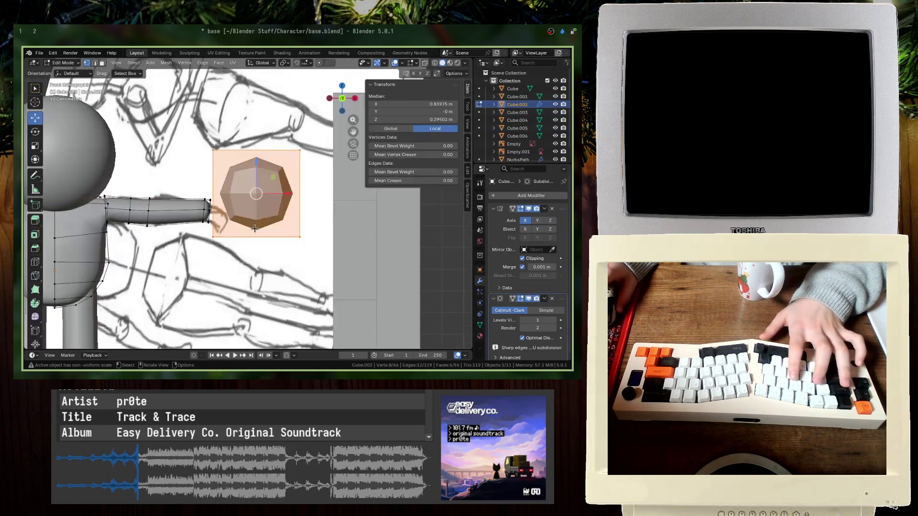
pyautogui.press('Tab')
pyautogui.press('l')
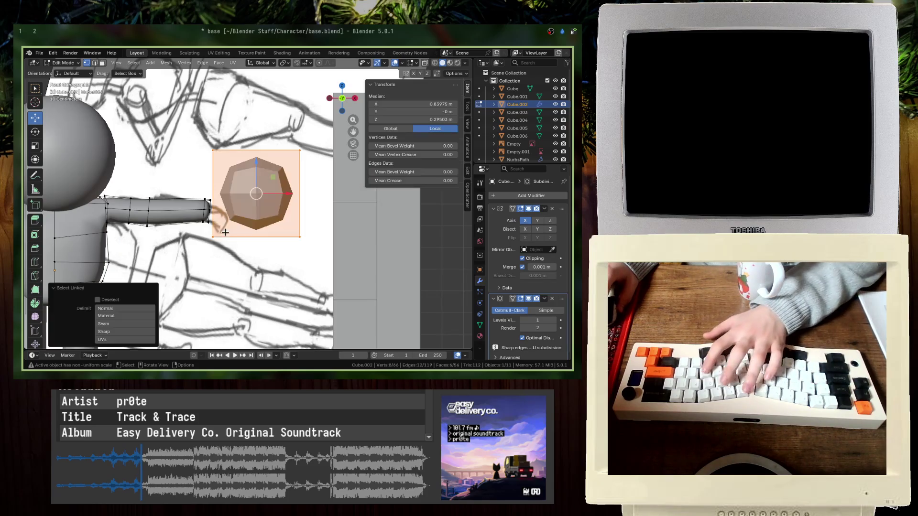
pyautogui.press('s')
pyautogui.click(312, 188)
pyautogui.press('g')
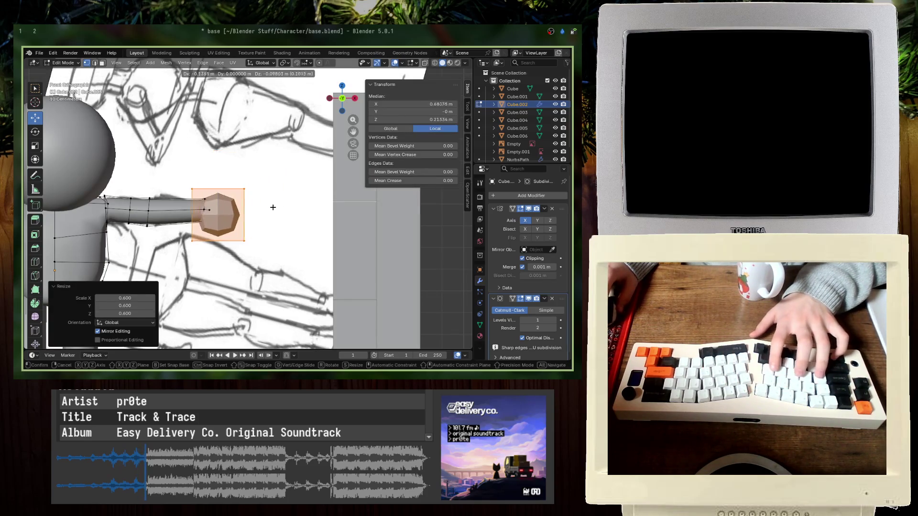
pyautogui.click(275, 210)
pyautogui.write('s1.2')
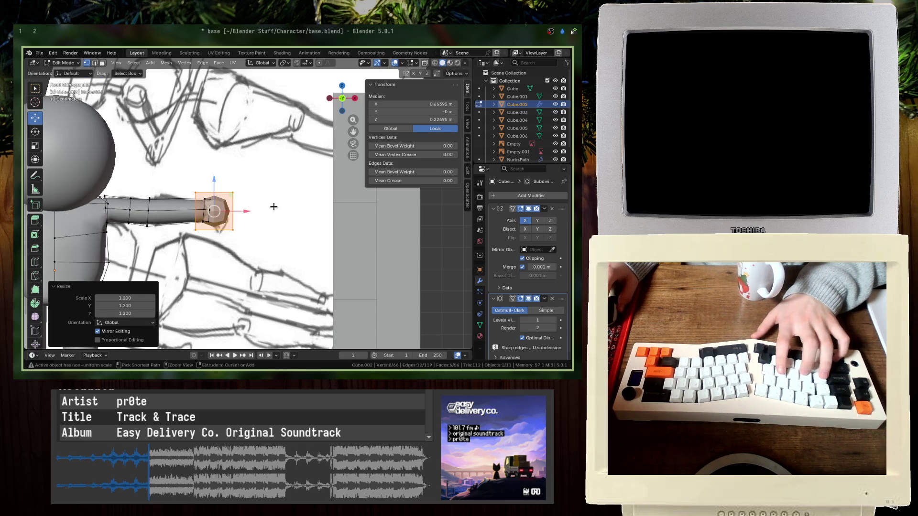
pyautogui.press('Return')
# - Check the arm in Object Mode, then delete the hand block geometry
pyautogui.rightClick(216, 197)
pyautogui.press('Tab')
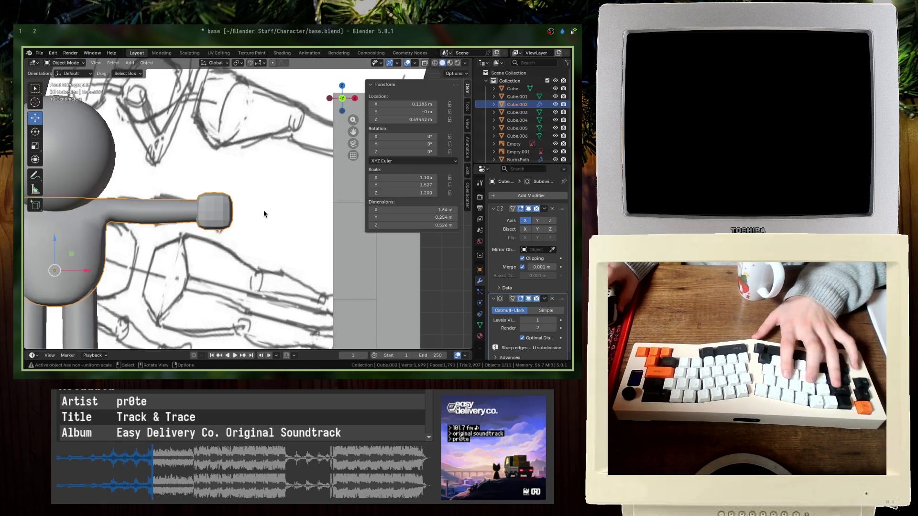
pyautogui.press('Tab')
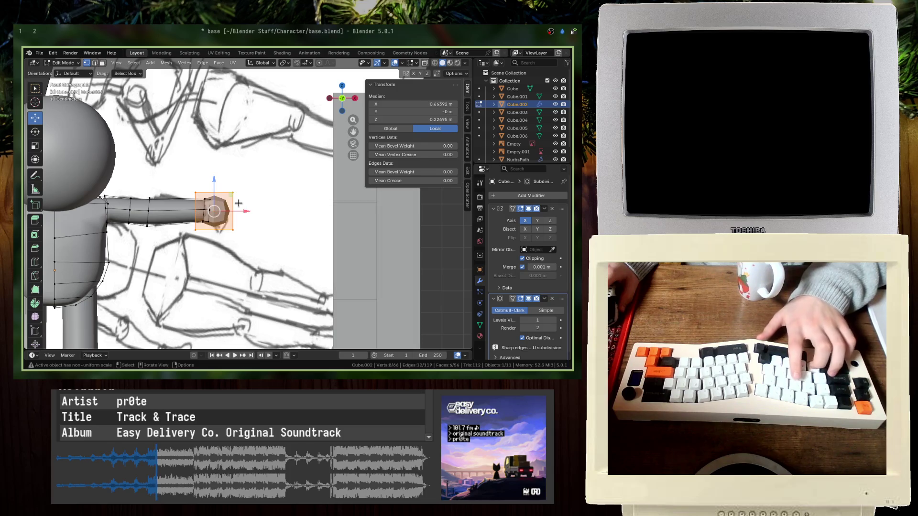
pyautogui.press('Delete')
pyautogui.hotkey('shift', 'a')
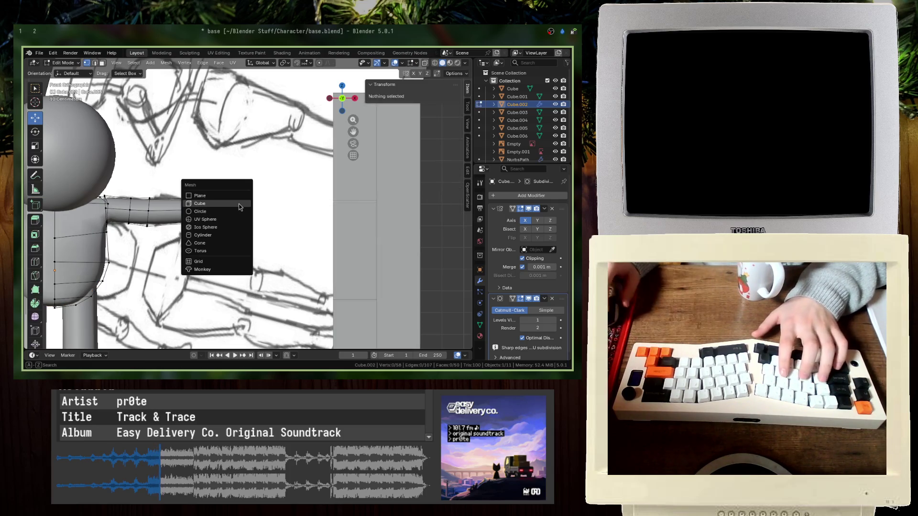
# - Add a UV sphere with 16 segments and 8 rings at X location 10
pyautogui.click(216, 222)
pyautogui.scroll(-7, 216, 222)
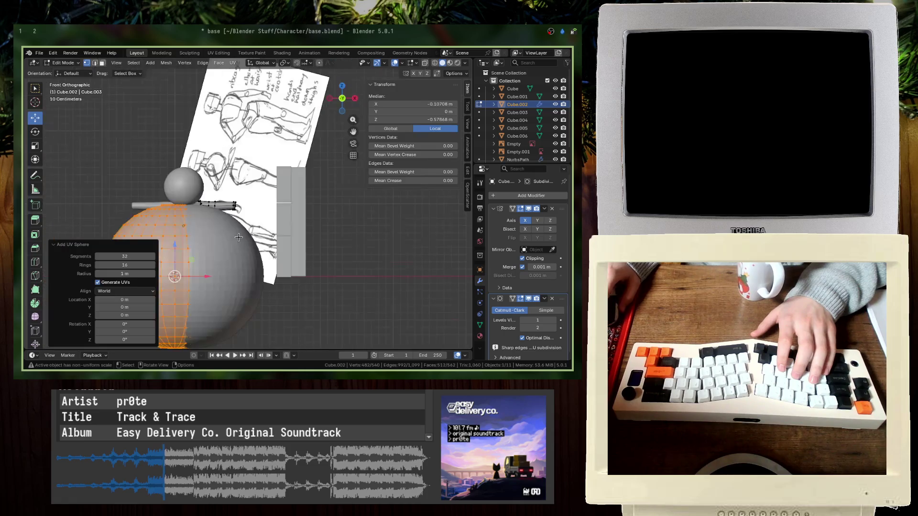
pyautogui.write('16')
pyautogui.press('Tab')
pyautogui.write('8')
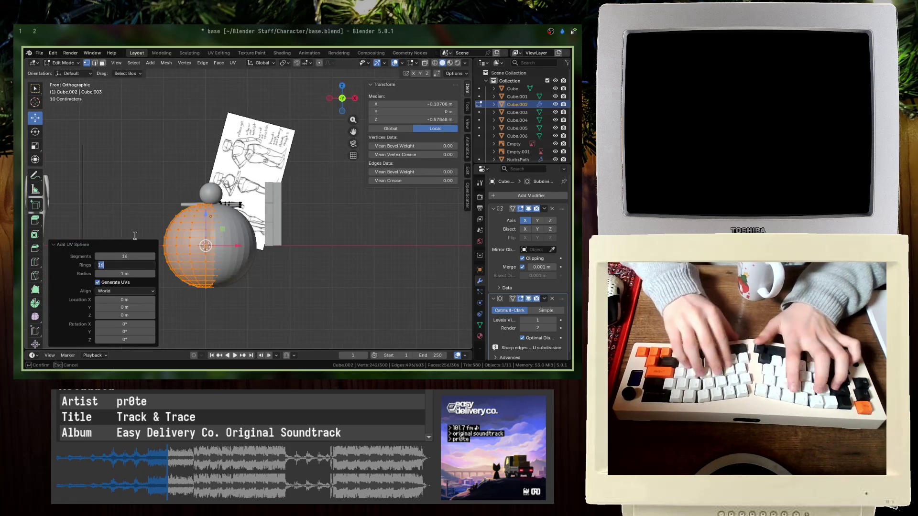
pyautogui.press('Return')
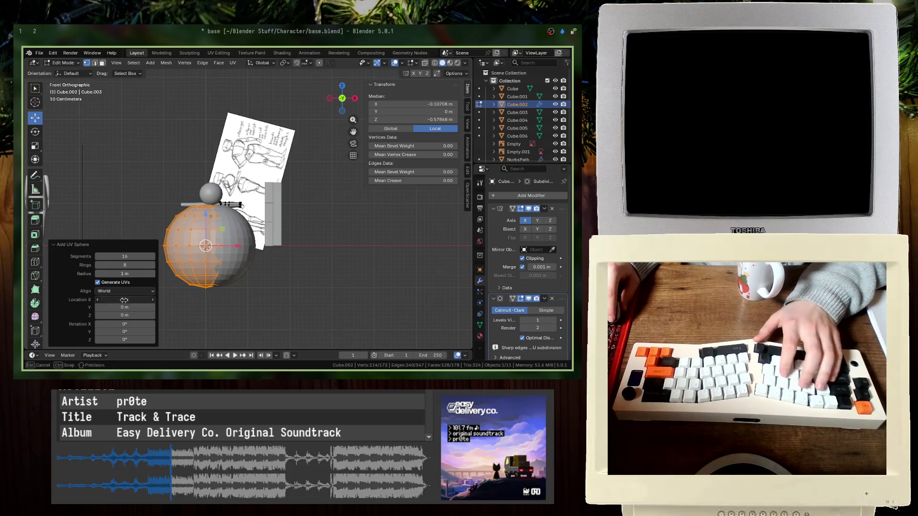
pyautogui.write('10')
pyautogui.press('Return')
# - Reduce the framed sphere to 8 segments and 4 rings
pyautogui.scroll(-5, 285, 223)
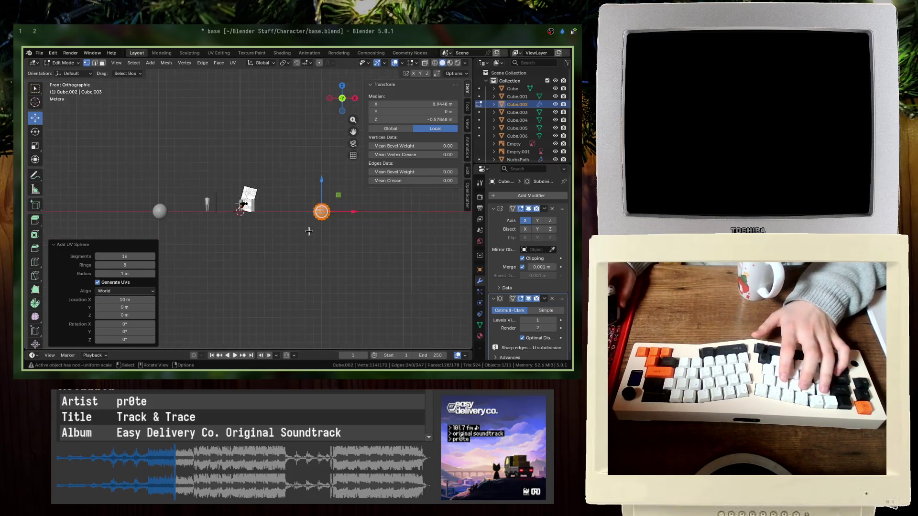
pyautogui.press('KP_Decimal')
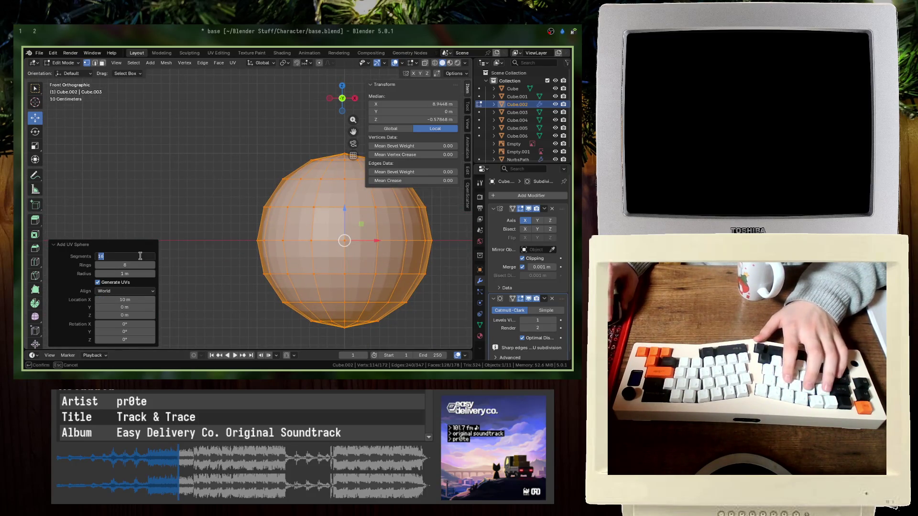
pyautogui.write('8')
pyautogui.press('Tab')
pyautogui.write('4')
pyautogui.press('Return')
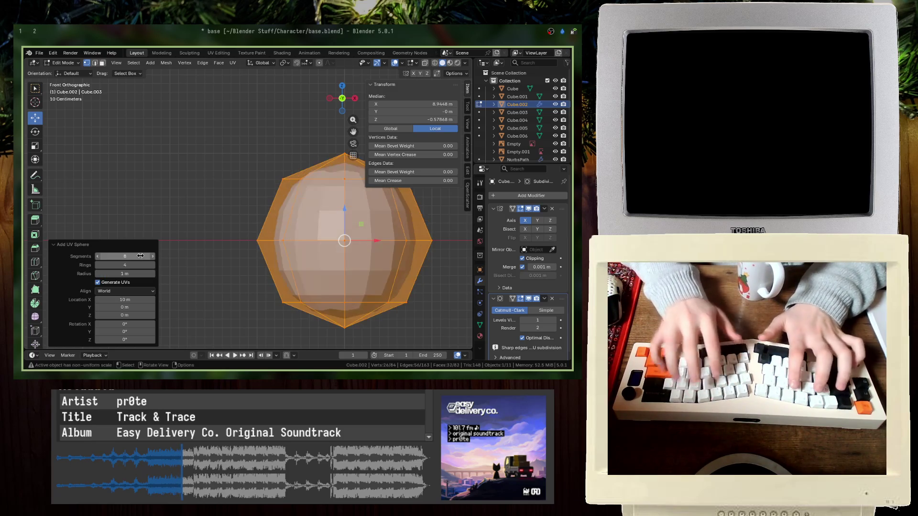
# - Try scaling the sphere to 0.7 and moving its vertices, undoing both attempts
pyautogui.hotkey('alt', 'a')
pyautogui.scroll(-4, 322, 231)
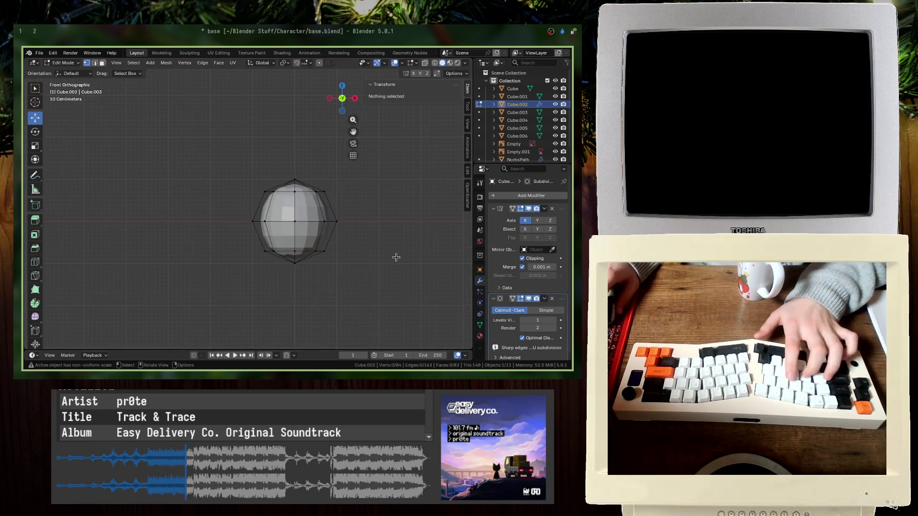
pyautogui.write('as.7')
pyautogui.press('Return')
pyautogui.scroll(-3, 296, 228)
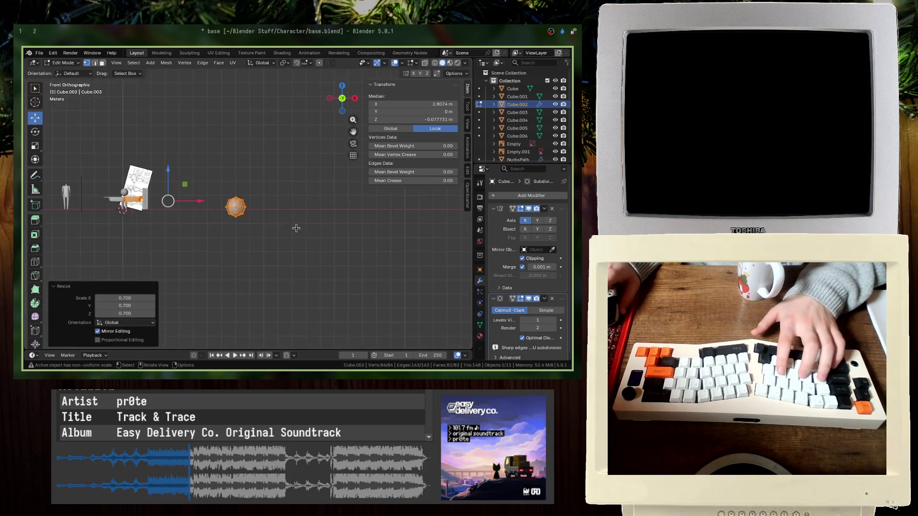
pyautogui.hotkey('ctrl', 'z')
pyautogui.hotkey('alt', 'a')
pyautogui.moveTo(95, 111); pyautogui.dragTo(283, 233)
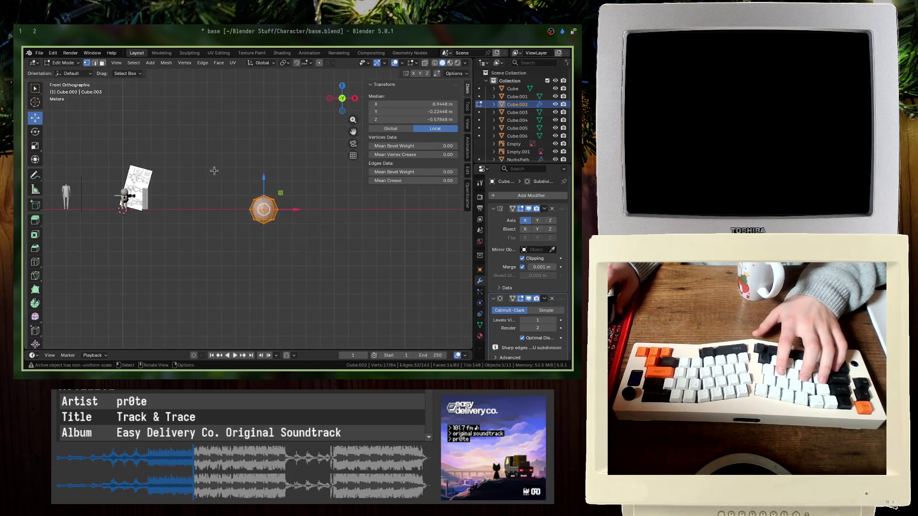
pyautogui.press('g')
pyautogui.press('Return')
pyautogui.hotkey('ctrl', 'z')
pyautogui.hotkey('alt', 'a')
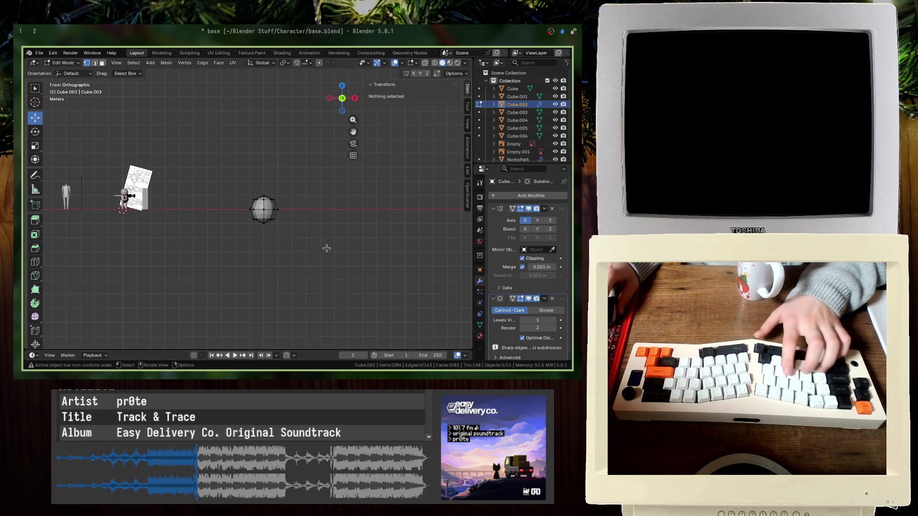
# - Select the sphere with L, scale it to 0.3 and place it at the arm's end
pyautogui.write('ls.3')
pyautogui.press('Return')
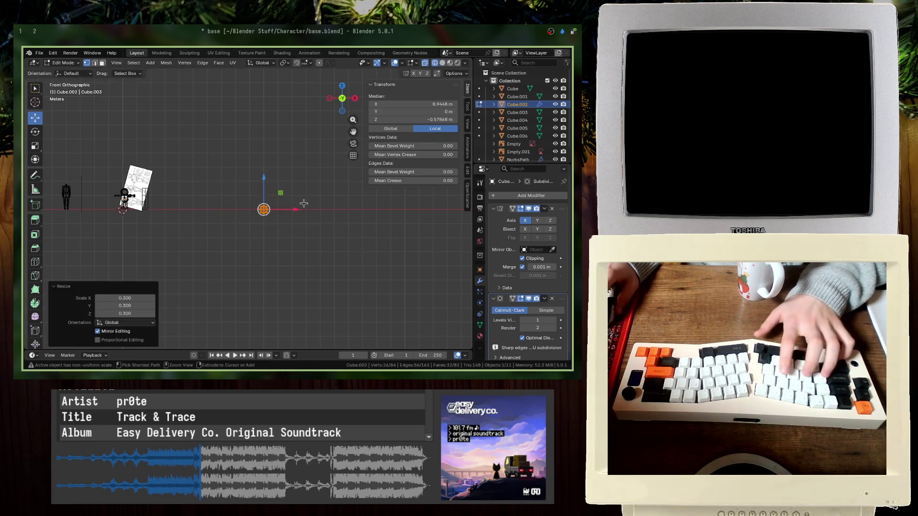
pyautogui.press('g')
pyautogui.click(175, 191)
pyautogui.scroll(10, 130, 197)
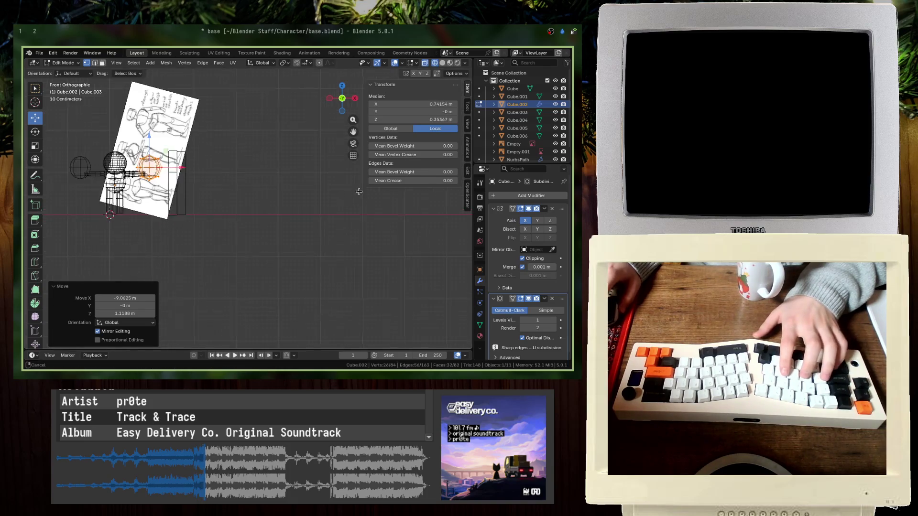
# - Save the file, then delete the test sphere's vertices from the mesh
pyautogui.hotkey('ctrl', 's')
pyautogui.scroll(-6, 159, 180)
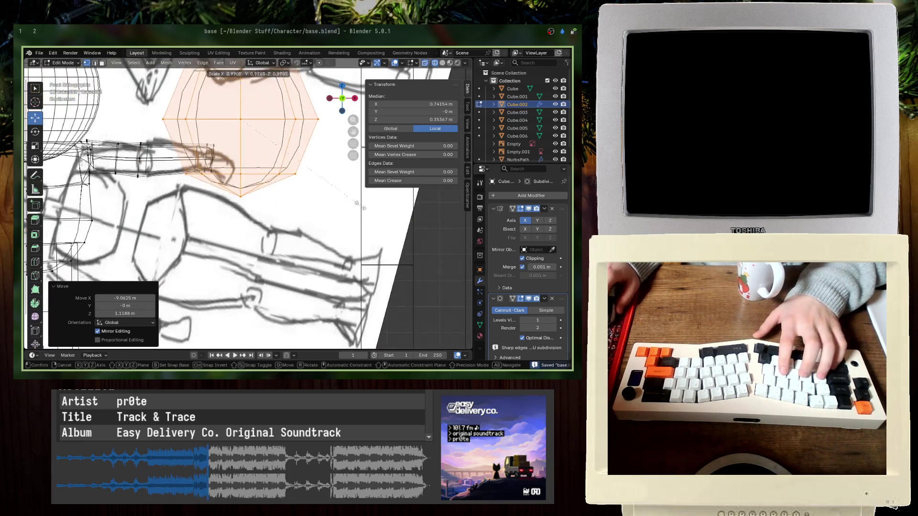
pyautogui.press('g')
pyautogui.press('Return')
pyautogui.press('s')
pyautogui.press('Return')
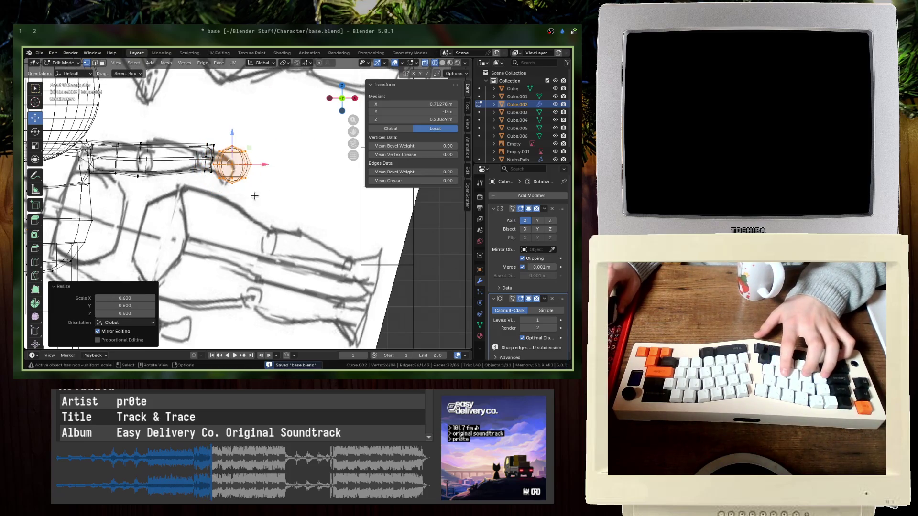
pyautogui.moveTo(286, 207)
pyautogui.mouseDown(button='middle')
pyautogui.moveTo(261, 191)
pyautogui.moveTo(207, 192)
pyautogui.mouseUp(button='middle')
pyautogui.press('g')
pyautogui.press('Return')
pyautogui.press('x')
pyautogui.click(216, 184)
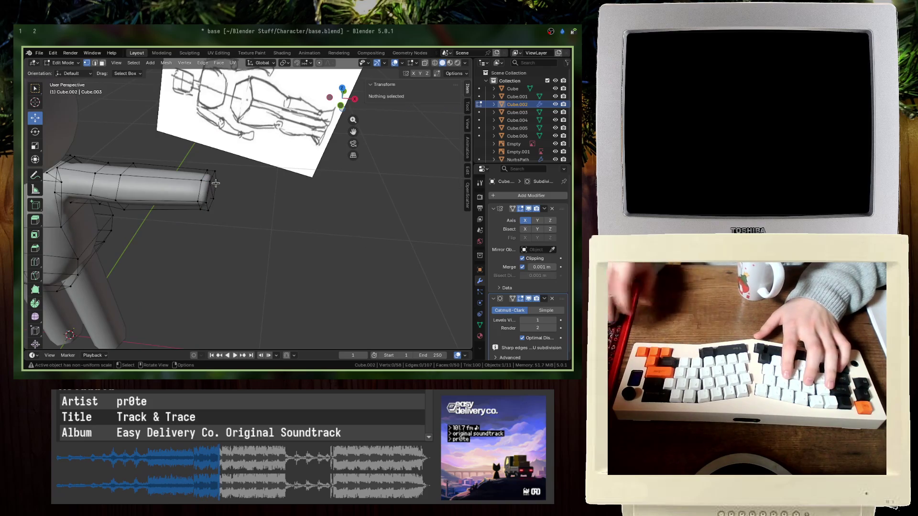
# - In front view, extrude the arm tip outward and enlarge the new loop
pyautogui.press('KP_1')
pyautogui.scroll(3, 215, 184)
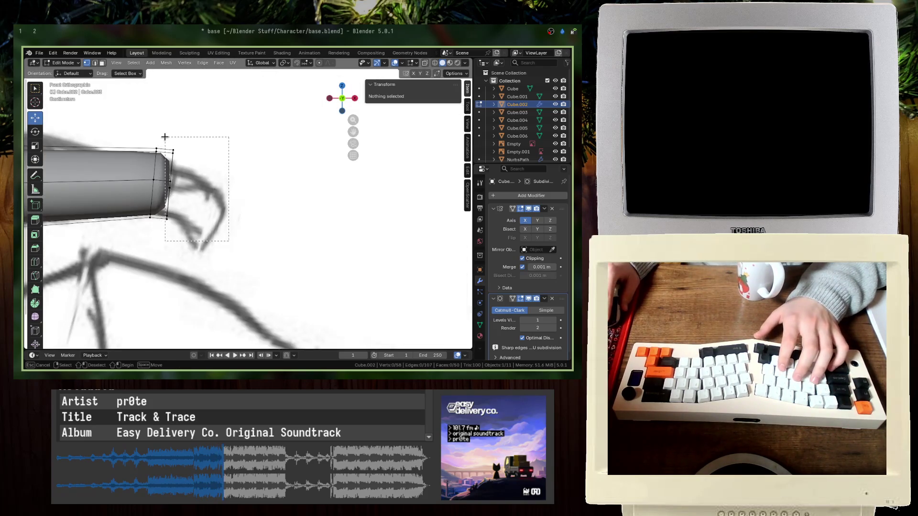
pyautogui.moveTo(164, 136); pyautogui.dragTo(165, 137)
pyautogui.press('e')
pyautogui.click(204, 139)
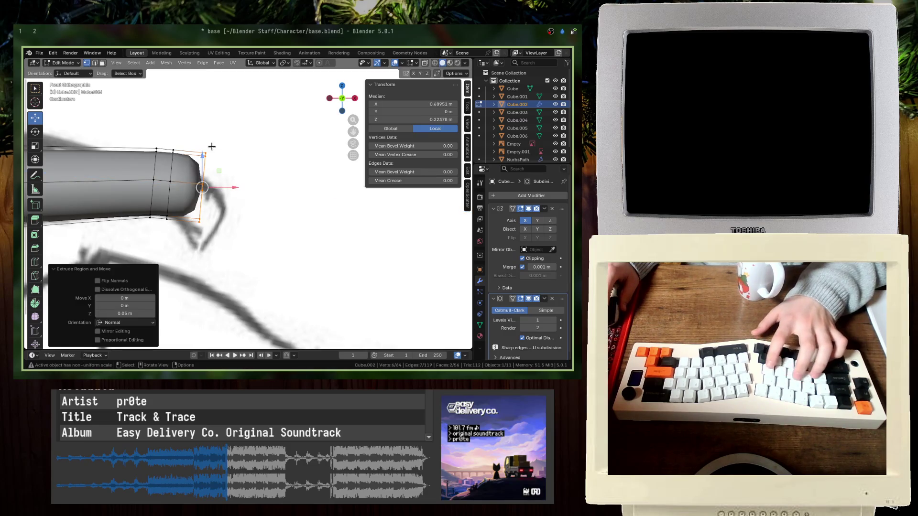
pyautogui.scroll(-2, 203, 154)
pyautogui.press('s')
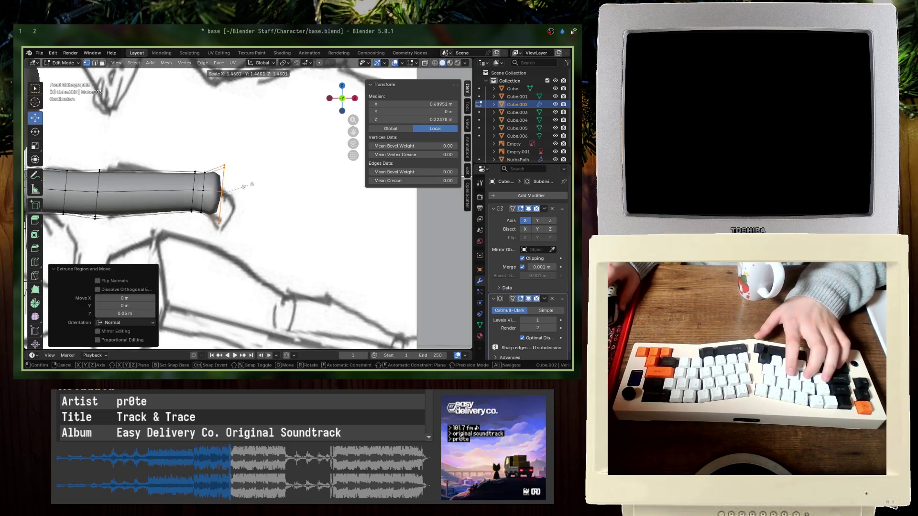
pyautogui.click(247, 186)
# - With see-through display on, widen the loop near the arm's end to 2.085
pyautogui.hotkey('alt', 'z')
pyautogui.moveTo(206, 210); pyautogui.dragTo(211, 224, button='middle')
pyautogui.moveTo(196, 154); pyautogui.dragTo(196, 155)
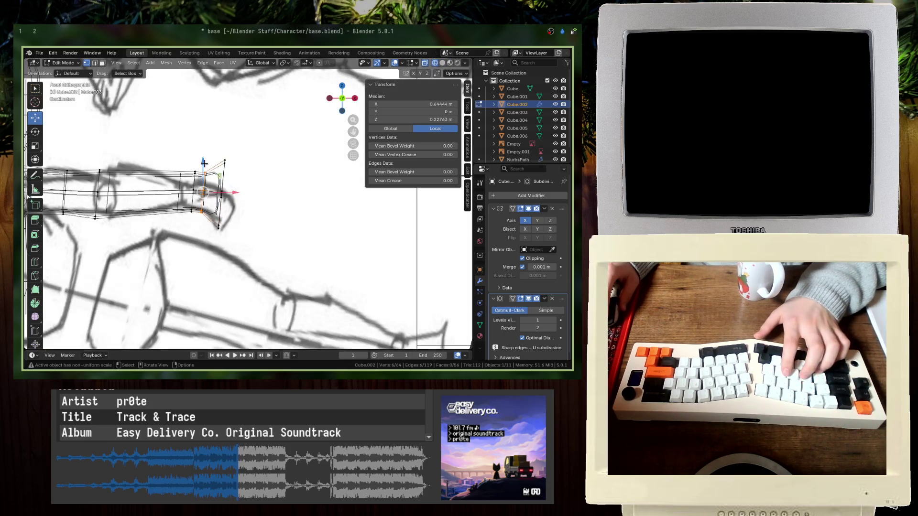
pyautogui.press('s')
pyautogui.click(263, 251)
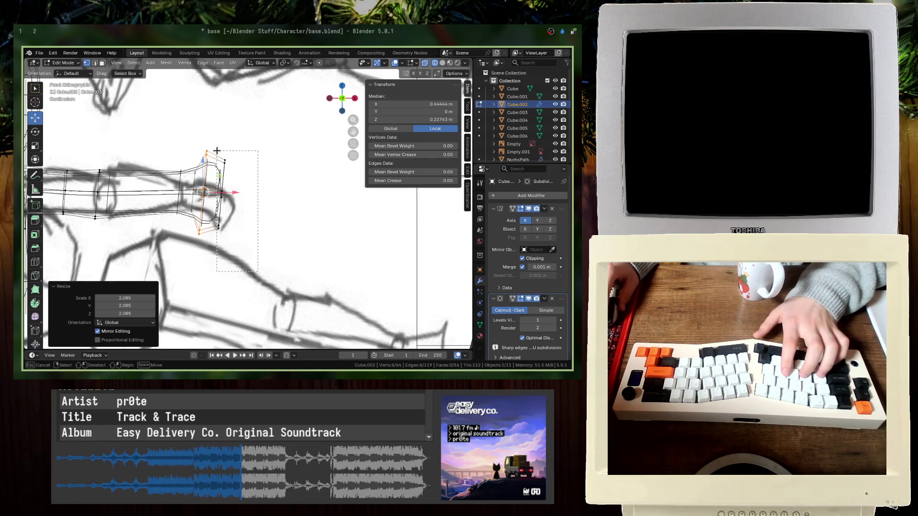
pyautogui.press('s')
pyautogui.click(338, 212)
# - Extrude the arm tip again and shrink the new loop to 0.469
pyautogui.press('Tab')
pyautogui.moveTo(242, 199); pyautogui.dragTo(313, 220, button='middle')
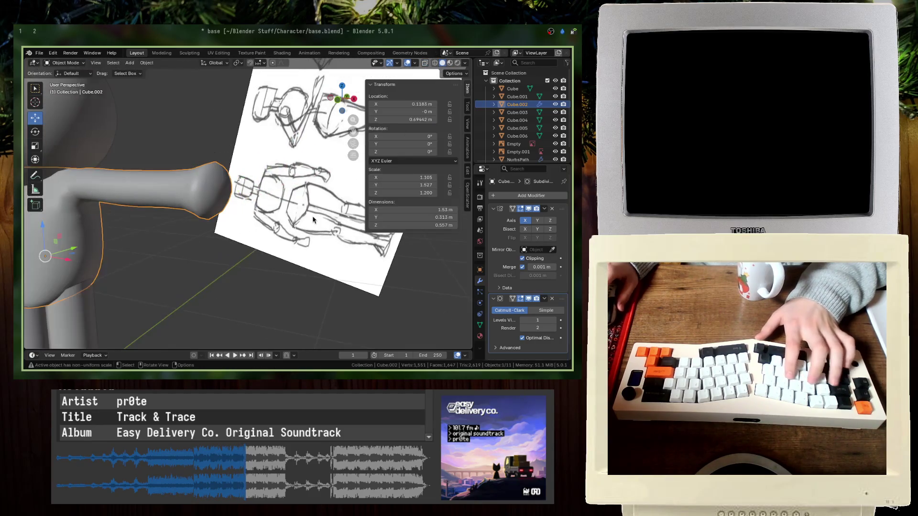
pyautogui.press('Tab')
pyautogui.press('KP_1')
pyautogui.press('e')
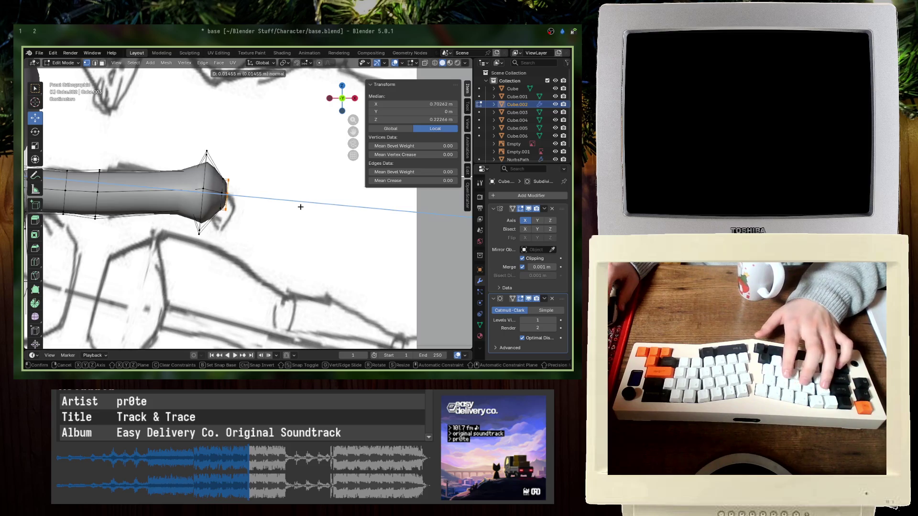
pyautogui.click(300, 206)
pyautogui.press('s')
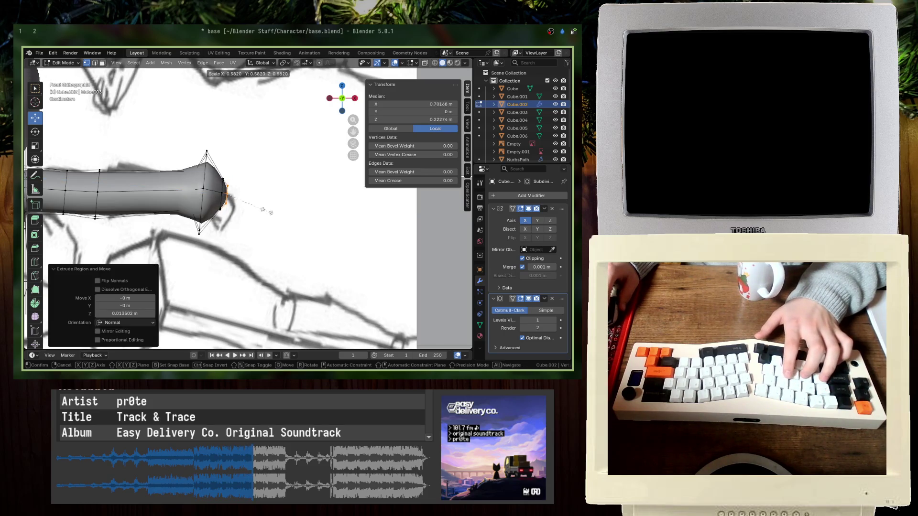
pyautogui.click(258, 208)
# - Scale the outermost tip vertices outward to flare the end, then save
pyautogui.scroll(3, 257, 210)
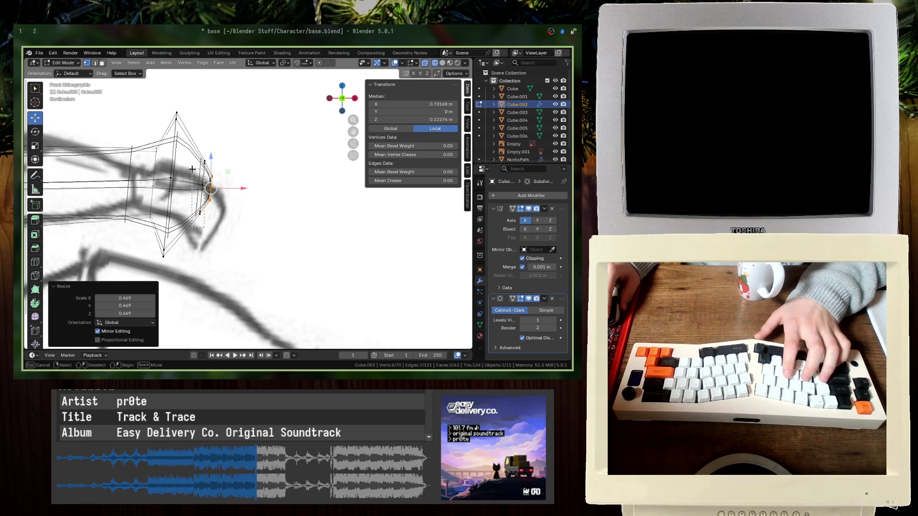
pyautogui.moveTo(192, 169); pyautogui.dragTo(202, 158)
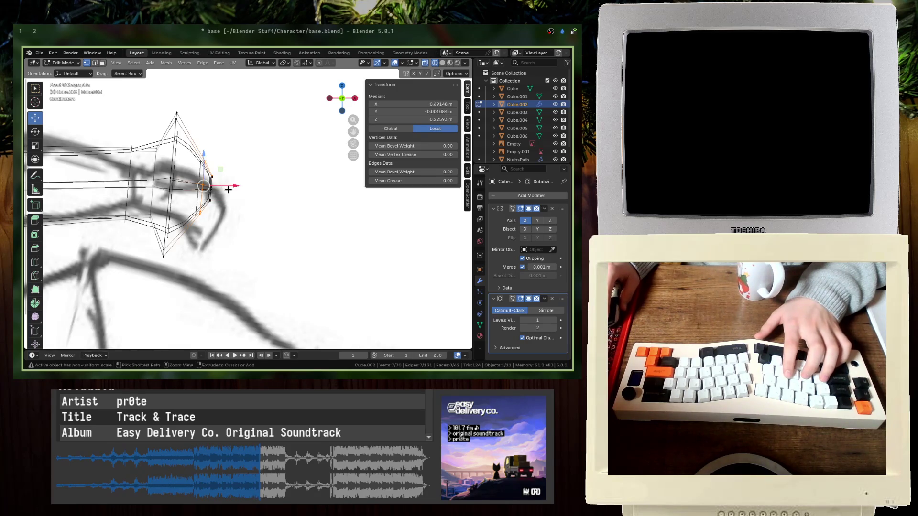
pyautogui.press('e')
pyautogui.press('Escape')
pyautogui.hotkey('ctrl', 'z')
pyautogui.press('s')
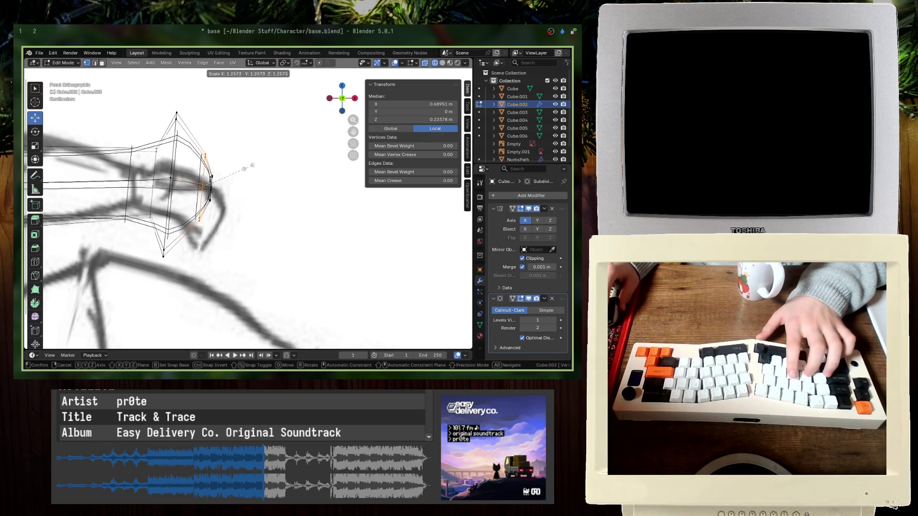
pyautogui.press('Escape')
pyautogui.press('s')
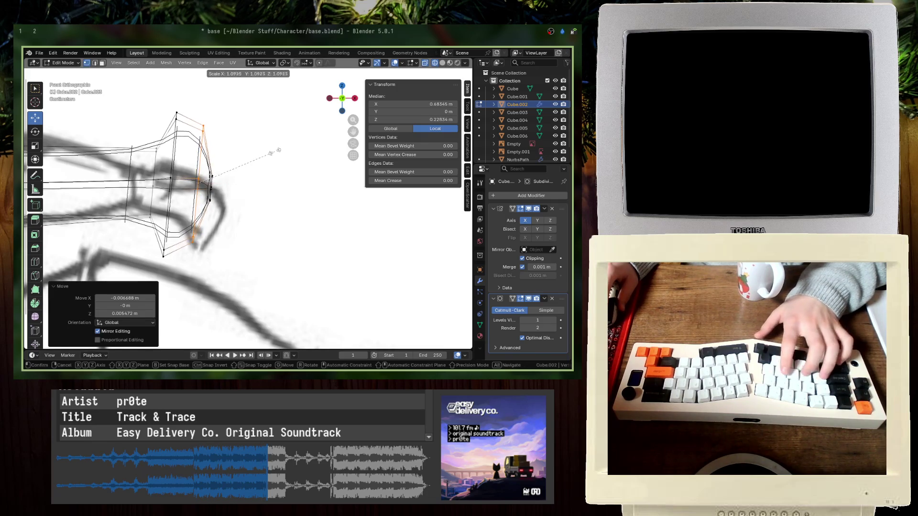
pyautogui.click(278, 149)
pyautogui.press('Tab')
pyautogui.hotkey('shift', 'z')
pyautogui.moveTo(260, 156)
pyautogui.mouseDown(button='middle')
pyautogui.moveTo(248, 167)
pyautogui.moveTo(261, 180)
pyautogui.moveTo(236, 195)
pyautogui.mouseUp(button='middle')
pyautogui.hotkey('ctrl', 's')
# - Squash the flared end along one axis, leaving the mesh 0.254 m deep, and save
pyautogui.press('Tab')
pyautogui.press('KP_7')
pyautogui.click(226, 247)
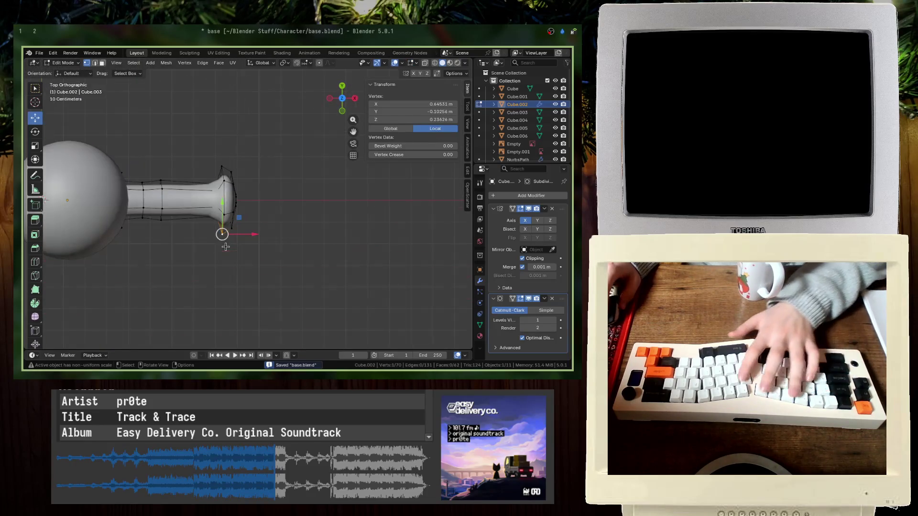
pyautogui.click(266, 201)
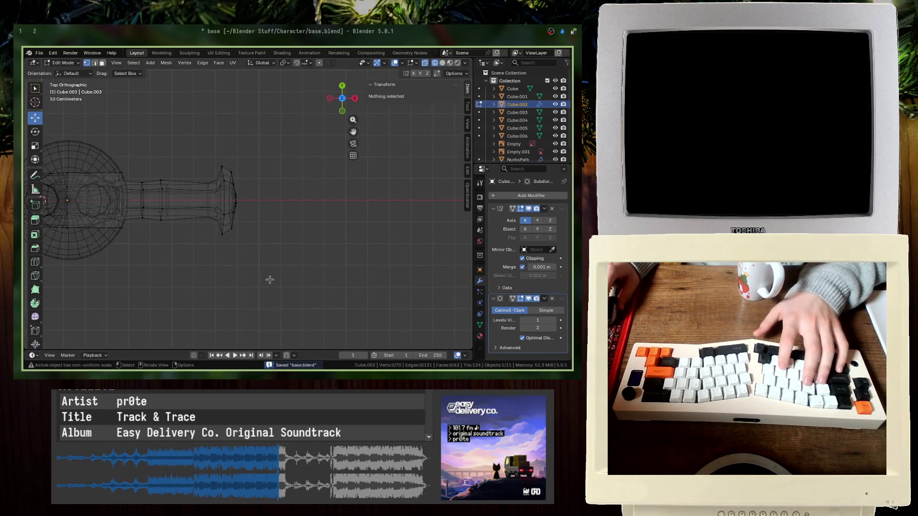
pyautogui.moveTo(270, 280); pyautogui.dragTo(221, 148)
pyautogui.press('s')
pyautogui.press('z')
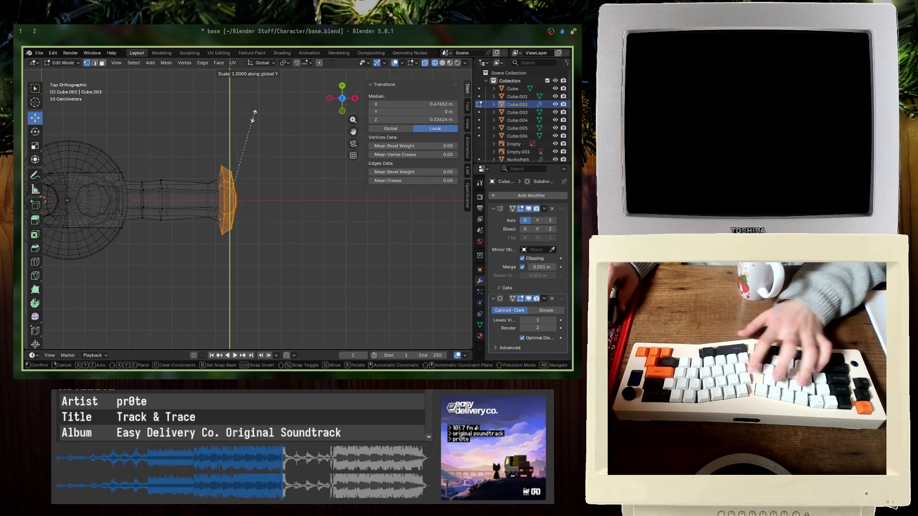
pyautogui.click(243, 137)
pyautogui.press('Tab')
pyautogui.hotkey('ctrl', 's')
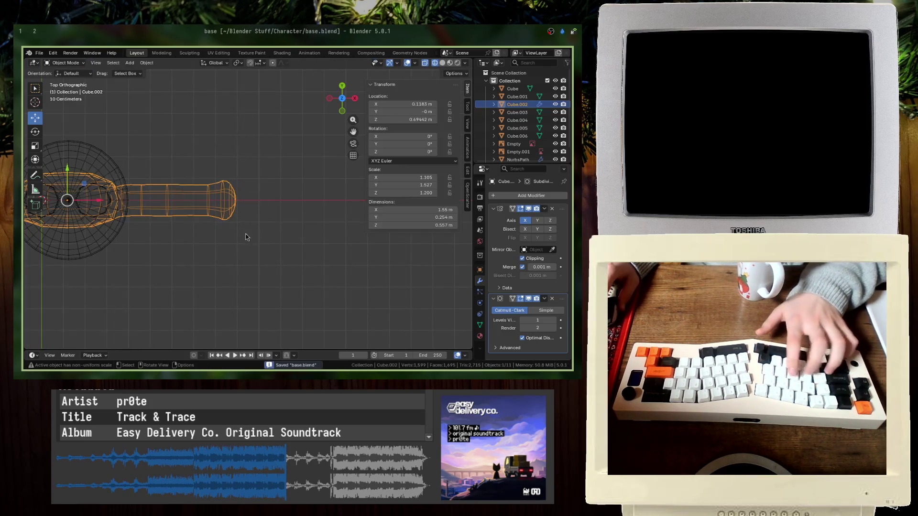
# - Narrow the flared arm end along the X axis in front view
pyautogui.hotkey('shift', 'z')
pyautogui.moveTo(246, 235)
pyautogui.mouseDown(button='middle')
pyautogui.moveTo(253, 173)
pyautogui.moveTo(268, 191)
pyautogui.mouseUp(button='middle')
pyautogui.scroll(3, 285, 201)
pyautogui.press('Tab')
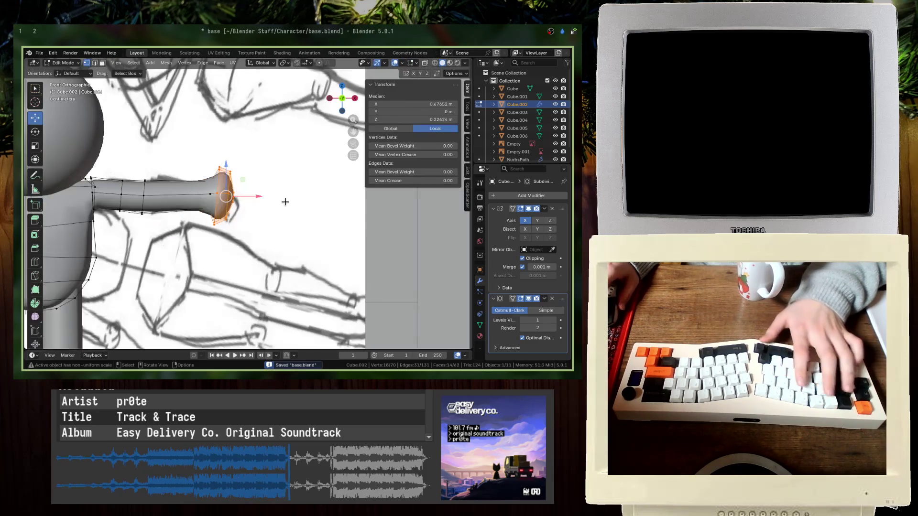
pyautogui.press('KP_1')
pyautogui.hotkey('shift', 'z')
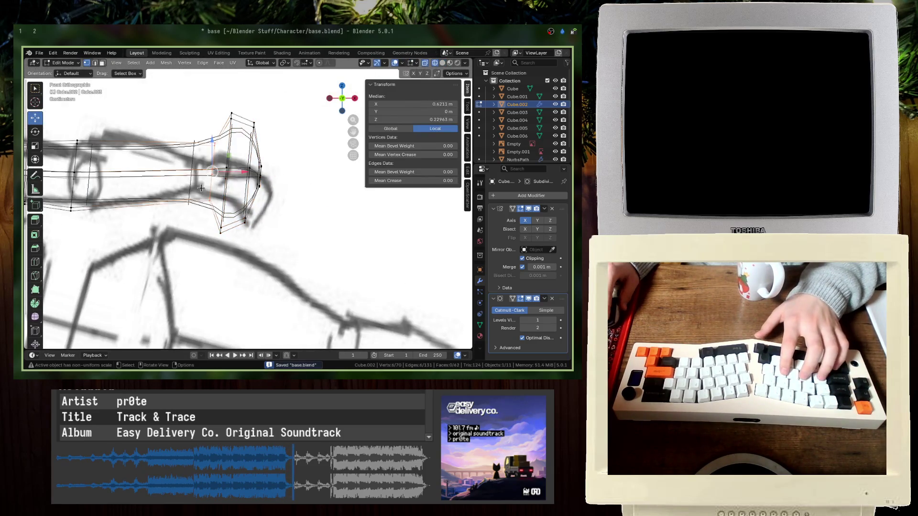
pyautogui.press('s')
pyautogui.press('x')
pyautogui.click(253, 196)
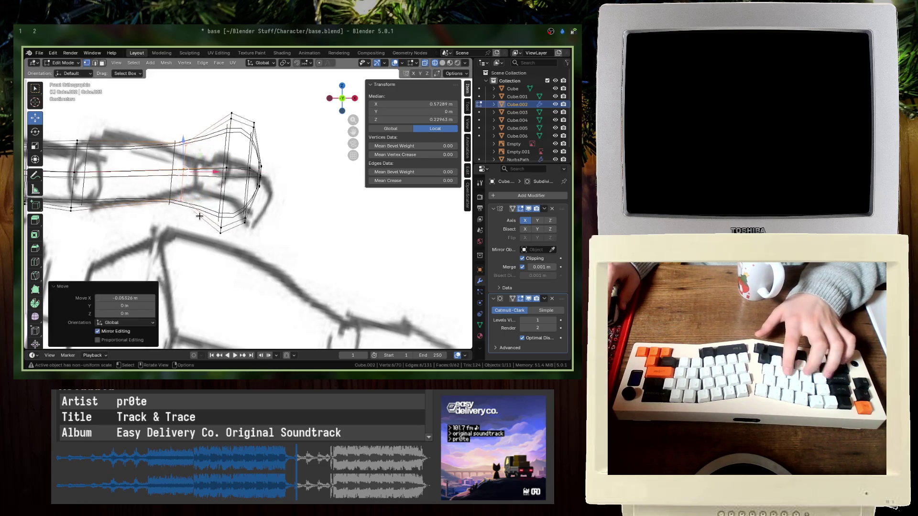
pyautogui.press('Tab')
pyautogui.hotkey('shift', 'z')
pyautogui.moveTo(253, 196)
pyautogui.mouseDown(button='middle')
pyautogui.moveTo(261, 189)
pyautogui.moveTo(249, 195)
pyautogui.mouseUp(button='middle')
pyautogui.scroll(-3, 255, 191)
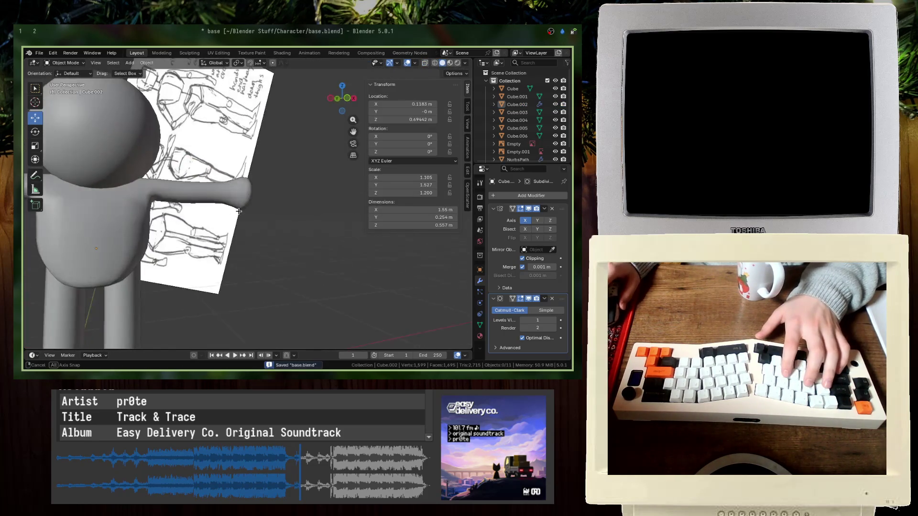
# - Shrink the arm's end loop to 0.748 and save base.blend
pyautogui.press('Tab')
pyautogui.hotkey('ctrl', 's')
pyautogui.hotkey('alt', 'a')
pyautogui.press('KP_1')
pyautogui.scroll(4, 137, 153)
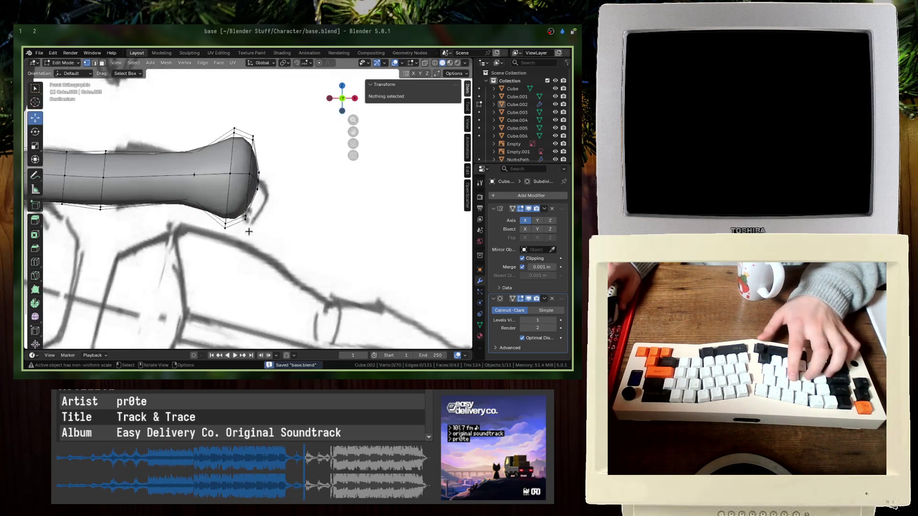
pyautogui.hotkey('shift', 'z')
pyautogui.moveTo(227, 122); pyautogui.dragTo(241, 138)
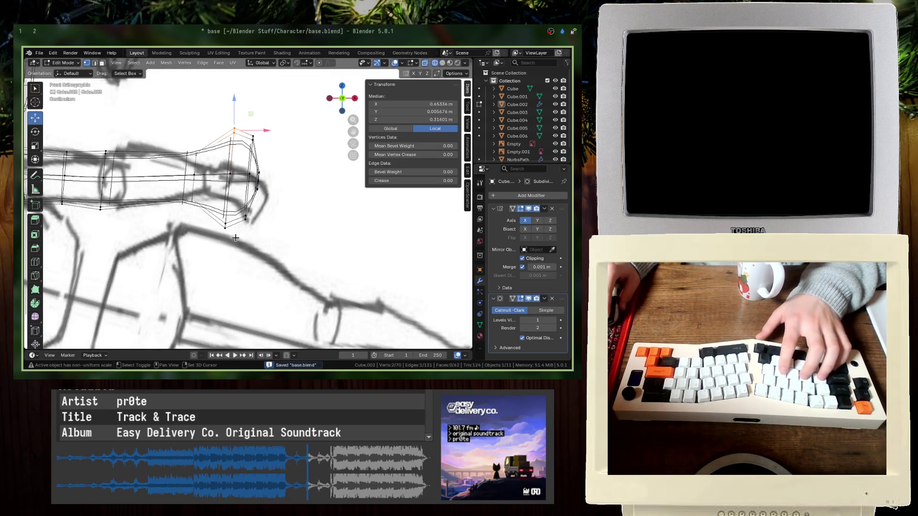
pyautogui.press('g')
pyautogui.click(280, 201)
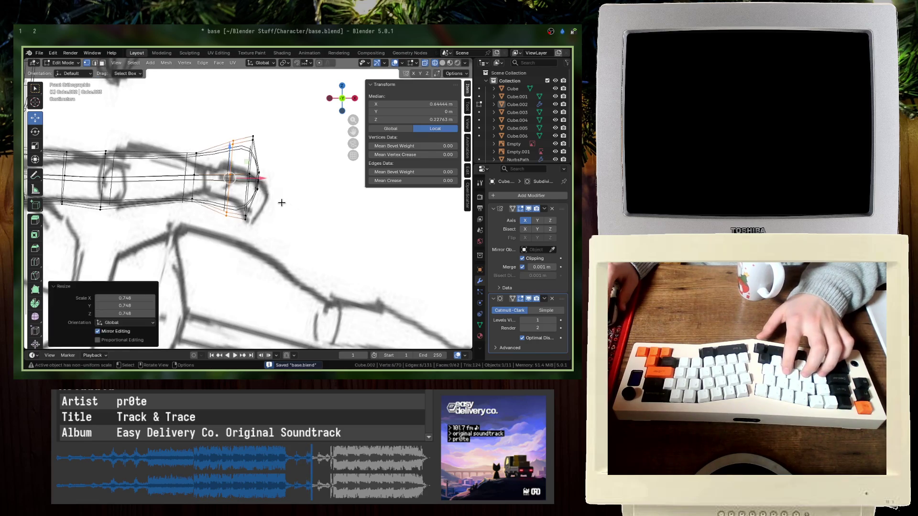
pyautogui.press('Tab')
pyautogui.hotkey('shift', 'z')
pyautogui.hotkey('ctrl', 's')
# - Orbit around the character and check it straight from the front
pyautogui.moveTo(268, 210)
pyautogui.mouseDown(button='middle')
pyautogui.moveTo(189, 255)
pyautogui.moveTo(217, 240)
pyautogui.mouseUp(button='middle')
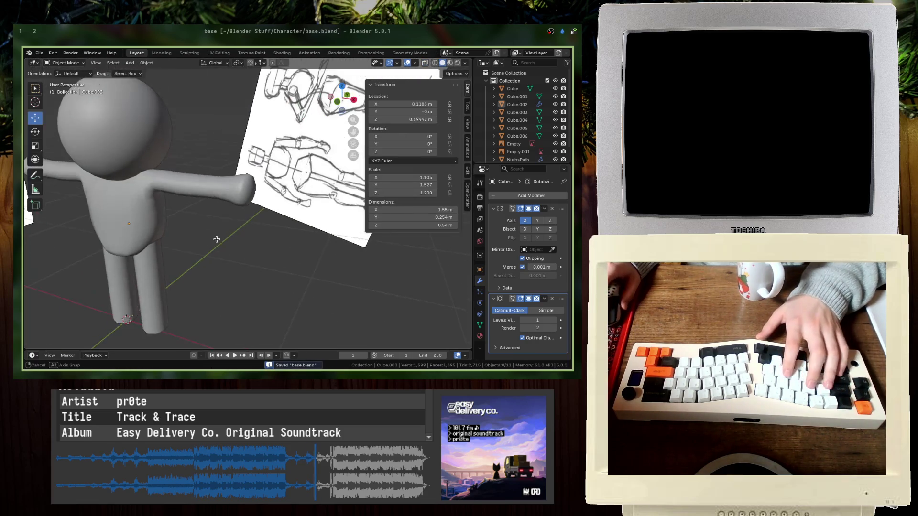
pyautogui.scroll(3, 216, 243)
pyautogui.click(217, 243)
pyautogui.press('KP_1')
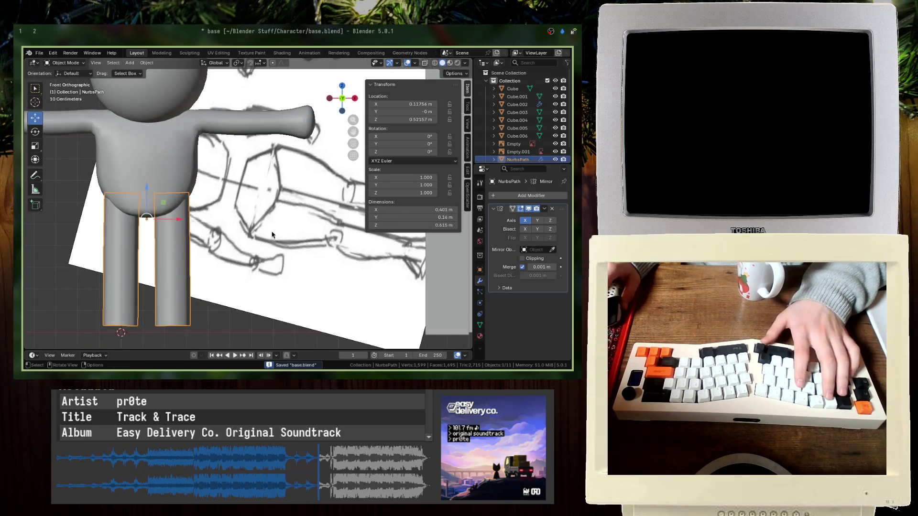
pyautogui.click(57, 259)
pyautogui.scroll(-5, 264, 247)
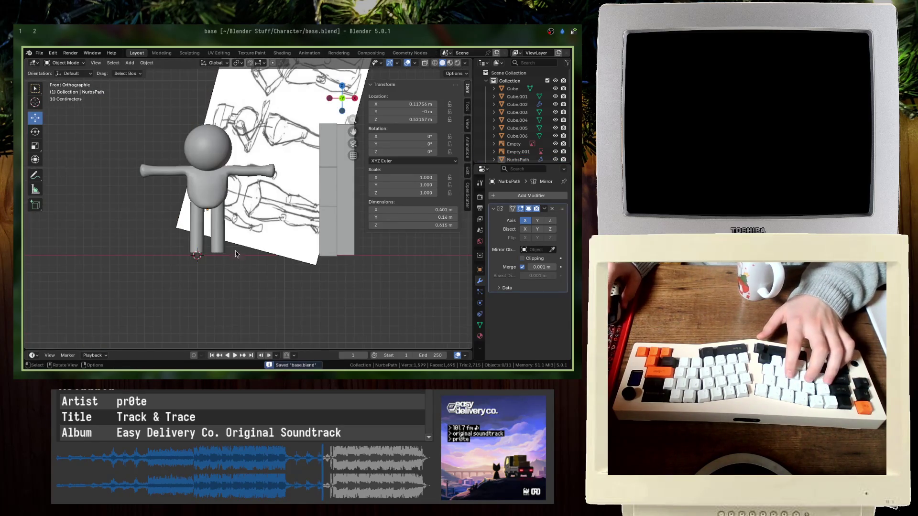
pyautogui.moveTo(236, 254)
pyautogui.mouseDown(button='middle')
pyautogui.moveTo(199, 263)
pyautogui.moveTo(239, 190)
pyautogui.moveTo(249, 143)
pyautogui.mouseUp(button='middle')
# - Move the head sphere's vertices vertically in Edit Mode and save
pyautogui.click(255, 94)
pyautogui.scroll(2, 255, 93)
pyautogui.press('Tab')
pyautogui.press('KP_1')
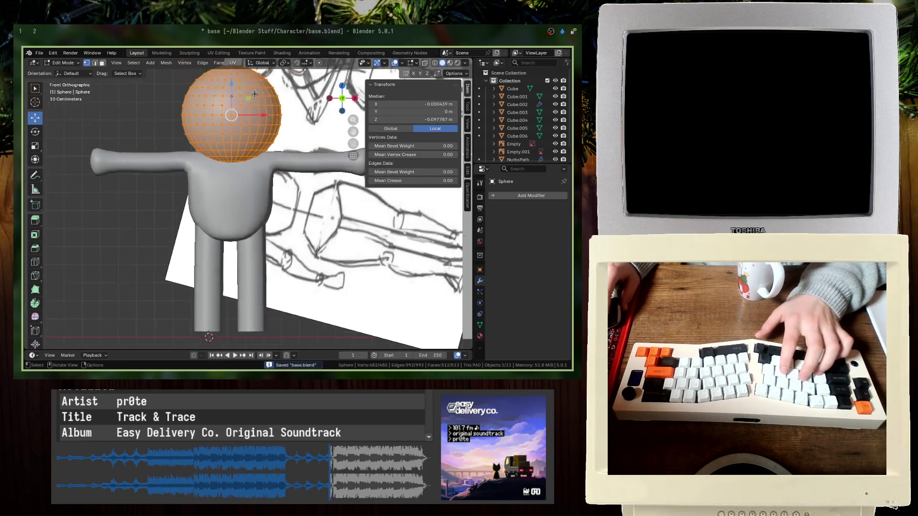
pyautogui.scroll(-1, 255, 93)
pyautogui.press('g')
pyautogui.press('z')
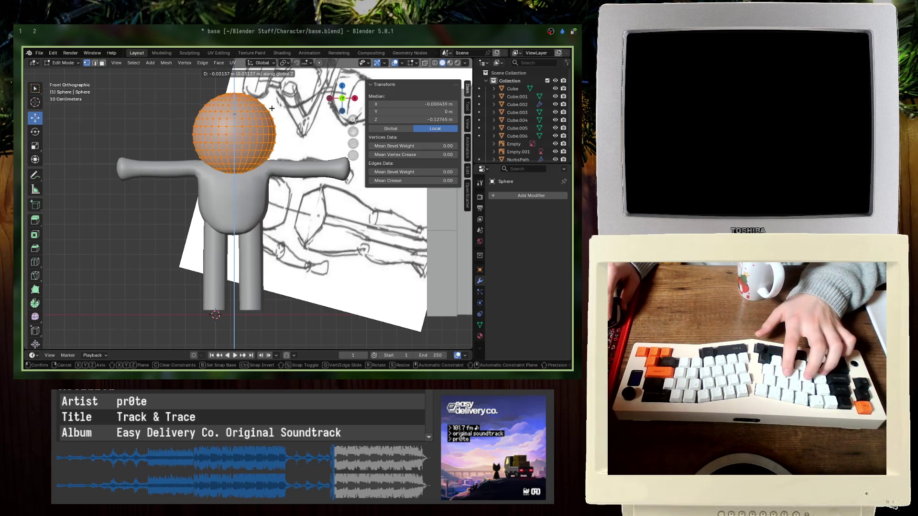
pyautogui.click(272, 107)
pyautogui.hotkey('ctrl', 's')
pyautogui.moveTo(272, 108); pyautogui.dragTo(240, 126, button='middle')
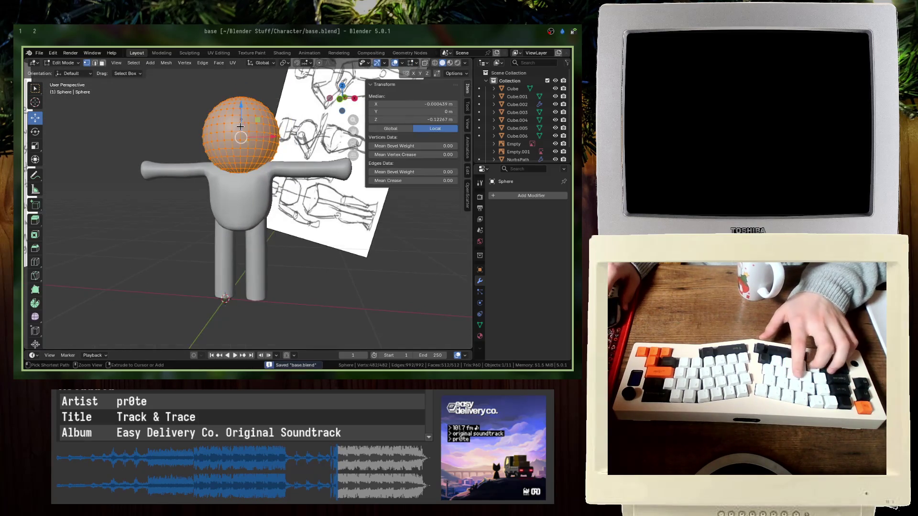
# - Raise the head a further 0.1 m along Z
pyautogui.press('Tab')
pyautogui.press('KP_1')
pyautogui.press('Tab')
pyautogui.press('g')
pyautogui.press('z')
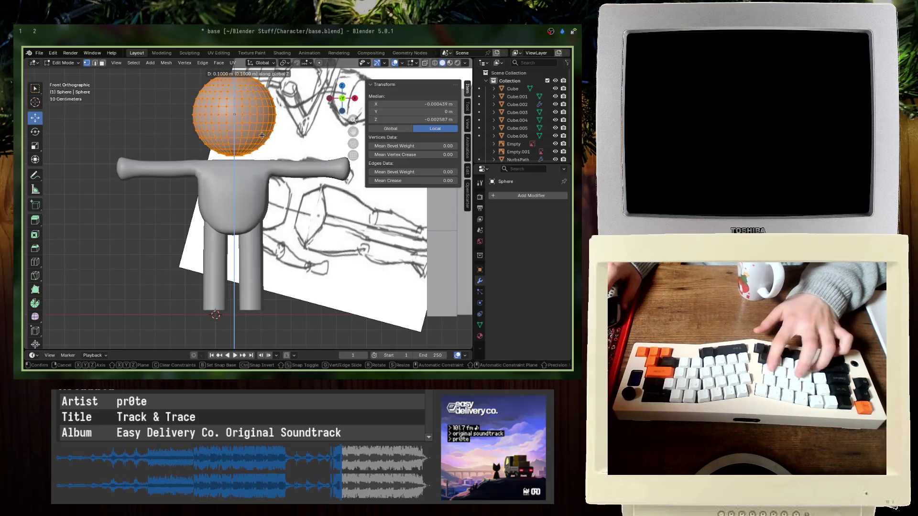
pyautogui.click(263, 130)
pyautogui.press('Tab')
# - Fine-tune the head object's height along Z in Object Mode, then save
pyautogui.press('g')
pyautogui.press('z')
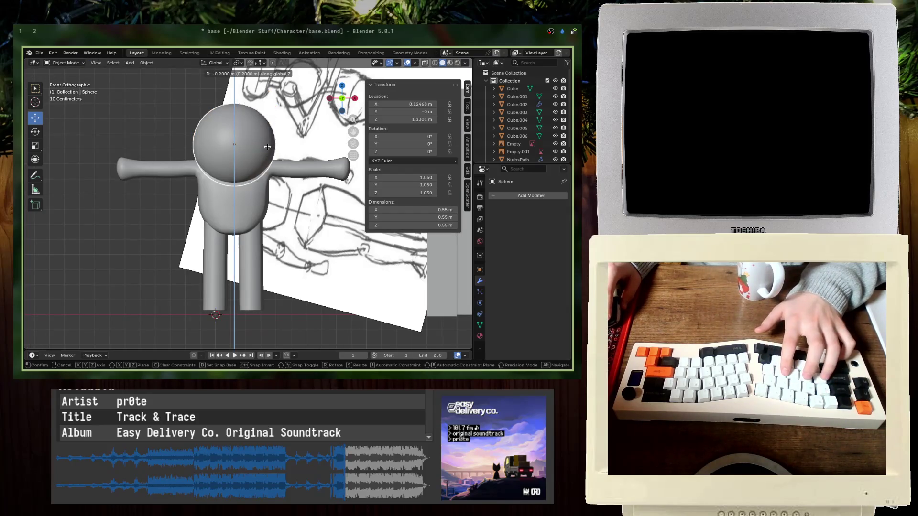
pyautogui.click(267, 148)
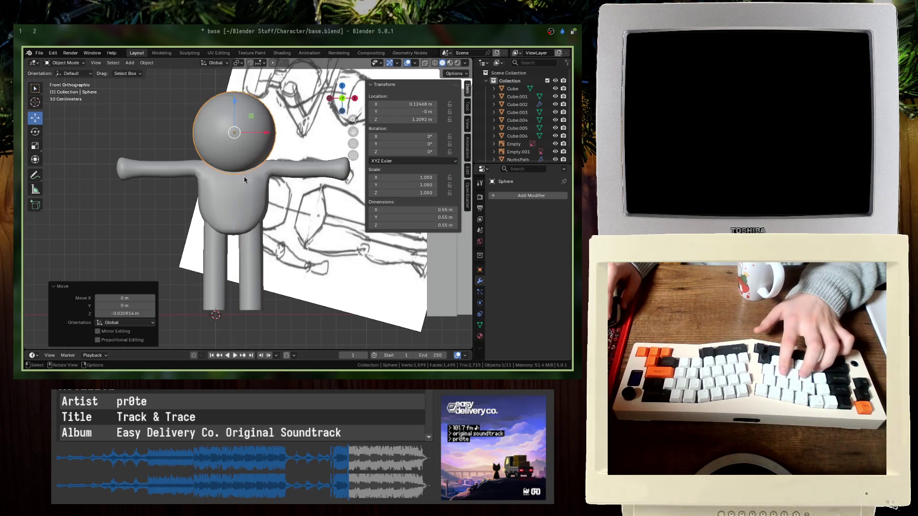
pyautogui.click(169, 178)
pyautogui.hotkey('ctrl', 's')
pyautogui.press('Tab')
pyautogui.moveTo(170, 178); pyautogui.dragTo(218, 188, button='middle')
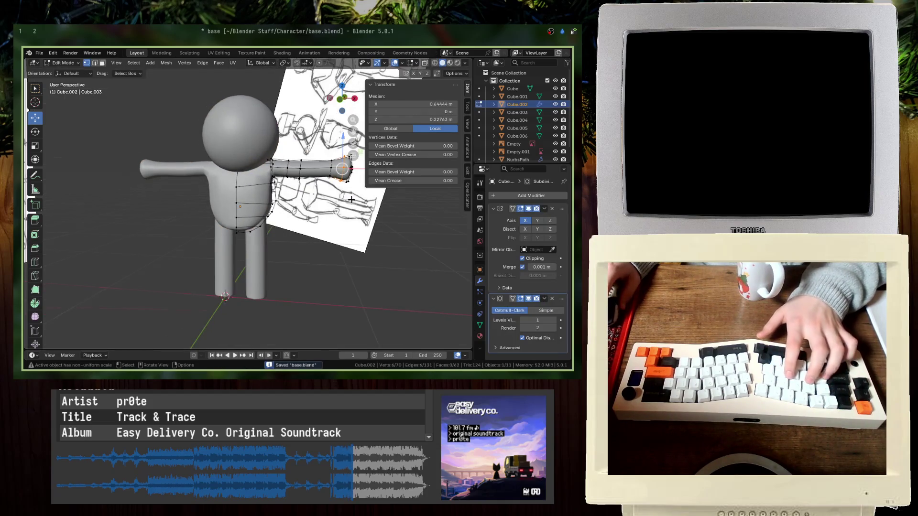
pyautogui.press('KP_1')
pyautogui.scroll(-2, 274, 236)
pyautogui.moveTo(245, 139); pyautogui.dragTo(245, 138)
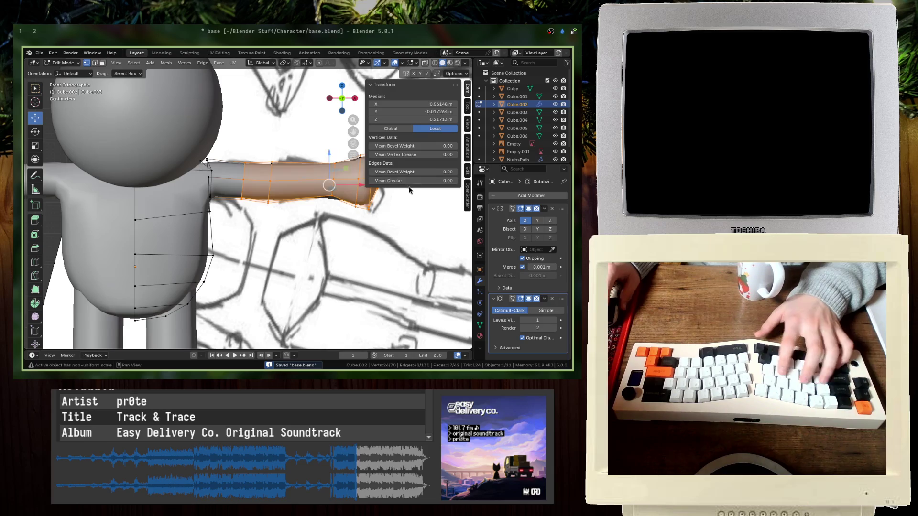
pyautogui.write('r30')
pyautogui.press('Return')
pyautogui.press('g')
pyautogui.press('Escape')
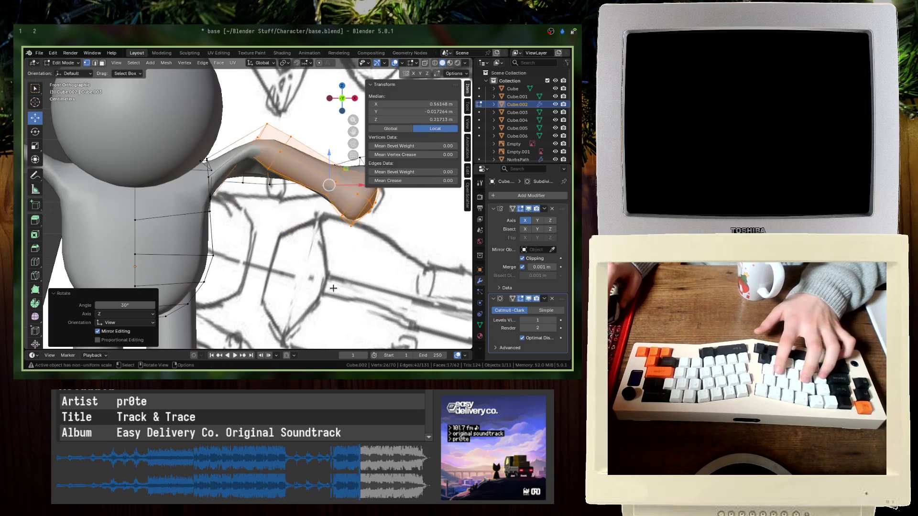
pyautogui.hotkey('alt', 'z')
pyautogui.hotkey('ctrl', 'z')
pyautogui.moveTo(233, 125); pyautogui.dragTo(233, 125)
pyautogui.press('r')
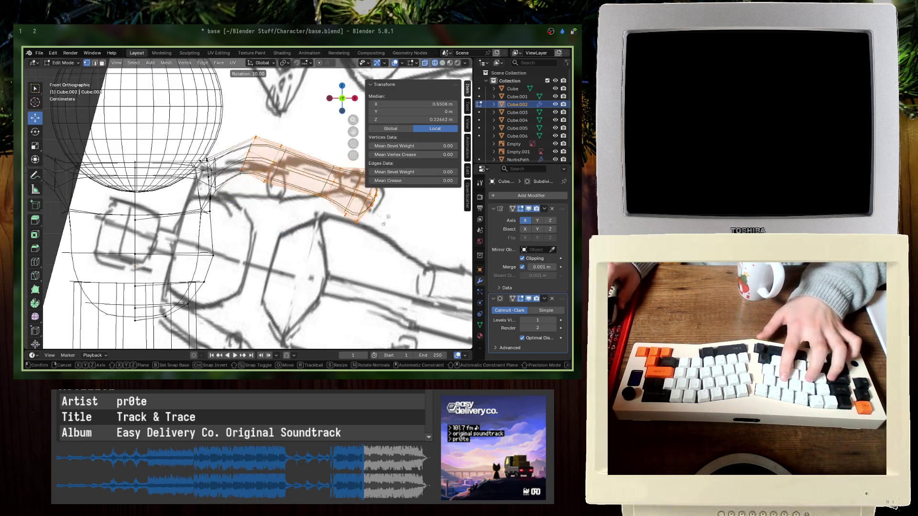
pyautogui.press('Return')
pyautogui.press('g')
pyautogui.click(281, 277)
pyautogui.hotkey('alt', 'z')
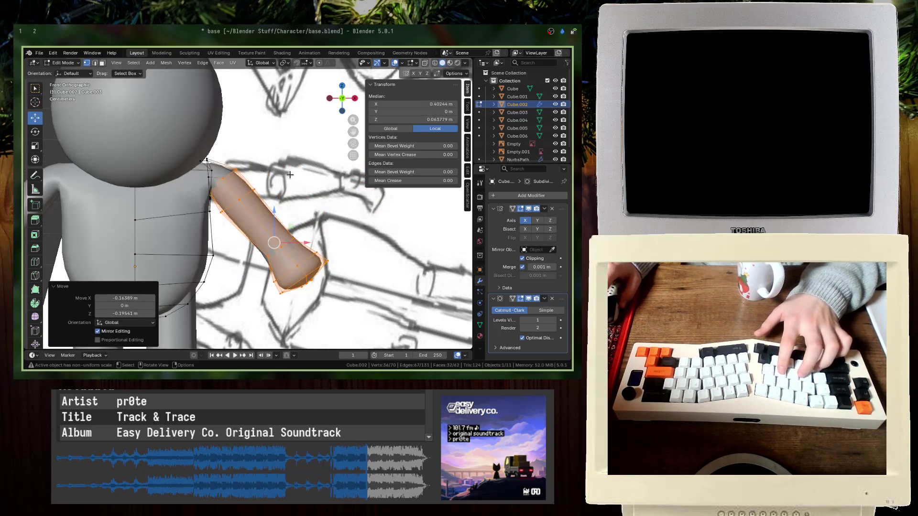
pyautogui.write('r30')
pyautogui.press('Return')
pyautogui.press('g')
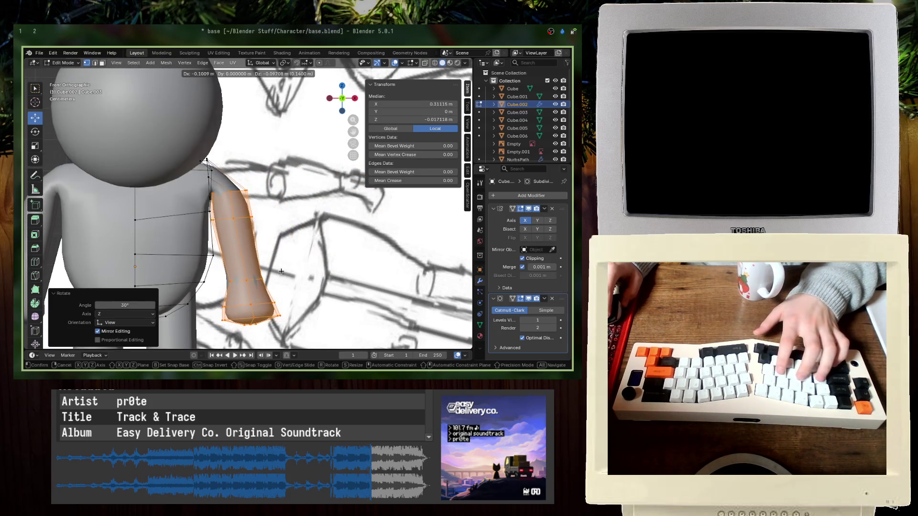
pyautogui.click(282, 277)
pyautogui.moveTo(281, 277); pyautogui.dragTo(212, 228, button='middle')
pyautogui.press('KP_1')
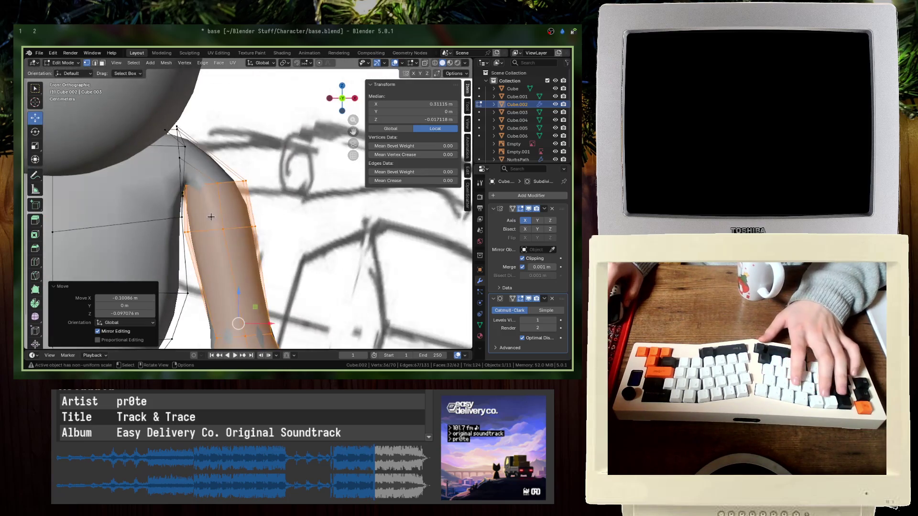
pyautogui.hotkey('alt', 'a')
pyautogui.scroll(4, 173, 206)
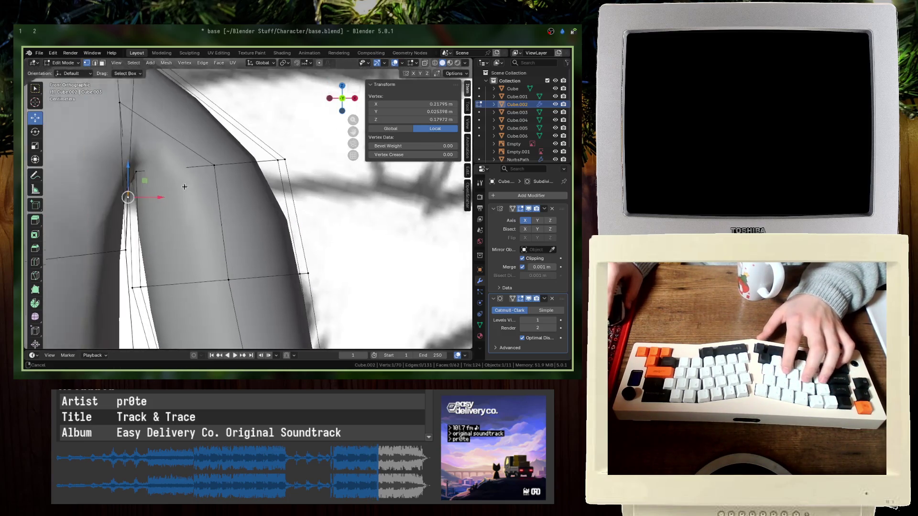
pyautogui.scroll(-4, 178, 218)
pyautogui.moveTo(177, 219); pyautogui.dragTo(178, 154, button='middle')
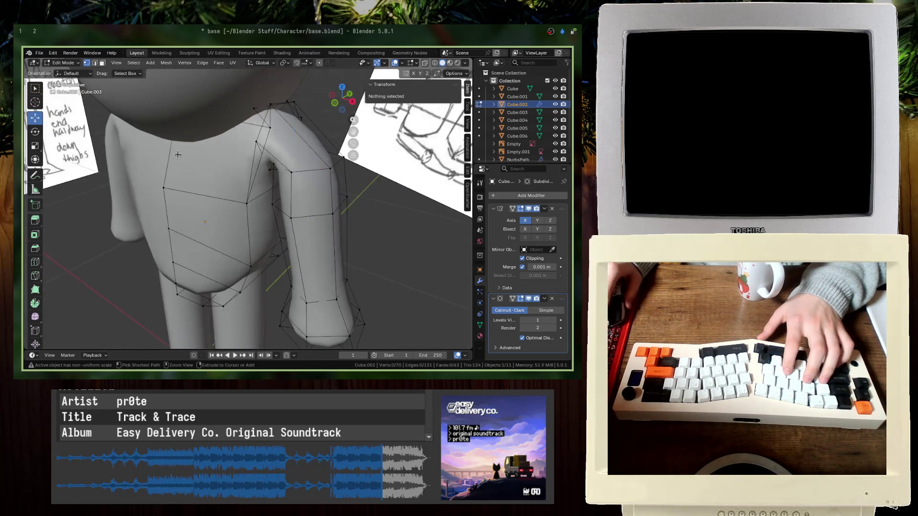
pyautogui.hotkey('ctrl', 'z')
pyautogui.hotkey('ctrl', 'z')
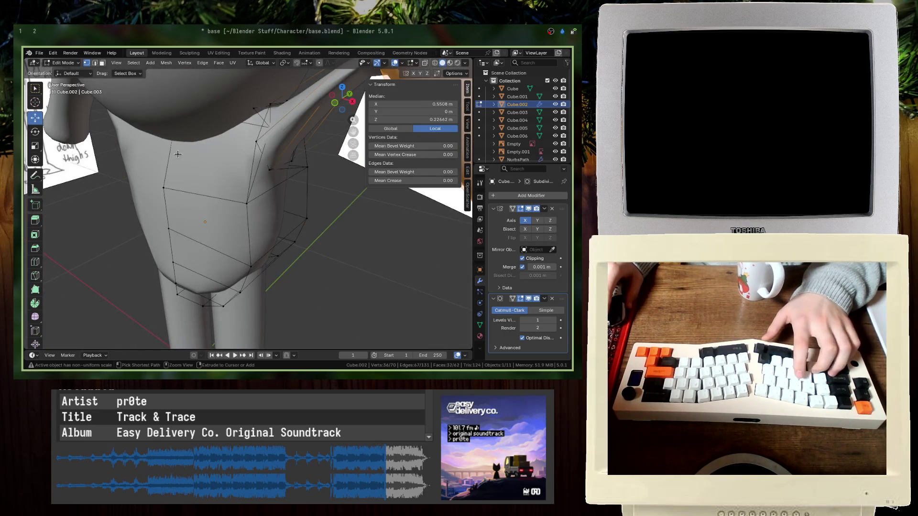
pyautogui.hotkey('ctrl', 'z')
pyautogui.press('KP_1')
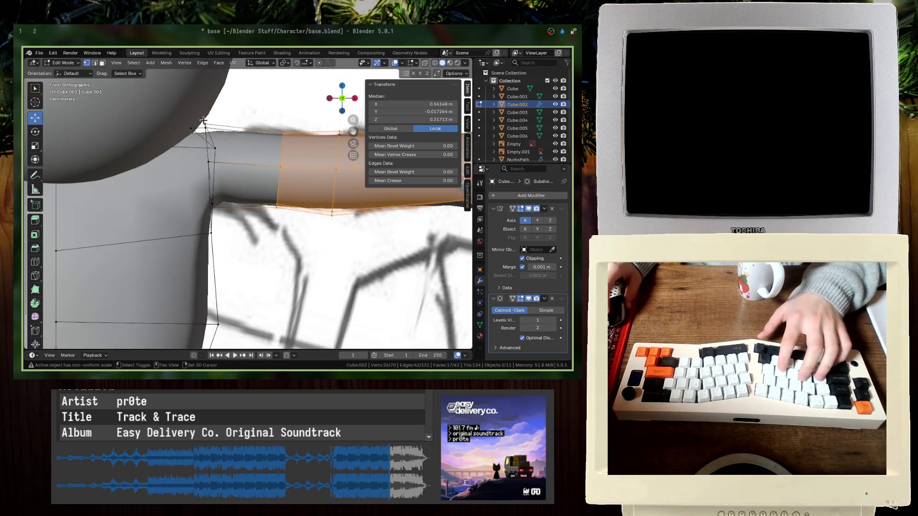
# - With the body see-through, select the armpit vertices and enlarge them slightly
pyautogui.hotkey('alt', 'a')
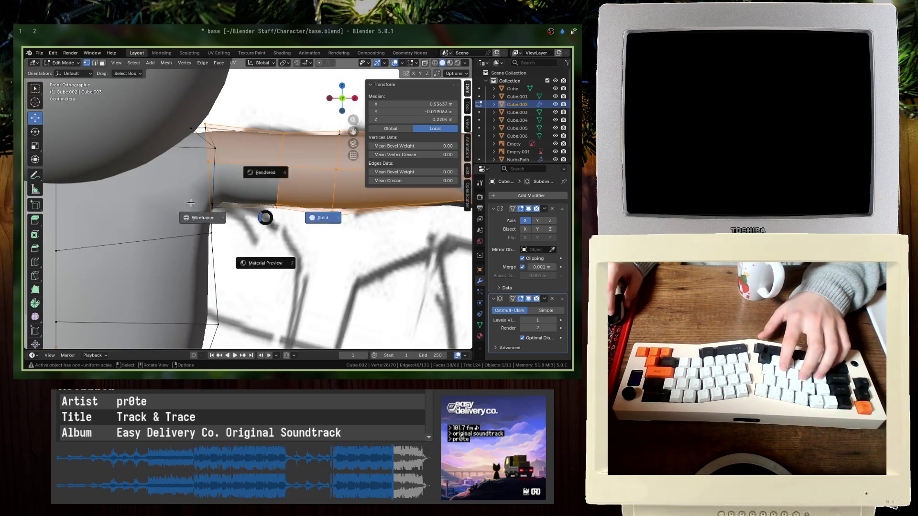
pyautogui.click(425, 63)
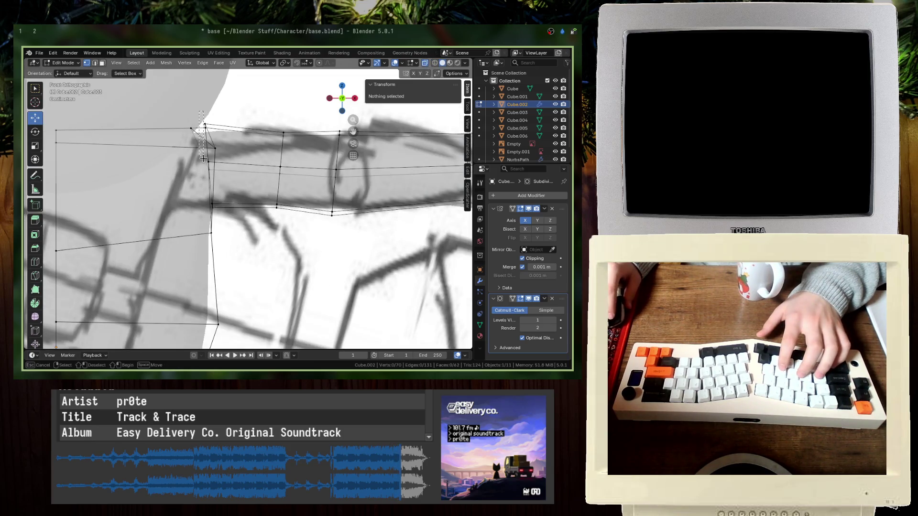
pyautogui.moveTo(207, 196); pyautogui.dragTo(206, 196)
pyautogui.scroll(3, 181, 148)
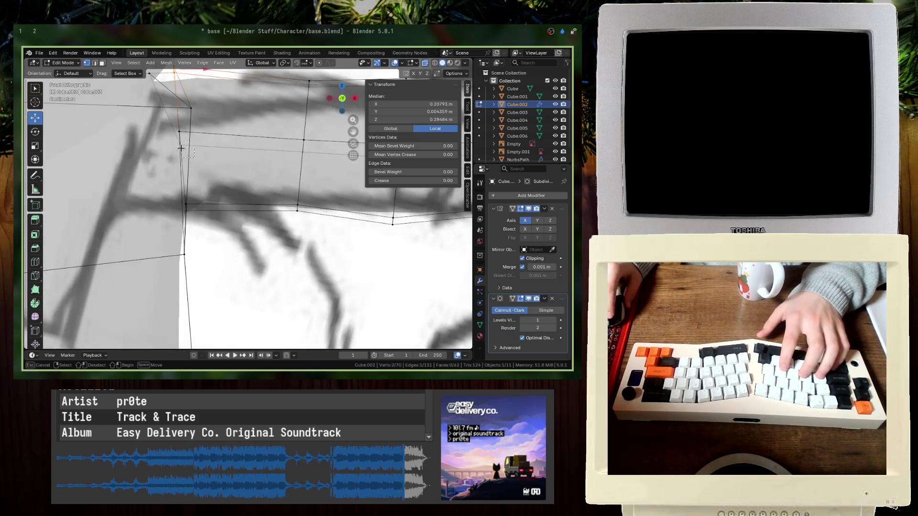
pyautogui.scroll(-3, 218, 215)
pyautogui.press('s')
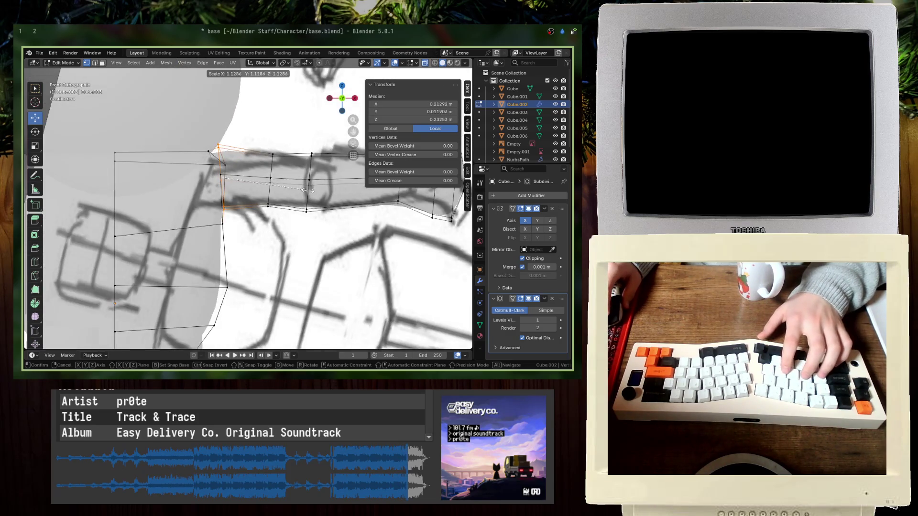
pyautogui.click(311, 186)
# - Box-select the whole arm and rotate it down to hang beside the body
pyautogui.scroll(-3, 234, 176)
pyautogui.press('b')
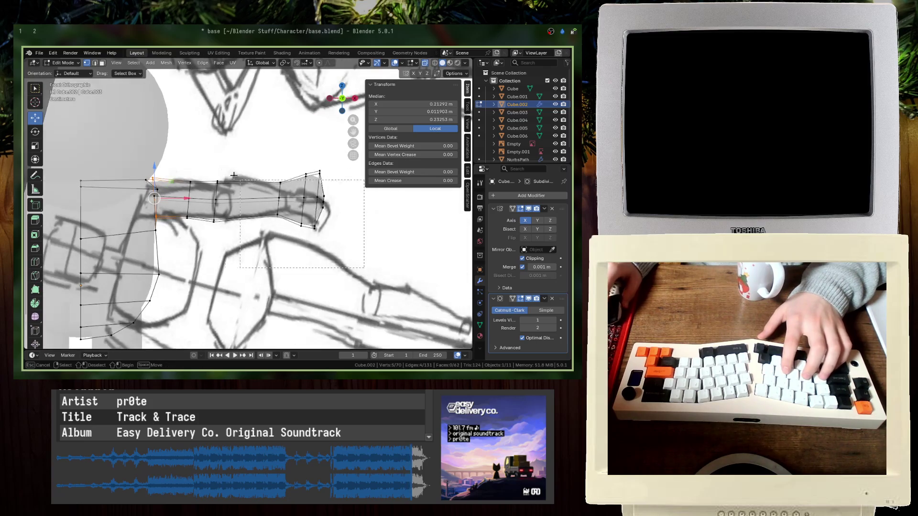
pyautogui.moveTo(179, 160); pyautogui.dragTo(180, 160)
pyautogui.write('r115')
pyautogui.press('Return')
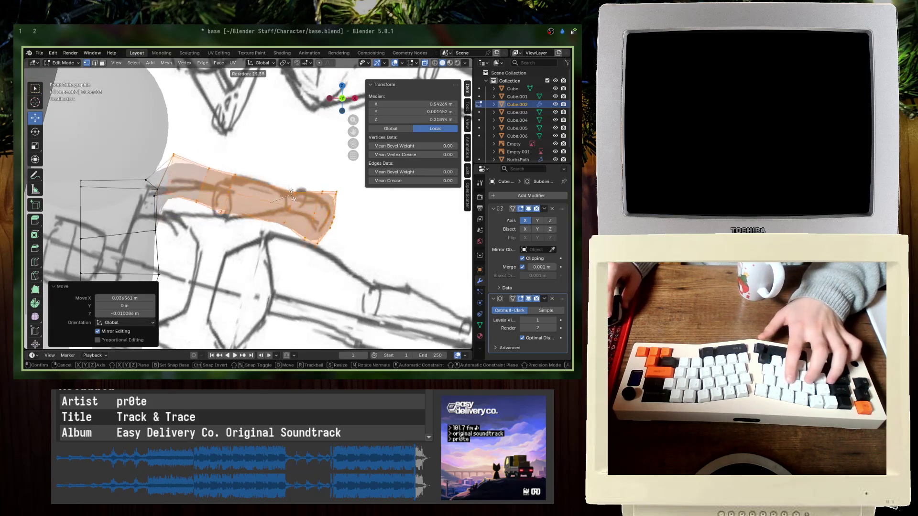
pyautogui.hotkey('ctrl', 'z')
pyautogui.press('r')
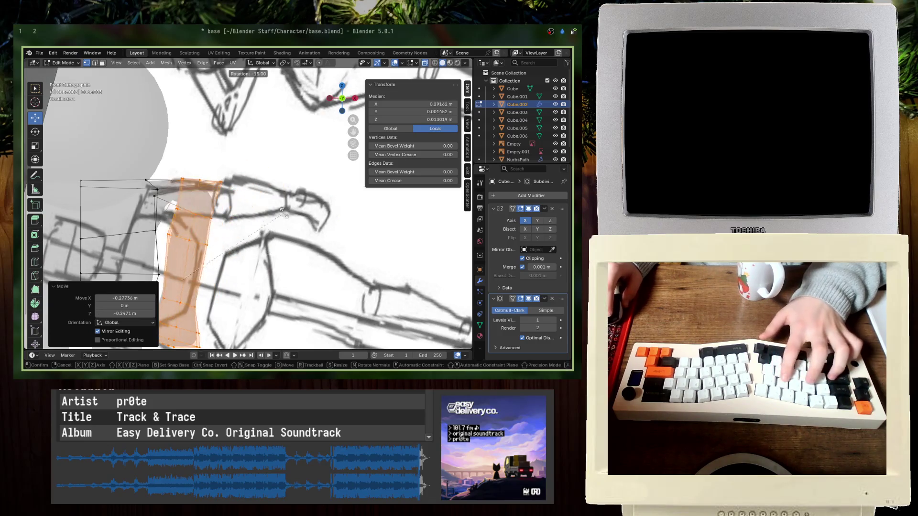
pyautogui.click(219, 200)
# - Shift the hanging arm down into place beside the torso, checking in material preview
pyautogui.press('g')
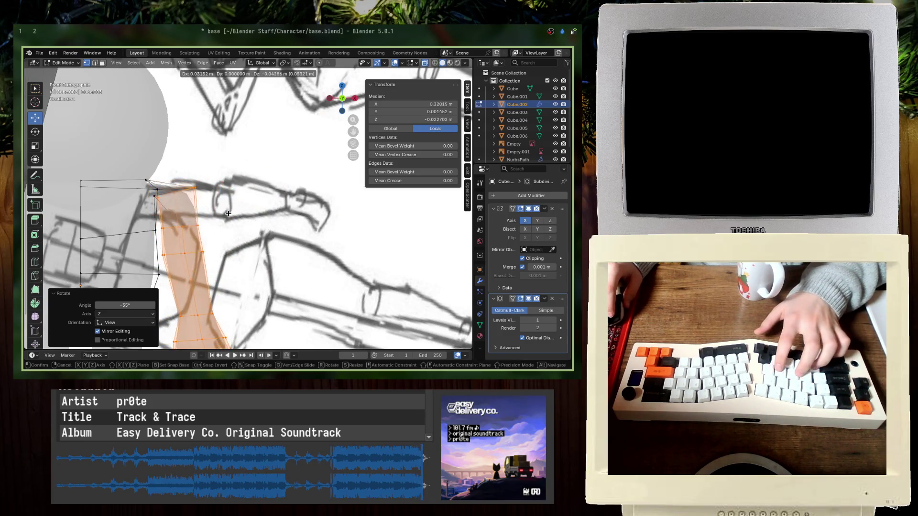
pyautogui.click(229, 217)
pyautogui.press('z')
pyautogui.click(234, 225)
pyautogui.scroll(-5, 234, 225)
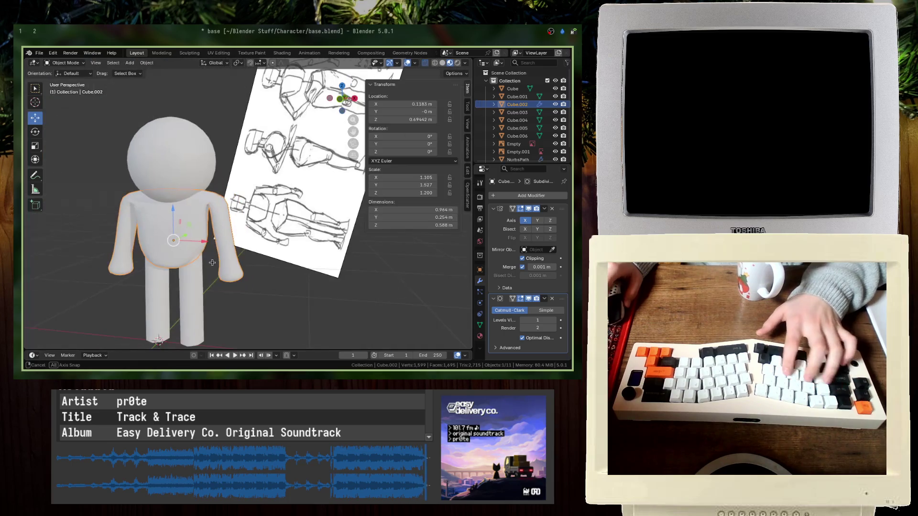
pyautogui.scroll(5, 232, 225)
pyautogui.press('g')
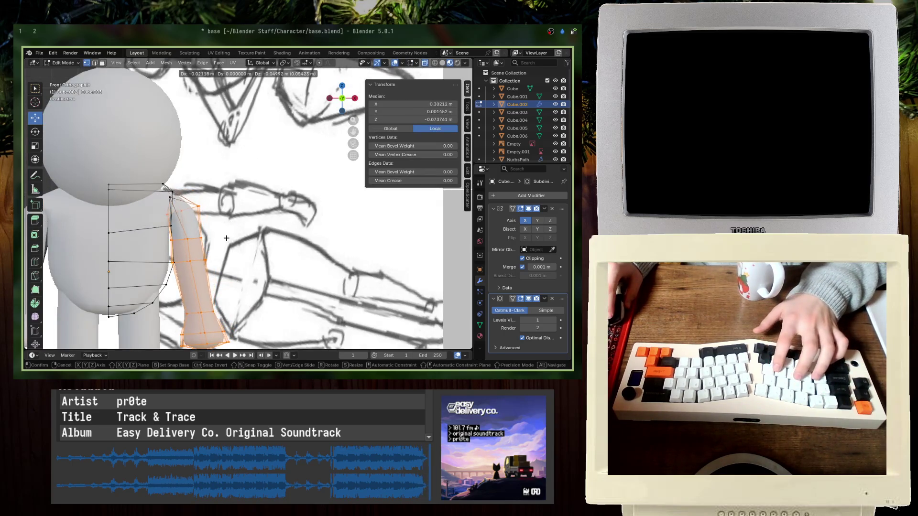
pyautogui.click(227, 238)
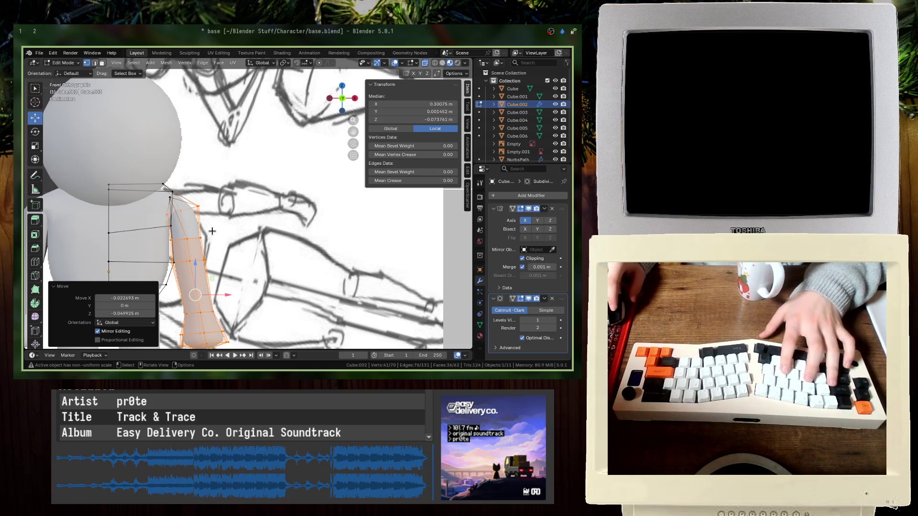
# - Tuck the shoulder vertex inward so the arm blends into the torso
pyautogui.press('Tab')
pyautogui.press('Tab')
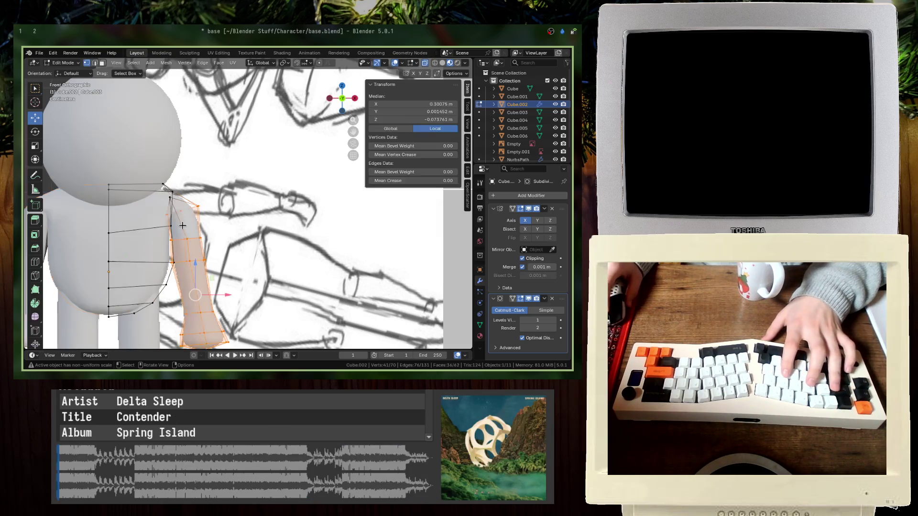
pyautogui.click(176, 194)
pyautogui.press('g')
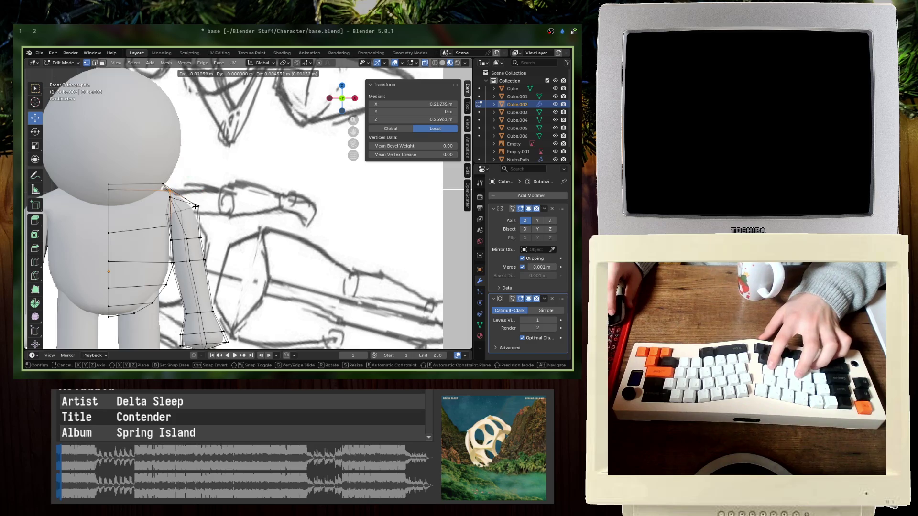
pyautogui.click(192, 205)
pyautogui.press('g')
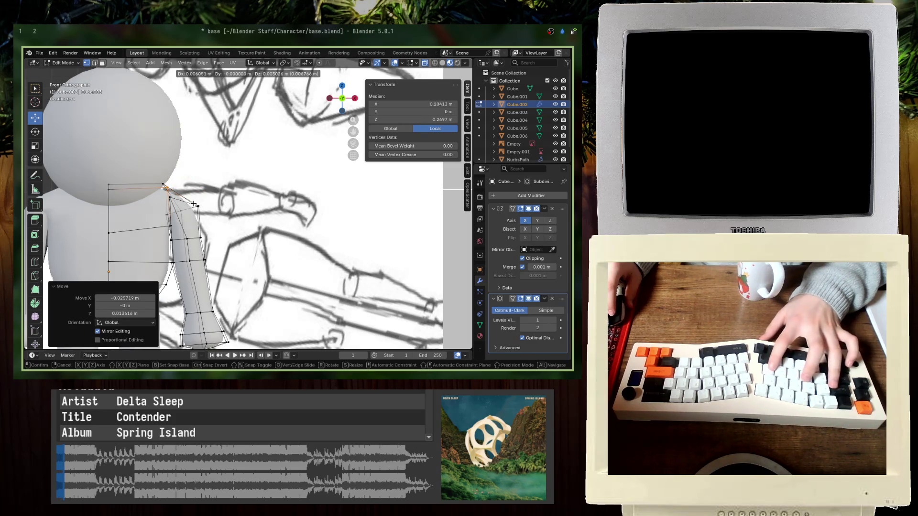
pyautogui.click(193, 204)
# - Return to Object Mode and save base.blend
pyautogui.press('Tab')
pyautogui.moveTo(194, 205)
pyautogui.mouseDown(button='middle')
pyautogui.moveTo(157, 234)
pyautogui.moveTo(139, 234)
pyautogui.moveTo(177, 200)
pyautogui.mouseUp(button='middle')
pyautogui.hotkey('ctrl', 's')
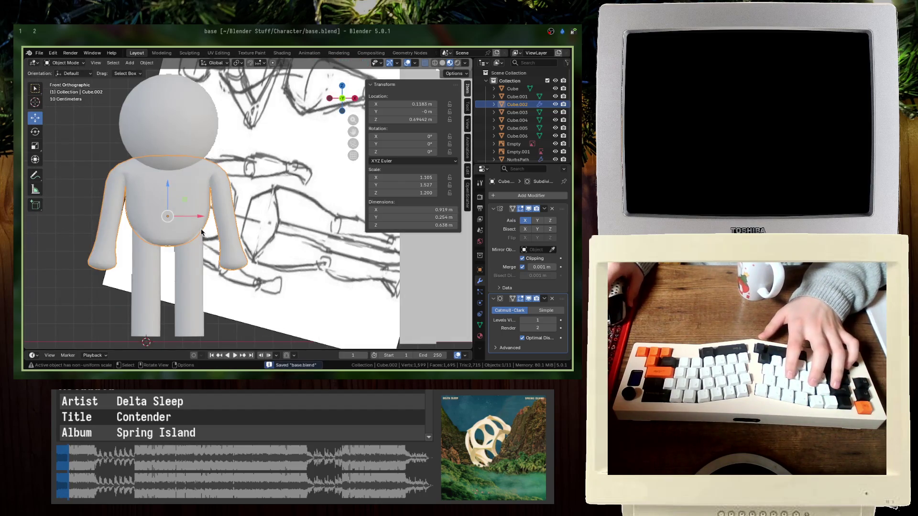
# - Select all vertices linked to the arm and shrink the torso vertices out of the selection
pyautogui.press('Tab')
pyautogui.moveTo(280, 281); pyautogui.dragTo(212, 248)
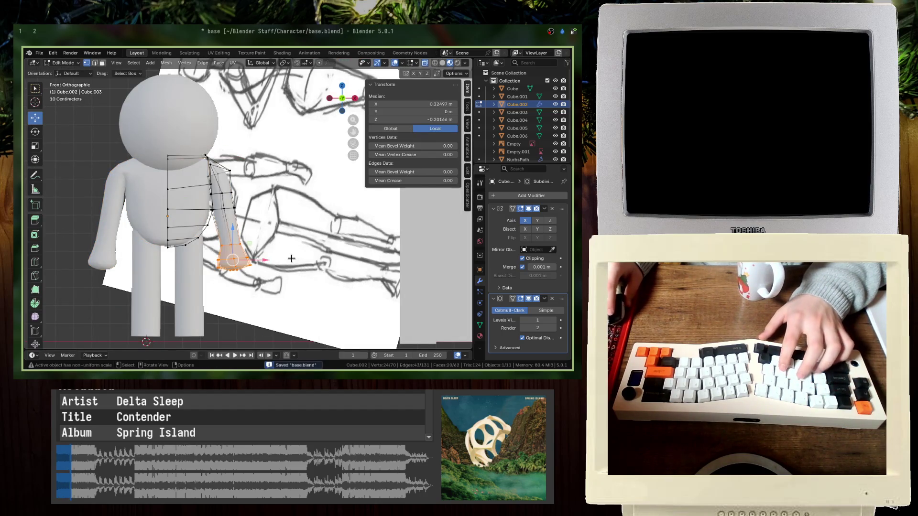
pyautogui.scroll(4, 306, 258)
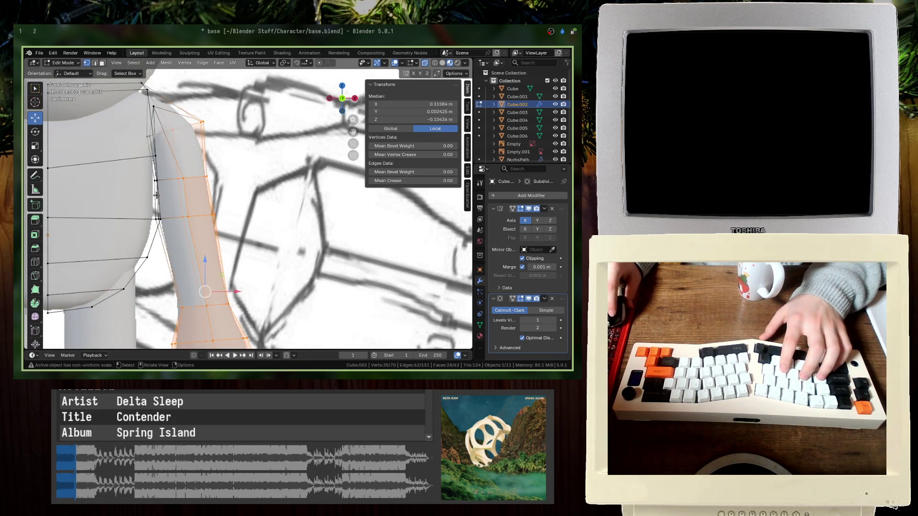
pyautogui.click(229, 200)
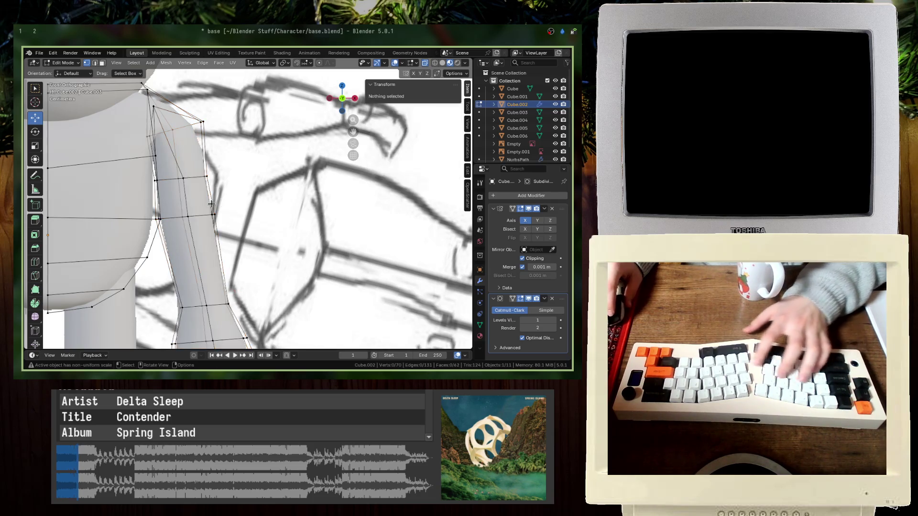
pyautogui.press('l')
pyautogui.scroll(-4, 192, 259)
pyautogui.press('ctrl+KP_Subtract')
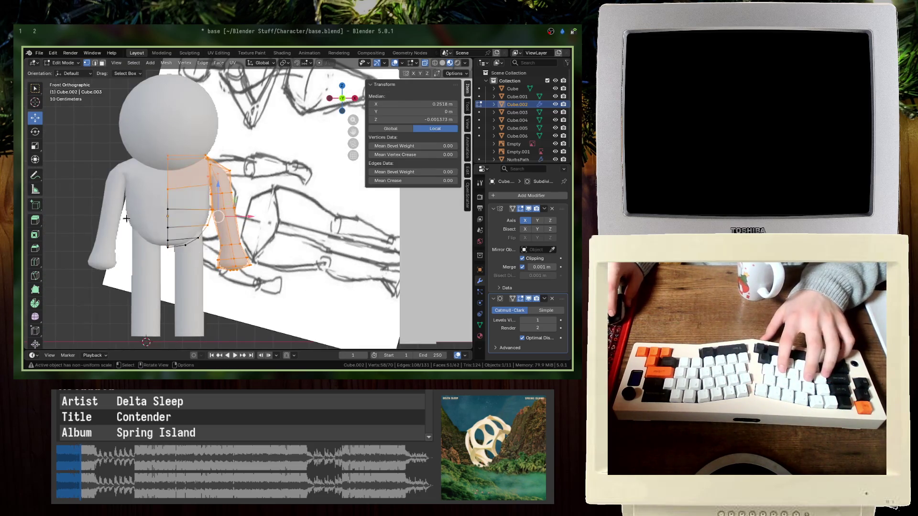
pyautogui.scroll(10, 120, 196)
# - Deselect the stray and shoulder vertices so only the arm stays selected
pyautogui.moveTo(120, 196)
pyautogui.keyDown('shift'); pyautogui.mouseDown(button='middle')
pyautogui.moveTo(104, 171)
pyautogui.moveTo(158, 192)
pyautogui.moveTo(191, 230)
pyautogui.mouseUp(button='middle'); pyautogui.keyUp('shift')
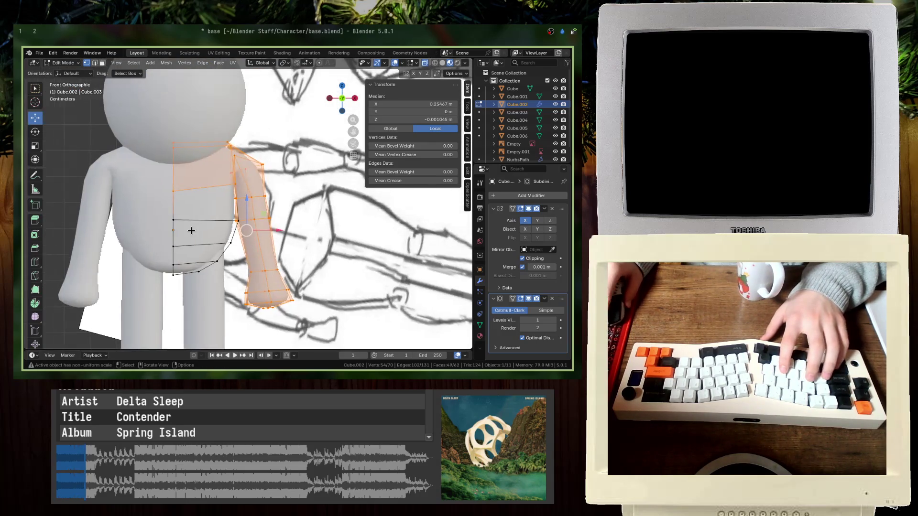
pyautogui.moveTo(155, 147)
pyautogui.keyDown('ctrl'); pyautogui.mouseDown(button='middle')
pyautogui.moveTo(210, 164)
pyautogui.moveTo(144, 215)
pyautogui.mouseUp(button='middle'); pyautogui.keyUp('ctrl')
pyautogui.keyDown('shift'); pyautogui.moveTo(143, 215); pyautogui.dragTo(217, 260, button='middle'); pyautogui.keyUp('shift')
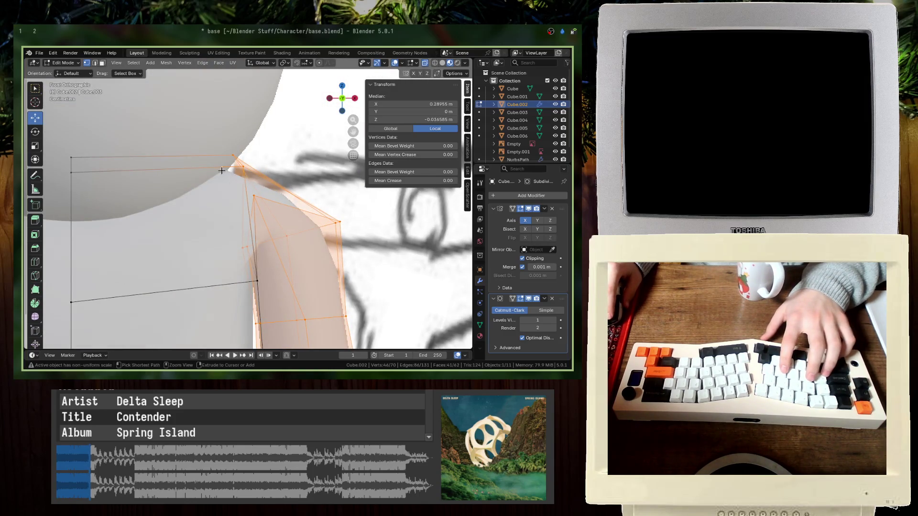
pyautogui.keyDown('ctrl'); pyautogui.click(245, 164); pyautogui.keyUp('ctrl')
pyautogui.moveTo(246, 164)
pyautogui.mouseDown(button='middle')
pyautogui.moveTo(262, 190)
pyautogui.moveTo(319, 222)
pyautogui.moveTo(308, 218)
pyautogui.mouseUp(button='middle')
# - In front view, move the arm about 0.071 m out along X and 0.029 m up
pyautogui.press('z')
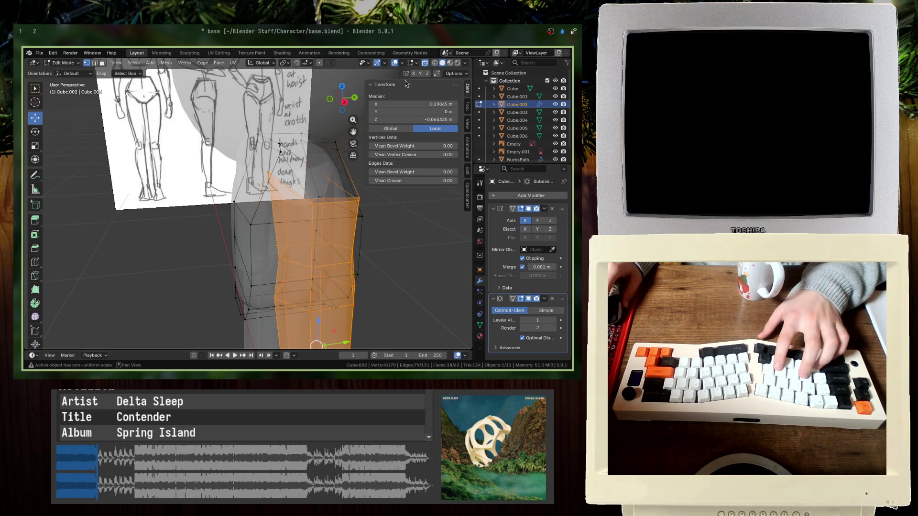
pyautogui.scroll(5, 201, 229)
pyautogui.moveTo(201, 230); pyautogui.dragTo(190, 248, button='middle')
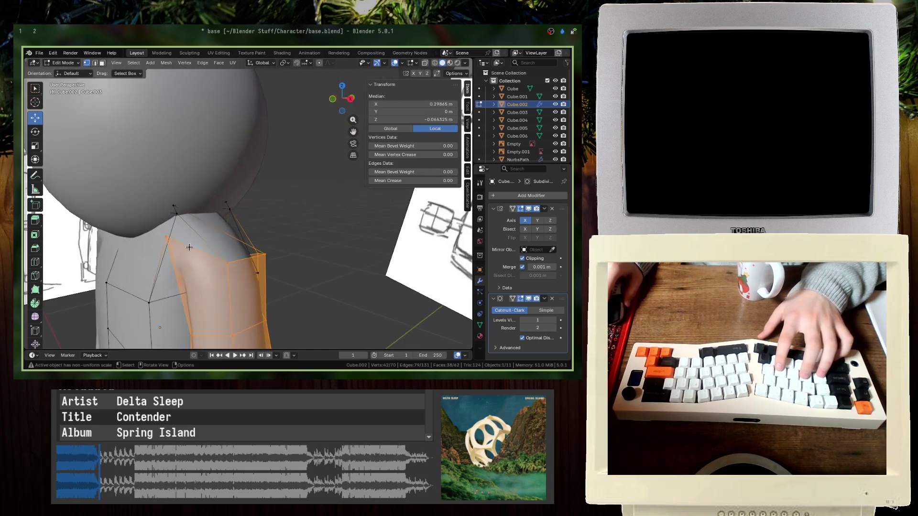
pyautogui.press('g')
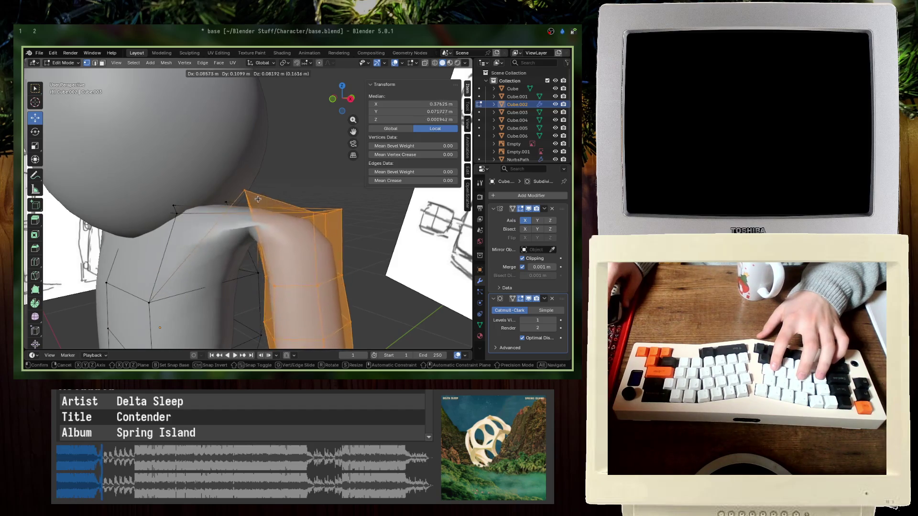
pyautogui.press('Escape')
pyautogui.press('KP_1')
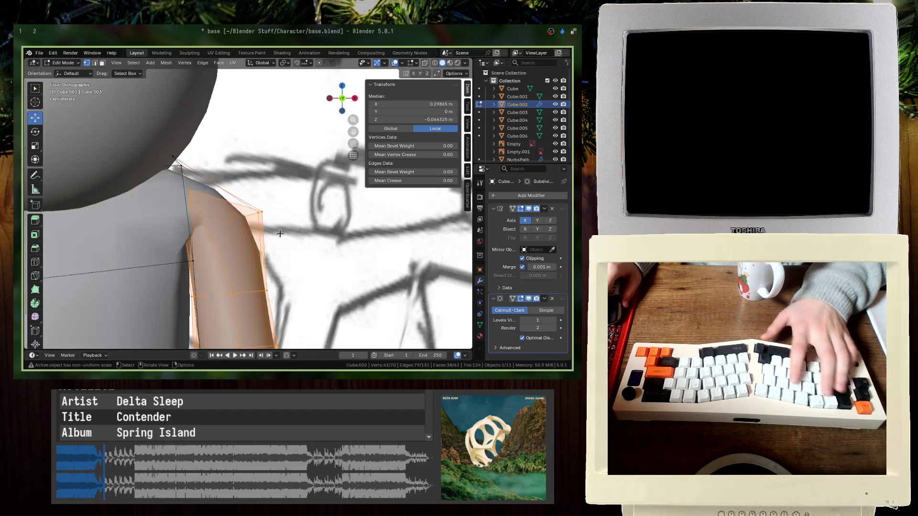
pyautogui.press('g')
pyautogui.click(307, 237)
# - Rotate the arm -40° and reposition it to sit horizontal
pyautogui.write('r')
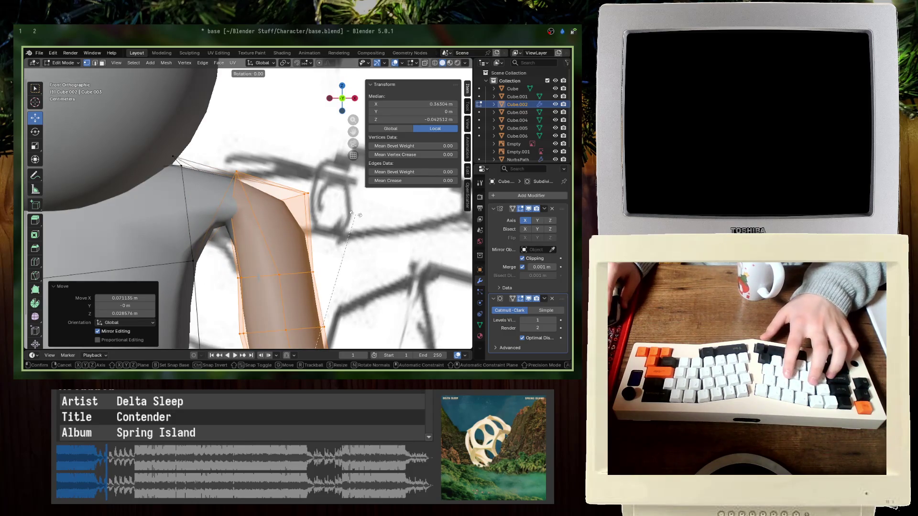
pyautogui.write('-40')
pyautogui.press('Return')
pyautogui.scroll(-5, 324, 253)
pyautogui.press('g')
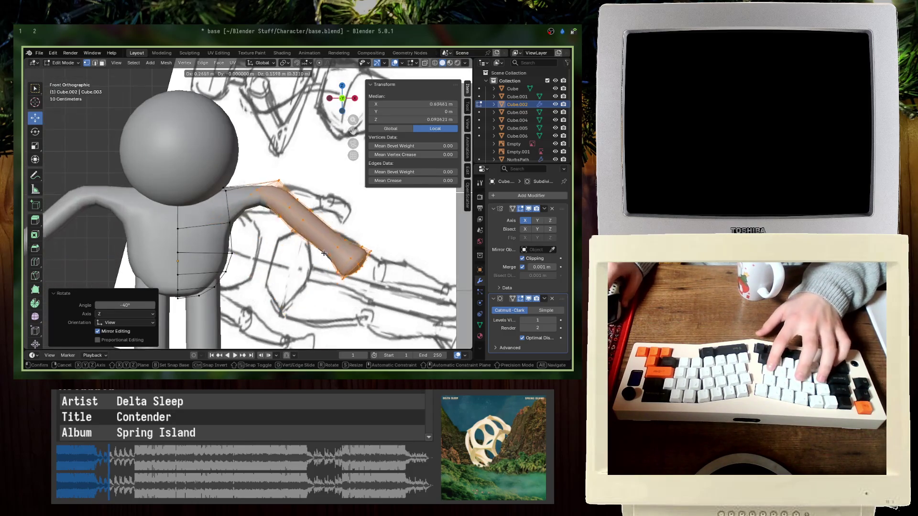
pyautogui.press('r')
pyautogui.press('g')
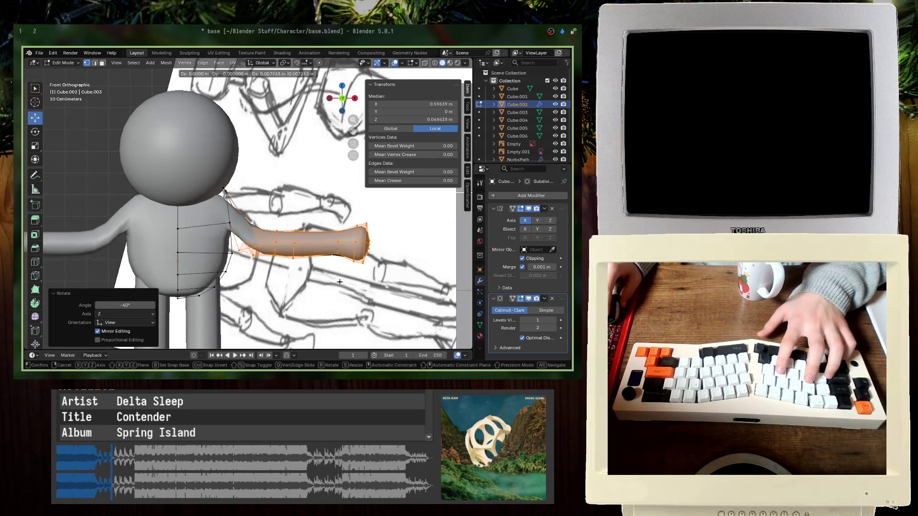
pyautogui.click(271, 218)
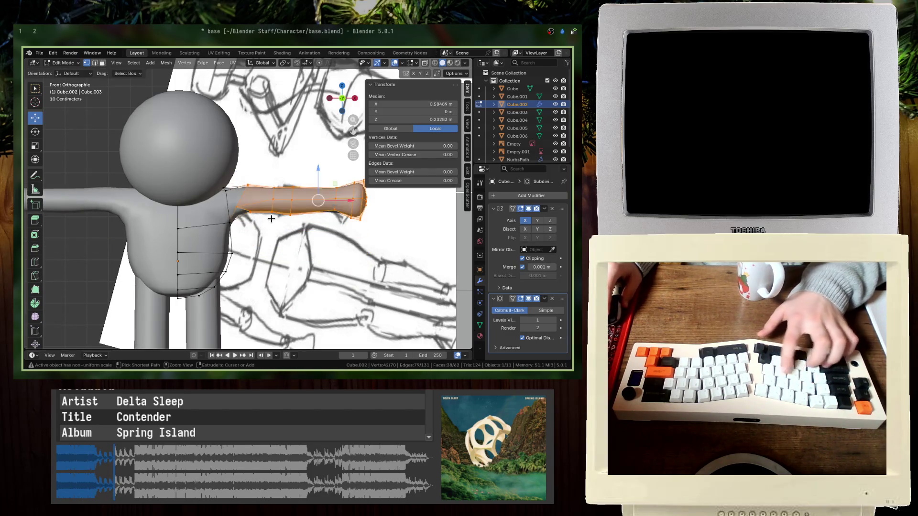
# - Rotate the arm 40° and then 50° more so it hangs straight down
pyautogui.write('r40')
pyautogui.press('Return')
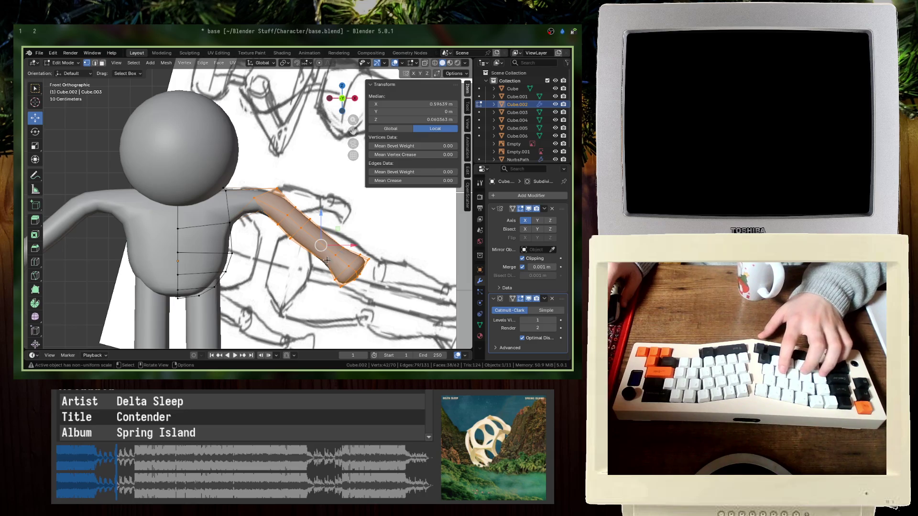
pyautogui.press('r')
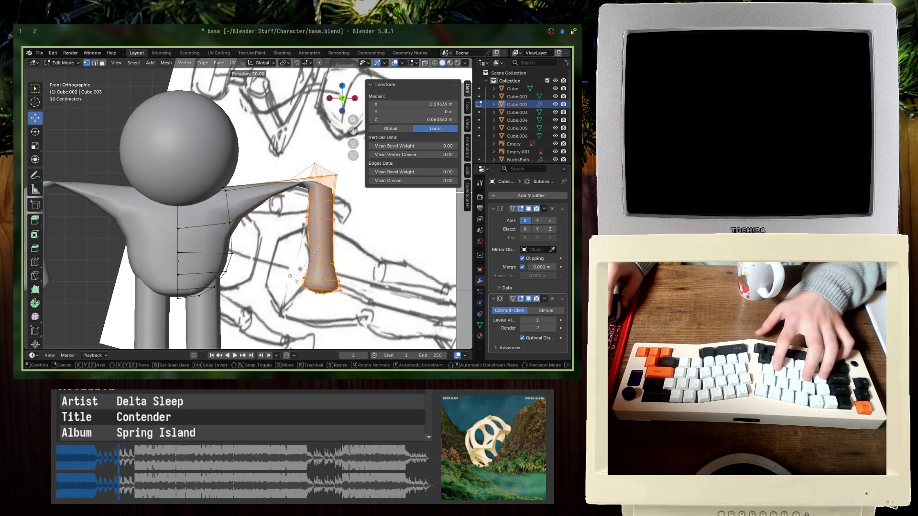
pyautogui.press('Return')
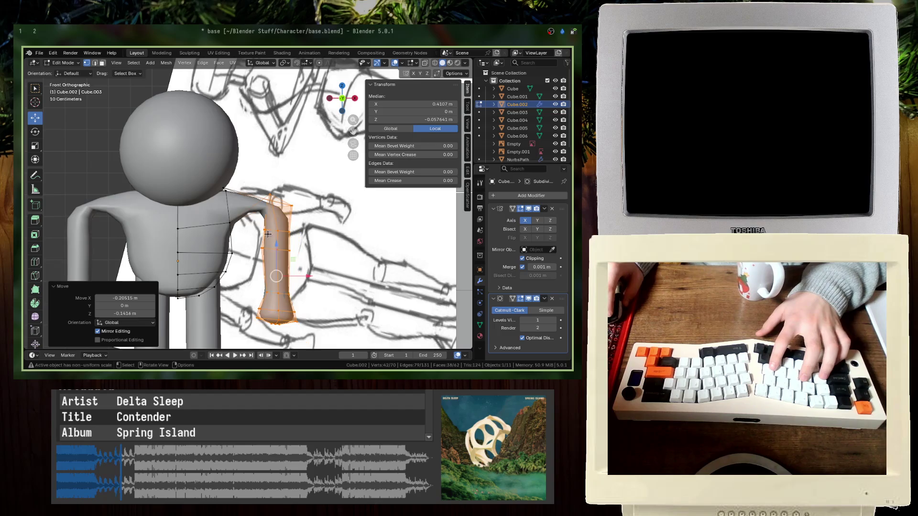
# - Lower the shoulder vertex along Z and reposition the top shoulder vertex in wireframe
pyautogui.click(269, 197)
pyautogui.press('g')
pyautogui.press('z')
pyautogui.click(278, 228)
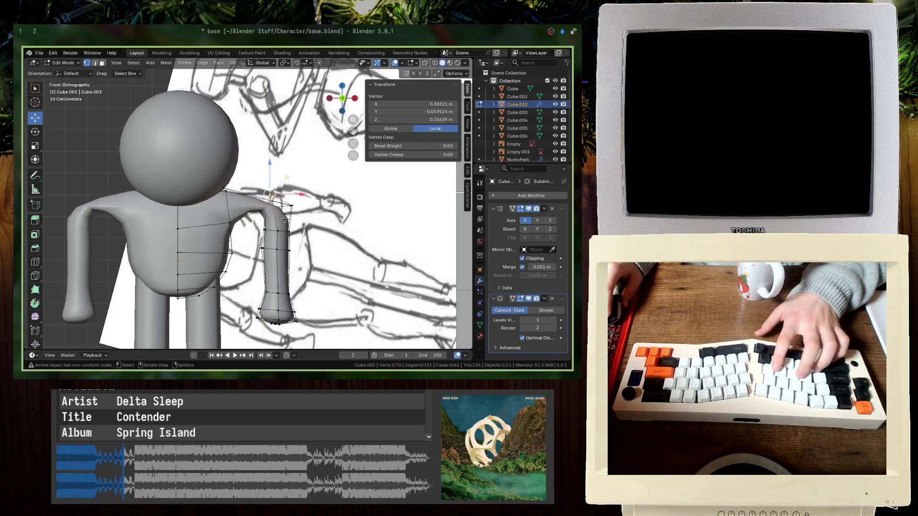
pyautogui.hotkey('shift', 'z')
pyautogui.scroll(8, 347, 184)
pyautogui.hotkey('alt', 'a')
pyautogui.click(341, 164)
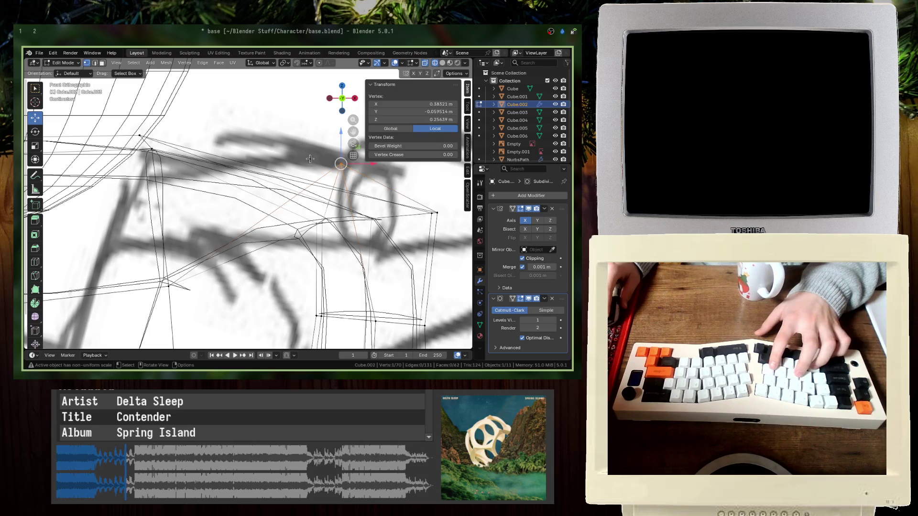
pyautogui.press('g')
pyautogui.click(136, 289)
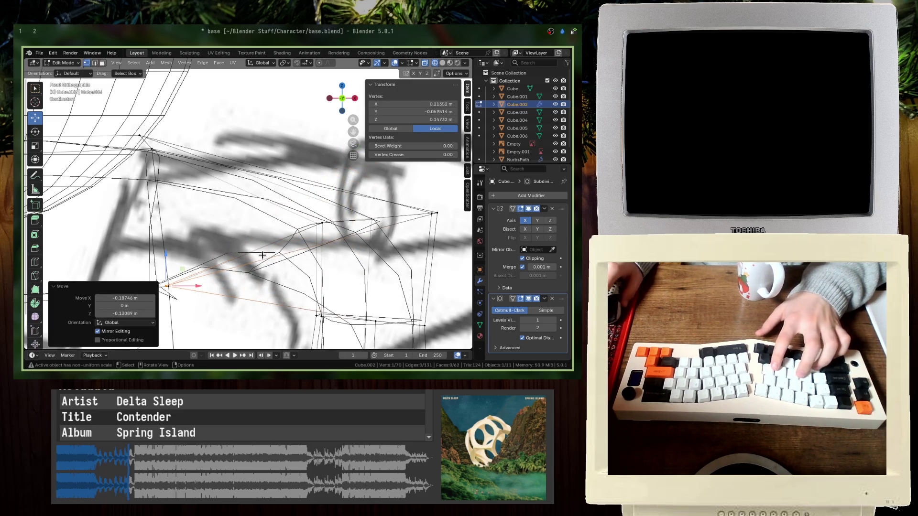
# - Check the shoulder in 3D, then lower the shoulder vertex again along Z in front view
pyautogui.hotkey('shift', 'z')
pyautogui.moveTo(262, 255); pyautogui.dragTo(277, 237, button='middle')
pyautogui.scroll(-6, 277, 236)
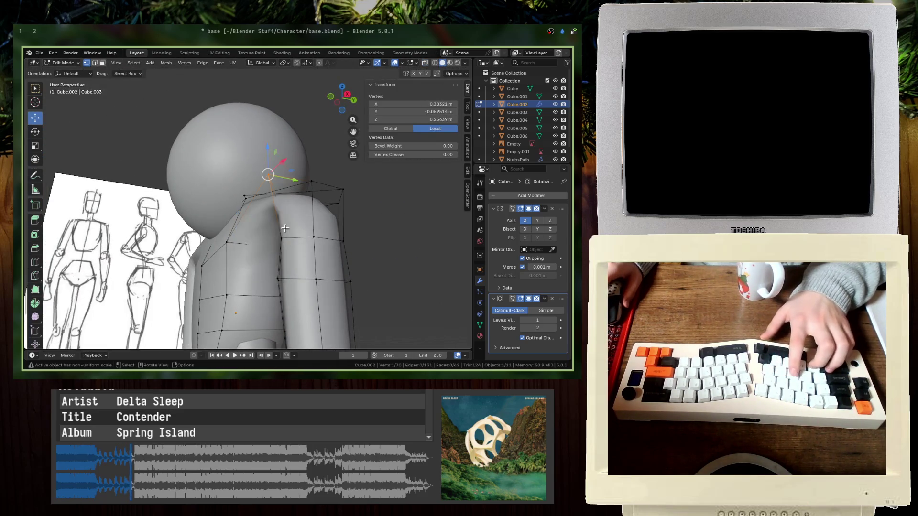
pyautogui.press('KP_1')
pyautogui.scroll(6, 285, 228)
pyautogui.hotkey('shift', 'z')
pyautogui.press('g')
pyautogui.press('z')
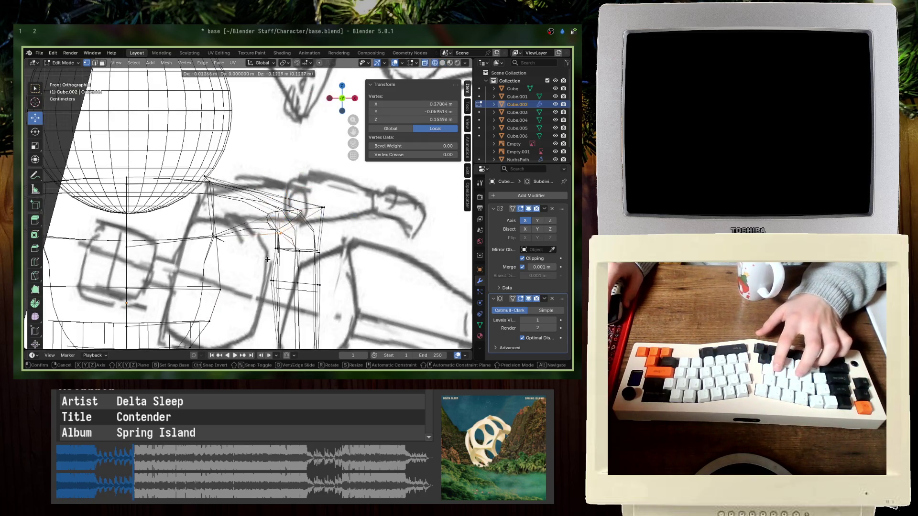
pyautogui.click(275, 237)
pyautogui.hotkey('alt', 'a')
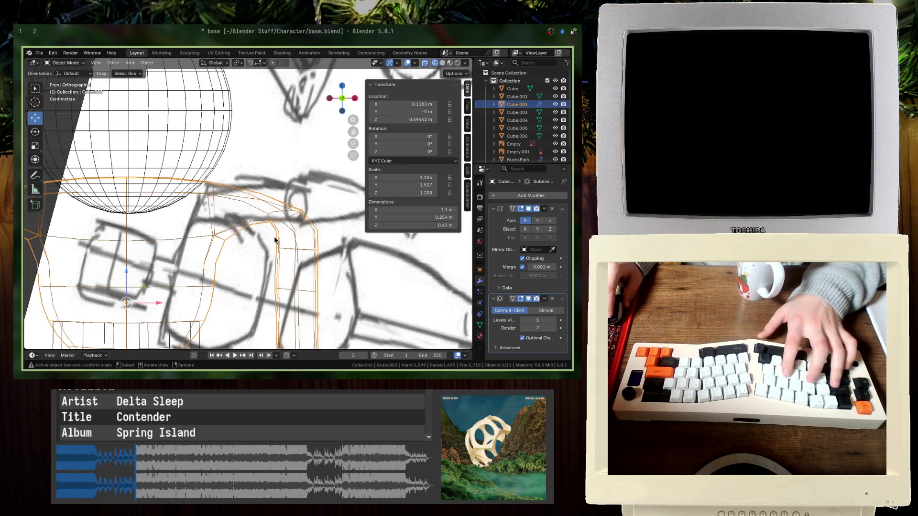
# - Select the forearm vertices and nudge them left, then up and right
pyautogui.hotkey('shift', 'z')
pyautogui.scroll(-3, 315, 320)
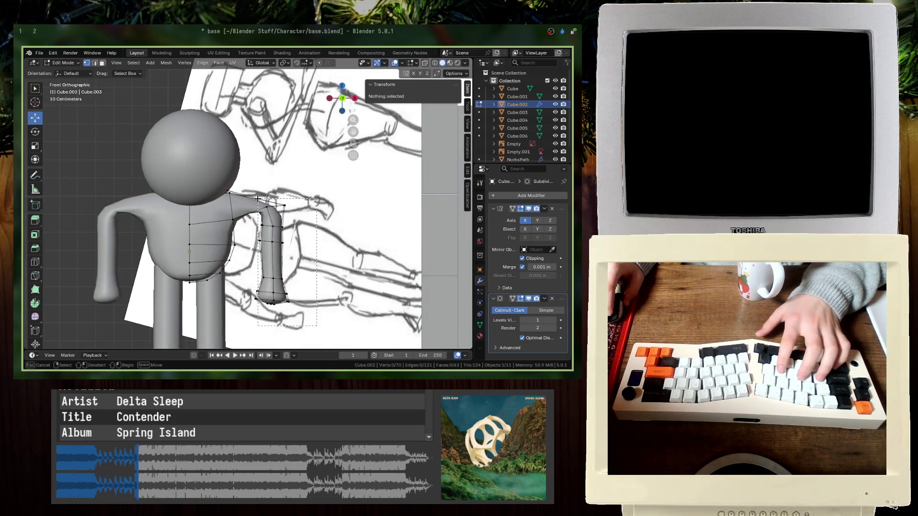
pyautogui.moveTo(257, 199); pyautogui.dragTo(258, 198)
pyautogui.hotkey('shift', 'z')
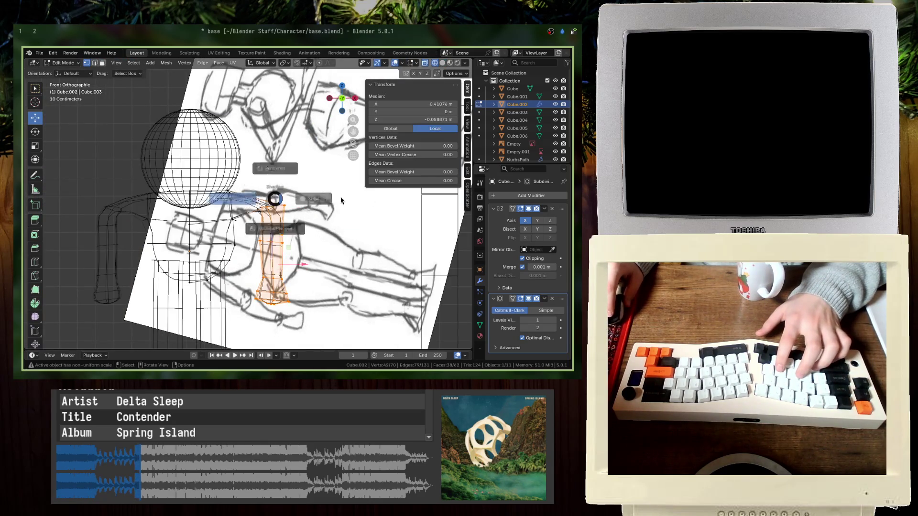
pyautogui.click(342, 200)
pyautogui.press('g')
pyautogui.click(311, 222)
pyautogui.press('g')
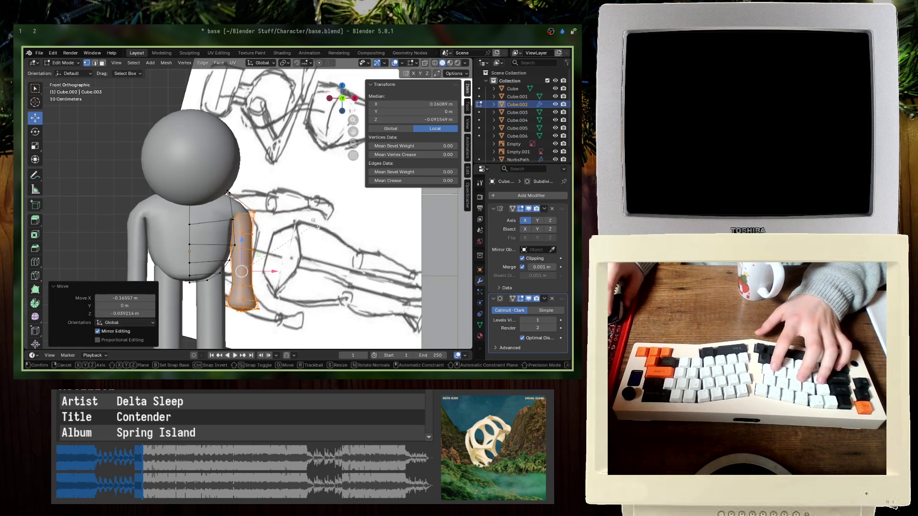
pyautogui.click(288, 213)
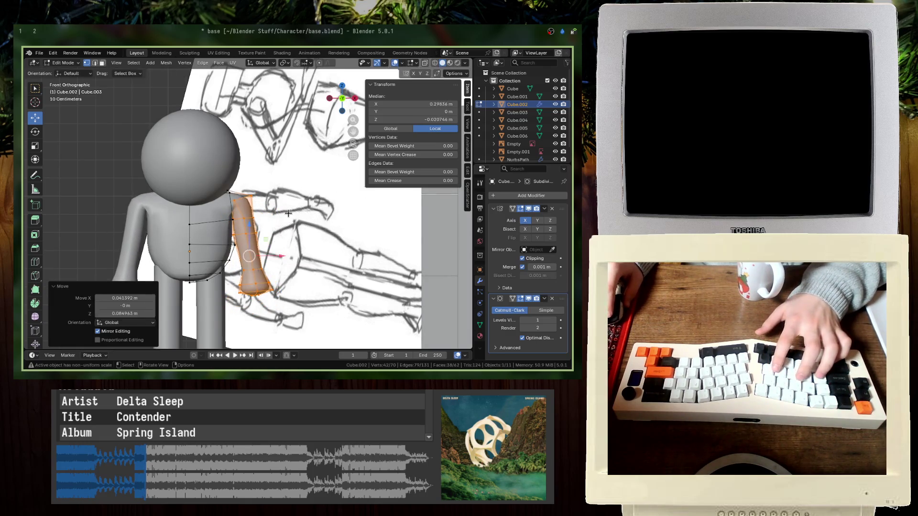
# - Clear the selection, orbit around the body, and return to the front view
pyautogui.press('Tab')
pyautogui.scroll(2, 254, 237)
pyautogui.scroll(4, 190, 226)
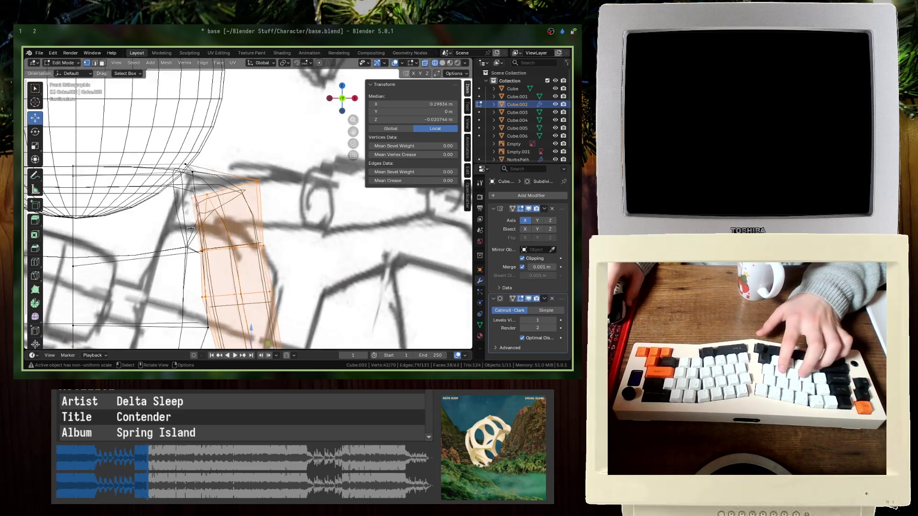
pyautogui.click(190, 201)
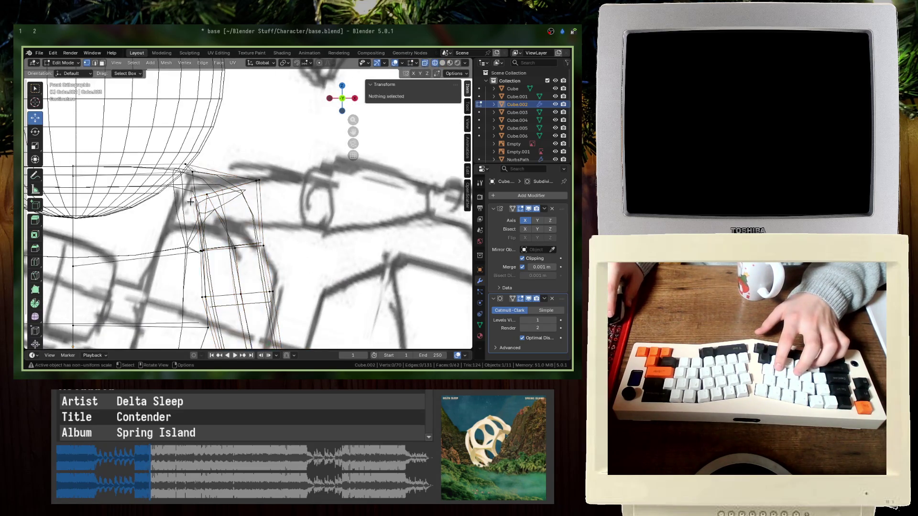
pyautogui.hotkey('alt', 'z')
pyautogui.hotkey('alt', 'z')
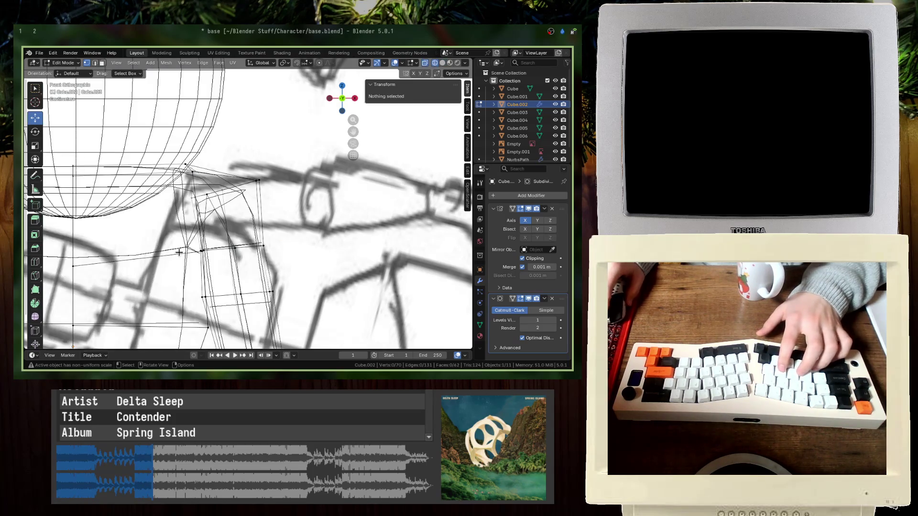
pyautogui.moveTo(186, 233); pyautogui.dragTo(258, 238, button='middle')
pyautogui.hotkey('alt', 'z')
pyautogui.press('KP_1')
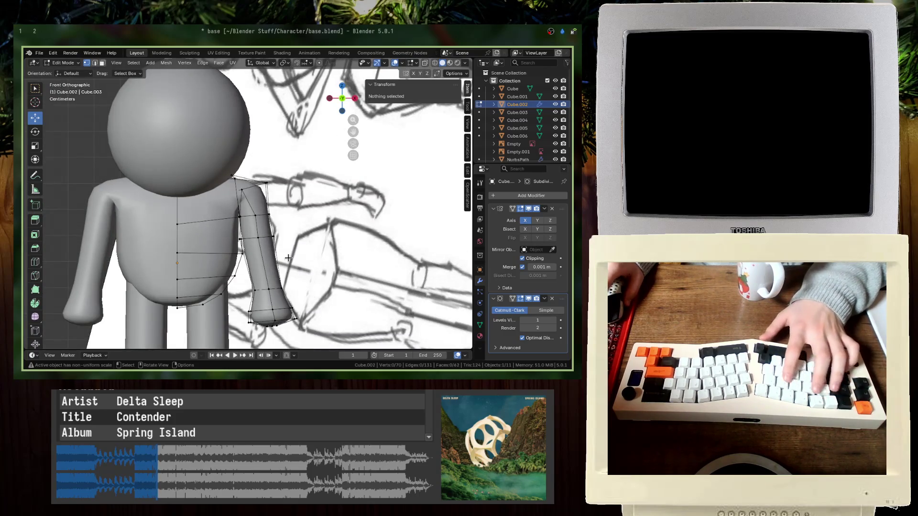
# - Undo back to the straight, fully selected hanging arm
pyautogui.hotkey('ctrl', 'z')
pyautogui.hotkey('ctrl', 'z')
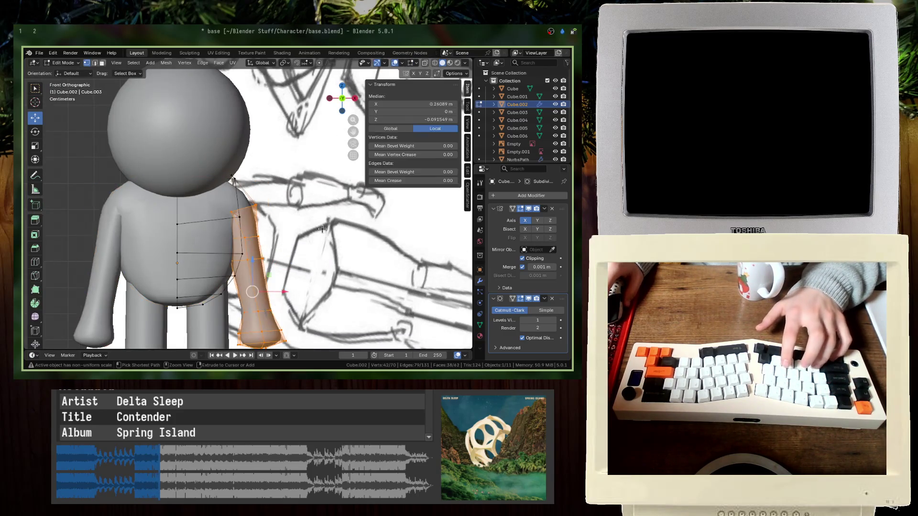
pyautogui.hotkey('ctrl', 'z')
pyautogui.hotkey('ctrl', 'z')
pyautogui.hotkey('ctrl', 'z')
pyautogui.hotkey('ctrl', 'shift', 'z')
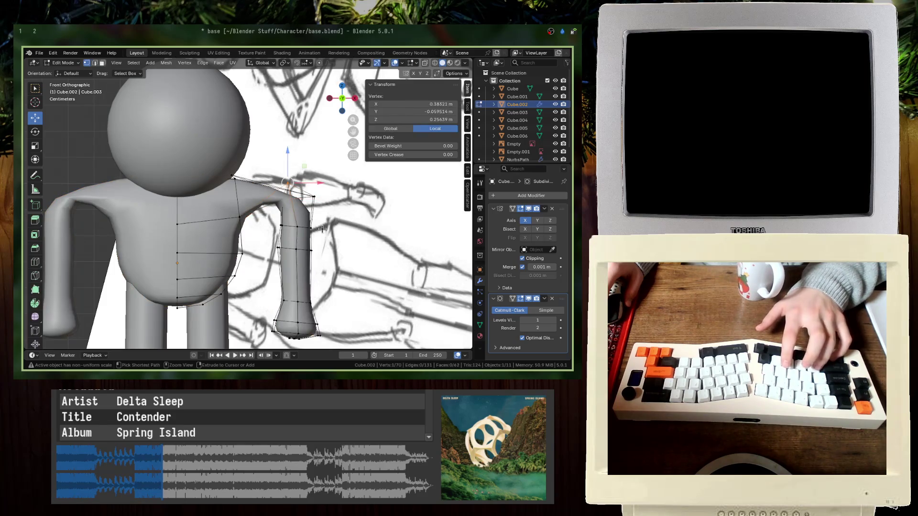
pyautogui.hotkey('ctrl', 'z')
pyautogui.hotkey('ctrl', 'z')
pyautogui.hotkey('ctrl', 'z')
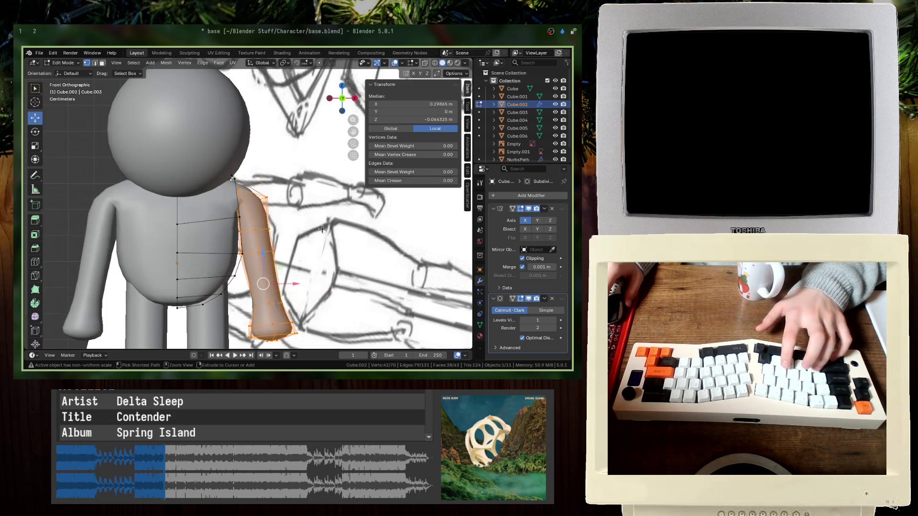
pyautogui.hotkey('ctrl', 'z')
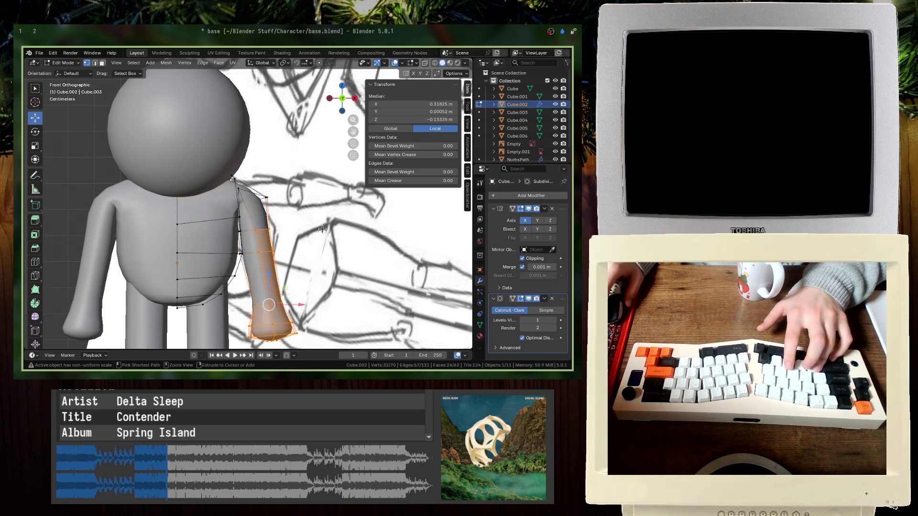
# - In wireframe, select the lower arm and hand vertices and frame them
pyautogui.click(277, 219)
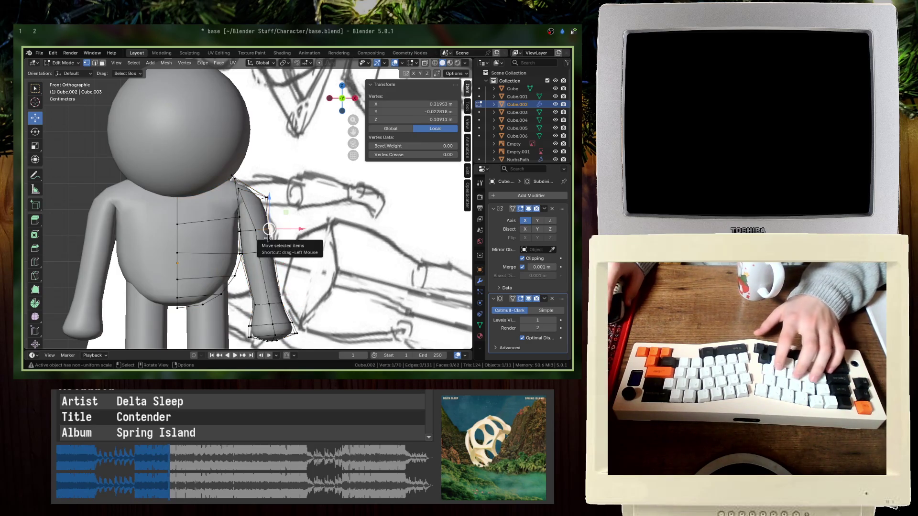
pyautogui.keyDown('ctrl'); pyautogui.moveTo(269, 238); pyautogui.dragTo(203, 345, button='middle'); pyautogui.keyUp('ctrl')
pyautogui.hotkey('shift', 'z')
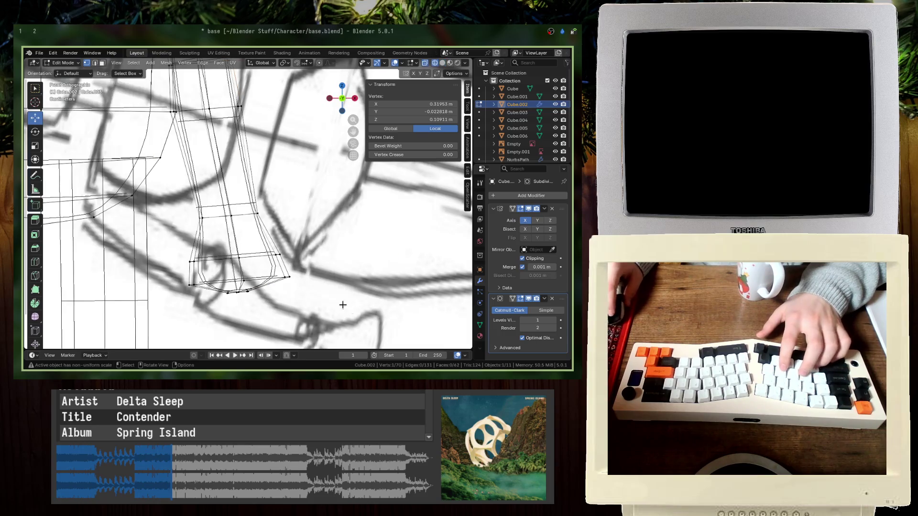
pyautogui.moveTo(292, 297); pyautogui.dragTo(186, 251)
pyautogui.press('KP_Decimal')
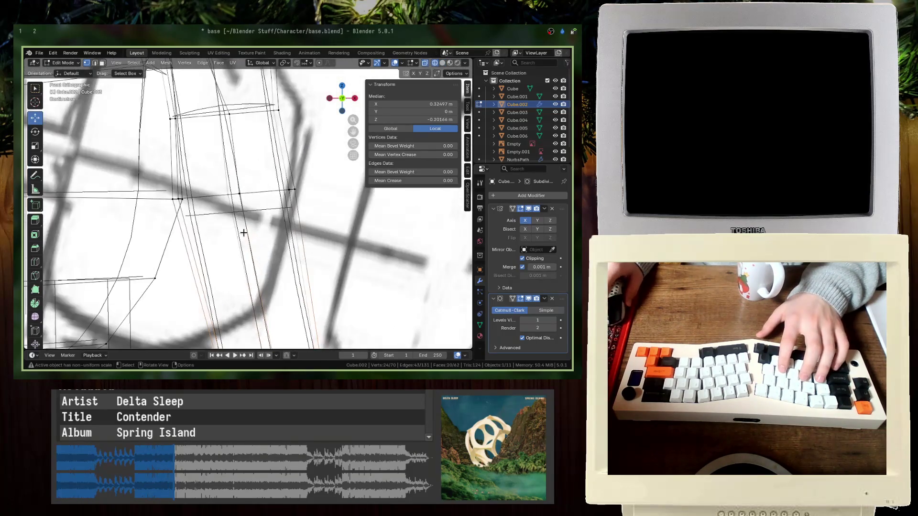
pyautogui.keyDown('ctrl'); pyautogui.click(380, 262); pyautogui.keyUp('ctrl')
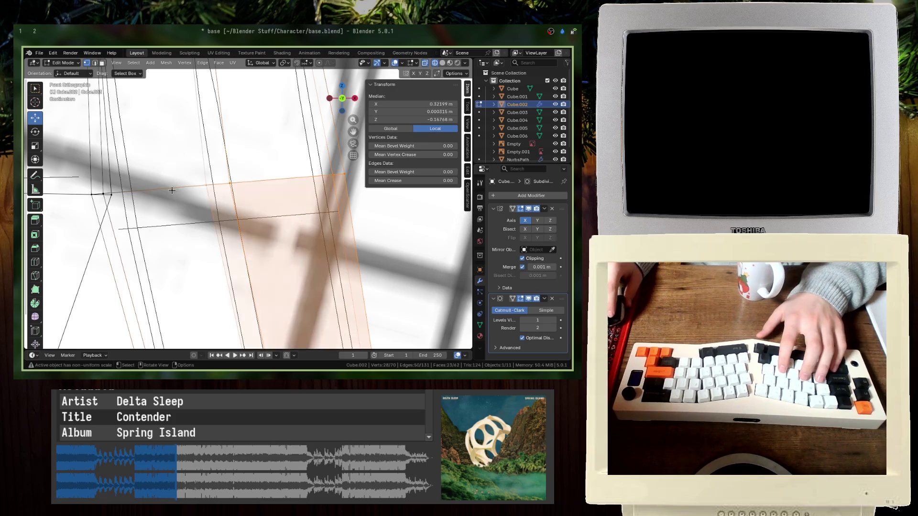
pyautogui.keyDown('shift'); pyautogui.moveTo(99, 193); pyautogui.dragTo(113, 210); pyautogui.keyUp('shift')
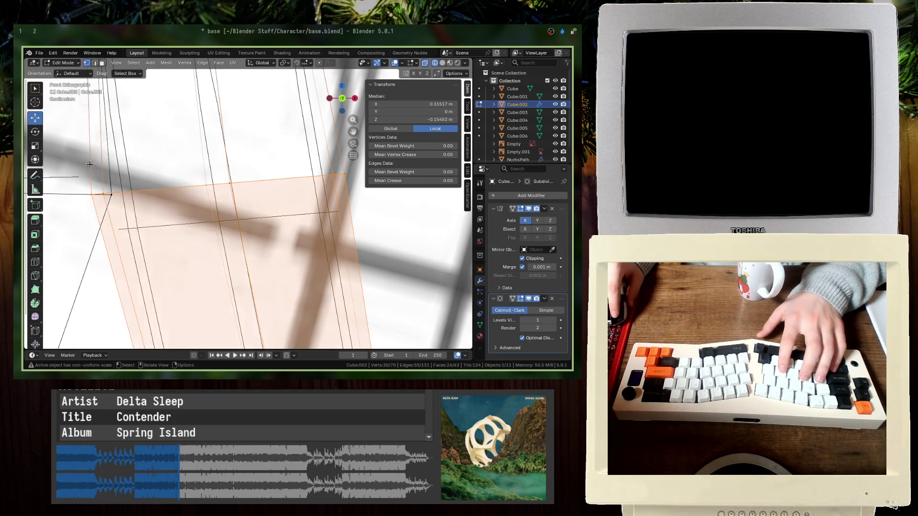
# - Add the upper arm and shoulder vertices to the selection, then return to solid shading
pyautogui.scroll(-3, 89, 164)
pyautogui.keyDown('shift'); pyautogui.moveTo(297, 167); pyautogui.dragTo(98, 137); pyautogui.keyUp('shift')
pyautogui.keyDown('shift'); pyautogui.moveTo(264, 162); pyautogui.dragTo(226, 230, button='middle'); pyautogui.keyUp('shift')
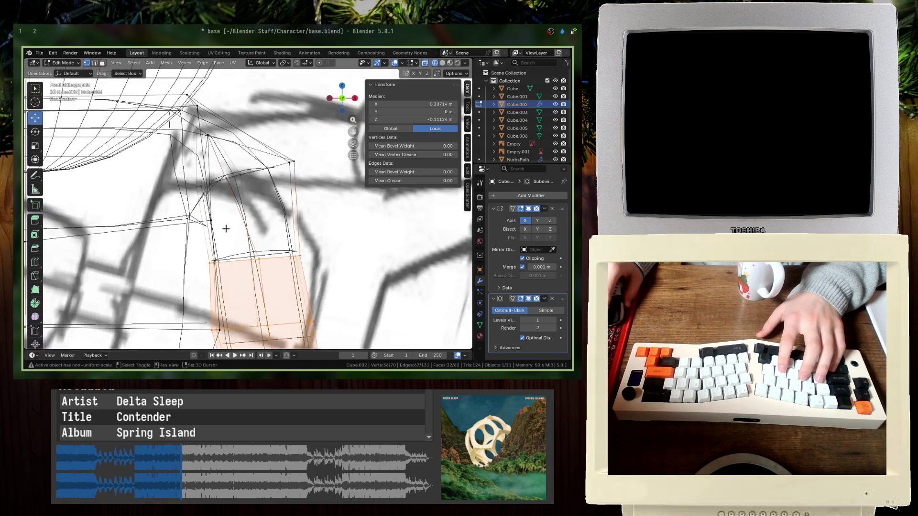
pyautogui.scroll(4, 327, 181)
pyautogui.keyDown('shift'); pyautogui.moveTo(374, 218); pyautogui.dragTo(213, 69); pyautogui.keyUp('shift')
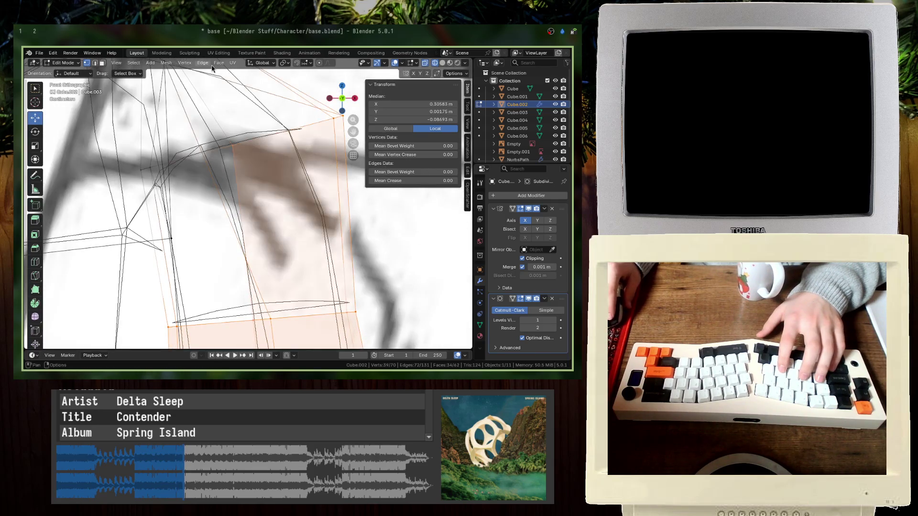
pyautogui.keyDown('shift'); pyautogui.moveTo(181, 184); pyautogui.dragTo(124, 158); pyautogui.keyUp('shift')
pyautogui.scroll(-2, 214, 242)
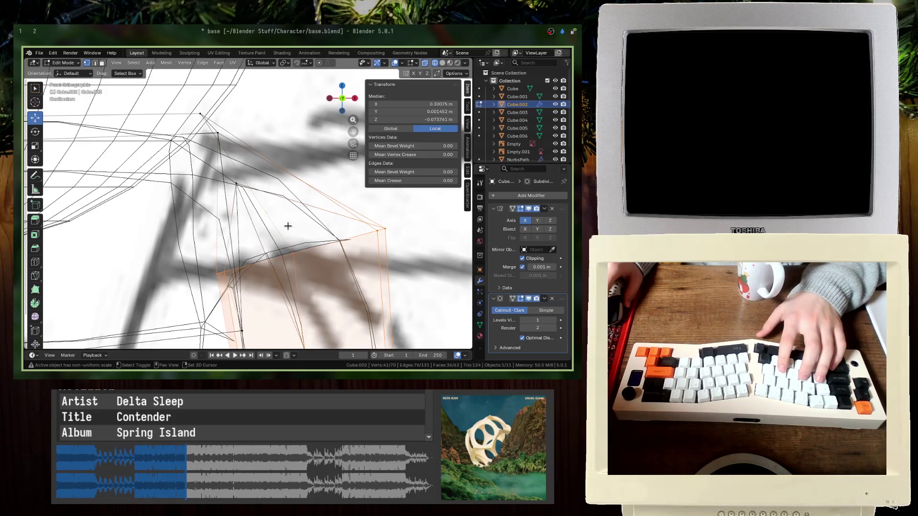
pyautogui.hotkey('shift', 'z')
pyautogui.scroll(-5, 208, 180)
pyautogui.scroll(2, 275, 188)
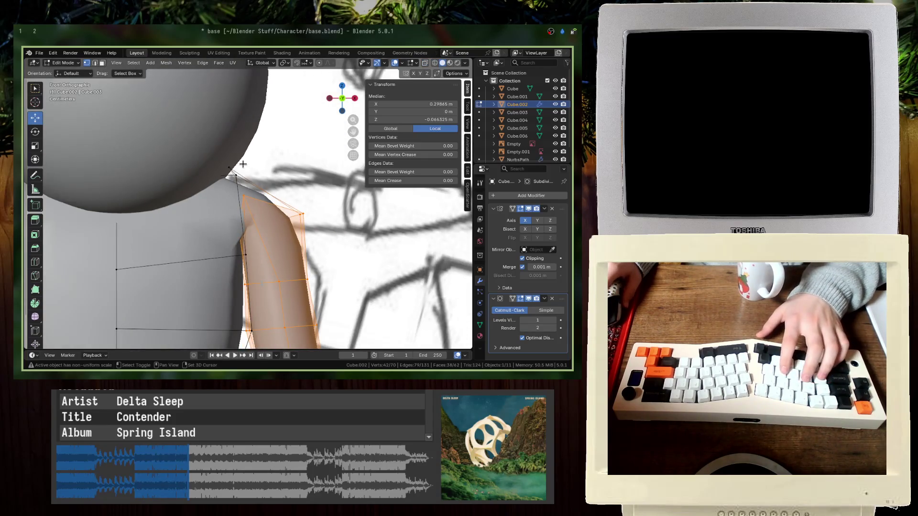
# - Try swinging the arm up toward horizontal and further out, then undo it
pyautogui.scroll(-4, 203, 162)
pyautogui.press('r')
pyautogui.press('Return')
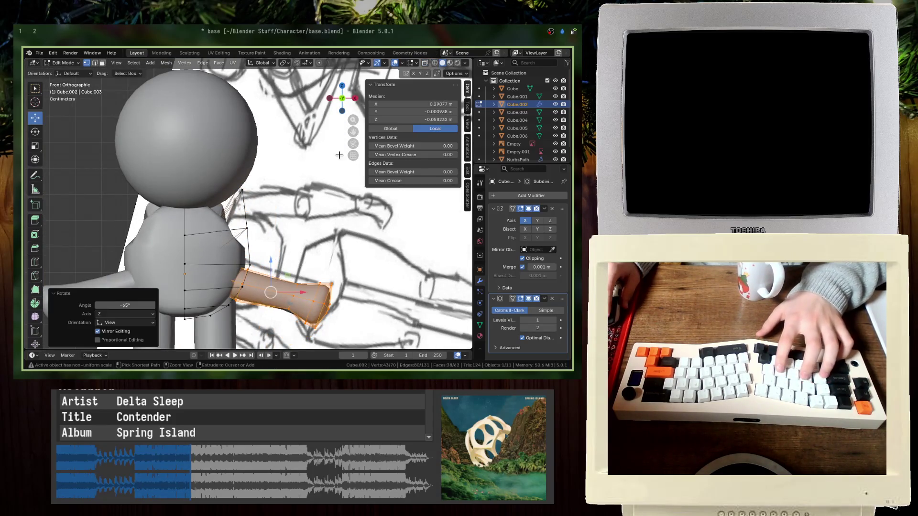
pyautogui.press('g')
pyautogui.click(389, 261)
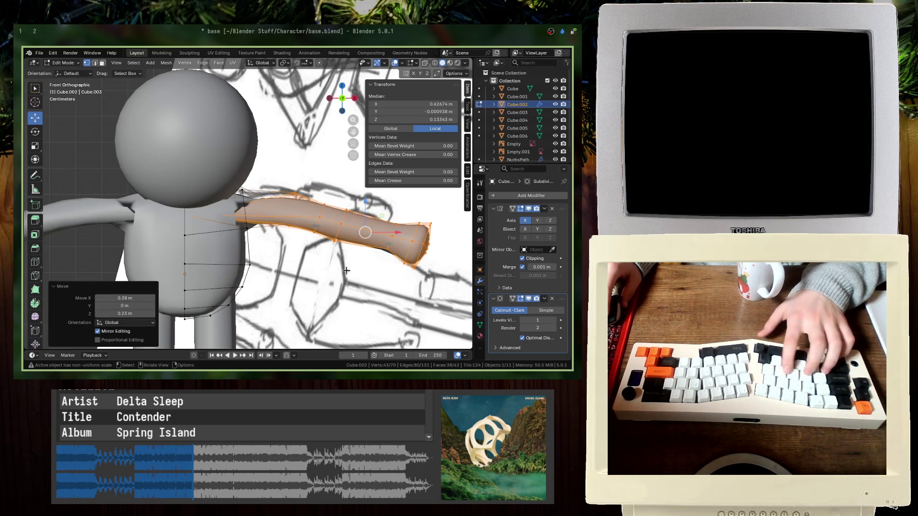
pyautogui.hotkey('ctrl', 'z')
pyautogui.hotkey('ctrl', 'z')
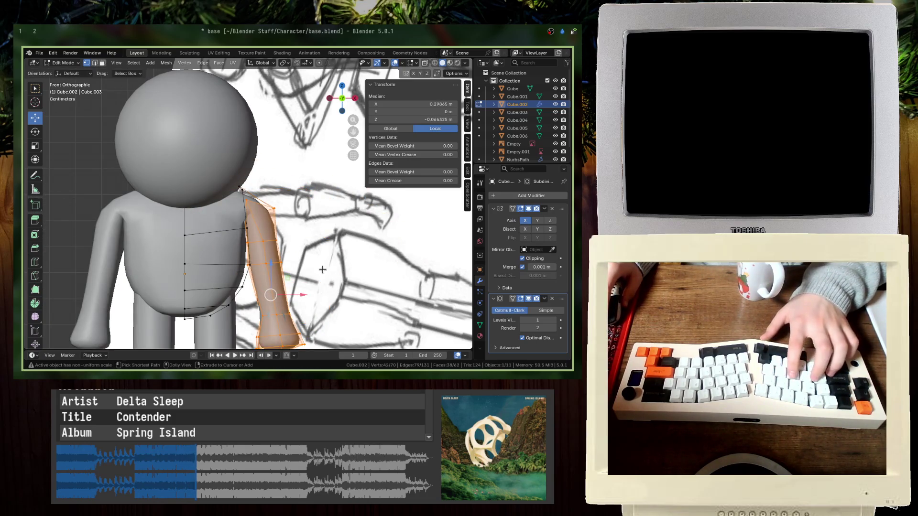
# - Retry the arm at a -85° rotation, then revert and inspect it from below
pyautogui.press('g')
pyautogui.press('Return')
pyautogui.press('r')
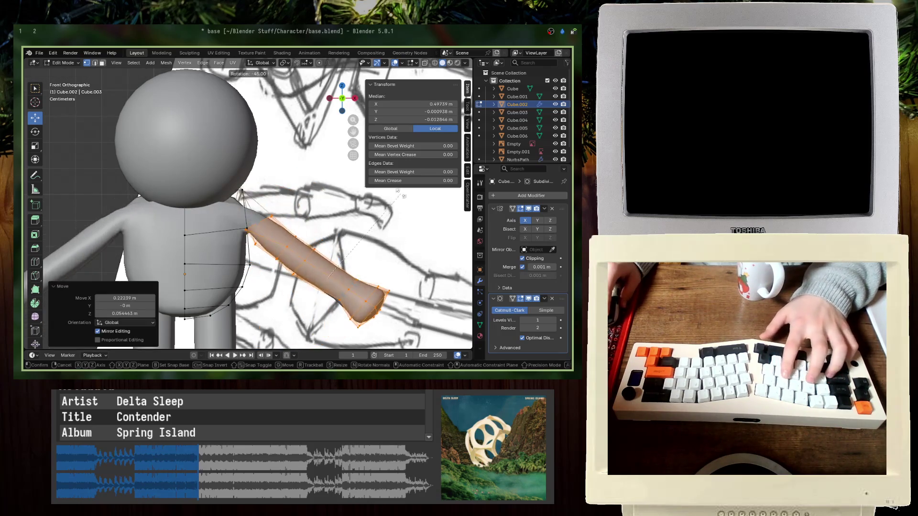
pyautogui.press('Return')
pyautogui.press('g')
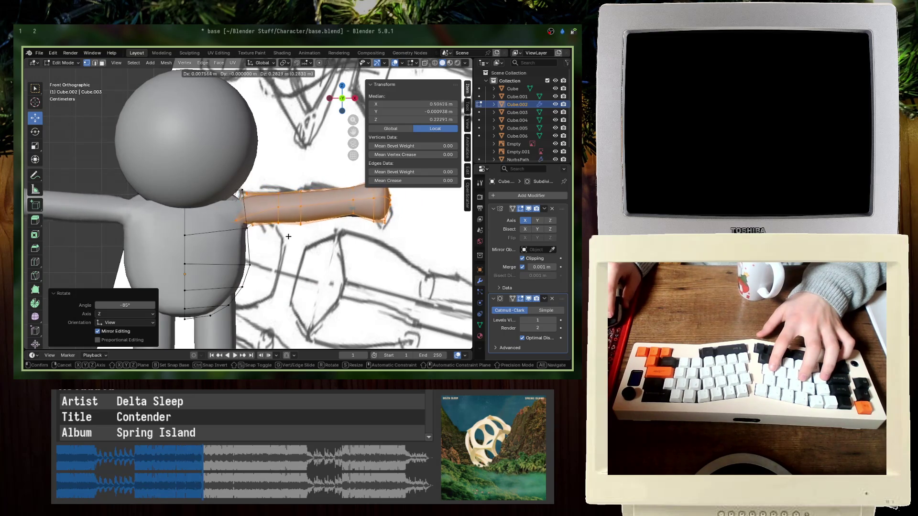
pyautogui.press('Escape')
pyautogui.moveTo(288, 237); pyautogui.dragTo(285, 244, button='middle')
pyautogui.hotkey('ctrl', 'z')
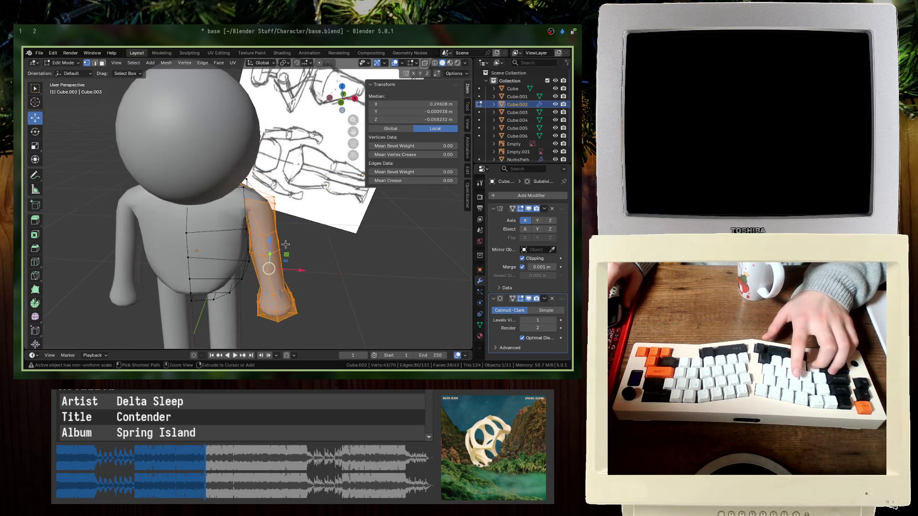
pyautogui.hotkey('ctrl', 'z')
pyautogui.moveTo(252, 191)
pyautogui.keyDown('ctrl'); pyautogui.mouseDown(button='middle')
pyautogui.moveTo(95, 208)
pyautogui.moveTo(136, 227)
pyautogui.mouseUp(button='middle'); pyautogui.keyUp('ctrl')
# - Rotate the arm -80° to horizontal and lift it to shoulder height in front view
pyautogui.press('r')
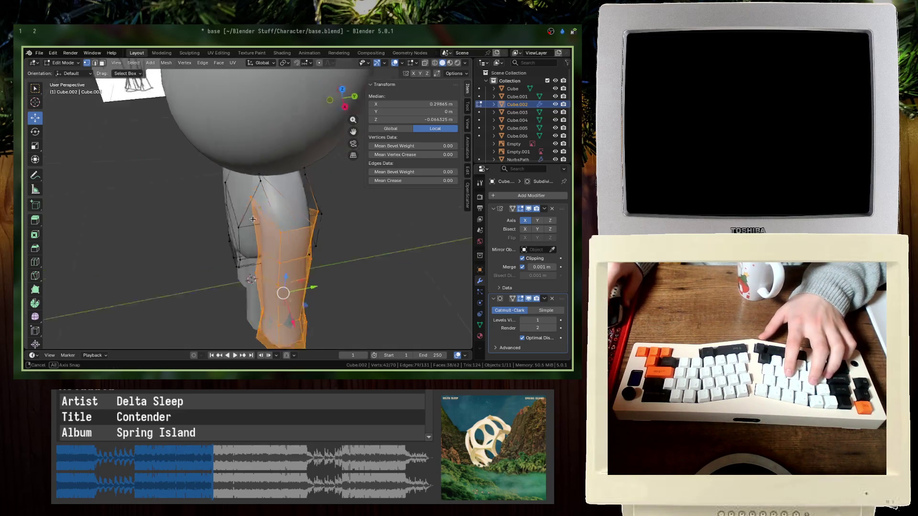
pyautogui.press('KP_1')
pyautogui.press('Escape')
pyautogui.press('g')
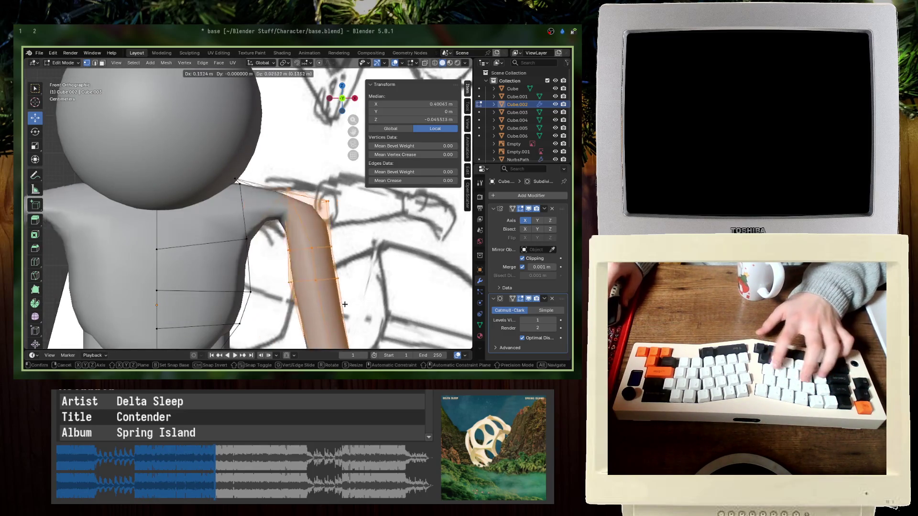
pyautogui.press('Return')
pyautogui.press('r')
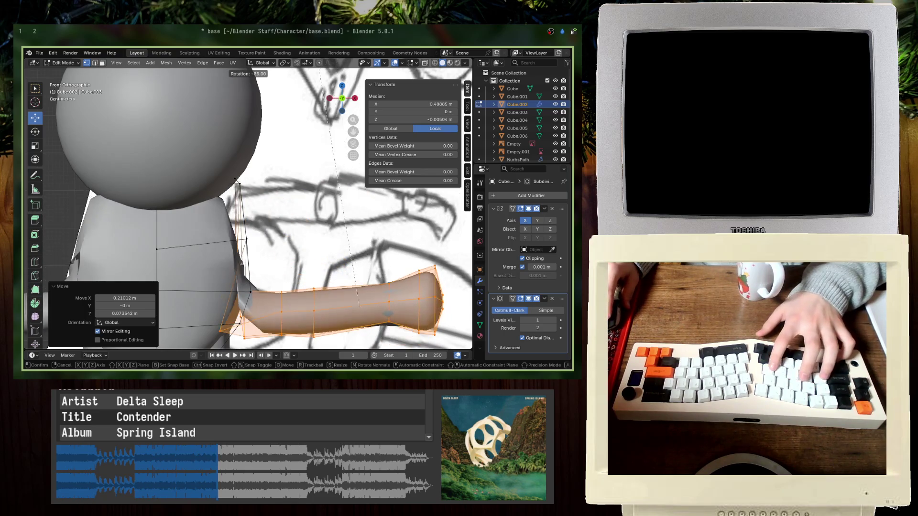
pyautogui.press('Return')
pyautogui.press('g')
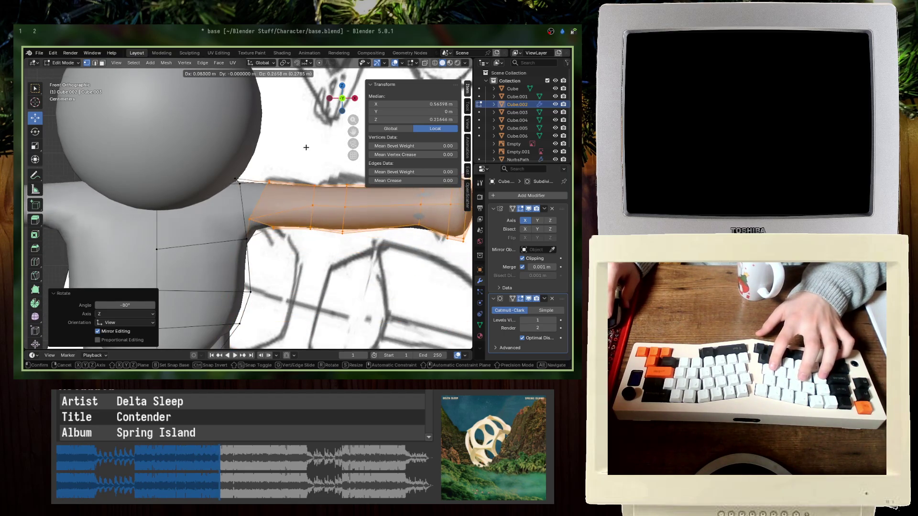
pyautogui.press('Return')
# - Slide the shoulder vertex sideways along X, checking it in wireframe, then return to solid shading
pyautogui.click(249, 218)
pyautogui.click(242, 228)
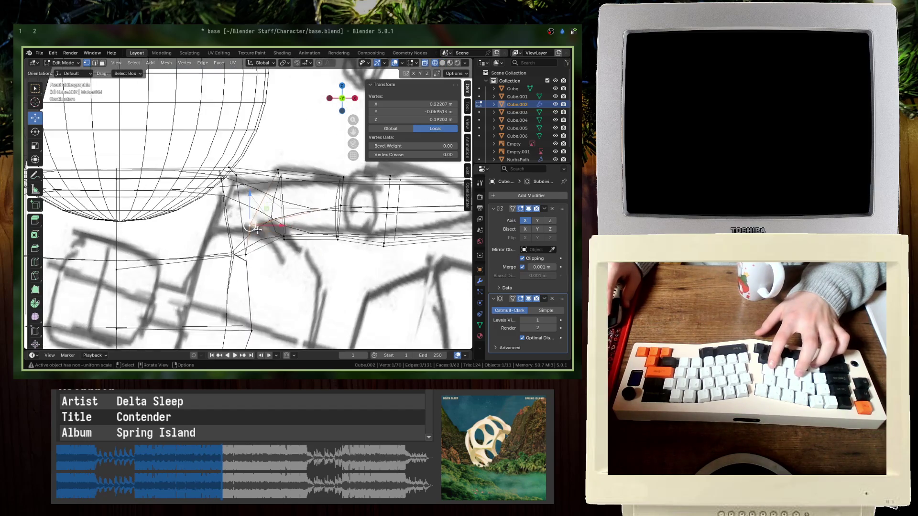
pyautogui.press('g')
pyautogui.press('x')
pyautogui.press('Return')
pyautogui.press('z')
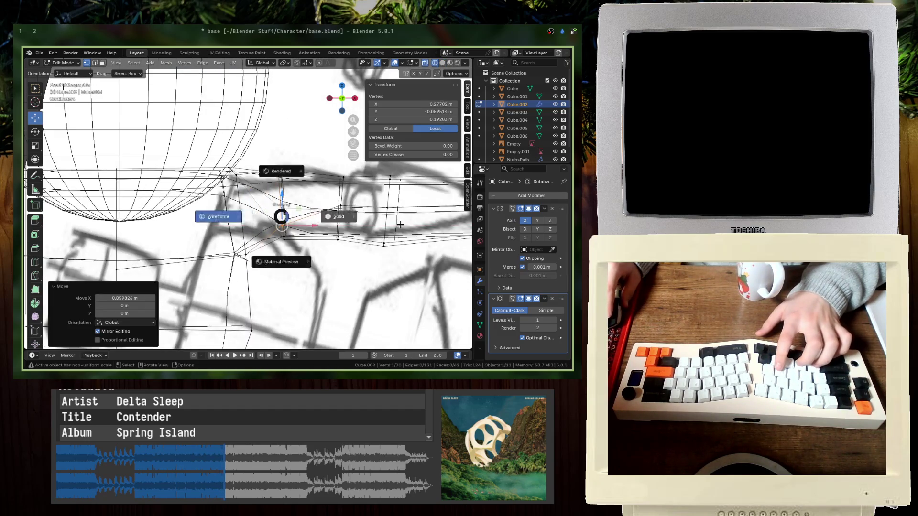
pyautogui.click(325, 240)
# - Deselect everything, save base.blend, and inspect the raised arm
pyautogui.hotkey('alt', 'a')
pyautogui.hotkey('ctrl', 's')
pyautogui.moveTo(325, 240); pyautogui.dragTo(313, 267, button='middle')
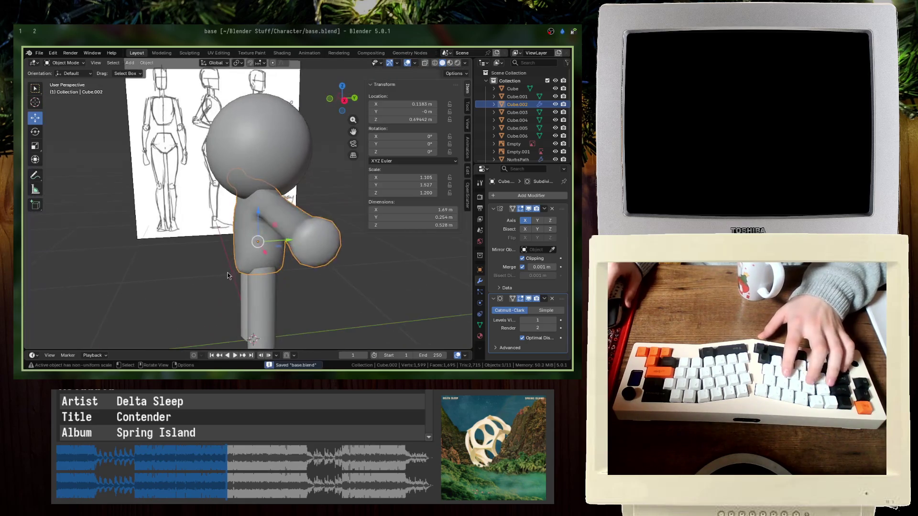
# - Select the arm vertices in front wireframe view and nudge them slightly
pyautogui.press('KP_1')
pyautogui.hotkey('shift', 'z')
pyautogui.moveTo(275, 153); pyautogui.dragTo(274, 153)
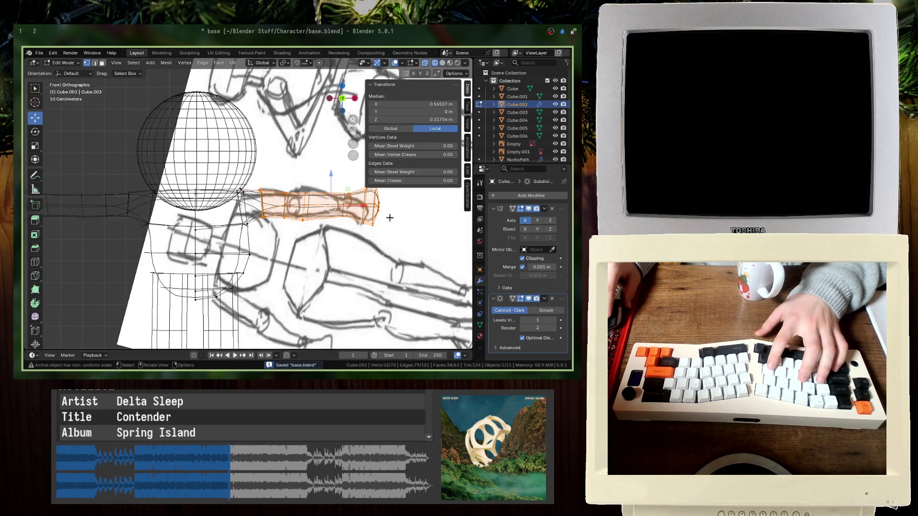
pyautogui.press('g')
pyautogui.click(392, 221)
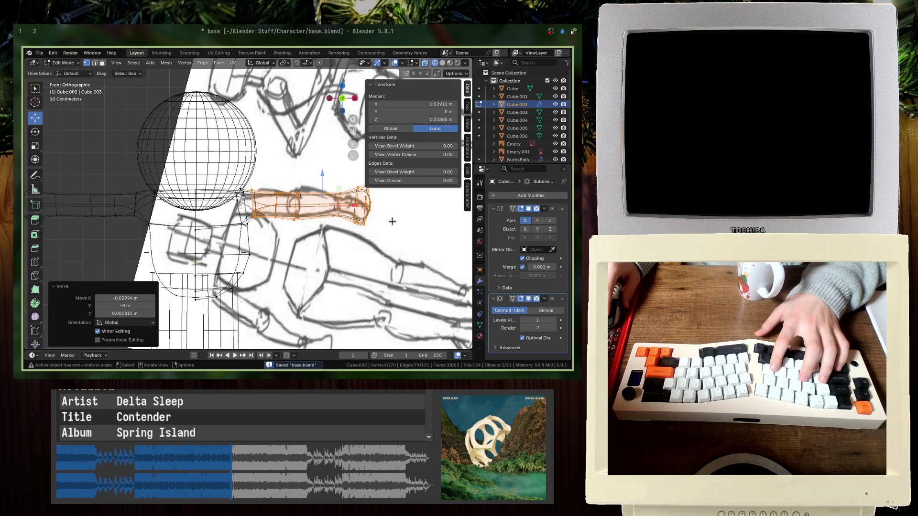
pyautogui.press('g')
pyautogui.click(363, 256)
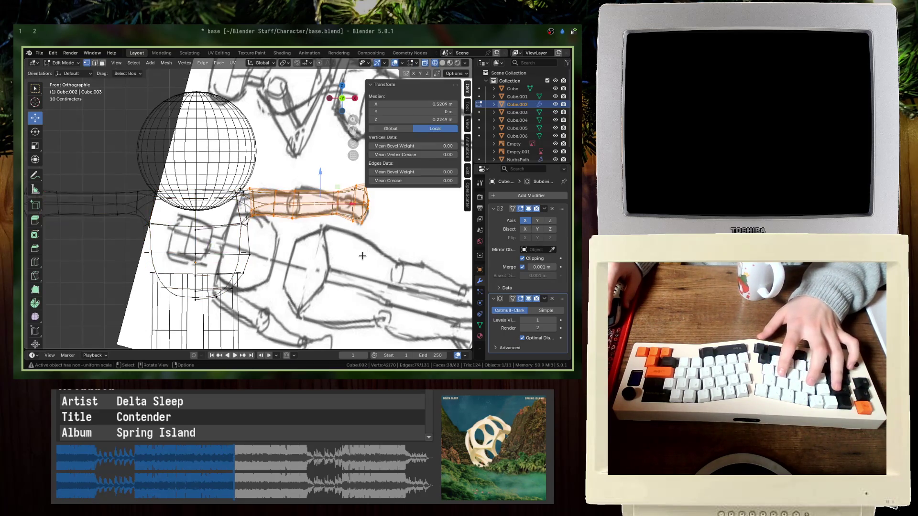
# - Scale the arm-end vertices to 0.740, shift them inward, and save base.blend in Object Mode
pyautogui.press('s')
pyautogui.click(366, 249)
pyautogui.press('g')
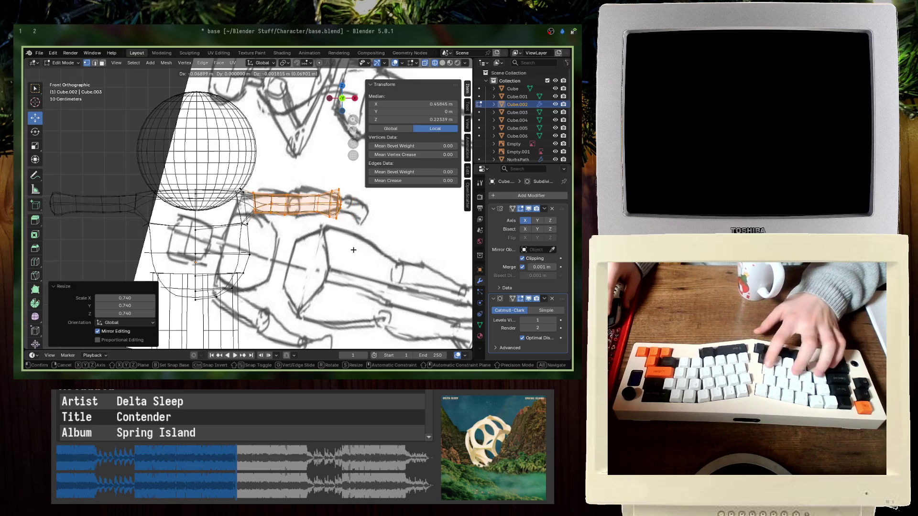
pyautogui.click(353, 249)
pyautogui.press('Tab')
pyautogui.hotkey('shift', 'z')
pyautogui.moveTo(287, 224); pyautogui.dragTo(295, 250, button='middle')
pyautogui.click(295, 251)
pyautogui.press('KP_1')
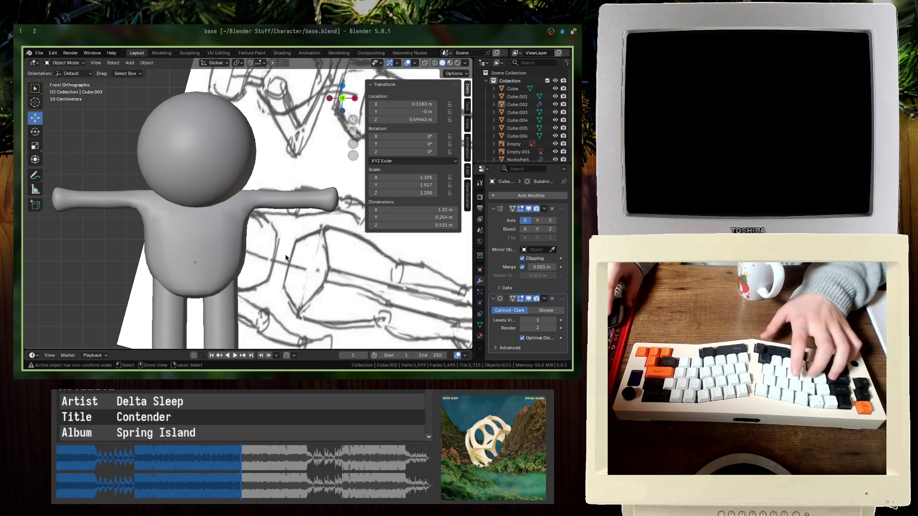
pyautogui.hotkey('ctrl', 's')
# - Select the body-and-arms mesh and box-select its arm-end vertices in wireframe Edit Mode
pyautogui.click(267, 200)
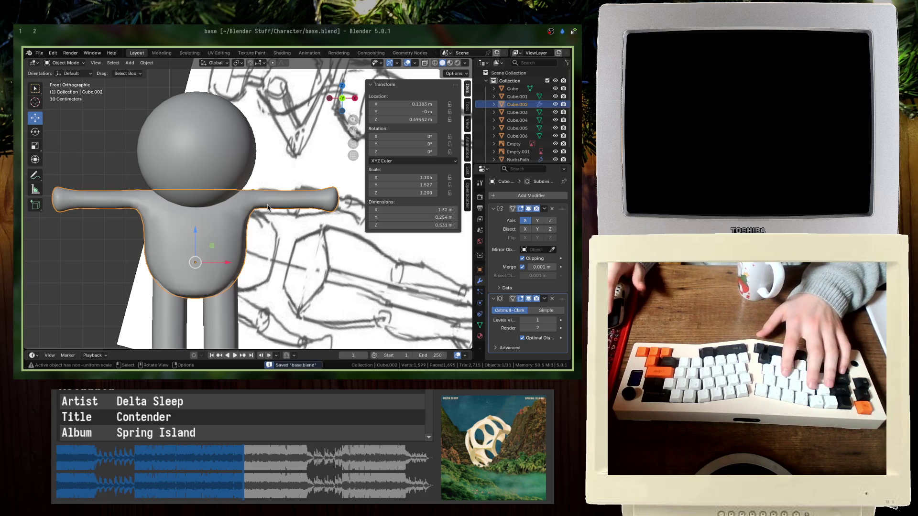
pyautogui.press('Tab')
pyautogui.hotkey('shift', 'z')
pyautogui.scroll(6, 268, 206)
pyautogui.moveTo(306, 248)
pyautogui.mouseDown()
pyautogui.moveTo(248, 180)
pyautogui.moveTo(252, 153)
pyautogui.mouseUp()
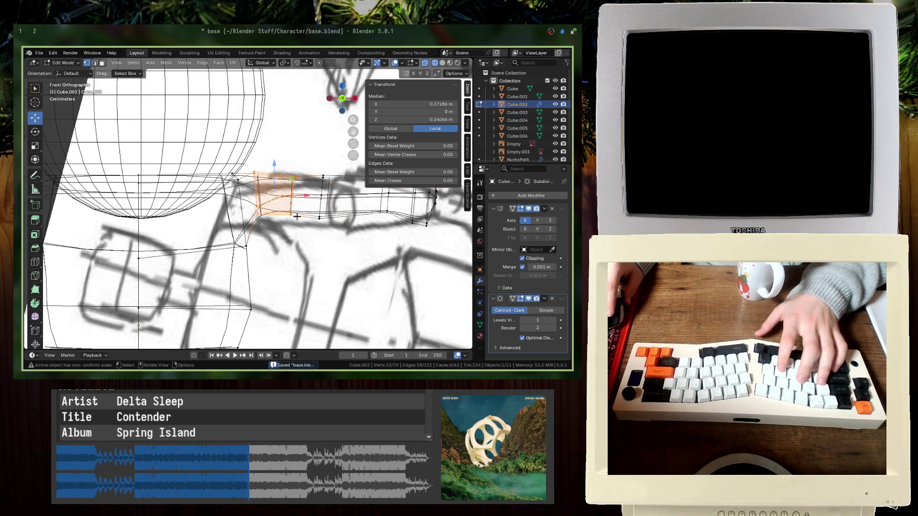
# - Save, then cut a new edge loop across the forearm with the Loop Cut tool
pyautogui.moveTo(297, 216); pyautogui.dragTo(278, 196, button='middle')
pyautogui.click(278, 196)
pyautogui.press('KP_1')
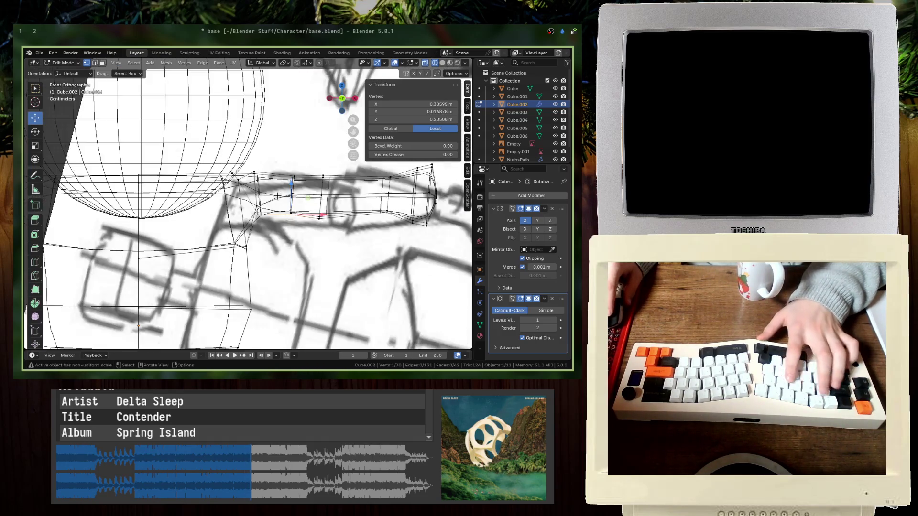
pyautogui.hotkey('ctrl', 's')
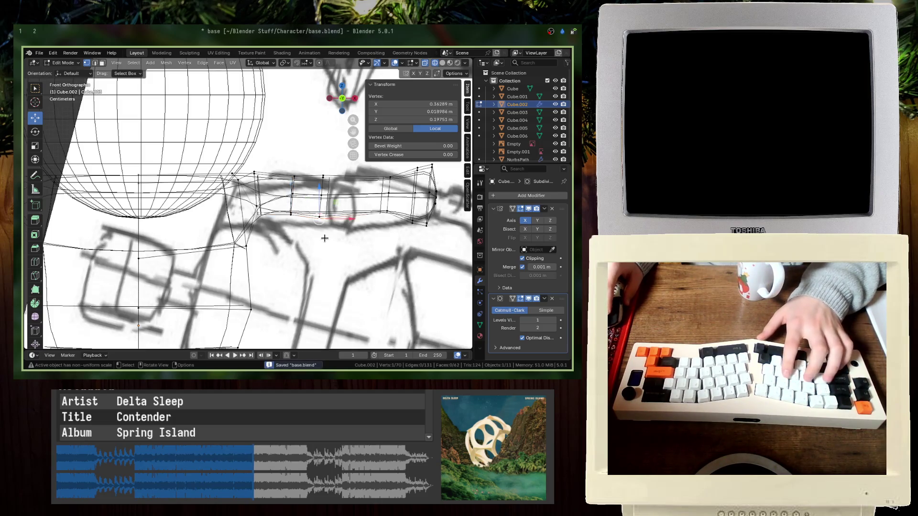
pyautogui.click(38, 263)
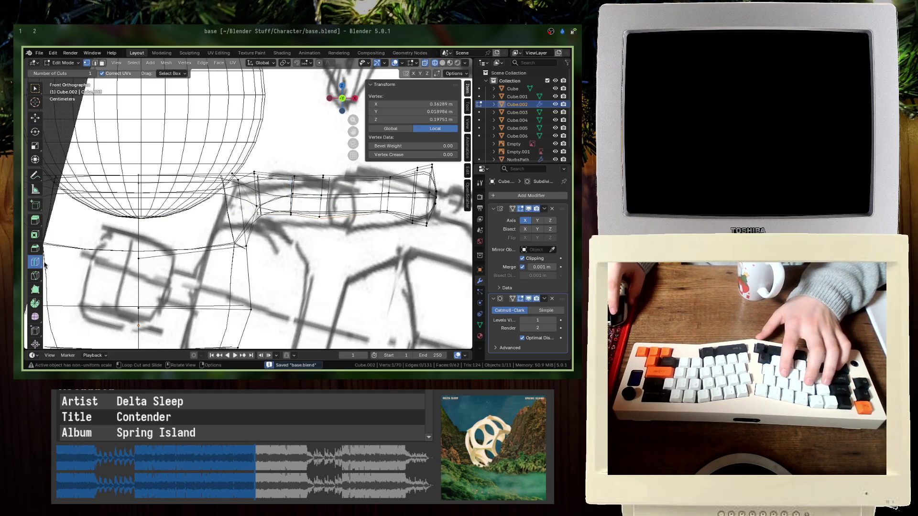
pyautogui.click(309, 191)
pyautogui.scroll(-3, 368, 224)
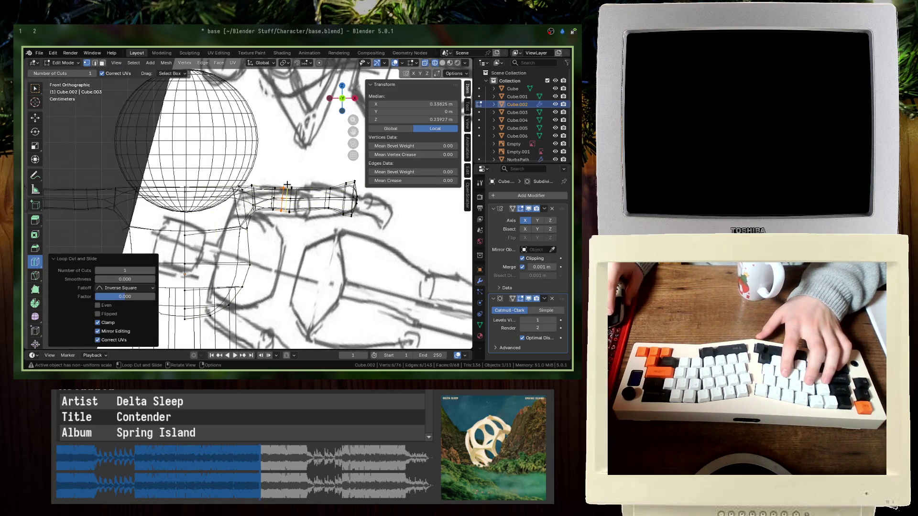
pyautogui.click(35, 118)
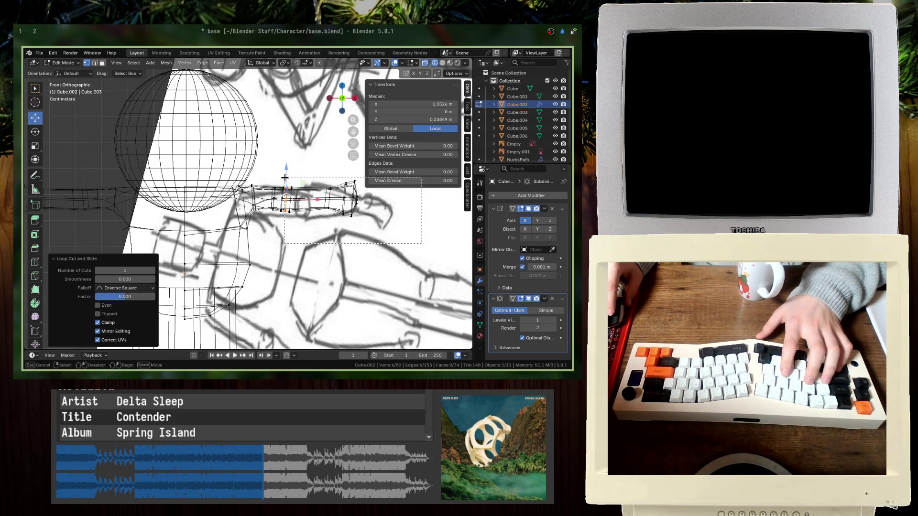
# - Shrink the forearm end to 0.795, move it along X, and check it in solid view
pyautogui.moveTo(285, 178); pyautogui.dragTo(285, 177)
pyautogui.press('s')
pyautogui.click(373, 193)
pyautogui.press('g')
pyautogui.press('x')
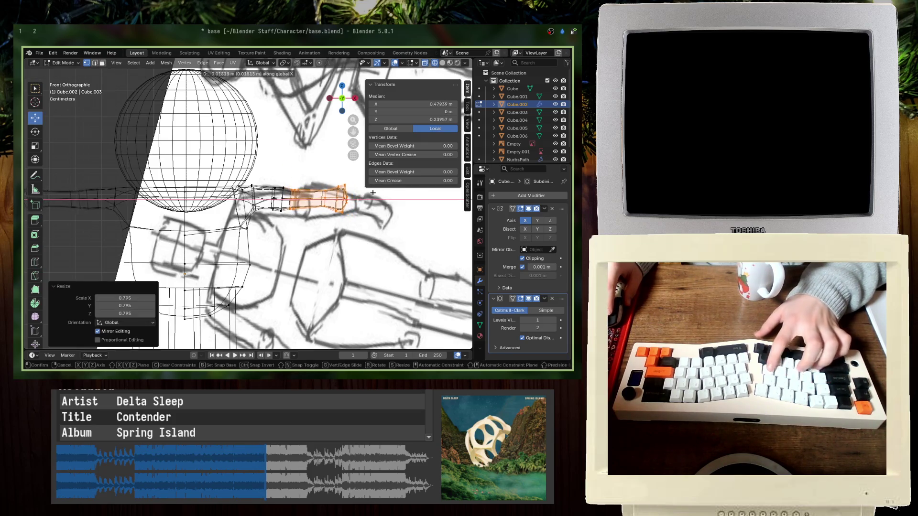
pyautogui.click(373, 192)
pyautogui.press('Tab')
pyautogui.hotkey('shift', 'z')
pyautogui.moveTo(373, 193); pyautogui.dragTo(299, 247, button='middle')
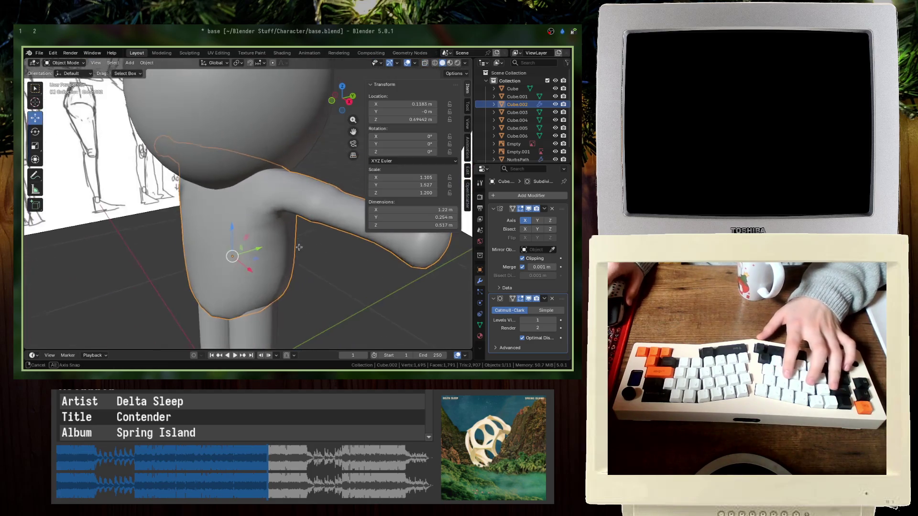
# - Select the new forearm loop's vertices and slide the loop along the X axis
pyautogui.press('Tab')
pyautogui.press('KP_1')
pyautogui.scroll(5, 269, 250)
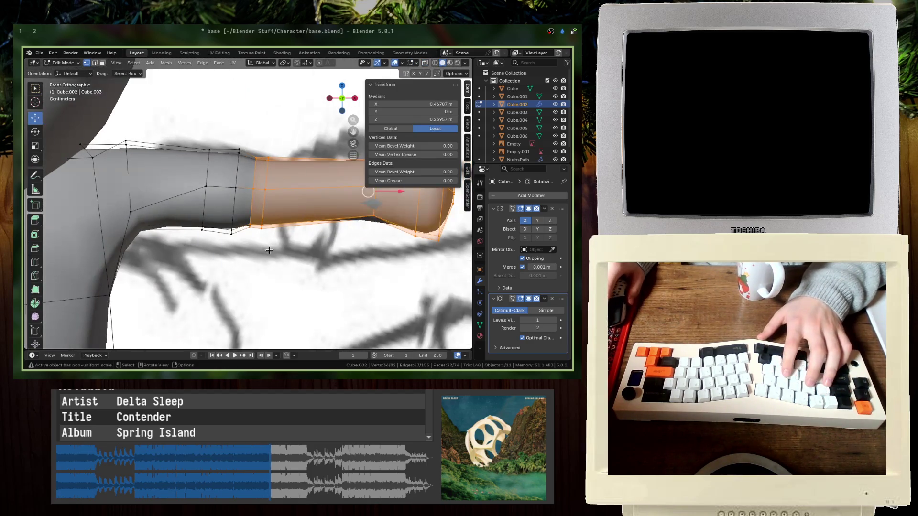
pyautogui.click(269, 250)
pyautogui.moveTo(249, 176); pyautogui.dragTo(252, 152)
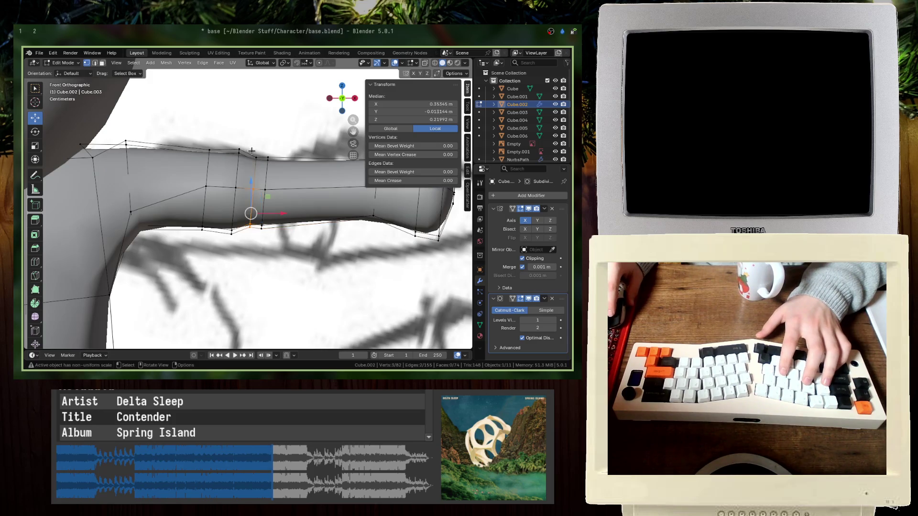
pyautogui.moveTo(276, 205); pyautogui.dragTo(263, 196)
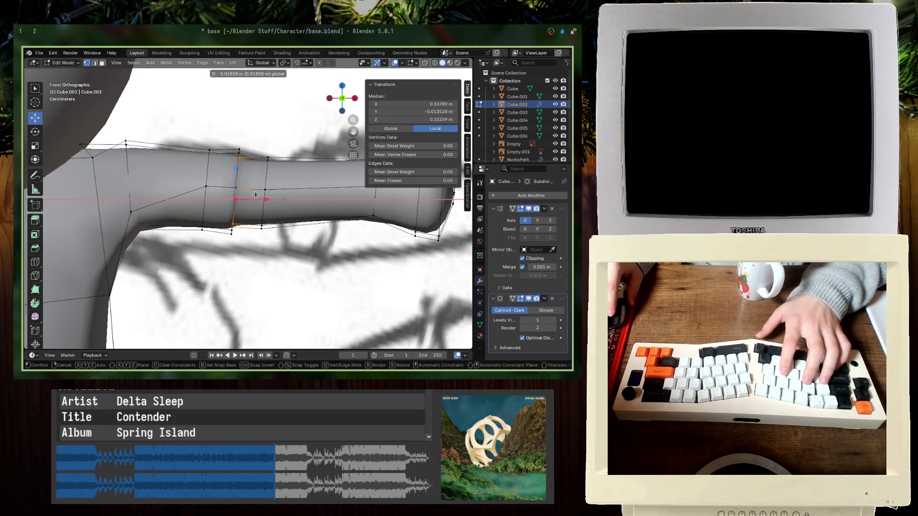
pyautogui.press('Escape')
pyautogui.hotkey('alt', 'z')
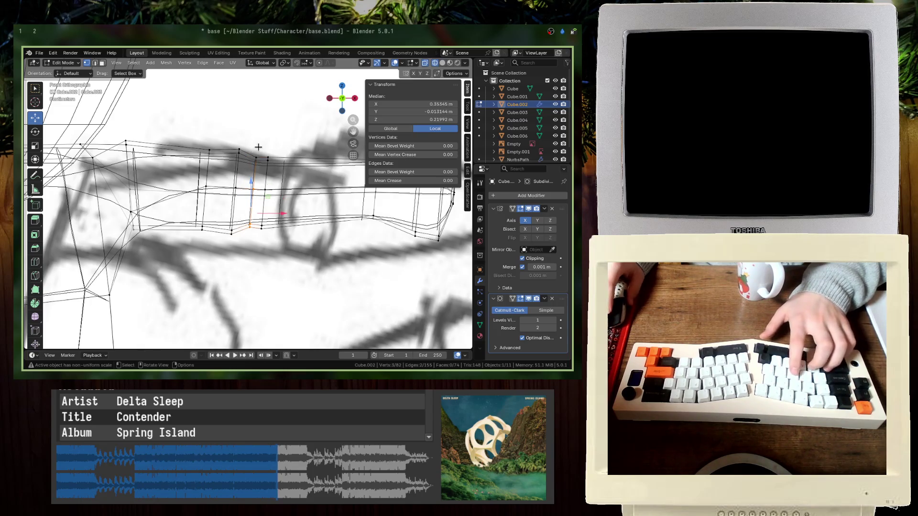
pyautogui.hotkey('alt', 'z')
pyautogui.press('g')
pyautogui.press('x')
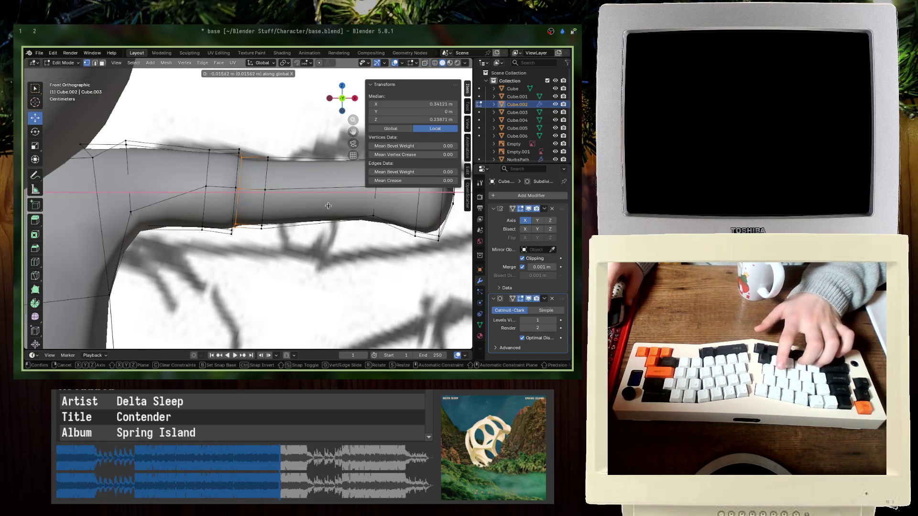
pyautogui.click(326, 205)
# - Inspect the arm, step back through undo, and restore the longer forearm end edit
pyautogui.press('Tab')
pyautogui.moveTo(326, 205); pyautogui.dragTo(266, 235, button='middle')
pyautogui.press('Tab')
pyautogui.press('KP_1')
pyautogui.hotkey('ctrl', 'z')
pyautogui.hotkey('ctrl', 'z')
pyautogui.hotkey('ctrl', 'z')
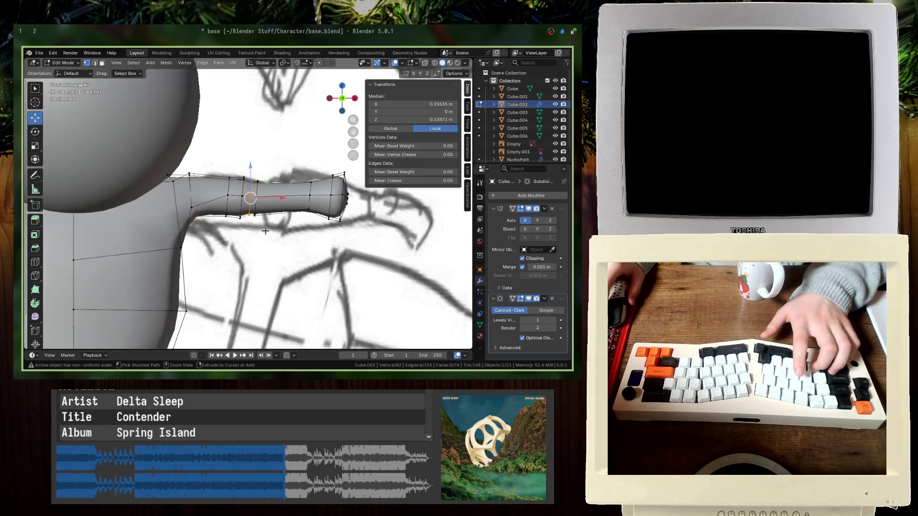
pyautogui.hotkey('ctrl', 'z')
pyautogui.hotkey('ctrl', 'z')
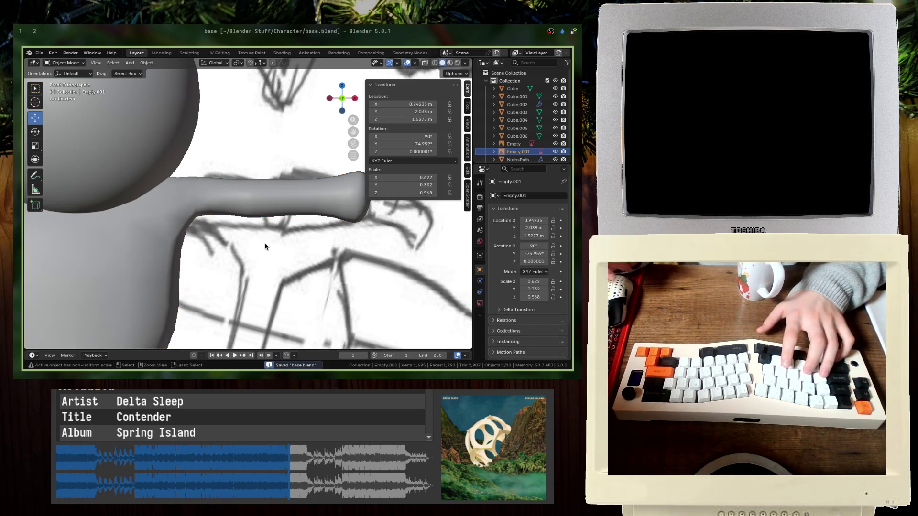
# - Drag Subdivision Surface above Mirror, try applying it, then undo the apply
pyautogui.hotkey('ctrl', 'shift', 'z')
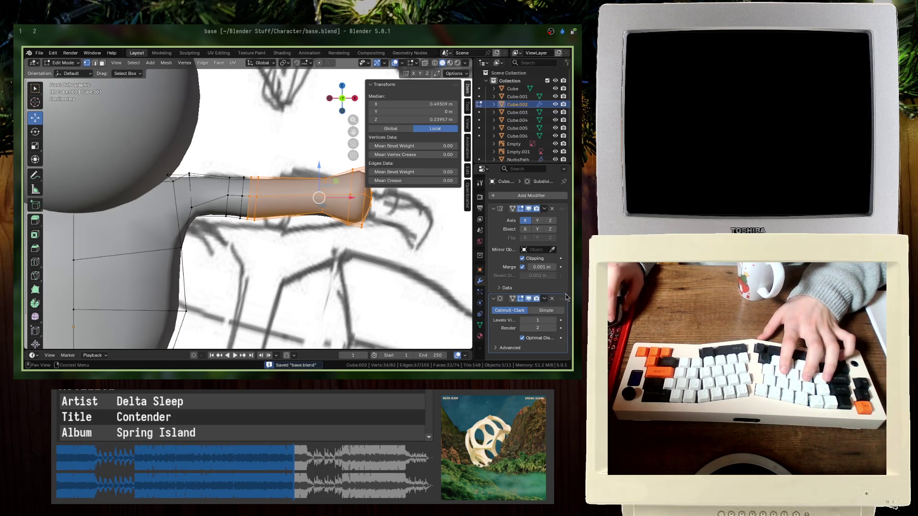
pyautogui.moveTo(565, 298); pyautogui.dragTo(564, 209)
pyautogui.click(545, 208)
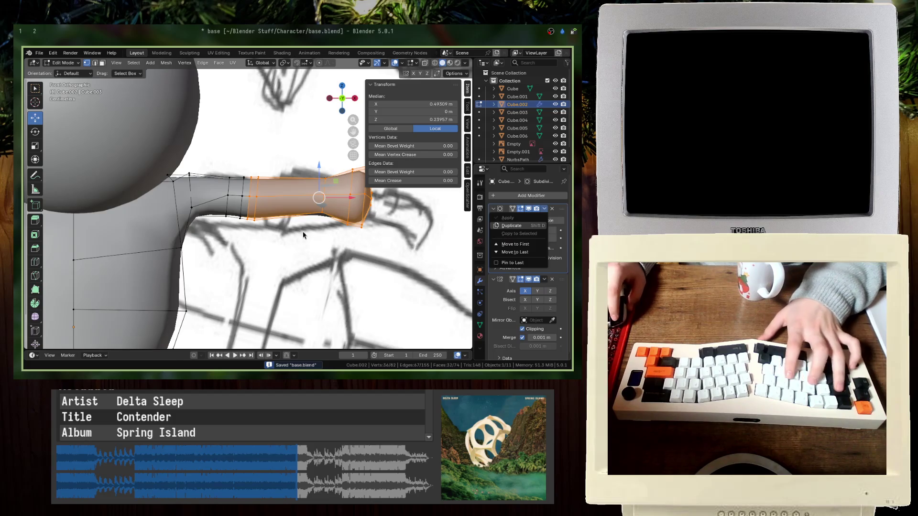
pyautogui.press('Tab')
pyautogui.click(544, 208)
pyautogui.click(508, 218)
pyautogui.press('Tab')
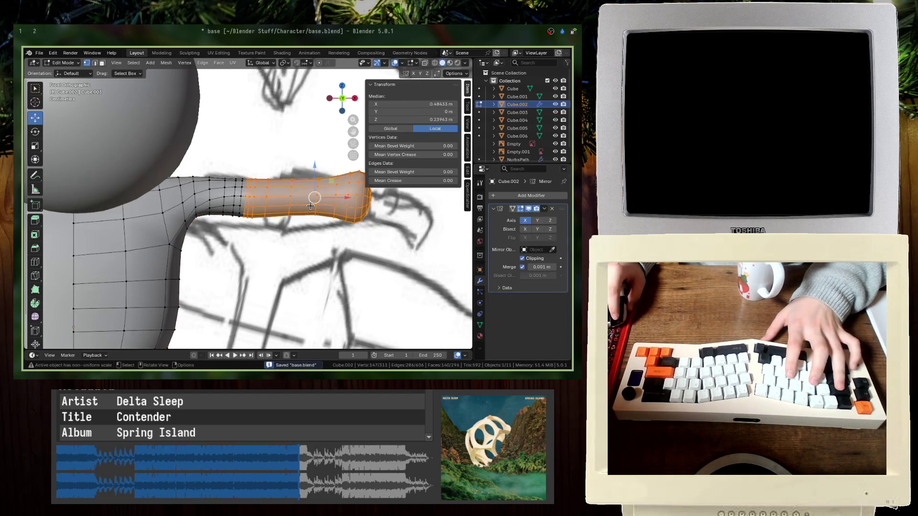
pyautogui.hotkey('ctrl', 'z')
pyautogui.hotkey('ctrl', 'z')
pyautogui.hotkey('ctrl', 'z')
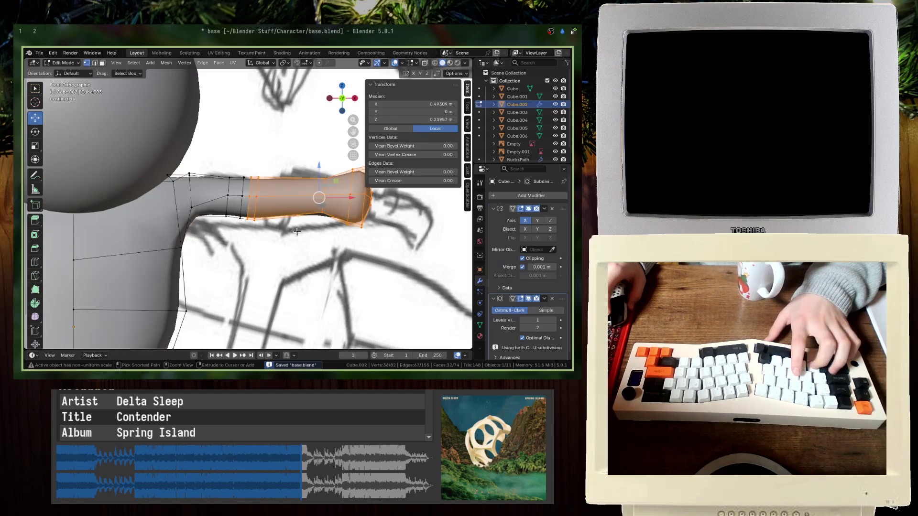
pyautogui.hotkey('ctrl', 'z')
pyautogui.hotkey('ctrl', 'z')
pyautogui.hotkey('ctrl', 'z')
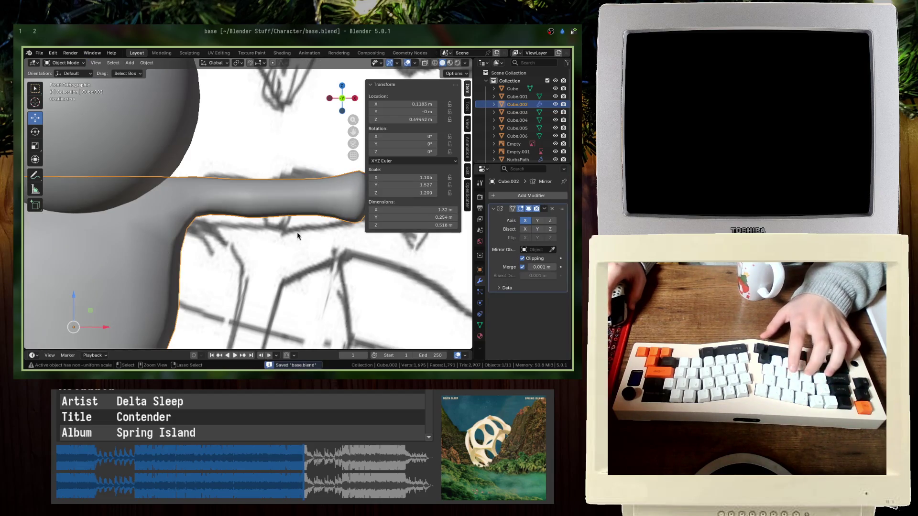
# - Restore Subdivision above Mirror, check the forearm and whole body, and save base.blend
pyautogui.scroll(-5, 297, 236)
pyautogui.keyDown('shift'); pyautogui.moveTo(334, 179); pyautogui.dragTo(347, 164, button='middle'); pyautogui.keyUp('shift')
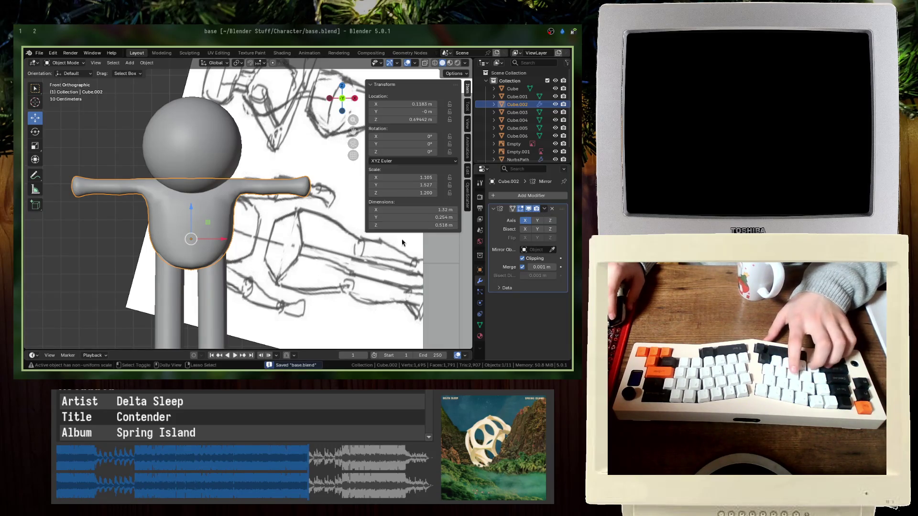
pyautogui.hotkey('ctrl', '1')
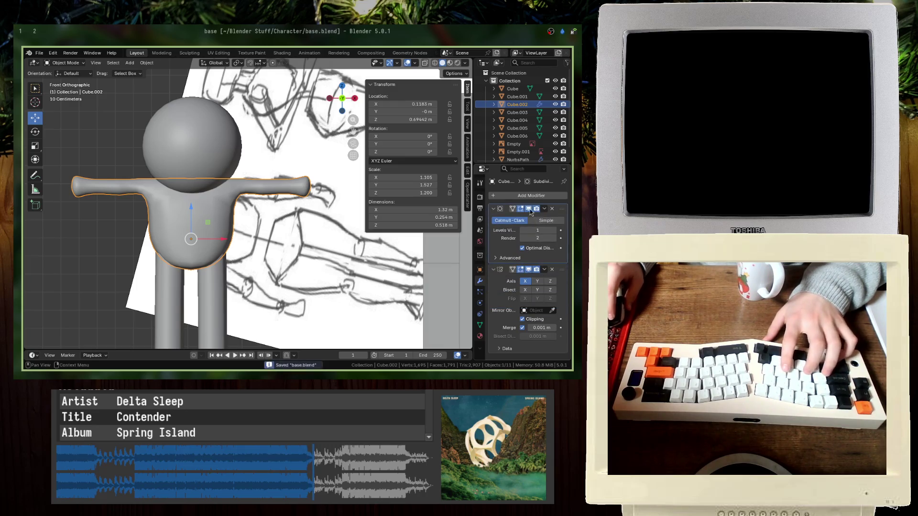
pyautogui.scroll(3, 261, 244)
pyautogui.scroll(-3, 261, 243)
pyautogui.press('Tab')
pyautogui.scroll(5, 261, 243)
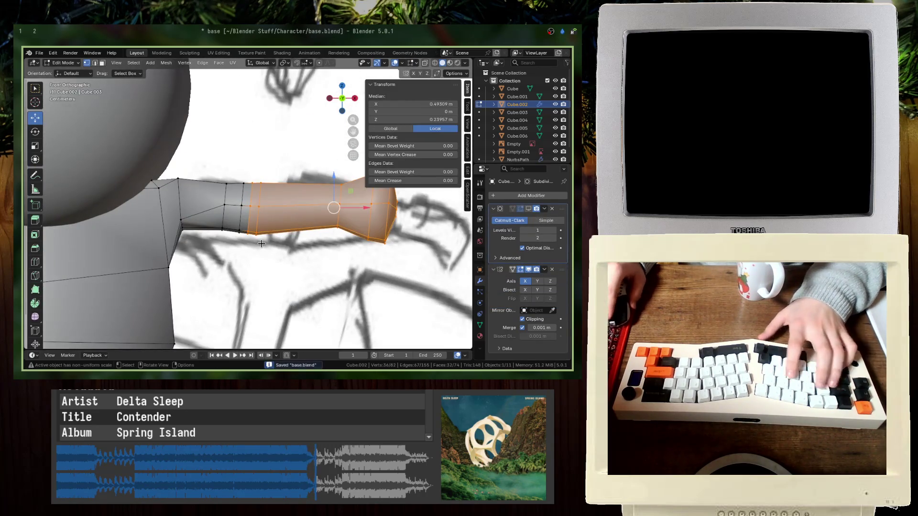
pyautogui.press('Tab')
pyautogui.moveTo(345, 255); pyautogui.dragTo(343, 260, button='middle')
pyautogui.scroll(-5, 342, 260)
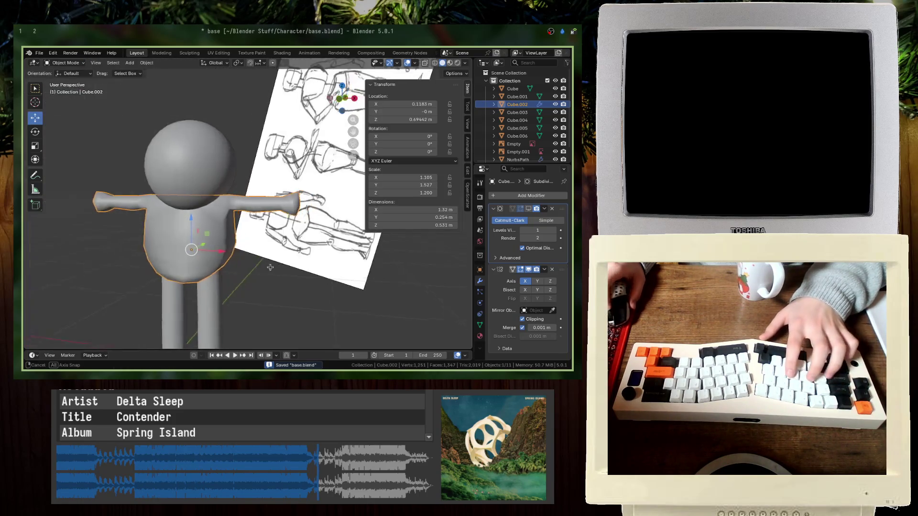
pyautogui.hotkey('ctrl', 's')
# - Inspect the torso from the front, reselect the body mesh, then select the head sphere
pyautogui.press('KP_1')
pyautogui.scroll(2, 209, 267)
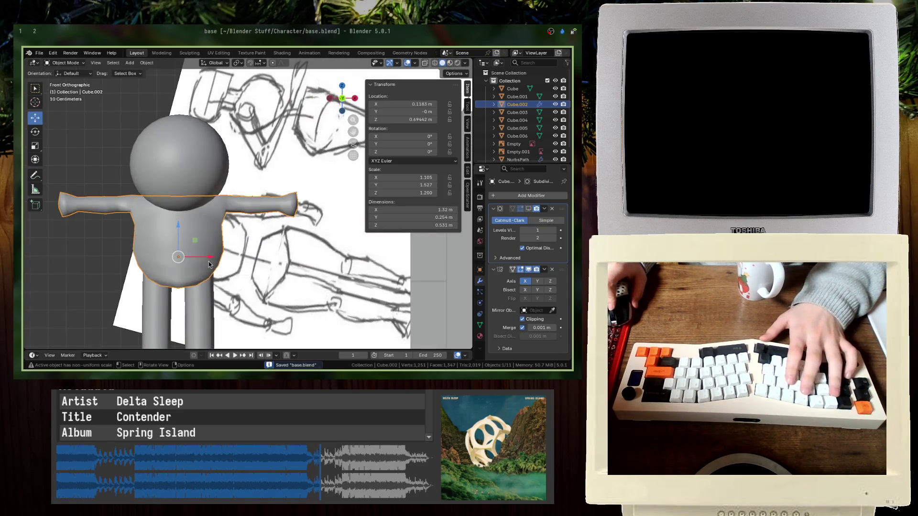
pyautogui.moveTo(209, 267)
pyautogui.mouseDown(button='middle')
pyautogui.moveTo(239, 272)
pyautogui.moveTo(283, 185)
pyautogui.mouseUp(button='middle')
pyautogui.scroll(4, 239, 273)
pyautogui.click(249, 275)
pyautogui.click(283, 186)
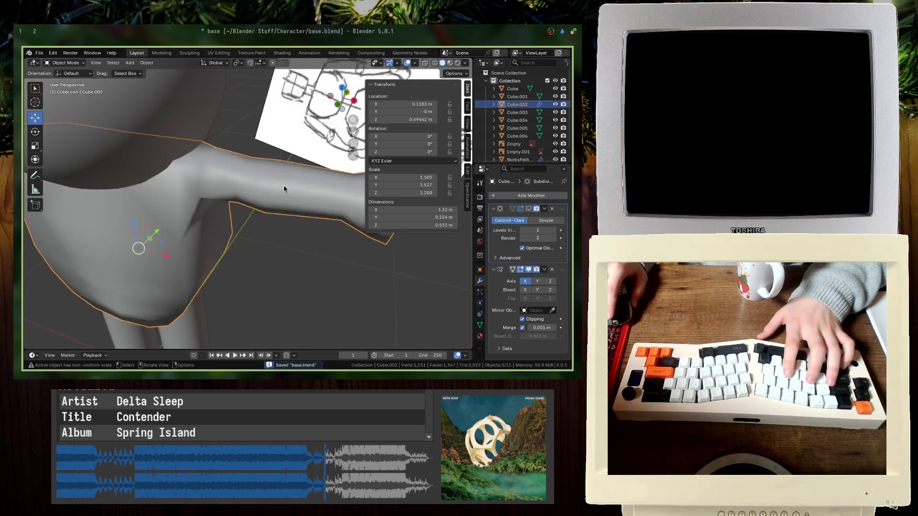
pyautogui.scroll(-6, 284, 189)
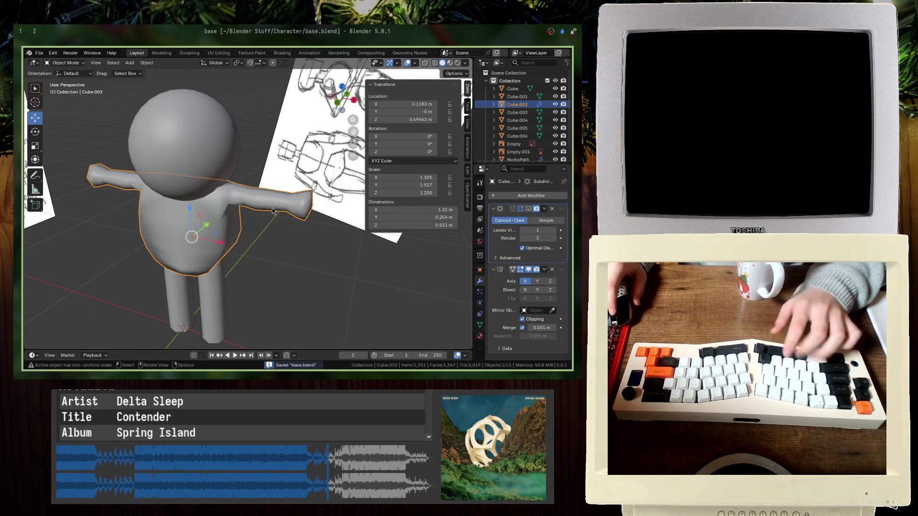
pyautogui.click(198, 129)
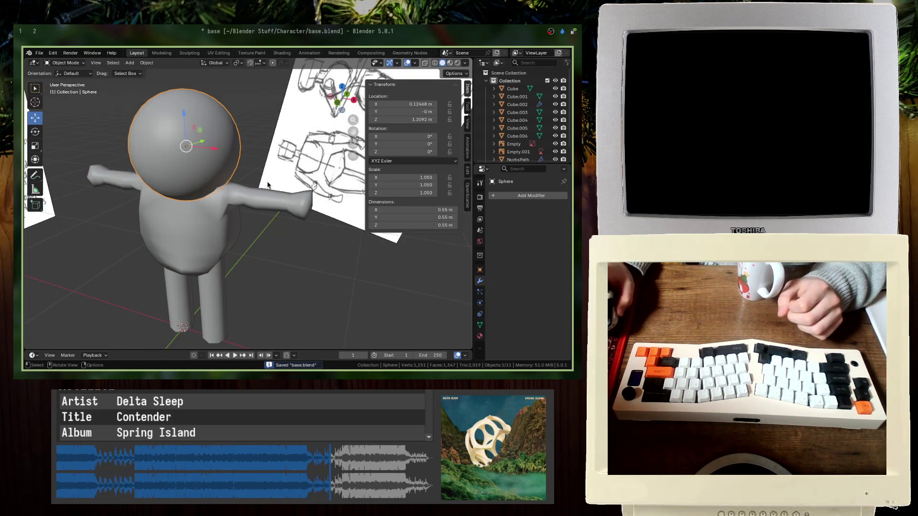
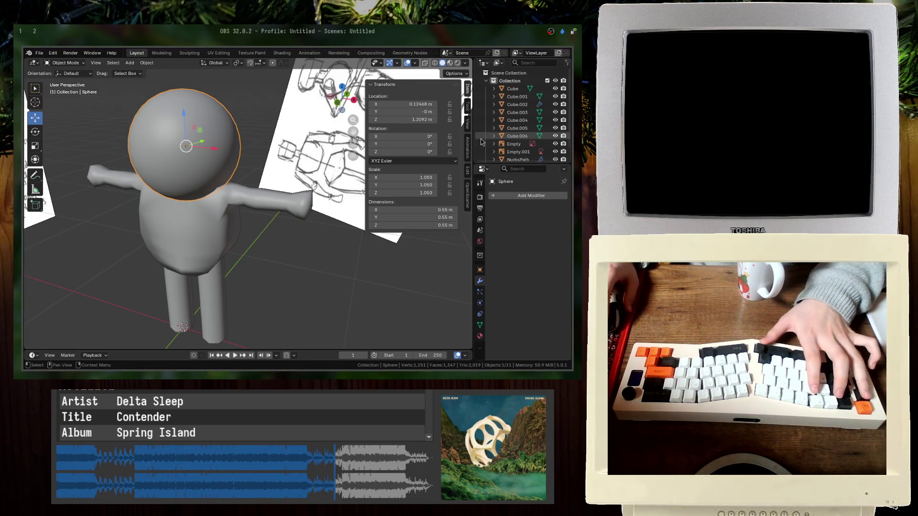
# - In front view, rotate the front reference sketch upright and move it down
pyautogui.click(285, 196)
pyautogui.press('KP_1')
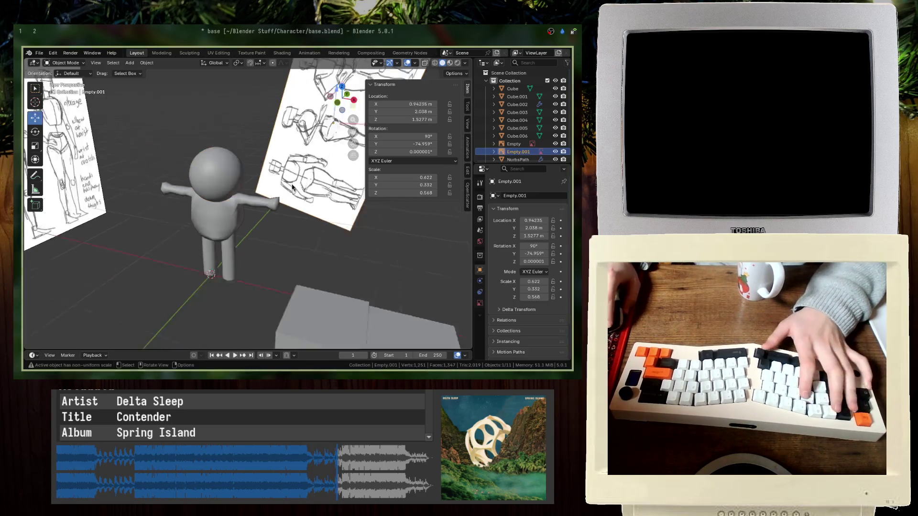
pyautogui.press('r')
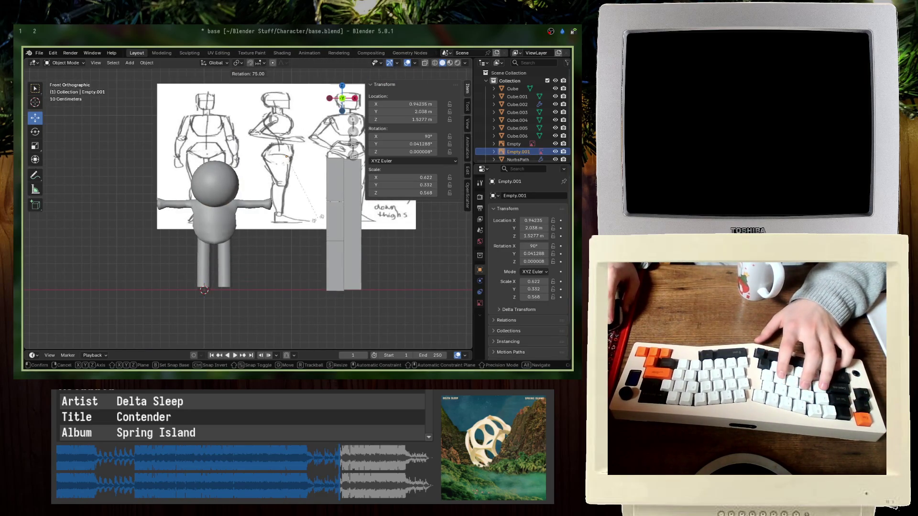
pyautogui.click(319, 217)
pyautogui.press('g')
pyautogui.click(313, 256)
# - In see-through shading, lower the sketch further to line up with the model, then select Cube.002
pyautogui.hotkey('shift', 'z')
pyautogui.scroll(5, 268, 239)
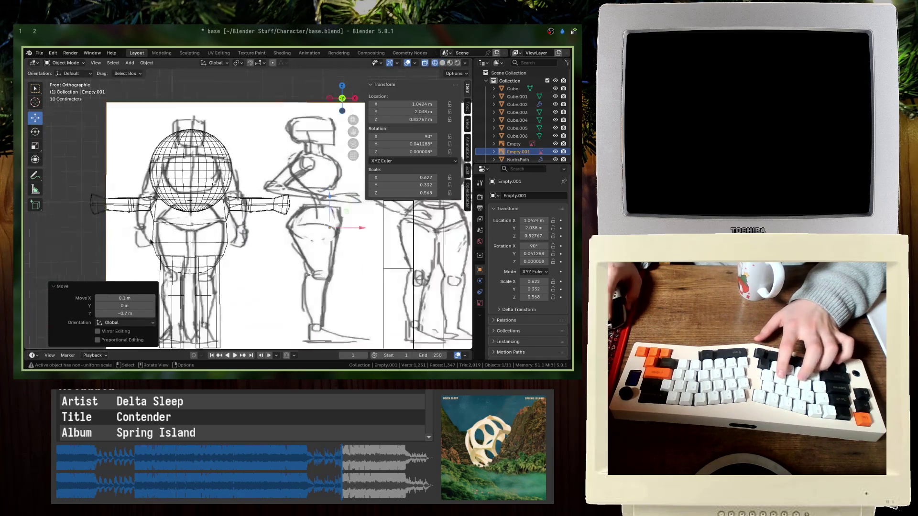
pyautogui.press('g')
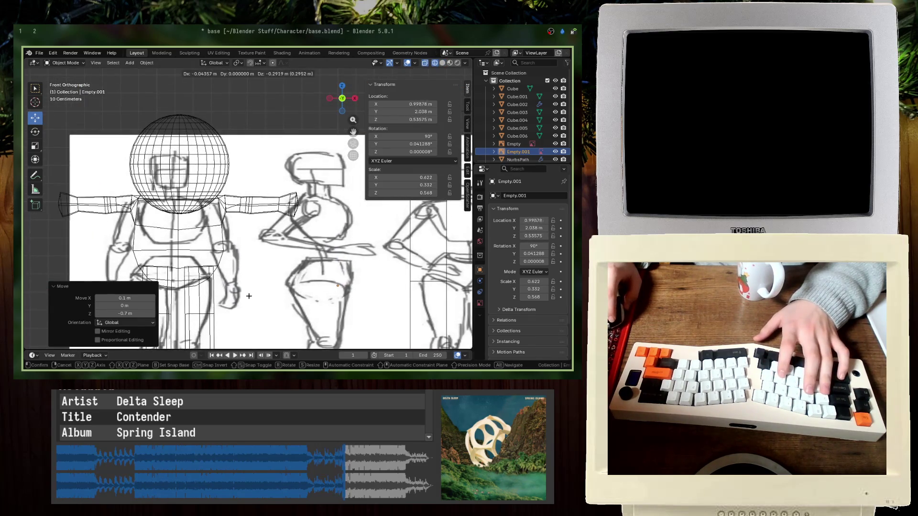
pyautogui.click(253, 299)
pyautogui.click(244, 221)
pyautogui.click(246, 214)
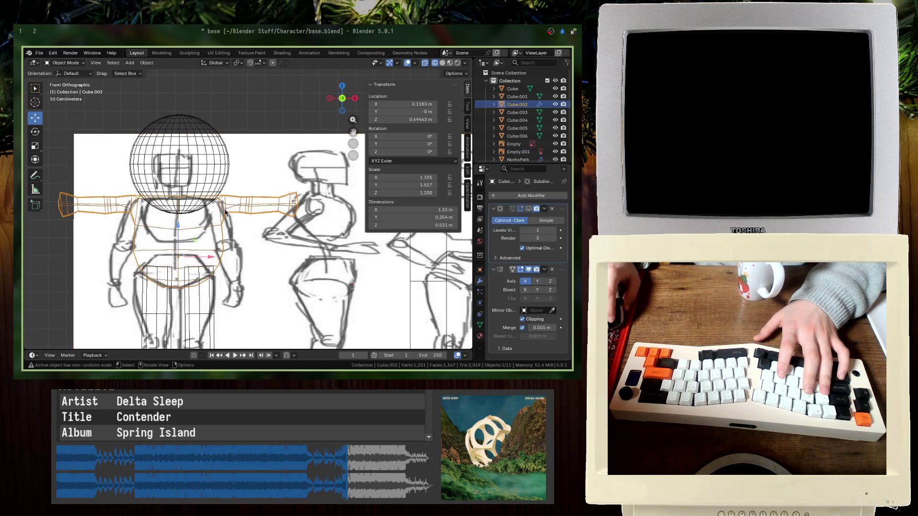
# - In Edit Mode, select the arm vertices, nudge them and tilt them 25° toward the sketch
pyautogui.press('Tab')
pyautogui.scroll(5, 252, 229)
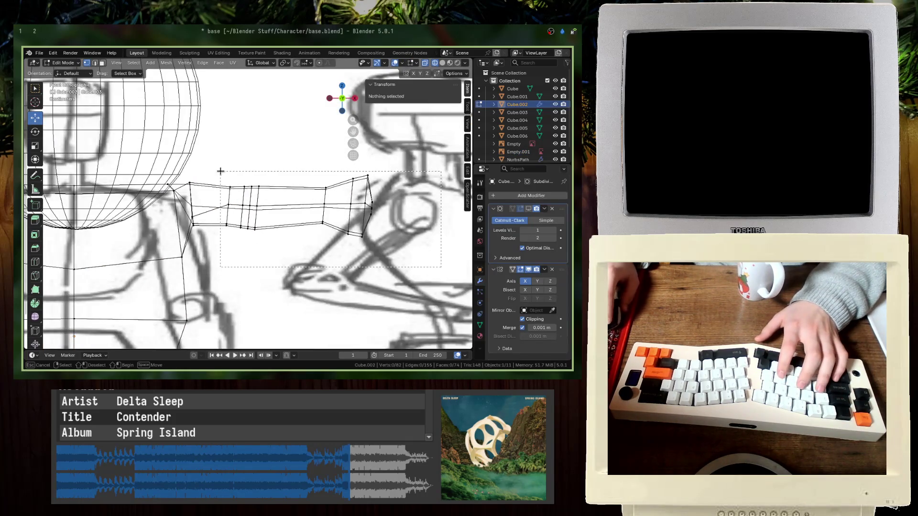
pyautogui.moveTo(221, 171); pyautogui.dragTo(219, 170)
pyautogui.press('g')
pyautogui.click(253, 179)
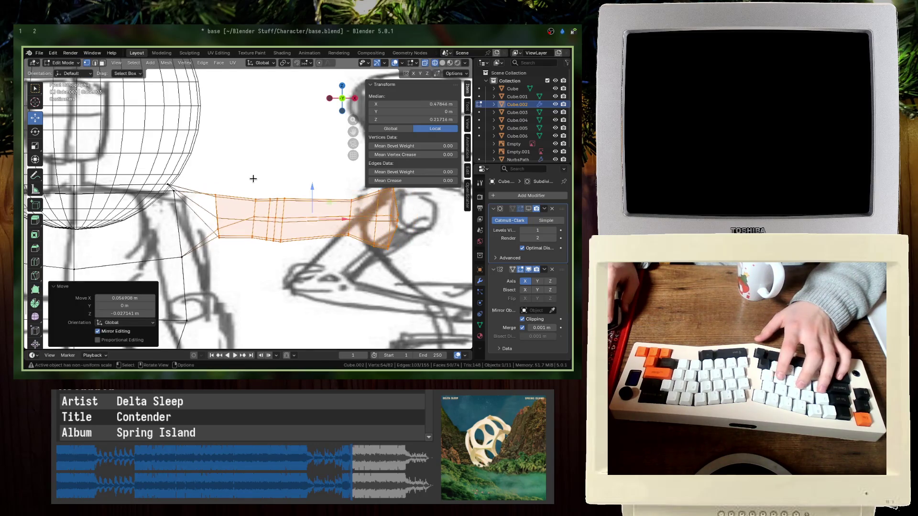
pyautogui.press('r')
pyautogui.click(314, 198)
# - Reposition the arm, level it back, and raise it 0.15 m along Z
pyautogui.press('g')
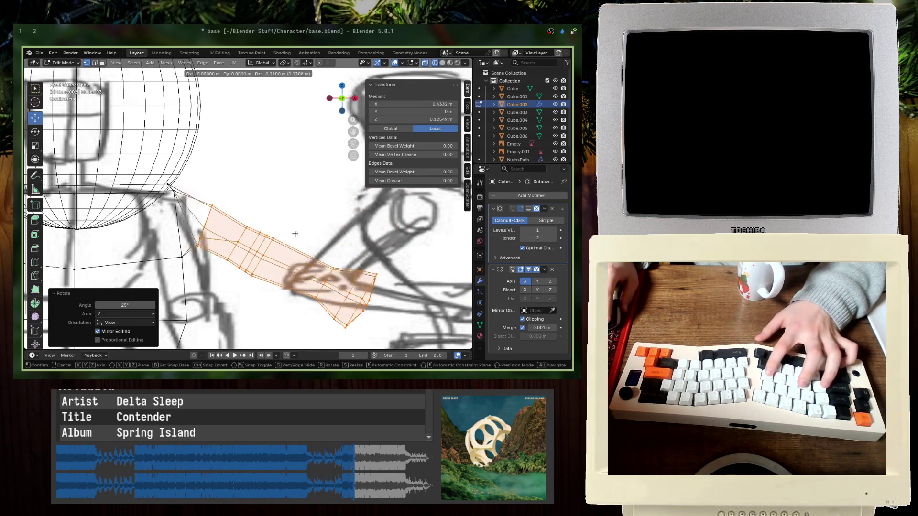
pyautogui.click(286, 240)
pyautogui.press('r')
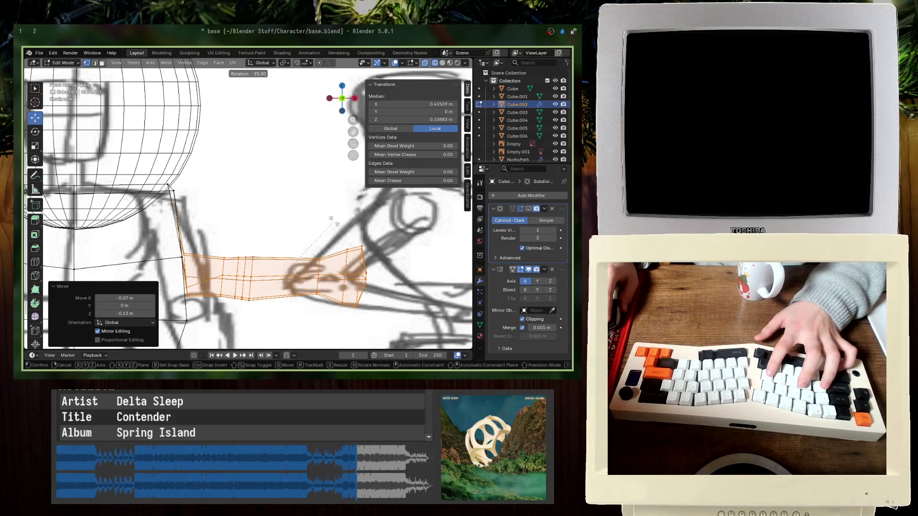
pyautogui.click(332, 220)
pyautogui.press('g')
pyautogui.press('z')
pyautogui.click(310, 177)
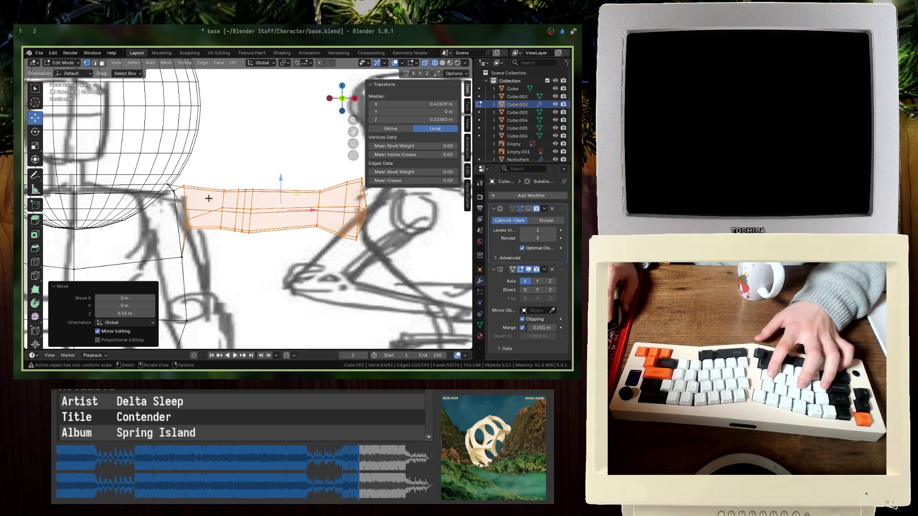
# - Move two shoulder vertices to match the sketch's shoulder line
pyautogui.click(174, 205)
pyautogui.scroll(-3, 181, 210)
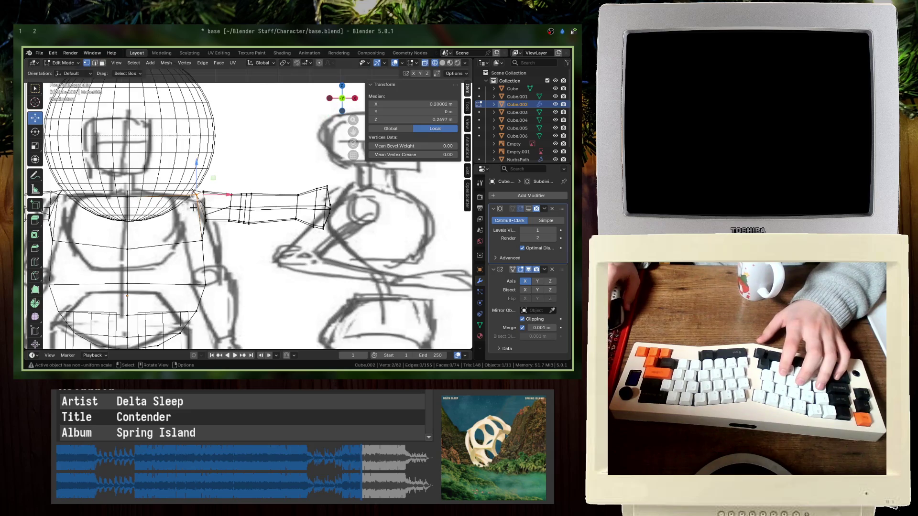
pyautogui.keyDown('shift'); pyautogui.click(184, 180); pyautogui.keyUp('shift')
pyautogui.press('g')
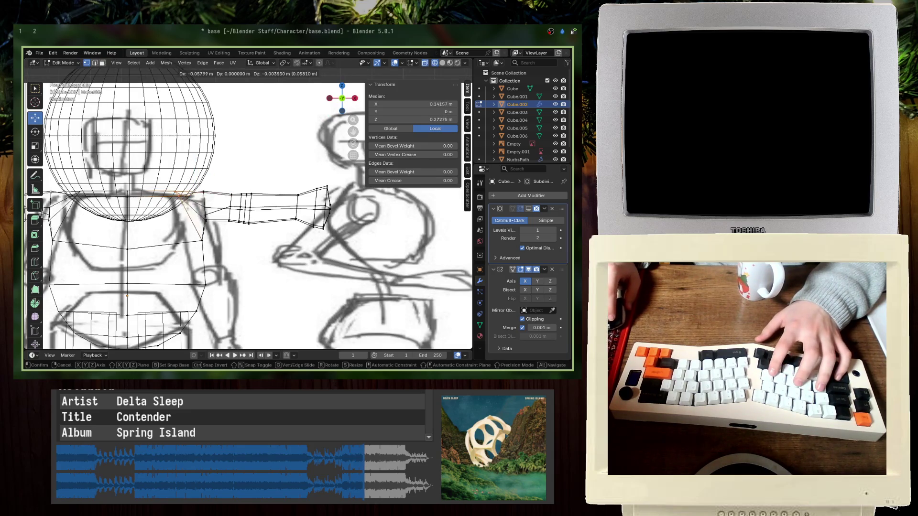
pyautogui.click(33, 218)
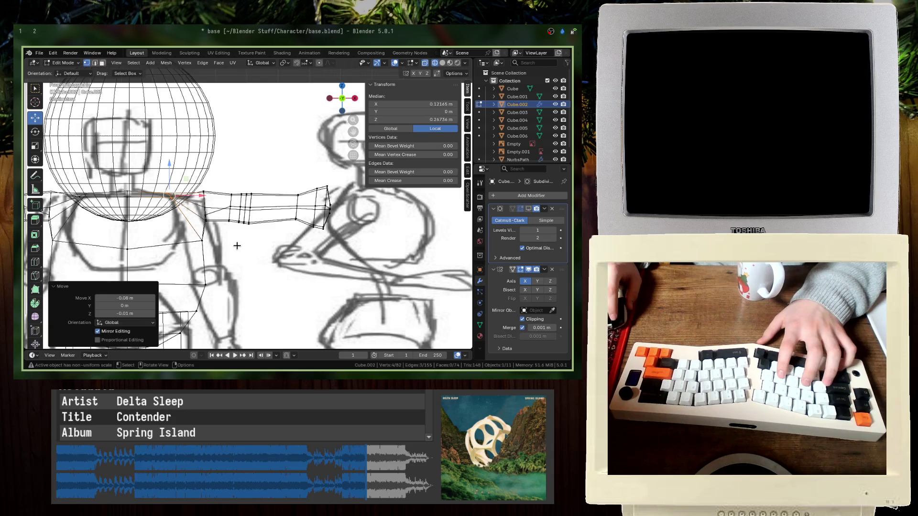
# - Adjust the armpit vertex and the upper and lower side vertices of the torso to the sketch
pyautogui.click(237, 246)
pyautogui.press('g')
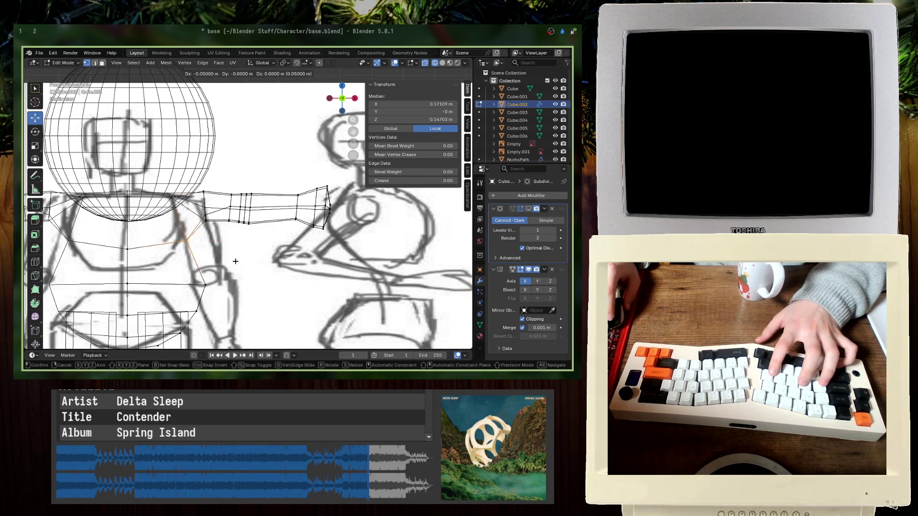
pyautogui.click(231, 252)
pyautogui.keyDown('shift'); pyautogui.moveTo(231, 252); pyautogui.dragTo(241, 214, button='middle'); pyautogui.keyUp('shift')
pyautogui.click(206, 243)
pyautogui.press('g')
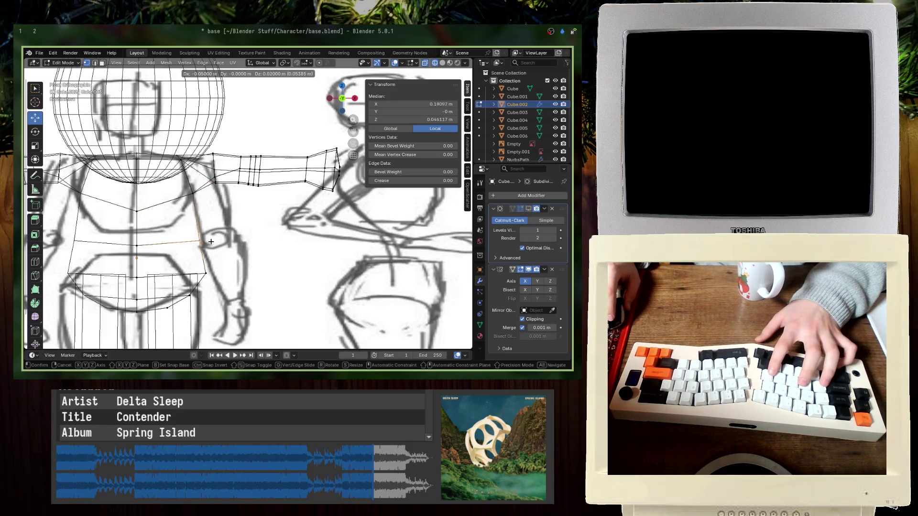
pyautogui.click(211, 242)
pyautogui.click(206, 274)
pyautogui.press('g')
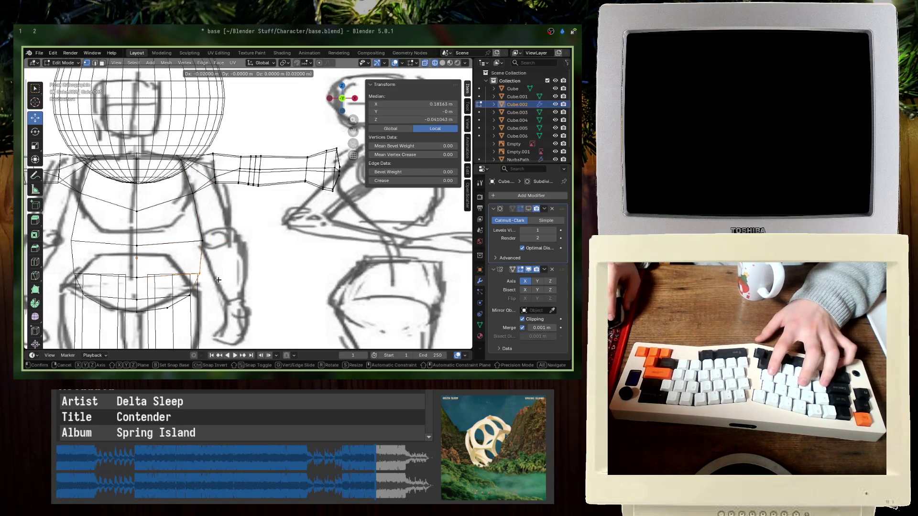
pyautogui.click(221, 281)
# - Return to Object Mode and save base.blend
pyautogui.press('Tab')
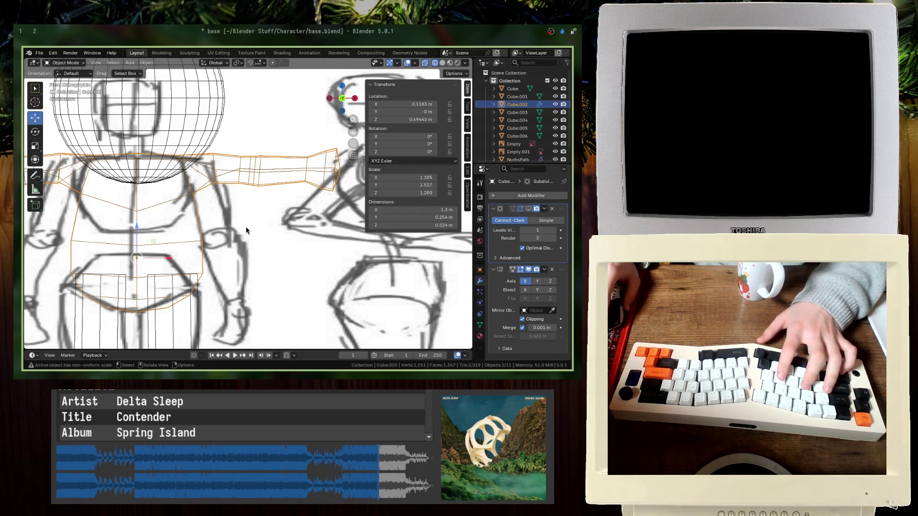
pyautogui.hotkey('ctrl', 's')
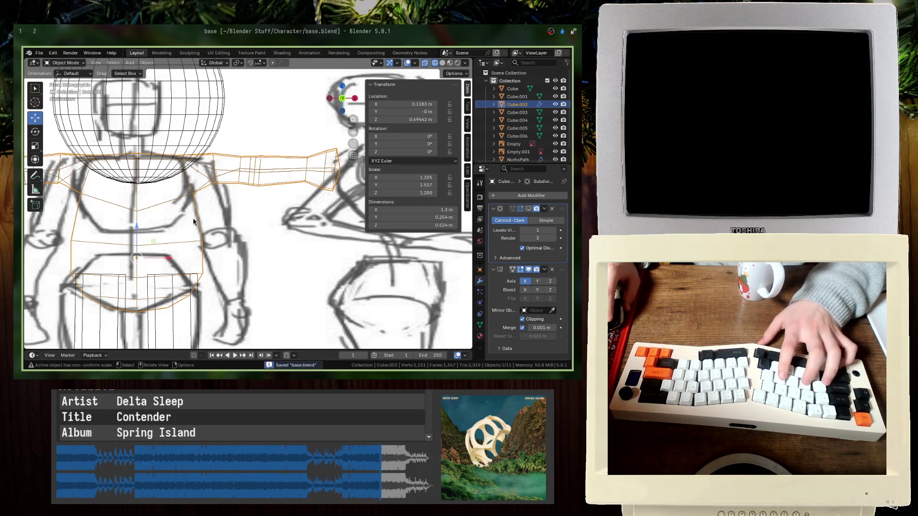
pyautogui.moveTo(194, 221)
pyautogui.keyDown('shift'); pyautogui.mouseDown(button='middle')
pyautogui.moveTo(228, 205)
pyautogui.moveTo(290, 227)
pyautogui.mouseUp(button='middle'); pyautogui.keyUp('shift')
pyautogui.scroll(-3, 228, 206)
pyautogui.hotkey('shift', 'z')
# - In front see-through view, try rotating the arm vertices 55°, then undo it
pyautogui.press('Tab')
pyautogui.press('Tab')
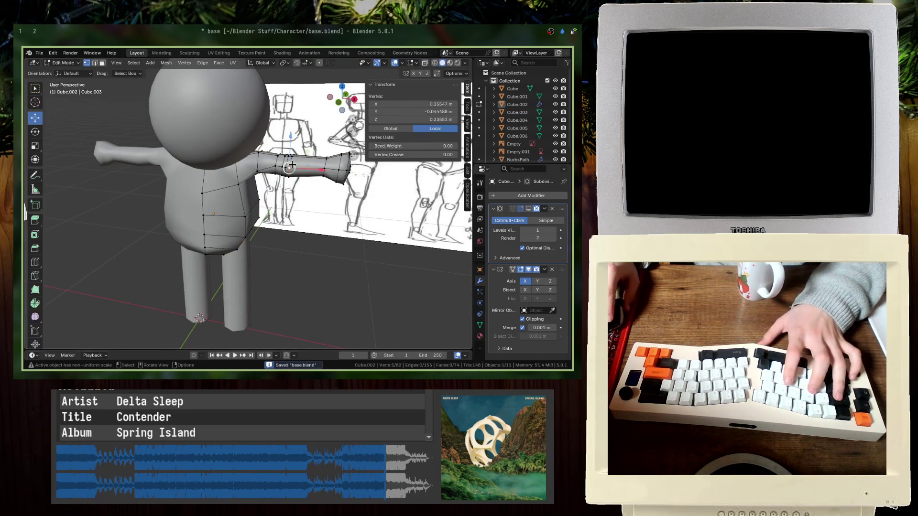
pyautogui.press('KP_1')
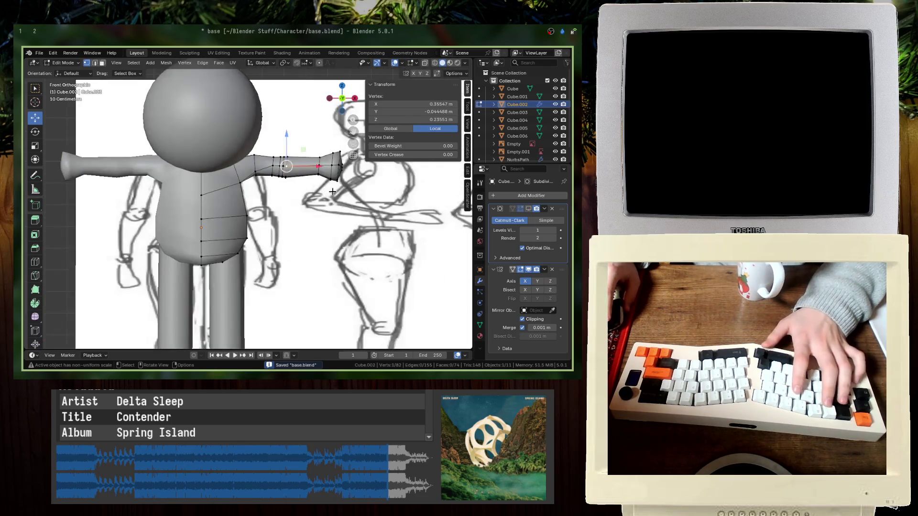
pyautogui.hotkey('shift', 'z')
pyautogui.moveTo(250, 143); pyautogui.dragTo(250, 142)
pyautogui.write('r')
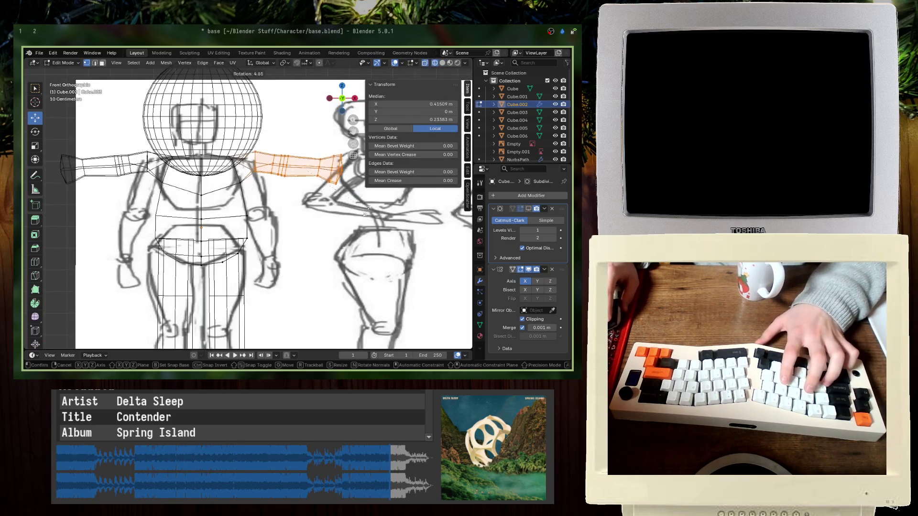
pyautogui.write('55')
pyautogui.press('Return')
pyautogui.press('g')
pyautogui.press('Escape')
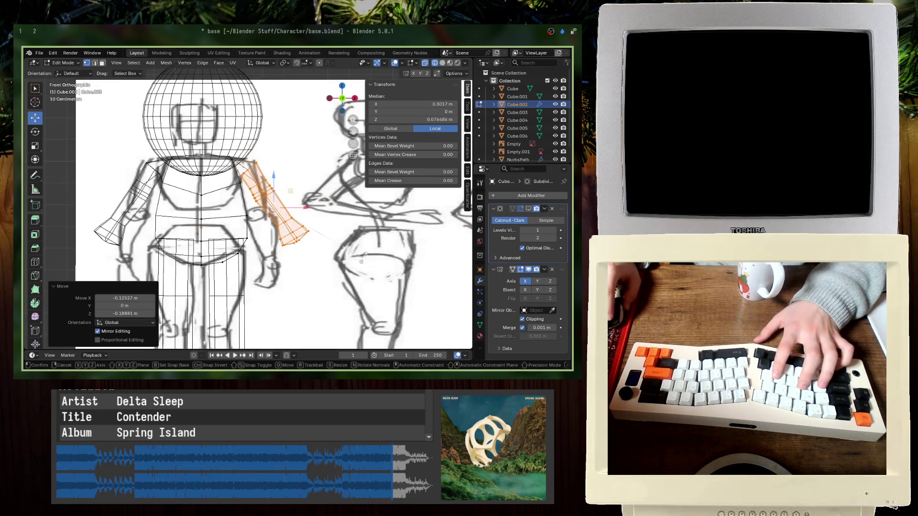
pyautogui.hotkey('ctrl', 'z')
# - Rotate the arm down 20° plus a slight extra turn, shift it along X, and exit Edit Mode
pyautogui.write('r20')
pyautogui.press('Return')
pyautogui.press('g')
pyautogui.press('Return')
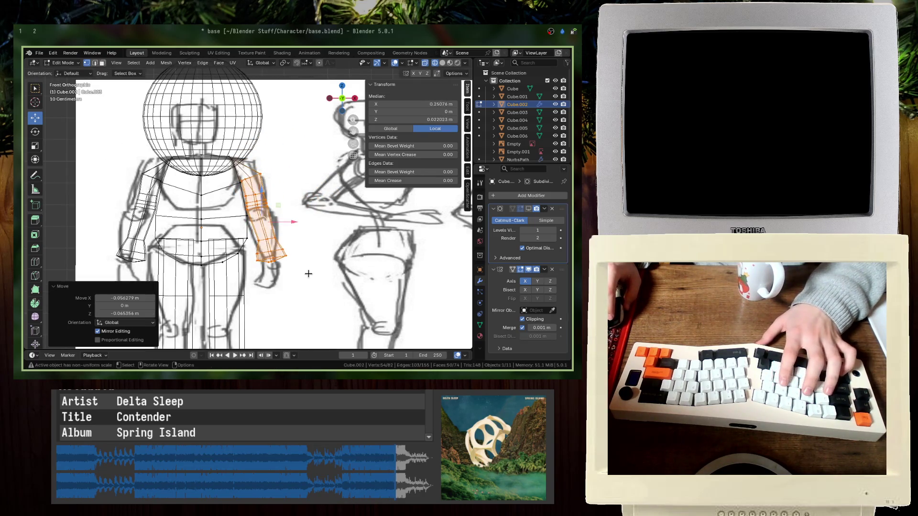
pyautogui.press('r')
pyautogui.press('Return')
pyautogui.hotkey('shift', 'z')
pyautogui.press('g')
pyautogui.press('x')
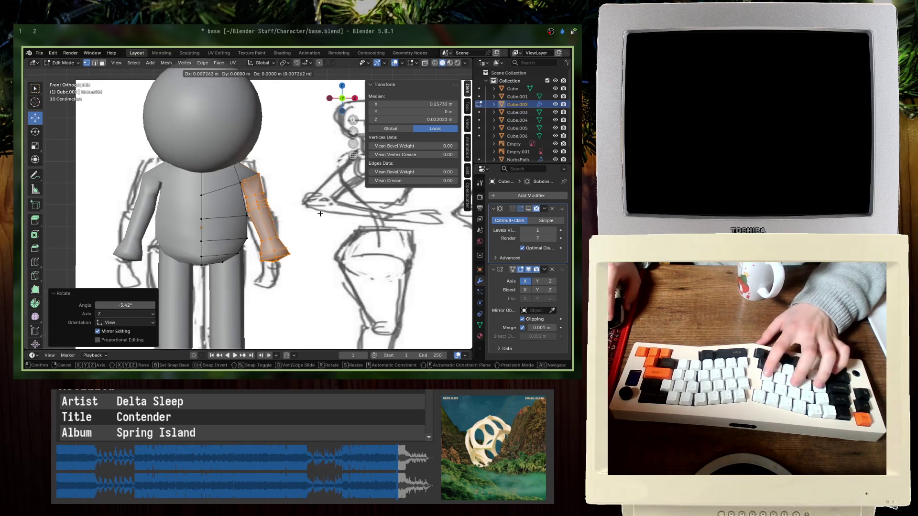
pyautogui.press('Return')
pyautogui.press('Tab')
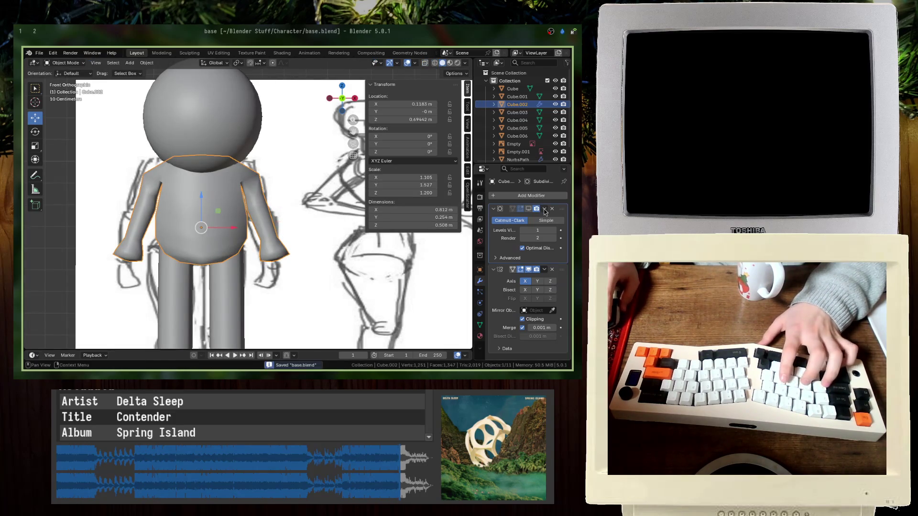
# - Turn on viewport smoothing, then lower a shoulder vertex in front X-ray view
pyautogui.click(528, 209)
pyautogui.moveTo(296, 215); pyautogui.dragTo(249, 219, button='middle')
pyautogui.scroll(3, 268, 218)
pyautogui.press('Tab')
pyautogui.press('z')
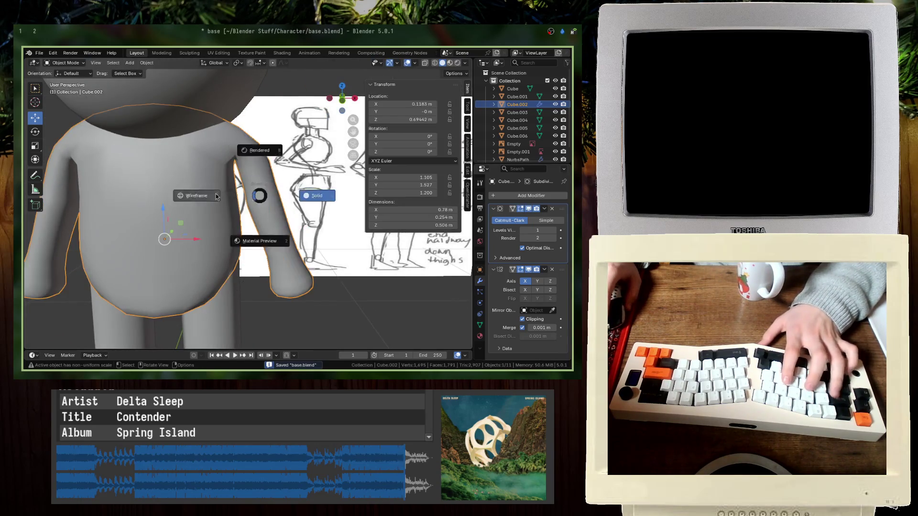
pyautogui.click(212, 189)
pyautogui.press('KP_1')
pyautogui.scroll(5, 212, 189)
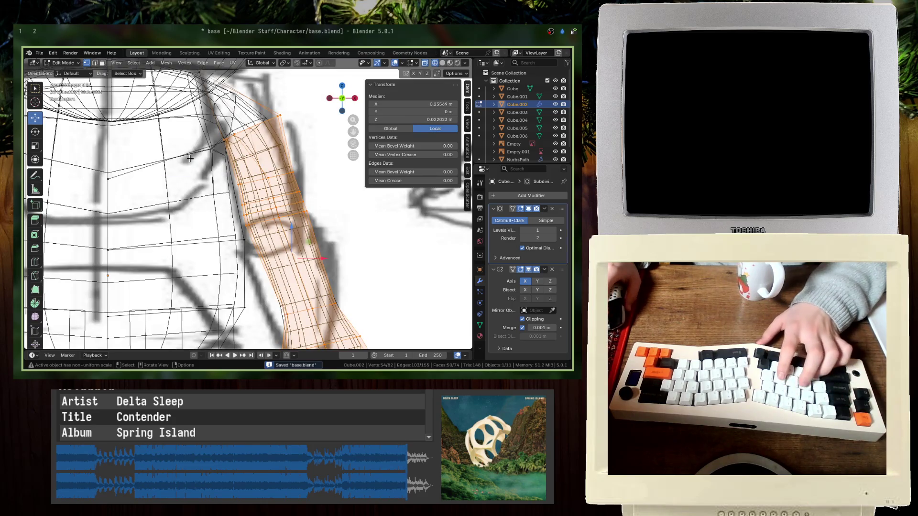
pyautogui.hotkey('alt', 'a')
pyautogui.click(220, 141)
pyautogui.press('g')
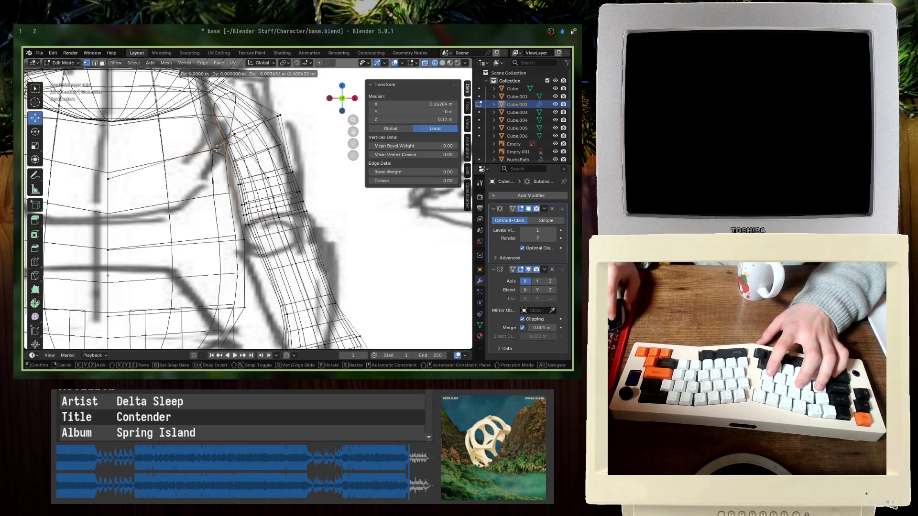
pyautogui.click(220, 188)
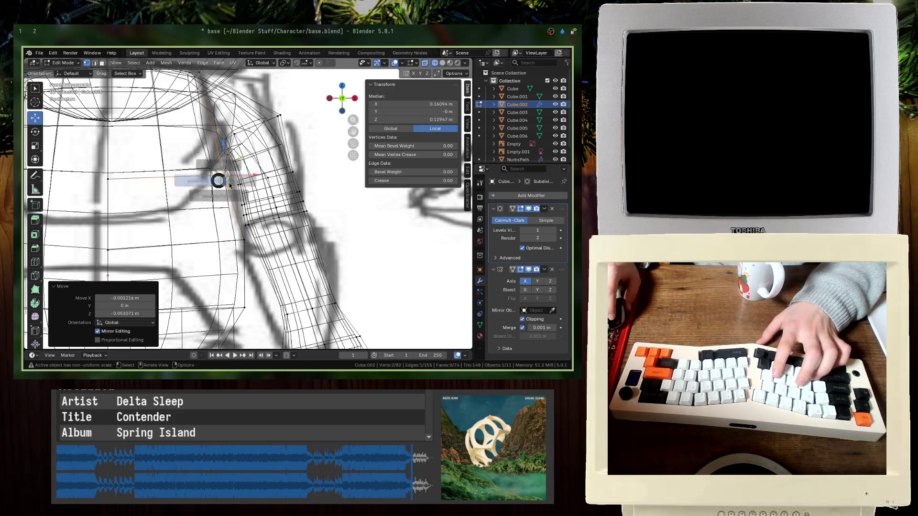
# - Return to Object Mode with X-ray off and save base.blend
pyautogui.press('Tab')
pyautogui.hotkey('shift', 'z')
pyautogui.scroll(-5, 304, 188)
pyautogui.hotkey('ctrl', 's')
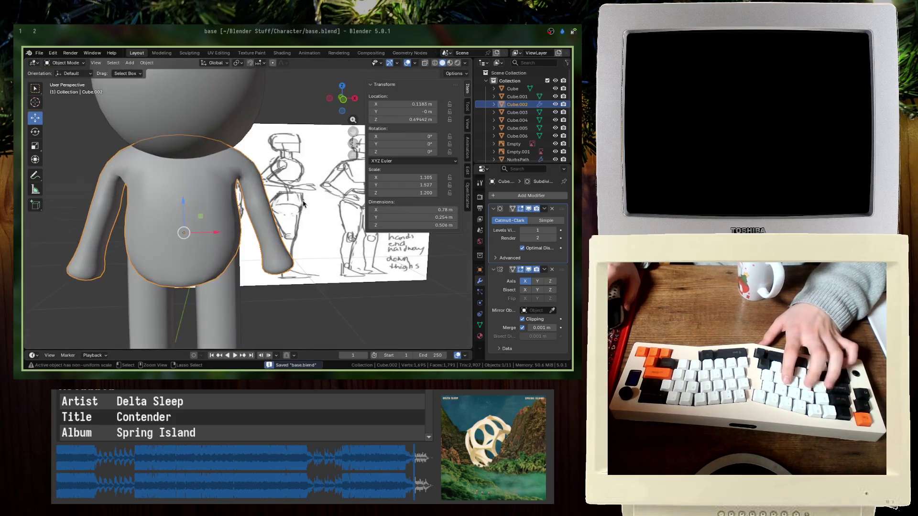
pyautogui.scroll(5, 303, 187)
# - In front X-ray view, reposition the selected arm vertices and the upper-arm ring
pyautogui.press('Tab')
pyautogui.hotkey('shift', 'z')
pyautogui.press('KP_1')
pyautogui.scroll(4, 180, 191)
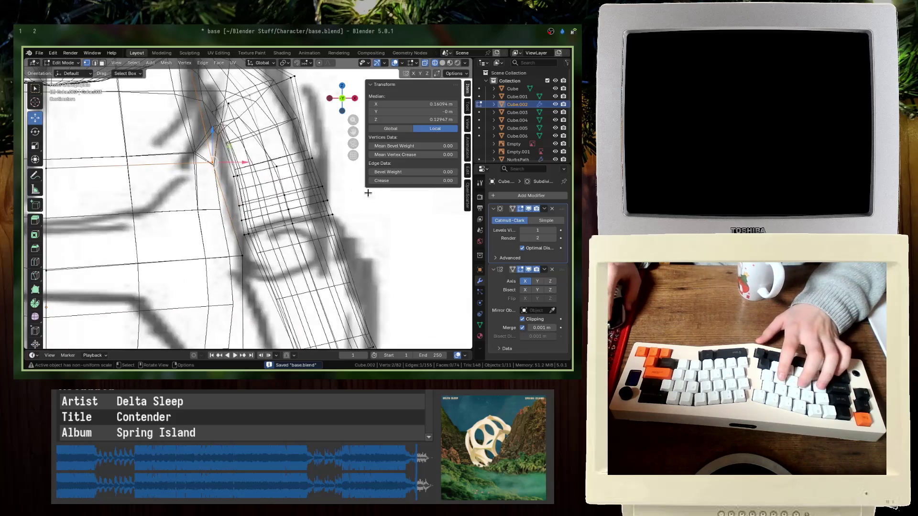
pyautogui.scroll(-3, 346, 229)
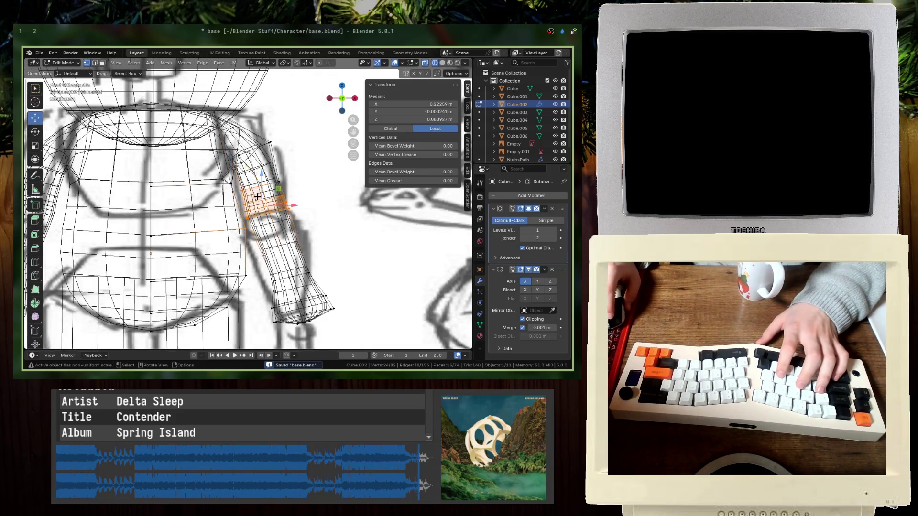
pyautogui.press('g')
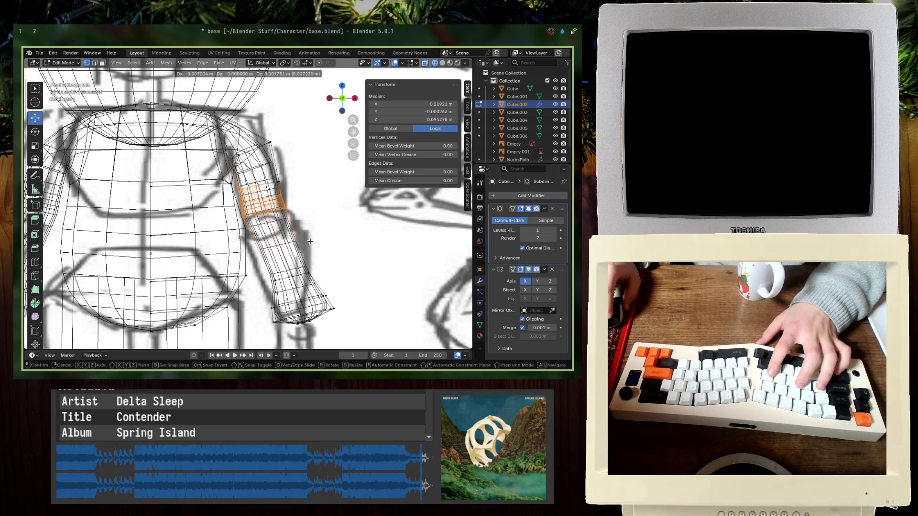
pyautogui.click(309, 242)
pyautogui.press('g')
pyautogui.click(320, 211)
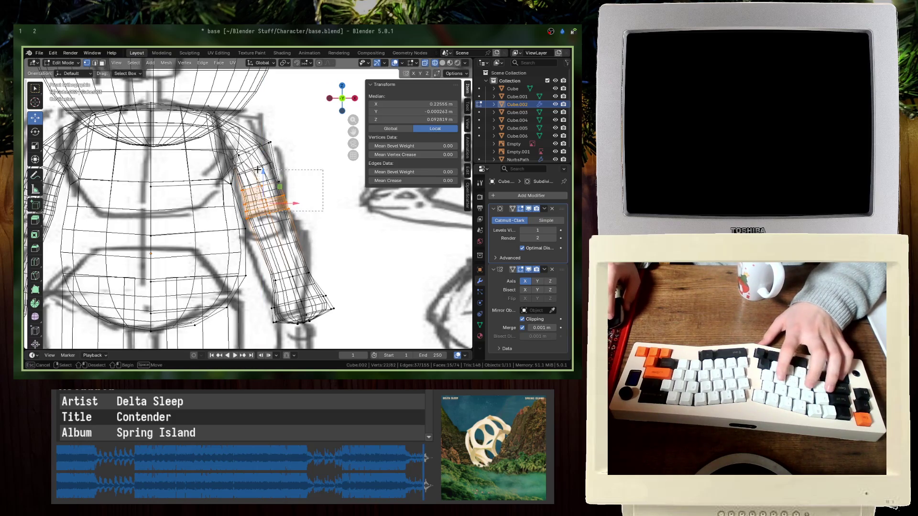
pyautogui.moveTo(258, 170); pyautogui.dragTo(259, 170)
pyautogui.press('g')
pyautogui.click(386, 303)
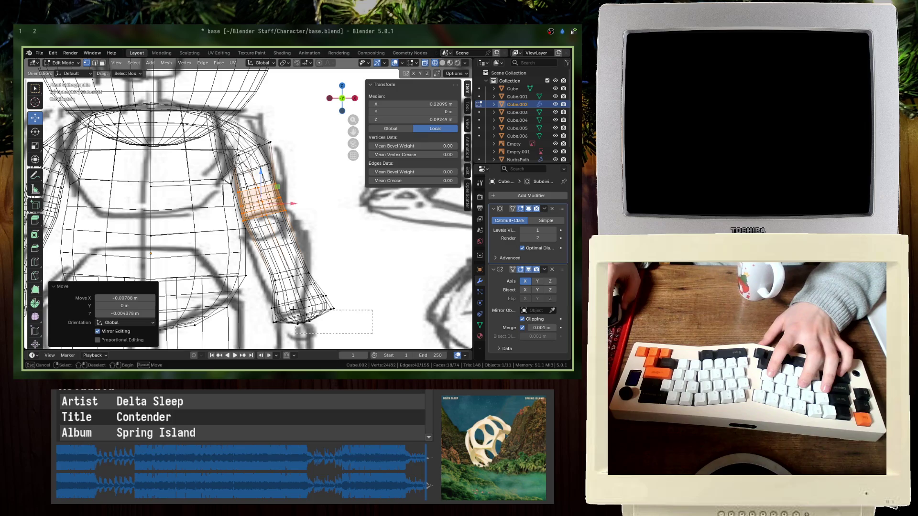
# - Rotate the wrist vertices 15° then -10° to angle the wrist inward
pyautogui.moveTo(292, 310); pyautogui.dragTo(268, 280)
pyautogui.write('r15')
pyautogui.press('Return')
pyautogui.press('g')
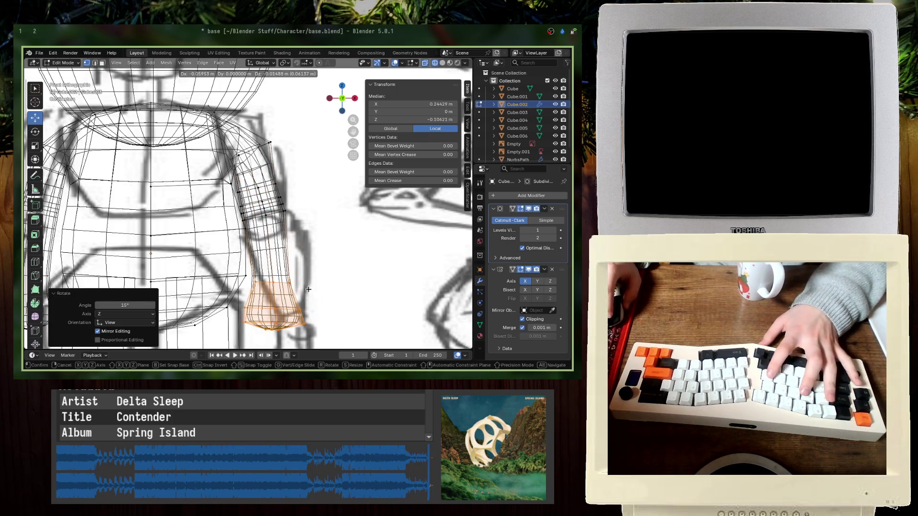
pyautogui.press('Escape')
pyautogui.write('r-10')
pyautogui.press('Return')
pyautogui.press('Tab')
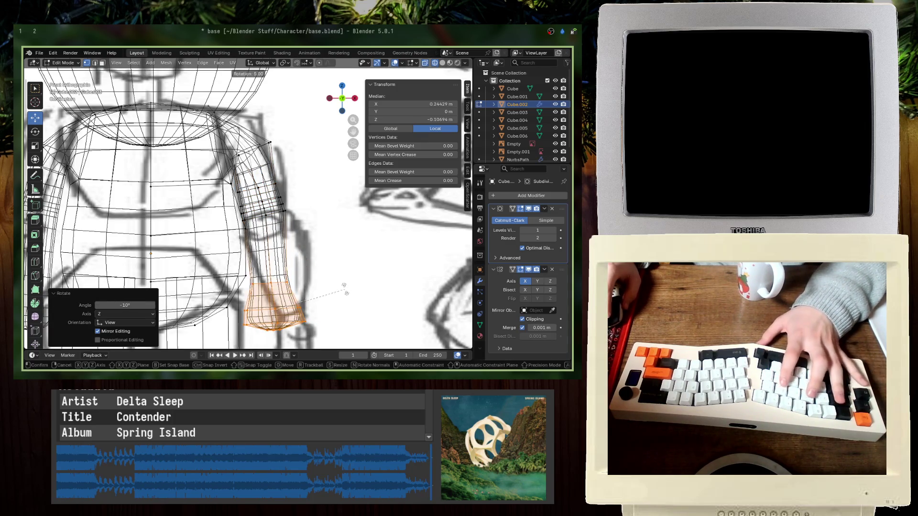
# - Switch back to Object Mode and orbit to view the character at an angle
pyautogui.hotkey('ctrl', 'Tab')
pyautogui.click(372, 244)
pyautogui.moveTo(373, 244)
pyautogui.mouseDown(button='middle')
pyautogui.moveTo(273, 297)
pyautogui.moveTo(263, 215)
pyautogui.mouseUp(button='middle')
pyautogui.click(66, 62)
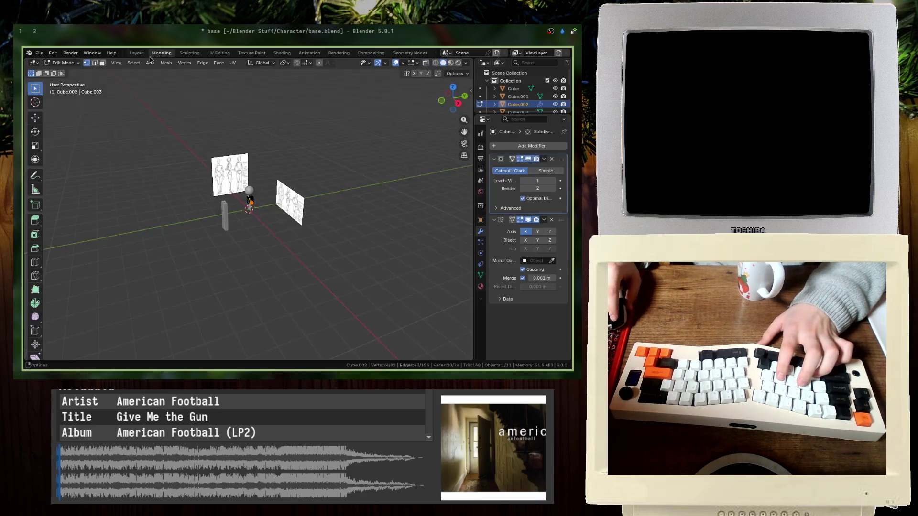
pyautogui.click(62, 77)
pyautogui.moveTo(206, 160); pyautogui.dragTo(374, 212, button='middle')
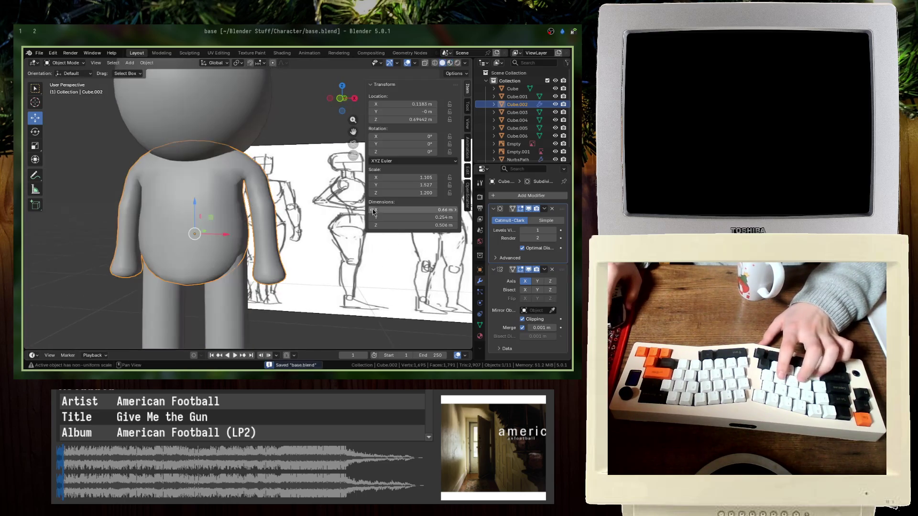
# - Check the torso mesh from the front, toggling between Edit and Object Mode
pyautogui.press('Tab')
pyautogui.press('KP_1')
pyautogui.scroll(5, 222, 173)
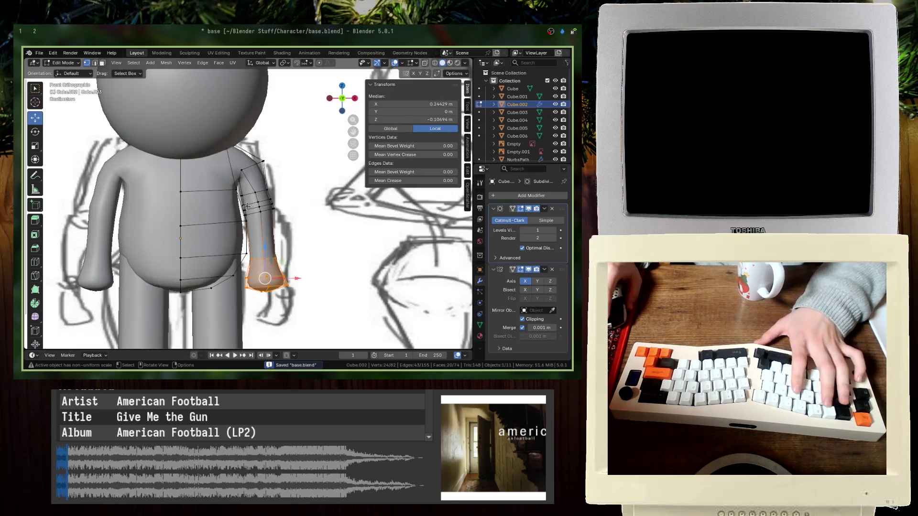
pyautogui.press('b')
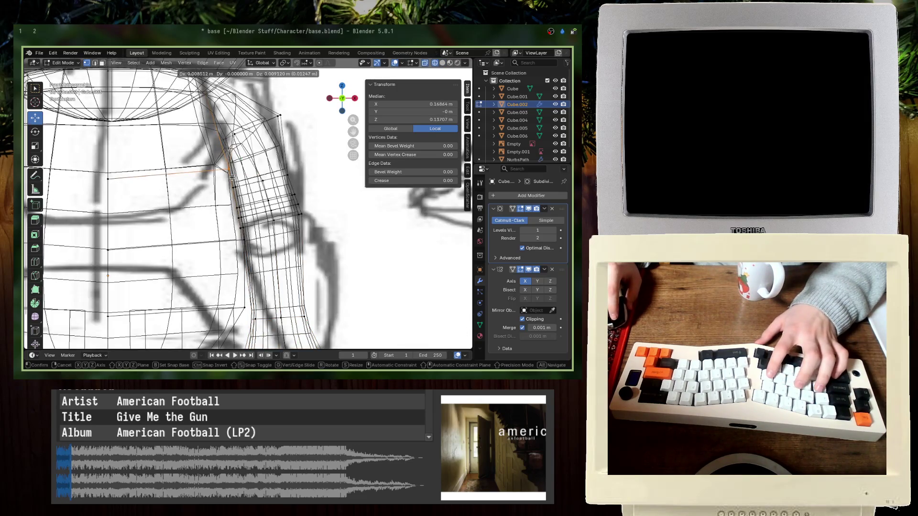
pyautogui.press('Tab')
pyautogui.scroll(-3, 324, 198)
pyautogui.moveTo(323, 199); pyautogui.dragTo(306, 211, button='middle')
pyautogui.press('Tab')
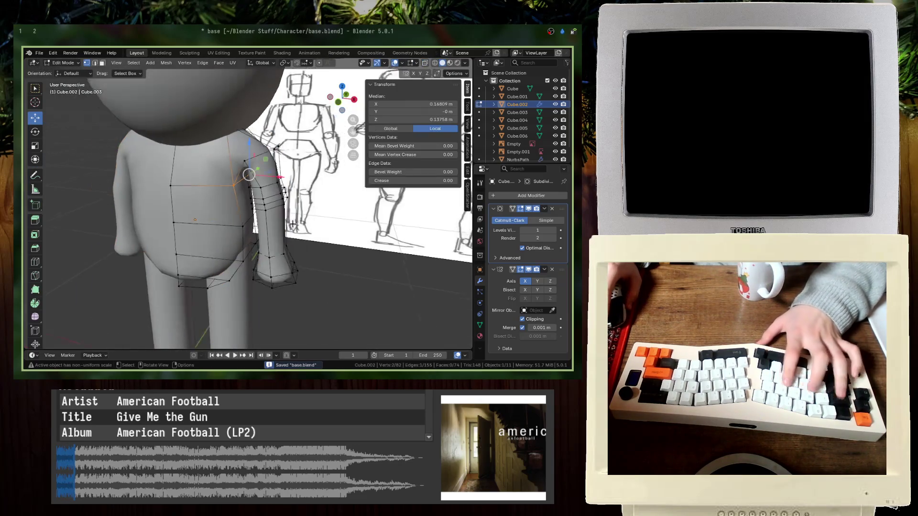
pyautogui.press('KP_1')
pyautogui.press('Tab')
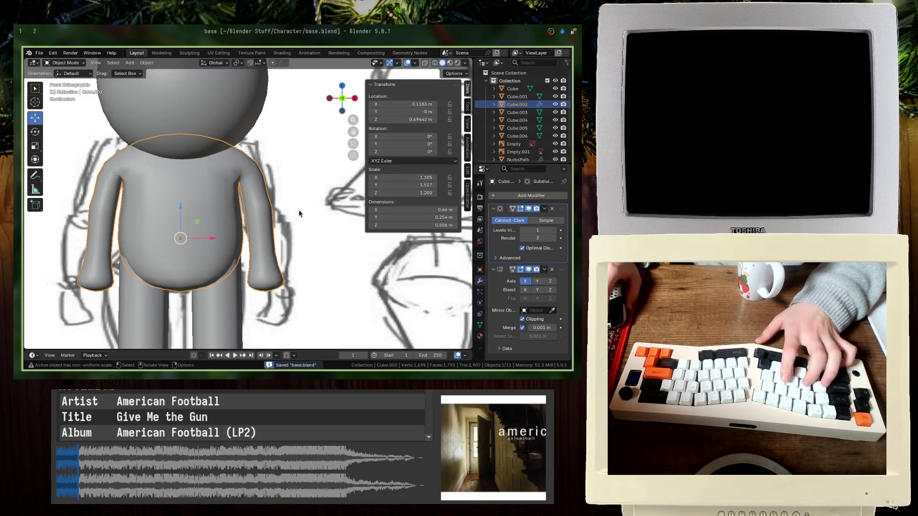
pyautogui.press('Tab')
# - Select two shoulder vertices, move them into place in X-ray, and save
pyautogui.click(260, 166)
pyautogui.keyDown('shift'); pyautogui.click(241, 170); pyautogui.keyUp('shift')
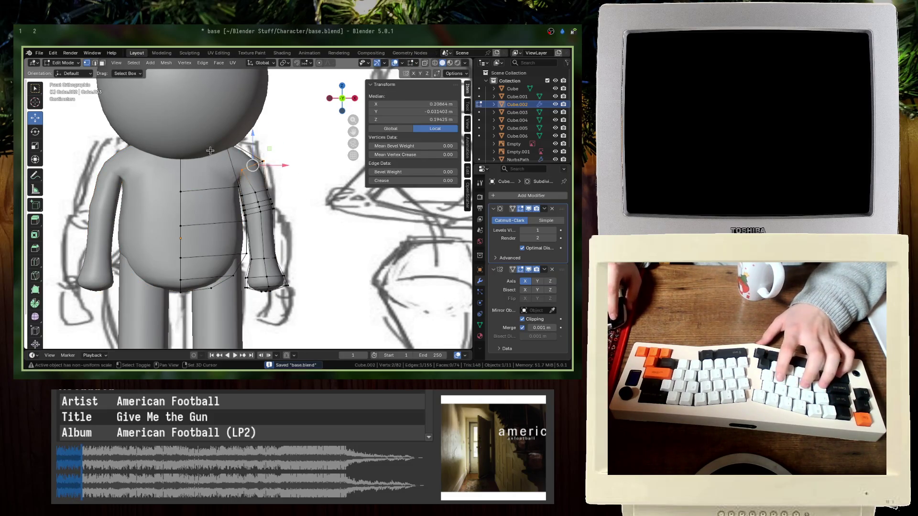
pyautogui.hotkey('alt', 'z')
pyautogui.scroll(4, 270, 163)
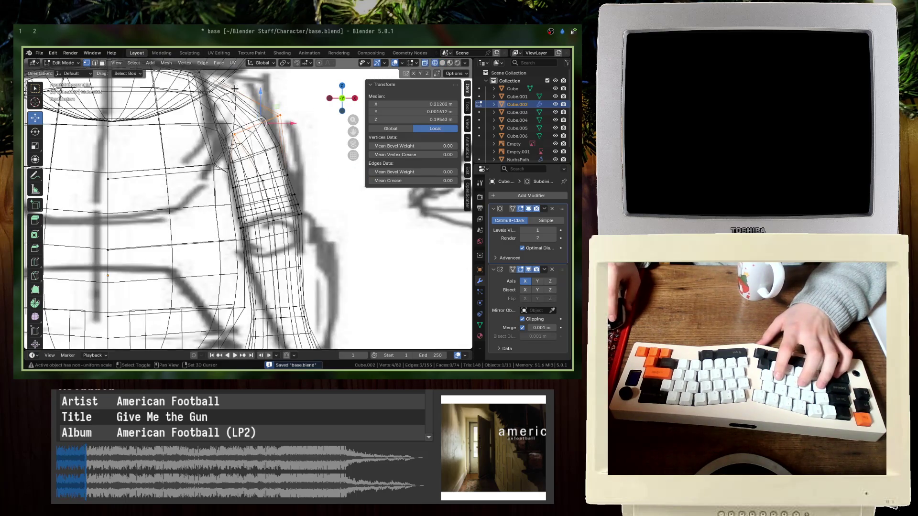
pyautogui.press('g')
pyautogui.click(207, 104)
pyautogui.hotkey('alt', 'z')
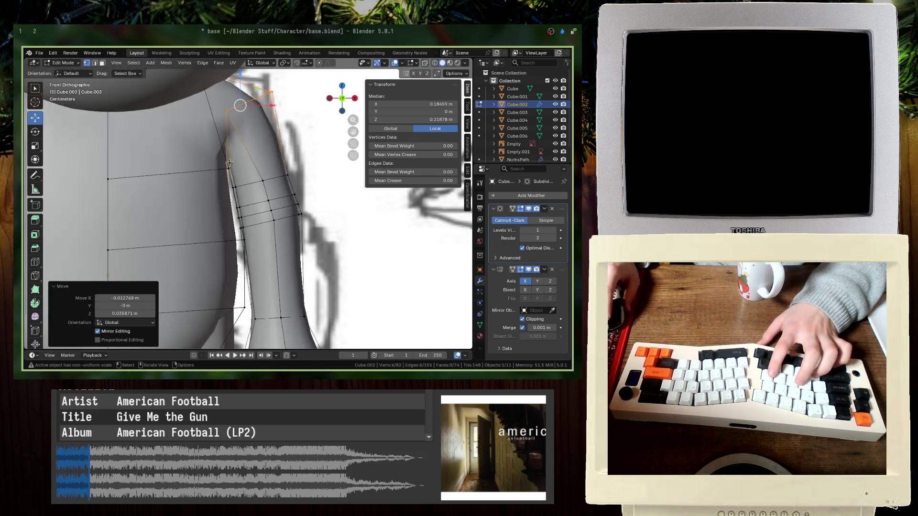
pyautogui.press('g')
pyautogui.click(234, 152)
pyautogui.scroll(-5, 229, 156)
pyautogui.hotkey('ctrl', 's')
# - Lower the selected arm vertices in front X-ray view, exit Edit Mode, and save
pyautogui.moveTo(229, 156); pyautogui.dragTo(220, 177, button='middle')
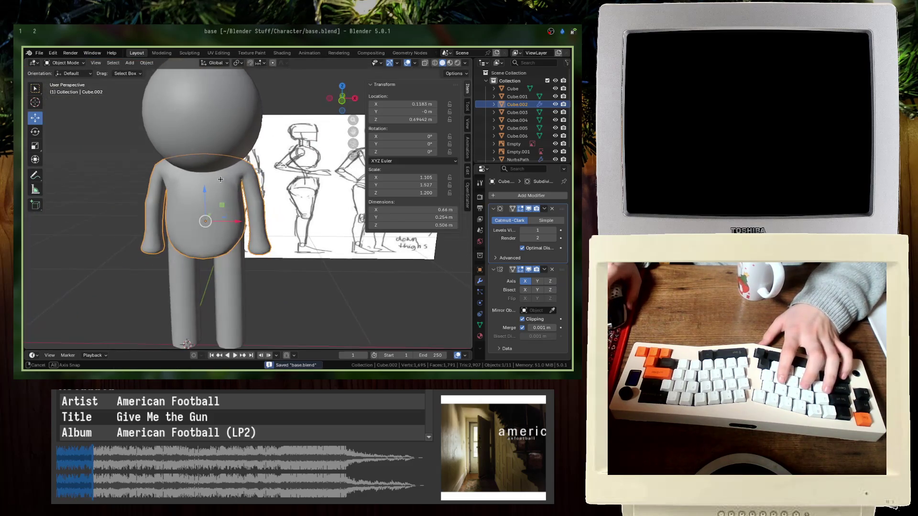
pyautogui.press('KP_1')
pyautogui.hotkey('alt', 'z')
pyautogui.scroll(6, 229, 173)
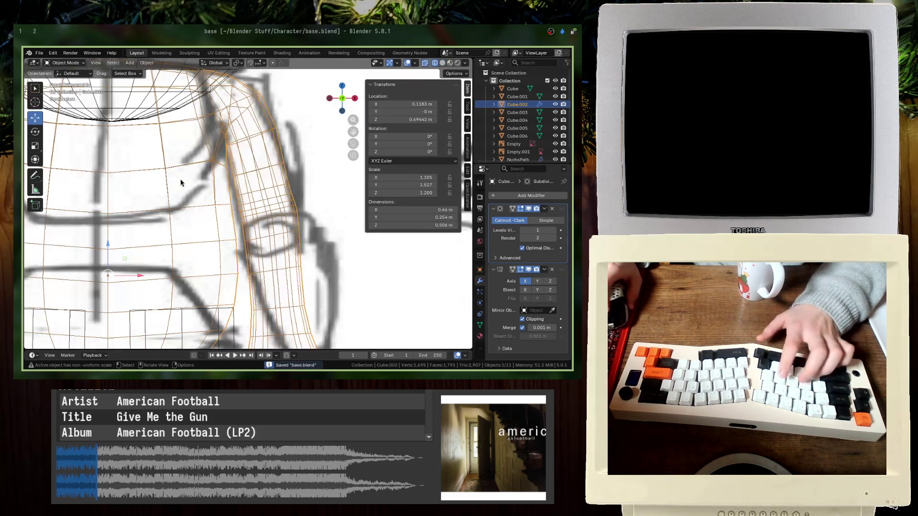
pyautogui.press('g')
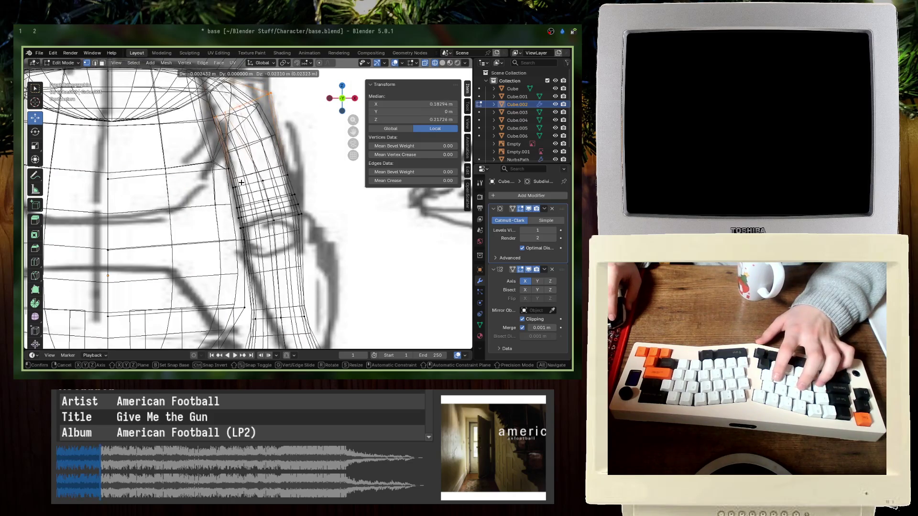
pyautogui.click(242, 182)
pyautogui.hotkey('alt', 'z')
pyautogui.press('Tab')
pyautogui.scroll(-3, 294, 192)
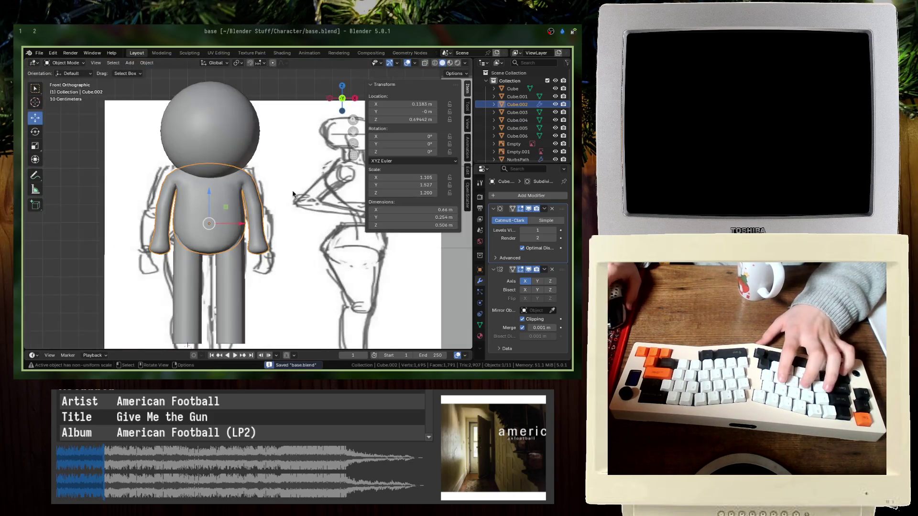
pyautogui.hotkey('ctrl', 's')
# - Toggle the subdivision smoothing off and on while orbiting to inspect the arm
pyautogui.scroll(-2, 294, 193)
pyautogui.scroll(2, 294, 193)
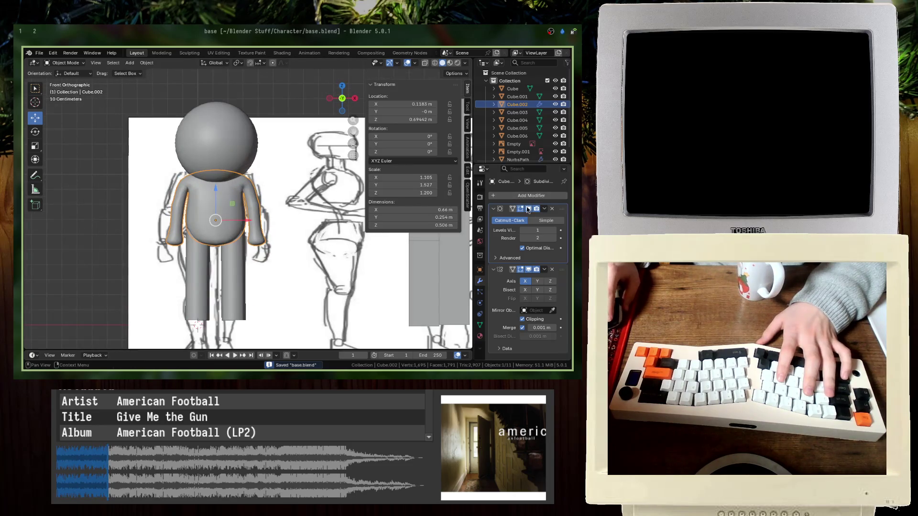
pyautogui.click(528, 209)
pyautogui.scroll(3, 284, 222)
pyautogui.moveTo(284, 222); pyautogui.dragTo(182, 226, button='middle')
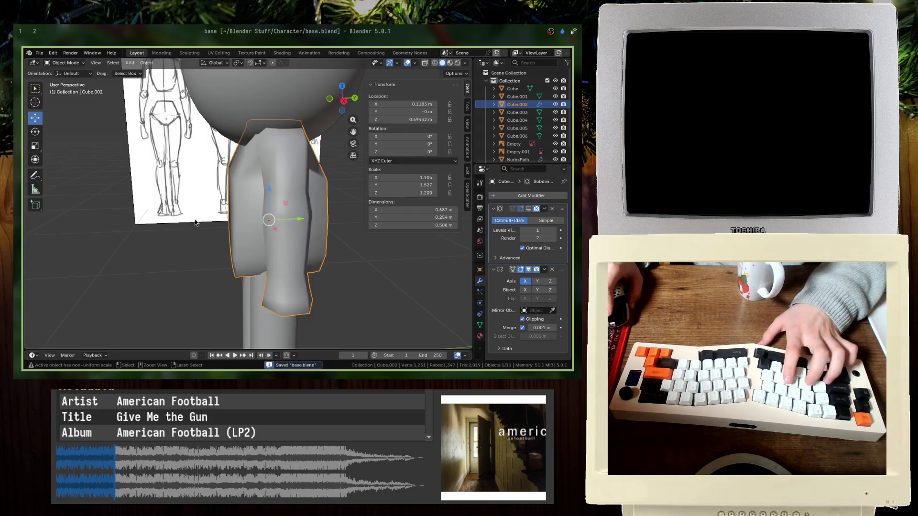
pyautogui.click(531, 209)
pyautogui.moveTo(267, 216)
pyautogui.mouseDown(button='middle')
pyautogui.moveTo(305, 269)
pyautogui.moveTo(242, 304)
pyautogui.mouseUp(button='middle')
# - Clear the selection and pick the front reference image in front wireframe view
pyautogui.click(305, 269)
pyautogui.press('KP_1')
pyautogui.hotkey('shift', 'z')
pyautogui.scroll(-3, 143, 287)
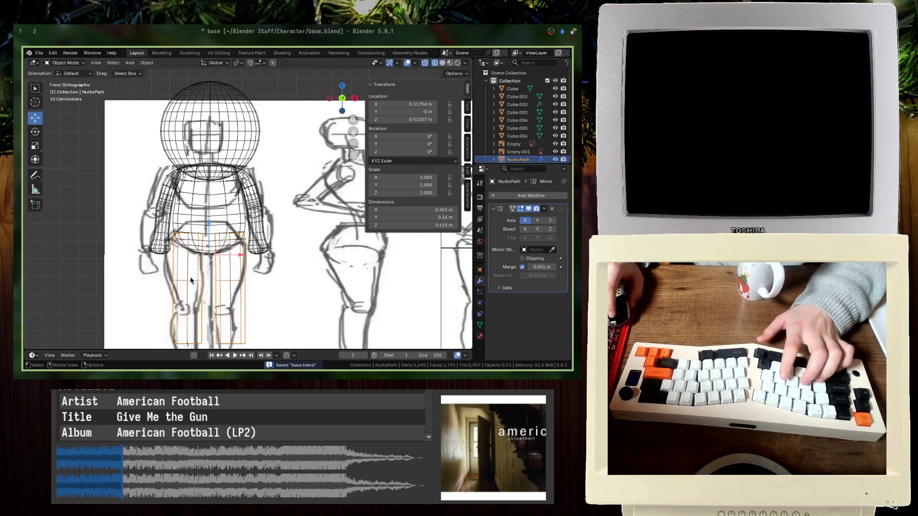
pyautogui.click(115, 297)
pyautogui.hotkey('shift', 'z')
pyautogui.moveTo(238, 269)
pyautogui.mouseDown(button='middle')
pyautogui.moveTo(266, 281)
pyautogui.moveTo(270, 254)
pyautogui.moveTo(55, 262)
pyautogui.mouseUp(button='middle')
pyautogui.scroll(3, 258, 277)
# - Inspect the NurbsPath leg path's ring of points in Edit Mode, then save base.blend
pyautogui.click(262, 279)
pyautogui.press('Tab')
pyautogui.press('Tab')
pyautogui.hotkey('ctrl', 's')
pyautogui.hotkey('alt', 'a')
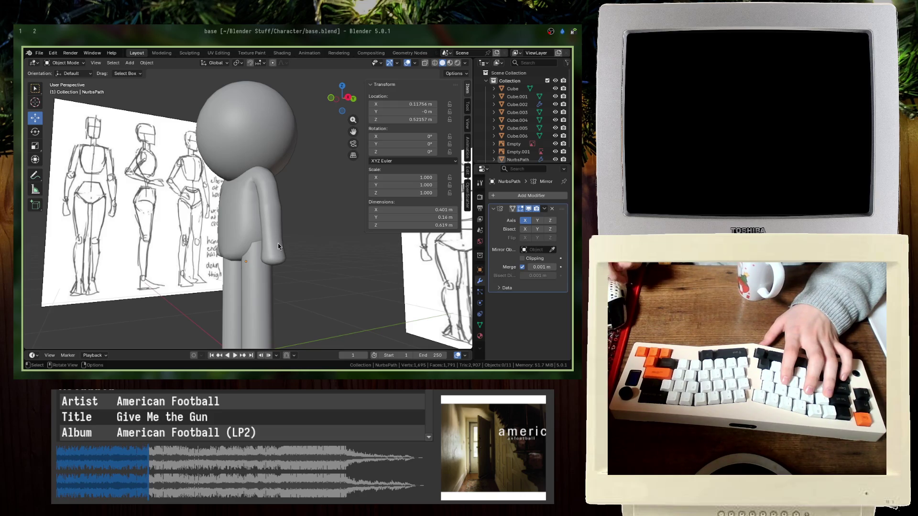
pyautogui.click(278, 243)
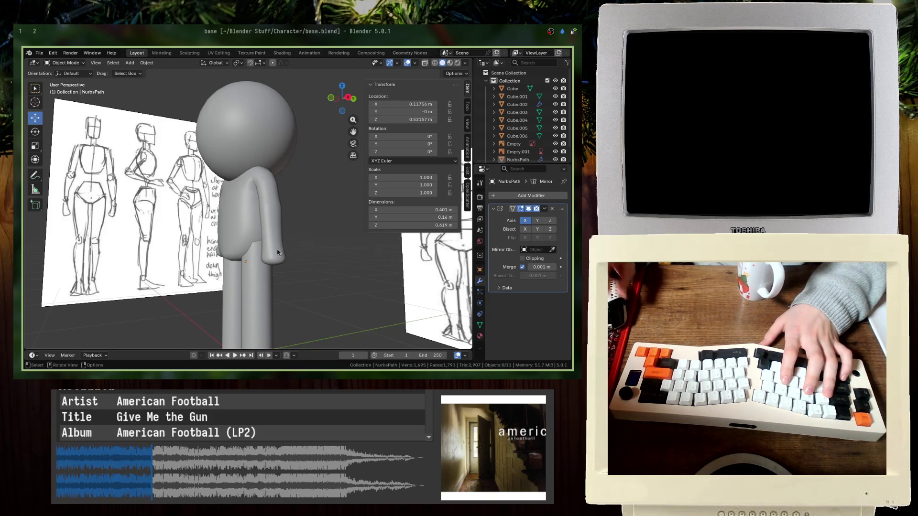
pyautogui.press('Tab')
pyautogui.moveTo(277, 243); pyautogui.dragTo(263, 296, button='middle')
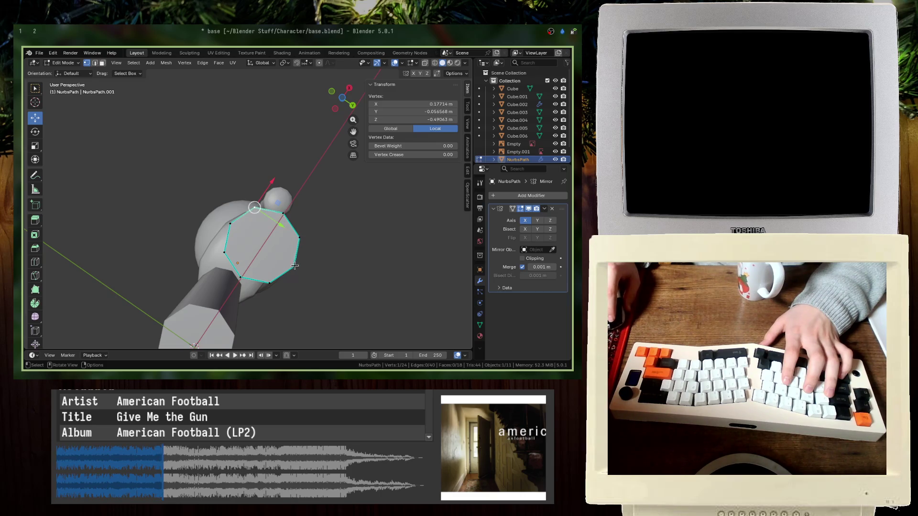
pyautogui.press('Tab')
pyautogui.scroll(-5, 231, 242)
pyautogui.hotkey('ctrl', 's')
# - Switch to Right Orthographic view and select the reference image for rescaling
pyautogui.moveTo(231, 242)
pyautogui.mouseDown(button='middle')
pyautogui.moveTo(219, 289)
pyautogui.moveTo(215, 275)
pyautogui.moveTo(234, 244)
pyautogui.moveTo(235, 262)
pyautogui.mouseUp(button='middle')
pyautogui.scroll(3, 235, 244)
pyautogui.click(235, 243)
pyautogui.scroll(3, 235, 243)
pyautogui.press('KP_3')
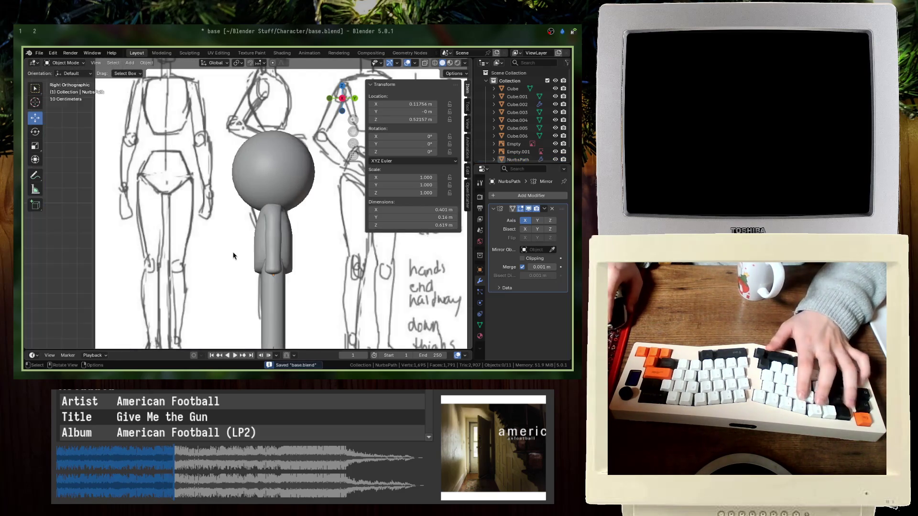
pyautogui.hotkey('shift', 'z')
pyautogui.click(241, 248)
# - Shrink the reference sketch, shift it down-left, mirror it along Y and save base.blend
pyautogui.scroll(-3, 241, 248)
pyautogui.press('s')
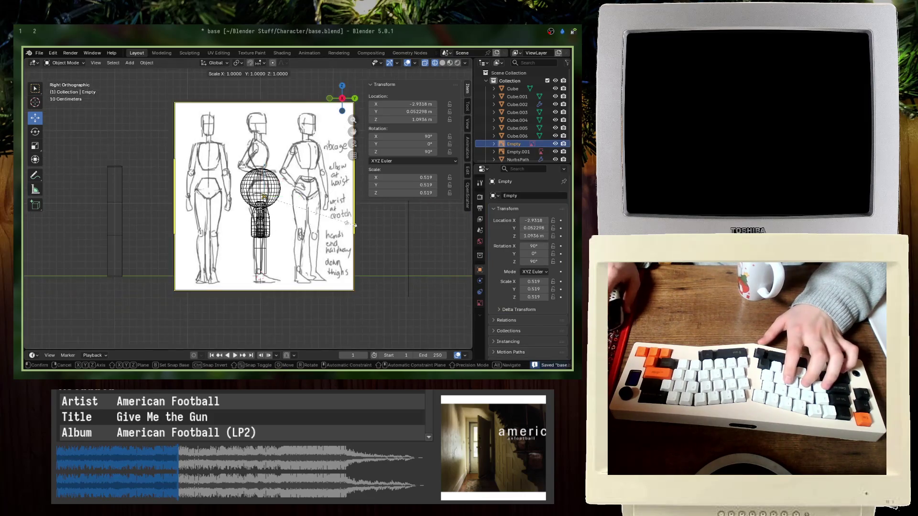
pyautogui.press('Return')
pyautogui.press('g')
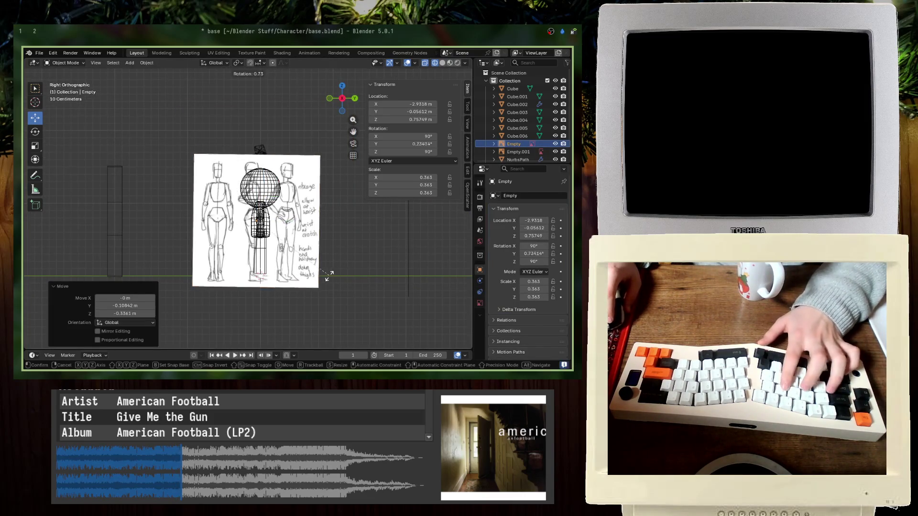
pyautogui.click(346, 268)
pyautogui.press('s')
pyautogui.press('x')
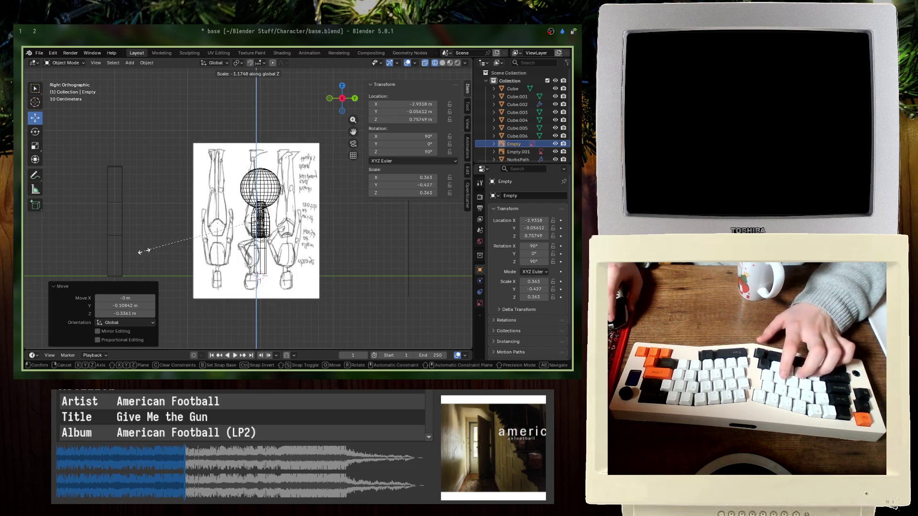
pyautogui.press('y')
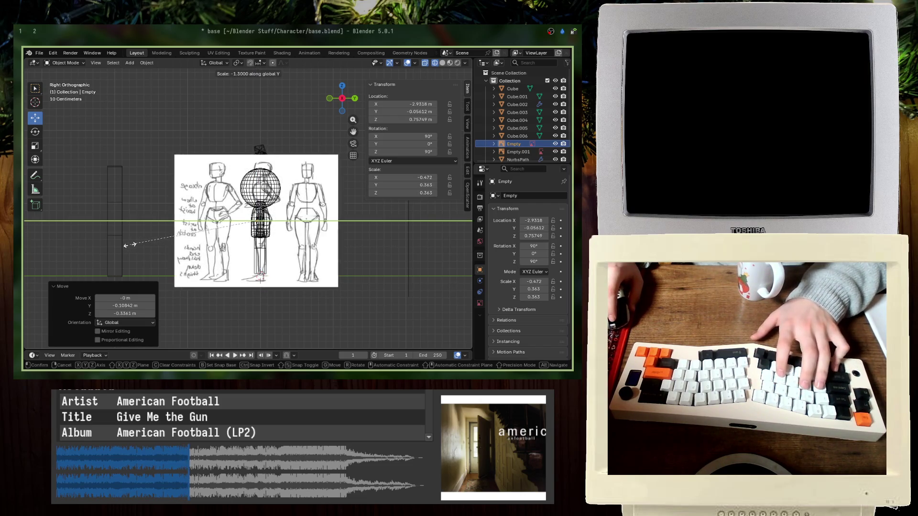
pyautogui.press('Return')
pyautogui.hotkey('ctrl', 's')
# - Rescale the sketch and raise it so its head matches the sphere, checking in solid view
pyautogui.scroll(5, 309, 274)
pyautogui.scroll(-2, 309, 274)
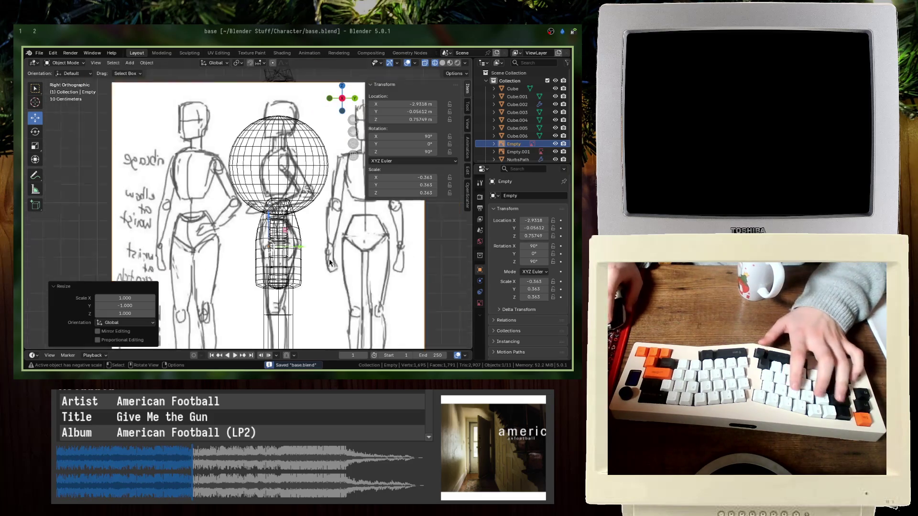
pyautogui.press('g')
pyautogui.click(349, 313)
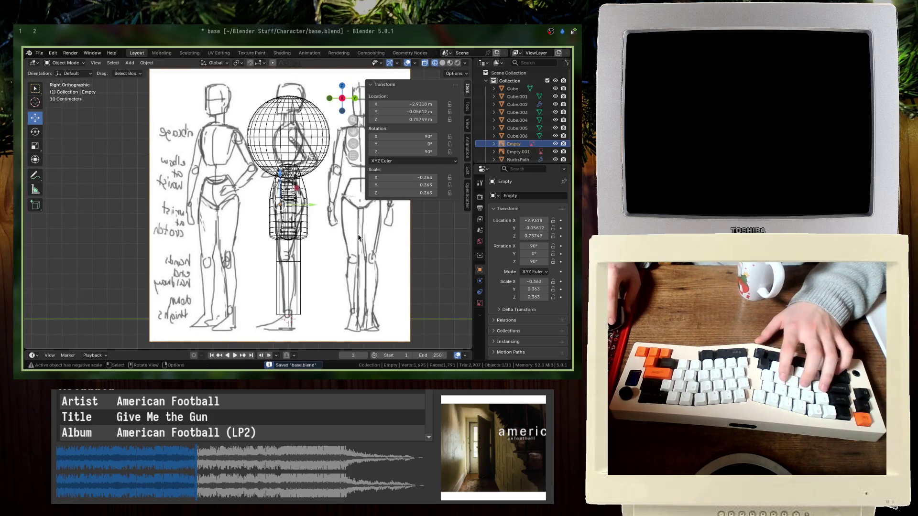
pyautogui.keyDown('shift'); pyautogui.moveTo(350, 313); pyautogui.dragTo(365, 282, button='middle'); pyautogui.keyUp('shift')
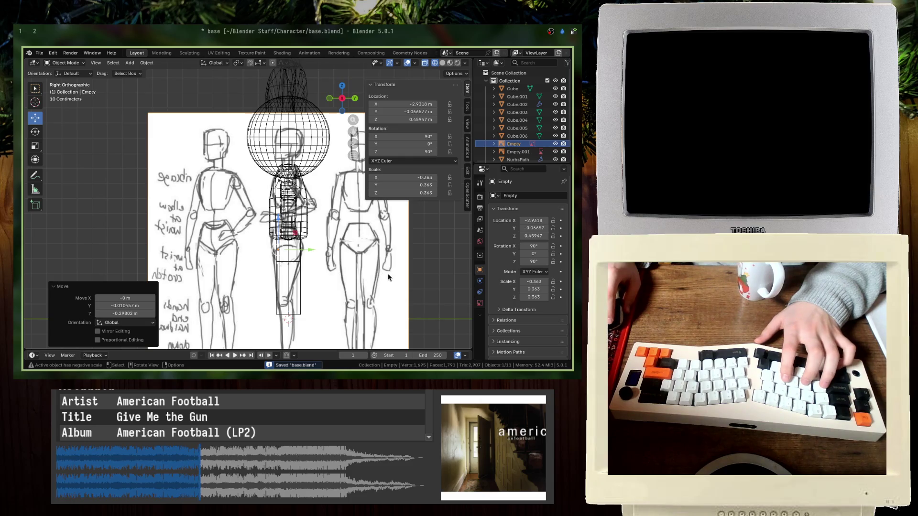
pyautogui.press('s')
pyautogui.click(415, 240)
pyautogui.press('s')
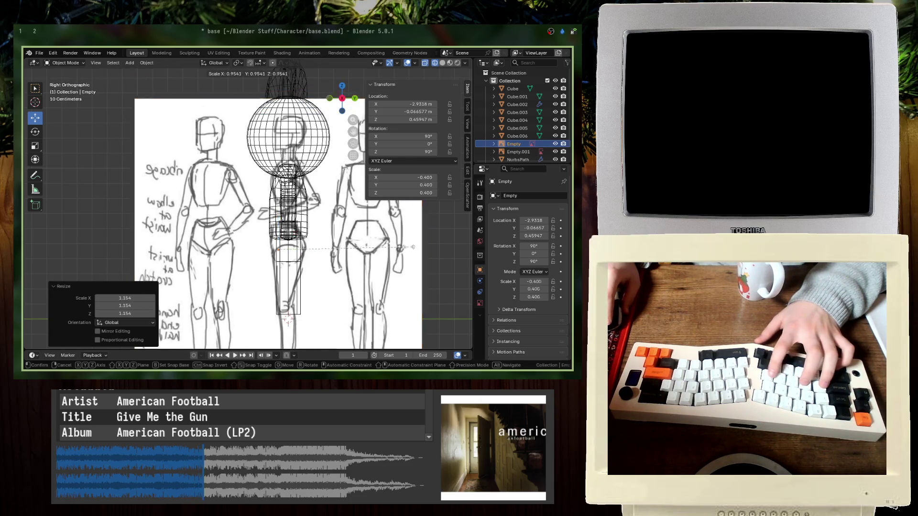
pyautogui.click(387, 260)
pyautogui.press('g')
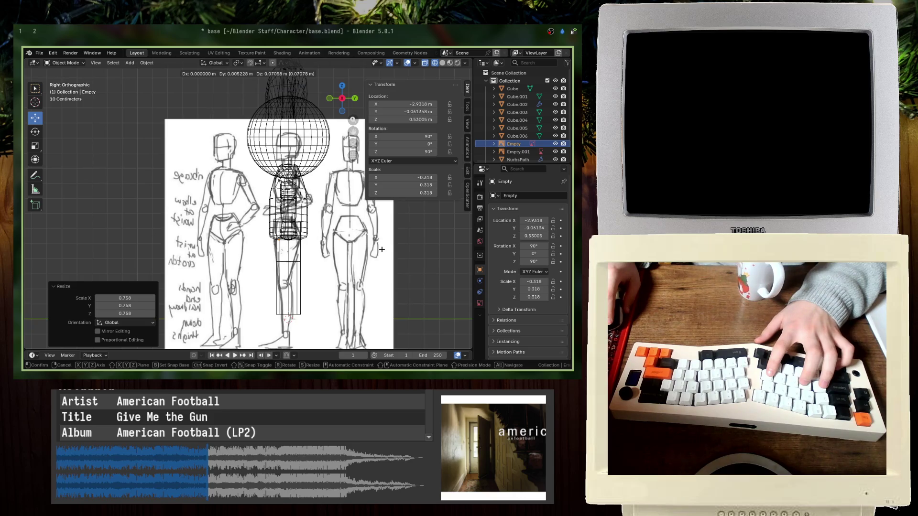
pyautogui.click(382, 254)
pyautogui.hotkey('shift', 'z')
pyautogui.moveTo(382, 254); pyautogui.dragTo(358, 210, button='middle')
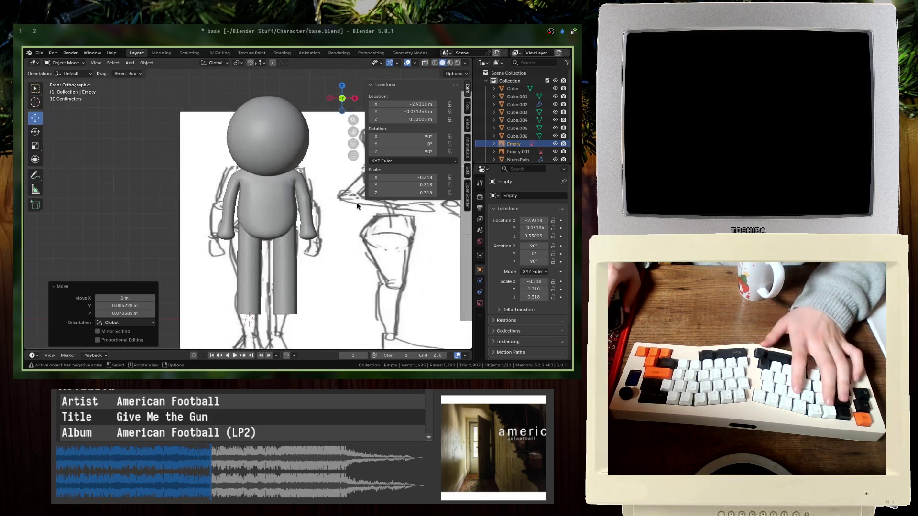
pyautogui.press('KP_3')
pyautogui.hotkey('shift', 'z')
pyautogui.scroll(4, 357, 207)
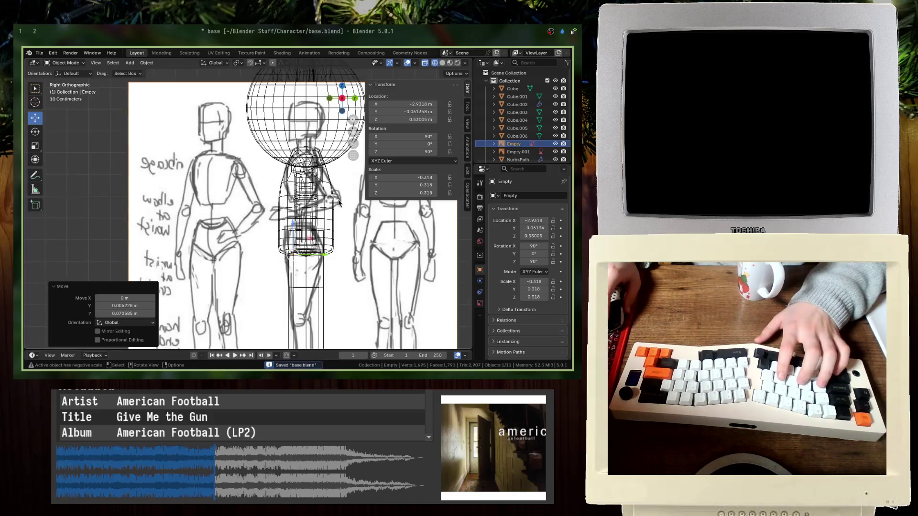
# - Fine-tune the sketch to 0.312 scale in line with the body, then enter Edit Mode on the torso
pyautogui.click(316, 180)
pyautogui.click(321, 170)
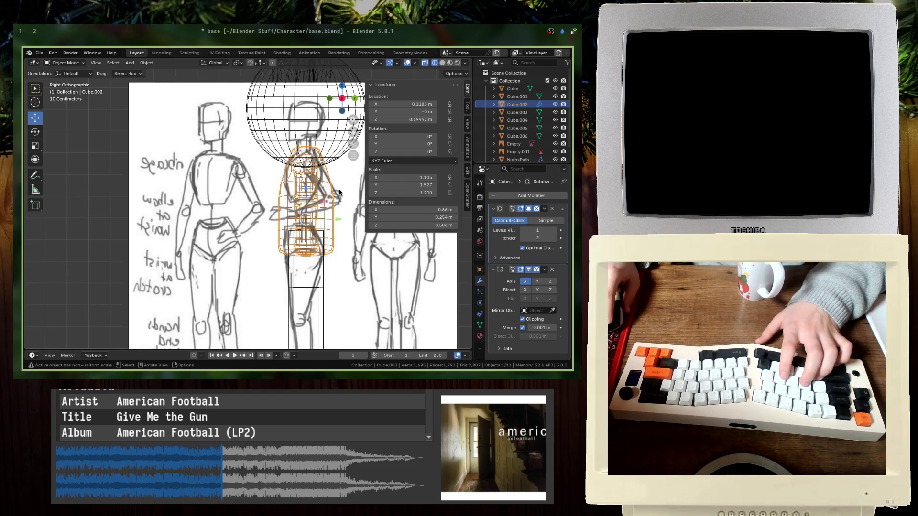
pyautogui.moveTo(339, 192); pyautogui.dragTo(340, 194)
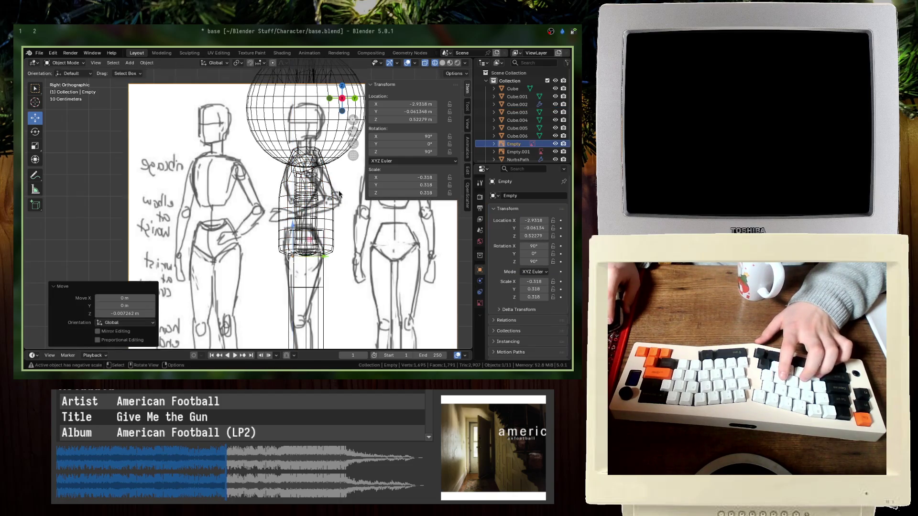
pyautogui.press('s')
pyautogui.click(339, 194)
pyautogui.press('g')
pyautogui.click(337, 195)
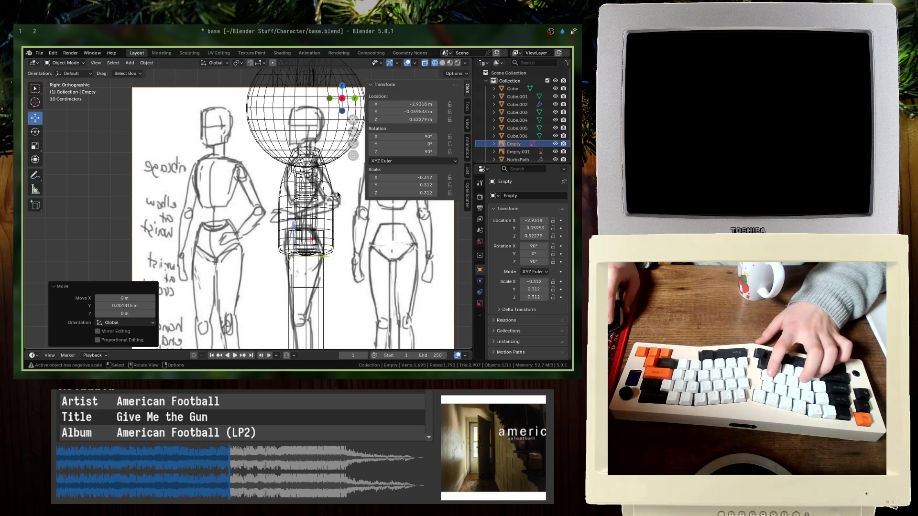
pyautogui.click(325, 190)
pyautogui.press('Tab')
pyautogui.scroll(5, 269, 177)
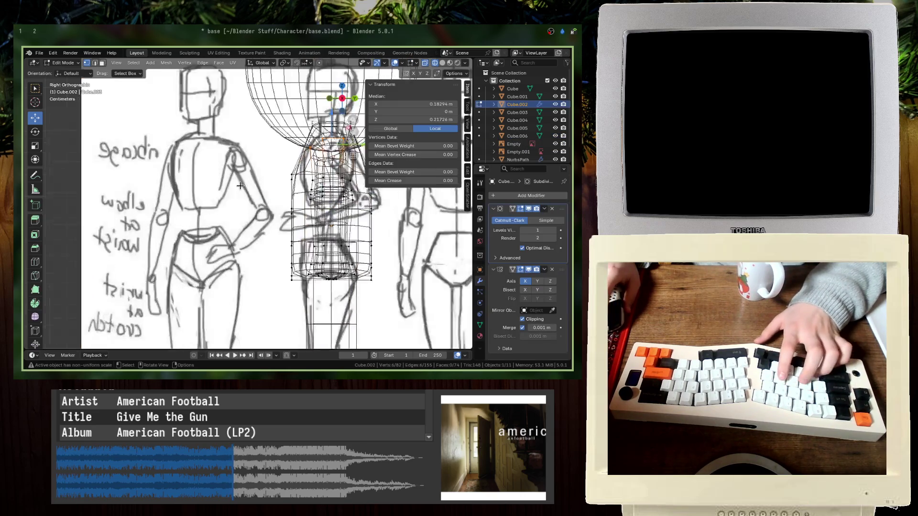
# - In side view, move the torso's top vertices onto the sketch's shoulder line
pyautogui.moveTo(325, 188); pyautogui.dragTo(326, 188)
pyautogui.moveTo(325, 188); pyautogui.dragTo(280, 195, button='middle')
pyautogui.press('KP_3')
pyautogui.scroll(5, 269, 202)
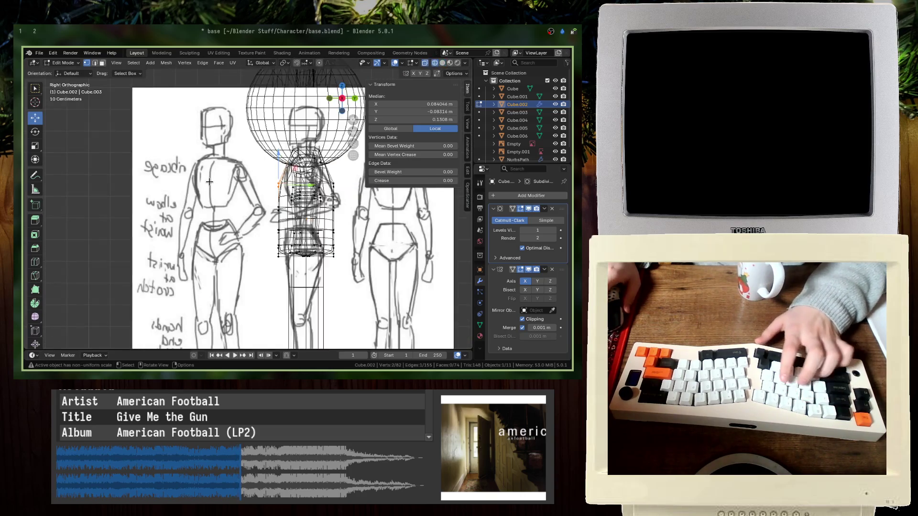
pyautogui.press('g')
pyautogui.click(281, 167)
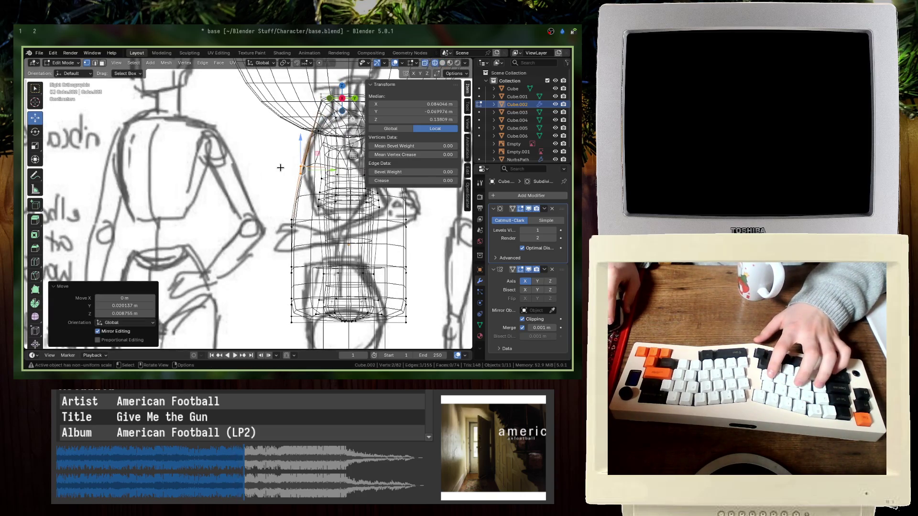
pyautogui.keyDown('shift'); pyautogui.click(313, 144); pyautogui.keyUp('shift')
pyautogui.keyDown('shift'); pyautogui.moveTo(316, 115); pyautogui.dragTo(231, 163, button='middle'); pyautogui.keyUp('shift')
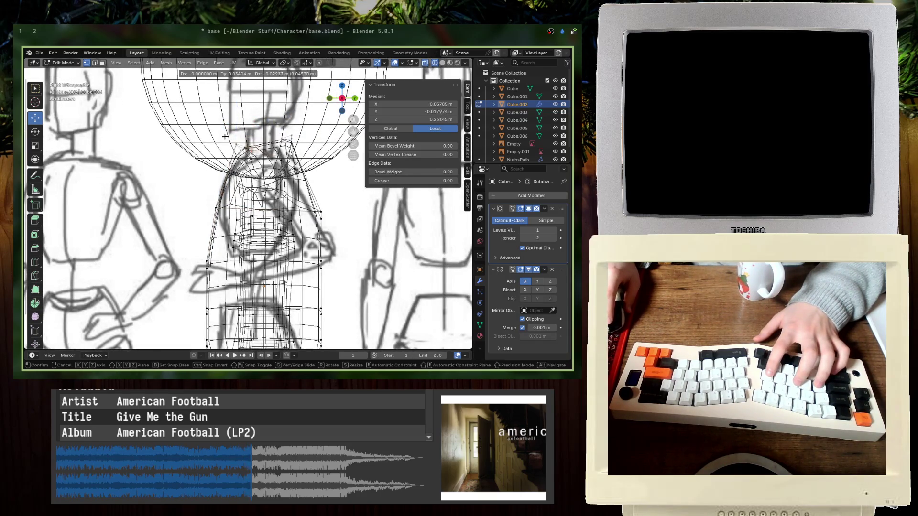
# - Move the neck vertices one by one onto the sketch outline
pyautogui.moveTo(237, 154); pyautogui.dragTo(237, 155)
pyautogui.press('g')
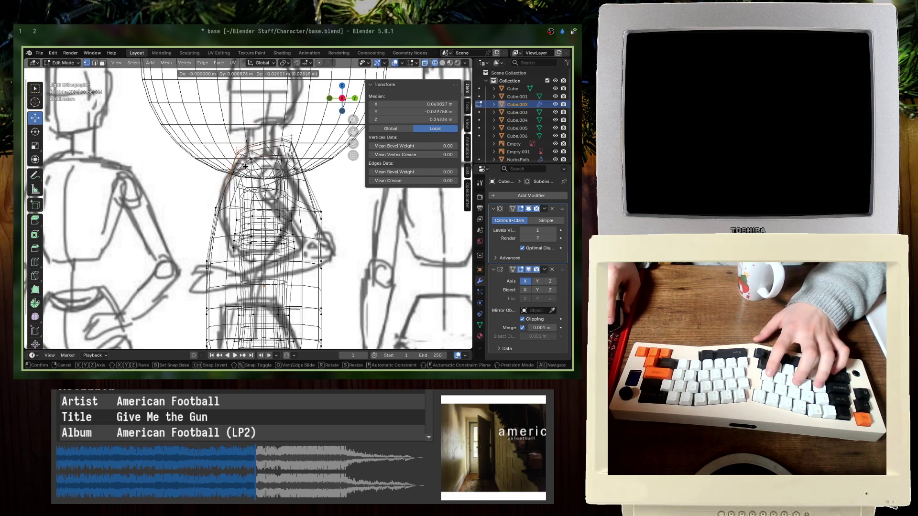
pyautogui.click(239, 169)
pyautogui.click(244, 152)
pyautogui.press('g')
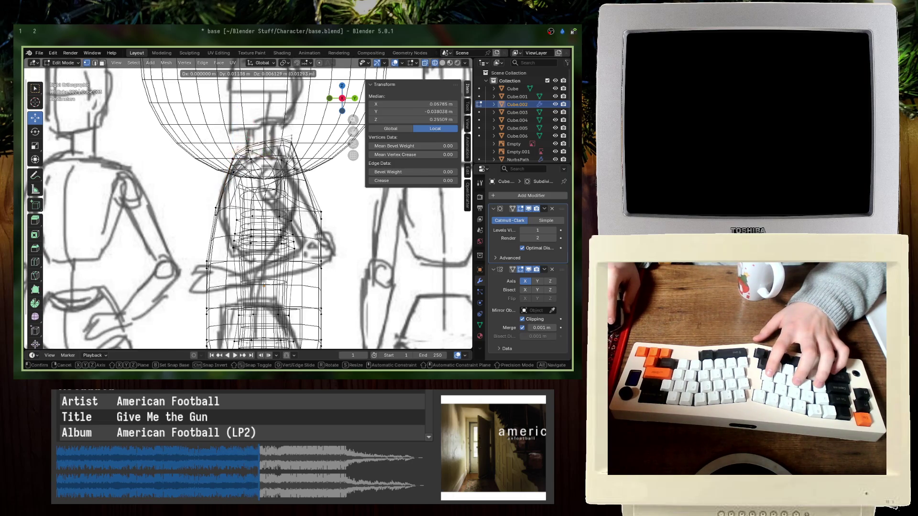
pyautogui.click(261, 153)
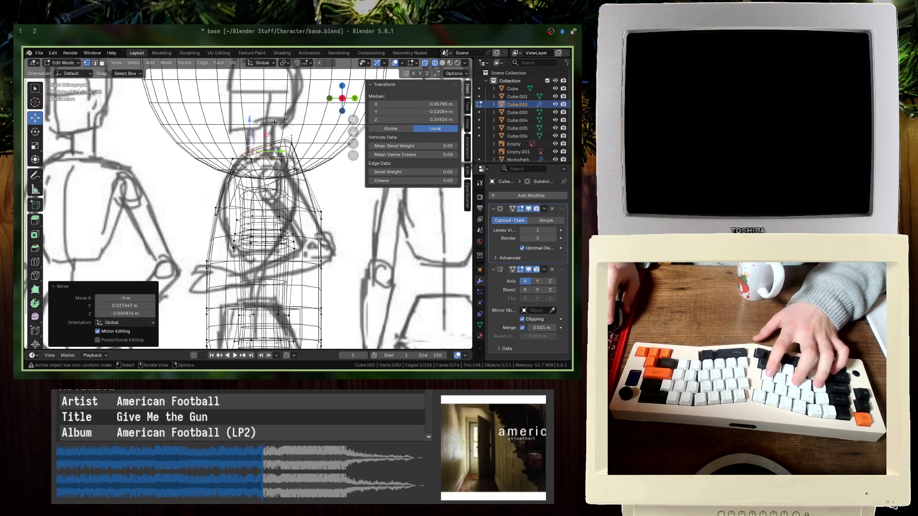
pyautogui.click(273, 146)
pyautogui.press('g')
pyautogui.click(278, 145)
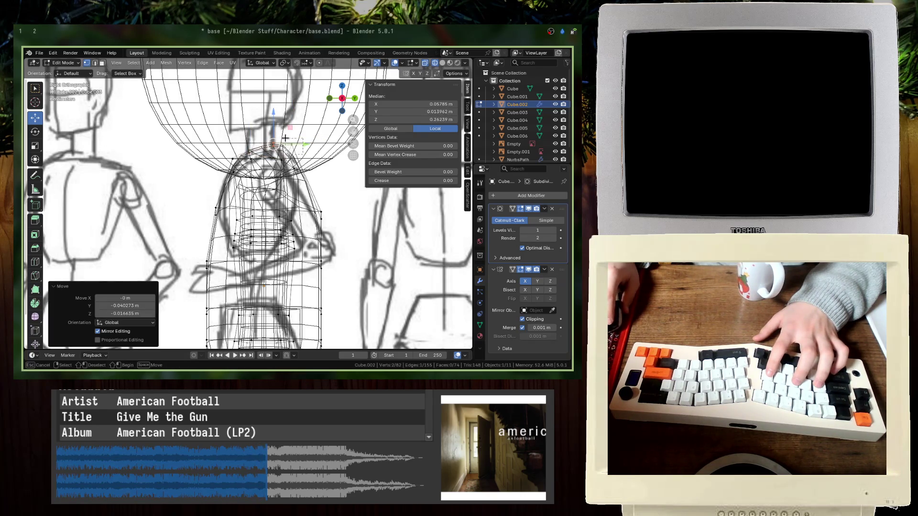
pyautogui.click(285, 138)
pyautogui.press('g')
pyautogui.click(283, 150)
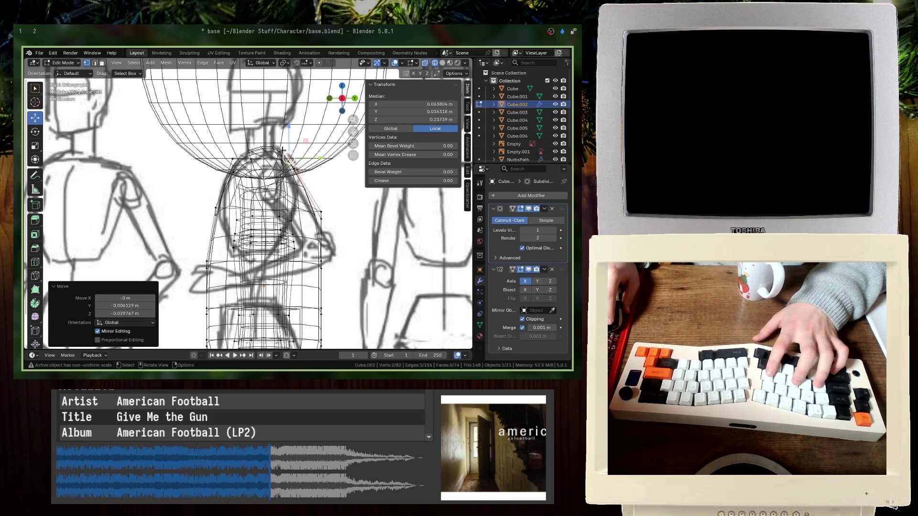
# - Pull the torso's back vertices onto the sketch's back profile
pyautogui.click(321, 212)
pyautogui.press('g')
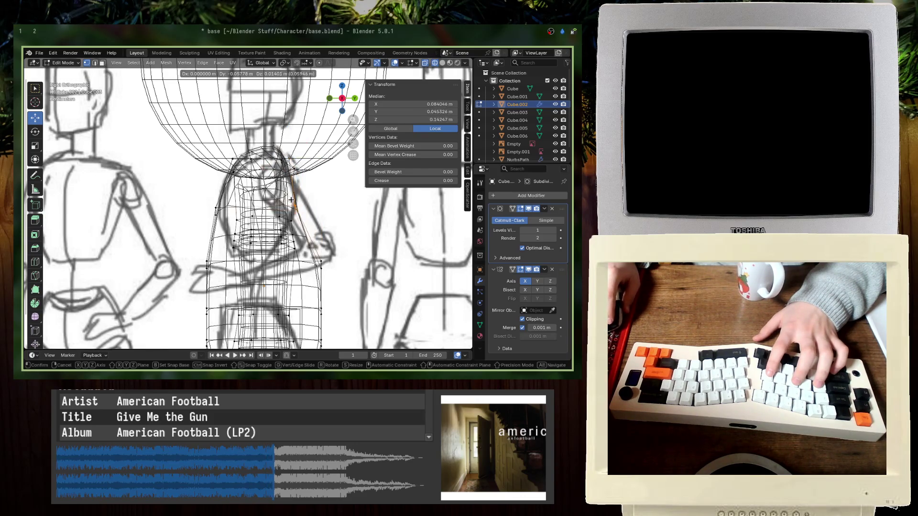
pyautogui.click(297, 197)
pyautogui.moveTo(355, 284); pyautogui.dragTo(290, 245)
pyautogui.press('g')
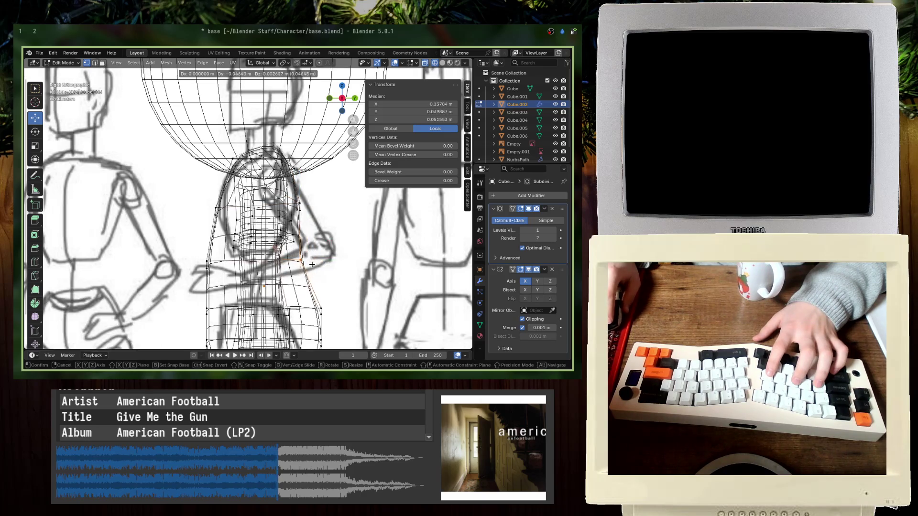
pyautogui.rightClick(338, 269)
pyautogui.press('g')
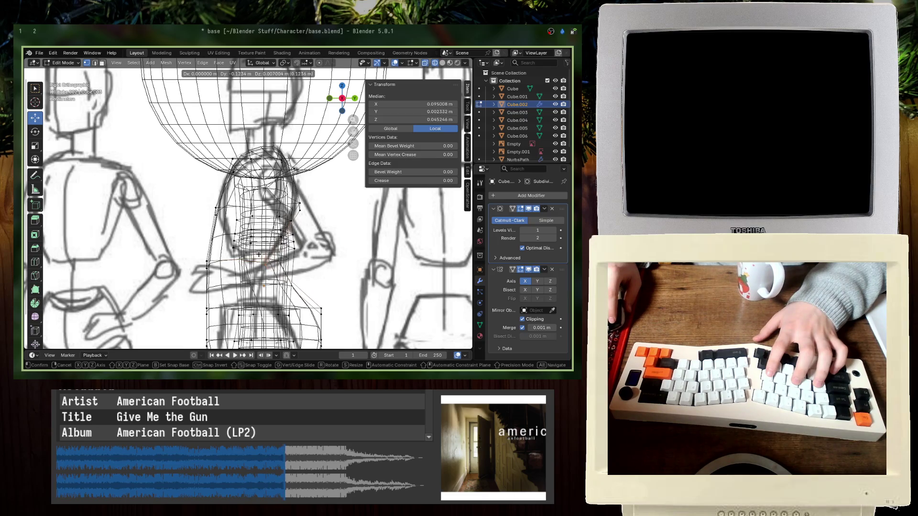
pyautogui.click(297, 202)
pyautogui.click(299, 201)
pyautogui.press('g')
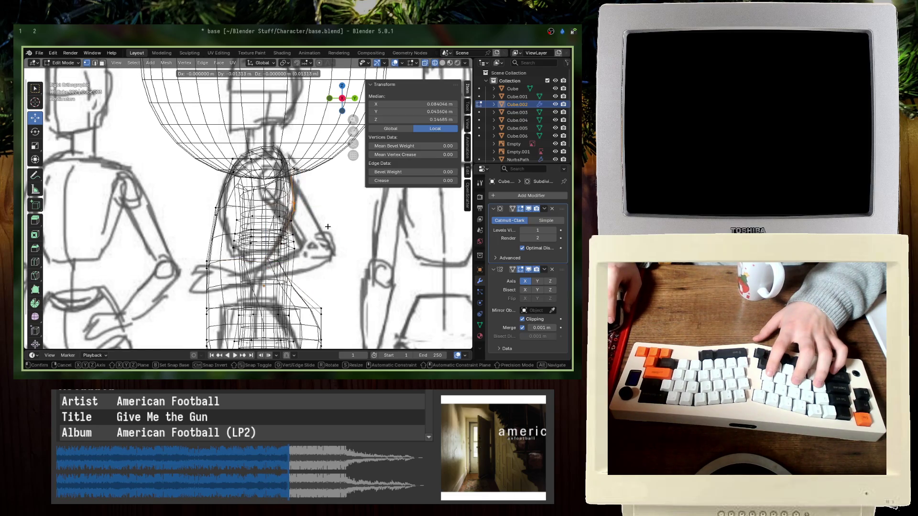
pyautogui.click(326, 225)
# - Reposition the lower torso vertices to follow the sketch's hips
pyautogui.click(335, 316)
pyautogui.keyDown('shift'); pyautogui.moveTo(335, 315); pyautogui.dragTo(330, 258, button='middle'); pyautogui.keyUp('shift')
pyautogui.press('g')
pyautogui.click(322, 276)
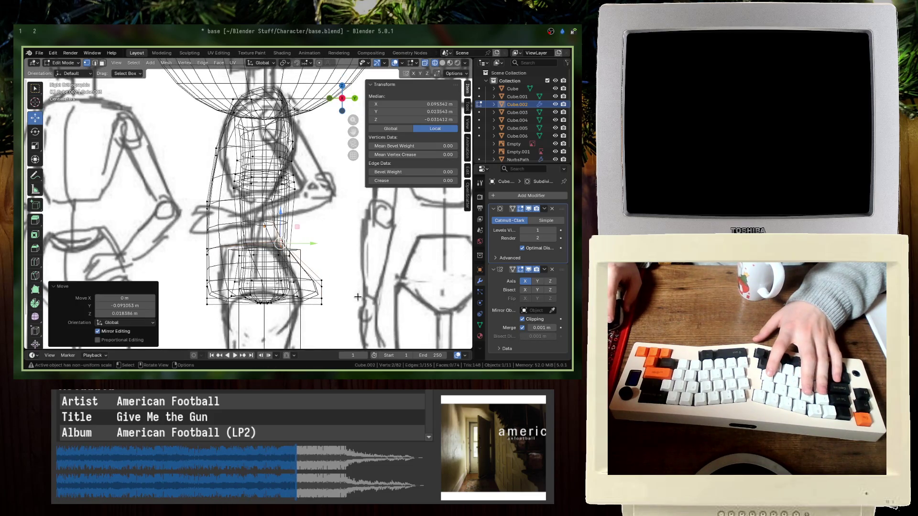
pyautogui.click(322, 272)
pyautogui.press('g')
pyautogui.click(334, 312)
pyautogui.click(302, 297)
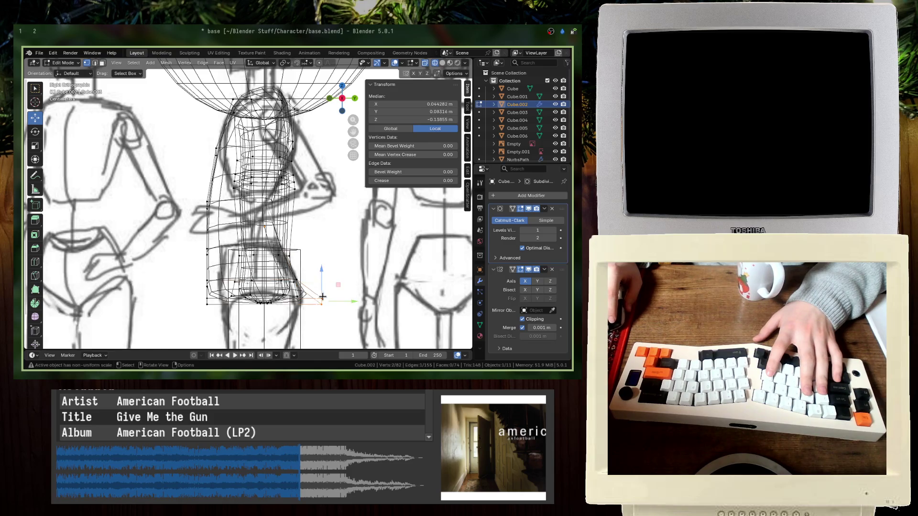
pyautogui.press('g')
pyautogui.click(296, 297)
# - In Right Ortho wireframe, move the back and side edge loops onto the sketch outline
pyautogui.moveTo(296, 297)
pyautogui.mouseDown(button='middle')
pyautogui.moveTo(235, 203)
pyautogui.moveTo(228, 211)
pyautogui.moveTo(215, 205)
pyautogui.moveTo(248, 211)
pyautogui.mouseUp(button='middle')
pyautogui.press('Tab')
pyautogui.press('Tab')
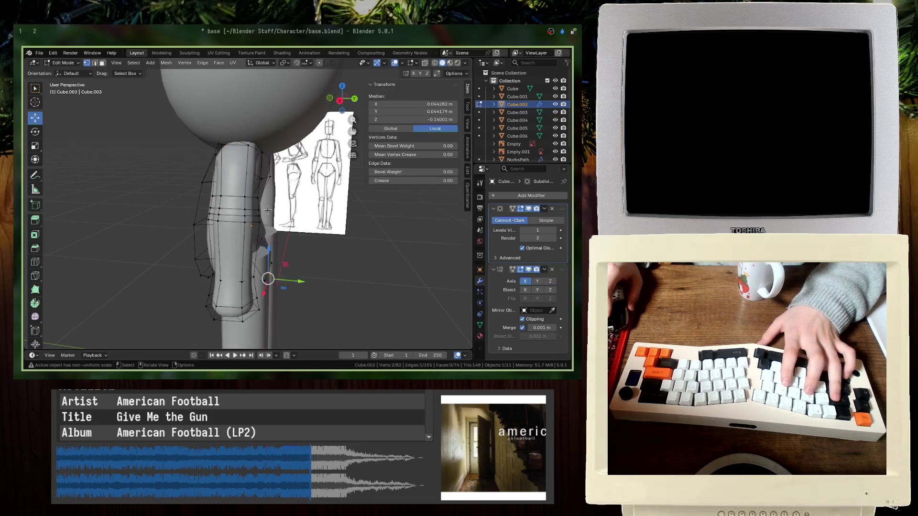
pyautogui.press('KP_1')
pyautogui.press('KP_3')
pyautogui.hotkey('shift', 'z')
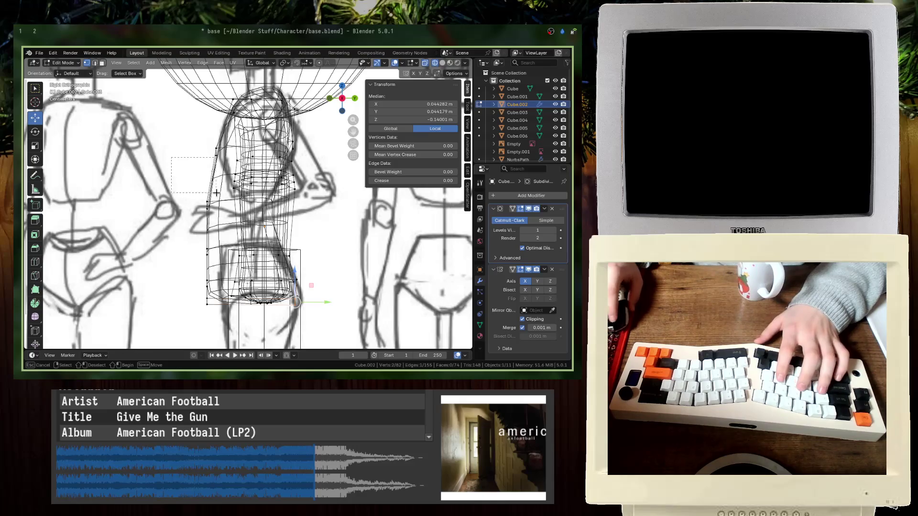
pyautogui.hotkey('alt', 'a')
pyautogui.keyDown('alt'); pyautogui.click(213, 165); pyautogui.keyUp('alt')
pyautogui.press('g')
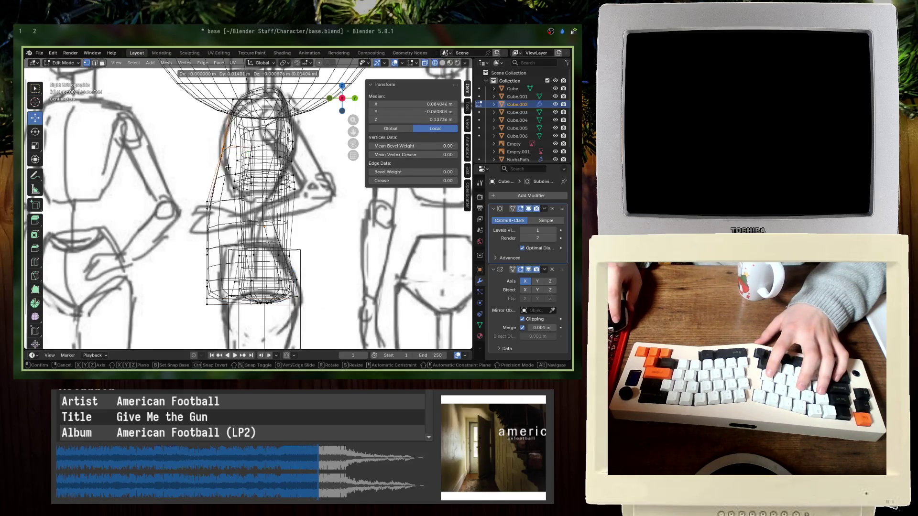
pyautogui.click(220, 157)
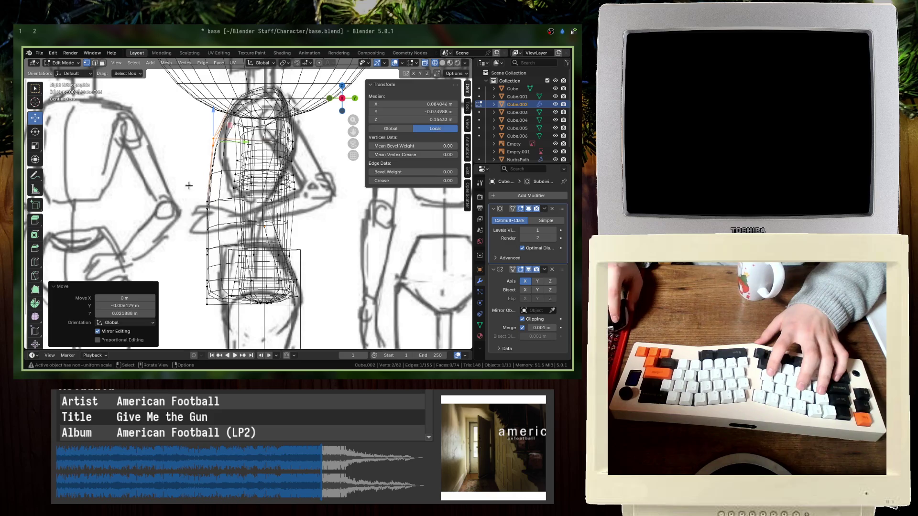
pyautogui.keyDown('alt'); pyautogui.click(214, 189); pyautogui.keyUp('alt')
pyautogui.press('g')
pyautogui.click(246, 215)
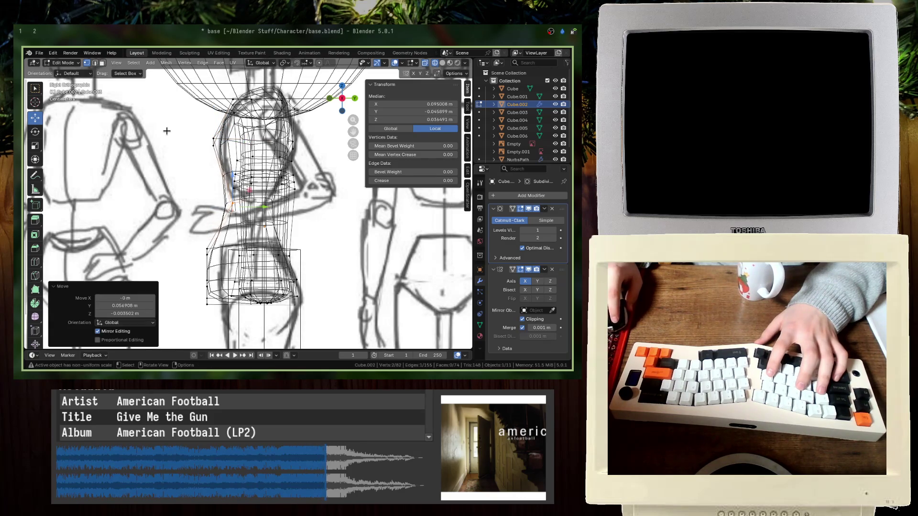
# - Move the waist and hip edge loops to match the sketch's outline
pyautogui.keyDown('alt'); pyautogui.click(212, 248); pyautogui.keyUp('alt')
pyautogui.press('g')
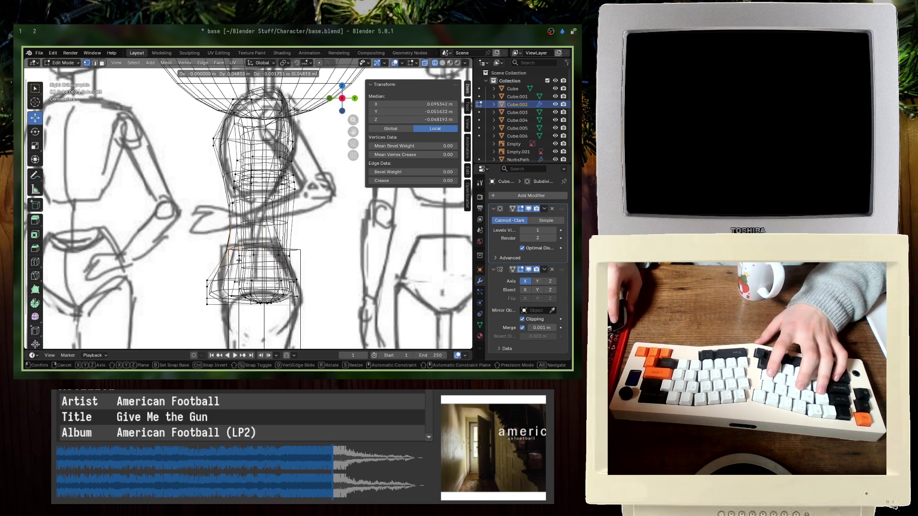
pyautogui.click(241, 262)
pyautogui.keyDown('alt'); pyautogui.click(228, 287); pyautogui.keyUp('alt')
pyautogui.press('g')
pyautogui.click(236, 290)
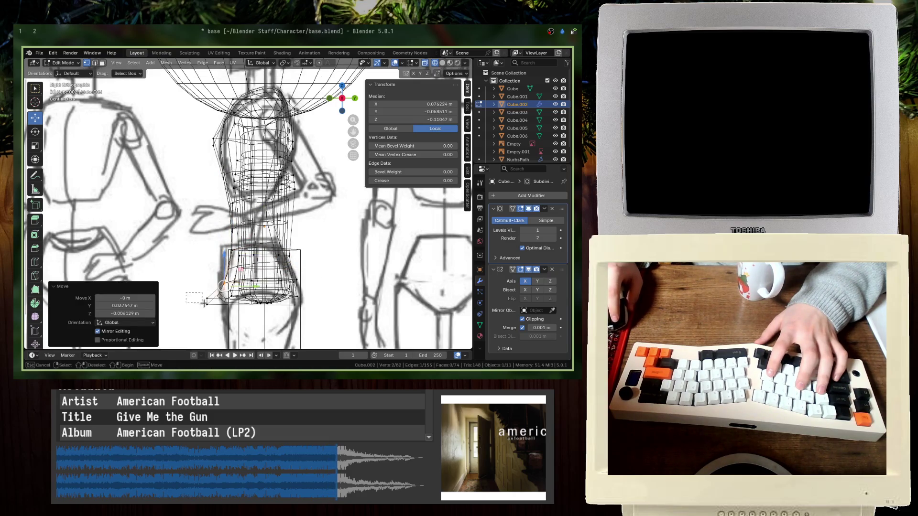
pyautogui.keyDown('alt'); pyautogui.click(227, 294); pyautogui.keyUp('alt')
pyautogui.press('g')
pyautogui.click(236, 315)
# - Leave Edit Mode in solid shading and save base.blend
pyautogui.hotkey('shift', 'z')
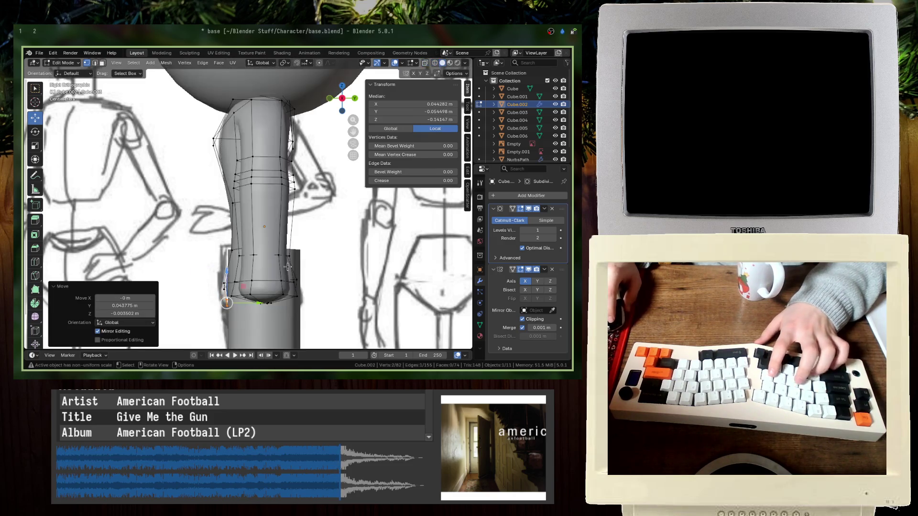
pyautogui.press('Tab')
pyautogui.hotkey('alt', 'a')
pyautogui.moveTo(237, 315)
pyautogui.mouseDown(button='middle')
pyautogui.moveTo(173, 261)
pyautogui.moveTo(210, 250)
pyautogui.mouseUp(button='middle')
pyautogui.hotkey('ctrl', 's')
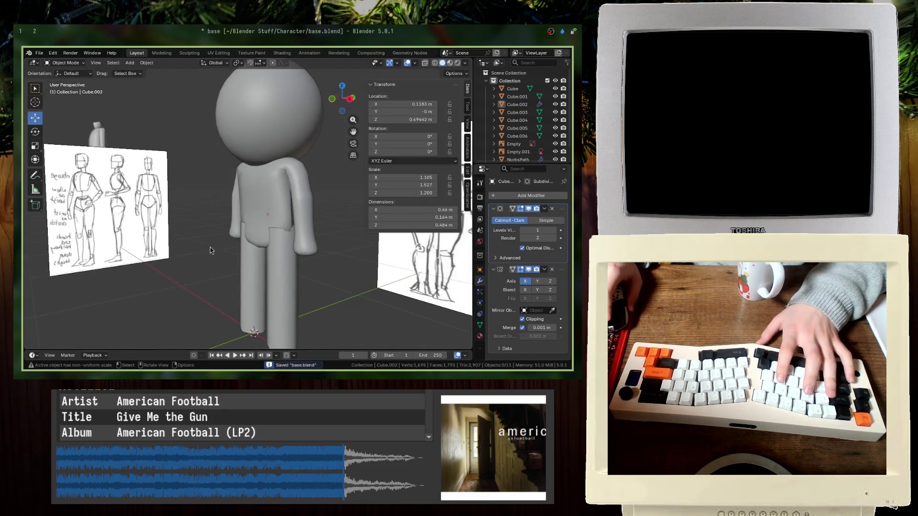
# - Hide the NurbsPath object in the Outliner
pyautogui.click(545, 159)
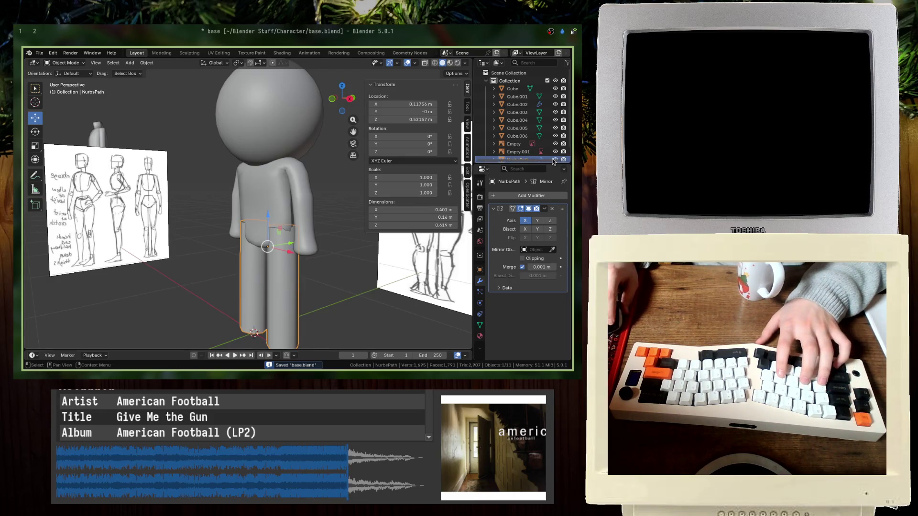
pyautogui.click(555, 159)
pyautogui.click(519, 151)
pyautogui.moveTo(268, 287); pyautogui.dragTo(268, 201, button='middle')
pyautogui.hotkey('alt', 'a')
# - Scale the sphere head down to 0.8 of its size
pyautogui.click(268, 165)
pyautogui.press('KP_1')
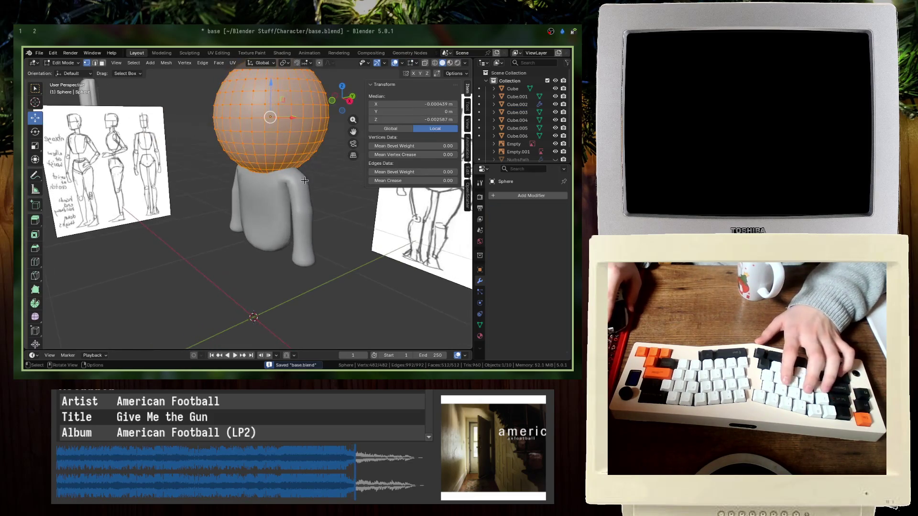
pyautogui.press('s')
pyautogui.click(329, 188)
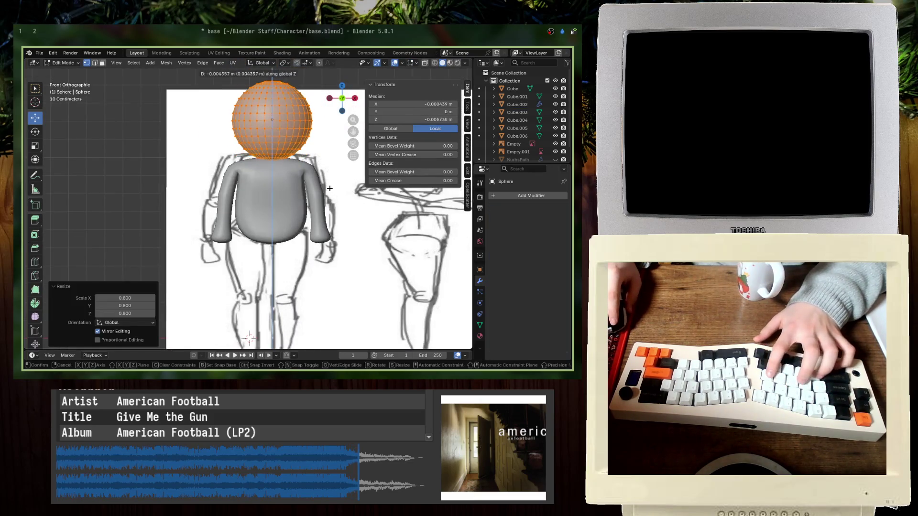
pyautogui.press('Tab')
pyautogui.moveTo(287, 239)
pyautogui.mouseDown(button='middle')
pyautogui.moveTo(231, 271)
pyautogui.moveTo(204, 249)
pyautogui.mouseUp(button='middle')
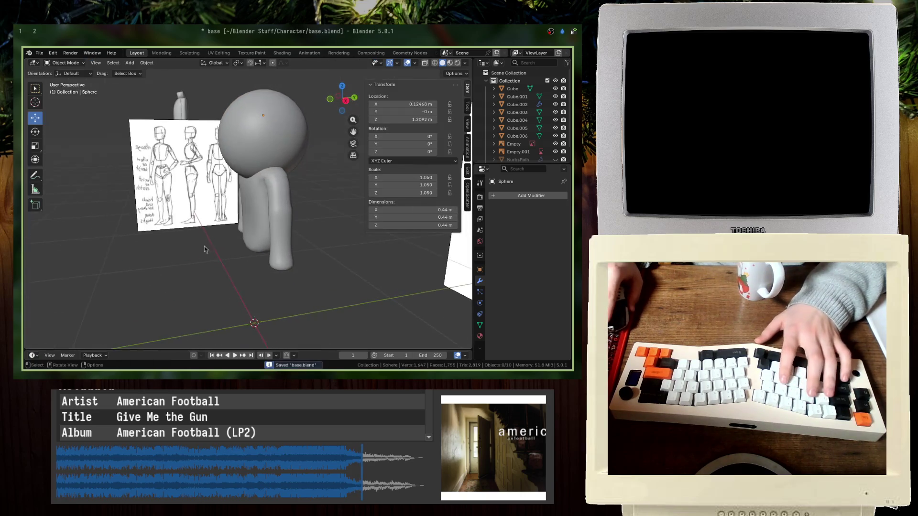
# - In front view, raise the head slightly along Z to sit atop the torso
pyautogui.press('KP_1')
pyautogui.press('g')
pyautogui.press('z')
pyautogui.click(291, 184)
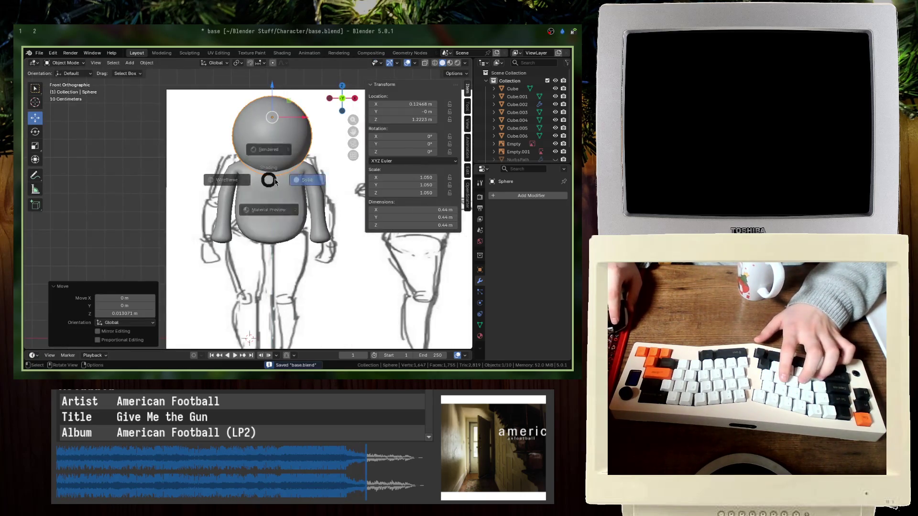
pyautogui.moveTo(290, 184)
pyautogui.mouseDown(button='middle')
pyautogui.moveTo(253, 201)
pyautogui.moveTo(249, 220)
pyautogui.mouseUp(button='middle')
pyautogui.click(268, 210)
pyautogui.hotkey('alt', 'Tab')
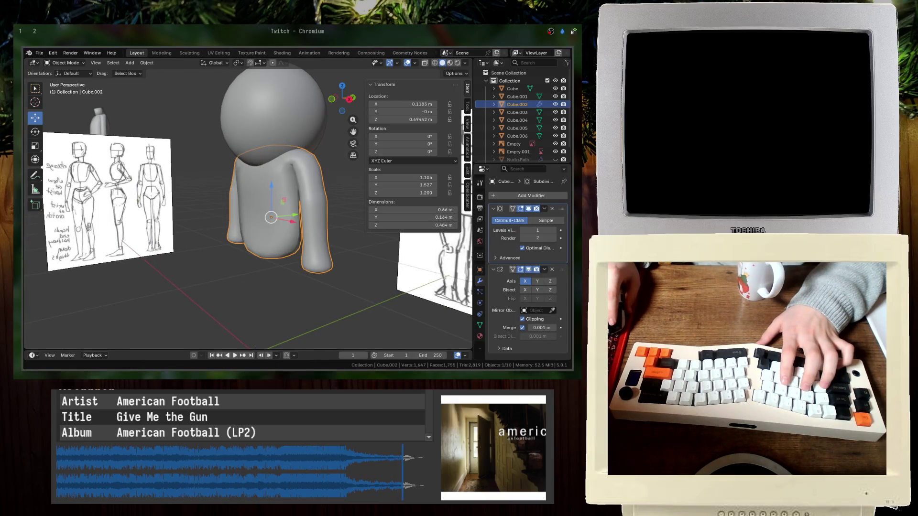
# - In a wireframe side view, undo the neck's last move and reselect the vertices around the neck
pyautogui.hotkey('alt', 'Tab')
pyautogui.press('Tab')
pyautogui.moveTo(268, 215); pyautogui.dragTo(269, 138, button='middle')
pyautogui.hotkey('shift', 'z')
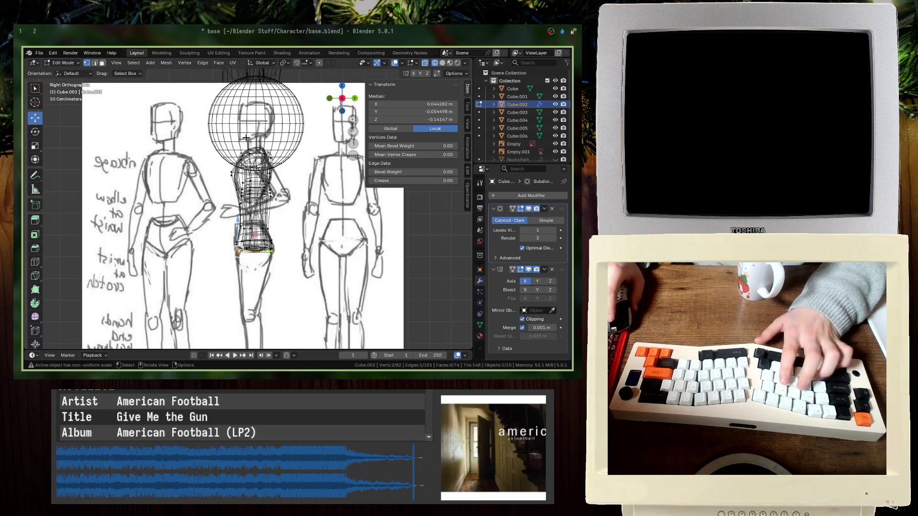
pyautogui.scroll(2, 246, 138)
pyautogui.hotkey('ctrl', 'z')
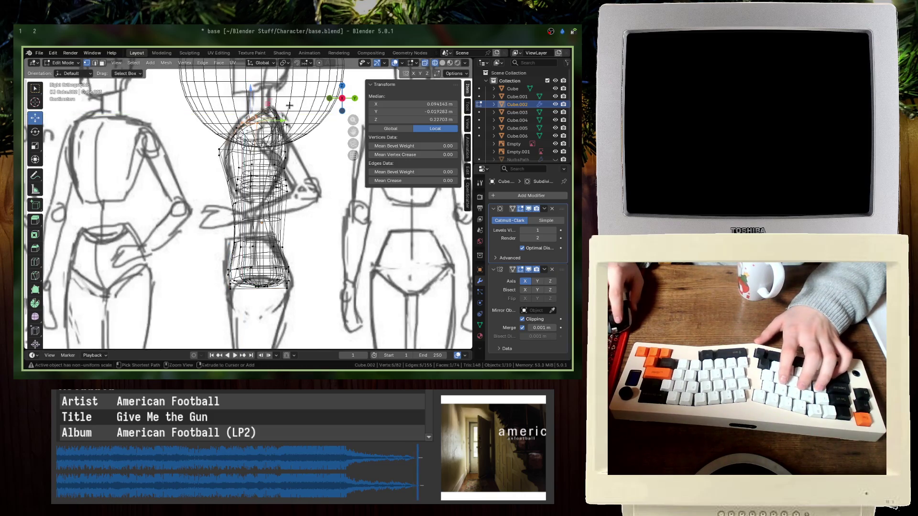
pyautogui.hotkey('alt', 'a')
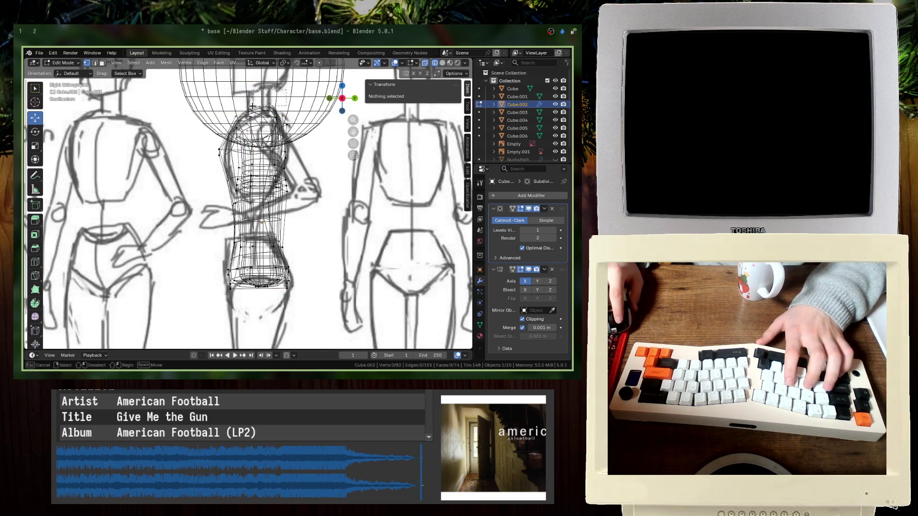
pyautogui.moveTo(252, 106); pyautogui.dragTo(252, 106)
pyautogui.hotkey('shift', 'z')
pyautogui.moveTo(267, 143); pyautogui.dragTo(330, 122, button='middle')
# - Scale the neck vertices inward so the torso narrows beneath the head
pyautogui.press('s')
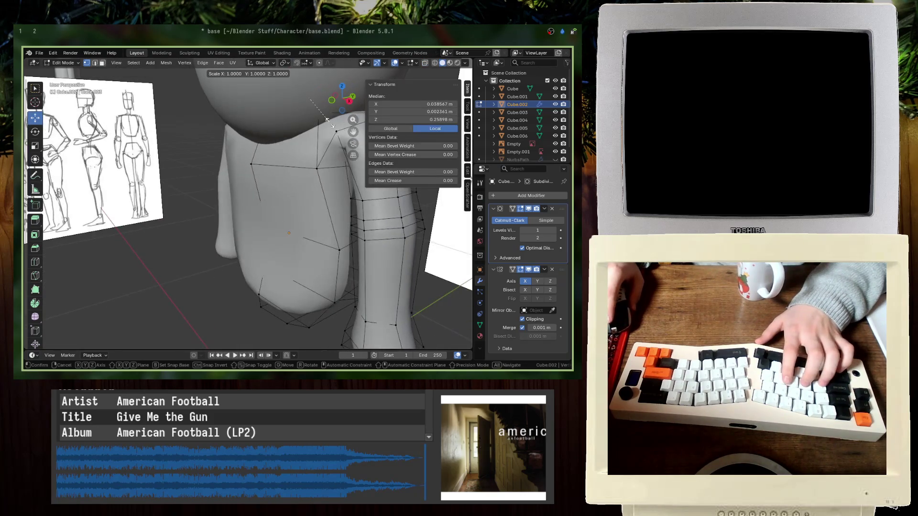
pyautogui.press('x')
pyautogui.press('x')
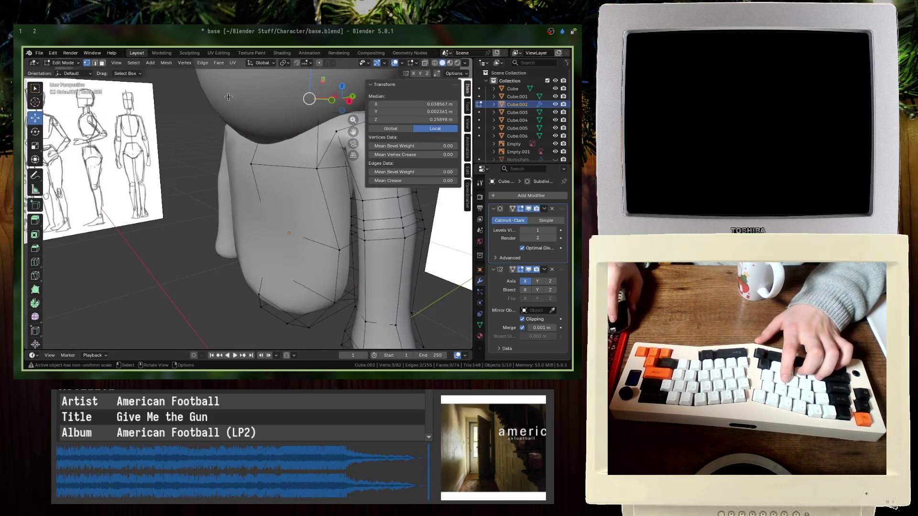
pyautogui.keyDown('alt'); pyautogui.moveTo(287, 191); pyautogui.dragTo(241, 136, button='middle'); pyautogui.keyUp('alt')
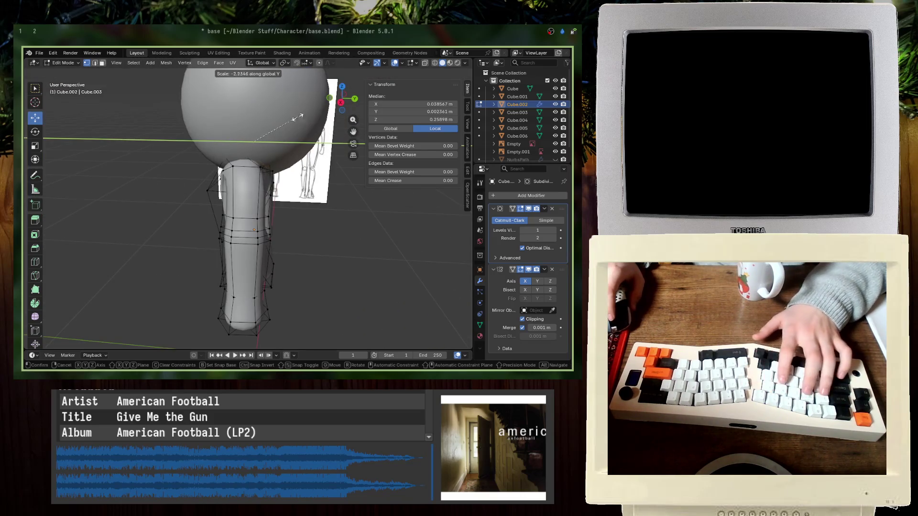
pyautogui.click(183, 73)
# - Check the torso in a front orthographic wireframe, then leave Edit Mode and return to solid shading
pyautogui.hotkey('shift', 'z')
pyautogui.moveTo(187, 77)
pyautogui.mouseDown(button='middle')
pyautogui.moveTo(241, 121)
pyautogui.moveTo(236, 165)
pyautogui.moveTo(340, 216)
pyautogui.moveTo(321, 209)
pyautogui.mouseUp(button='middle')
pyautogui.press('KP_5')
pyautogui.press('Tab')
pyautogui.hotkey('shift', 'z')
pyautogui.hotkey('alt', 'a')
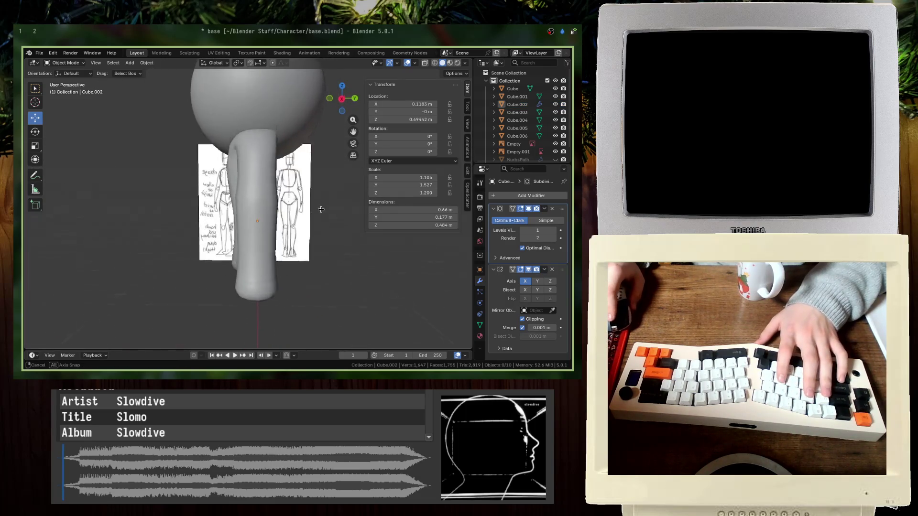
# - Reselect the torso and inspect it from the front and the right side
pyautogui.click(259, 216)
pyautogui.press('Tab')
pyautogui.press('KP_1')
pyautogui.moveTo(268, 191); pyautogui.dragTo(246, 176, button='middle')
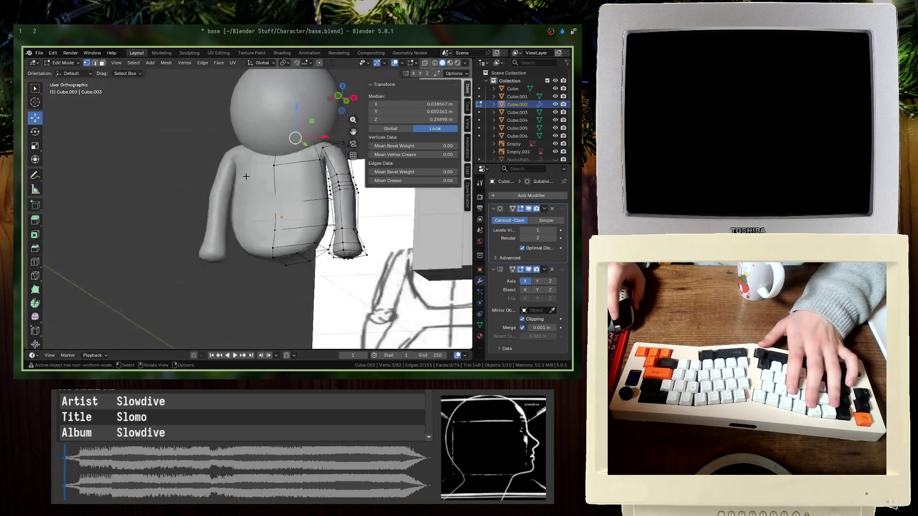
pyautogui.press('Tab')
pyautogui.press('KP_3')
# - Stretch the side reference image along the Y axis
pyautogui.click(266, 194)
pyautogui.press('s')
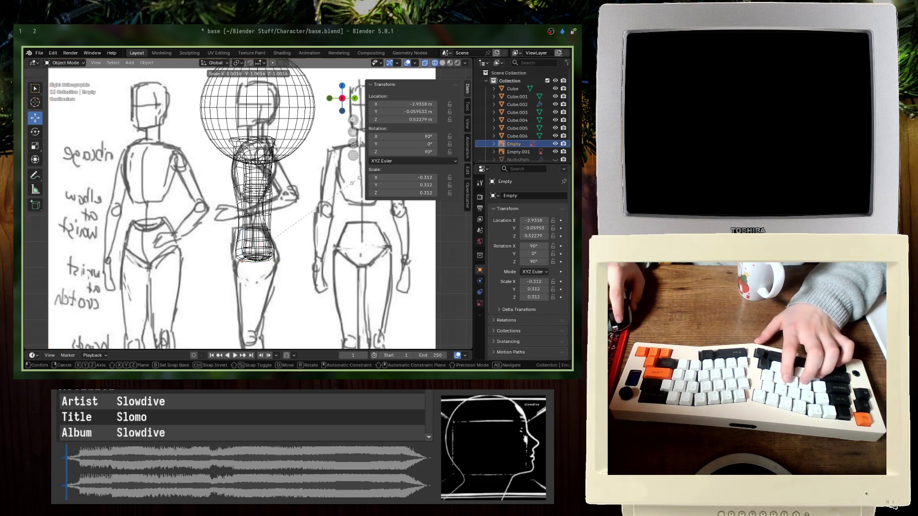
pyautogui.press('x')
pyautogui.press('y')
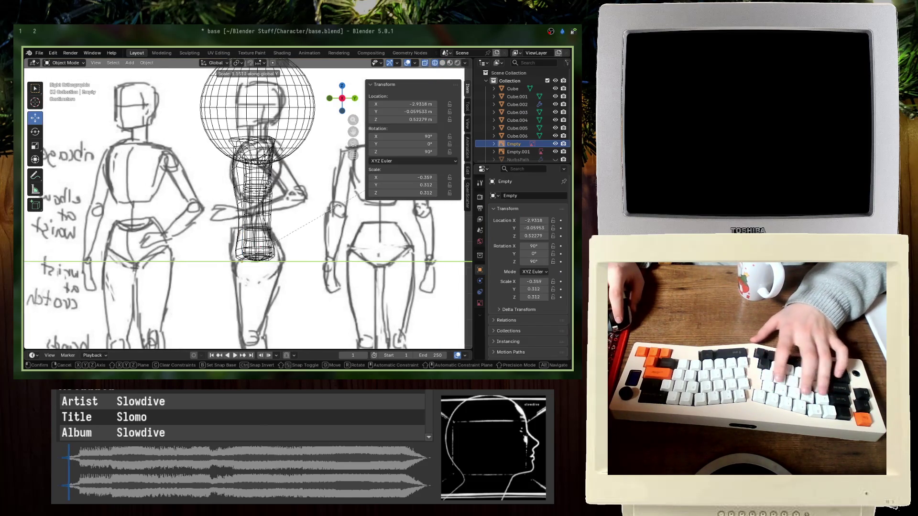
pyautogui.click(267, 190)
# - Deepen the whole torso front-to-back by scaling it 1.245 along Y, then shift it along Y
pyautogui.click(247, 185)
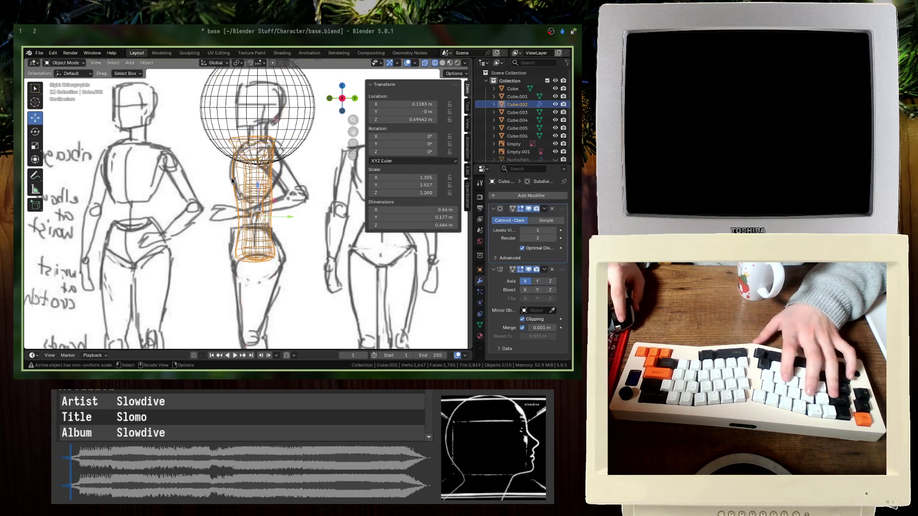
pyautogui.press('Tab')
pyautogui.press('a')
pyautogui.press('s')
pyautogui.press('y')
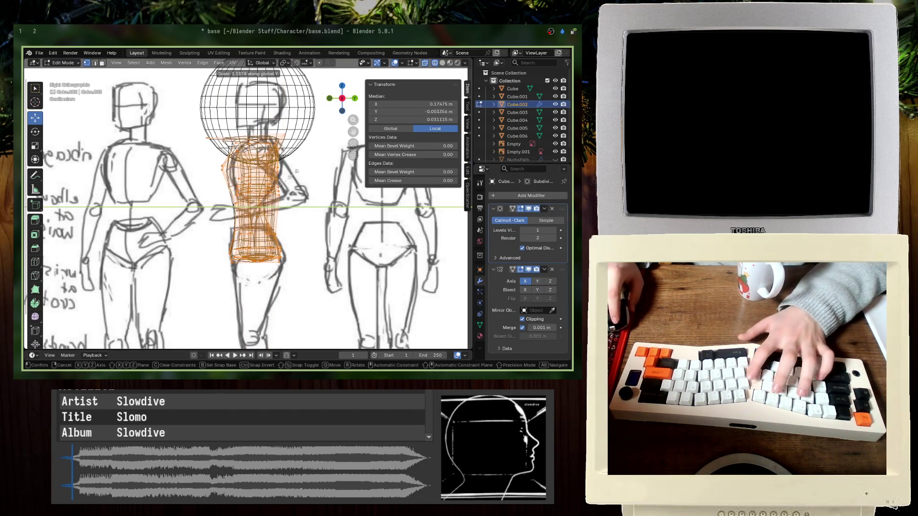
pyautogui.click(292, 173)
pyautogui.press('g')
pyautogui.press('y')
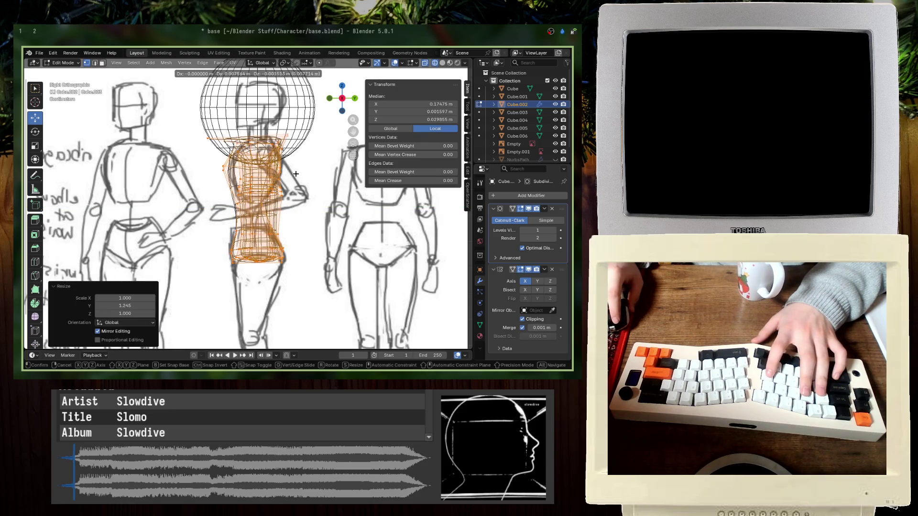
pyautogui.press('Return')
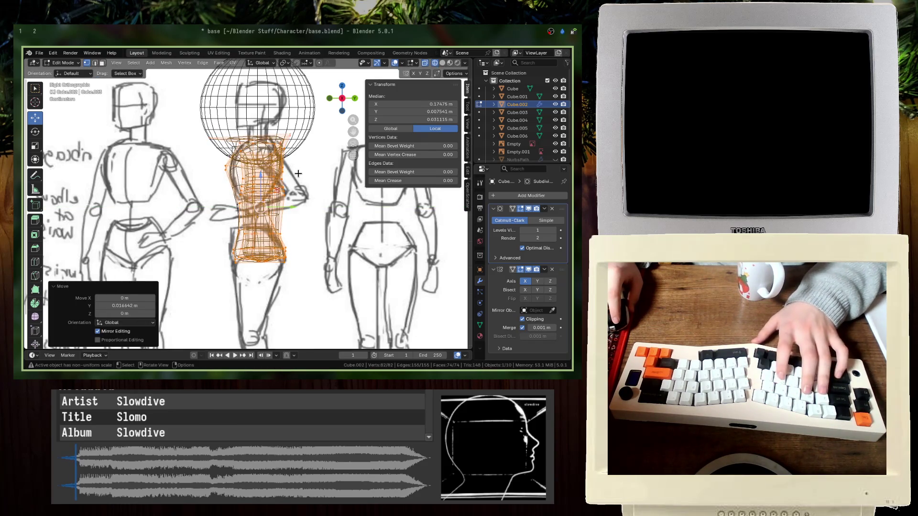
pyautogui.press('Tab')
# - Deselect all objects and save the file
pyautogui.moveTo(297, 174); pyautogui.dragTo(295, 180, button='middle')
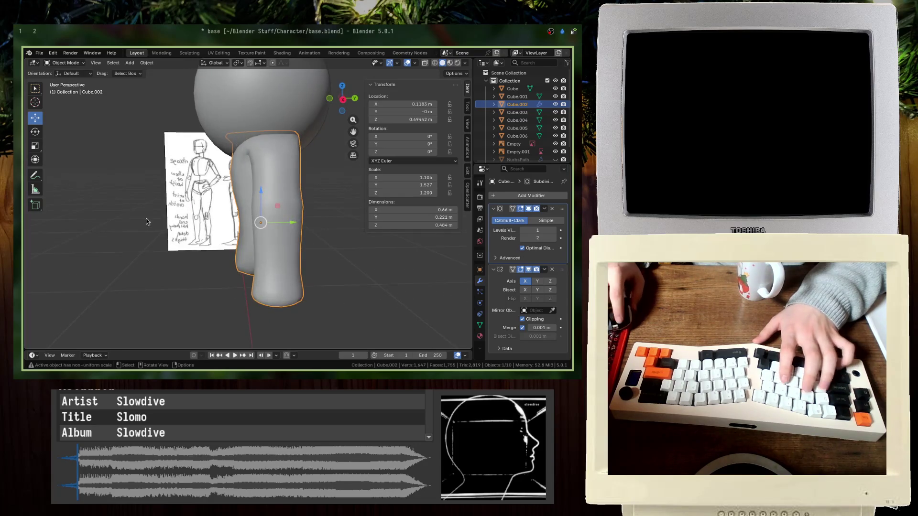
pyautogui.click(148, 217)
pyautogui.hotkey('ctrl', 's')
pyautogui.moveTo(147, 217)
pyautogui.mouseDown(button='middle')
pyautogui.moveTo(248, 217)
pyautogui.moveTo(287, 201)
pyautogui.moveTo(282, 224)
pyautogui.moveTo(290, 219)
pyautogui.moveTo(275, 219)
pyautogui.mouseUp(button='middle')
pyautogui.click(287, 200)
# - In X-ray right-side view, move one torso vertex along Y to match the side sketch
pyautogui.click(289, 219)
pyautogui.scroll(3, 275, 219)
pyautogui.press('Tab')
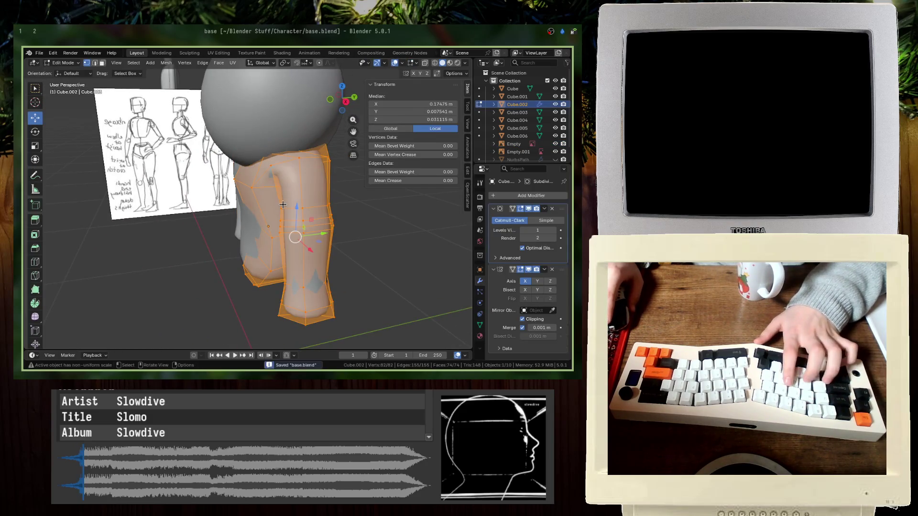
pyautogui.click(259, 162)
pyautogui.hotkey('alt', 'z')
pyautogui.press('KP_3')
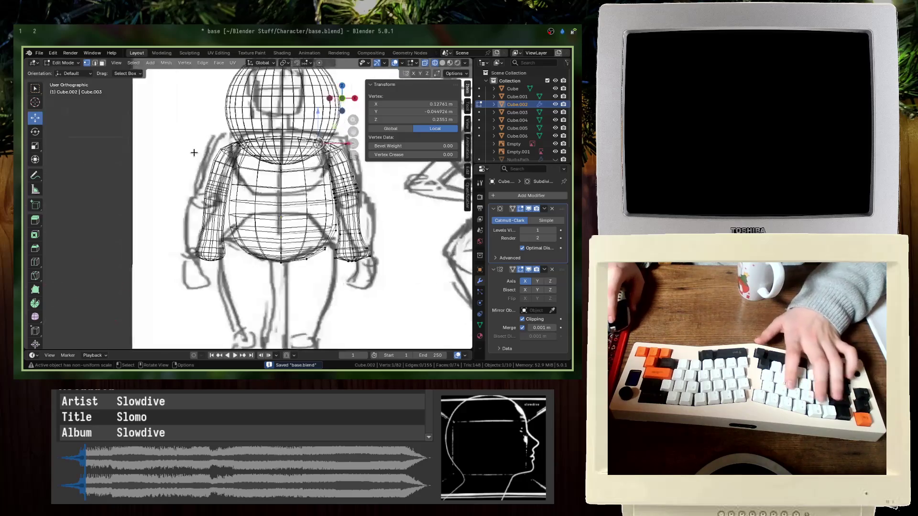
pyautogui.moveTo(226, 143); pyautogui.dragTo(266, 142)
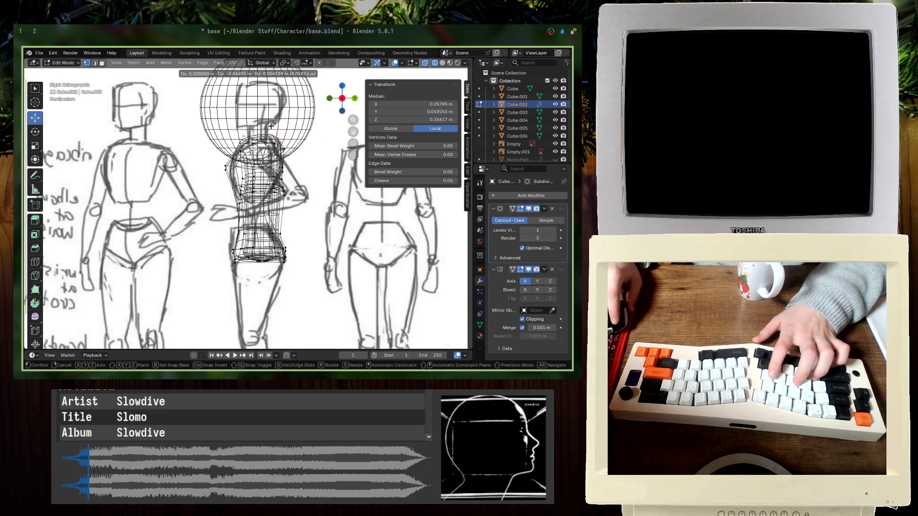
# - Exit Edit Mode, save, restore solid shading, and view the body mesh from the front
pyautogui.press('Tab')
pyautogui.hotkey('ctrl', 's')
pyautogui.hotkey('shift', 'z')
pyautogui.moveTo(266, 142); pyautogui.dragTo(287, 215, button='middle')
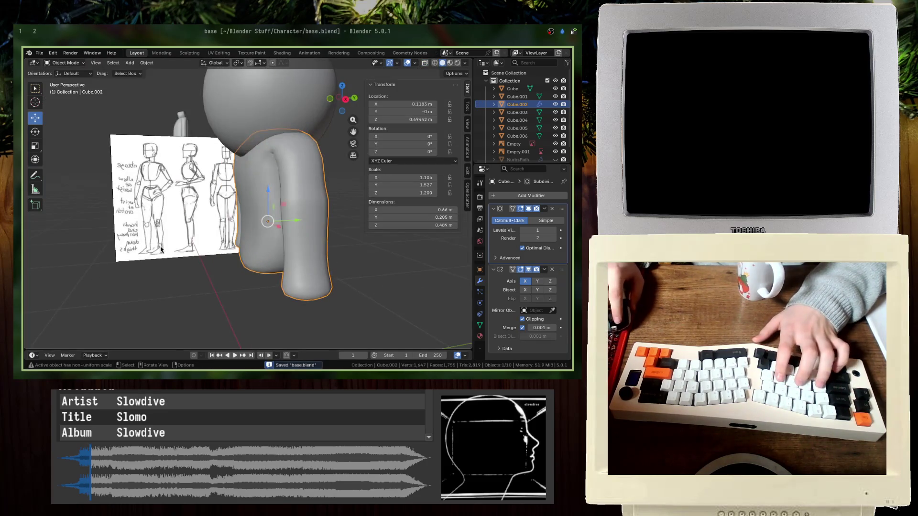
pyautogui.click(172, 211)
pyautogui.moveTo(172, 211); pyautogui.dragTo(294, 252, button='middle')
pyautogui.click(294, 252)
pyautogui.press('KP_1')
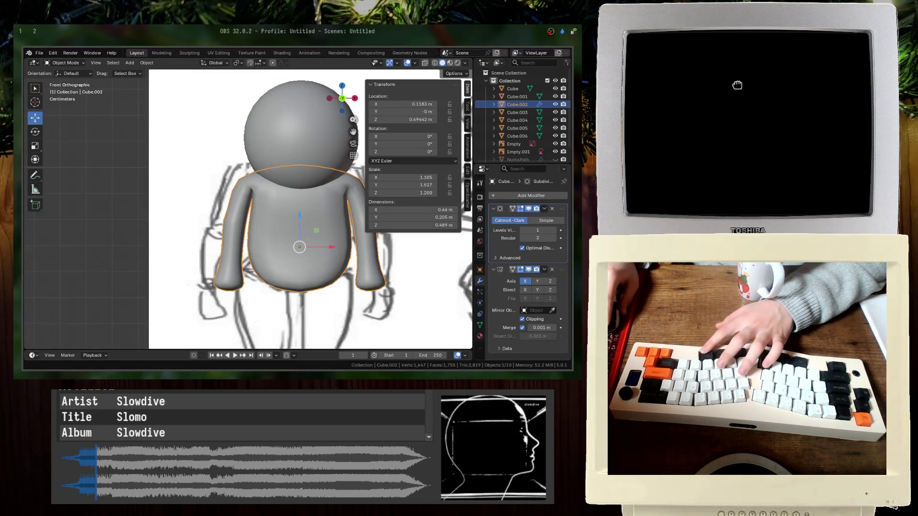
# - Move the head sphere about 0.048 m along Z and save base.blend
pyautogui.click(297, 143)
pyautogui.press('g')
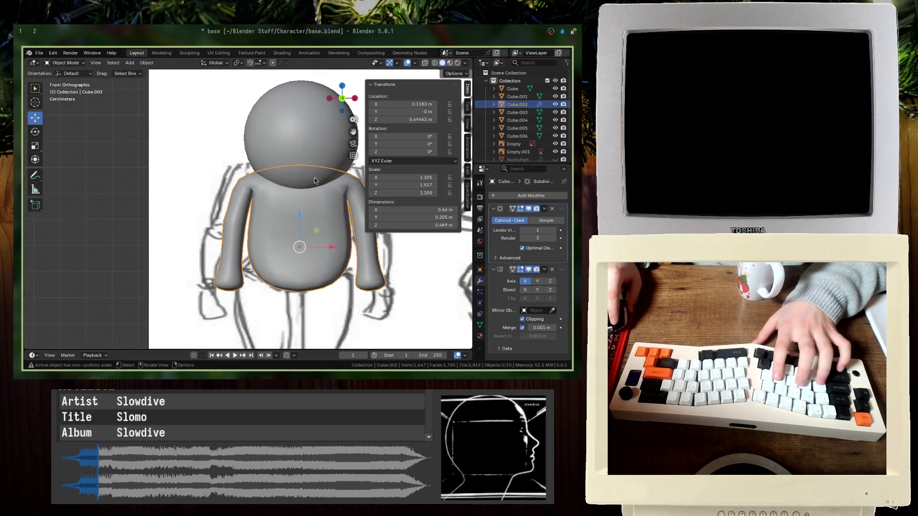
pyautogui.press('z')
pyautogui.press('Return')
pyautogui.click(150, 162)
pyautogui.hotkey('ctrl', 's')
pyautogui.moveTo(151, 163); pyautogui.dragTo(204, 191, button='middle')
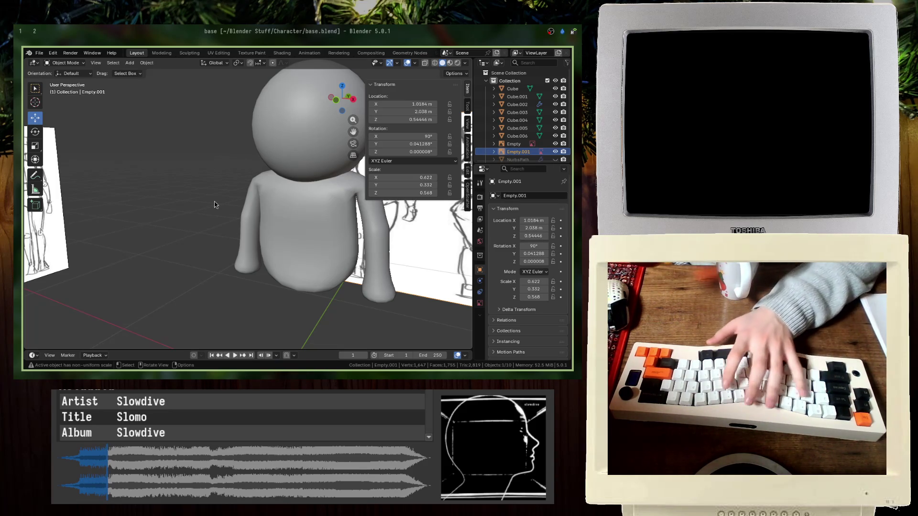
# - Return from the streaming software and orbit so the reference sheet faces the camera
pyautogui.hotkey('alt', 'Tab')
pyautogui.hotkey('alt', 'Tab')
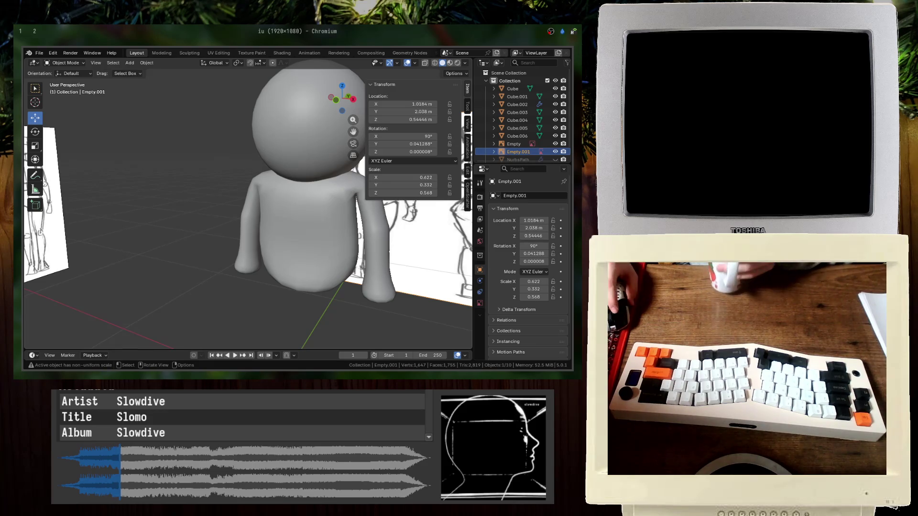
pyautogui.hotkey('ctrl', 'Tab')
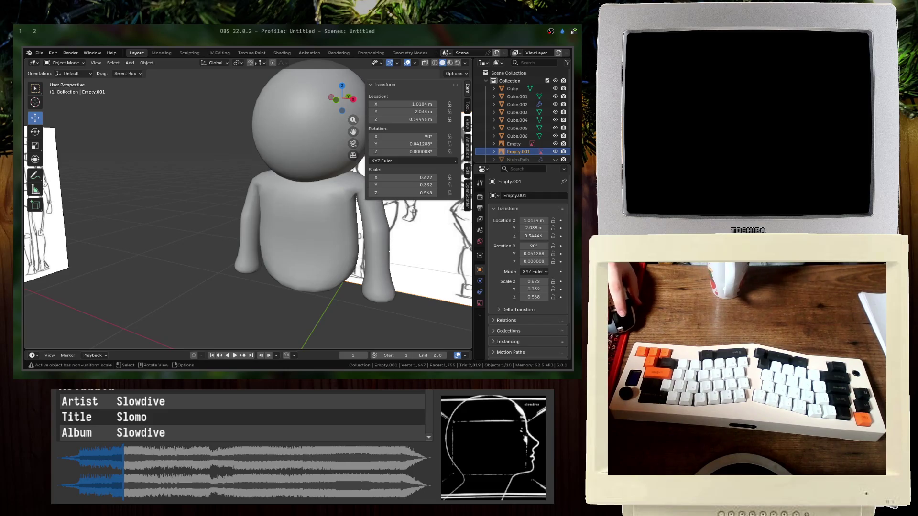
pyautogui.moveTo(383, 210)
pyautogui.mouseDown(button='middle')
pyautogui.moveTo(308, 213)
pyautogui.moveTo(349, 231)
pyautogui.mouseUp(button='middle')
pyautogui.moveTo(285, 246)
pyautogui.mouseDown(button='middle')
pyautogui.moveTo(256, 230)
pyautogui.moveTo(251, 239)
pyautogui.moveTo(242, 223)
pyautogui.moveTo(277, 229)
pyautogui.moveTo(270, 251)
pyautogui.moveTo(206, 232)
pyautogui.mouseUp(button='middle')
# - Select the torso mesh, enter Edit Mode and zoom in on an arm vertex
pyautogui.click(254, 233)
pyautogui.hotkey('ctrl', 's')
pyautogui.scroll(3, 276, 260)
pyautogui.press('Tab')
pyautogui.click(130, 225)
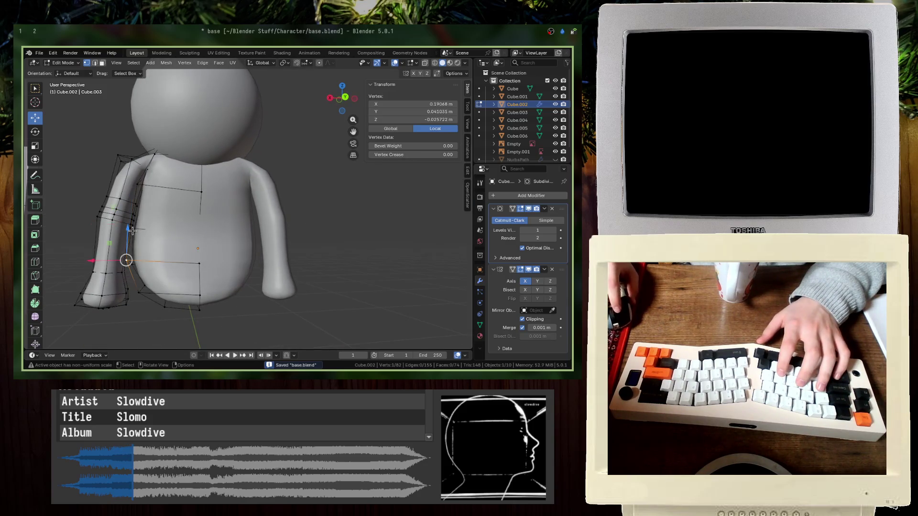
pyautogui.scroll(3, 132, 231)
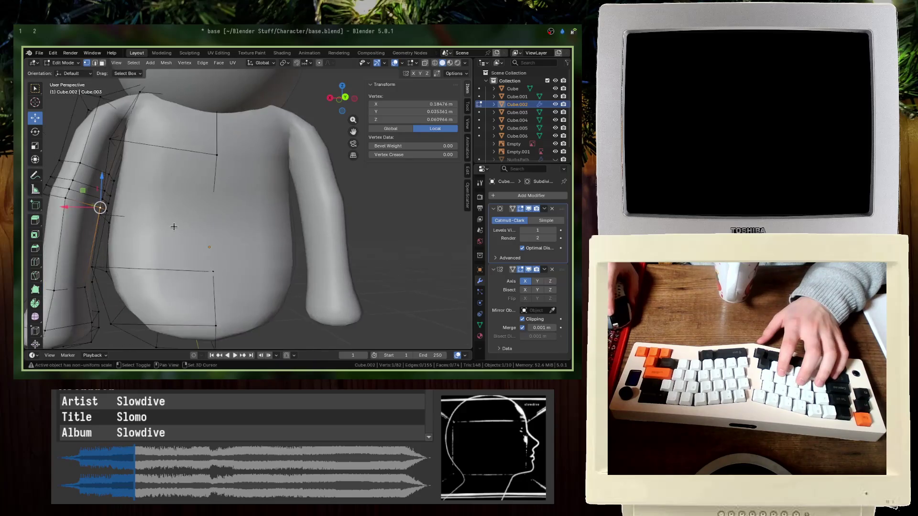
pyautogui.press('KP_Decimal')
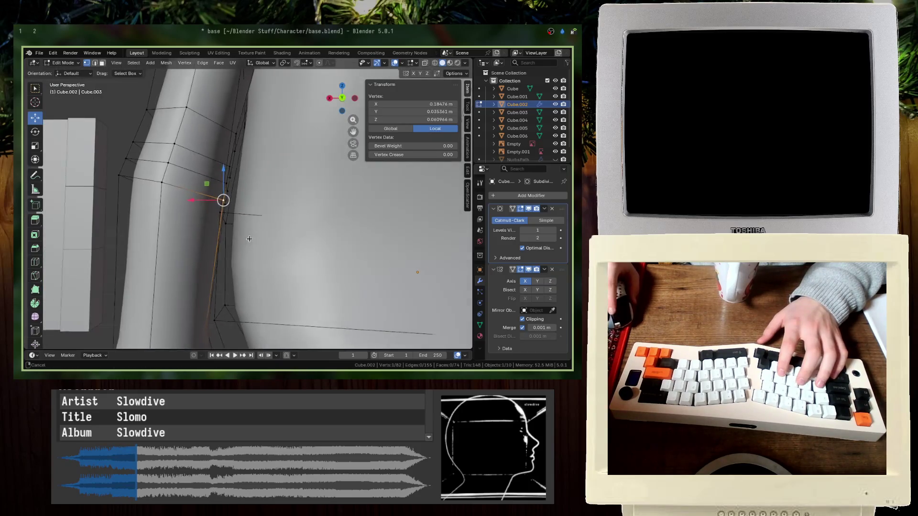
# - Select the hidden vertices where the arm meets the torso using X-ray, checking front and side views
pyautogui.click(279, 213)
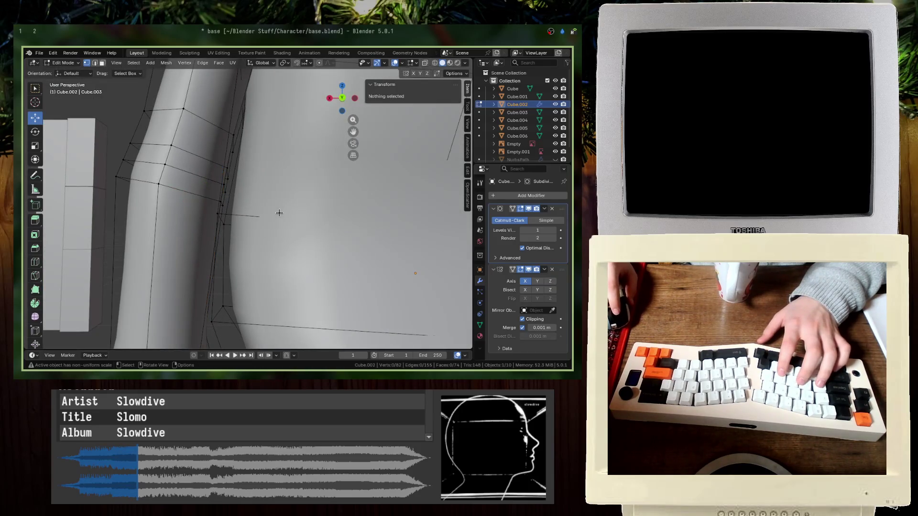
pyautogui.click(229, 224)
pyautogui.moveTo(229, 223); pyautogui.dragTo(335, 251, button='middle')
pyautogui.hotkey('shift', 'z')
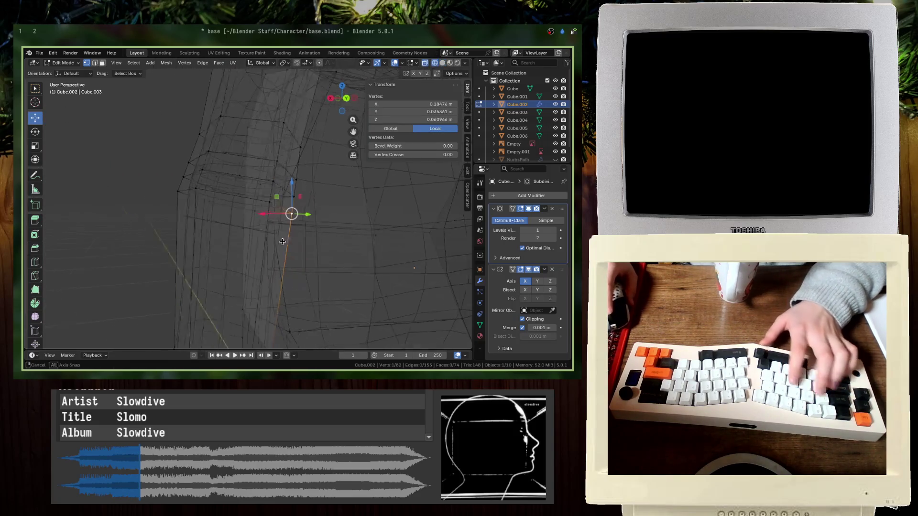
pyautogui.moveTo(325, 267); pyautogui.dragTo(241, 218)
pyautogui.keyDown('shift'); pyautogui.click(268, 230); pyautogui.keyUp('shift')
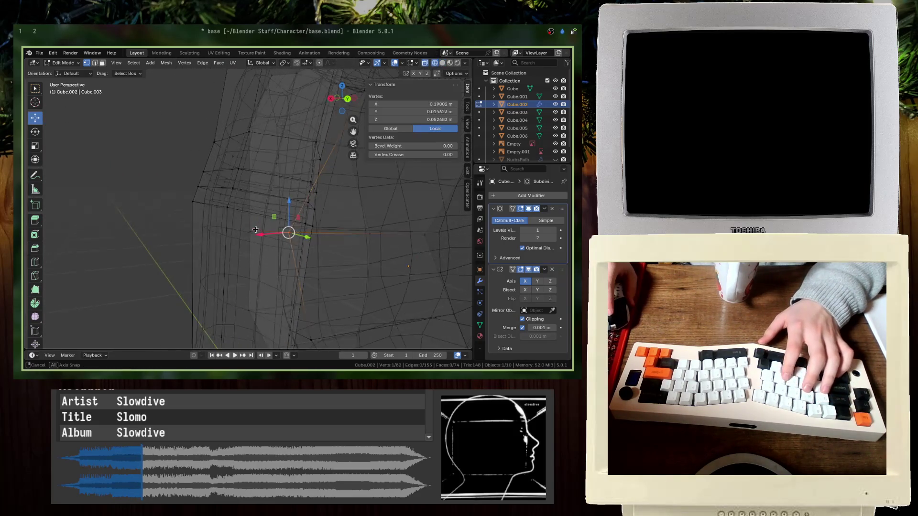
pyautogui.moveTo(267, 230); pyautogui.dragTo(229, 248, button='middle')
pyautogui.press('KP_1')
pyautogui.press('KP_3')
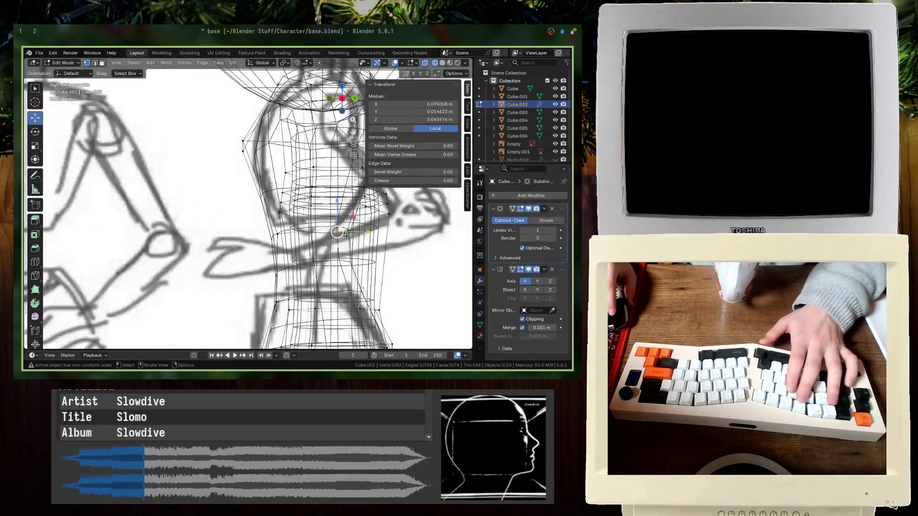
pyautogui.hotkey('shift', 'z')
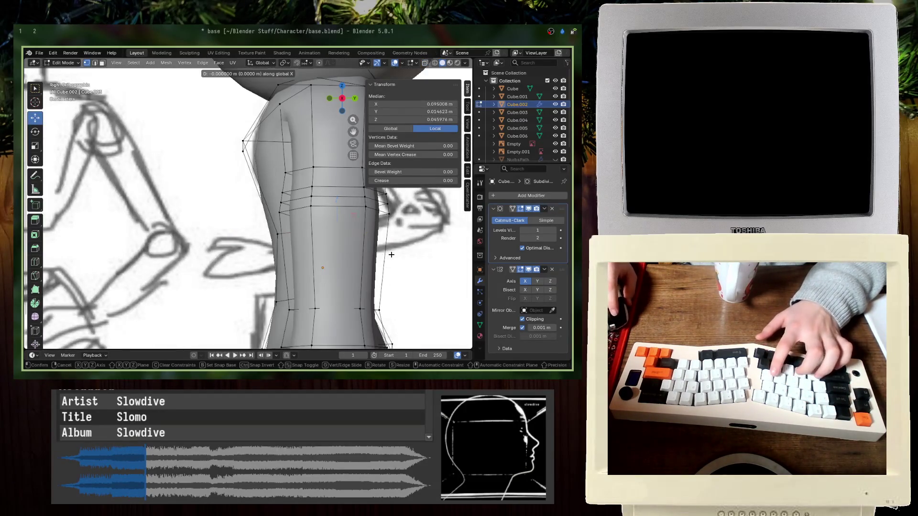
pyautogui.keyDown('shift'); pyautogui.moveTo(399, 253); pyautogui.dragTo(337, 259, button='middle'); pyautogui.keyUp('shift')
# - Move the arm-joint vertices along one axis, leave Edit Mode and save
pyautogui.hotkey('shift', 'z')
pyautogui.press('g')
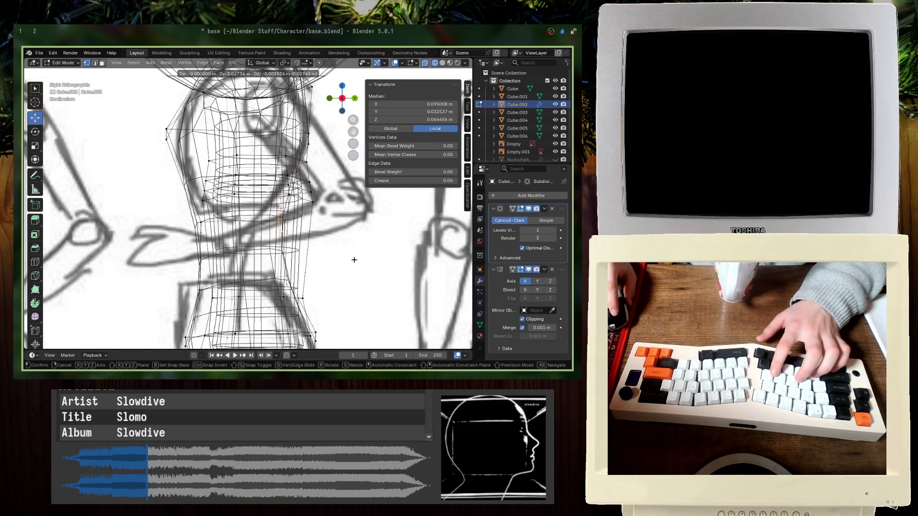
pyautogui.click(359, 258)
pyautogui.hotkey('shift', 'z')
pyautogui.press('Tab')
pyautogui.hotkey('ctrl', 's')
# - Deselect all, re-enter the torso's Edit Mode and turn the view toward the reference sheet
pyautogui.moveTo(322, 281)
pyautogui.mouseDown(button='middle')
pyautogui.moveTo(267, 240)
pyautogui.moveTo(266, 272)
pyautogui.moveTo(335, 291)
pyautogui.moveTo(286, 236)
pyautogui.moveTo(278, 255)
pyautogui.moveTo(302, 249)
pyautogui.mouseUp(button='middle')
pyautogui.scroll(-5, 266, 272)
pyautogui.click(336, 292)
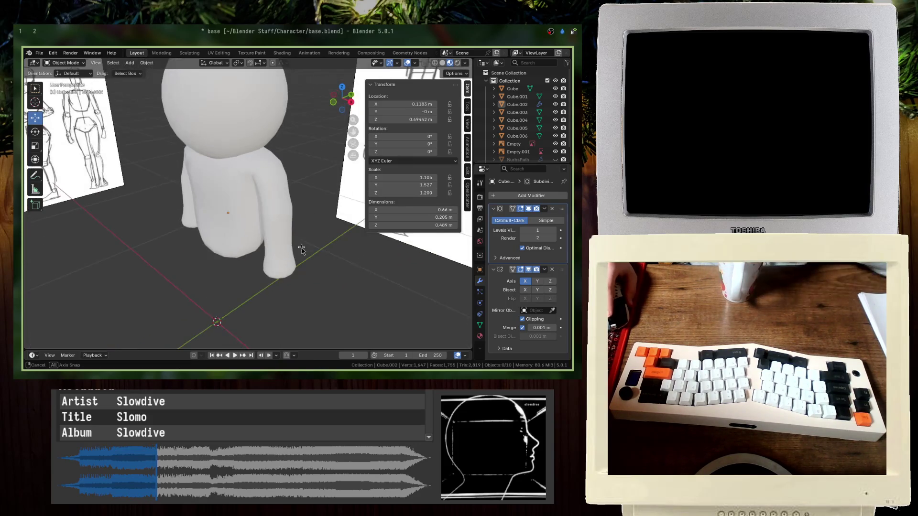
pyautogui.press('Tab')
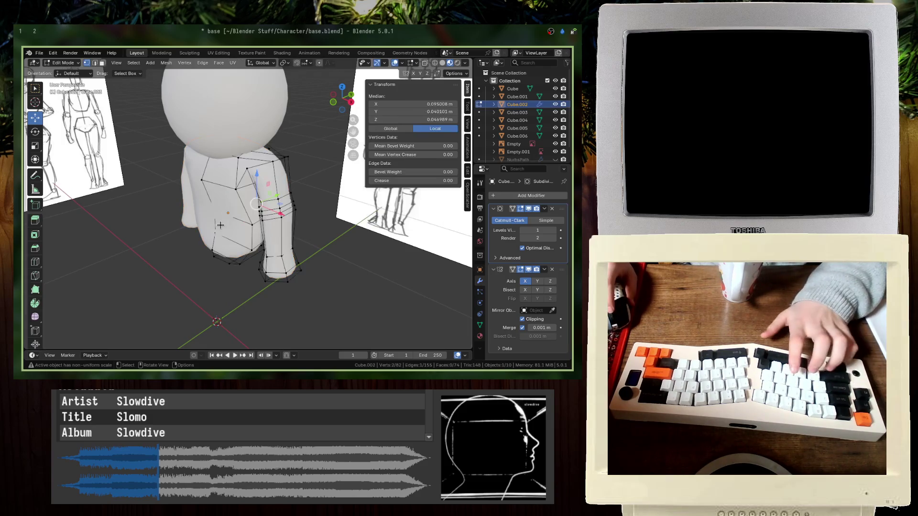
pyautogui.hotkey('ctrl', 's')
pyautogui.scroll(5, 224, 225)
pyautogui.moveTo(224, 225)
pyautogui.mouseDown(button='middle')
pyautogui.moveTo(262, 196)
pyautogui.moveTo(281, 196)
pyautogui.mouseUp(button='middle')
pyautogui.scroll(4, 281, 196)
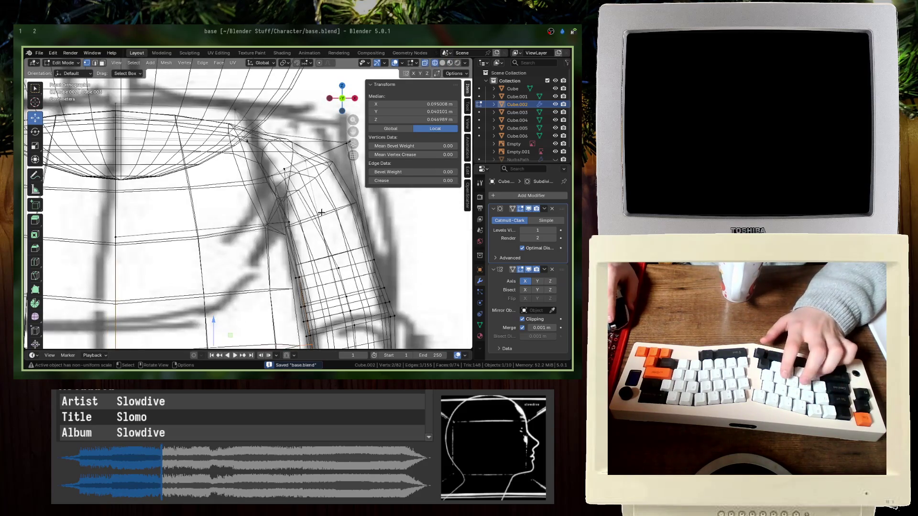
pyautogui.scroll(-2, 297, 200)
# - Move the selected shoulder vertices toward the sketch, undoing the second attempt
pyautogui.moveTo(257, 176); pyautogui.dragTo(259, 177)
pyautogui.moveTo(258, 177); pyautogui.dragTo(343, 191, button='middle')
pyautogui.hotkey('shift', 'z')
pyautogui.press('g')
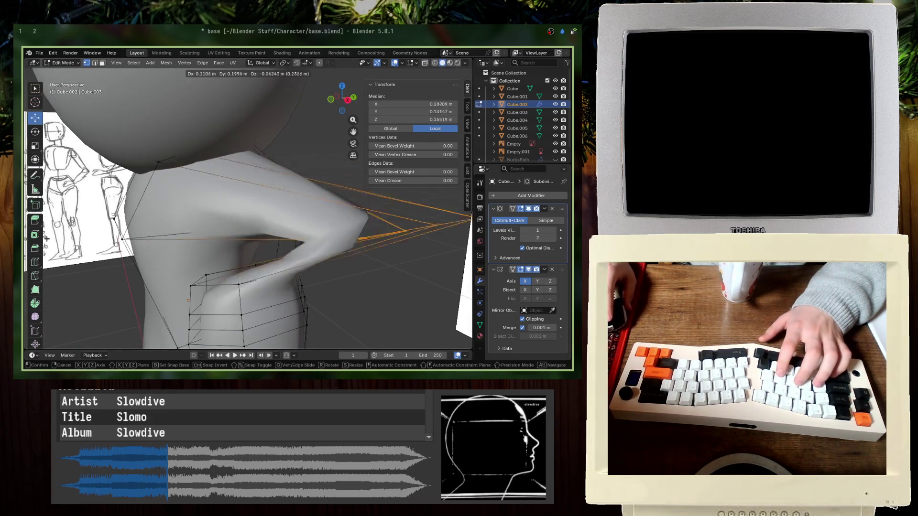
pyautogui.click(313, 189)
pyautogui.moveTo(230, 216); pyautogui.dragTo(303, 214, button='middle')
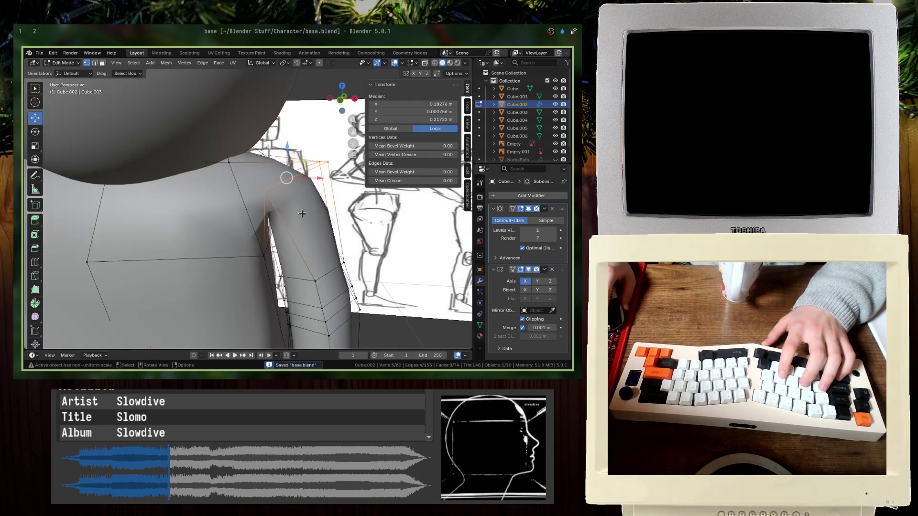
pyautogui.press('g')
pyautogui.click(370, 214)
pyautogui.hotkey('ctrl', 'z')
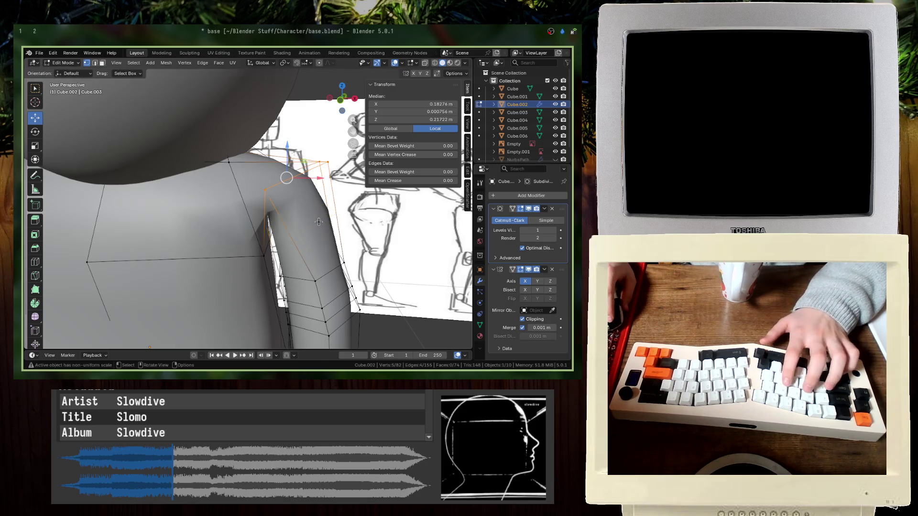
# - Add an edge loop across the upper arm and shift it into place
pyautogui.hotkey('ctrl', 'r')
pyautogui.click(317, 197)
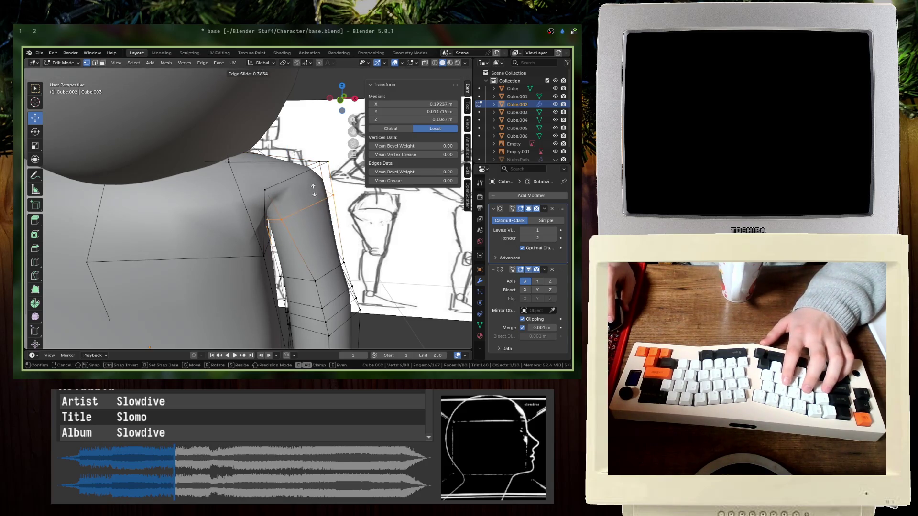
pyautogui.click(315, 191)
pyautogui.press('g')
pyautogui.click(332, 209)
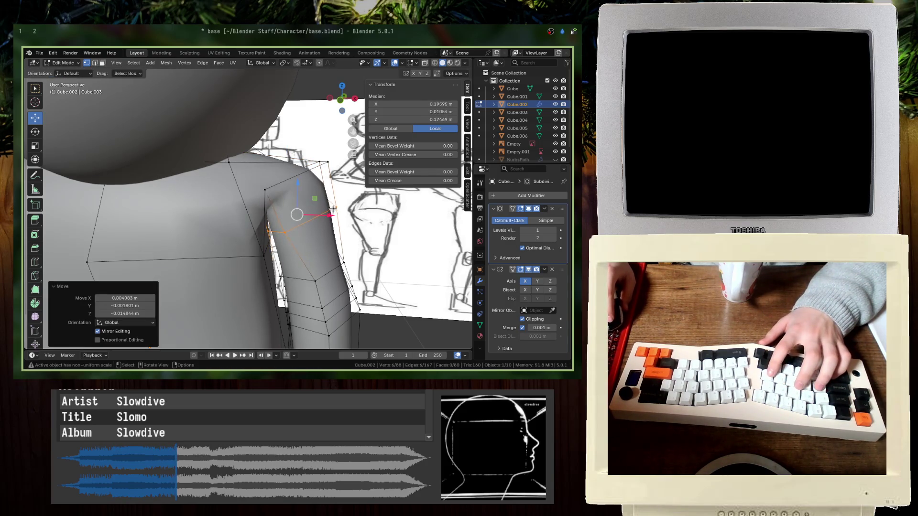
# - Rotate and reposition a shoulder edge in Front view to follow the sketch, then save
pyautogui.click(277, 160)
pyautogui.press('KP_1')
pyautogui.hotkey('alt', 'z')
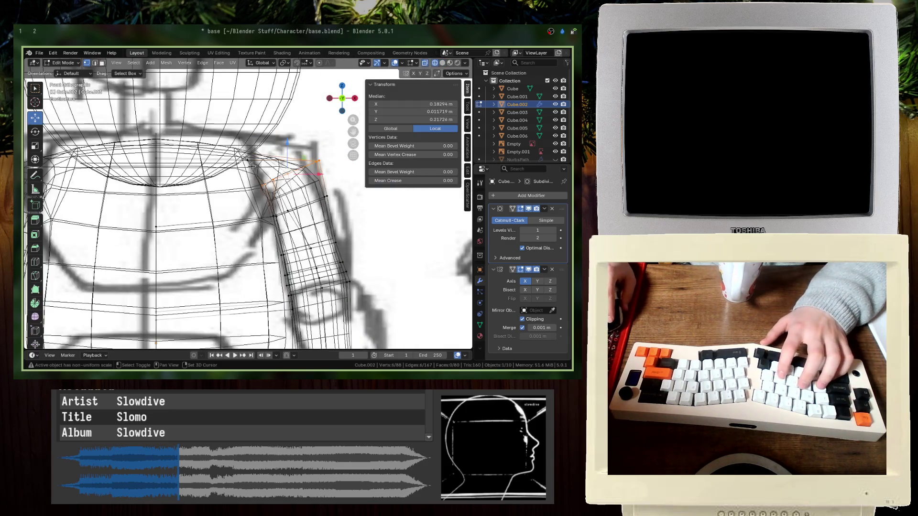
pyautogui.press('r')
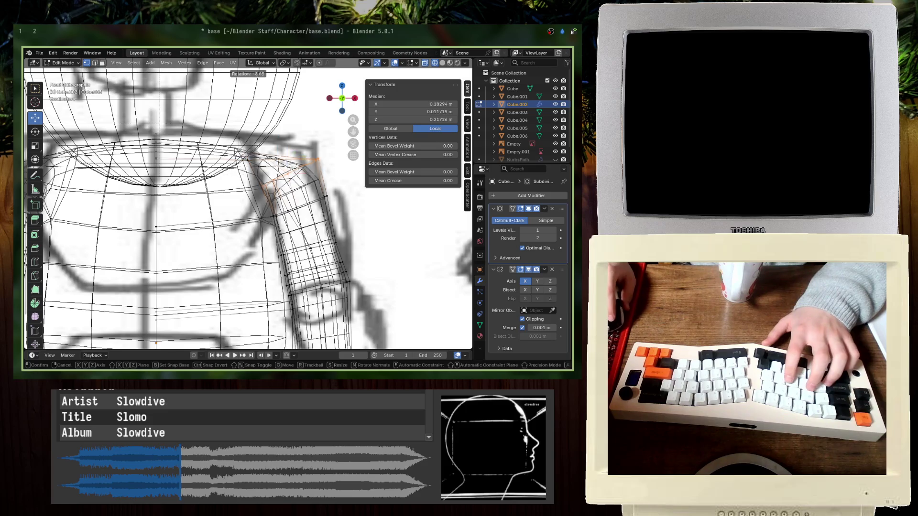
pyautogui.click(291, 152)
pyautogui.press('g')
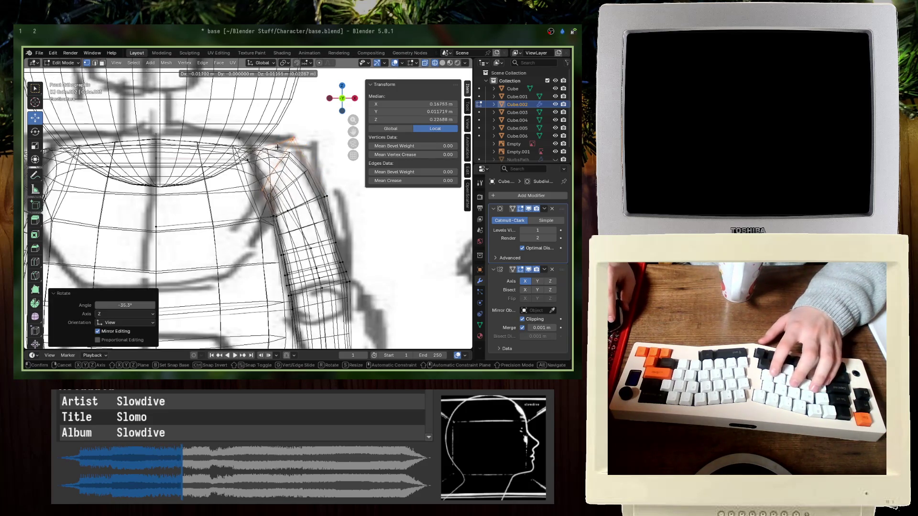
pyautogui.click(299, 154)
pyautogui.hotkey('alt', 'z')
pyautogui.moveTo(299, 154); pyautogui.dragTo(306, 201, button='middle')
pyautogui.hotkey('ctrl', 's')
# - In X-ray Front view, reselect a group of shoulder vertices and move them onto the sketch outline
pyautogui.press('KP_1')
pyautogui.hotkey('alt', 'z')
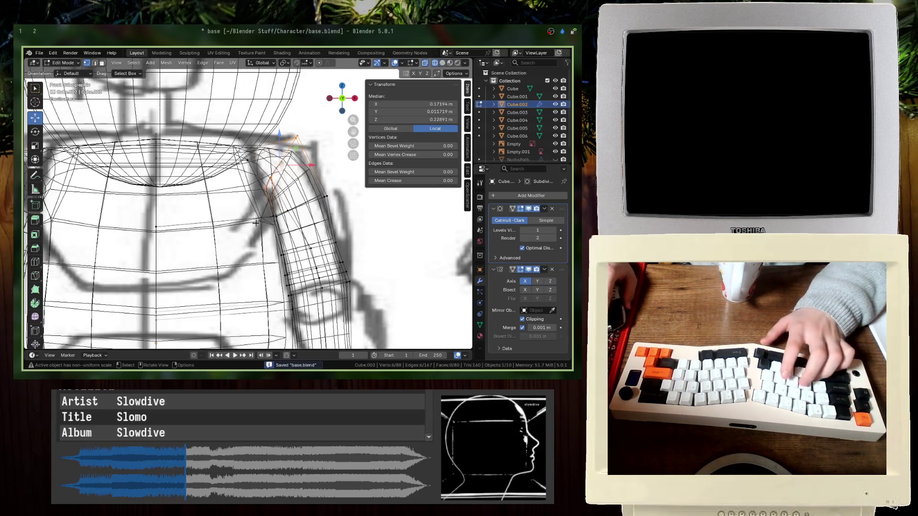
pyautogui.moveTo(348, 230); pyautogui.dragTo(351, 231)
pyautogui.moveTo(379, 238)
pyautogui.mouseDown()
pyautogui.moveTo(272, 191)
pyautogui.moveTo(266, 210)
pyautogui.mouseUp()
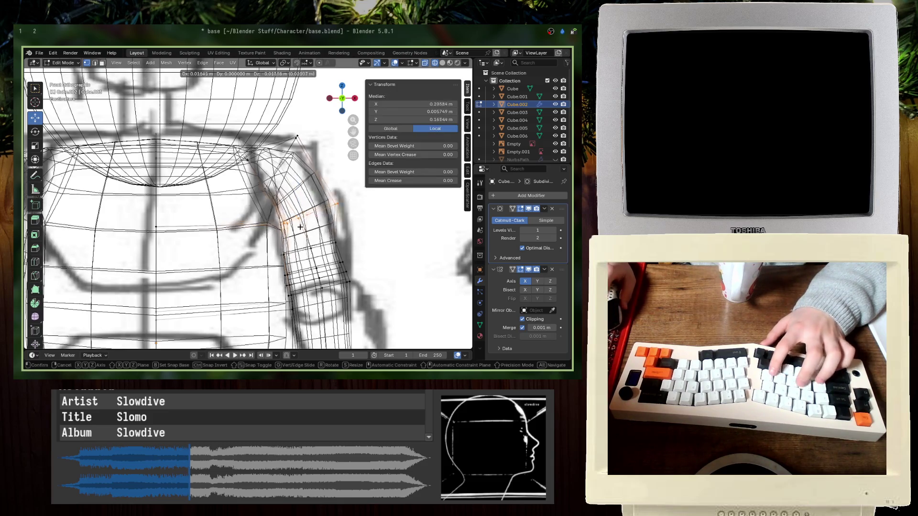
pyautogui.scroll(5, 362, 260)
pyautogui.scroll(3, 361, 261)
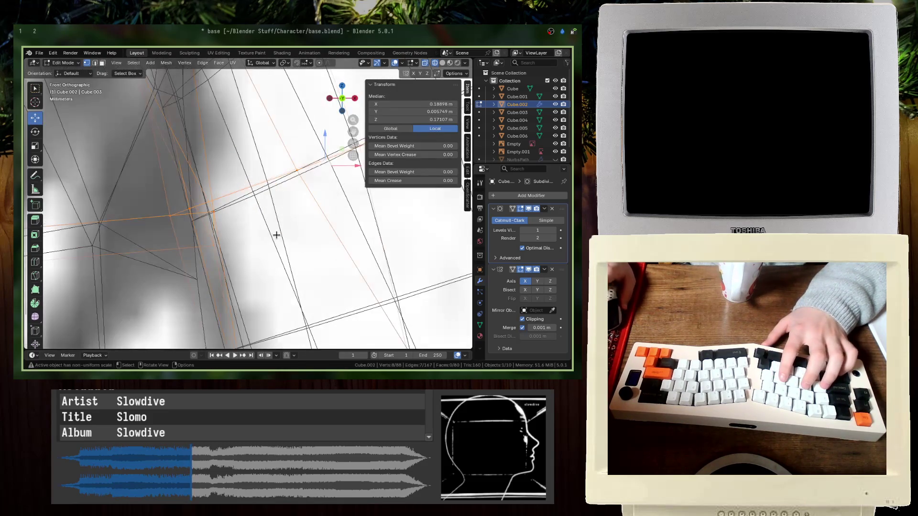
pyautogui.hotkey('ctrl', 'z')
pyautogui.scroll(-4, 223, 223)
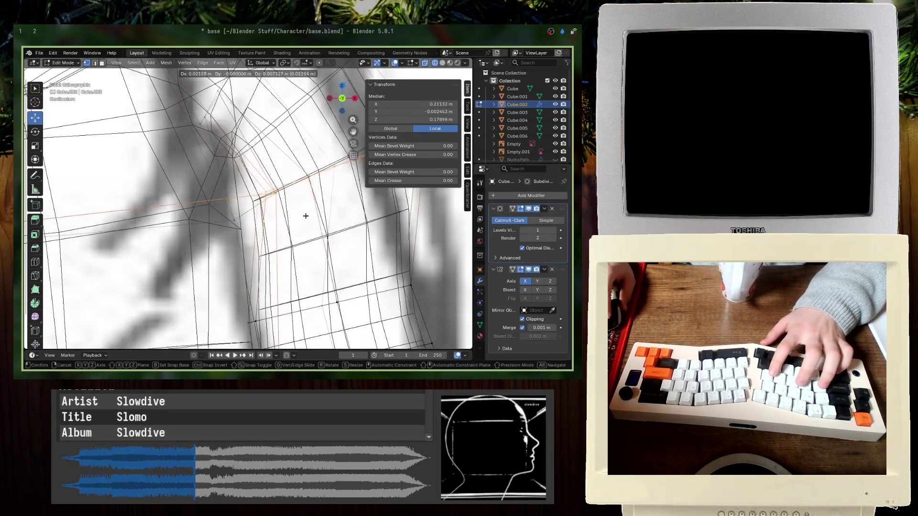
pyautogui.rightClick(247, 216)
pyautogui.click(233, 203)
pyautogui.press('g')
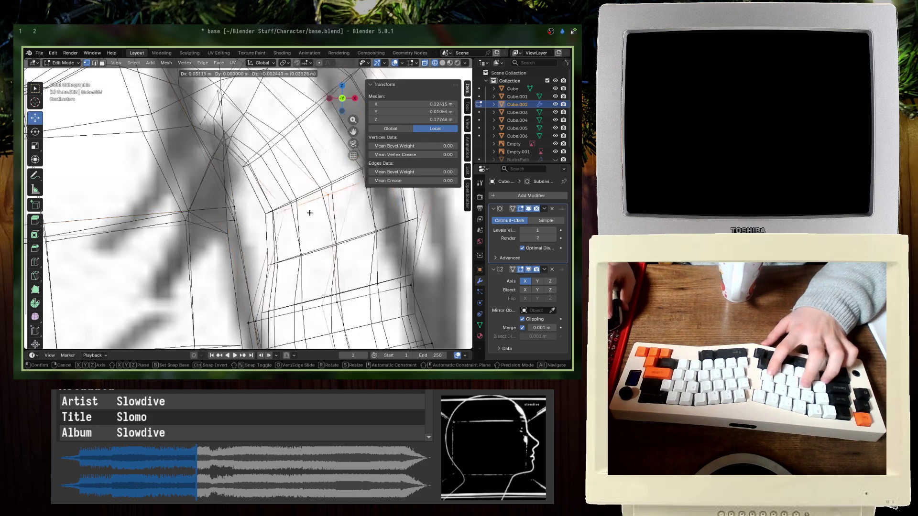
pyautogui.click(283, 235)
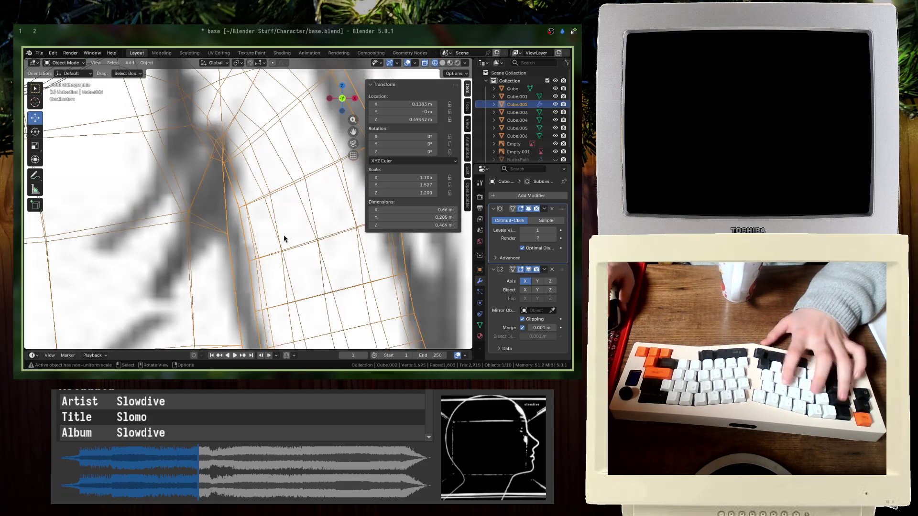
# - Review the shoulder in solid shading, save, and return to Edit Mode in wireframe
pyautogui.press('Tab')
pyautogui.scroll(-3, 284, 234)
pyautogui.hotkey('shift', 'z')
pyautogui.scroll(-5, 315, 225)
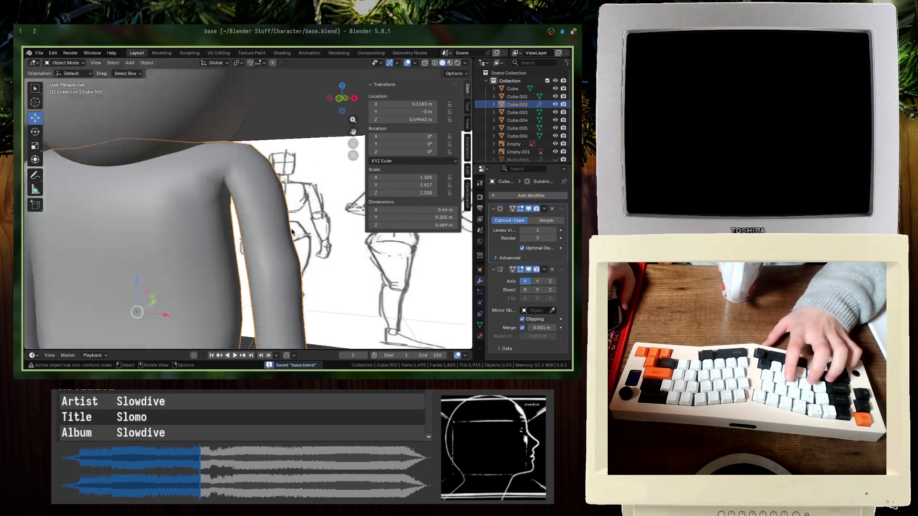
pyautogui.scroll(4, 311, 218)
pyautogui.press('Tab')
pyautogui.hotkey('ctrl', 's')
pyautogui.hotkey('shift', 'z')
pyautogui.scroll(5, 199, 203)
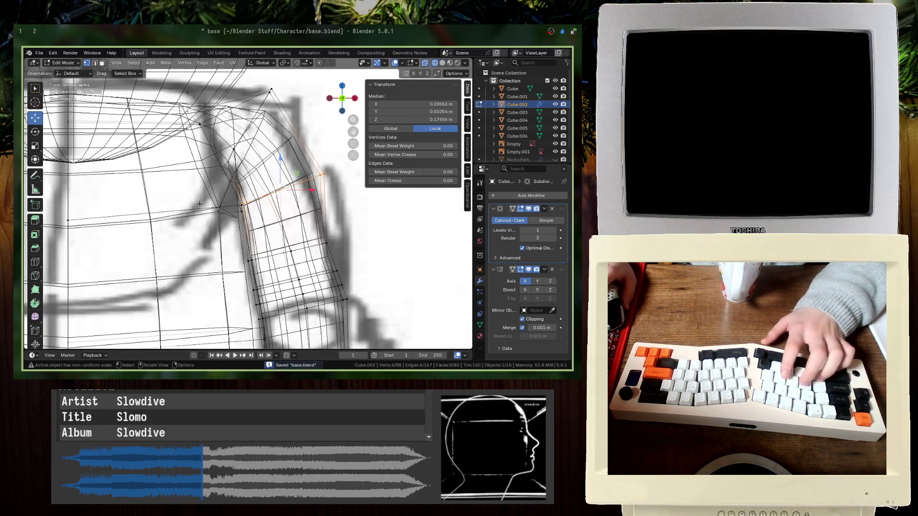
# - Raise the top-of-shoulder vertex and shift three shoulder-top vertices right and up
pyautogui.moveTo(231, 150); pyautogui.dragTo(231, 150)
pyautogui.press('g')
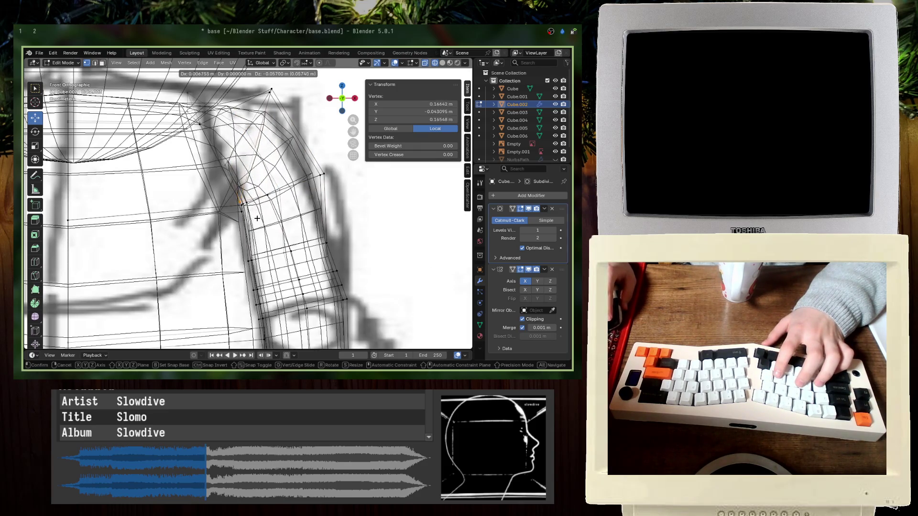
pyautogui.click(261, 193)
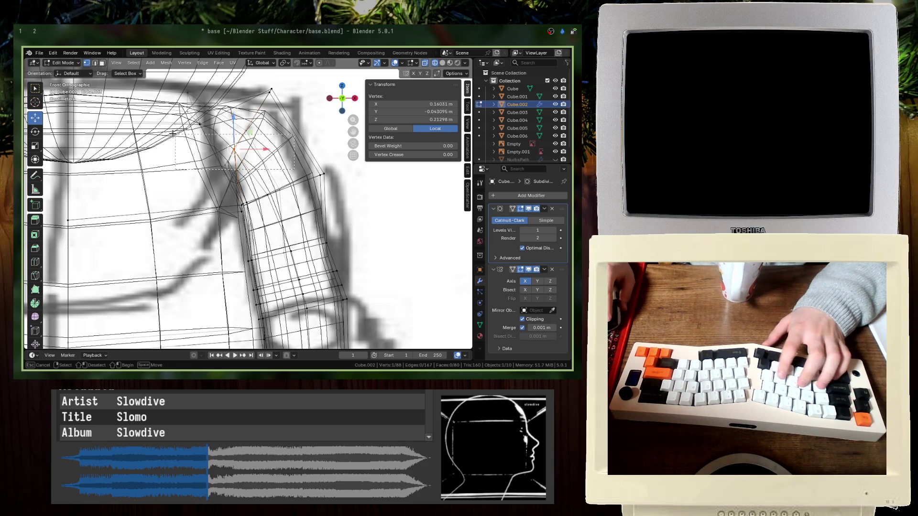
pyautogui.moveTo(173, 134); pyautogui.dragTo(286, 133)
pyautogui.press('g')
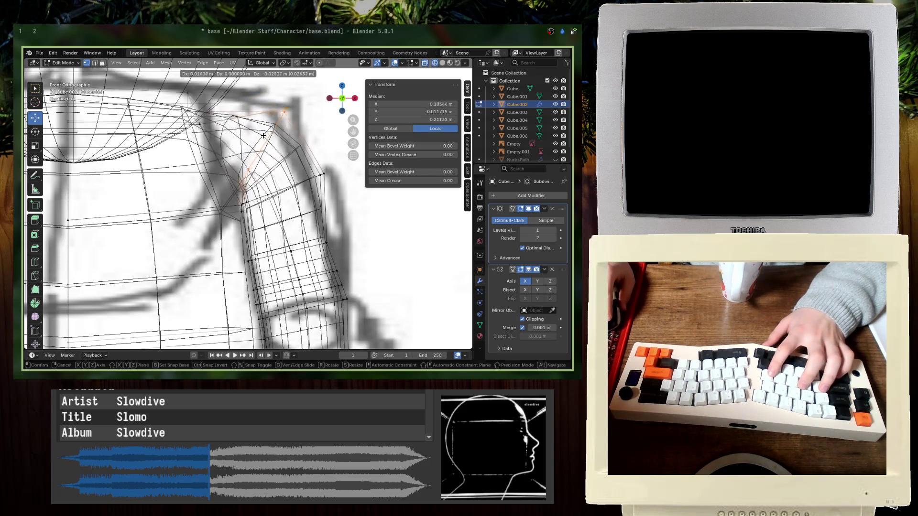
pyautogui.click(215, 138)
pyautogui.press('g')
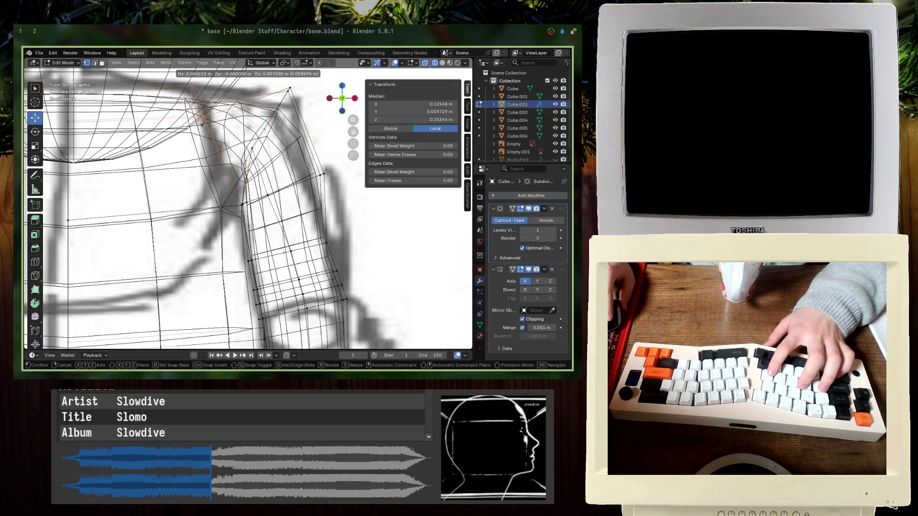
pyautogui.click(203, 123)
# - Deselect all, return to solid shading and save base.blend
pyautogui.click(240, 210)
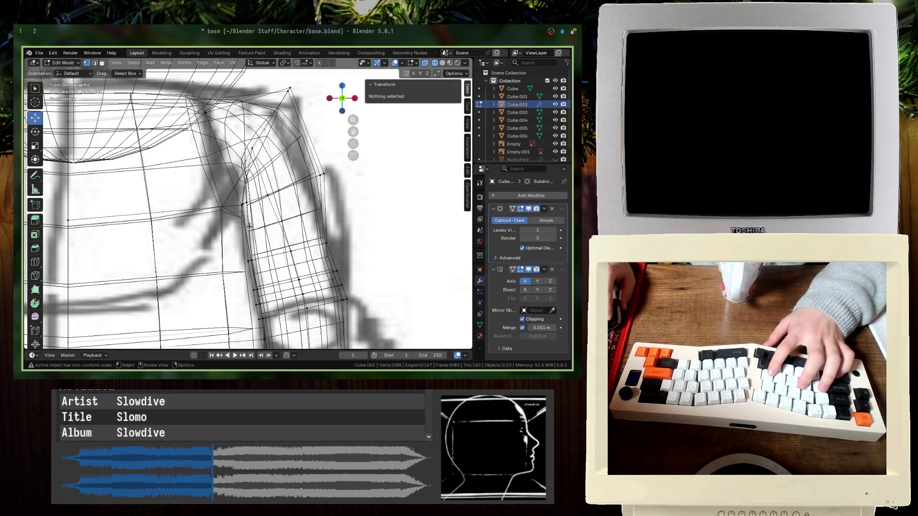
pyautogui.hotkey('alt', 'a')
pyautogui.hotkey('shift', 'z')
pyautogui.moveTo(250, 229)
pyautogui.mouseDown(button='middle')
pyautogui.moveTo(291, 222)
pyautogui.moveTo(281, 222)
pyautogui.mouseUp(button='middle')
pyautogui.hotkey('ctrl', 's')
pyautogui.scroll(-5, 291, 222)
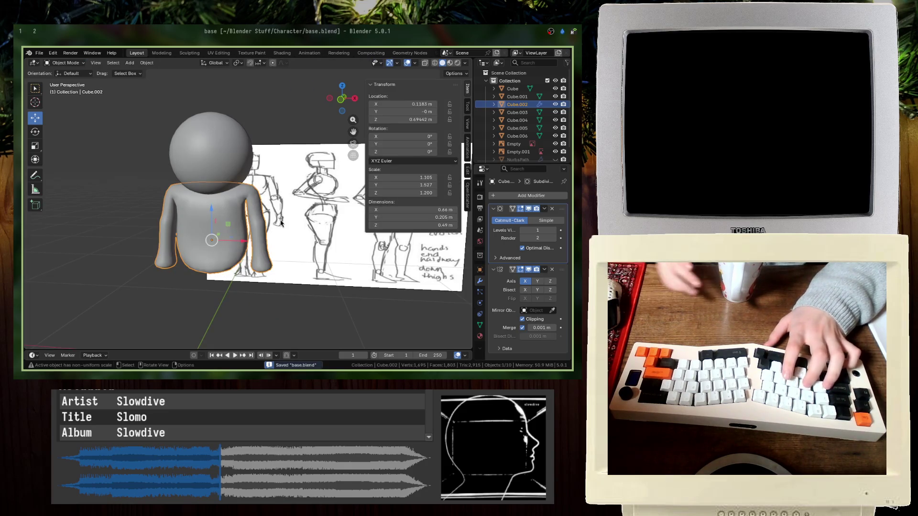
# - Switch to the Right side view and inspect the torso in wireframe Edit Mode
pyautogui.press('KP_3')
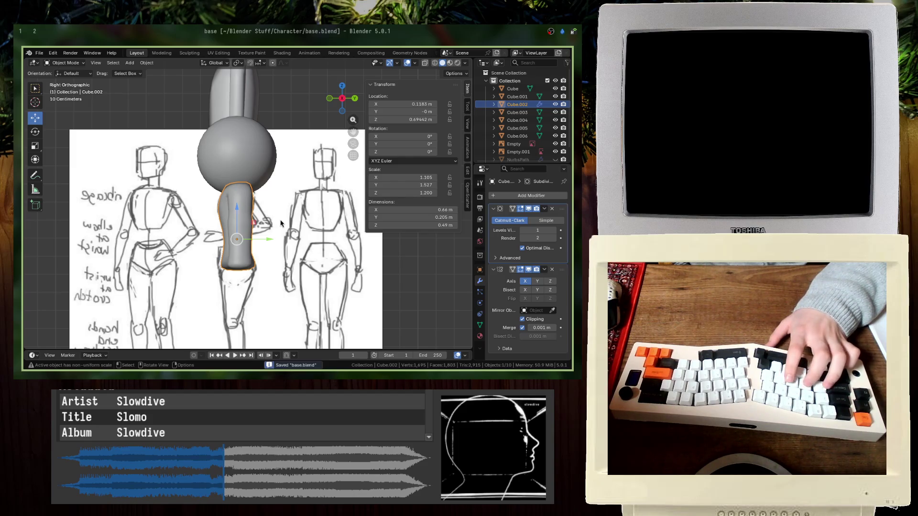
pyautogui.press('Tab')
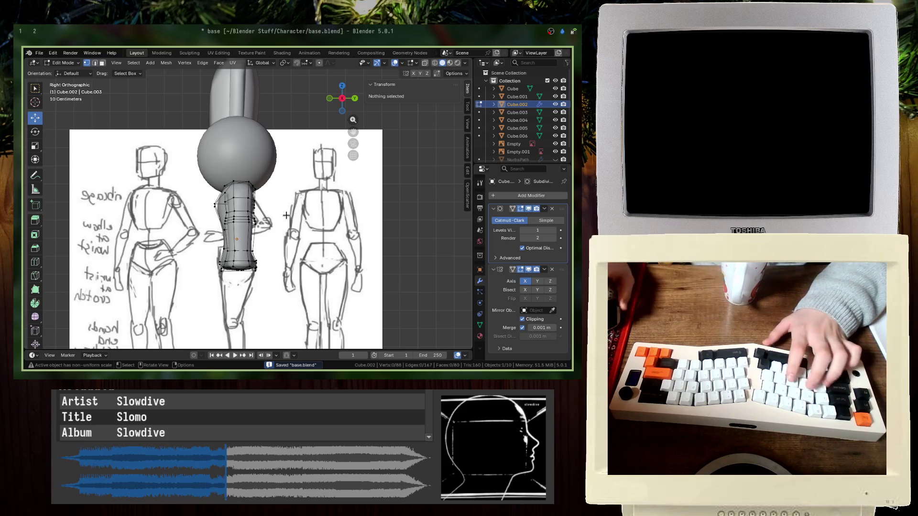
pyautogui.press('z')
pyautogui.click(271, 267)
pyautogui.click(258, 225)
pyautogui.moveTo(259, 225)
pyautogui.mouseDown(button='middle')
pyautogui.moveTo(238, 203)
pyautogui.moveTo(300, 191)
pyautogui.mouseUp(button='middle')
pyautogui.press('Tab')
pyautogui.hotkey('shift', 'z')
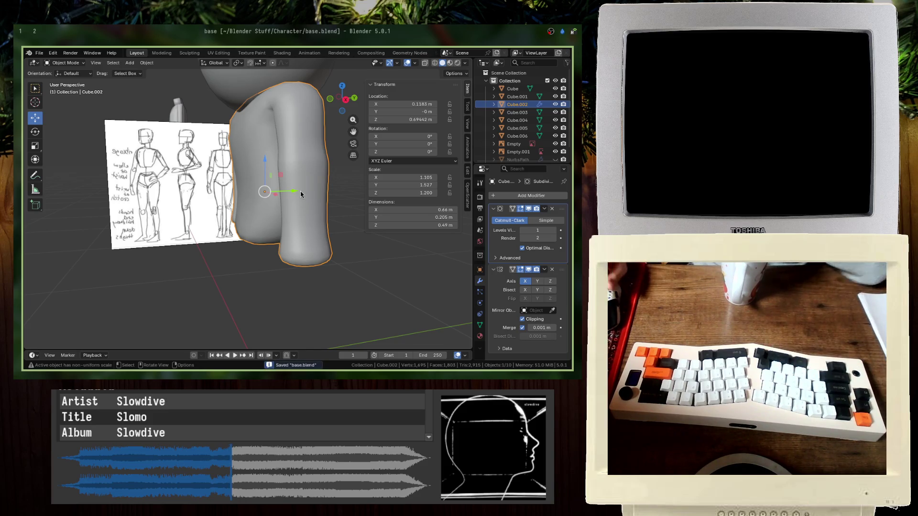
pyautogui.scroll(-2, 301, 191)
pyautogui.scroll(-1, 300, 199)
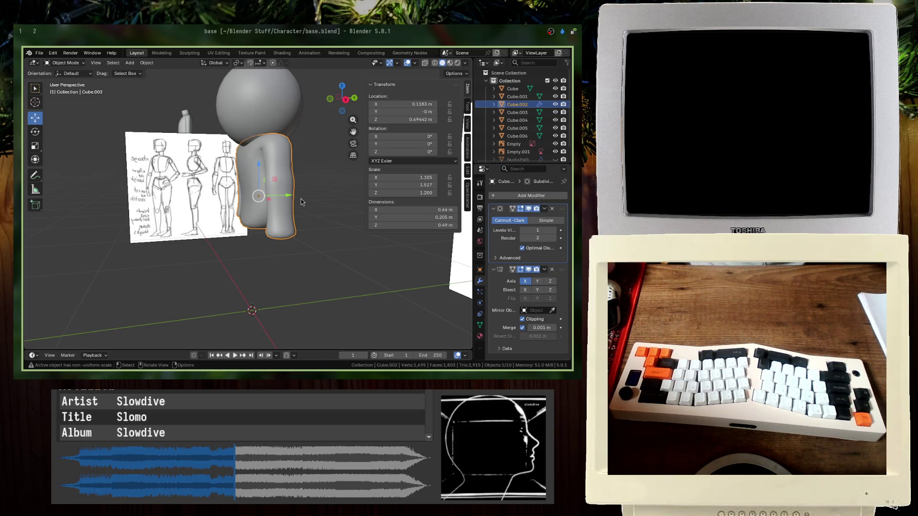
pyautogui.scroll(2, 301, 199)
# - Move the torso's side edges to match the side sketch, save and return to Object Mode
pyautogui.moveTo(296, 190); pyautogui.dragTo(208, 185, button='middle')
pyautogui.press('Tab')
pyautogui.hotkey('ctrl', 's')
pyautogui.click(208, 185)
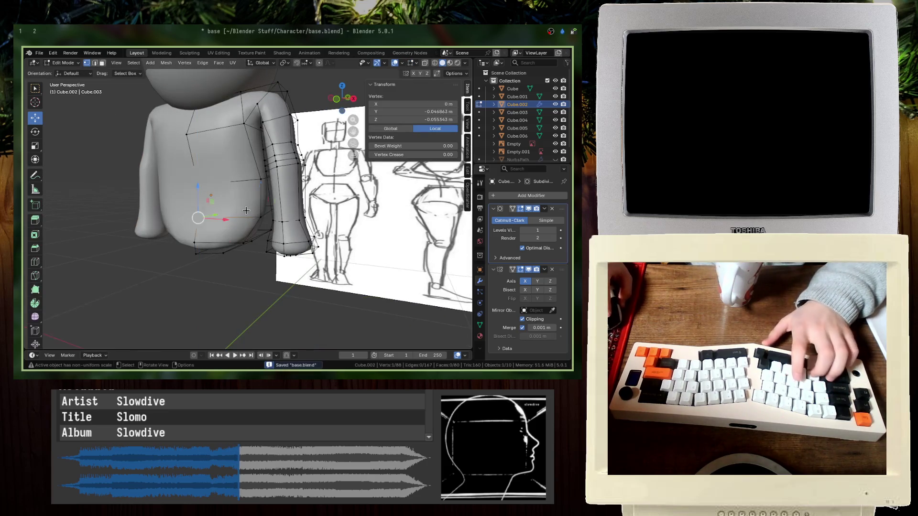
pyautogui.hotkey('shift', 'z')
pyautogui.keyDown('alt'); pyautogui.click(235, 190); pyautogui.keyUp('alt')
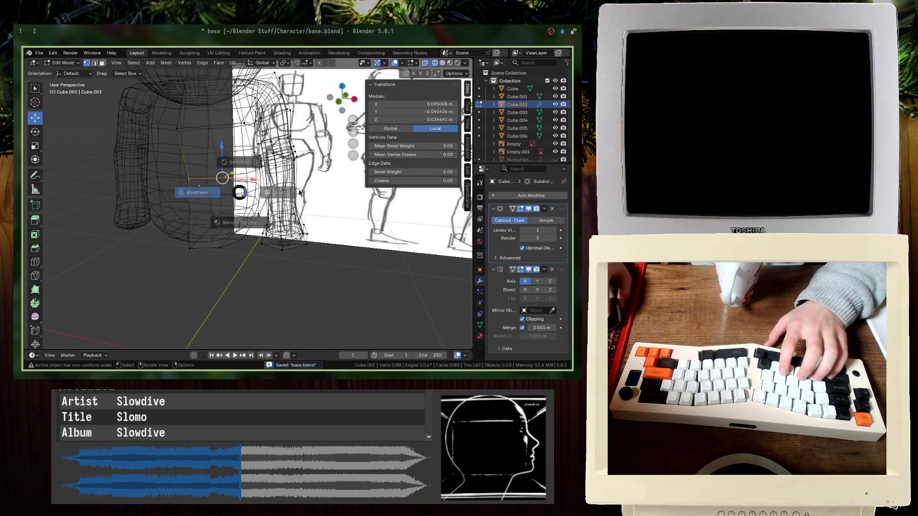
pyautogui.hotkey('shift', 'z')
pyautogui.moveTo(236, 190)
pyautogui.mouseDown(button='middle')
pyautogui.moveTo(280, 173)
pyautogui.moveTo(272, 191)
pyautogui.moveTo(280, 190)
pyautogui.mouseUp(button='middle')
pyautogui.press('g')
pyautogui.click(272, 170)
pyautogui.hotkey('ctrl', 's')
pyautogui.press('Tab')
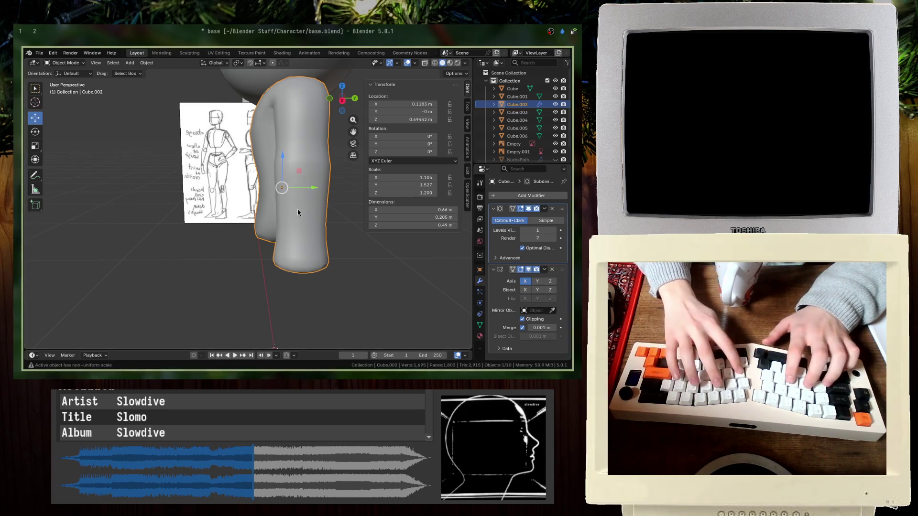
pyautogui.press('Tab')
pyautogui.press('g')
pyautogui.press('x')
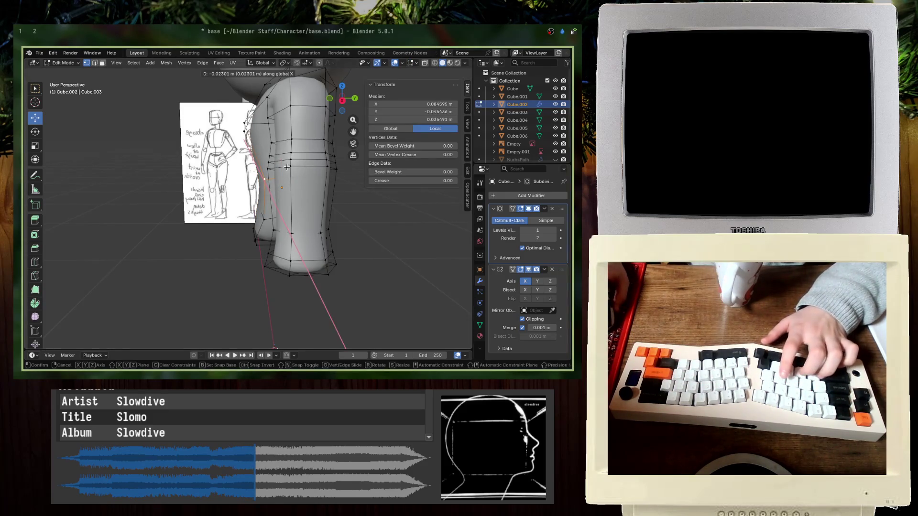
pyautogui.click(285, 167)
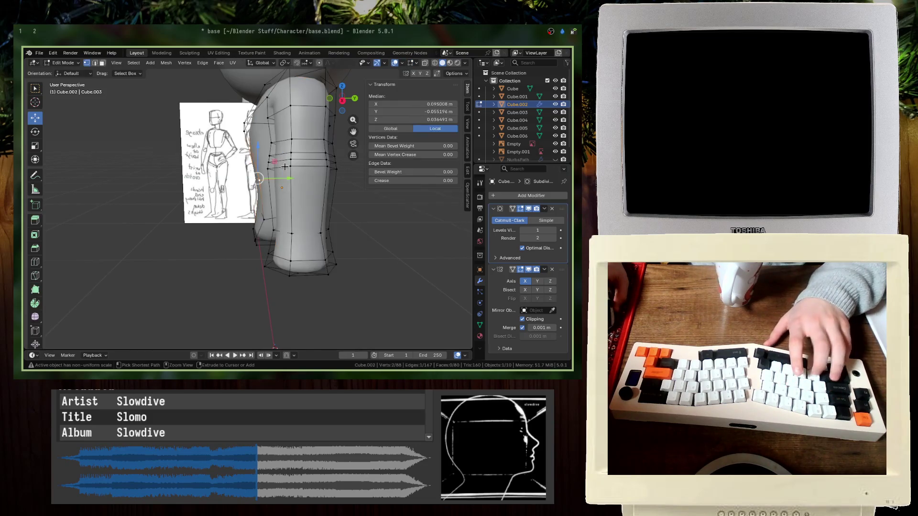
pyautogui.press('Tab')
pyautogui.press('Tab')
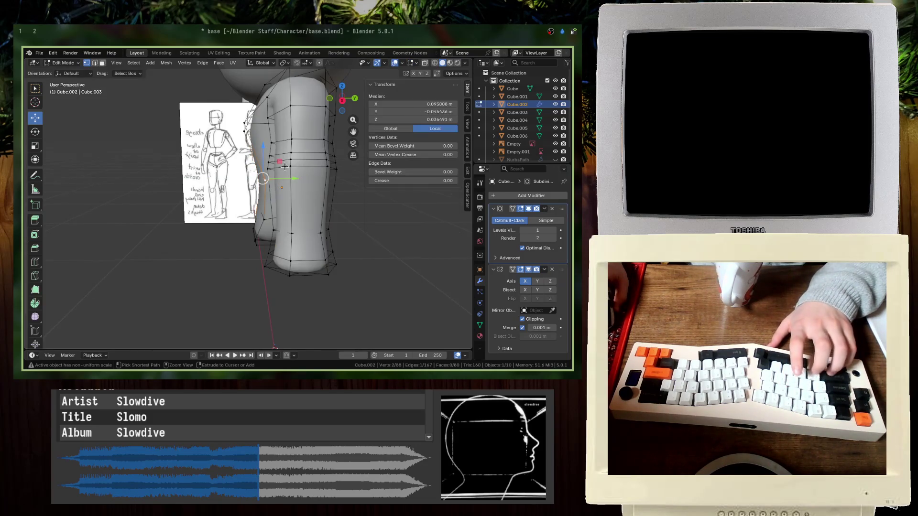
pyautogui.press('Tab')
pyautogui.press('Tab')
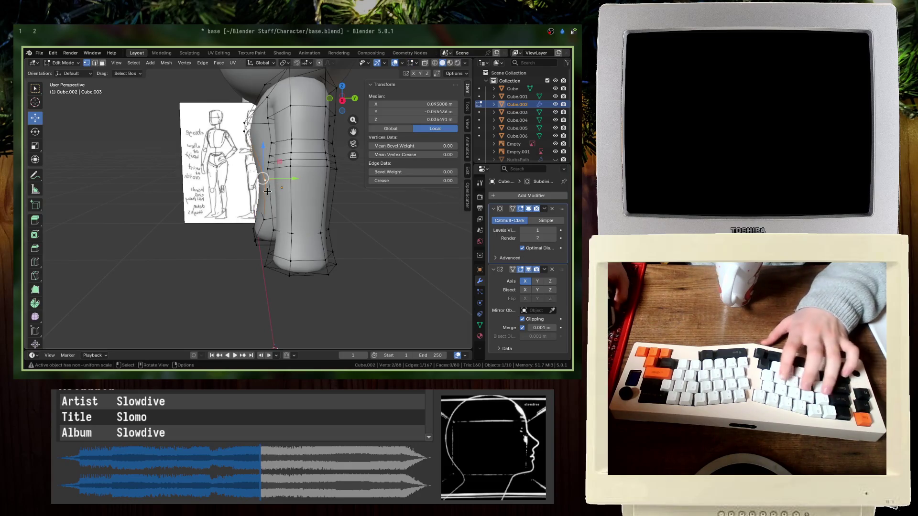
pyautogui.press('g')
pyautogui.press('x')
pyautogui.press('Return')
pyautogui.press('Tab')
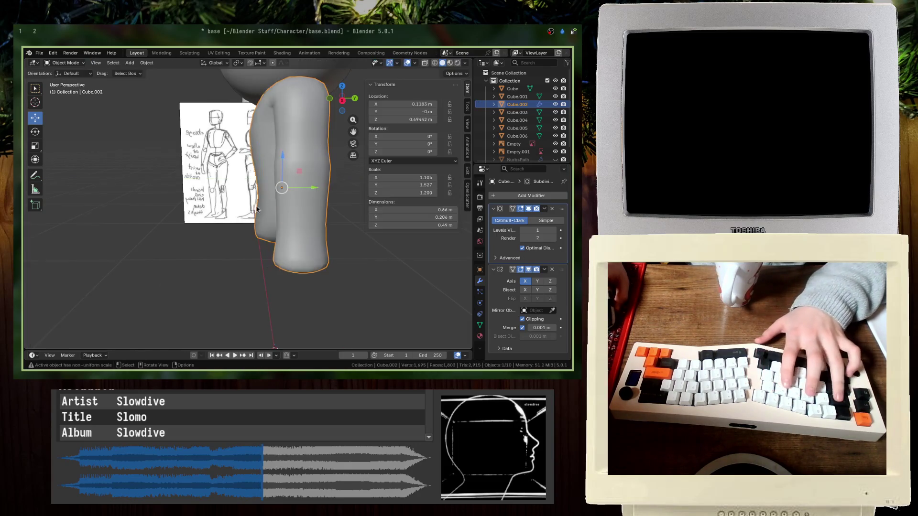
pyautogui.hotkey('ctrl', 's')
pyautogui.moveTo(258, 202); pyautogui.dragTo(289, 237, button='middle')
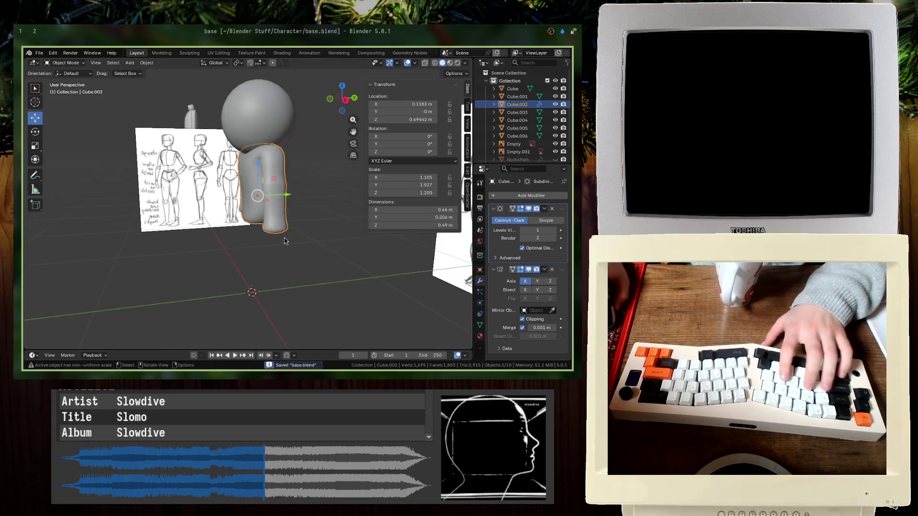
pyautogui.press('KP_1')
pyautogui.keyDown('shift'); pyautogui.moveTo(270, 270); pyautogui.dragTo(281, 247, button='middle'); pyautogui.keyUp('shift')
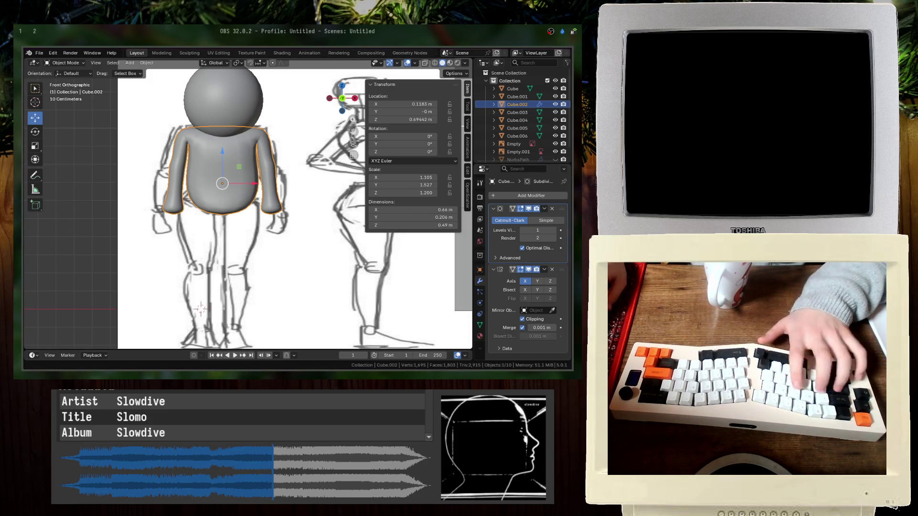
pyautogui.press('Tab')
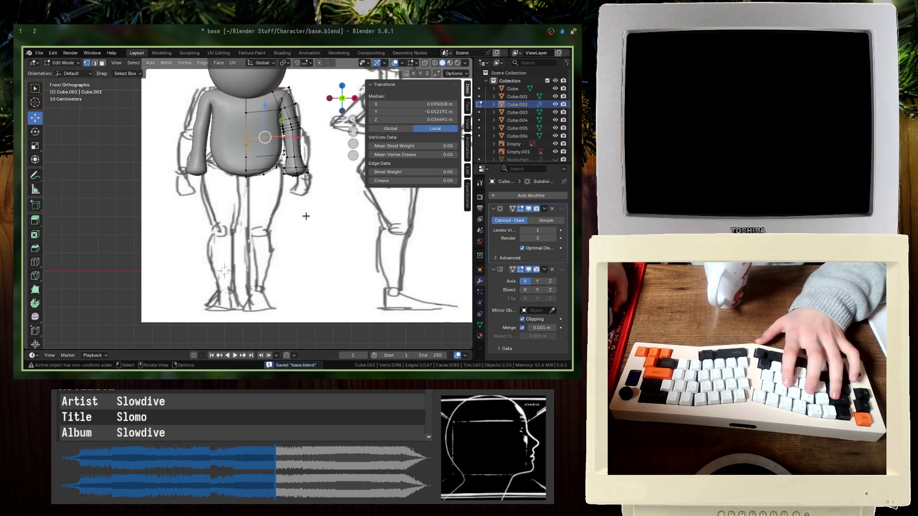
pyautogui.scroll(4, 297, 196)
pyautogui.press('e')
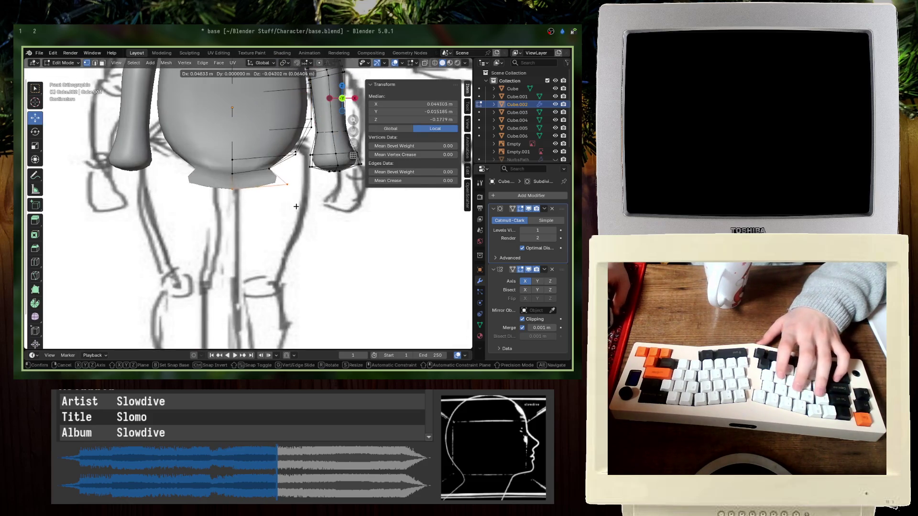
pyautogui.press('Escape')
pyautogui.hotkey('ctrl', 'z')
pyautogui.press('Tab')
pyautogui.scroll(-5, 319, 231)
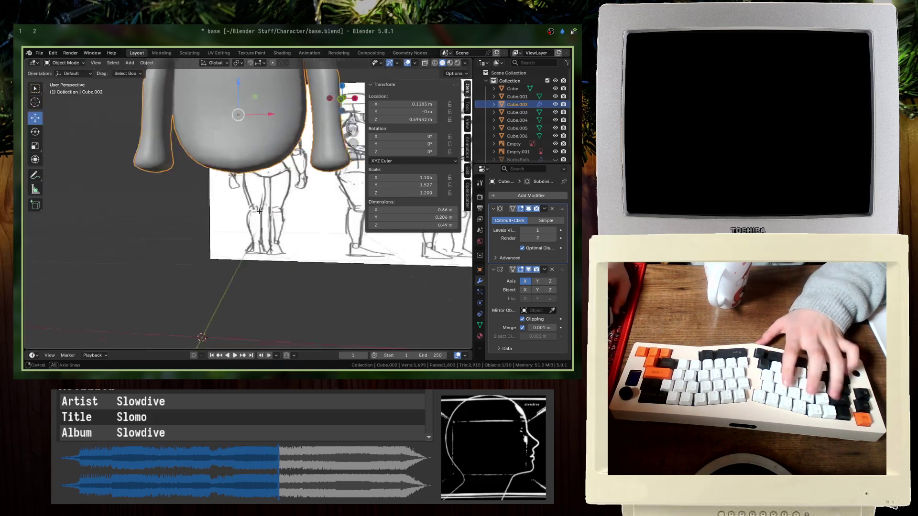
pyautogui.moveTo(319, 231)
pyautogui.mouseDown(button='middle')
pyautogui.moveTo(232, 231)
pyautogui.moveTo(287, 166)
pyautogui.mouseUp(button='middle')
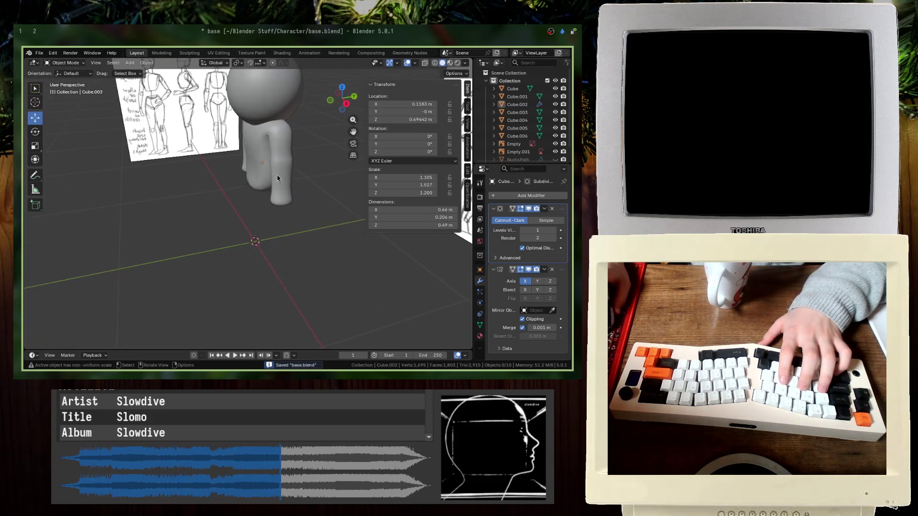
# - Enter Edit Mode on the torso Cube.002 and line it up with the side reference sketch
pyautogui.click(287, 166)
pyautogui.press('Tab')
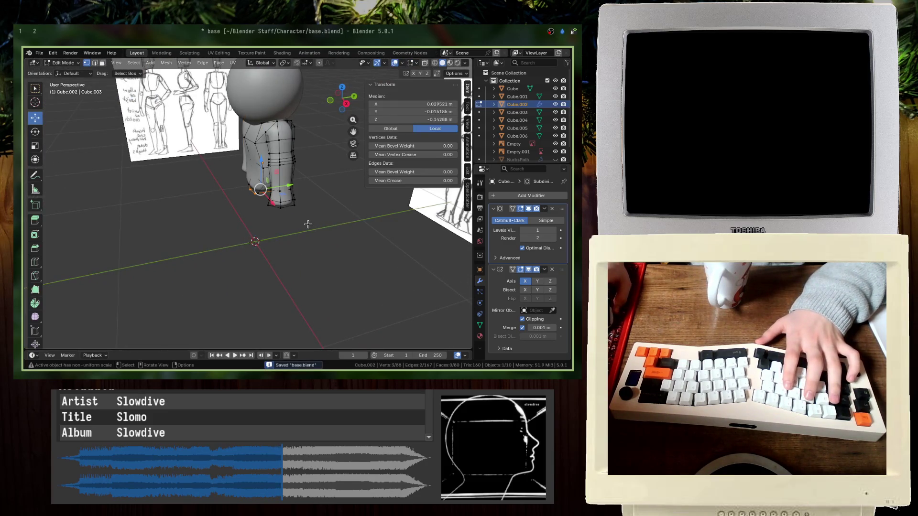
pyautogui.moveTo(251, 204)
pyautogui.mouseDown(button='middle')
pyautogui.moveTo(206, 201)
pyautogui.moveTo(259, 196)
pyautogui.moveTo(252, 191)
pyautogui.mouseUp(button='middle')
pyautogui.press('KP_7')
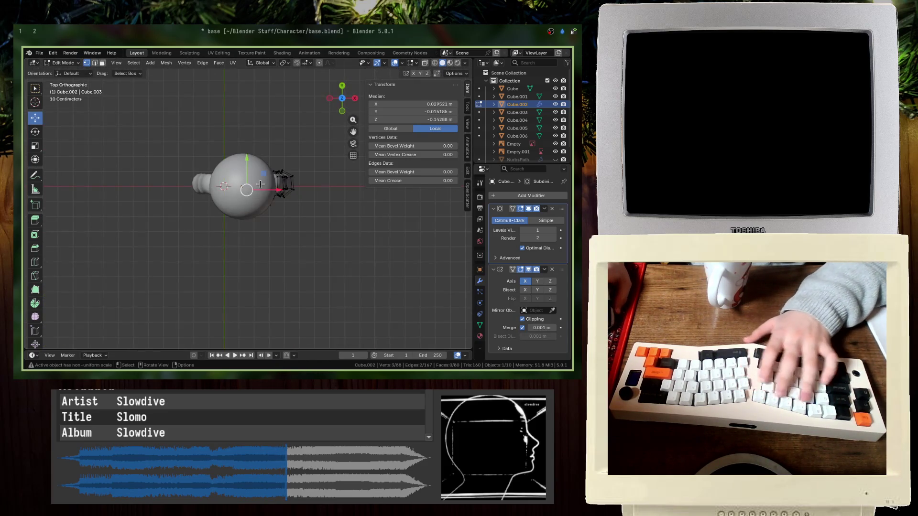
pyautogui.press('KP_1')
pyautogui.press('KP_3')
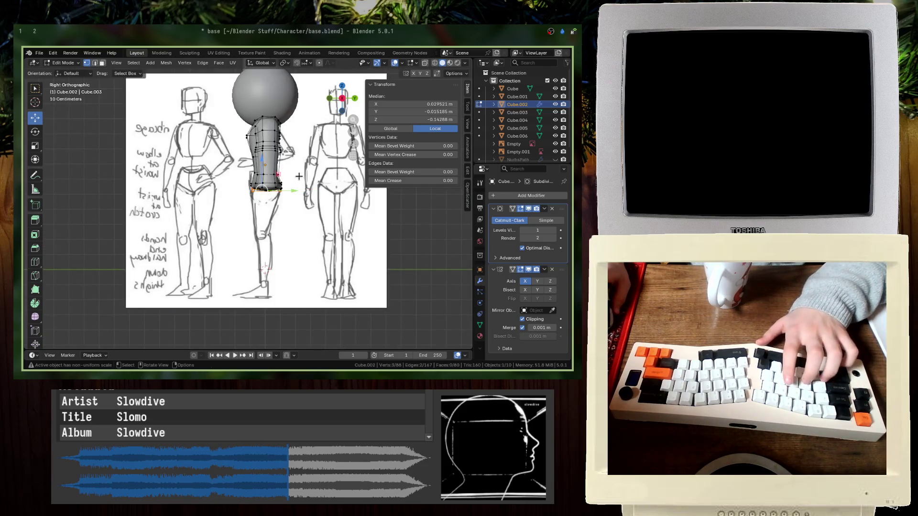
# - Turn on X-ray and box-select all the arm's vertices, then frame the arm from the front
pyautogui.click(299, 177)
pyautogui.hotkey('alt', 'z')
pyautogui.scroll(3, 299, 177)
pyautogui.moveTo(299, 177)
pyautogui.mouseDown(button='middle')
pyautogui.moveTo(271, 236)
pyautogui.moveTo(271, 212)
pyautogui.mouseUp(button='middle')
pyautogui.moveTo(394, 288); pyautogui.dragTo(343, 227)
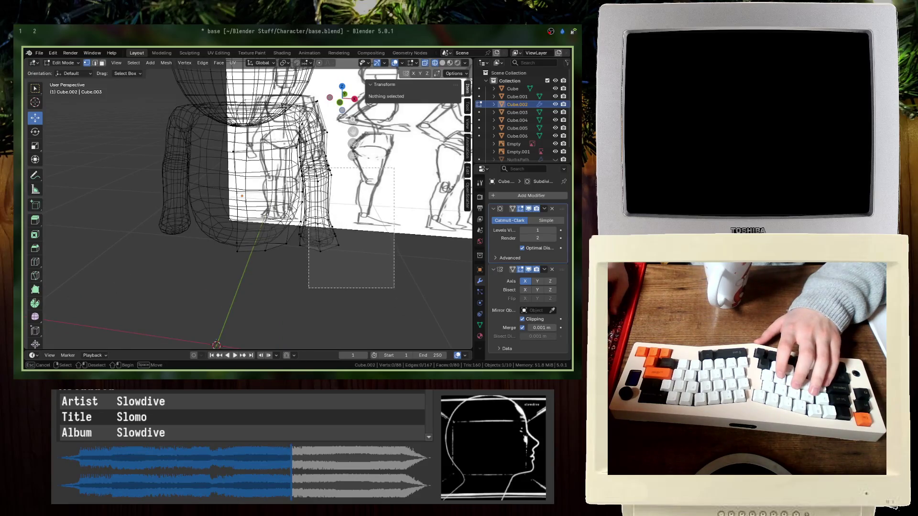
pyautogui.moveTo(309, 168); pyautogui.dragTo(304, 157)
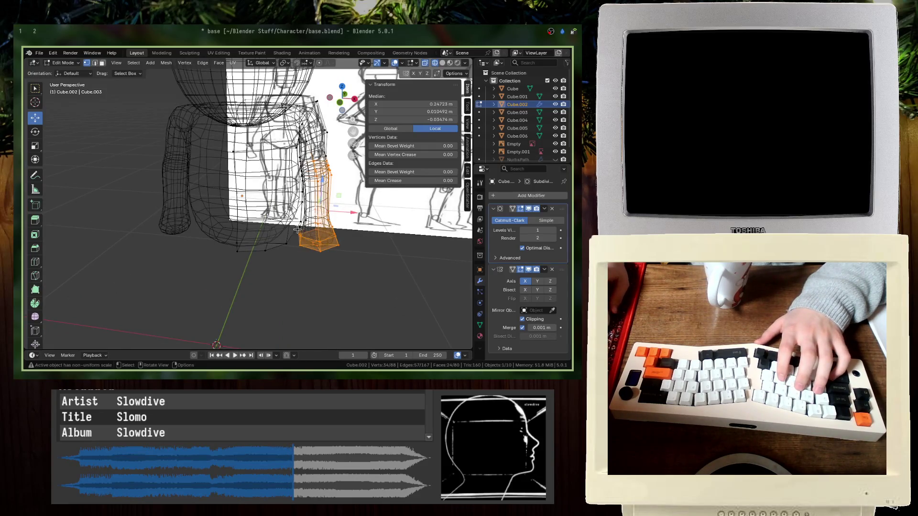
pyautogui.press('KP_1')
pyautogui.scroll(4, 291, 253)
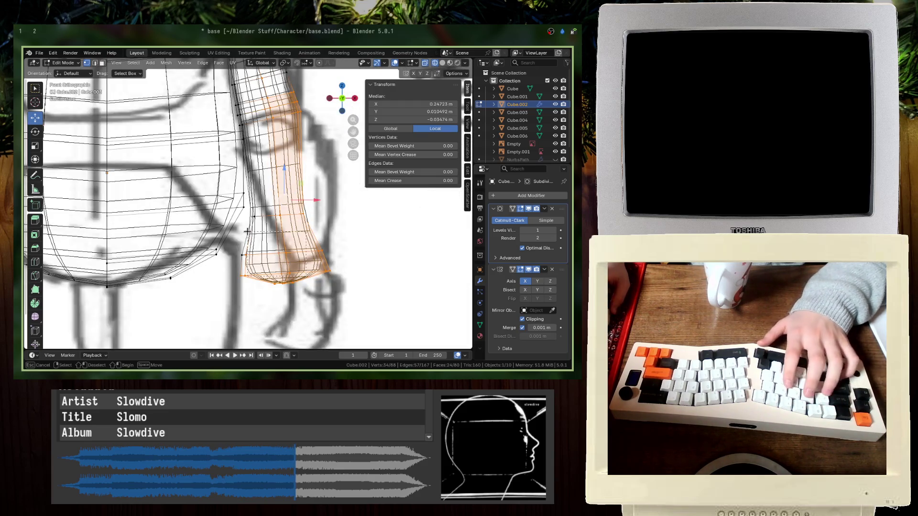
pyautogui.keyDown('shift'); pyautogui.moveTo(270, 170); pyautogui.dragTo(291, 219, button='middle'); pyautogui.keyUp('shift')
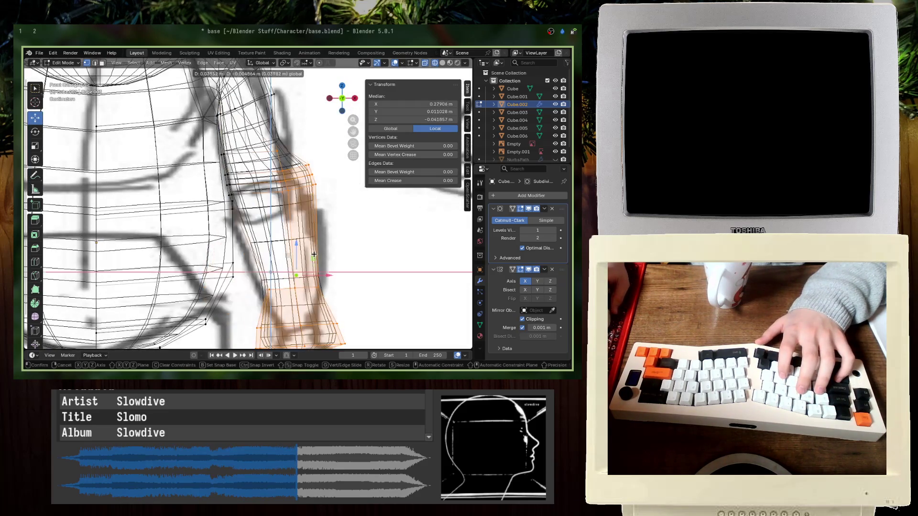
pyautogui.scroll(5, 291, 218)
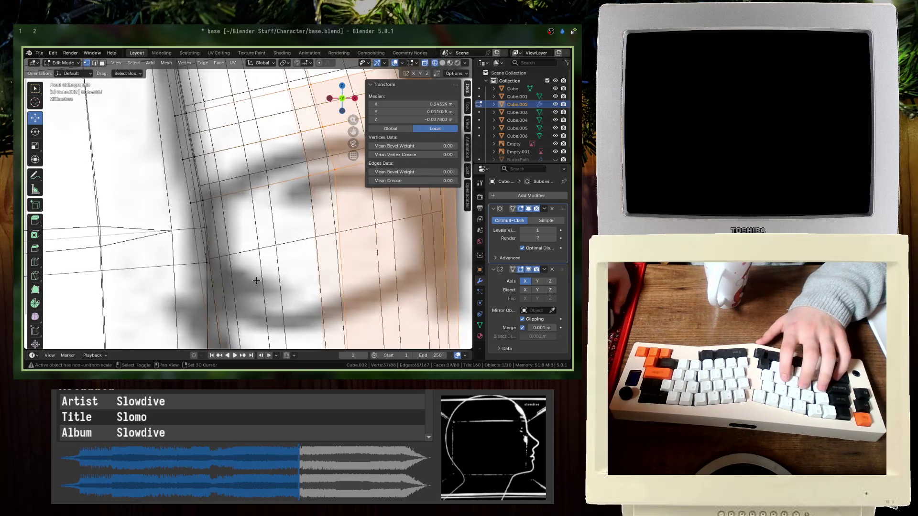
# - Extend the arm selection with several shoulder vertices
pyautogui.keyDown('shift'); pyautogui.click(190, 217); pyautogui.keyUp('shift')
pyautogui.moveTo(190, 216)
pyautogui.keyDown('shift'); pyautogui.mouseDown(button='middle')
pyautogui.moveTo(143, 174)
pyautogui.moveTo(248, 234)
pyautogui.moveTo(270, 263)
pyautogui.moveTo(287, 251)
pyautogui.moveTo(401, 277)
pyautogui.mouseUp(button='middle'); pyautogui.keyUp('shift')
pyautogui.keyDown('shift'); pyautogui.click(248, 234); pyautogui.keyUp('shift')
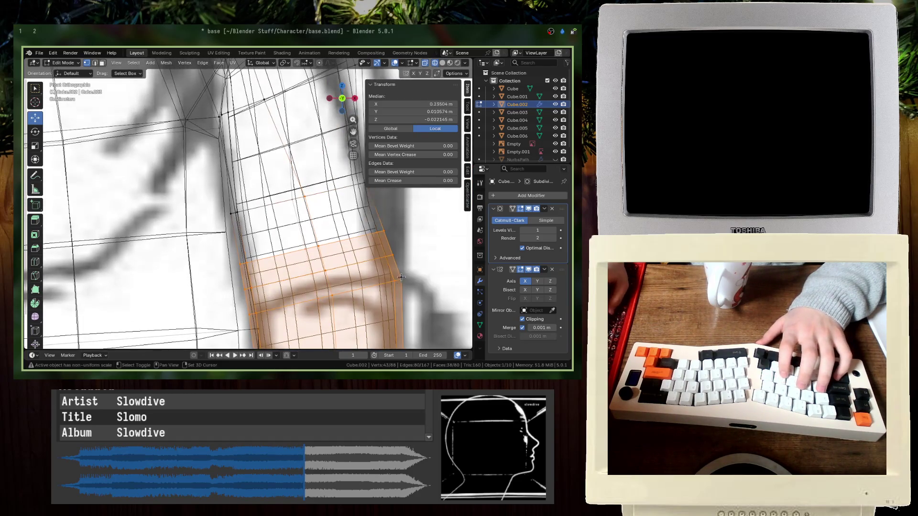
pyautogui.keyDown('shift'); pyautogui.click(385, 201); pyautogui.keyUp('shift')
pyautogui.moveTo(385, 201); pyautogui.dragTo(393, 299, button='middle')
pyautogui.press('b')
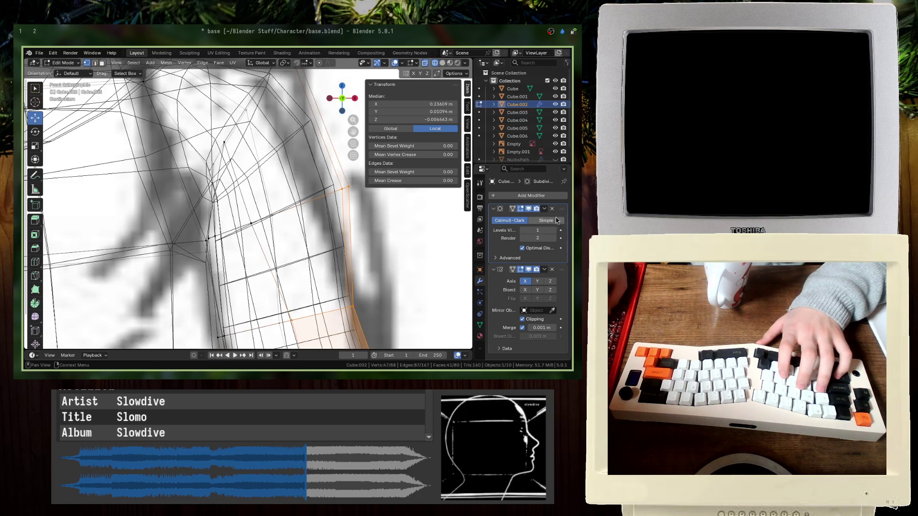
pyautogui.scroll(3, 395, 254)
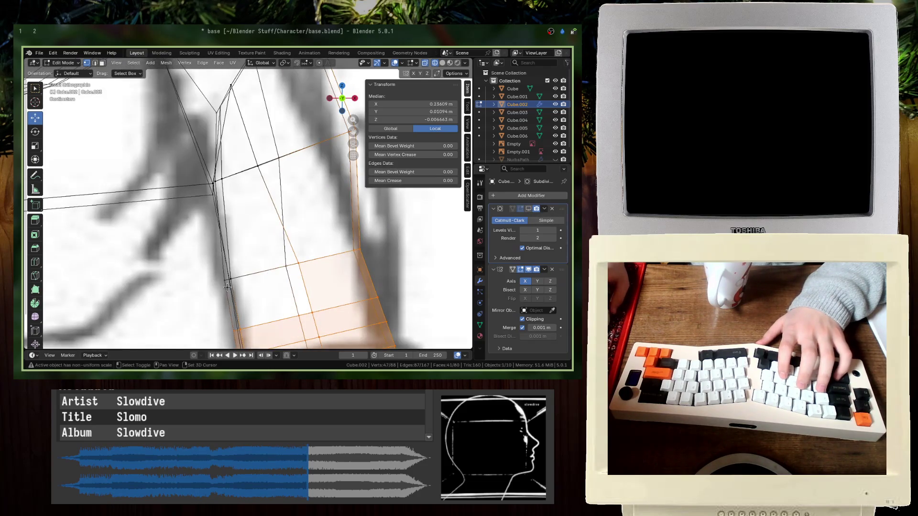
pyautogui.scroll(4, 204, 222)
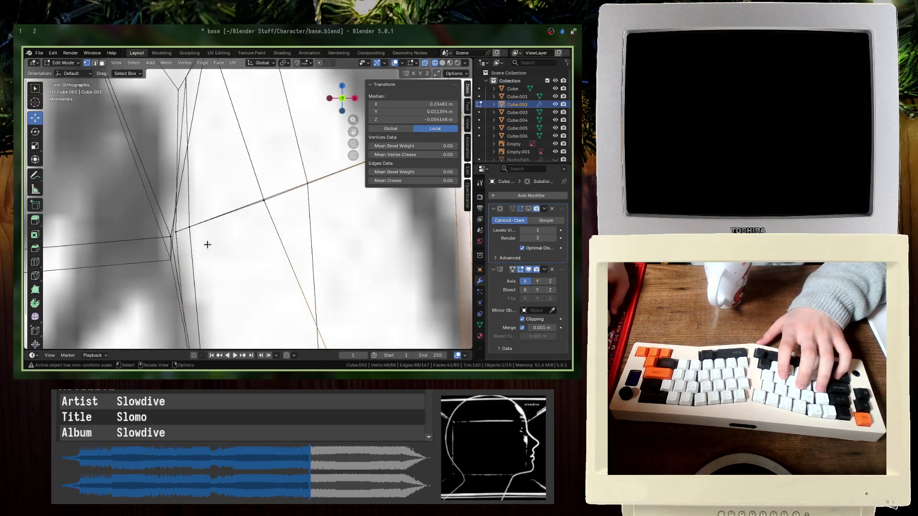
pyautogui.scroll(-3, 165, 233)
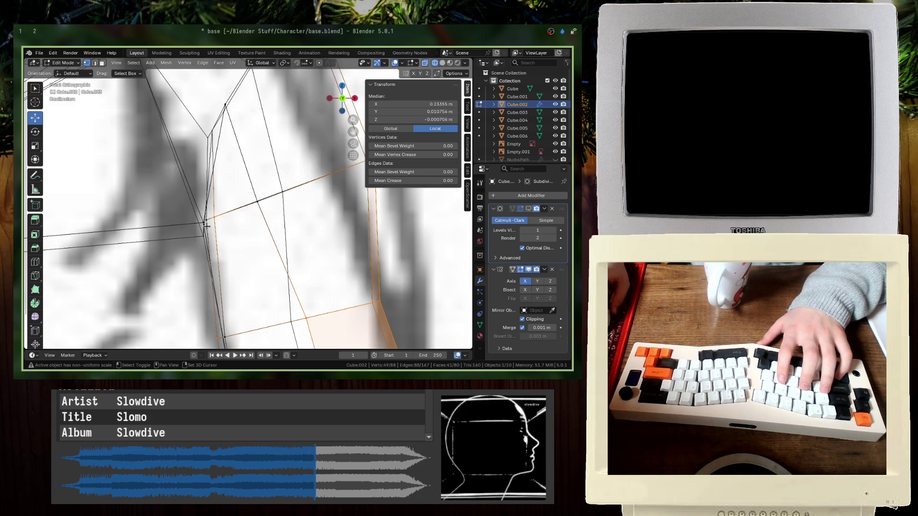
pyautogui.scroll(-4, 211, 217)
# - Add a few more shoulder and upper-arm vertices to the selection, back in solid shading
pyautogui.moveTo(211, 217); pyautogui.dragTo(217, 172, button='middle')
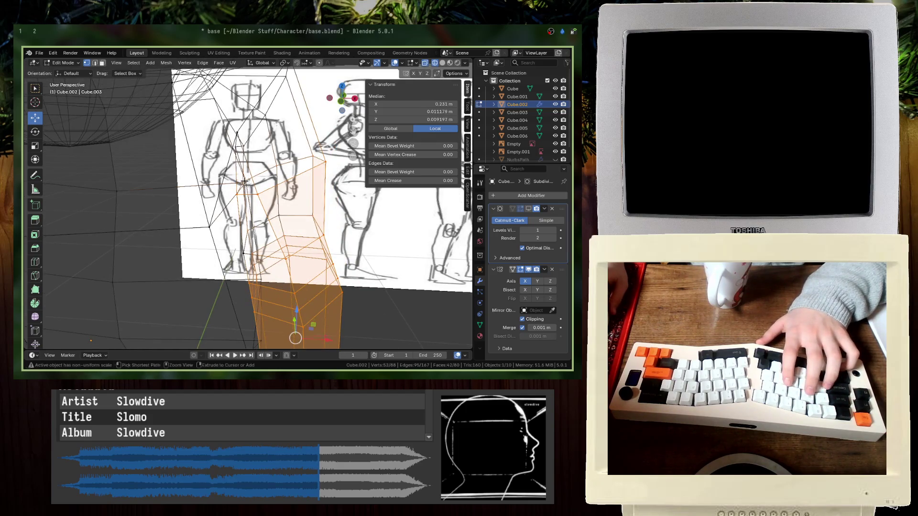
pyautogui.scroll(3, 244, 182)
pyautogui.moveTo(245, 181); pyautogui.dragTo(266, 216, button='middle')
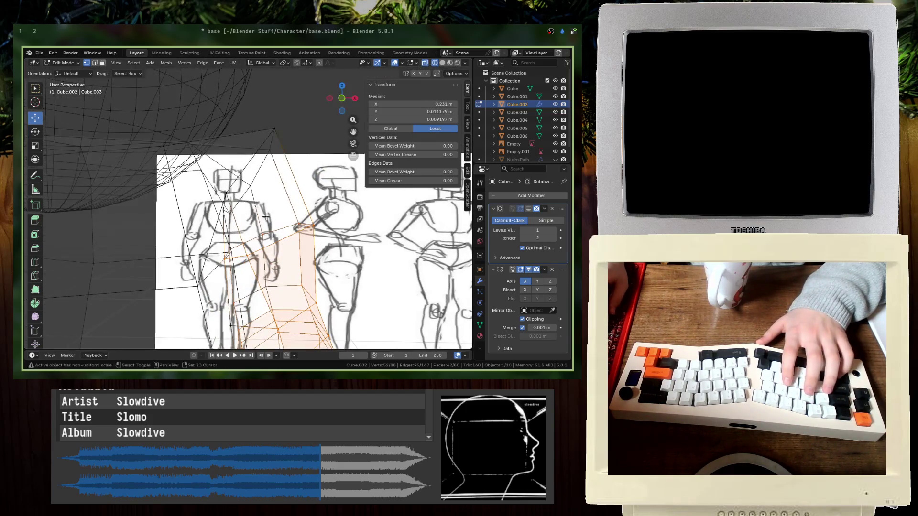
pyautogui.keyDown('shift'); pyautogui.click(277, 172); pyautogui.keyUp('shift')
pyautogui.press('KP_1')
pyautogui.scroll(3, 278, 236)
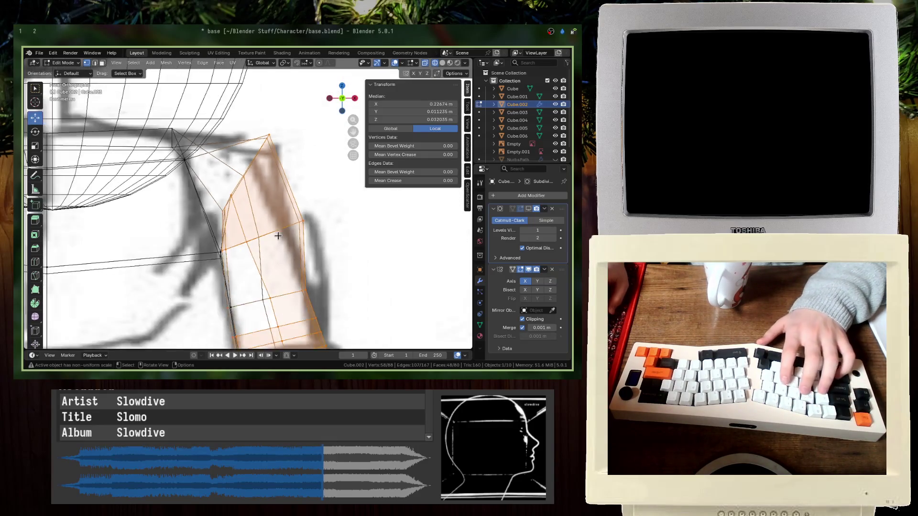
pyautogui.hotkey('shift', 'z')
pyautogui.scroll(-3, 278, 235)
pyautogui.moveTo(278, 236)
pyautogui.mouseDown(button='middle')
pyautogui.moveTo(287, 249)
pyautogui.moveTo(268, 260)
pyautogui.mouseUp(button='middle')
pyautogui.keyDown('shift'); pyautogui.click(259, 265); pyautogui.keyUp('shift')
pyautogui.scroll(2, 336, 243)
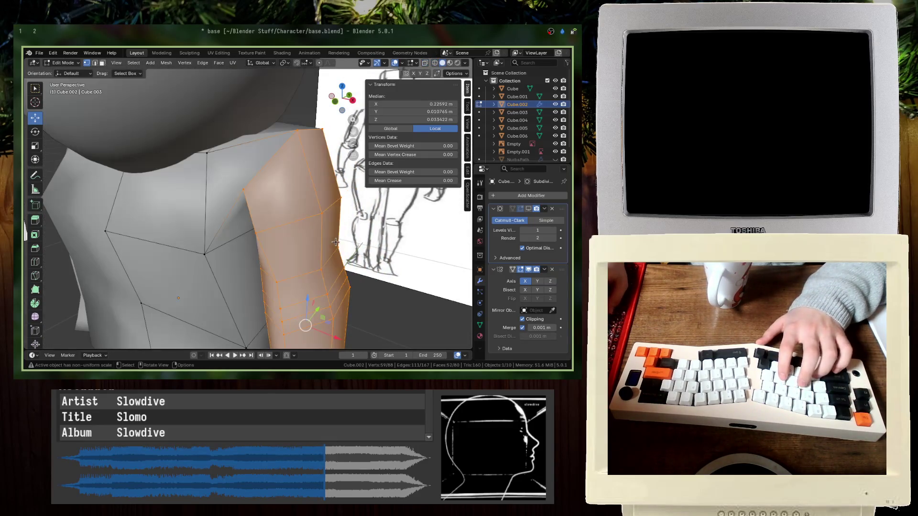
pyautogui.moveTo(335, 242)
pyautogui.mouseDown(button='middle')
pyautogui.moveTo(229, 236)
pyautogui.moveTo(260, 273)
pyautogui.moveTo(165, 277)
pyautogui.moveTo(176, 236)
pyautogui.mouseUp(button='middle')
pyautogui.keyDown('shift'); pyautogui.click(246, 274); pyautogui.keyUp('shift')
# - Nudge the selected shoulder vertices to match the sketch and save base.blend
pyautogui.hotkey('shift', 'z')
pyautogui.press('z')
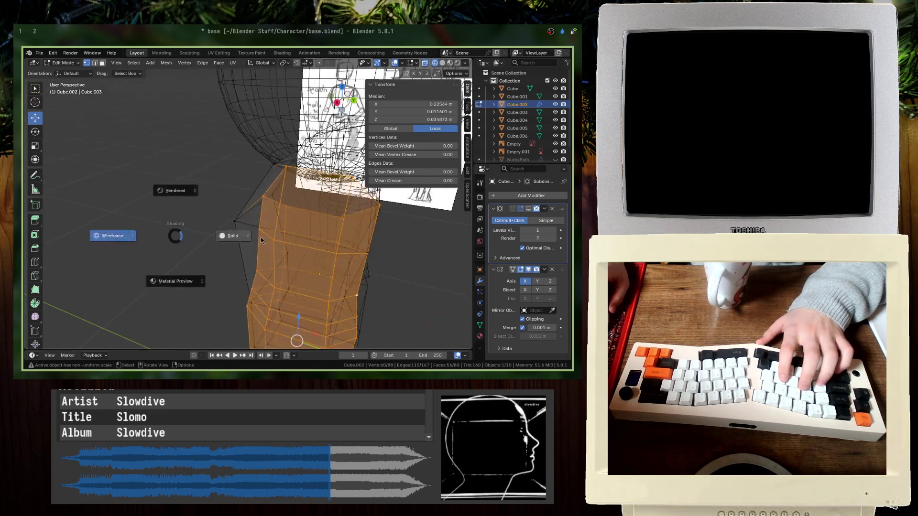
pyautogui.click(260, 237)
pyautogui.moveTo(260, 237)
pyautogui.mouseDown(button='middle')
pyautogui.moveTo(269, 225)
pyautogui.moveTo(262, 207)
pyautogui.mouseUp(button='middle')
pyautogui.press('g')
pyautogui.click(270, 225)
pyautogui.scroll(-4, 268, 220)
pyautogui.hotkey('ctrl', 's')
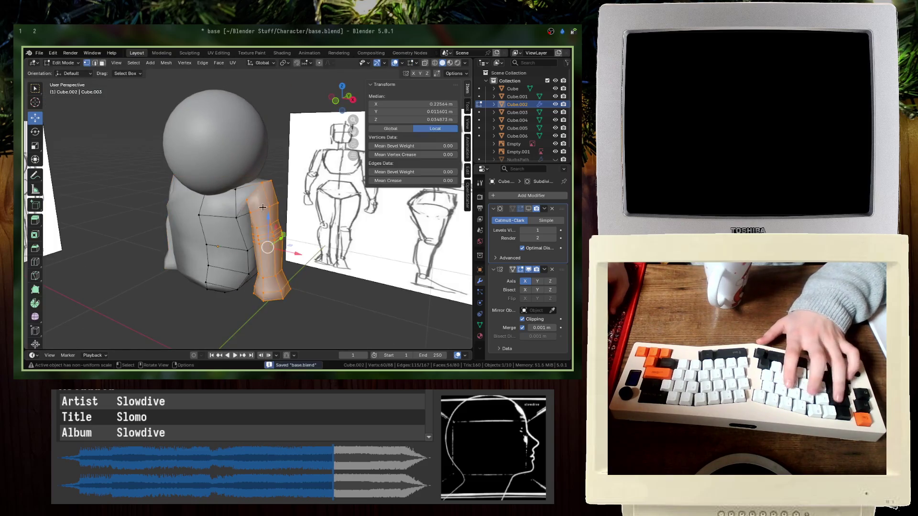
# - Split the arm faces off the torso and separate them into their own object, Cube.007
pyautogui.rightClick(260, 230)
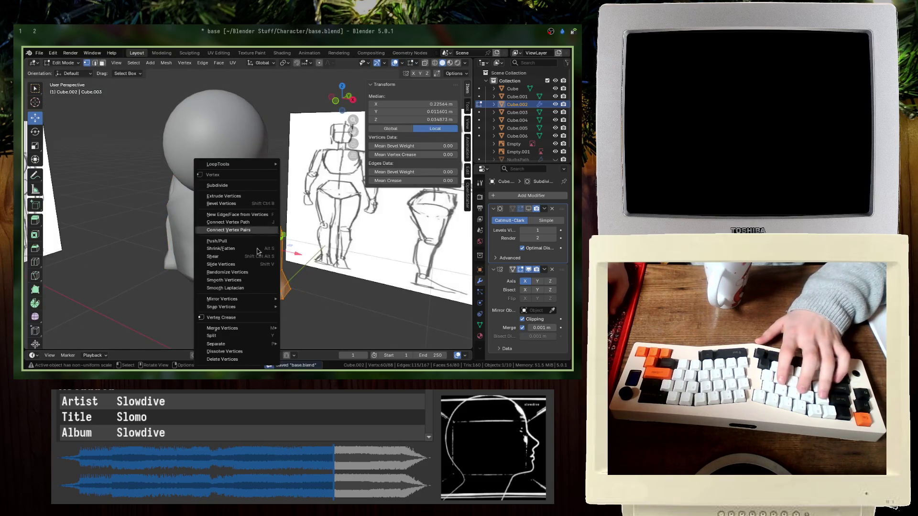
pyautogui.click(247, 335)
pyautogui.rightClick(249, 311)
pyautogui.moveTo(255, 315)
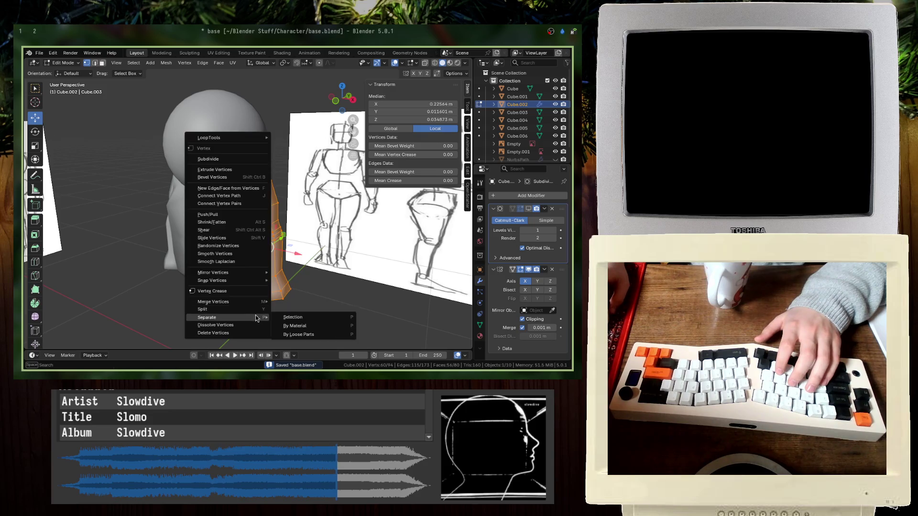
pyautogui.click(285, 317)
pyautogui.press('Tab')
# - Isolate the arm object Cube.007 in Local View, then return to the full scene
pyautogui.click(279, 266)
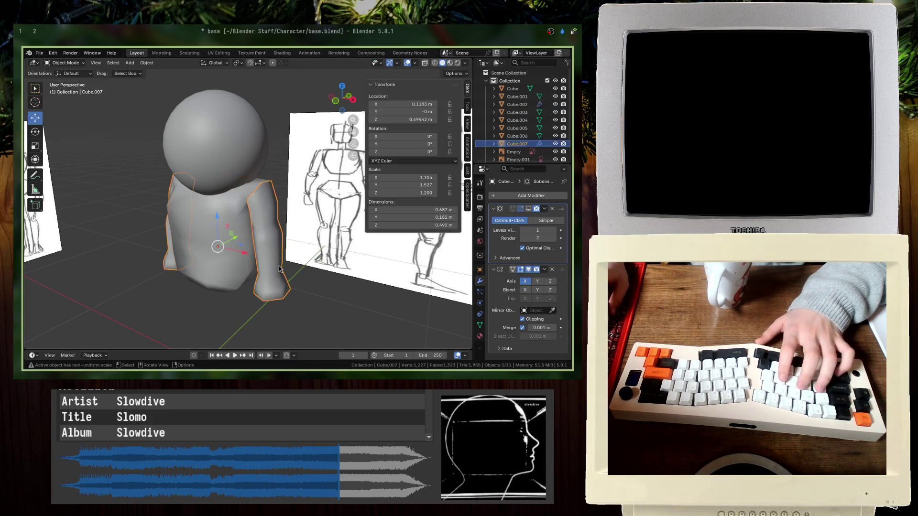
pyautogui.keyDown('shift'); pyautogui.click(233, 231); pyautogui.keyUp('shift')
pyautogui.moveTo(233, 231); pyautogui.dragTo(253, 257, button='middle')
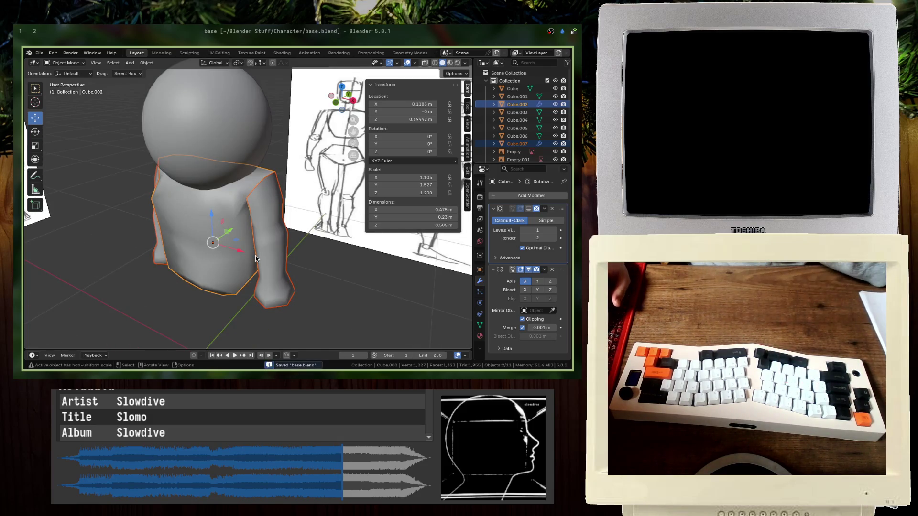
pyautogui.click(275, 257)
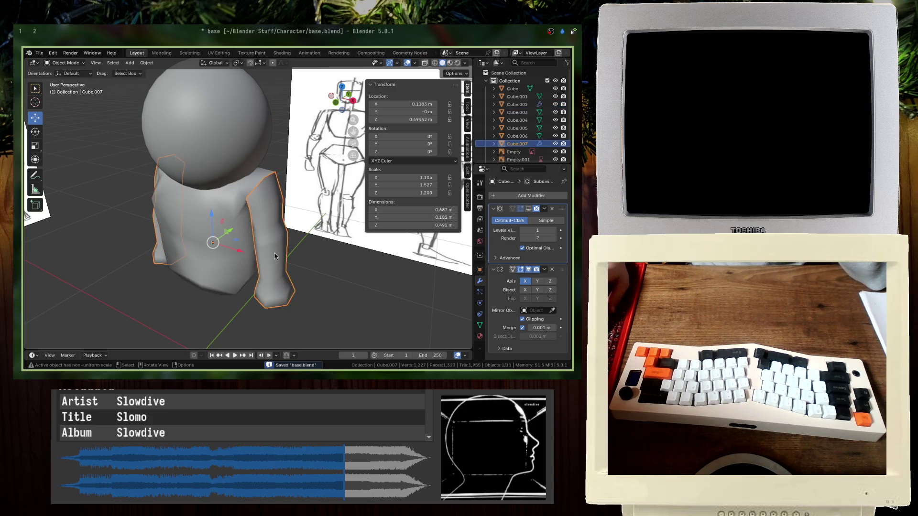
pyautogui.press('KP_Divide')
pyautogui.scroll(-4, 286, 254)
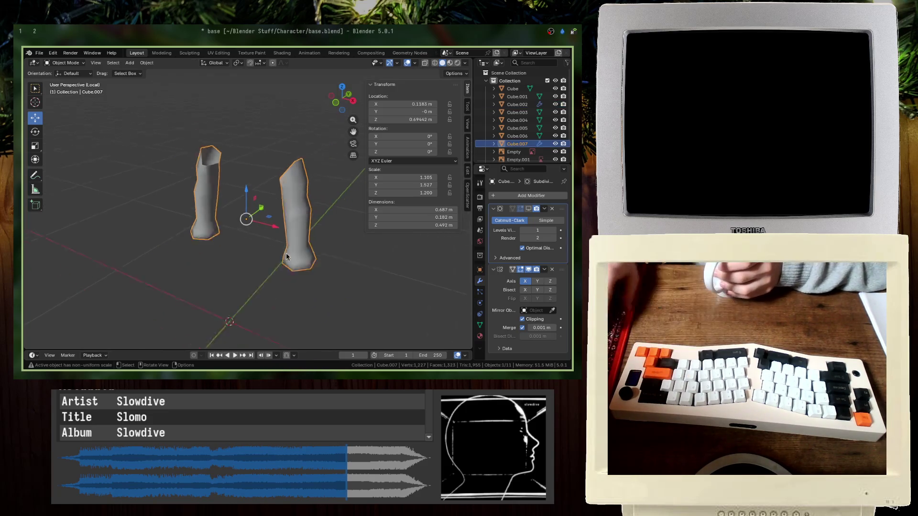
pyautogui.press('KP_Divide')
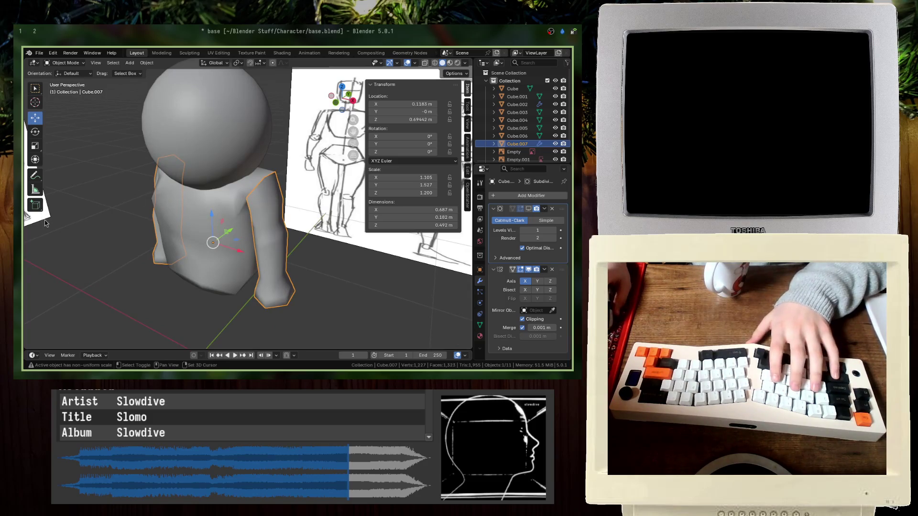
# - Select both reference sketches and show only them in Local View
pyautogui.keyDown('shift'); pyautogui.click(45, 223); pyautogui.keyUp('shift')
pyautogui.keyDown('shift'); pyautogui.click(311, 218); pyautogui.keyUp('shift')
pyautogui.press('KP_Divide')
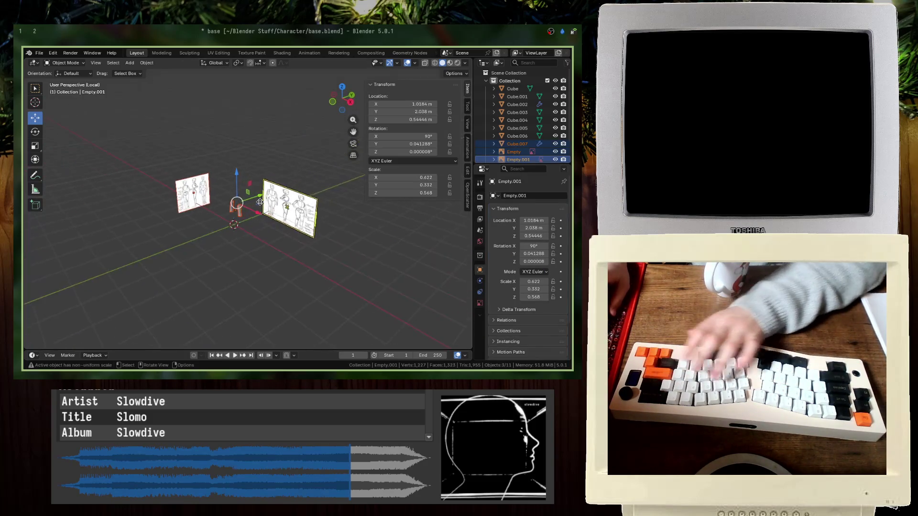
# - Select the side-view reference sketch in side view and save the file
pyautogui.press('KP_1')
pyautogui.press('KP_3')
pyautogui.click(158, 205)
pyautogui.scroll(5, 281, 210)
pyautogui.hotkey('ctrl', 's')
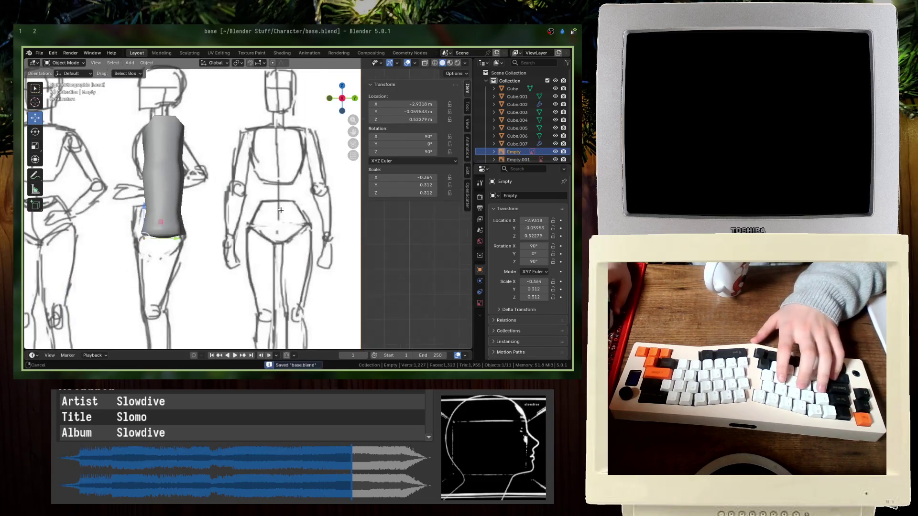
# - With X-ray on, tilt the whole leg mesh by -45° over the side sketch
pyautogui.click(145, 158)
pyautogui.press('Tab')
pyautogui.moveTo(146, 157); pyautogui.dragTo(180, 171, button='middle')
pyautogui.scroll(-3, 170, 168)
pyautogui.press('KP_3')
pyautogui.hotkey('alt', 'z')
pyautogui.scroll(4, 163, 181)
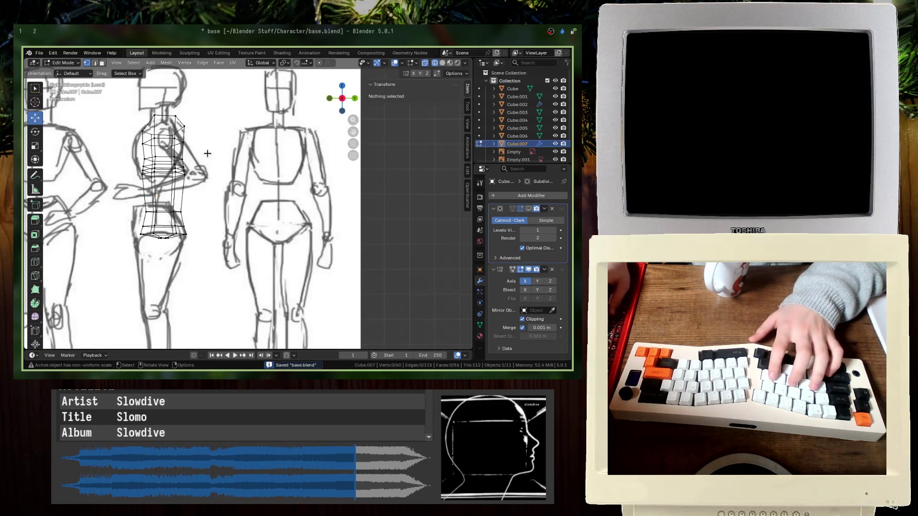
pyautogui.write('ar-45')
pyautogui.press('Return')
pyautogui.press('g')
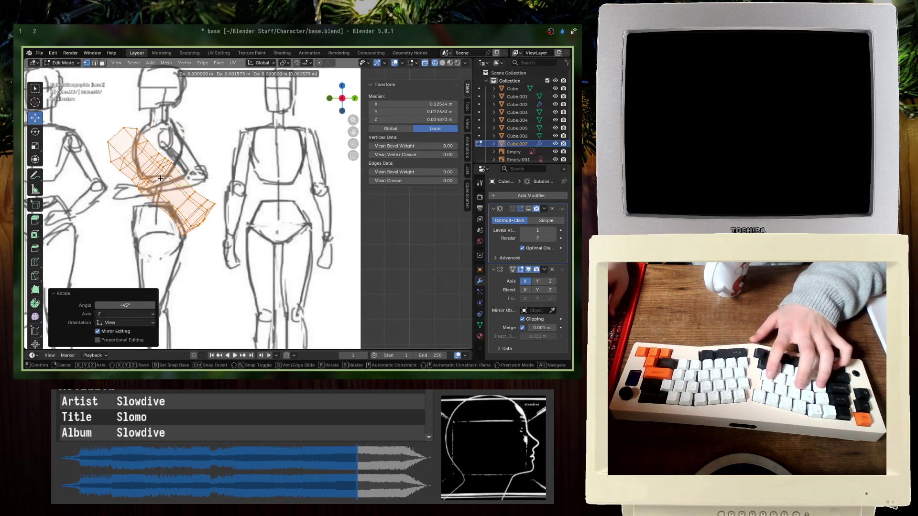
pyautogui.press('Escape')
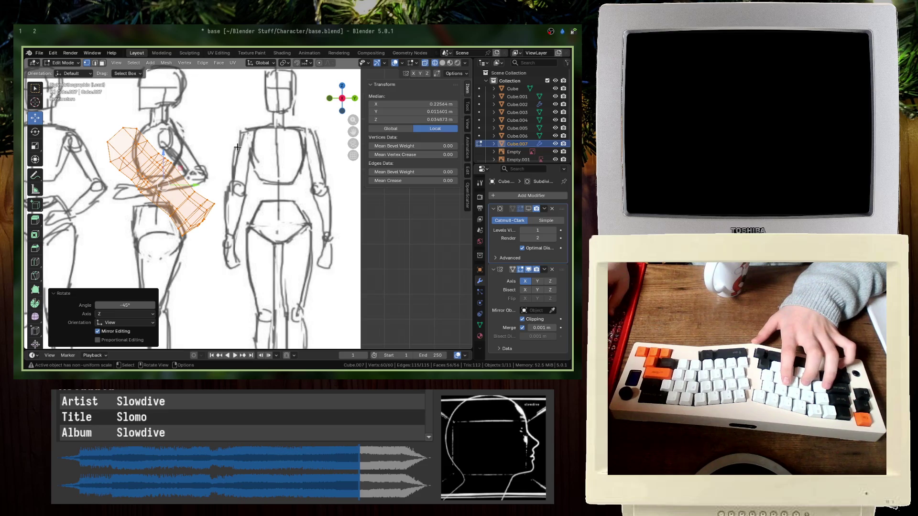
pyautogui.press('s')
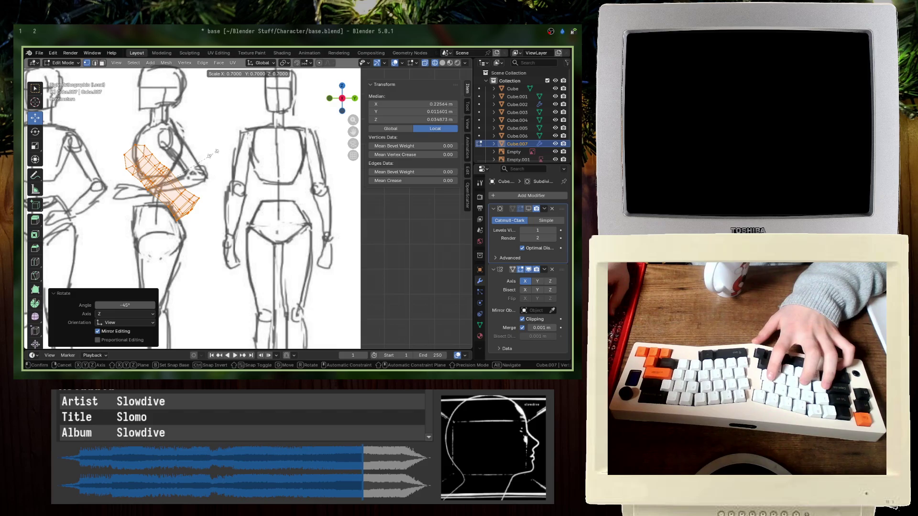
pyautogui.press('Escape')
# - Enlarge the reference sketch to 1.6, move it lower and sideways, and save
pyautogui.press('Tab')
pyautogui.click(219, 144)
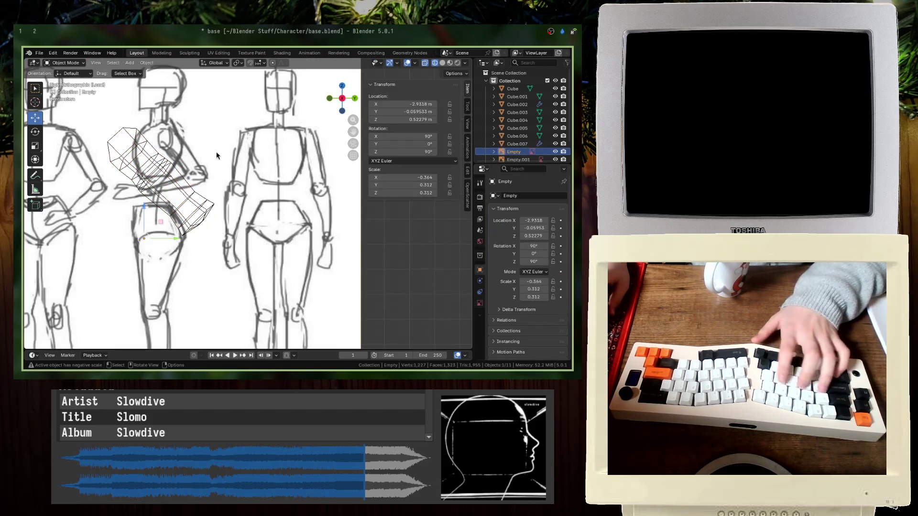
pyautogui.press('s')
pyautogui.click(272, 108)
pyautogui.press('g')
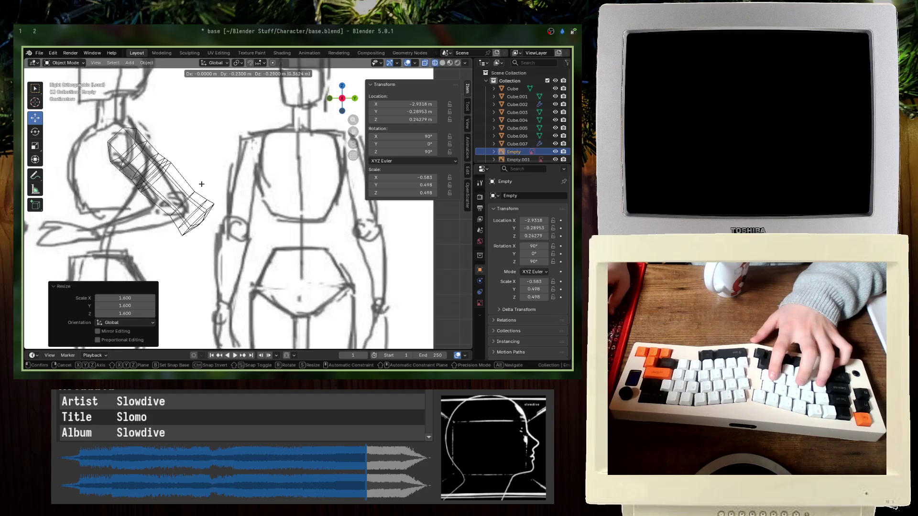
pyautogui.click(207, 185)
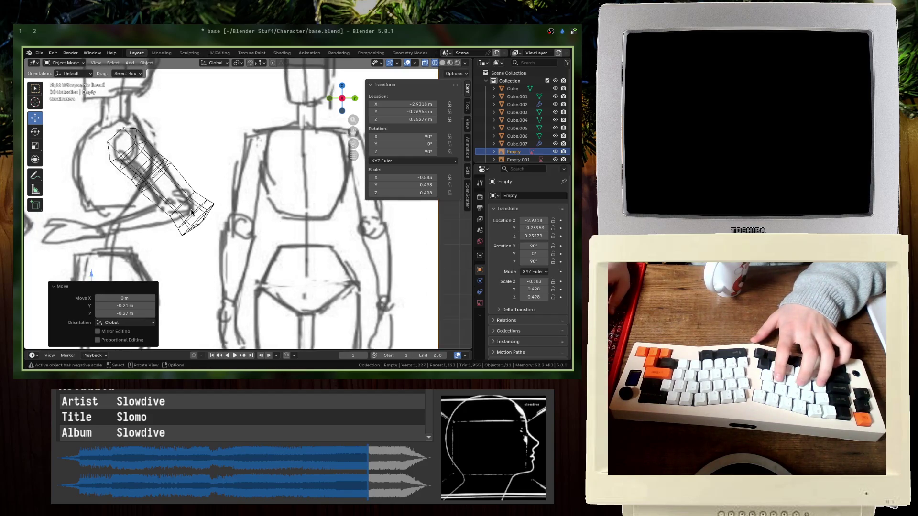
pyautogui.hotkey('ctrl', 's')
# - Switch to solid shading and check the leg mesh in side view
pyautogui.moveTo(191, 212); pyautogui.dragTo(267, 199, button='middle')
pyautogui.press('z')
pyautogui.click(267, 194)
pyautogui.click(268, 196)
pyautogui.press('Tab')
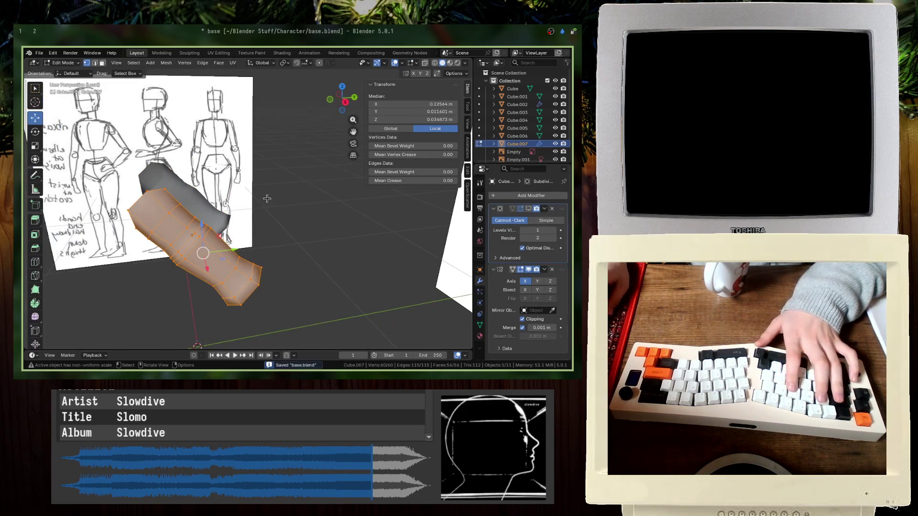
pyautogui.press('KP_3')
pyautogui.press('Tab')
# - Shrink the reference sketch to 0.7 and reposition it behind the mesh
pyautogui.click(259, 200)
pyautogui.write('s')
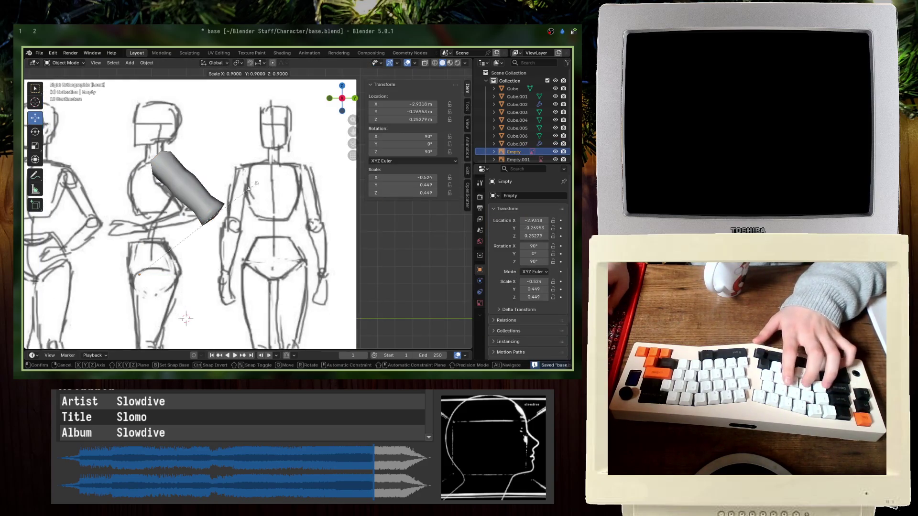
pyautogui.write('.7')
pyautogui.press('Return')
pyautogui.press('g')
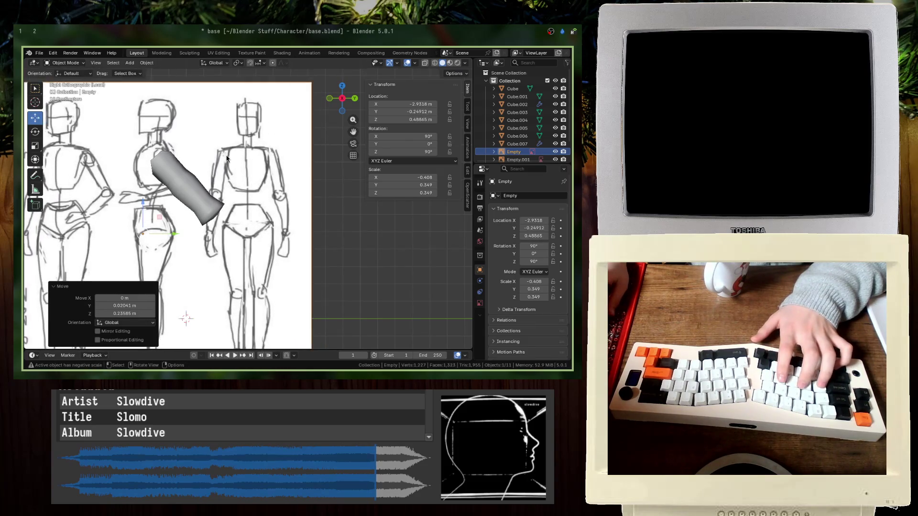
pyautogui.click(224, 165)
pyautogui.press('g')
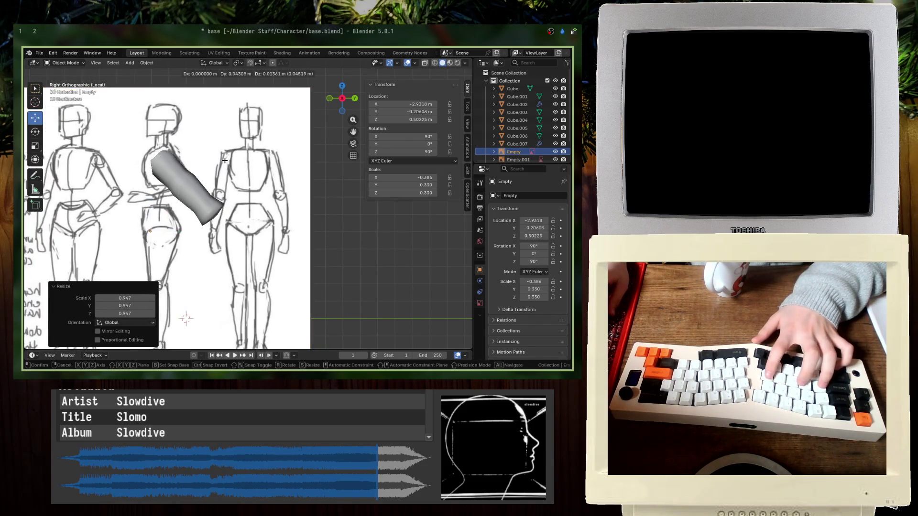
pyautogui.click(221, 170)
# - In X-ray, scale the whole leg mesh along the Z axis
pyautogui.hotkey('alt', 'z')
pyautogui.click(182, 183)
pyautogui.press('Tab')
pyautogui.scroll(2, 198, 190)
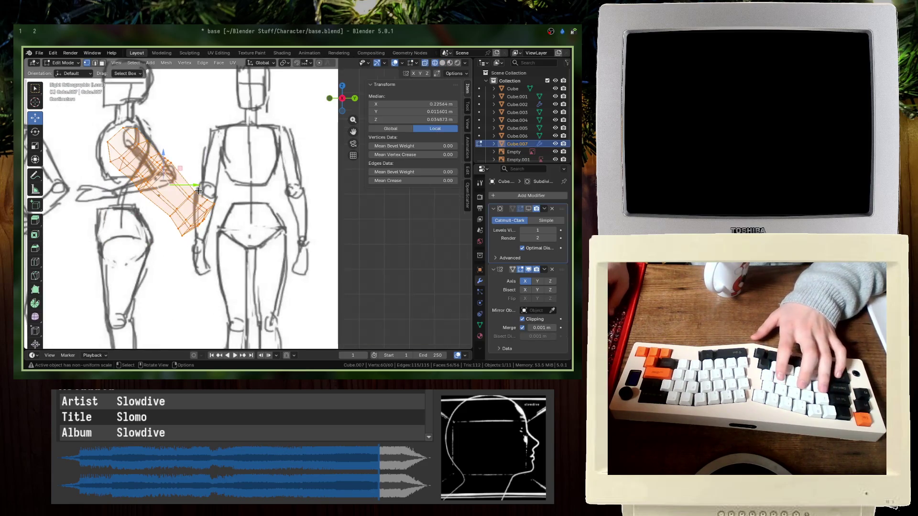
pyautogui.press('s')
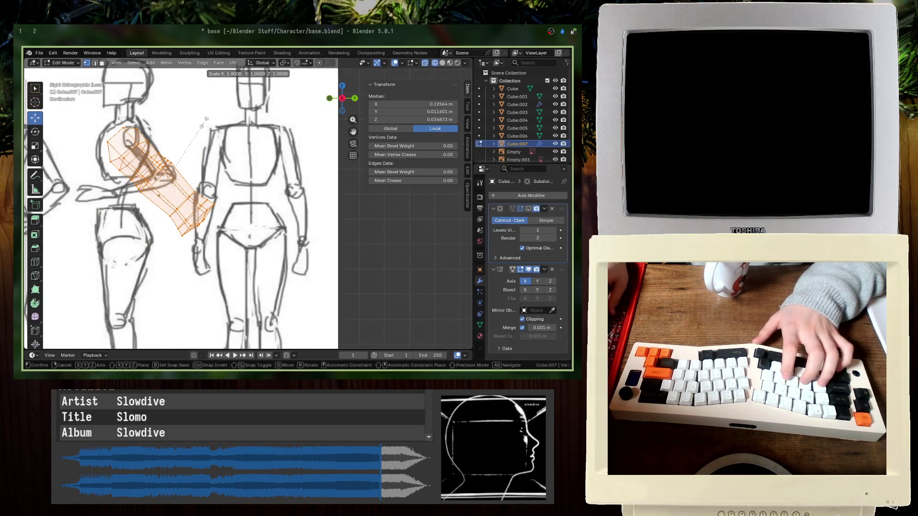
pyautogui.press('z')
pyautogui.click(200, 125)
pyautogui.press('Tab')
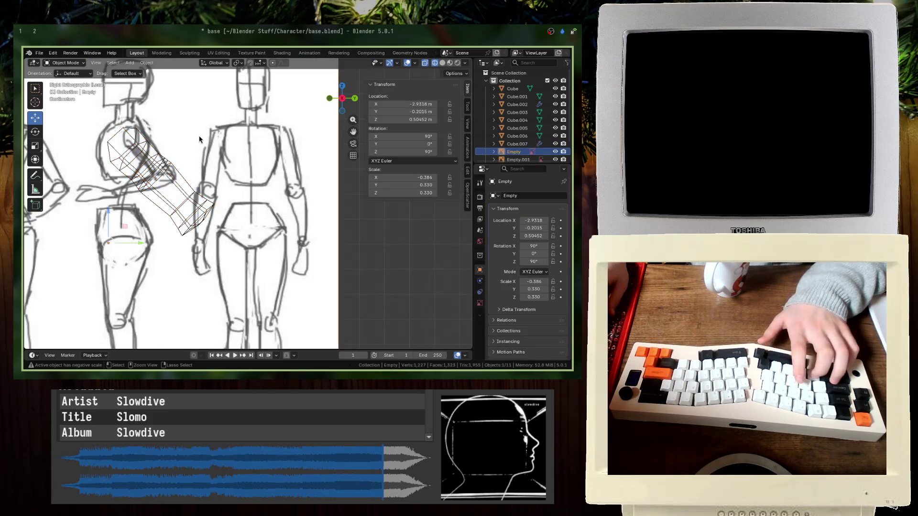
pyautogui.scroll(2, 200, 139)
# - Rotate the leg mesh 45° around X to stand it back upright
pyautogui.press('Tab')
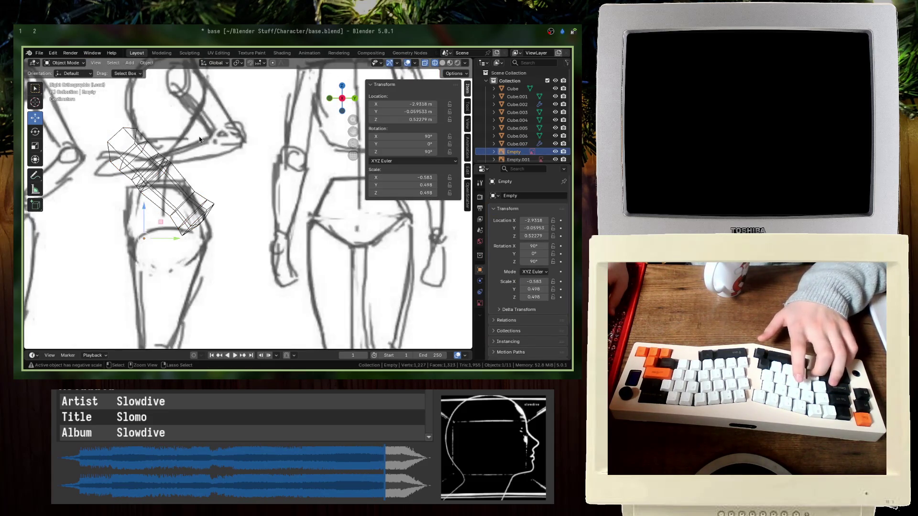
pyautogui.scroll(-2, 199, 137)
pyautogui.write('arx45')
pyautogui.press('Return')
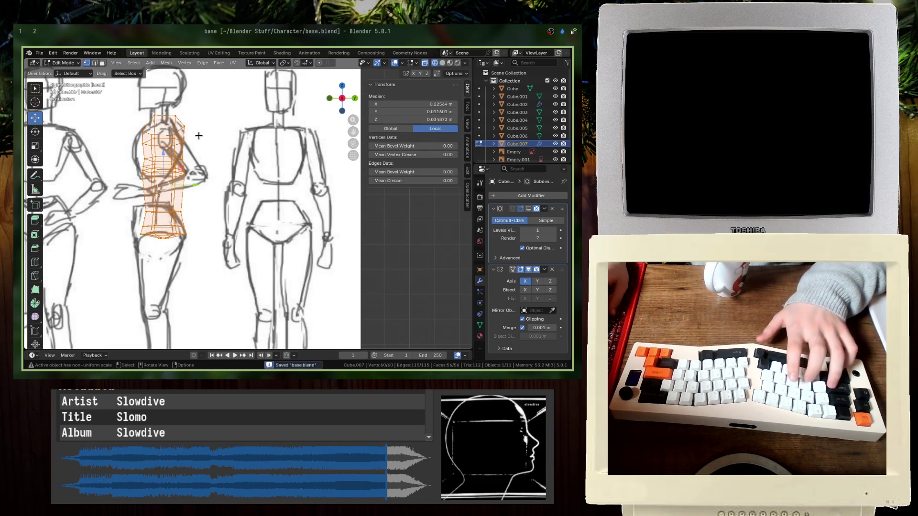
# - Narrow the legs along the X axis and save the file
pyautogui.hotkey('alt', 'Tab')
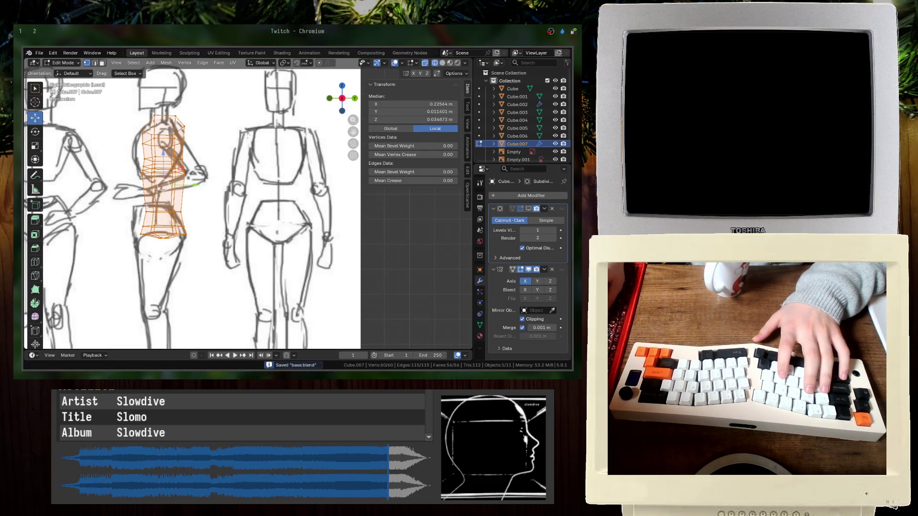
pyautogui.hotkey('alt', 'Tab')
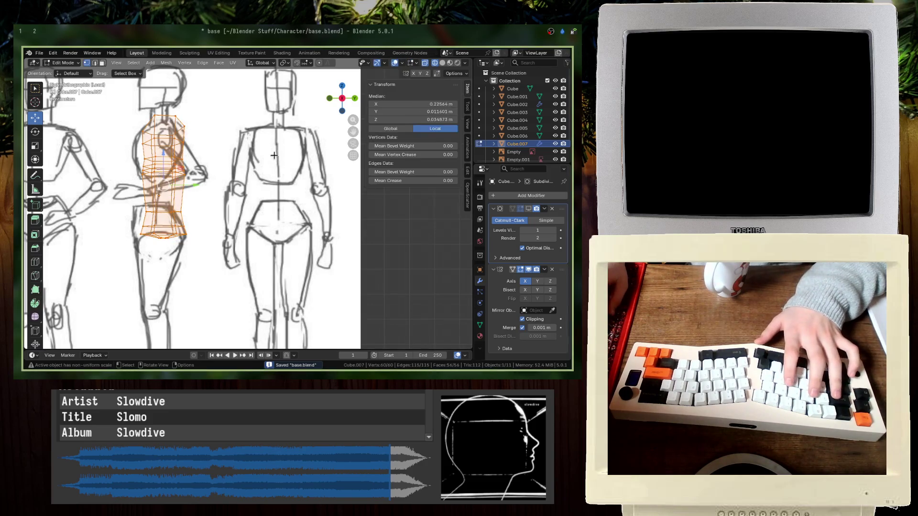
pyautogui.press('s')
pyautogui.press('x')
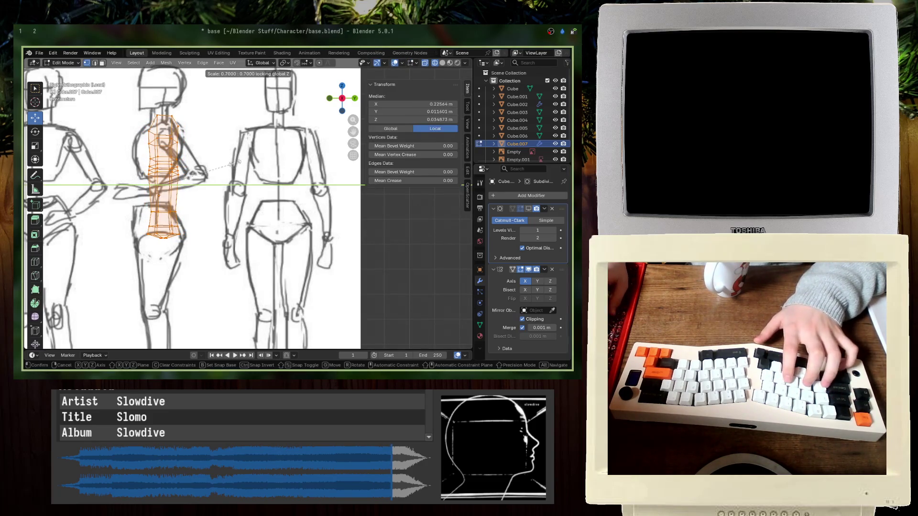
pyautogui.press('Return')
pyautogui.moveTo(243, 158)
pyautogui.mouseDown(button='middle')
pyautogui.moveTo(276, 215)
pyautogui.moveTo(232, 210)
pyautogui.moveTo(254, 215)
pyautogui.mouseUp(button='middle')
pyautogui.press('Tab')
pyautogui.hotkey('ctrl', 's')
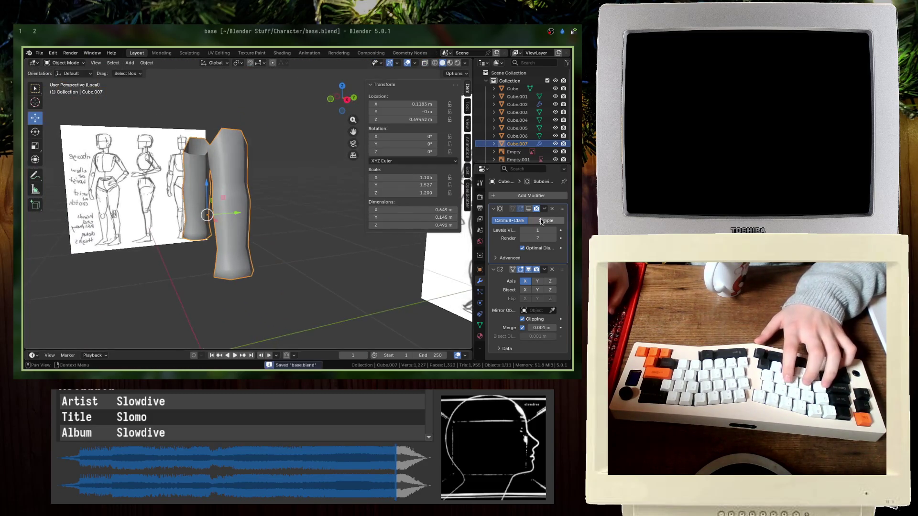
# - Show the Subdivision modifier in the viewport and scale the legs' depth to 0.7 along Y
pyautogui.click(529, 209)
pyautogui.moveTo(209, 225)
pyautogui.mouseDown(button='middle')
pyautogui.moveTo(237, 241)
pyautogui.moveTo(242, 225)
pyautogui.moveTo(242, 233)
pyautogui.moveTo(211, 281)
pyautogui.mouseUp(button='middle')
pyautogui.click(242, 233)
pyautogui.press('Tab')
pyautogui.press('s')
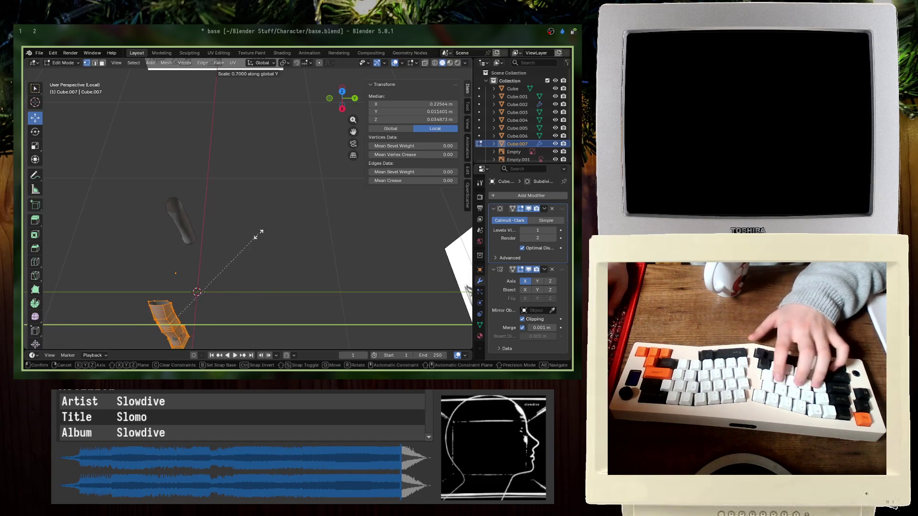
pyautogui.press('Return')
pyautogui.hotkey('ctrl', 's')
pyautogui.press('KP_1')
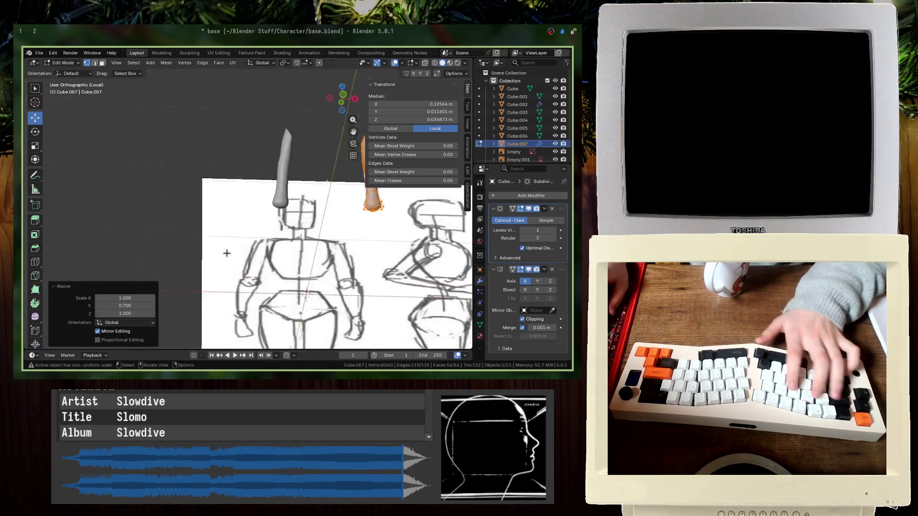
# - Return to a perspective view and begin enlarging the legs in Edit Mode
pyautogui.moveTo(226, 252)
pyautogui.mouseDown(button='middle')
pyautogui.moveTo(228, 283)
pyautogui.moveTo(242, 257)
pyautogui.moveTo(372, 263)
pyautogui.moveTo(266, 309)
pyautogui.moveTo(277, 256)
pyautogui.mouseUp(button='middle')
pyautogui.press('KP_5')
pyautogui.scroll(-6, 242, 257)
pyautogui.press('Tab')
pyautogui.scroll(4, 344, 261)
pyautogui.press('Tab')
pyautogui.press('s')
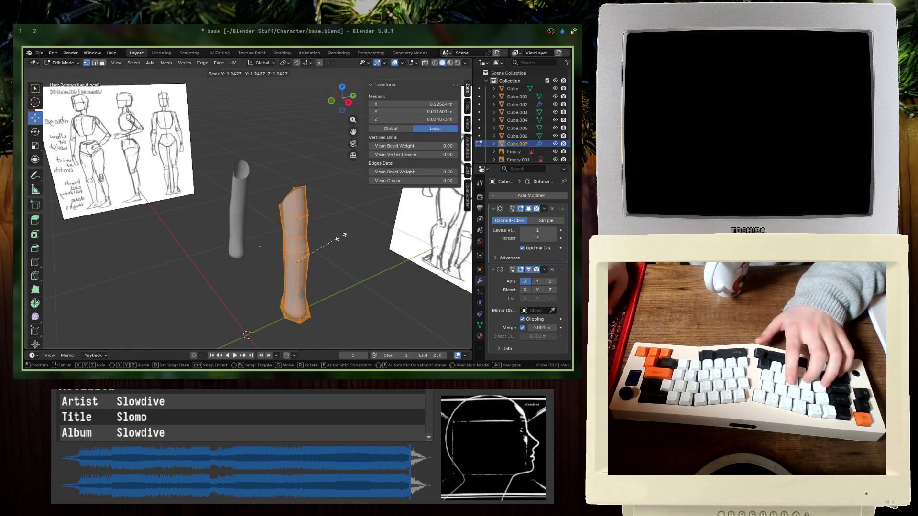
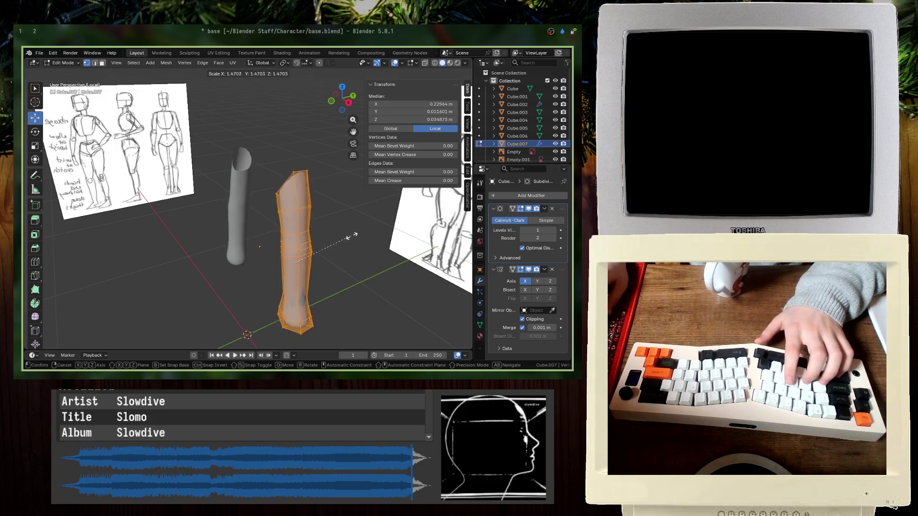
# - Try local transform axes on the arm, then revert to global axes
pyautogui.press('Escape')
pyautogui.click(263, 63)
pyautogui.click(259, 97)
pyautogui.press('s')
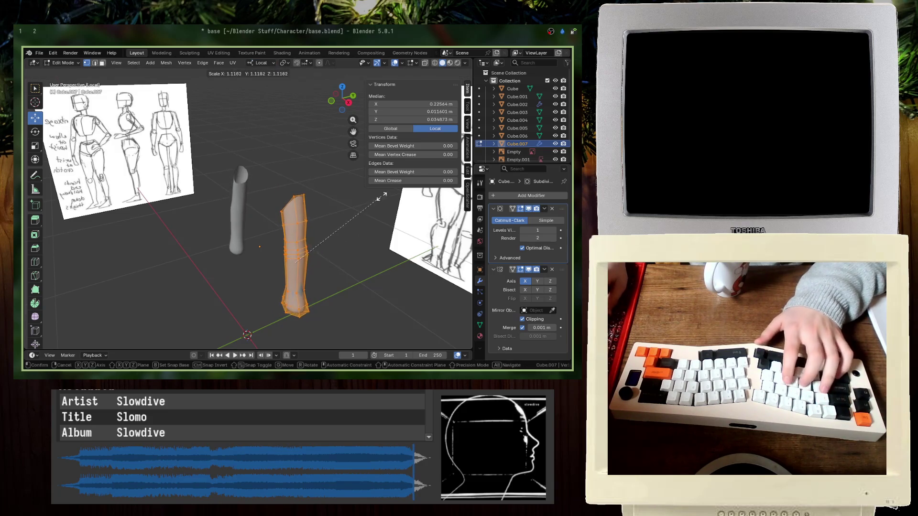
pyautogui.press('Escape')
pyautogui.click(263, 63)
pyautogui.click(255, 88)
# - In front view, scale the arm up to about 1.21, lower it onto the sketch, and save
pyautogui.press('KP_1')
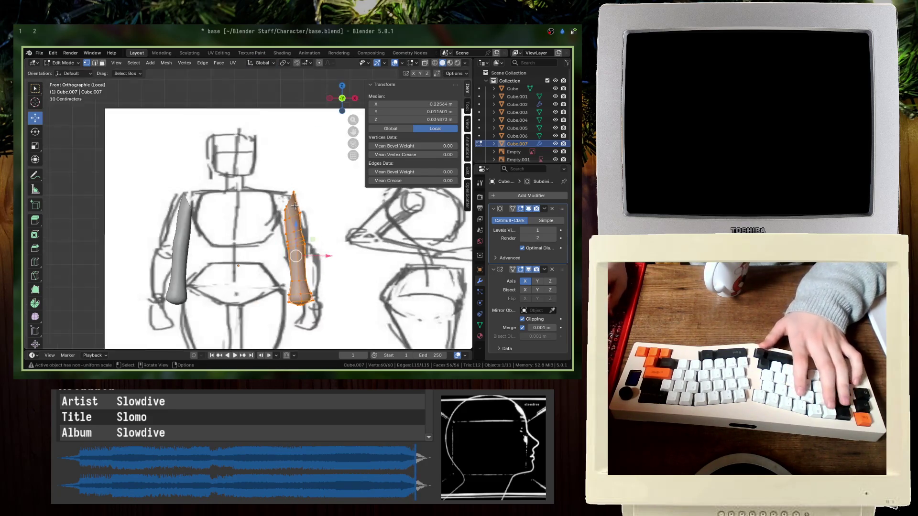
pyautogui.scroll(-3, 288, 220)
pyautogui.scroll(2, 289, 221)
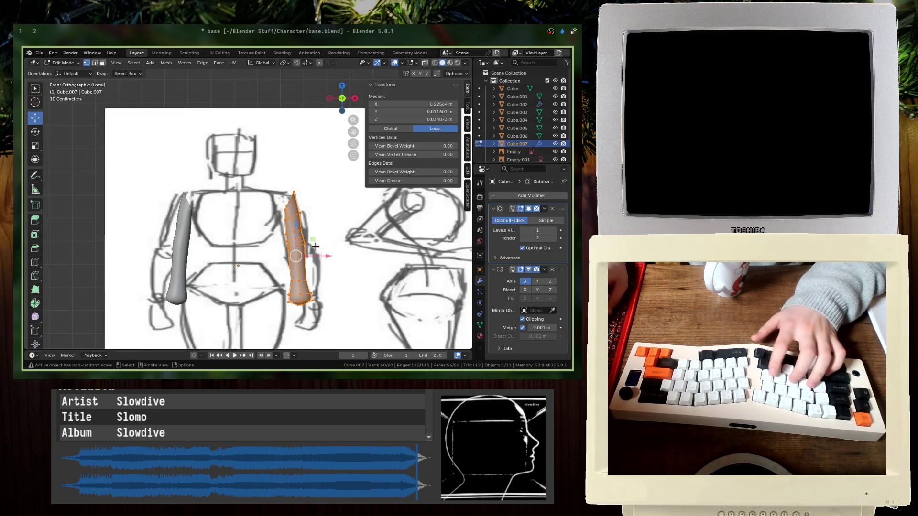
pyautogui.press('s')
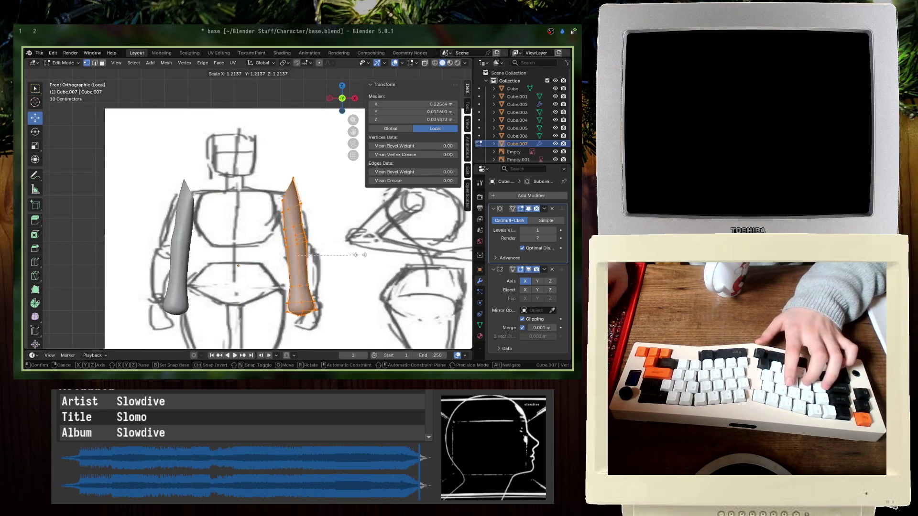
pyautogui.click(341, 259)
pyautogui.press('g')
pyautogui.click(343, 269)
pyautogui.hotkey('ctrl', 's')
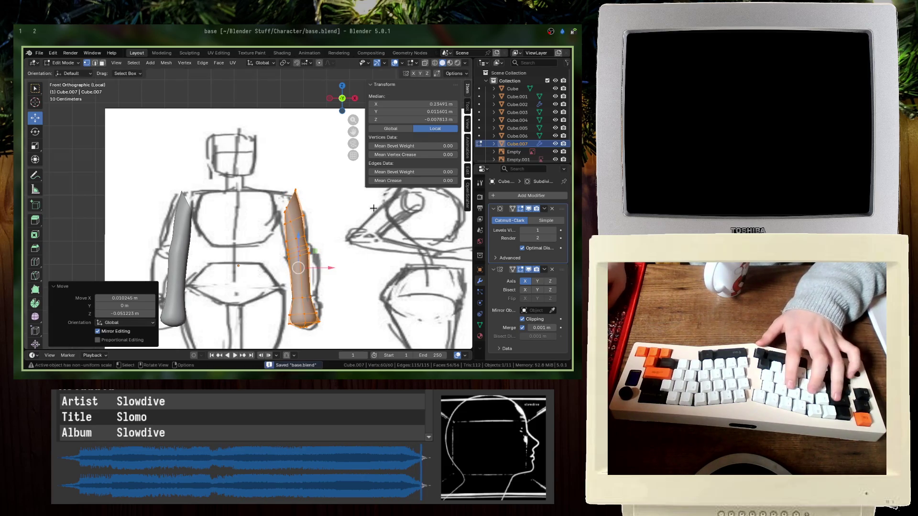
# - Inspect the whole character in perspective from a new angle
pyautogui.press('Tab')
pyautogui.press('KP_Divide')
pyautogui.moveTo(298, 245)
pyautogui.mouseDown(button='middle')
pyautogui.moveTo(286, 217)
pyautogui.moveTo(208, 251)
pyautogui.moveTo(279, 196)
pyautogui.mouseUp(button='middle')
pyautogui.press('Tab')
pyautogui.press('Tab')
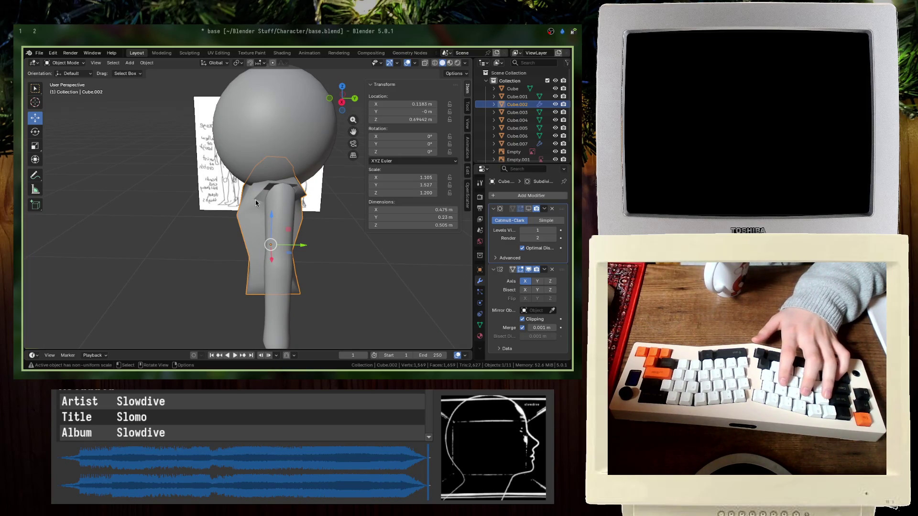
# - Show the torso's smoothing and box-select its shoulder vertices in front wireframe view
pyautogui.hotkey('ctrl', 's')
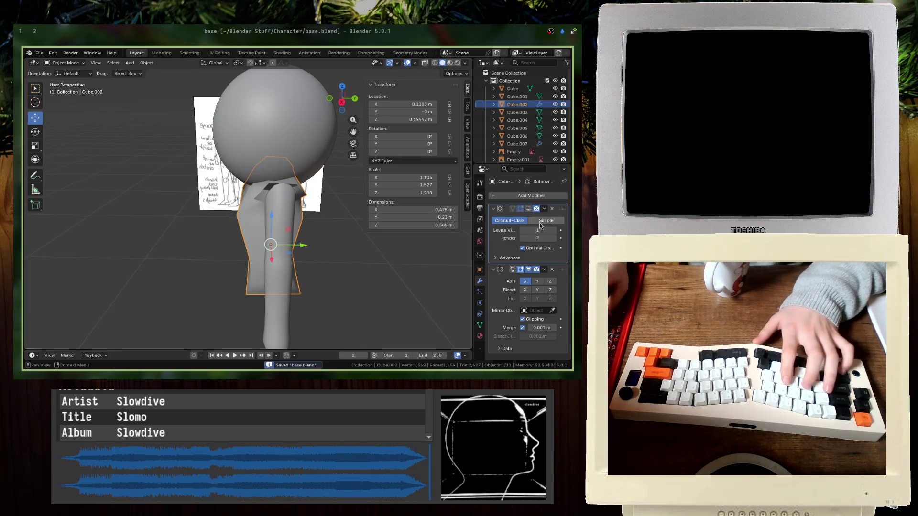
pyautogui.click(529, 208)
pyautogui.moveTo(292, 228)
pyautogui.mouseDown(button='middle')
pyautogui.moveTo(260, 225)
pyautogui.moveTo(289, 217)
pyautogui.mouseUp(button='middle')
pyautogui.press('Tab')
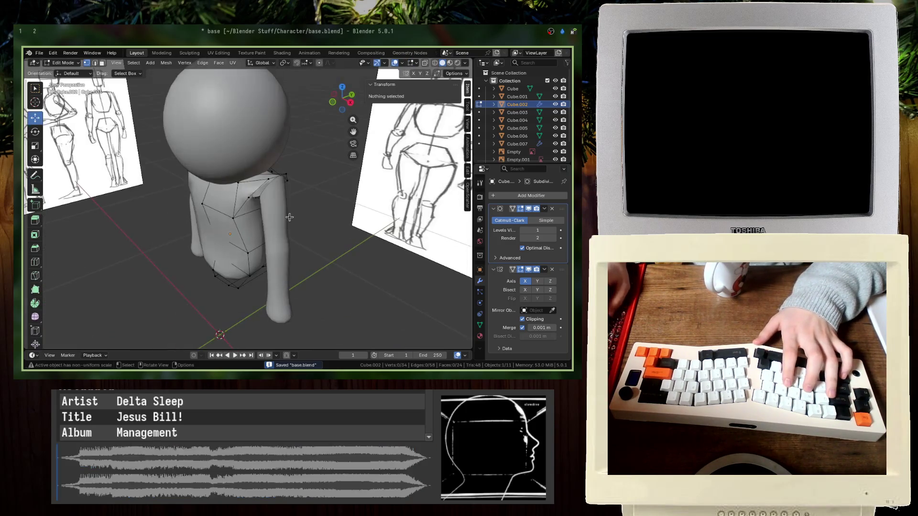
pyautogui.click(289, 217)
pyautogui.press('KP_1')
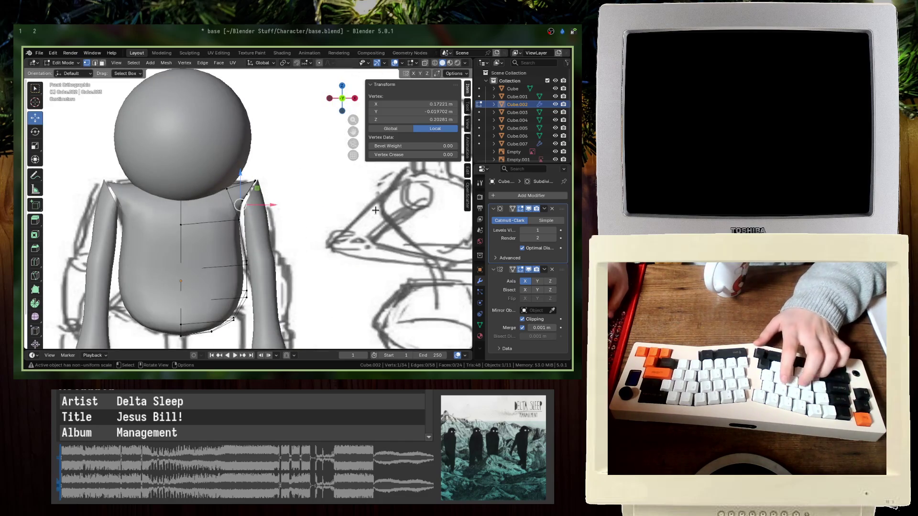
pyautogui.press('KP_Decimal')
pyautogui.press('z')
pyautogui.click(296, 219)
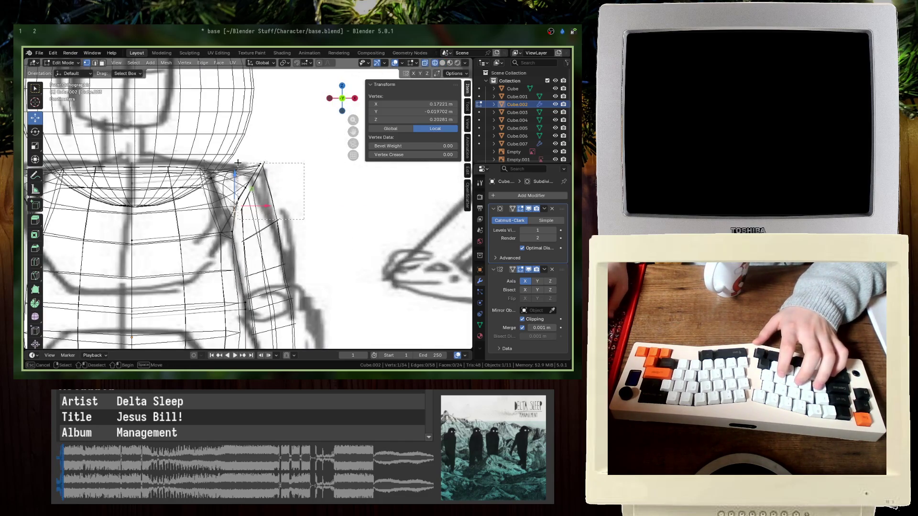
pyautogui.moveTo(238, 163); pyautogui.dragTo(238, 163)
# - Move the shoulder vertices into place, check them in perspective, and save
pyautogui.press('g')
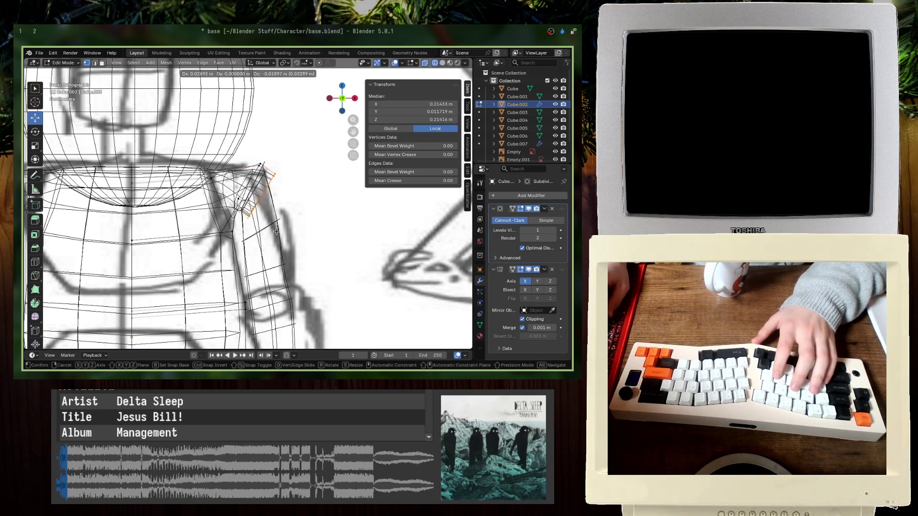
pyautogui.click(276, 232)
pyautogui.press('Tab')
pyautogui.hotkey('shift', 'z')
pyautogui.moveTo(296, 229)
pyautogui.mouseDown(button='middle')
pyautogui.moveTo(336, 215)
pyautogui.moveTo(251, 222)
pyautogui.mouseUp(button='middle')
pyautogui.hotkey('ctrl', 's')
# - Scale the selected shoulder vertices along the X axis to flatten them
pyautogui.press('Tab')
pyautogui.moveTo(341, 179); pyautogui.dragTo(334, 224, button='middle')
pyautogui.press('s')
pyautogui.press('x')
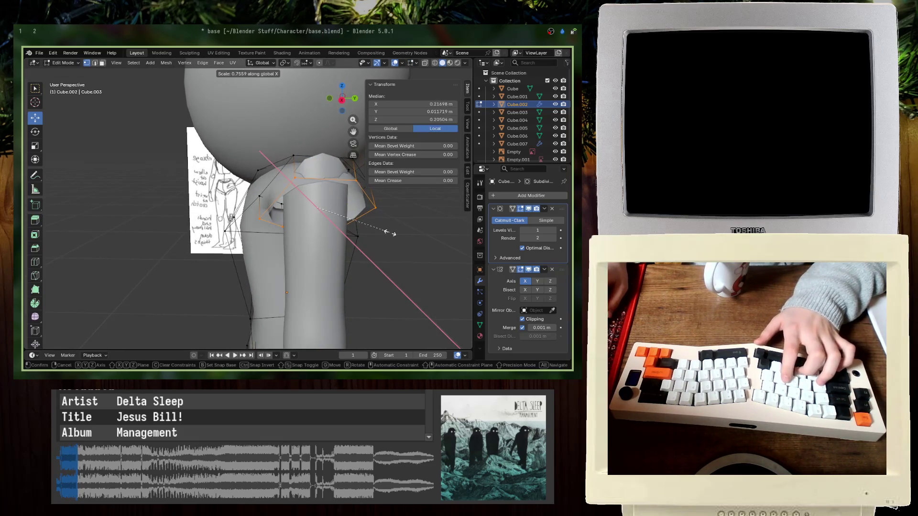
pyautogui.press('Return')
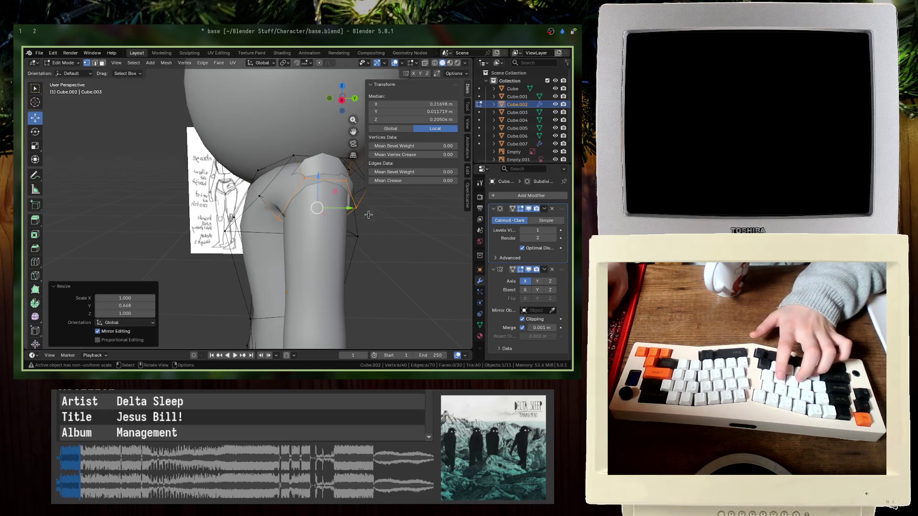
# - Squeeze the armpit shoulder vertices along Y and lower them slightly along Z
pyautogui.moveTo(369, 216); pyautogui.dragTo(305, 221, button='middle')
pyautogui.click(336, 213)
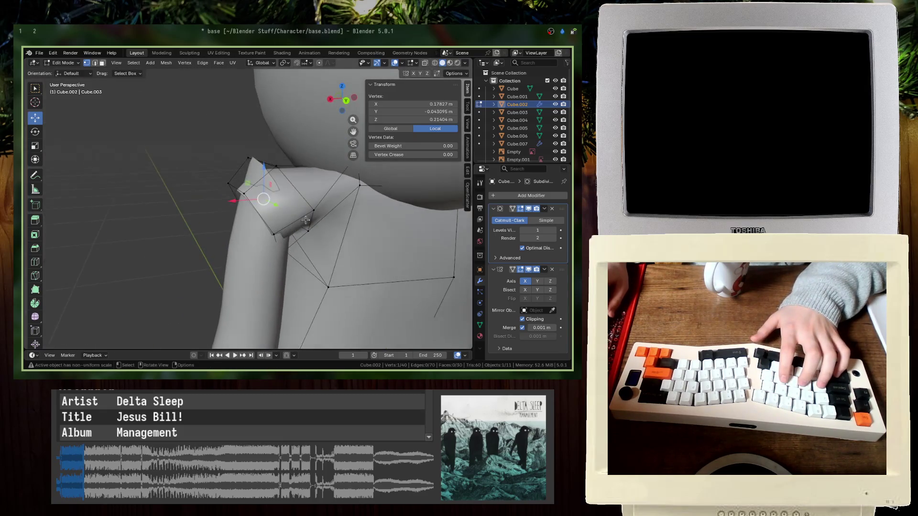
pyautogui.moveTo(248, 169); pyautogui.dragTo(298, 137, button='middle')
pyautogui.scroll(2, 264, 224)
pyautogui.moveTo(264, 224); pyautogui.dragTo(386, 274, button='middle')
pyautogui.press('s')
pyautogui.press('x')
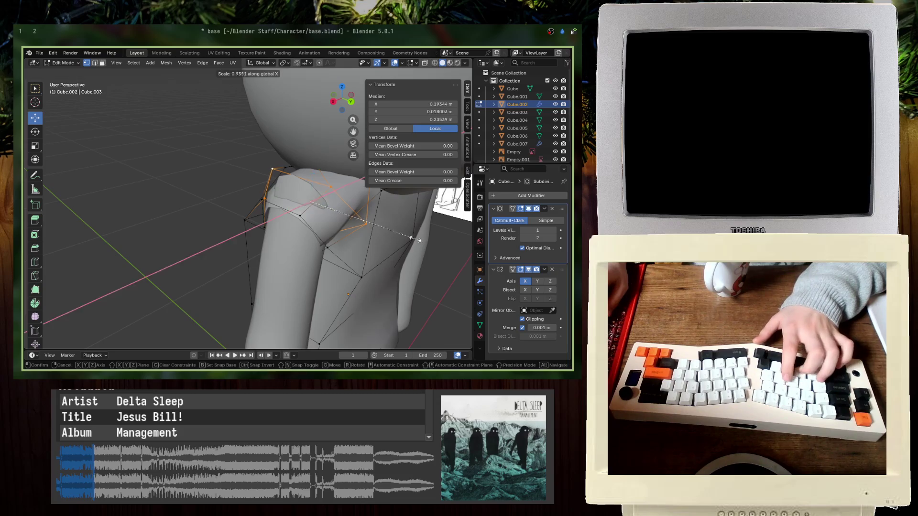
pyautogui.press('y')
pyautogui.click(377, 229)
pyautogui.press('g')
pyautogui.press('z')
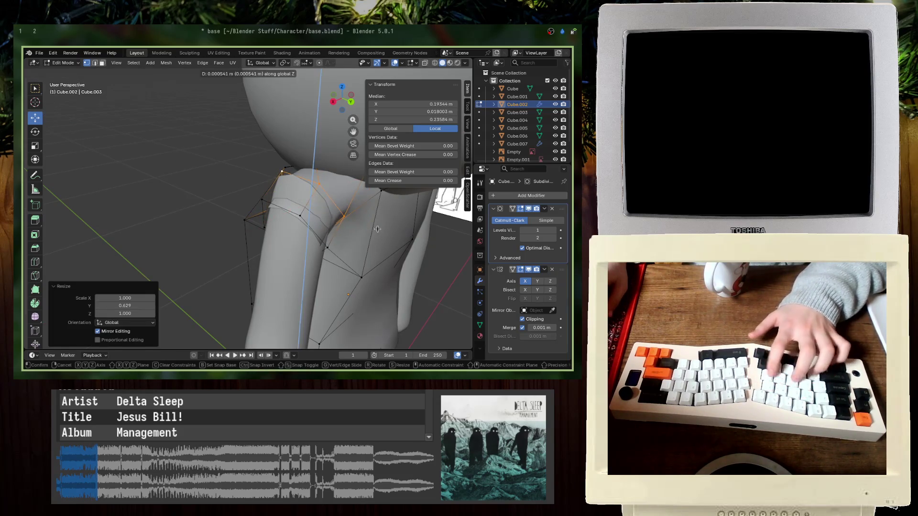
pyautogui.click(378, 225)
# - Select the outer shoulder vertices in front X-ray view and drop them slightly lower
pyautogui.moveTo(375, 225); pyautogui.dragTo(240, 261, button='middle')
pyautogui.click(241, 261)
pyautogui.hotkey('alt', 'z')
pyautogui.press('KP_1')
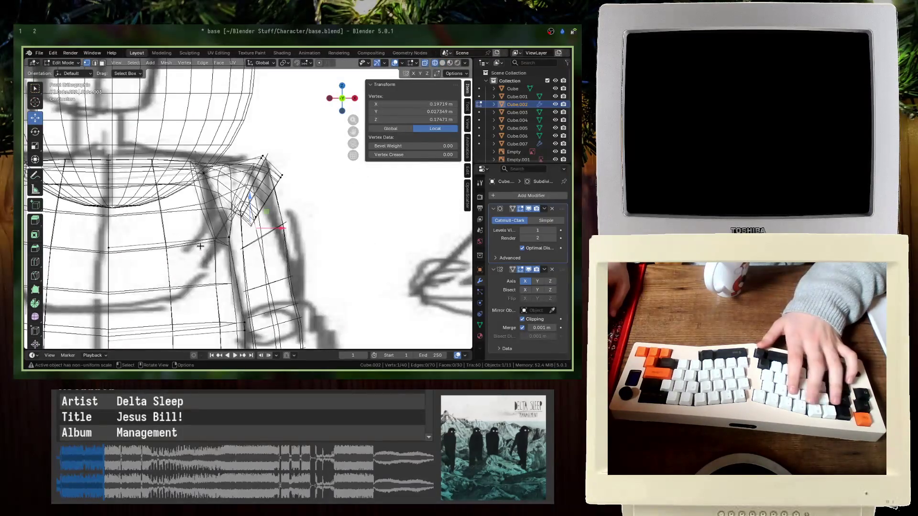
pyautogui.moveTo(254, 212); pyautogui.dragTo(246, 184)
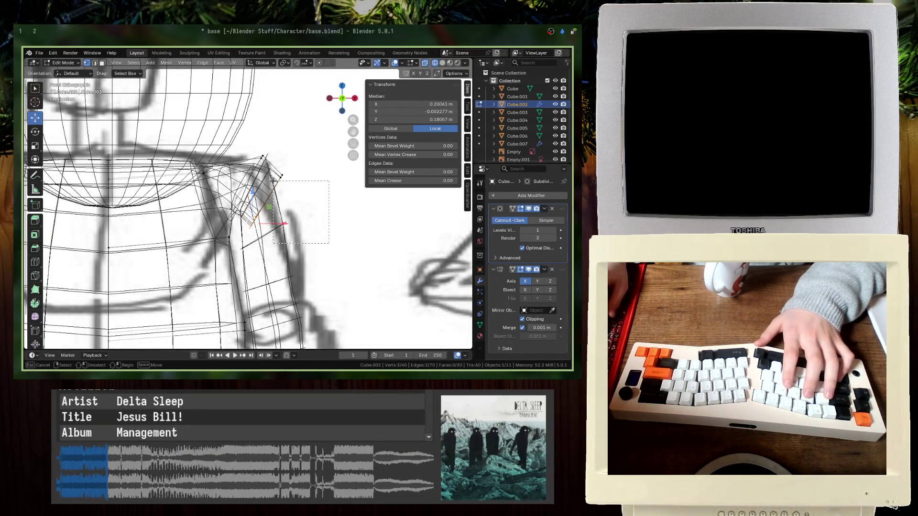
pyautogui.hotkey('alt', 'z')
pyautogui.moveTo(279, 173); pyautogui.dragTo(359, 183, button='middle')
pyautogui.press('g')
pyautogui.click(359, 180)
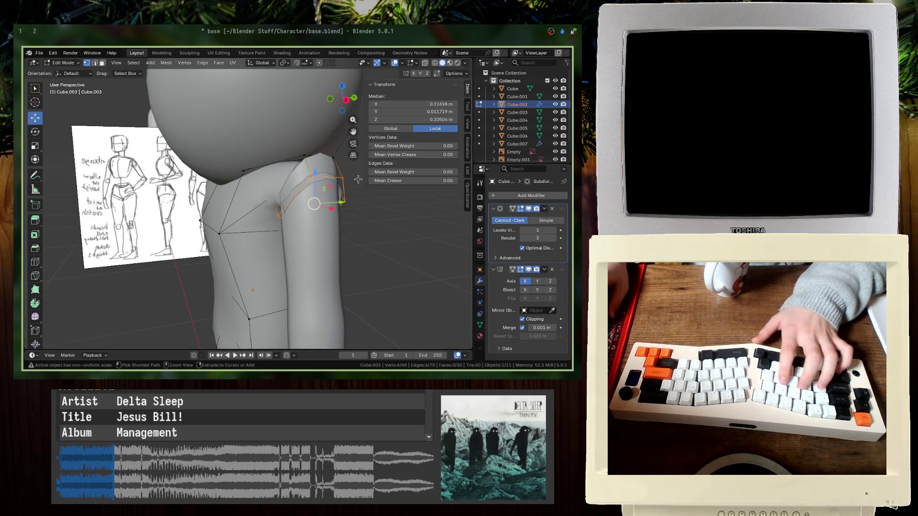
# - Back in Object Mode, select the arm and then the torso
pyautogui.press('Tab')
pyautogui.click(310, 245)
pyautogui.moveTo(310, 245); pyautogui.dragTo(240, 236, button='middle')
pyautogui.keyDown('shift'); pyautogui.click(240, 237); pyautogui.keyUp('shift')
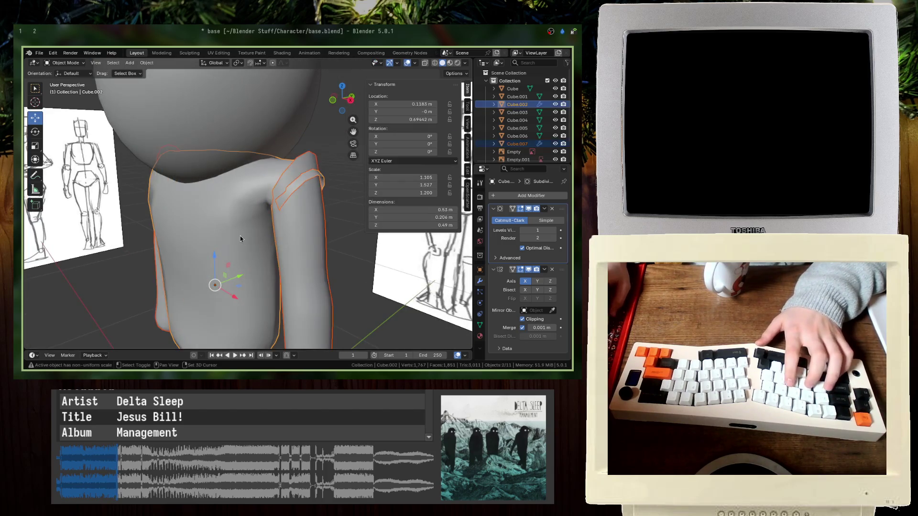
# - Join the arm into the torso as one mesh with Ctrl+J
pyautogui.hotkey('ctrl', 'j')
pyautogui.press('Tab')
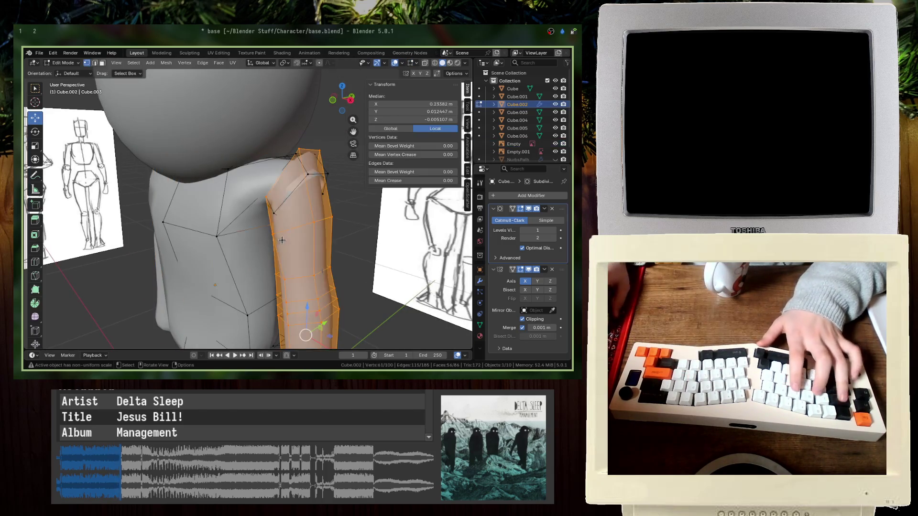
pyautogui.press('Tab')
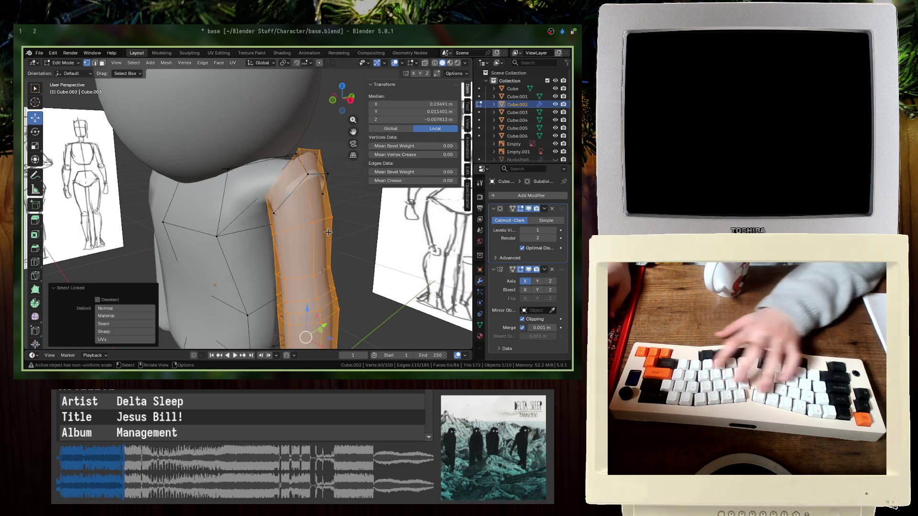
pyautogui.moveTo(322, 244)
pyautogui.mouseDown(button='middle')
pyautogui.moveTo(303, 252)
pyautogui.moveTo(320, 246)
pyautogui.mouseUp(button='middle')
pyautogui.hotkey('ctrl', 'a')
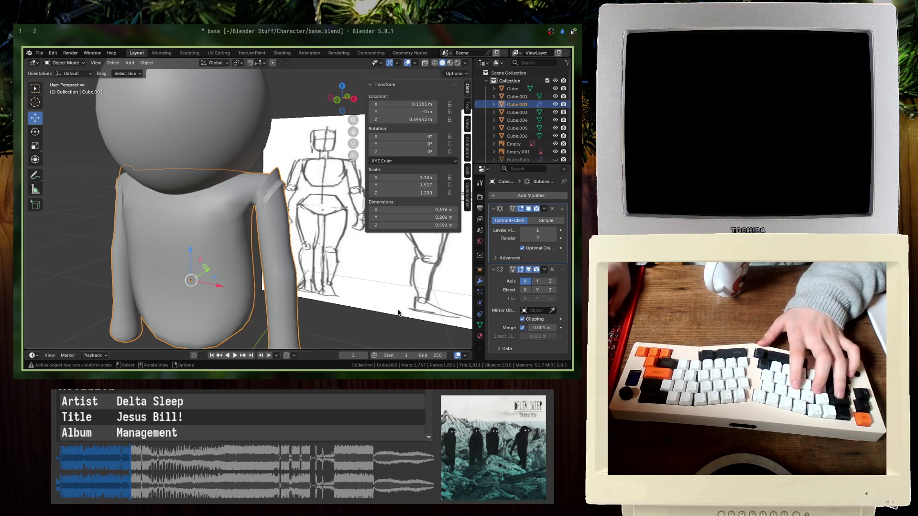
pyautogui.press('Tab')
pyautogui.hotkey('alt', 'a')
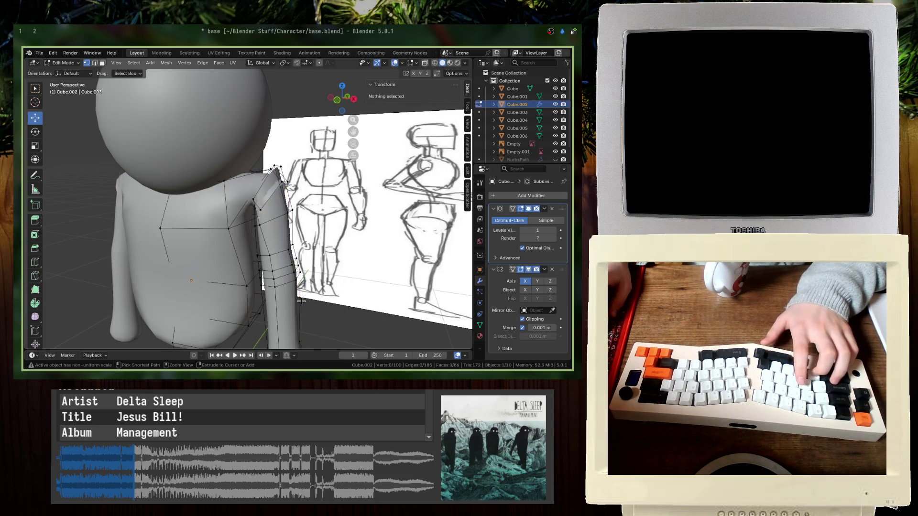
pyautogui.press('a')
pyautogui.press('Tab')
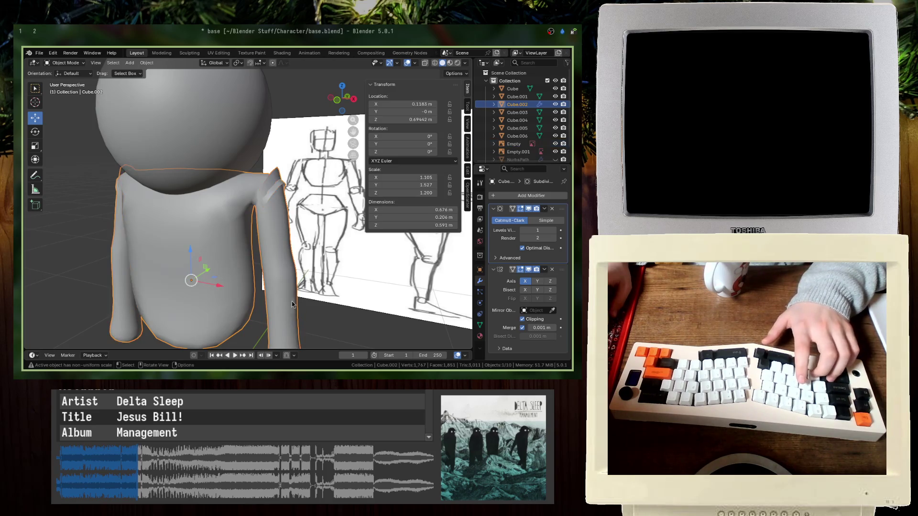
# - Select the arm piece as a linked group and move it into place against the torso
pyautogui.press('Tab')
pyautogui.hotkey('alt', 'a')
pyautogui.press('l')
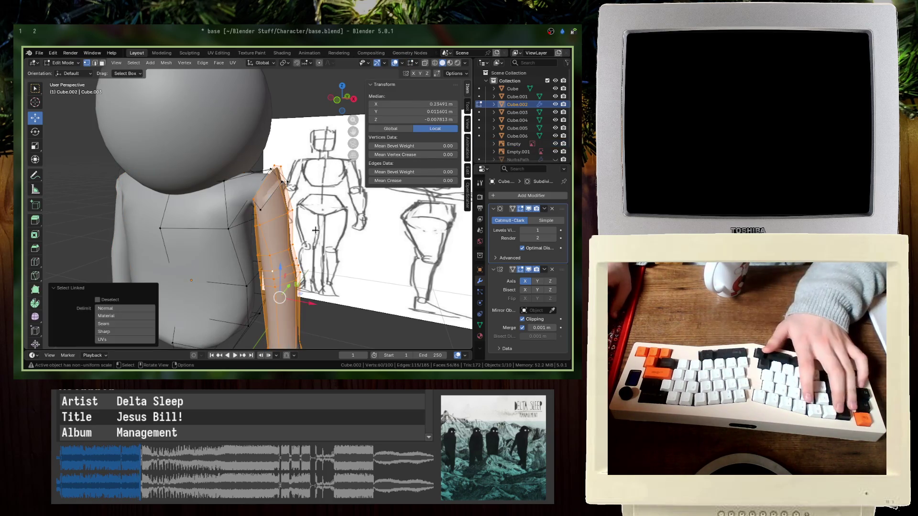
pyautogui.scroll(2, 316, 230)
pyautogui.press('g')
pyautogui.click(314, 245)
pyautogui.moveTo(313, 245)
pyautogui.mouseDown(button='middle')
pyautogui.moveTo(282, 239)
pyautogui.moveTo(312, 211)
pyautogui.moveTo(254, 194)
pyautogui.mouseUp(button='middle')
# - Weld the arm's top vertex pairs to the shoulder with Merge At Center
pyautogui.click(312, 211)
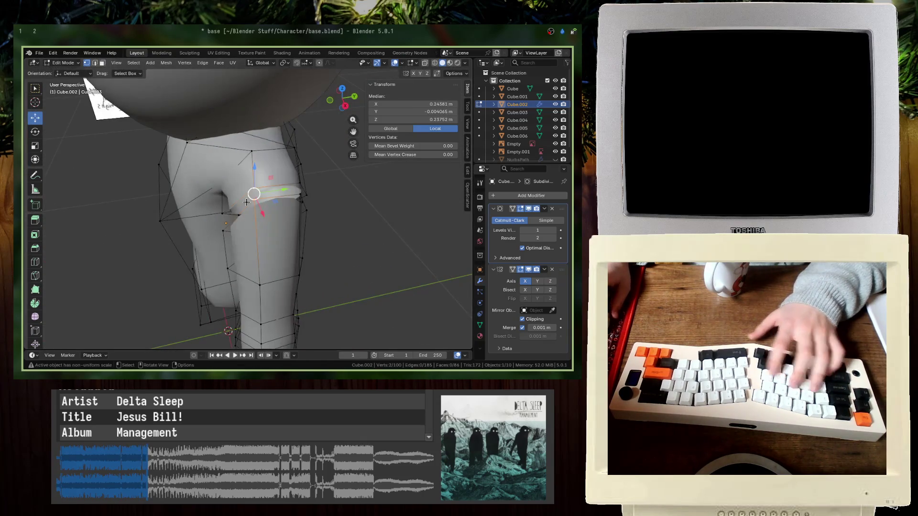
pyautogui.press('m')
pyautogui.click(246, 198)
pyautogui.hotkey('alt', 'a')
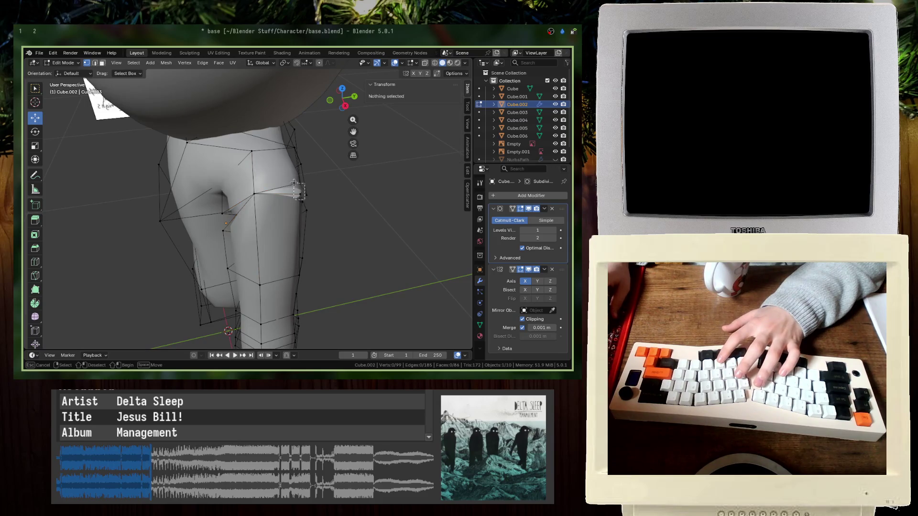
pyautogui.moveTo(294, 183); pyautogui.dragTo(291, 178)
pyautogui.click(316, 196)
pyautogui.moveTo(316, 196)
pyautogui.mouseDown(button='middle')
pyautogui.moveTo(312, 220)
pyautogui.moveTo(242, 185)
pyautogui.moveTo(259, 242)
pyautogui.moveTo(304, 250)
pyautogui.moveTo(242, 254)
pyautogui.moveTo(259, 240)
pyautogui.moveTo(246, 253)
pyautogui.moveTo(234, 241)
pyautogui.moveTo(224, 258)
pyautogui.mouseUp(button='middle')
pyautogui.click(253, 255)
pyautogui.press('m')
pyautogui.click(266, 231)
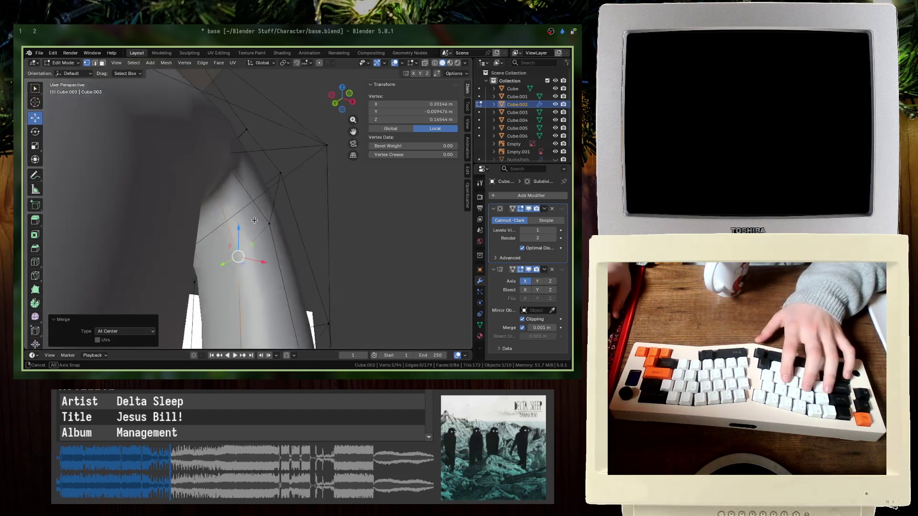
# - View the joined character from the front in wireframe
pyautogui.press('Tab')
pyautogui.press('KP_1')
pyautogui.hotkey('shift', 'z')
pyautogui.scroll(-5, 225, 259)
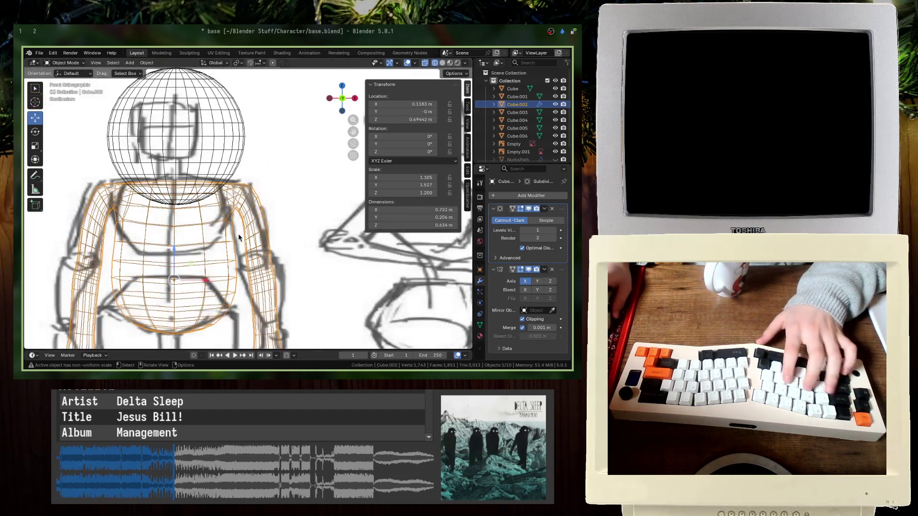
# - In Edit Mode, select the hand's linked vertices and move the arm left and down
pyautogui.press('Tab')
pyautogui.scroll(-3, 308, 302)
pyautogui.press('l')
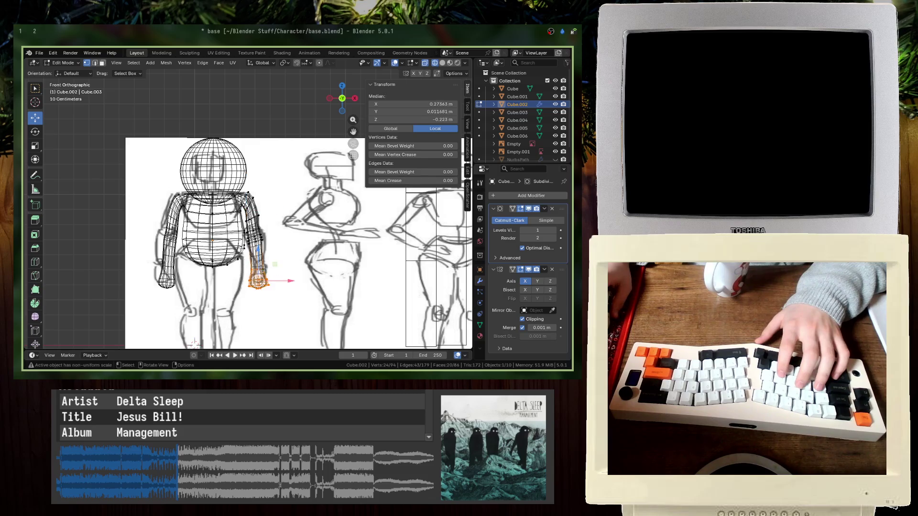
pyautogui.scroll(4, 249, 217)
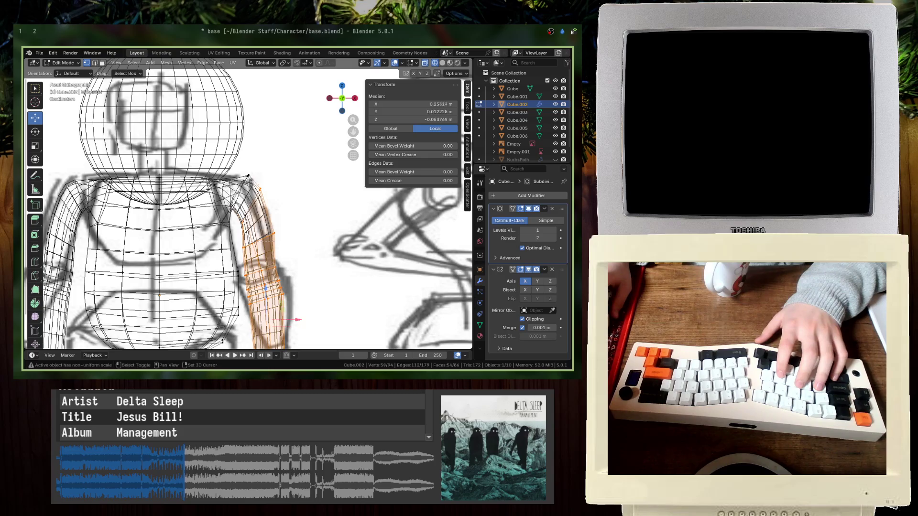
pyautogui.press('g')
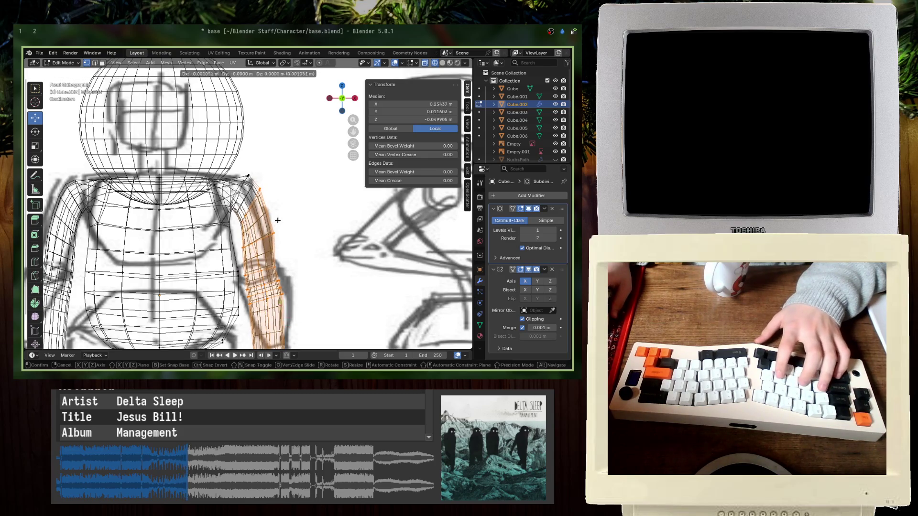
pyautogui.click(270, 226)
pyautogui.scroll(-3, 281, 270)
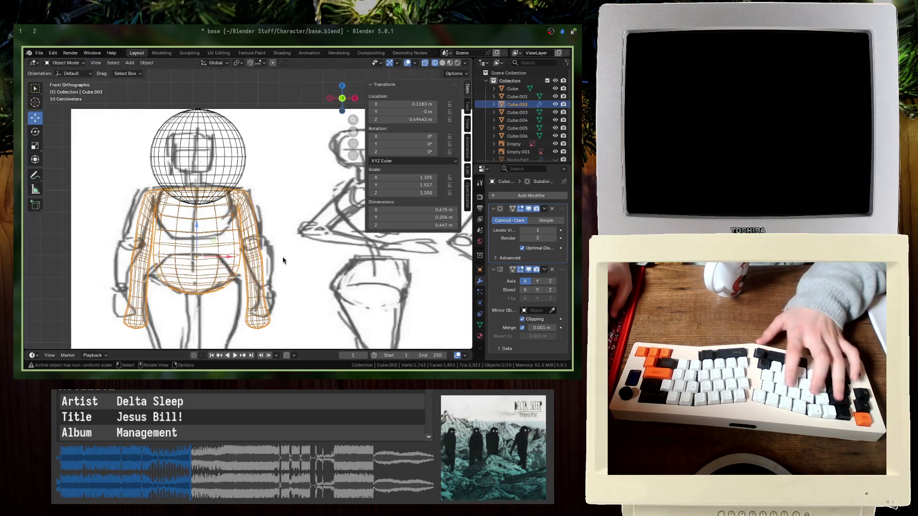
# - In see-through front view, pull the underarm vertex of the body mesh downward
pyautogui.press('Tab')
pyautogui.moveTo(280, 260); pyautogui.dragTo(174, 249, button='middle')
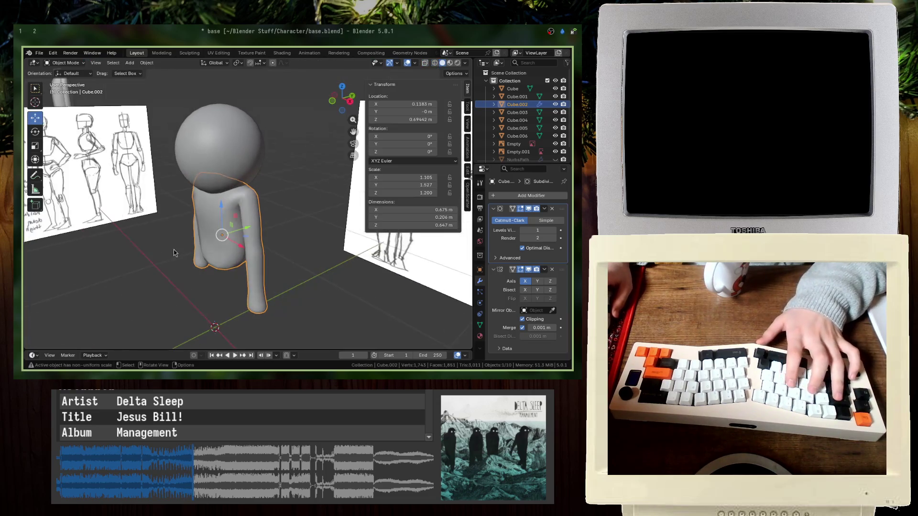
pyautogui.click(119, 281)
pyautogui.moveTo(119, 281)
pyautogui.mouseDown(button='middle')
pyautogui.moveTo(180, 257)
pyautogui.moveTo(239, 260)
pyautogui.mouseUp(button='middle')
pyautogui.click(247, 266)
pyautogui.press('Tab')
pyautogui.hotkey('shift', 'z')
pyautogui.scroll(5, 188, 226)
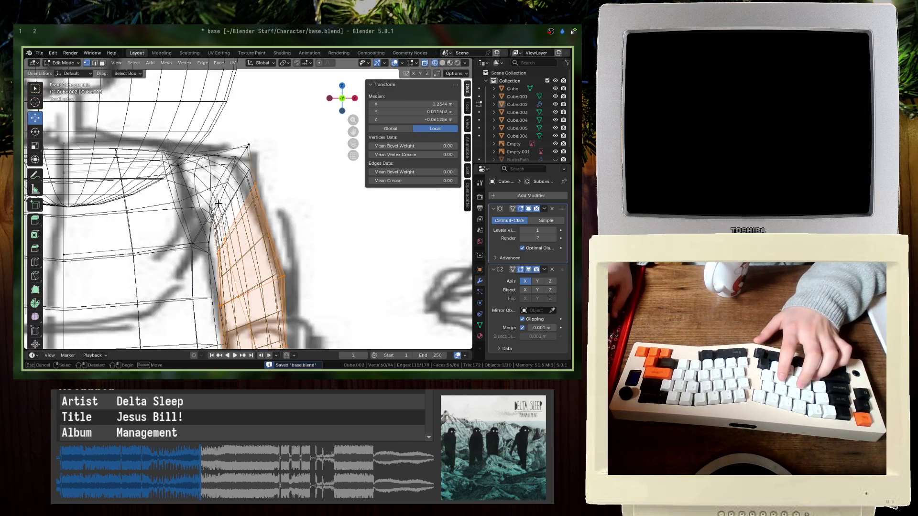
pyautogui.click(218, 203)
pyautogui.press('g')
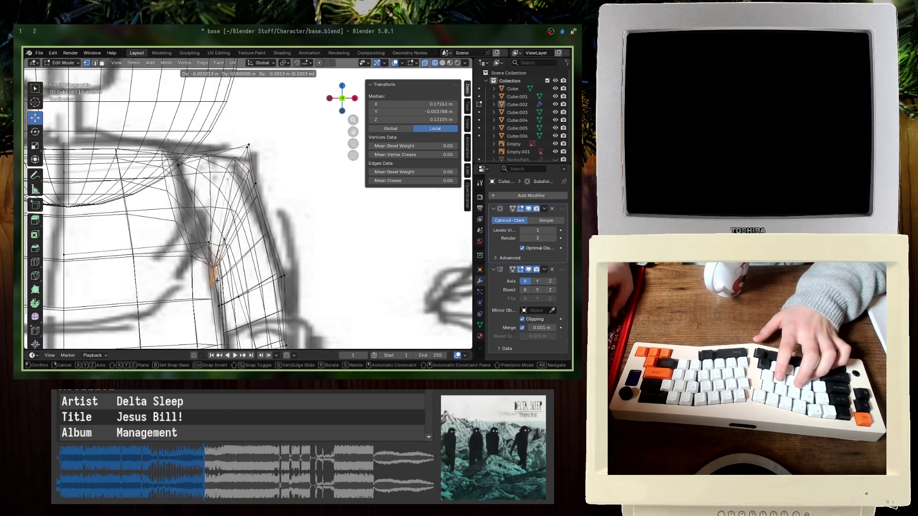
pyautogui.click(218, 243)
# - After checking the armpit in solid shading, drag the armpit vertices further down
pyautogui.press('z')
pyautogui.click(259, 242)
pyautogui.moveTo(259, 242)
pyautogui.mouseDown(button='middle')
pyautogui.moveTo(249, 225)
pyautogui.moveTo(262, 238)
pyautogui.mouseUp(button='middle')
pyautogui.press('KP_1')
pyautogui.press('z')
pyautogui.click(211, 248)
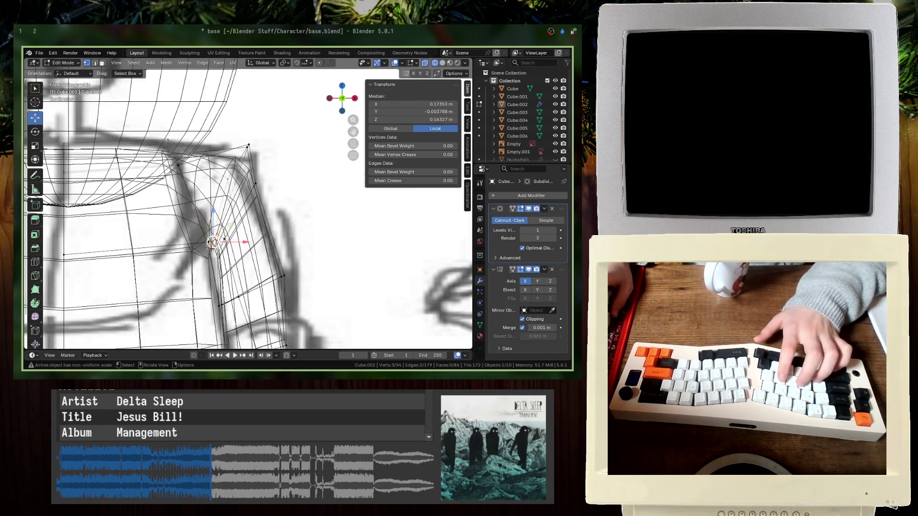
pyautogui.click(208, 251)
pyautogui.keyDown('ctrl'); pyautogui.moveTo(206, 258); pyautogui.dragTo(235, 191, button='middle'); pyautogui.keyUp('ctrl')
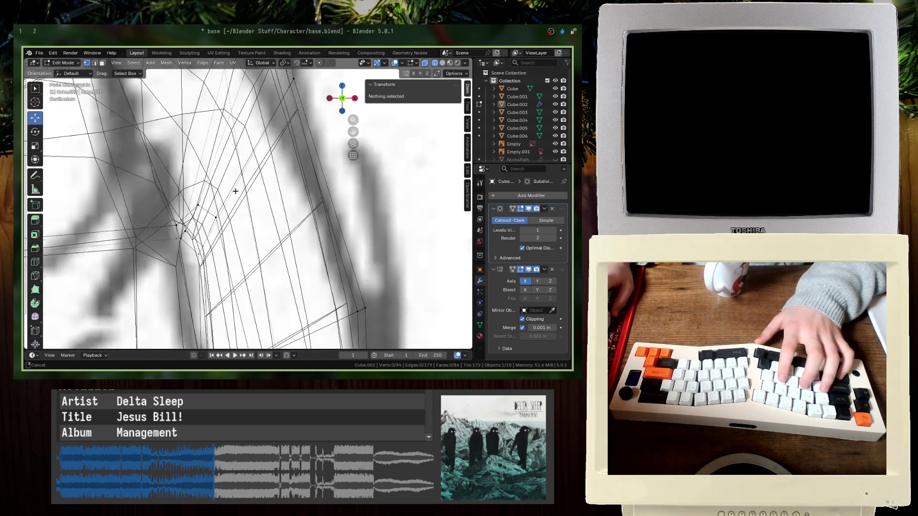
pyautogui.moveTo(179, 245); pyautogui.dragTo(179, 247)
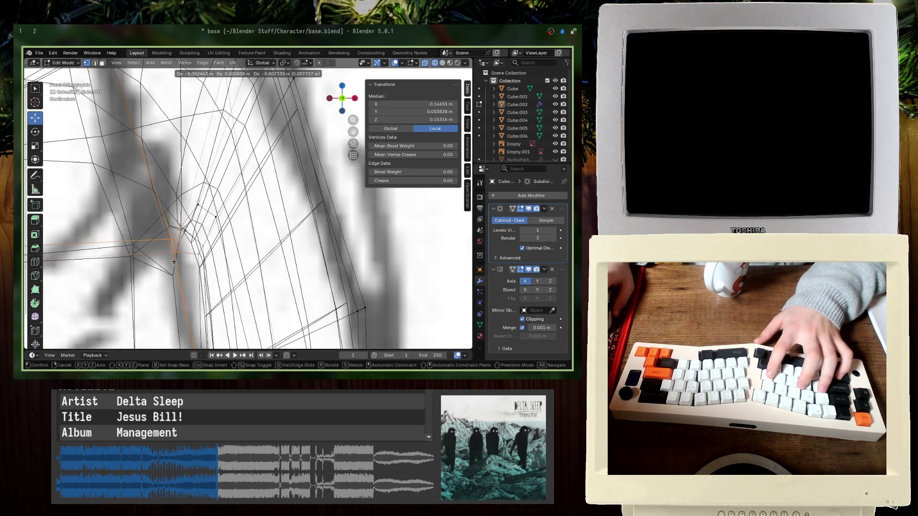
pyautogui.press('Escape')
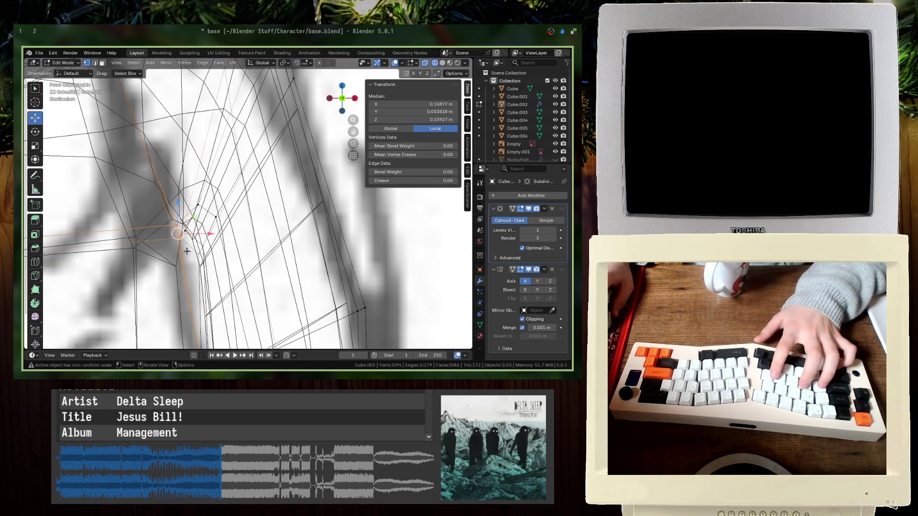
pyautogui.moveTo(176, 232)
pyautogui.mouseDown()
pyautogui.moveTo(187, 314)
pyautogui.moveTo(176, 308)
pyautogui.mouseUp()
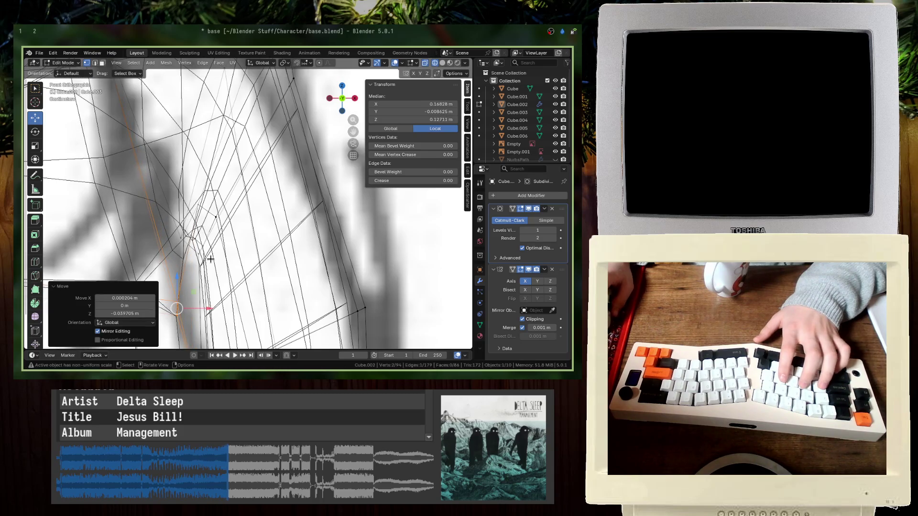
pyautogui.moveTo(179, 225)
pyautogui.mouseDown()
pyautogui.moveTo(205, 258)
pyautogui.moveTo(191, 249)
pyautogui.moveTo(187, 266)
pyautogui.mouseUp()
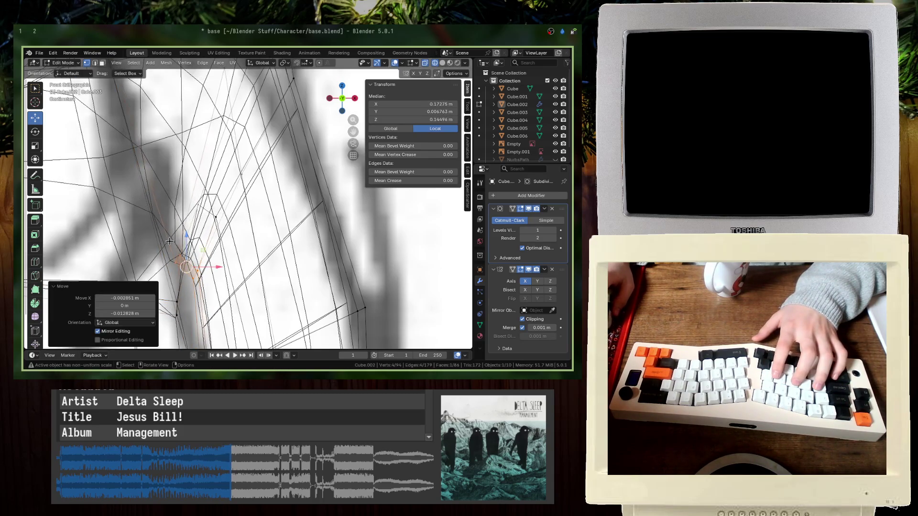
# - Return to Object Mode and save the file
pyautogui.press('Tab')
pyautogui.scroll(-5, 169, 241)
pyautogui.click(238, 255)
pyautogui.click(239, 255)
pyautogui.hotkey('ctrl', 's')
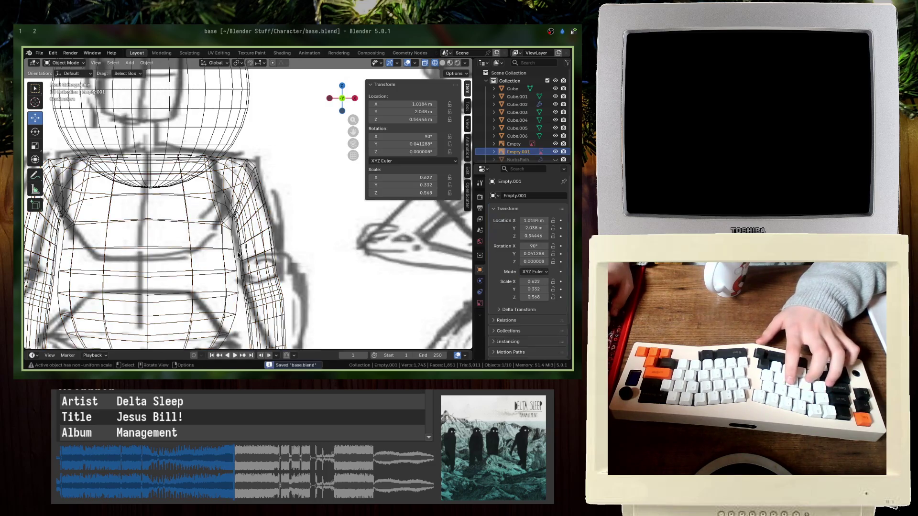
pyautogui.moveTo(239, 255); pyautogui.dragTo(206, 244, button='middle')
pyautogui.hotkey('shift', 'z')
# - Slide the reference image Empty.001 along X to 1.0341 m
pyautogui.scroll(-3, 215, 244)
pyautogui.click(223, 242)
pyautogui.press('Tab')
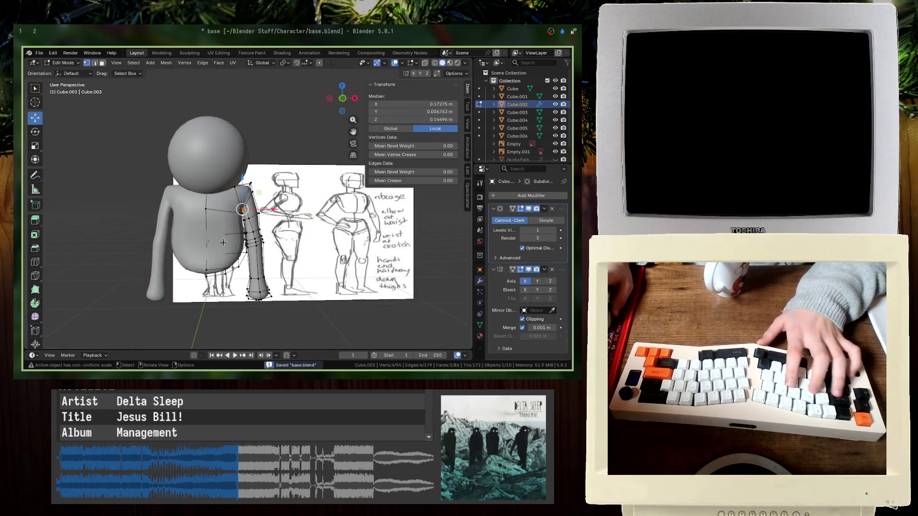
pyautogui.press('KP_1')
pyautogui.hotkey('shift', 'z')
pyautogui.scroll(6, 230, 201)
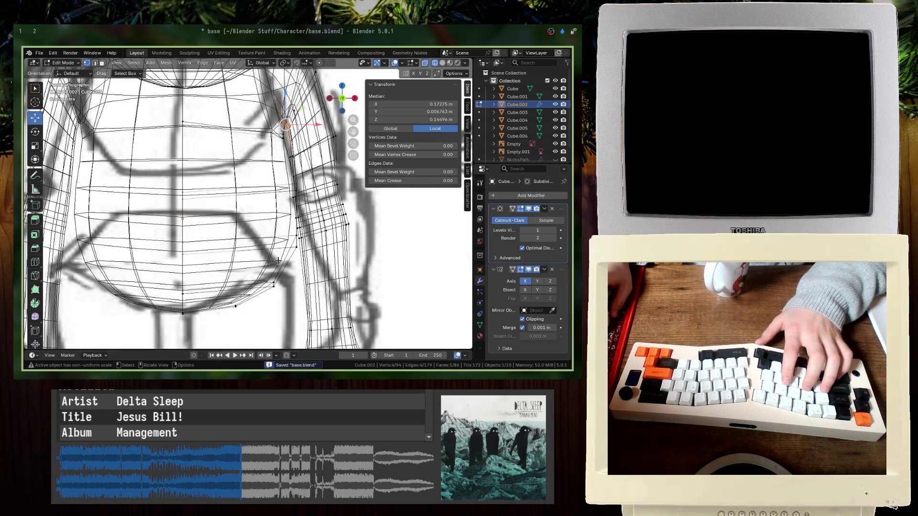
pyautogui.scroll(-6, 306, 258)
pyautogui.press('Tab')
pyautogui.click(389, 256)
pyautogui.press('g')
pyautogui.press('x')
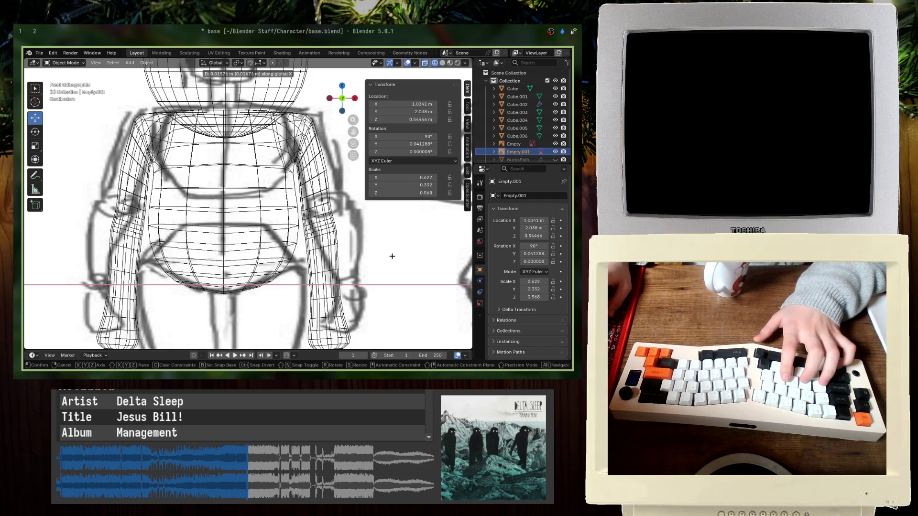
pyautogui.click(390, 257)
# - Narrow Empty.001 along X and shift it sideways along X
pyautogui.press('s')
pyautogui.press('x')
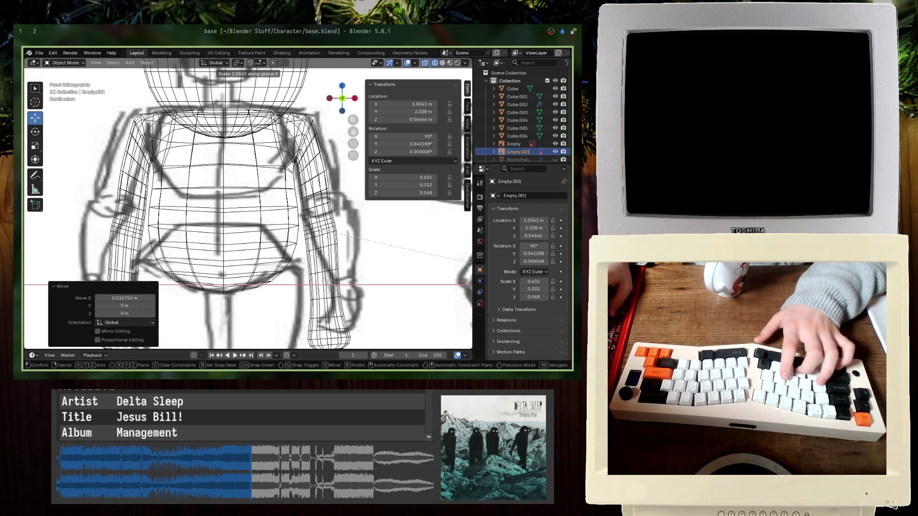
pyautogui.click(346, 234)
pyautogui.press('g')
pyautogui.press('x')
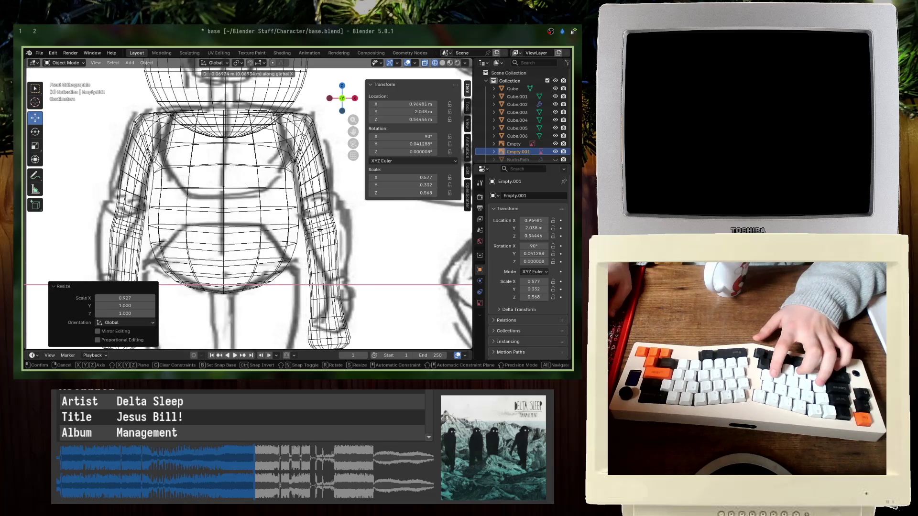
pyautogui.press('Return')
# - Narrow Empty.001 further to scale X 0.557 and move it to X 0.93749 m
pyautogui.press('s')
pyautogui.press('x')
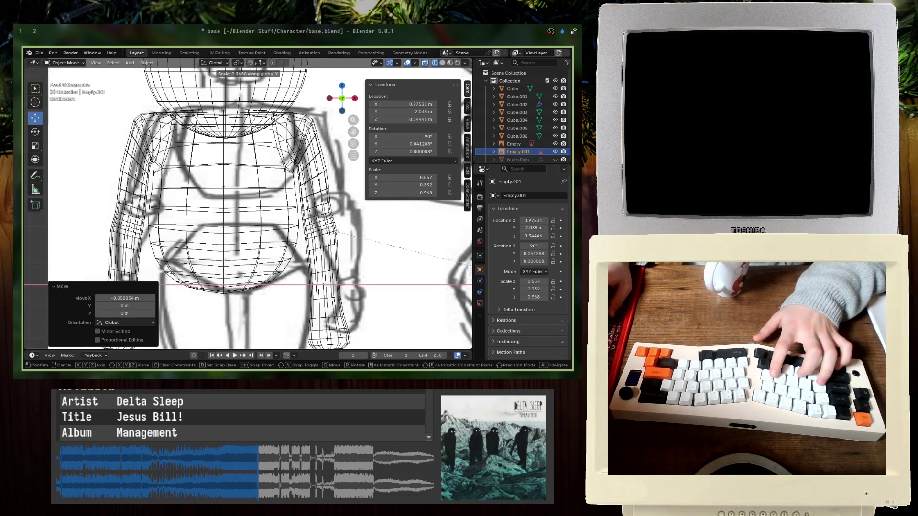
pyautogui.press('Return')
pyautogui.press('g')
pyautogui.press('x')
pyautogui.press('Return')
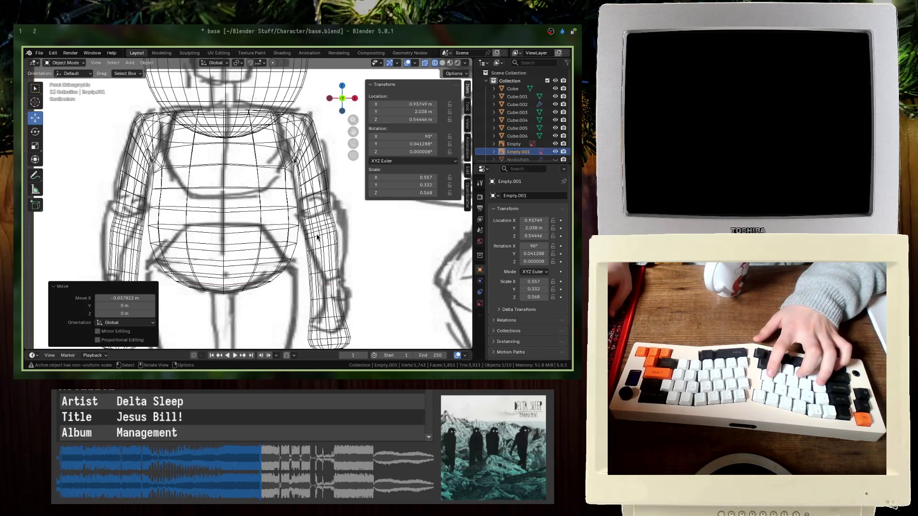
pyautogui.click(302, 226)
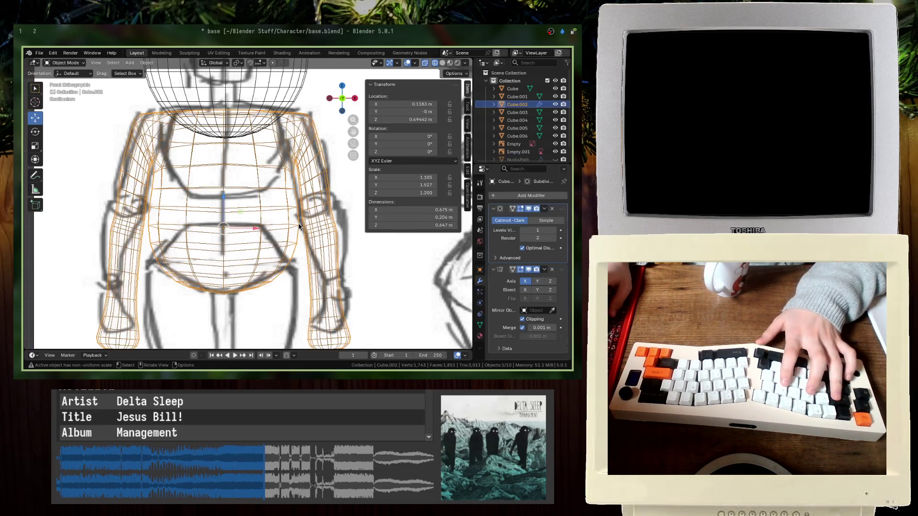
# - Inspect the body mesh in perspective and save base.blend
pyautogui.press('Tab')
pyautogui.scroll(3, 309, 262)
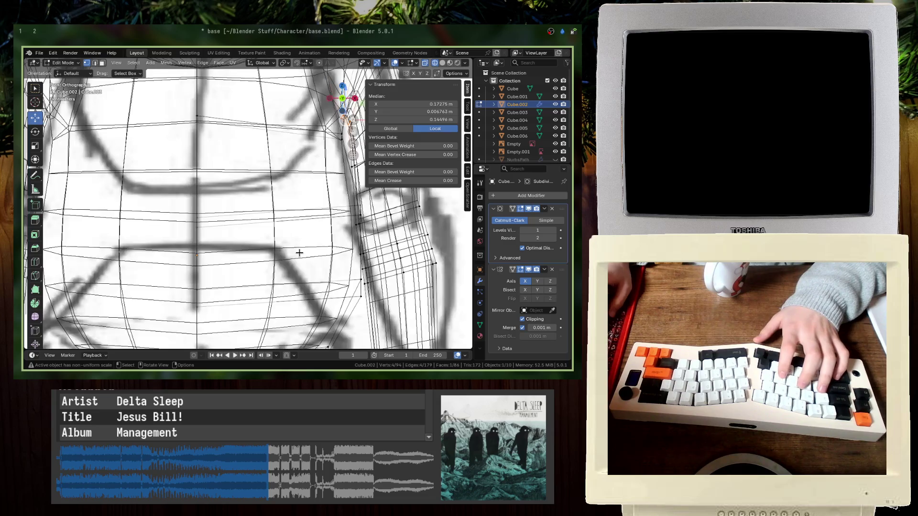
pyautogui.scroll(-2, 299, 252)
pyautogui.moveTo(330, 269)
pyautogui.mouseDown(button='middle')
pyautogui.moveTo(242, 256)
pyautogui.moveTo(351, 230)
pyautogui.mouseUp(button='middle')
pyautogui.press('Tab')
pyautogui.hotkey('ctrl', 's')
# - Move the two vertices beside the arm inward in front X-ray view, then save
pyautogui.scroll(4, 355, 223)
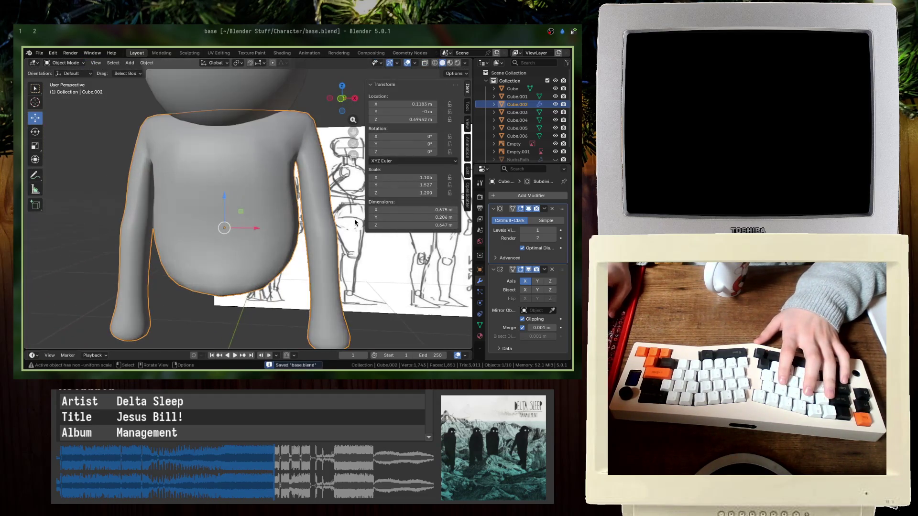
pyautogui.press('Tab')
pyautogui.press('KP_1')
pyautogui.hotkey('alt', 'z')
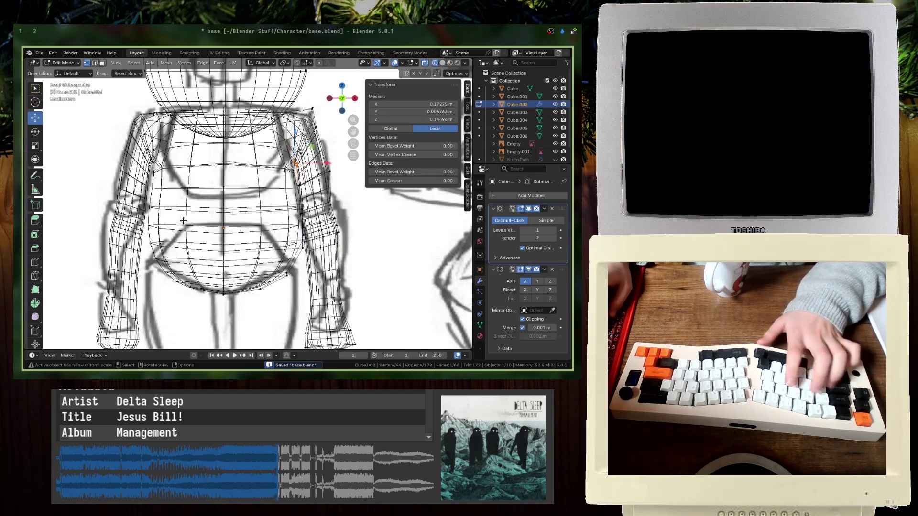
pyautogui.scroll(4, 320, 285)
pyautogui.click(359, 296)
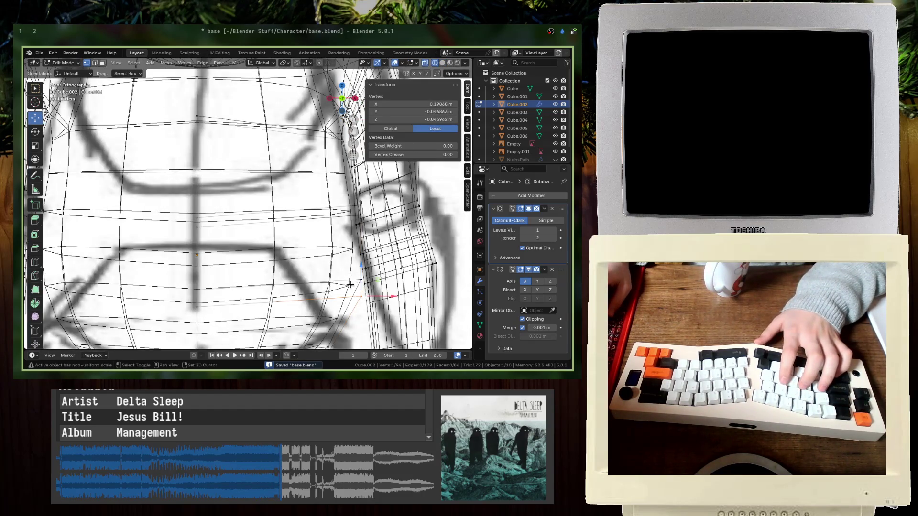
pyautogui.keyDown('shift'); pyautogui.moveTo(361, 286); pyautogui.dragTo(357, 281); pyautogui.keyUp('shift')
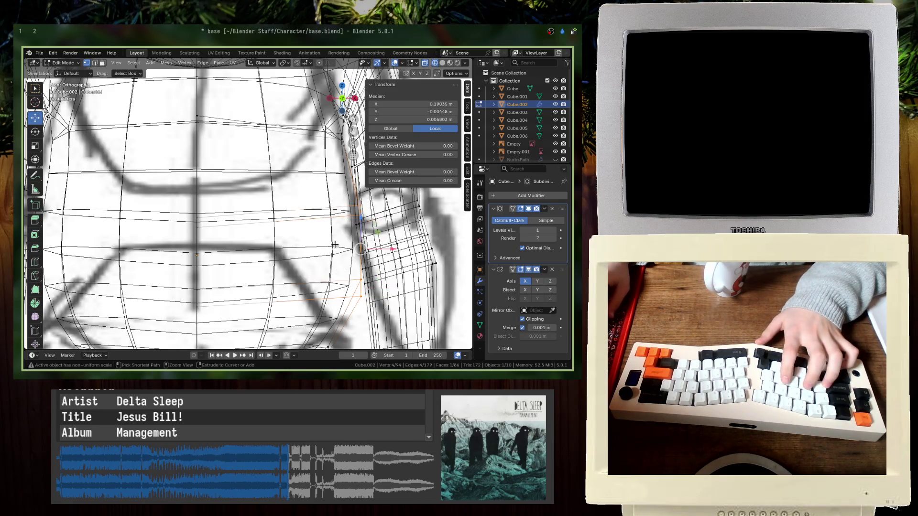
pyautogui.press('g')
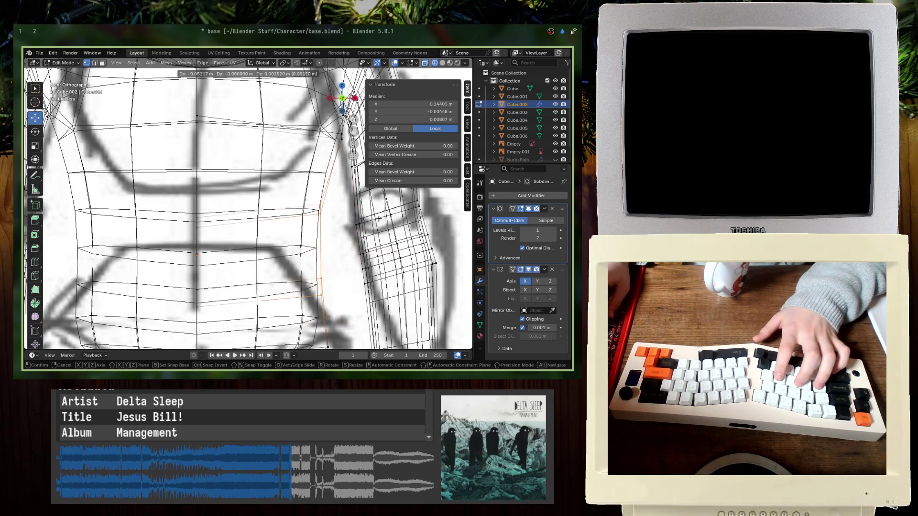
pyautogui.click(379, 218)
pyautogui.press('Tab')
pyautogui.scroll(-3, 239, 206)
pyautogui.moveTo(230, 205)
pyautogui.mouseDown(button='middle')
pyautogui.moveTo(256, 213)
pyautogui.moveTo(215, 201)
pyautogui.moveTo(268, 130)
pyautogui.moveTo(303, 147)
pyautogui.mouseUp(button='middle')
pyautogui.hotkey('ctrl', 's')
# - Select the two shoulder vertices and move the armpit vertices down, then left and up
pyautogui.press('KP_1')
pyautogui.scroll(6, 253, 216)
pyautogui.press('Tab')
pyautogui.hotkey('alt', 'z')
pyautogui.hotkey('alt', 'z')
pyautogui.keyDown('shift'); pyautogui.click(225, 184); pyautogui.keyUp('shift')
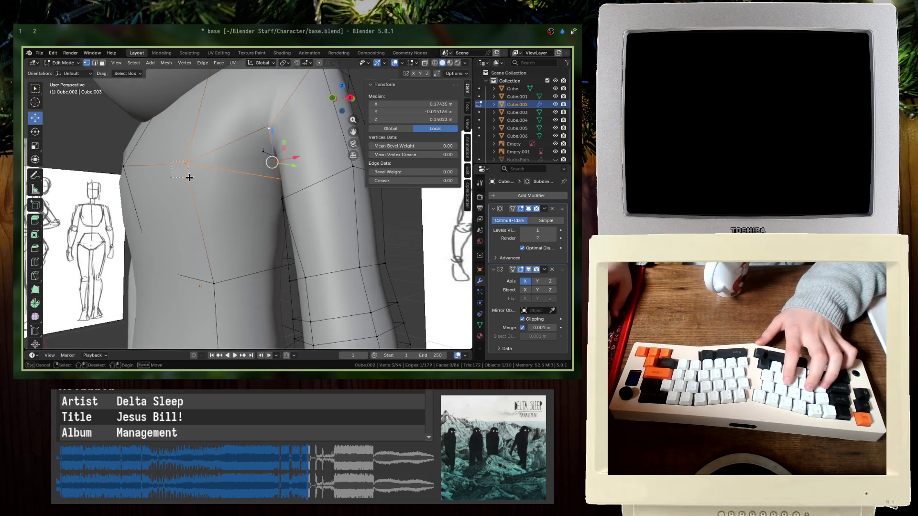
pyautogui.moveTo(190, 177); pyautogui.dragTo(187, 176)
pyautogui.moveTo(188, 176); pyautogui.dragTo(288, 203, button='middle')
pyautogui.moveTo(265, 169); pyautogui.dragTo(301, 192, button='middle')
pyautogui.press('g')
pyautogui.press('KP_1')
pyautogui.hotkey('alt', 'z')
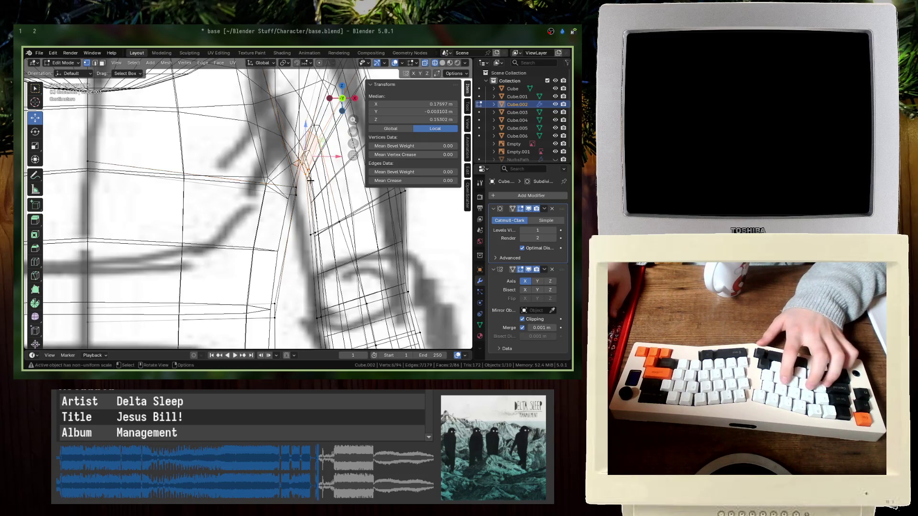
pyautogui.press('g')
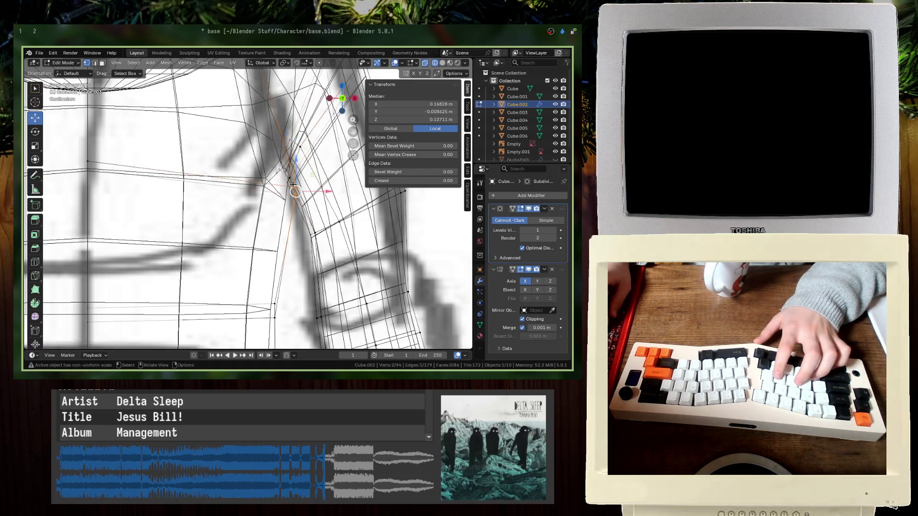
pyautogui.moveTo(288, 185); pyautogui.dragTo(256, 178)
# - Check the arm joint in solid shading and save base.blend again
pyautogui.hotkey('alt', 'z')
pyautogui.moveTo(255, 178); pyautogui.dragTo(271, 172, button='middle')
pyautogui.scroll(3, 271, 172)
pyautogui.hotkey('ctrl', 's')
pyautogui.press('KP_1')
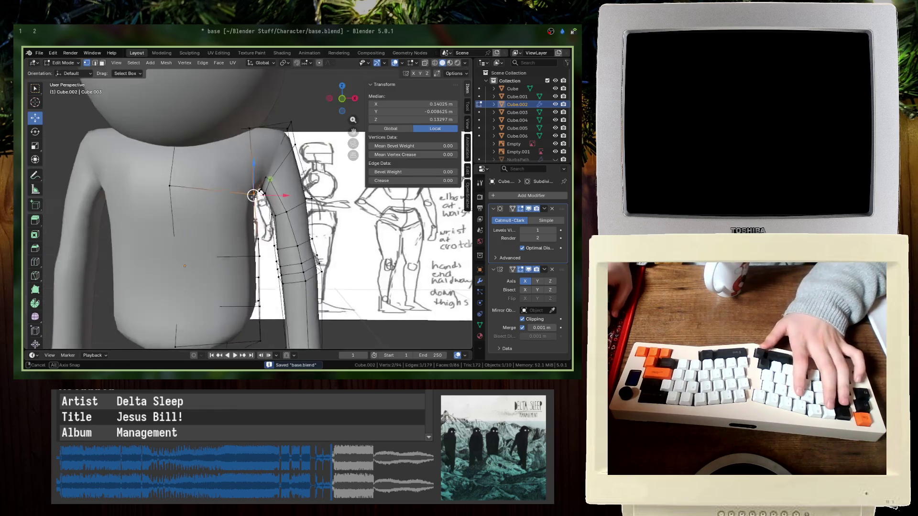
pyautogui.press('Tab')
pyautogui.hotkey('alt', 'z')
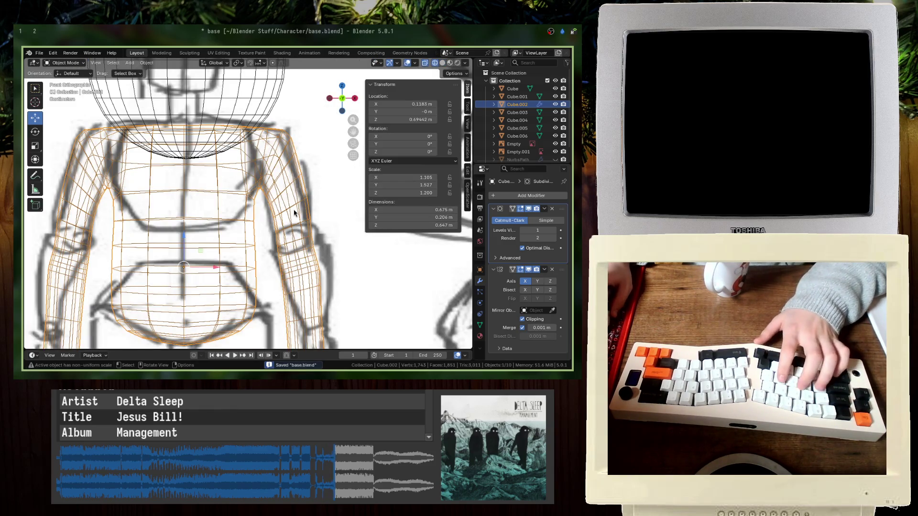
# - In Edit Mode, select the right forearm vertices and move the forearm outward
pyautogui.press('Tab')
pyautogui.scroll(-4, 294, 212)
pyautogui.moveTo(367, 295); pyautogui.dragTo(284, 156)
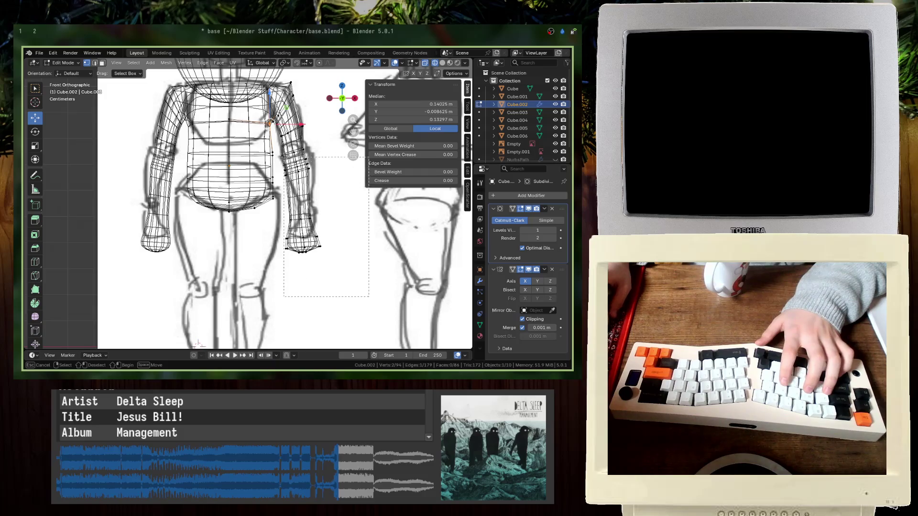
pyautogui.moveTo(281, 121); pyautogui.dragTo(280, 121)
pyautogui.press('g')
pyautogui.press('Return')
pyautogui.press('g')
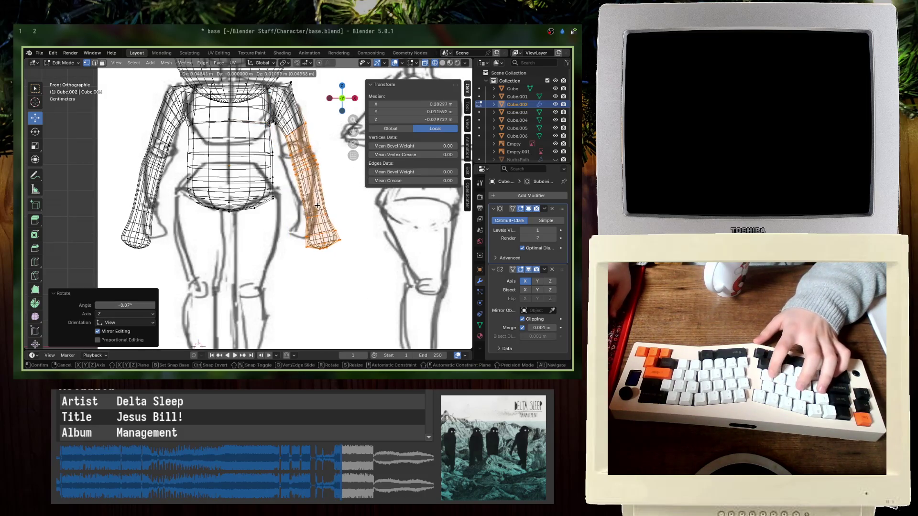
# - Move the upper-arm vertices at the shoulder into a new position
pyautogui.click(317, 204)
pyautogui.moveTo(298, 82); pyautogui.dragTo(320, 168)
pyautogui.press('g')
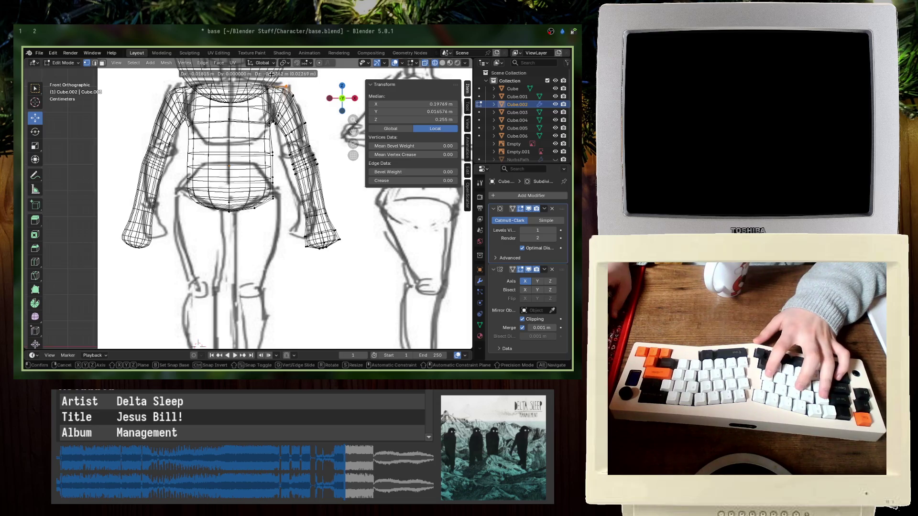
pyautogui.press('Return')
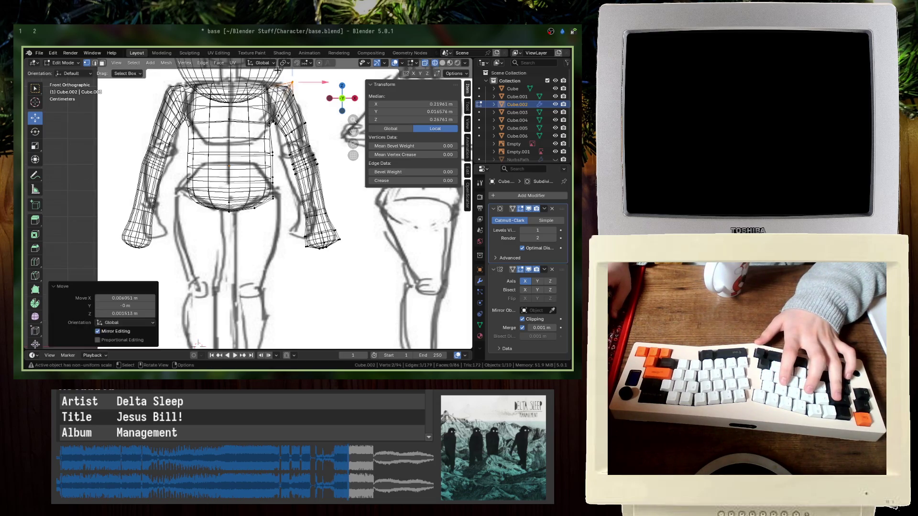
pyautogui.press('a')
pyautogui.hotkey('ctrl', 'z')
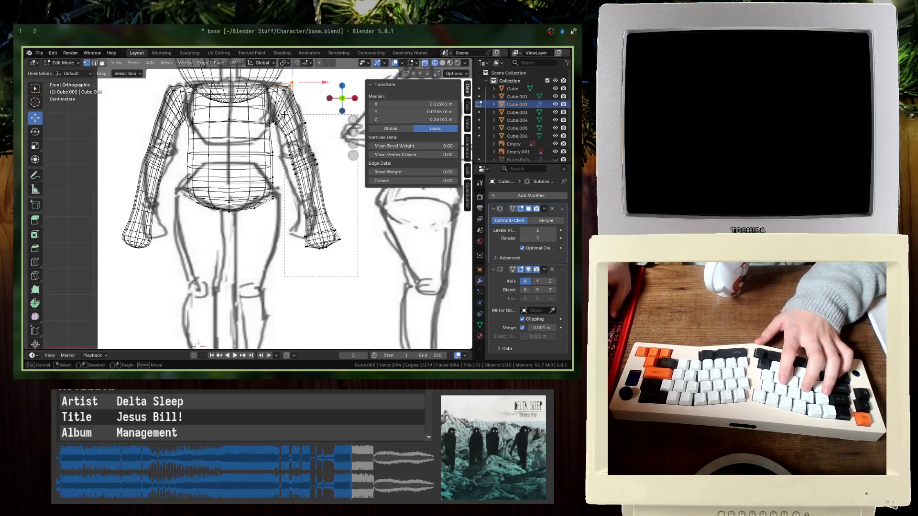
# - Rotate the forearm 40° and reposition it to stick straight out
pyautogui.moveTo(284, 115); pyautogui.dragTo(284, 114)
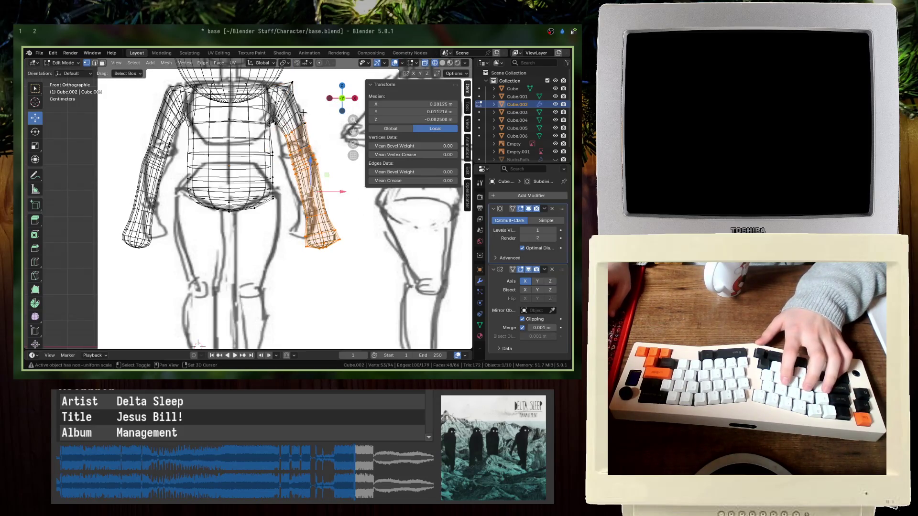
pyautogui.write('r40')
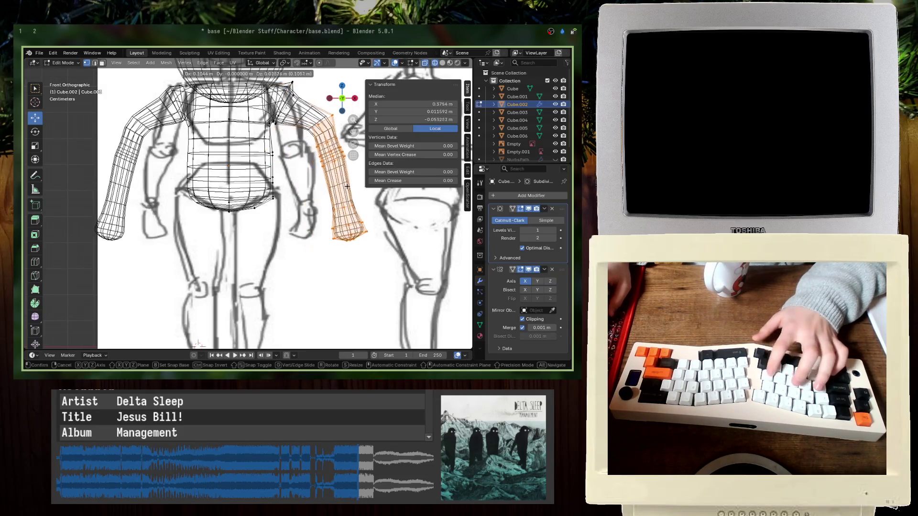
pyautogui.press('Return')
pyautogui.press('g')
pyautogui.press('Return')
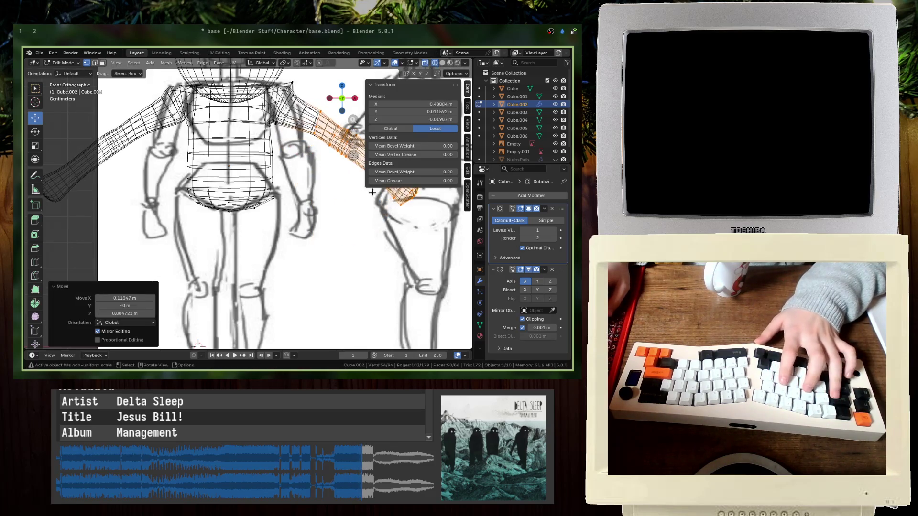
# - Try a second 40° downward forearm rotation, undo it, and return to orthographic front view
pyautogui.hotkey('shift', 'z')
pyautogui.moveTo(306, 186); pyautogui.dragTo(232, 184, button='middle')
pyautogui.write('r40')
pyautogui.press('Return')
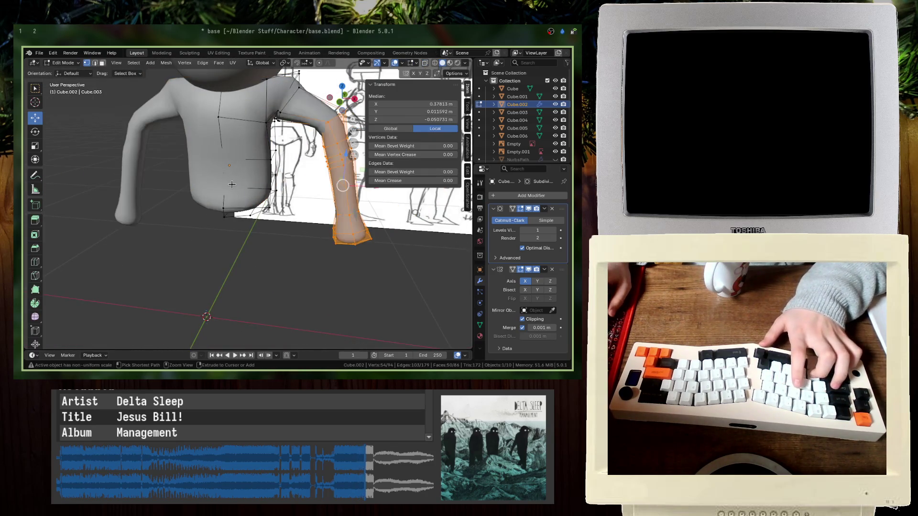
pyautogui.hotkey('ctrl', 'z')
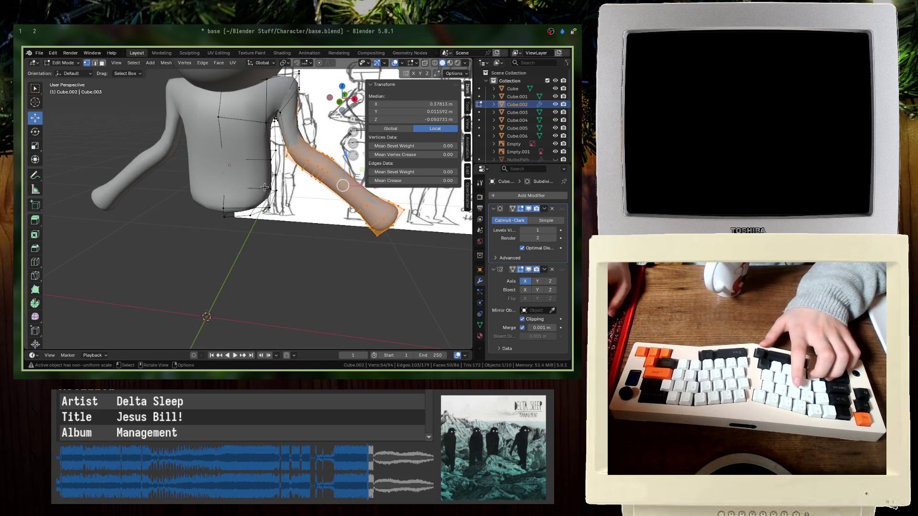
pyautogui.hotkey('ctrl', 'z')
pyautogui.press('KP_1')
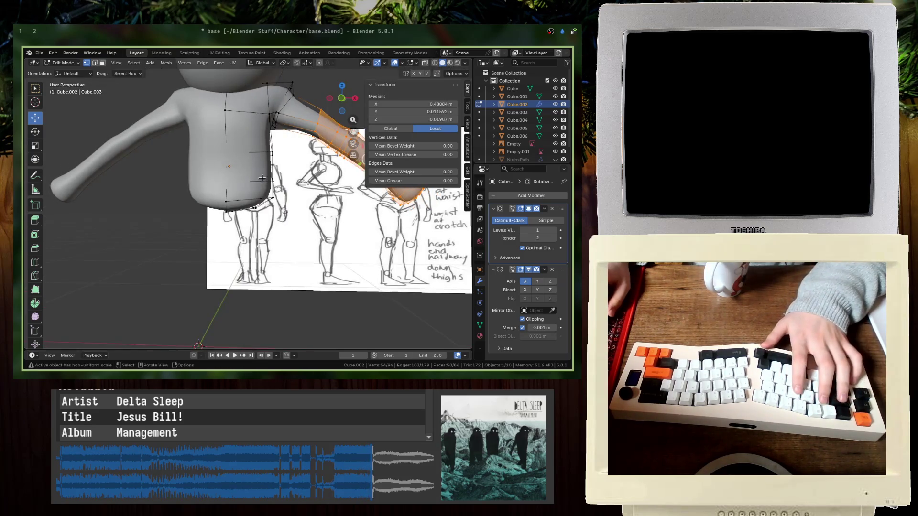
pyautogui.press('KP_5')
# - In wireframe, select three shoulder vertices and raise them to meet the torso
pyautogui.press('z')
pyautogui.click(242, 152)
pyautogui.scroll(4, 279, 147)
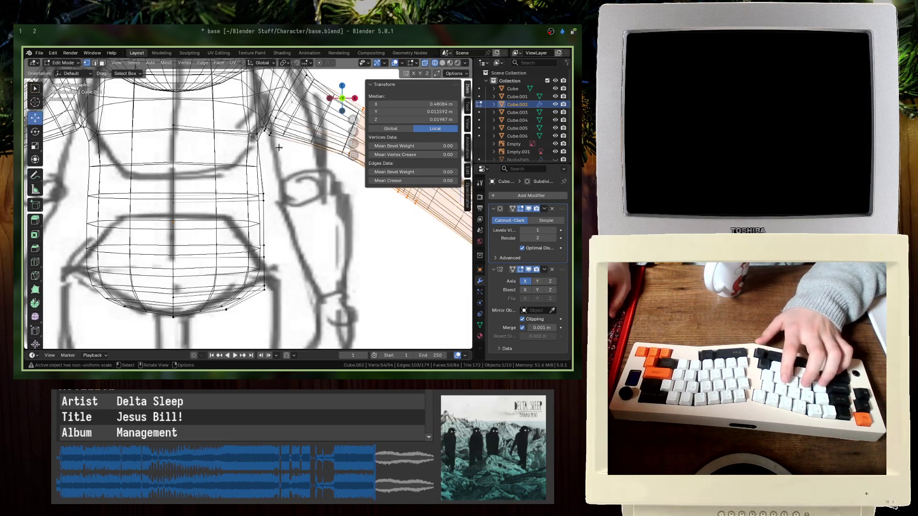
pyautogui.moveTo(270, 130); pyautogui.dragTo(269, 129)
pyautogui.keyDown('shift'); pyautogui.click(283, 120); pyautogui.keyUp('shift')
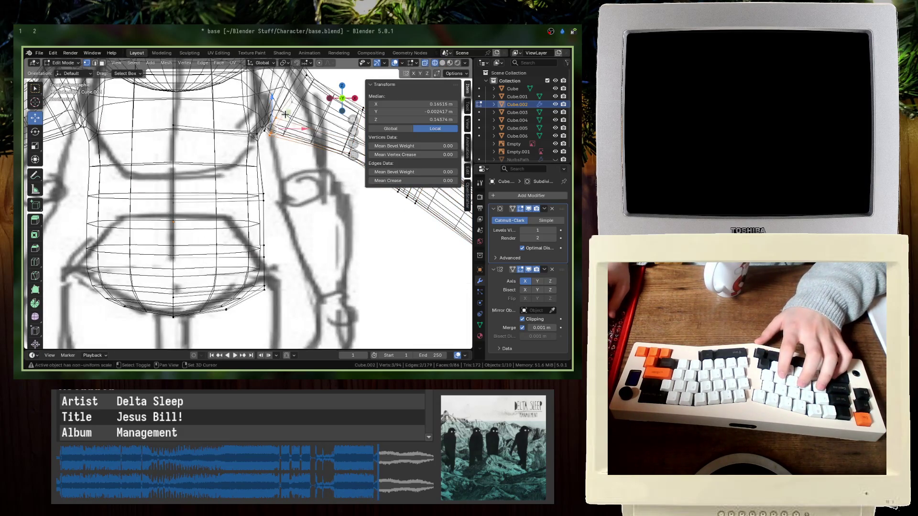
pyautogui.keyDown('shift'); pyautogui.moveTo(283, 120); pyautogui.dragTo(268, 164, button='middle'); pyautogui.keyUp('shift')
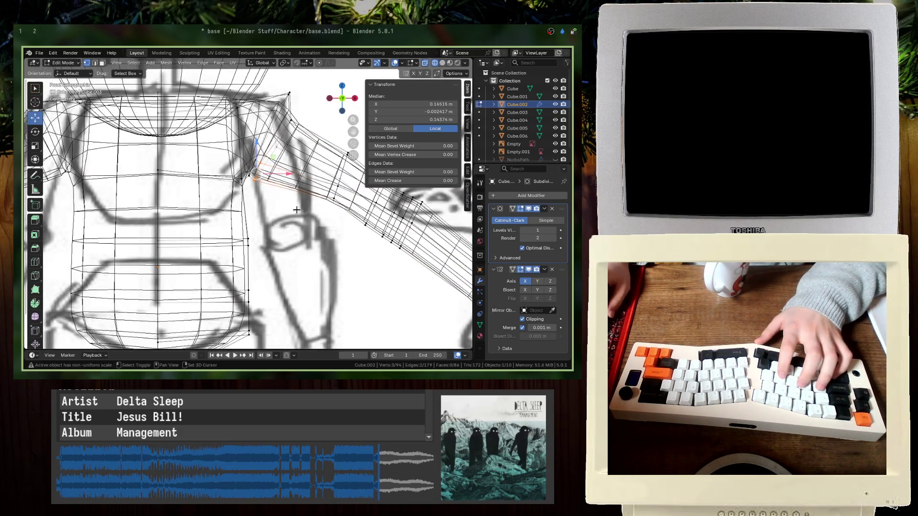
pyautogui.press('g')
pyautogui.click(299, 124)
# - Check the whole character against the sketches in solid shading, then re-enter Edit Mode
pyautogui.press('Tab')
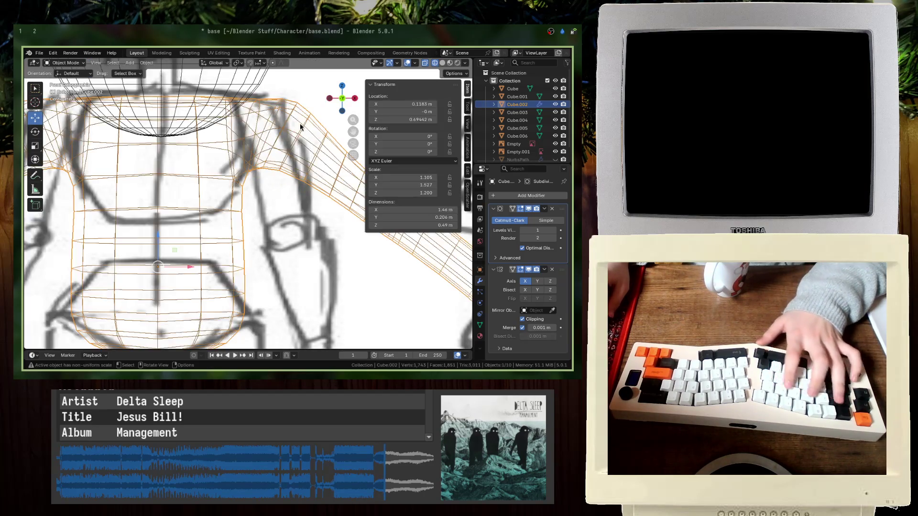
pyautogui.hotkey('shift', 'z')
pyautogui.scroll(-4, 245, 151)
pyautogui.scroll(-2, 245, 151)
pyautogui.moveTo(245, 151)
pyautogui.mouseDown(button='middle')
pyautogui.moveTo(222, 163)
pyautogui.moveTo(259, 191)
pyautogui.mouseUp(button='middle')
pyautogui.press('Tab')
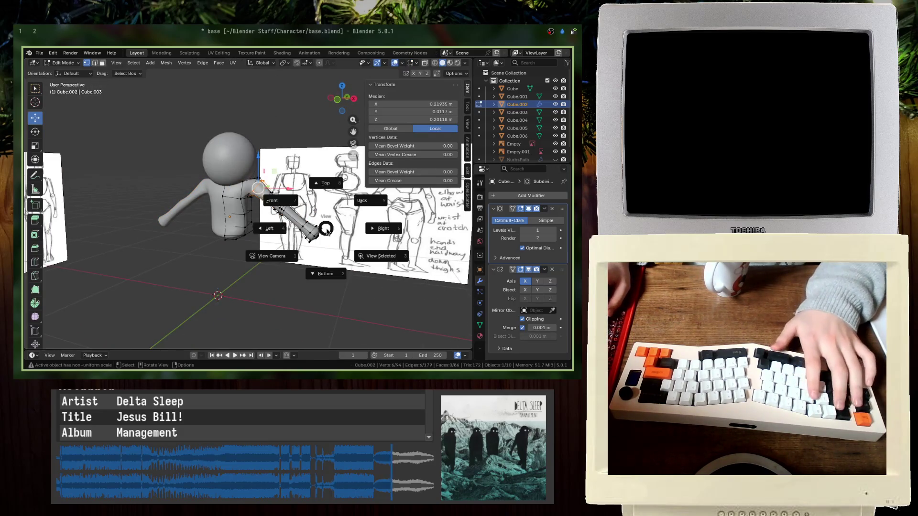
# - Select the whole arm and rotate it down 90° to hang beside the body
pyautogui.hotkey('ctrl', 'l')
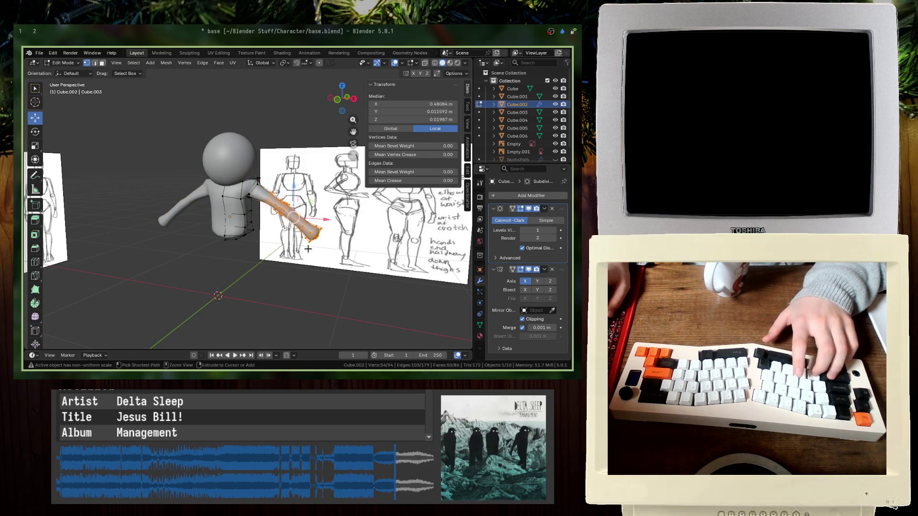
pyautogui.write('r90')
pyautogui.press('Return')
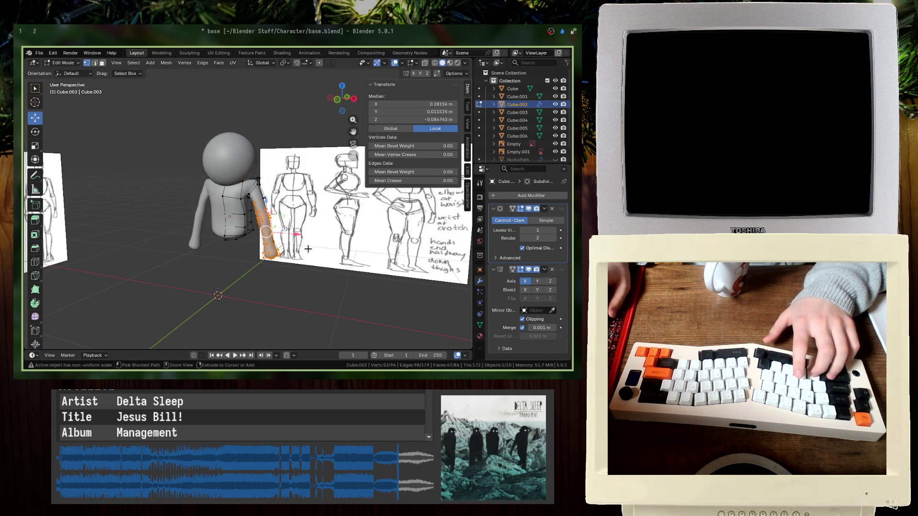
pyautogui.click(308, 249)
pyautogui.press('KP_1')
pyautogui.scroll(2, 297, 276)
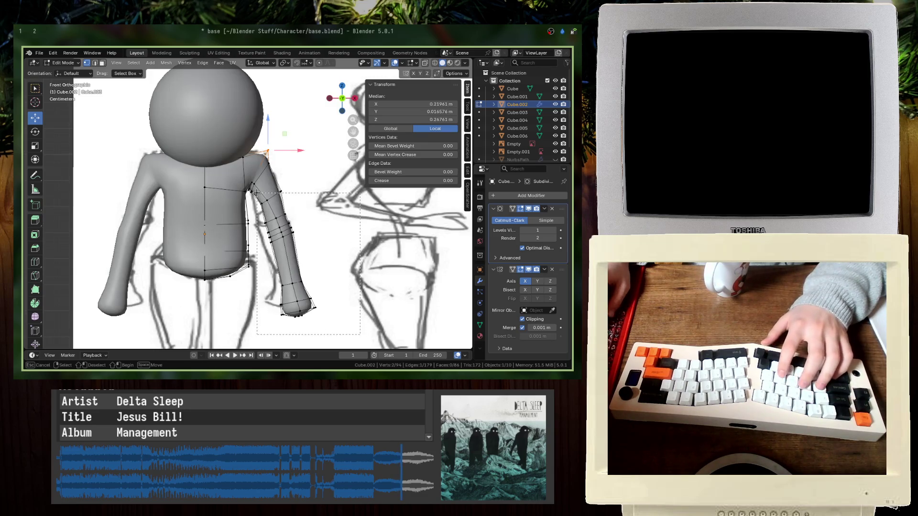
pyautogui.moveTo(257, 192); pyautogui.dragTo(257, 192)
pyautogui.moveTo(339, 237); pyautogui.dragTo(305, 202)
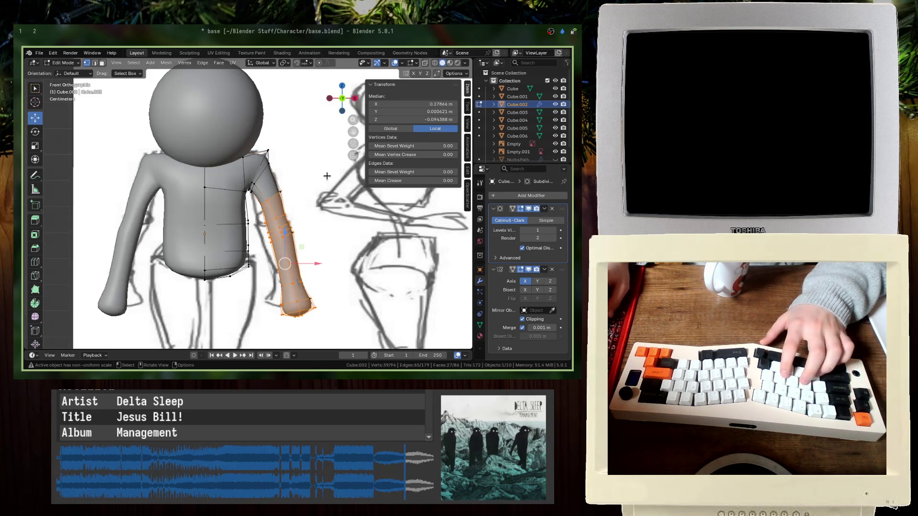
# - In wireframe, move the hand vertices up and inward and shrink them to 0.851
pyautogui.press('z')
pyautogui.click(243, 177)
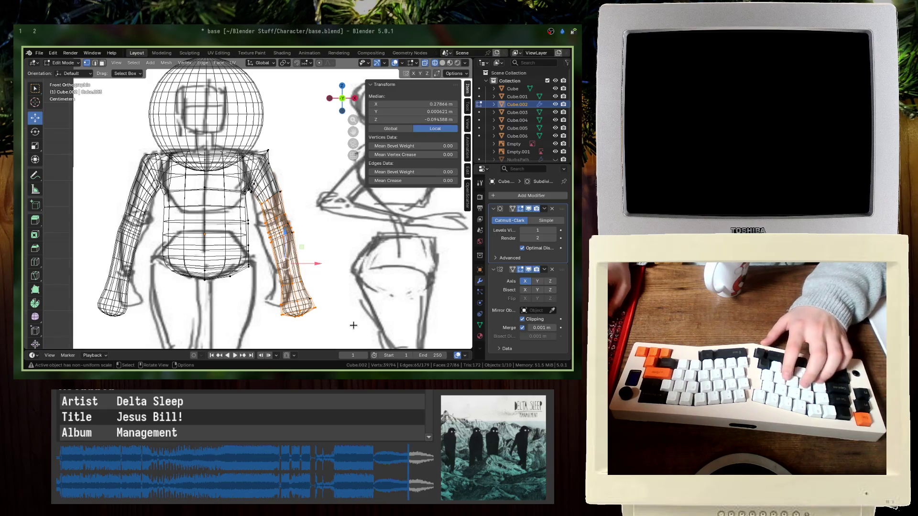
pyautogui.moveTo(347, 328); pyautogui.dragTo(281, 296)
pyautogui.press('g')
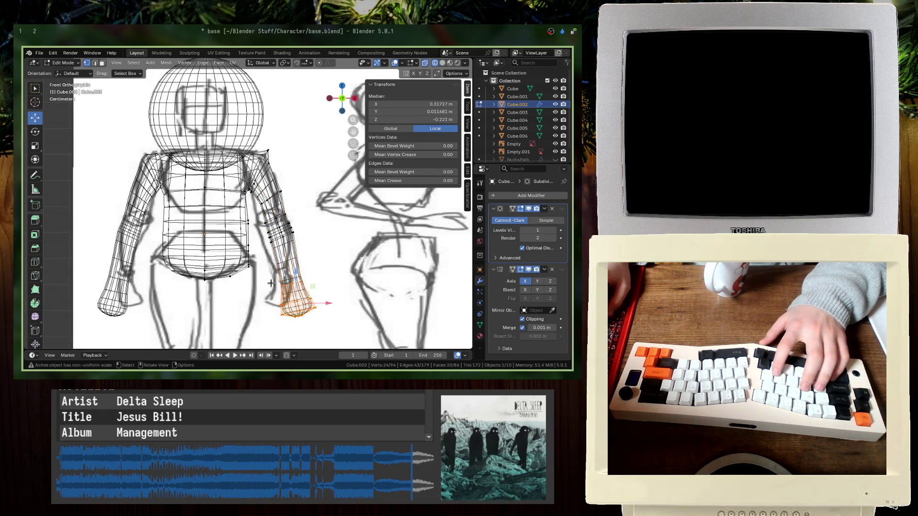
pyautogui.click(347, 314)
pyautogui.press('g')
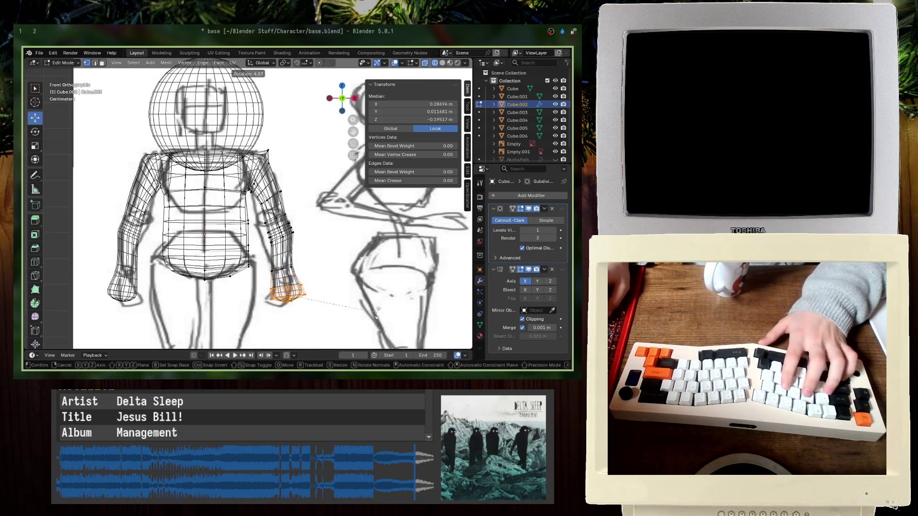
pyautogui.click(376, 311)
pyautogui.press('s')
pyautogui.click(358, 312)
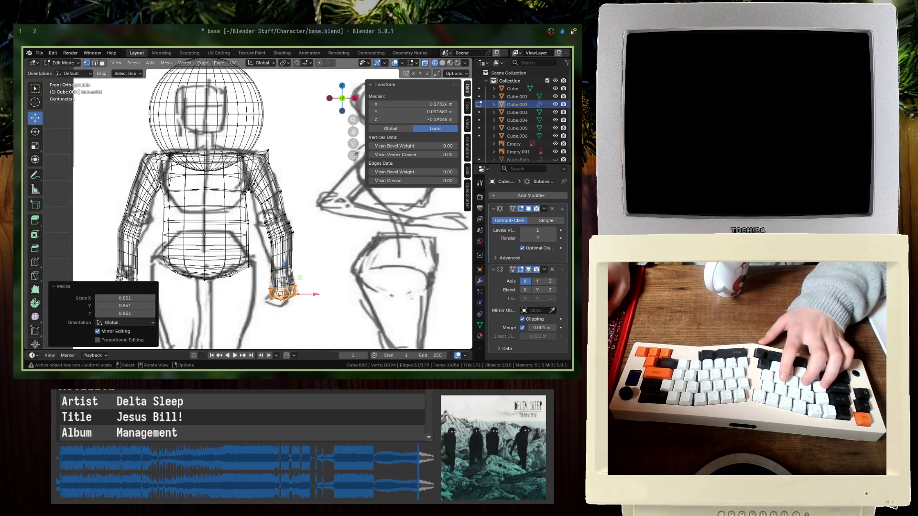
# - Check the lowered arm in 3D and save base.blend
pyautogui.press('Tab')
pyautogui.moveTo(326, 304); pyautogui.dragTo(311, 268, button='middle')
pyautogui.hotkey('shift', 'z')
pyautogui.hotkey('ctrl', 's')
pyautogui.press('KP_1')
pyautogui.hotkey('shift', 'z')
pyautogui.press('Tab')
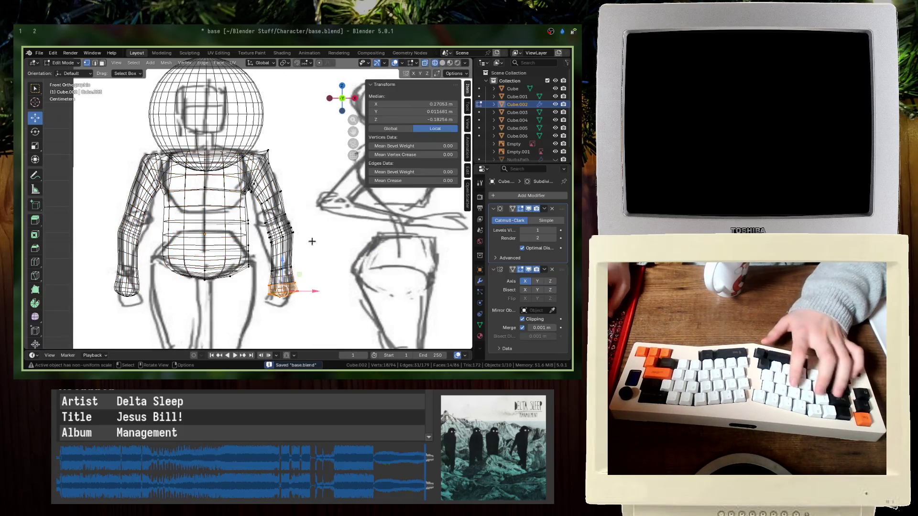
# - Nudge the wrist vertices left and up and widen the forearm loop to 1.065
pyautogui.moveTo(259, 223); pyautogui.dragTo(259, 209)
pyautogui.moveTo(311, 244); pyautogui.dragTo(266, 225)
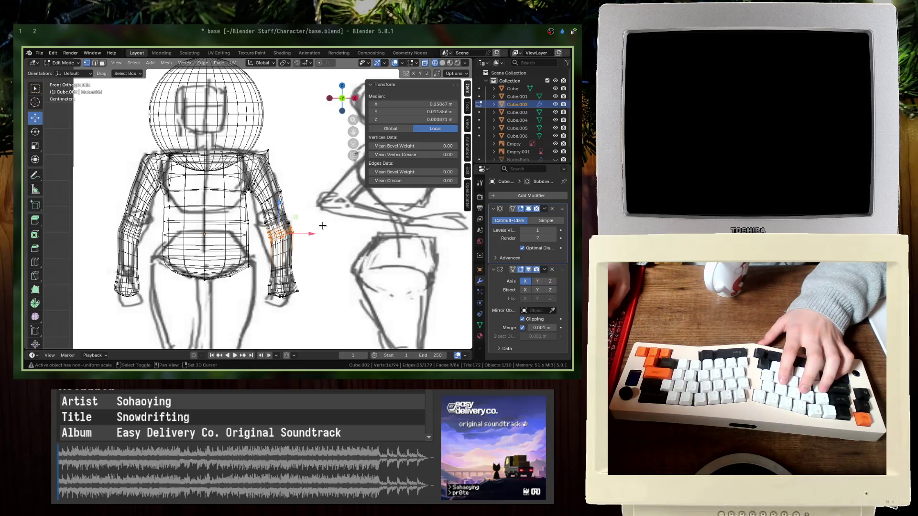
pyautogui.press('g')
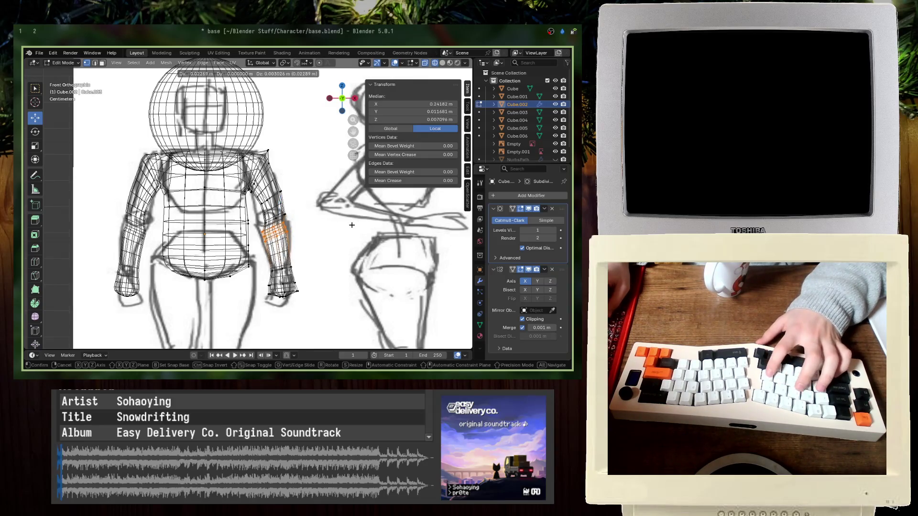
pyautogui.click(350, 228)
pyautogui.hotkey('alt', 'a')
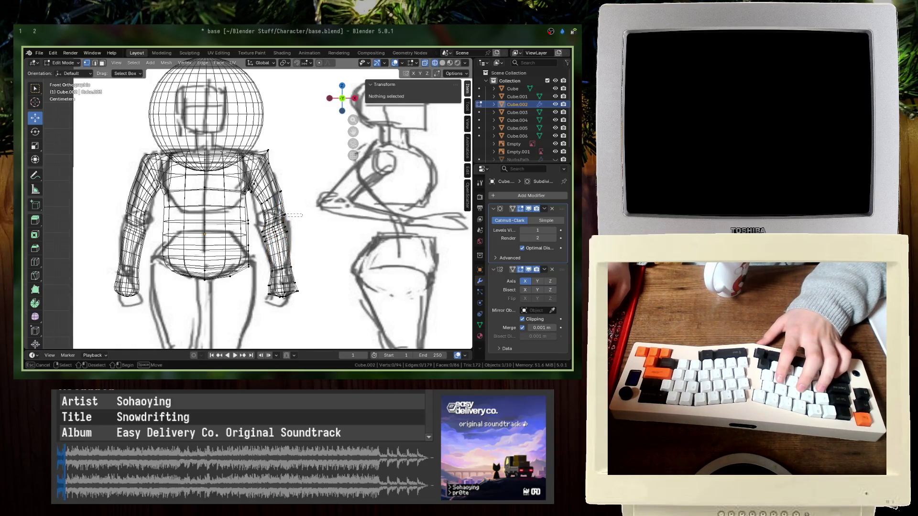
pyautogui.moveTo(274, 216); pyautogui.dragTo(266, 218)
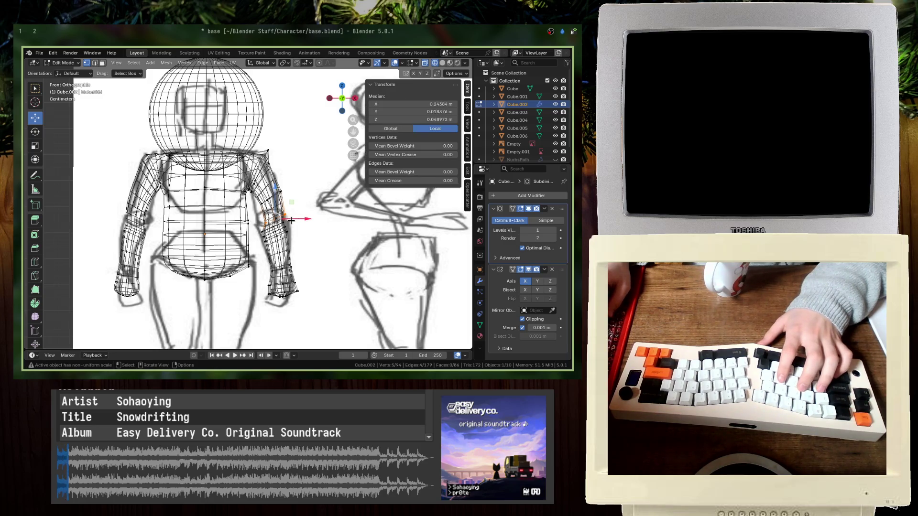
pyautogui.press('g')
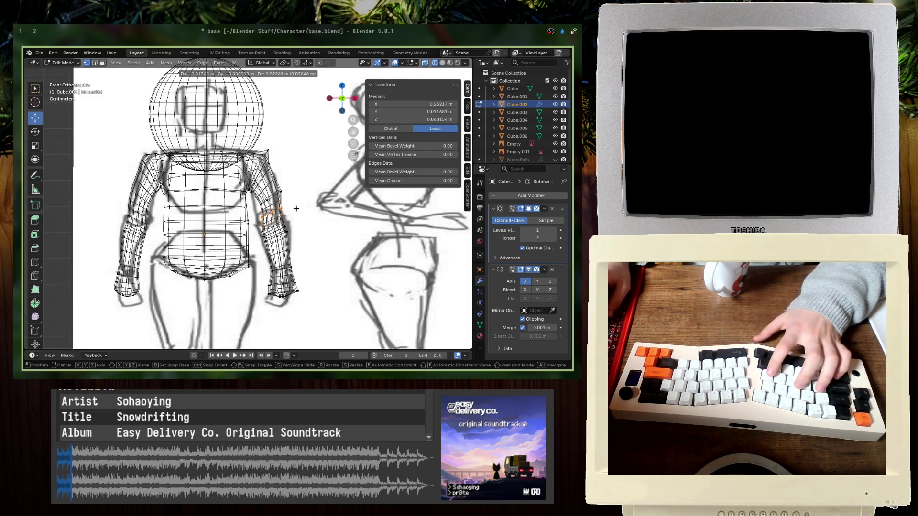
pyautogui.click(290, 208)
pyautogui.press('s')
pyautogui.click(295, 207)
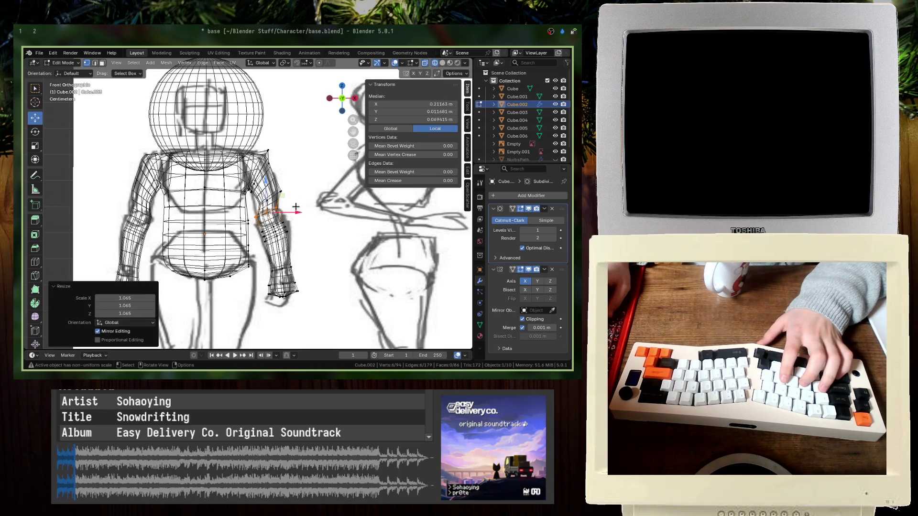
# - Circle-select six upper-arm vertices and move them toward the reference sketch
pyautogui.hotkey('alt', 'a')
pyautogui.scroll(3, 318, 193)
pyautogui.press('c')
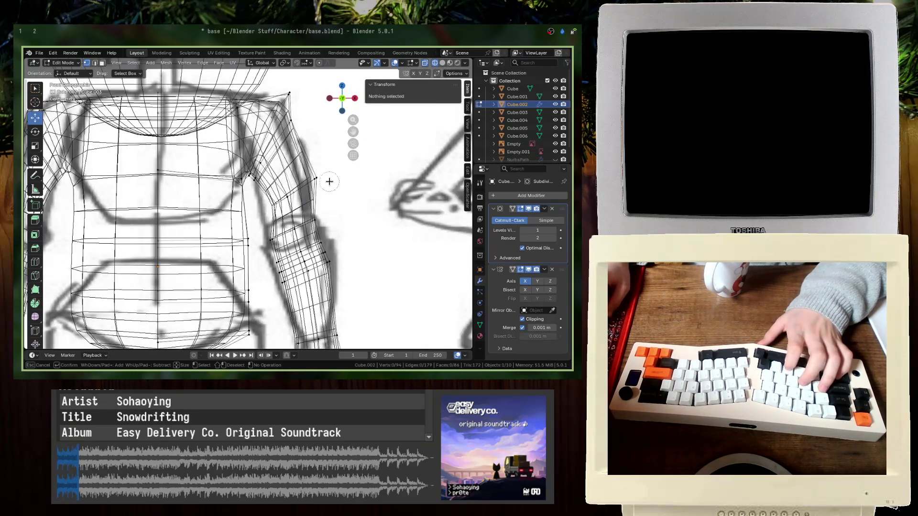
pyautogui.moveTo(328, 180); pyautogui.dragTo(265, 209)
pyautogui.press('g')
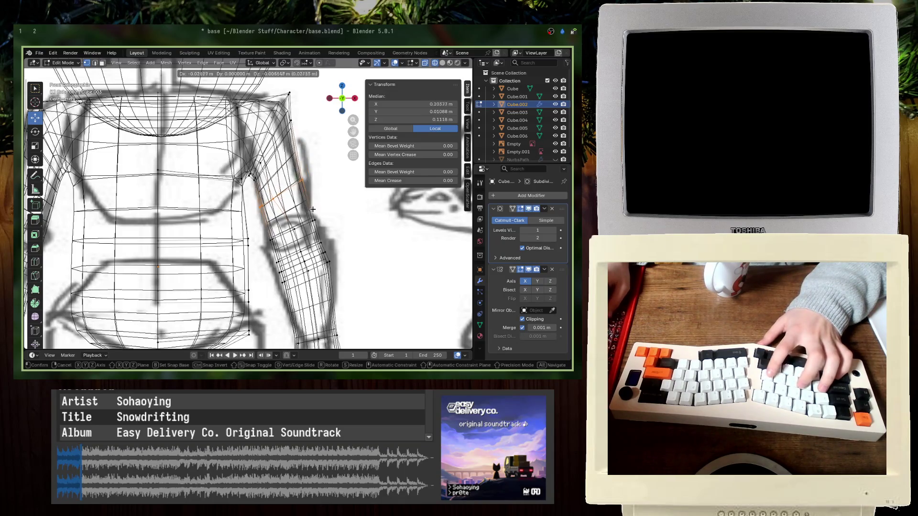
pyautogui.click(306, 200)
pyautogui.press('g')
pyautogui.click(329, 211)
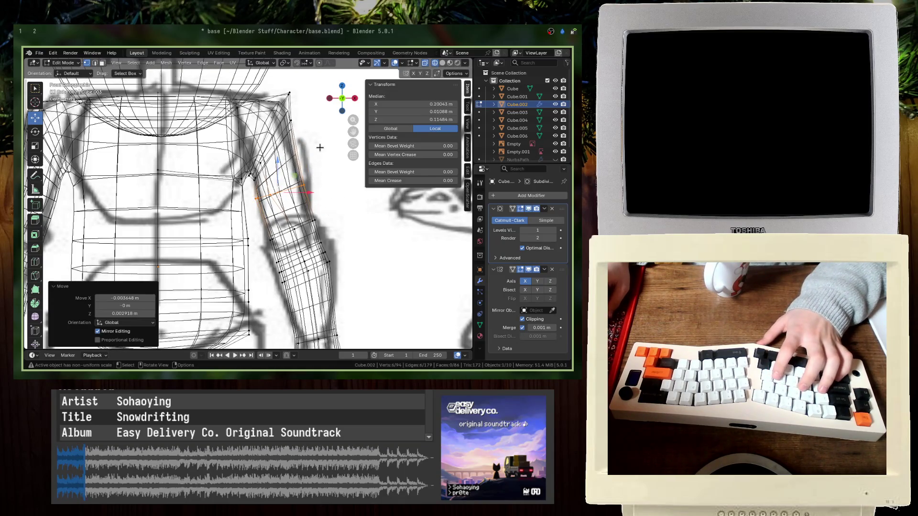
# - Save base.blend, inspect the arm, then select the two shoulder vertices in Edit Mode
pyautogui.press('Tab')
pyautogui.hotkey('shift', 'z')
pyautogui.hotkey('ctrl', 's')
pyautogui.moveTo(320, 147)
pyautogui.mouseDown(button='middle')
pyautogui.moveTo(186, 177)
pyautogui.moveTo(215, 153)
pyautogui.moveTo(191, 96)
pyautogui.mouseUp(button='middle')
pyautogui.press('Tab')
pyautogui.moveTo(185, 85); pyautogui.dragTo(234, 104)
pyautogui.rightClick(236, 105)
pyautogui.click(230, 79)
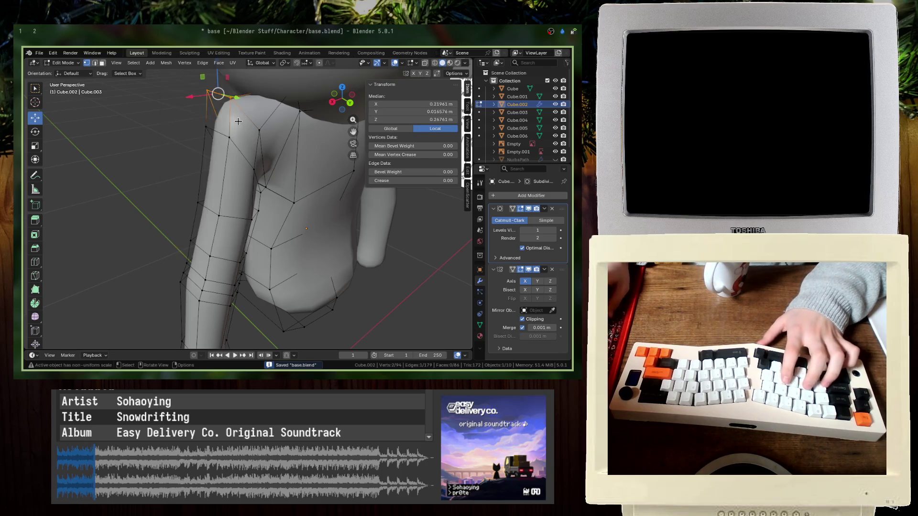
# - Add an edge loop around the shoulder, trying and undoing a move of its top edge
pyautogui.hotkey('ctrl', 'r')
pyautogui.click(201, 109)
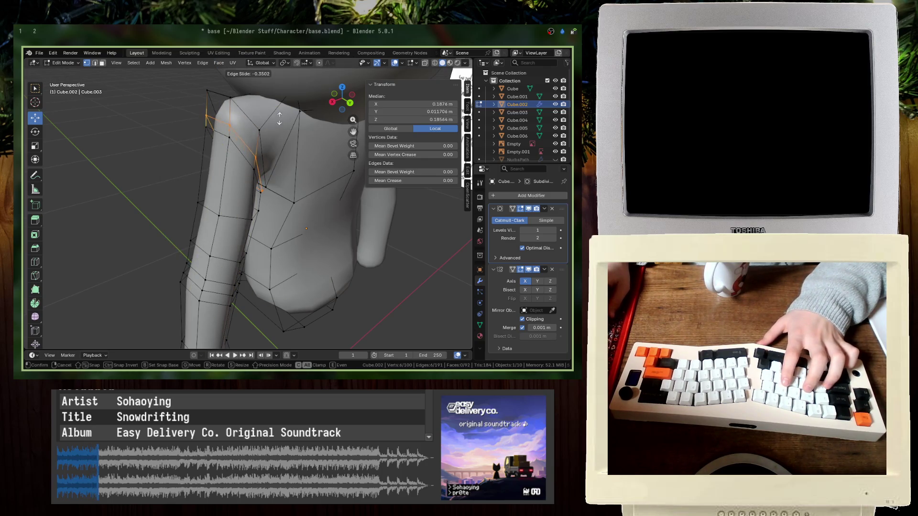
pyautogui.click(280, 119)
pyautogui.rightClick(215, 114)
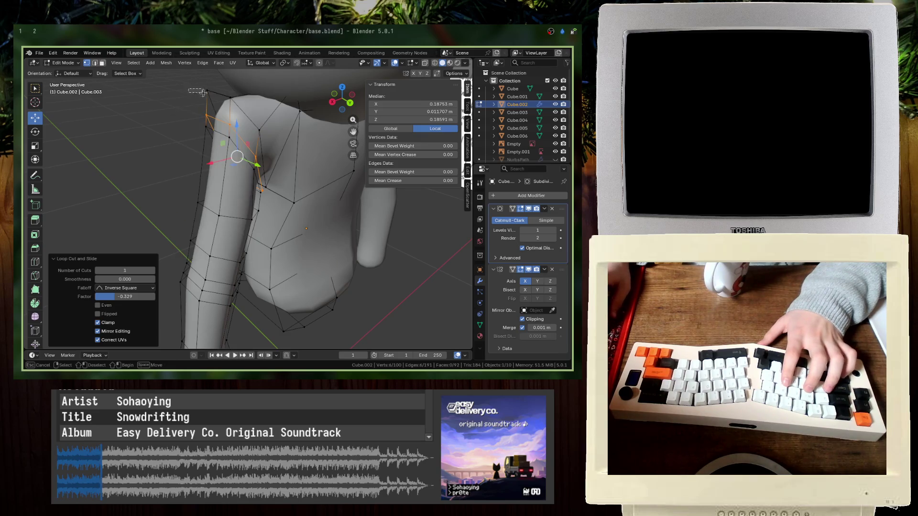
pyautogui.click(219, 95)
pyautogui.press('g')
pyautogui.click(270, 115)
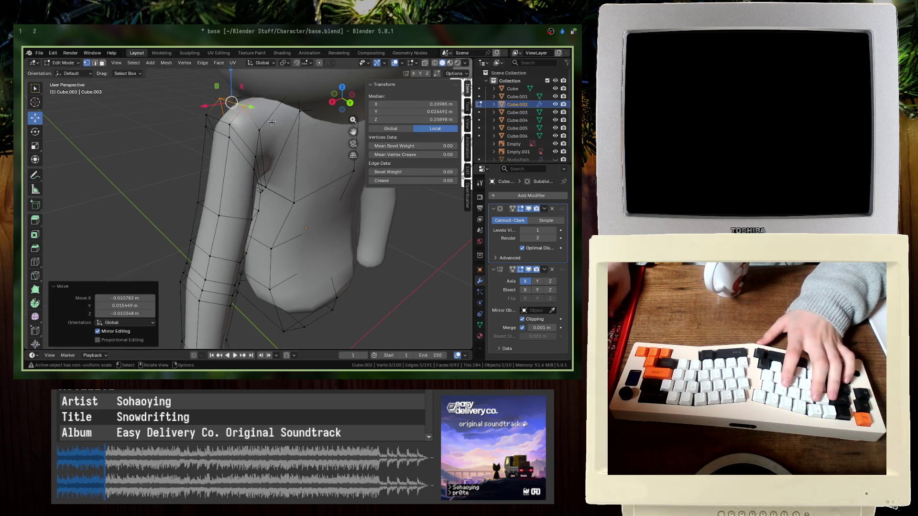
pyautogui.press('KP_1')
pyautogui.hotkey('ctrl', 'z')
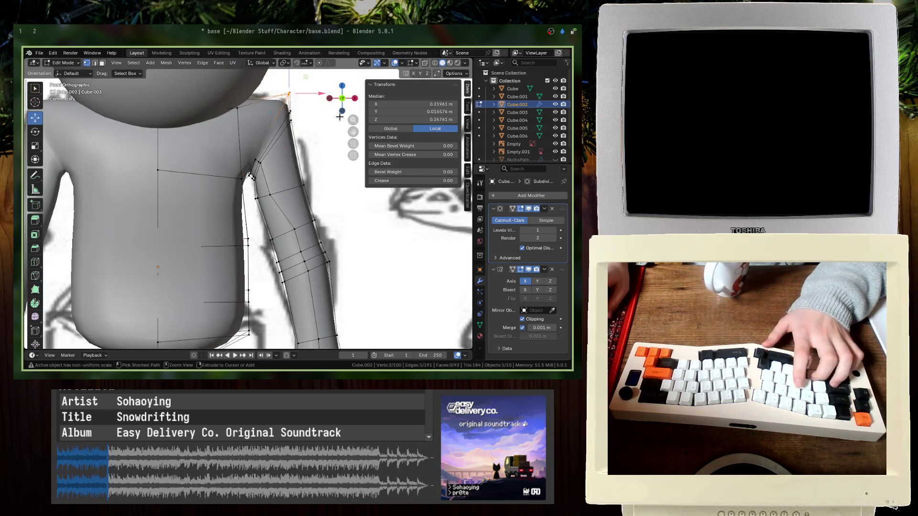
# - In wireframe, pull the shoulder vertices inward and down over the reference, then save base.blend
pyautogui.moveTo(282, 91)
pyautogui.mouseDown()
pyautogui.moveTo(275, 103)
pyautogui.moveTo(287, 92)
pyautogui.mouseUp()
pyautogui.hotkey('shift', 'z')
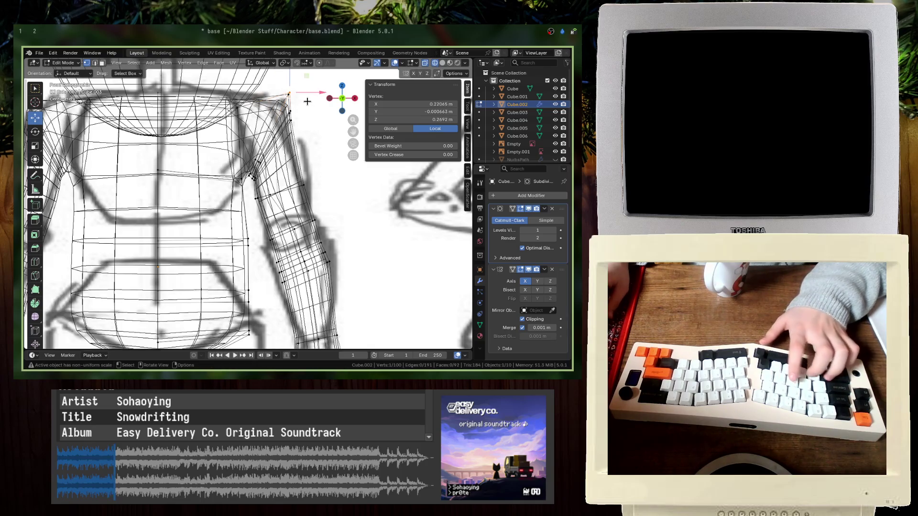
pyautogui.press('g')
pyautogui.click(306, 103)
pyautogui.moveTo(292, 90); pyautogui.dragTo(280, 106)
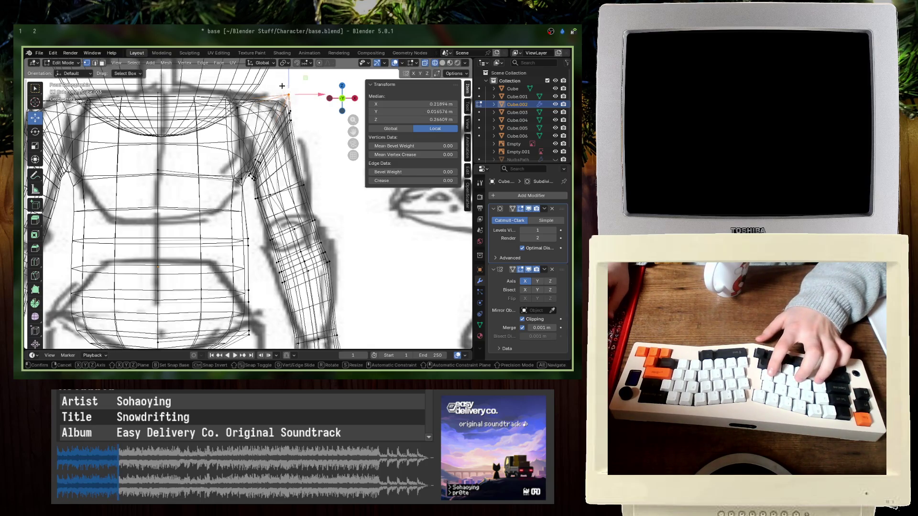
pyautogui.press('g')
pyautogui.click(269, 90)
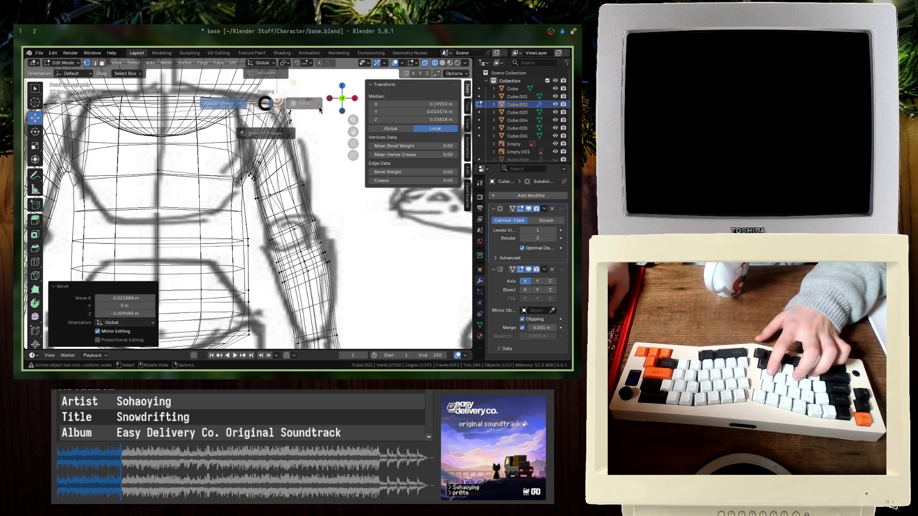
pyautogui.hotkey('shift', 'z')
pyautogui.press('Tab')
pyautogui.moveTo(268, 153); pyautogui.dragTo(201, 151, button='middle')
pyautogui.hotkey('ctrl', 's')
# - Adjust the shoulder vertices again in front view and save base.blend
pyautogui.press('Tab')
pyautogui.press('KP_1')
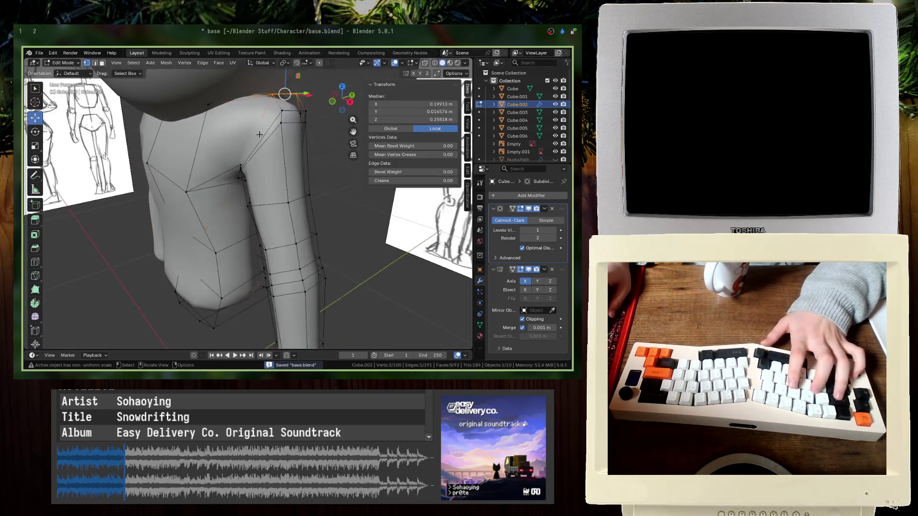
pyautogui.hotkey('shift', 'z')
pyautogui.press('g')
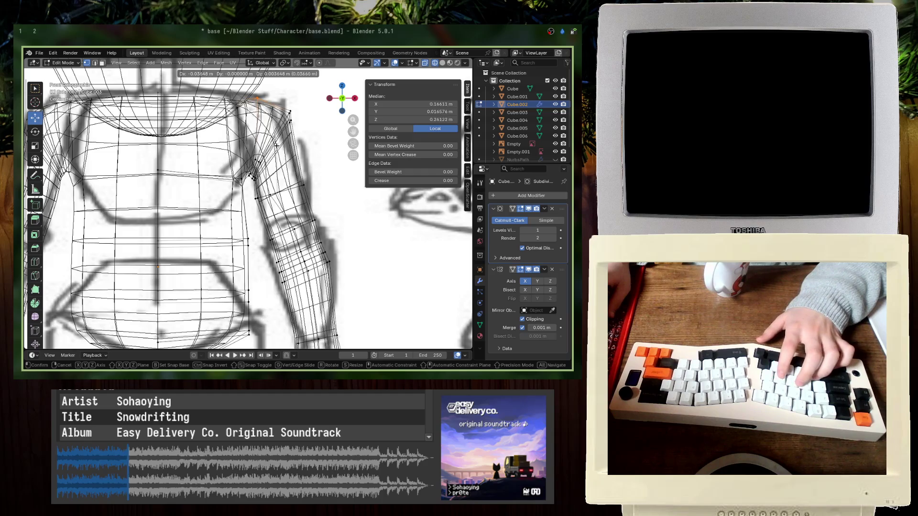
pyautogui.click(275, 145)
pyautogui.hotkey('shift', 'z')
pyautogui.press('Tab')
pyautogui.moveTo(272, 149)
pyautogui.mouseDown(button='middle')
pyautogui.moveTo(193, 178)
pyautogui.moveTo(119, 148)
pyautogui.mouseUp(button='middle')
pyautogui.hotkey('ctrl', 's')
# - Inspect the shoulder from the side, select one shoulder vertex, and return to front view
pyautogui.press('Tab')
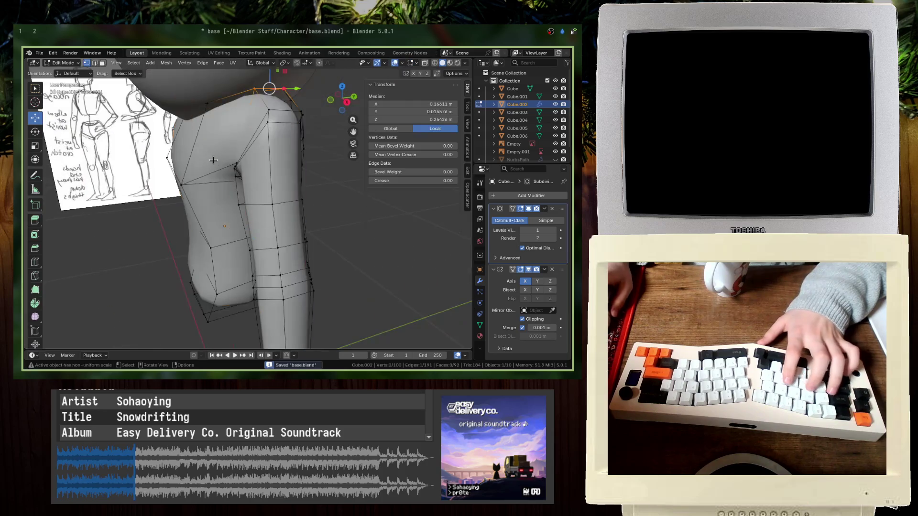
pyautogui.press('KP_1')
pyautogui.press('KP_3')
pyautogui.hotkey('shift', 'z')
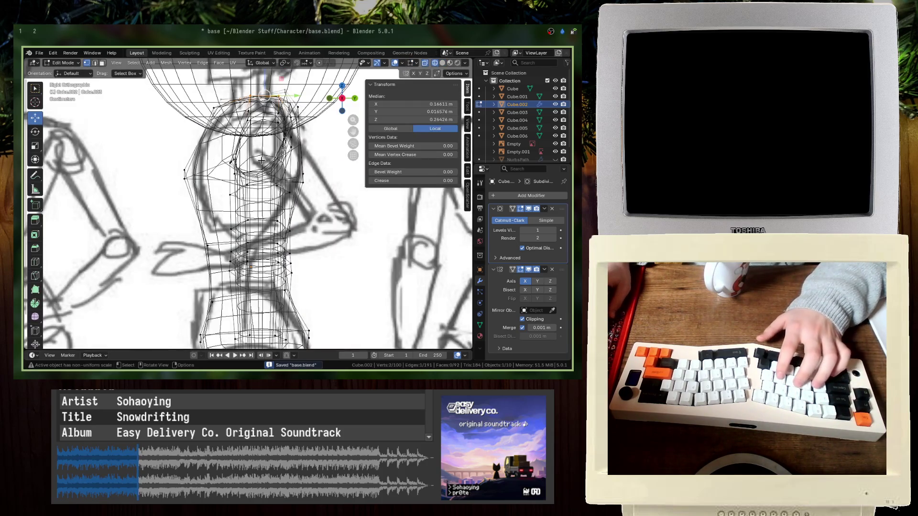
pyautogui.click(230, 163)
pyautogui.moveTo(247, 183); pyautogui.dragTo(268, 206, button='middle')
pyautogui.press('KP_1')
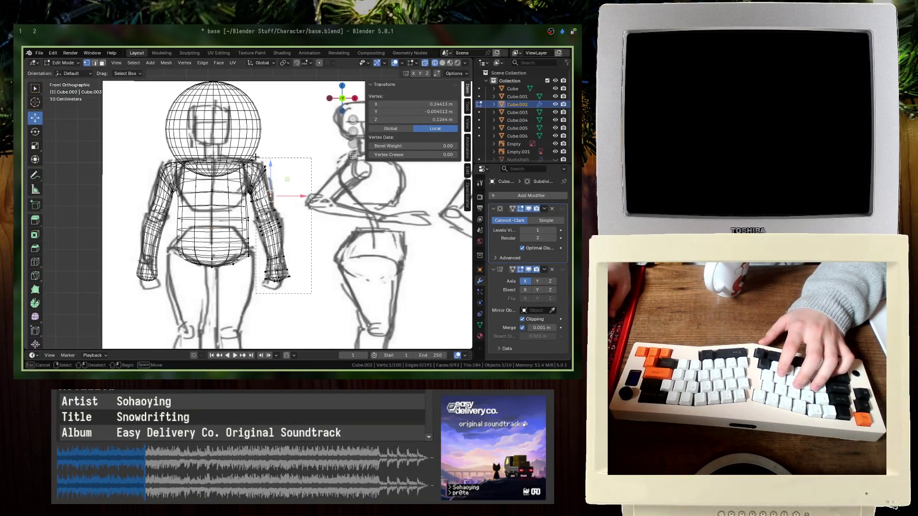
# - Select the right arm's vertices, then move it and shrink it slightly in side view
pyautogui.moveTo(256, 158); pyautogui.dragTo(256, 158)
pyautogui.press('KP_Decimal')
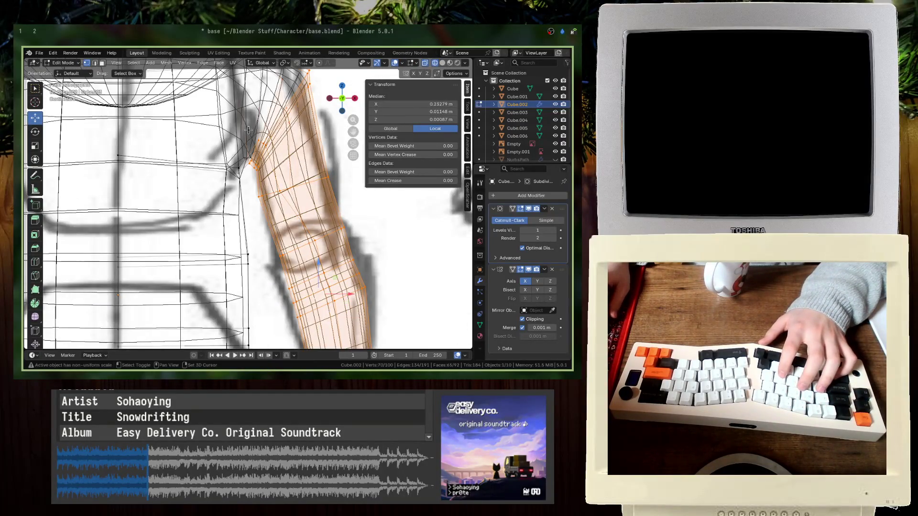
pyautogui.scroll(-2, 232, 221)
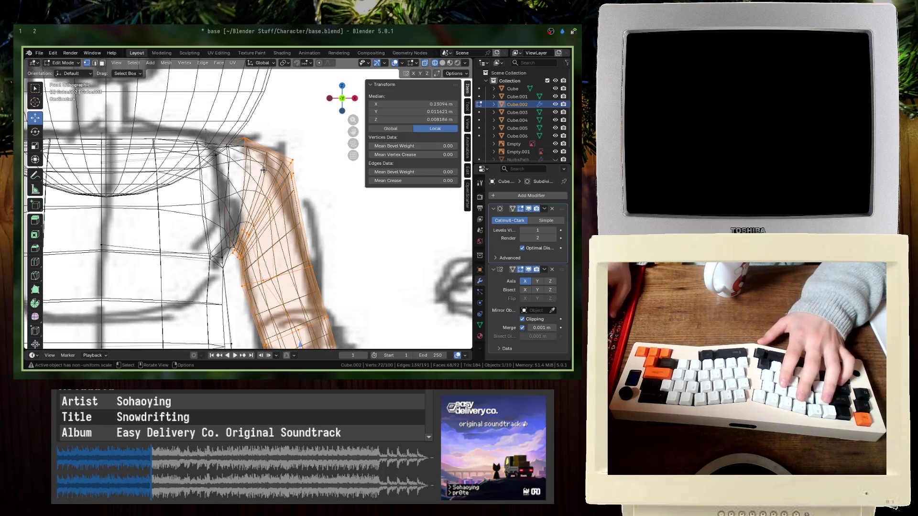
pyautogui.press('KP_3')
pyautogui.press('g')
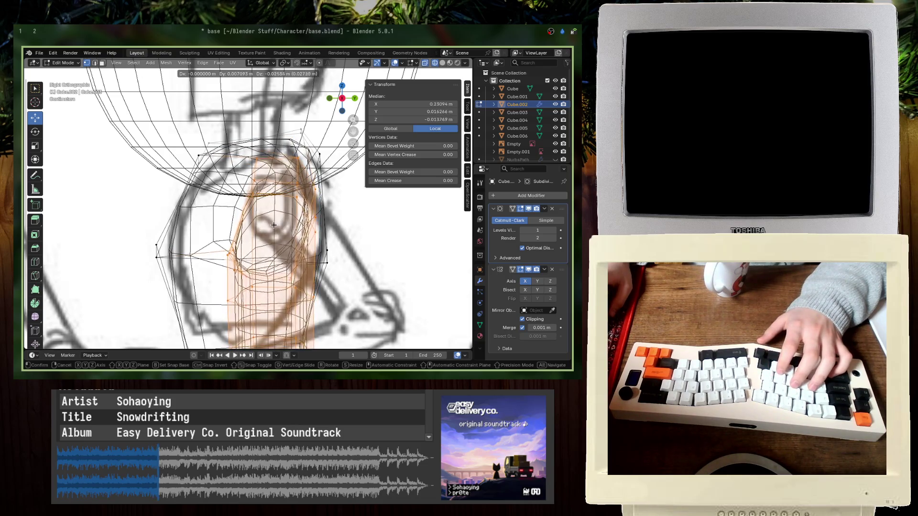
pyautogui.click(272, 224)
pyautogui.moveTo(272, 224)
pyautogui.mouseDown(button='middle')
pyautogui.moveTo(275, 172)
pyautogui.moveTo(233, 221)
pyautogui.mouseUp(button='middle')
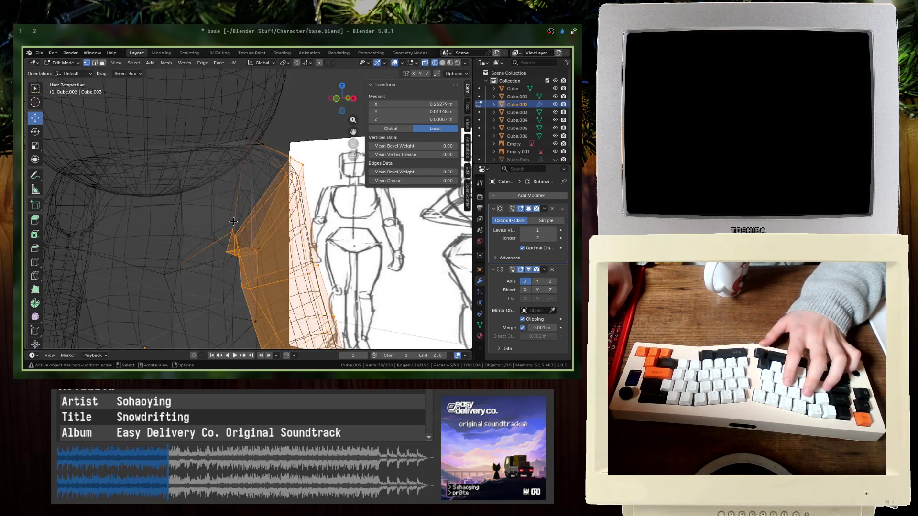
pyautogui.press('KP_3')
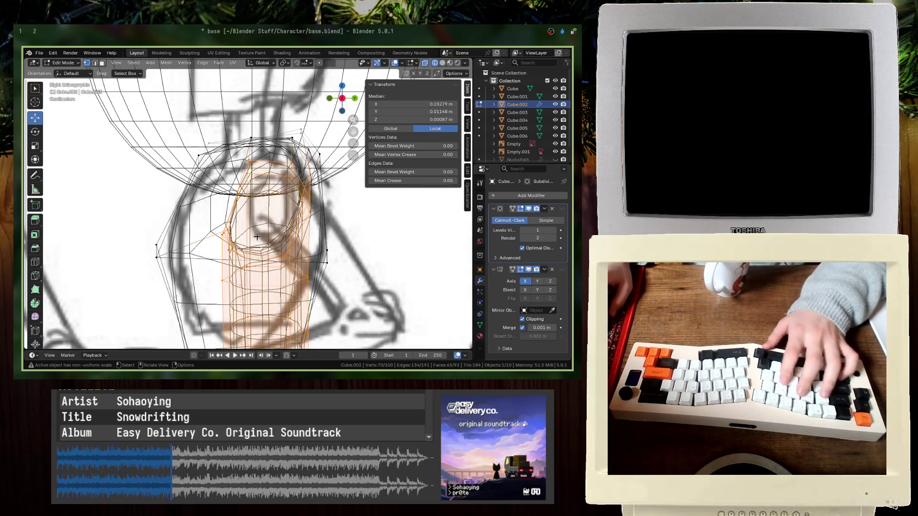
pyautogui.press('g')
pyautogui.click(264, 244)
pyautogui.press('s')
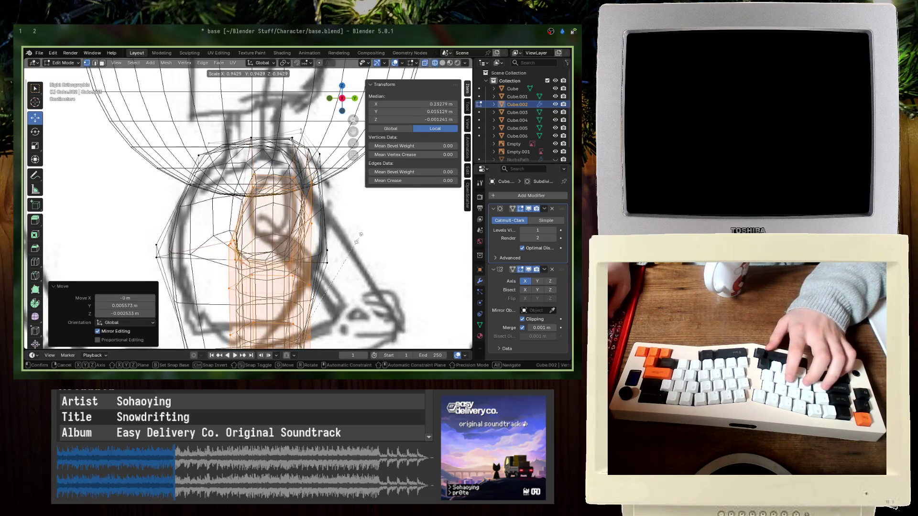
pyautogui.press('Escape')
# - Return to front view, leave Edit Mode in solid shading, and save base.blend
pyautogui.press('KP_1')
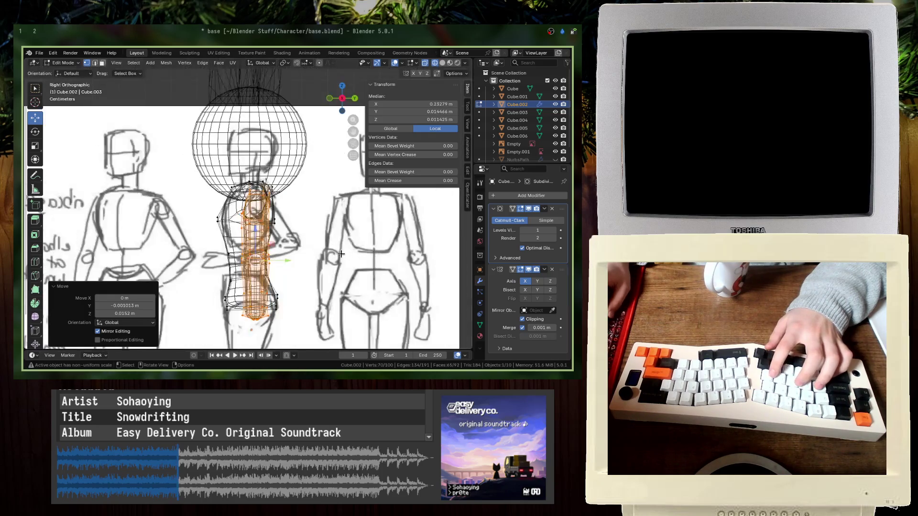
pyautogui.press('Tab')
pyautogui.hotkey('shift', 'z')
pyautogui.hotkey('ctrl', 's')
# - Check the arm from several angles, save base.blend again, and select the head sphere
pyautogui.moveTo(313, 242); pyautogui.dragTo(135, 240, button='middle')
pyautogui.press('KP_1')
pyautogui.press('Tab')
pyautogui.scroll(4, 250, 223)
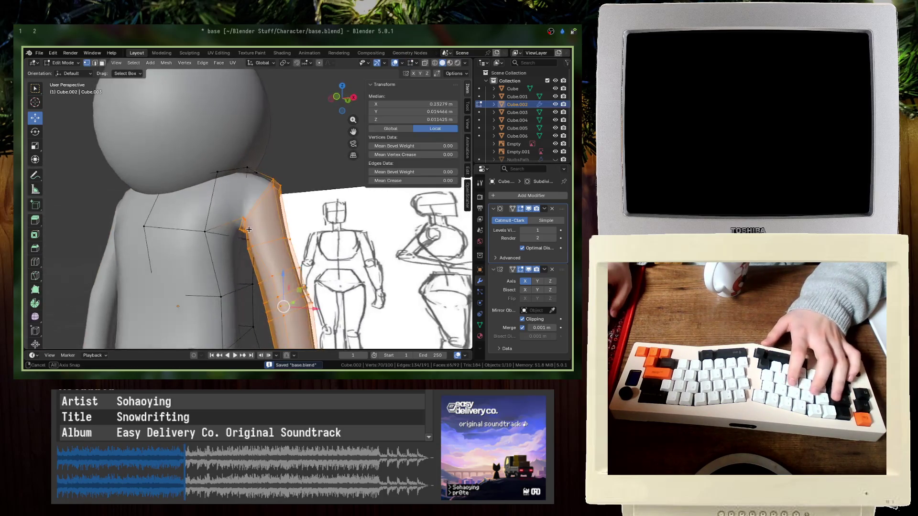
pyautogui.press('Tab')
pyautogui.scroll(-5, 230, 239)
pyautogui.moveTo(250, 222)
pyautogui.mouseDown(button='middle')
pyautogui.moveTo(229, 239)
pyautogui.moveTo(201, 201)
pyautogui.mouseUp(button='middle')
pyautogui.hotkey('ctrl', 's')
pyautogui.scroll(4, 221, 249)
pyautogui.scroll(-3, 221, 249)
pyautogui.click(218, 148)
pyautogui.click(158, 163)
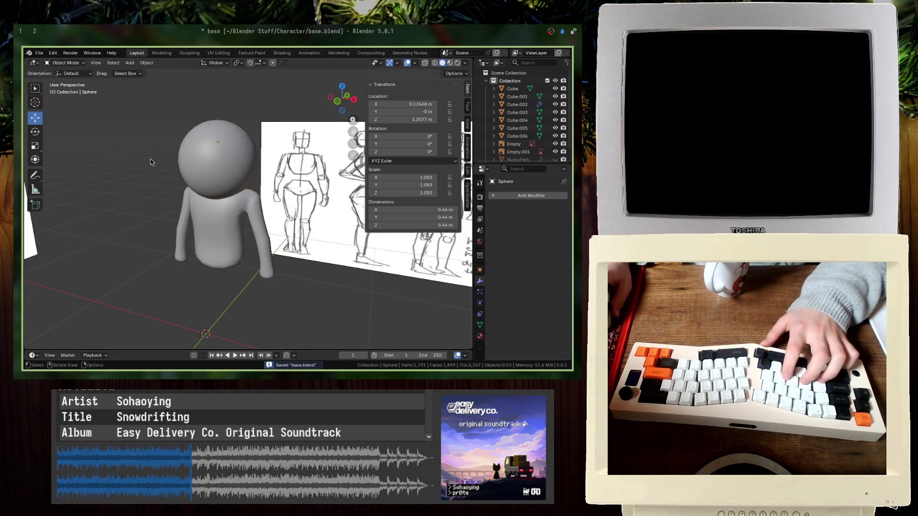
# - Scale the head sphere 0.9 in Z, then 0.8 overall, and lower it onto the torso
pyautogui.click(179, 161)
pyautogui.press('Tab')
pyautogui.press('KP_1')
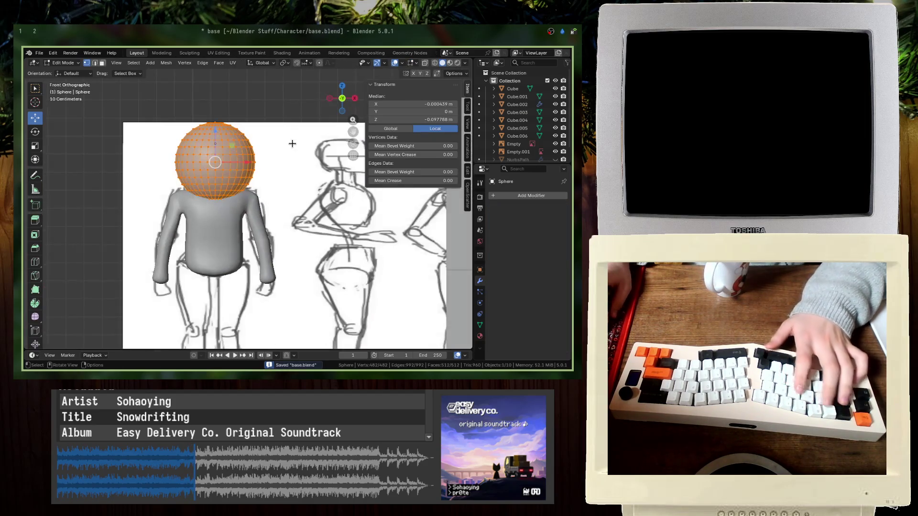
pyautogui.hotkey('alt', 'z')
pyautogui.write('sz.9')
pyautogui.press('Return')
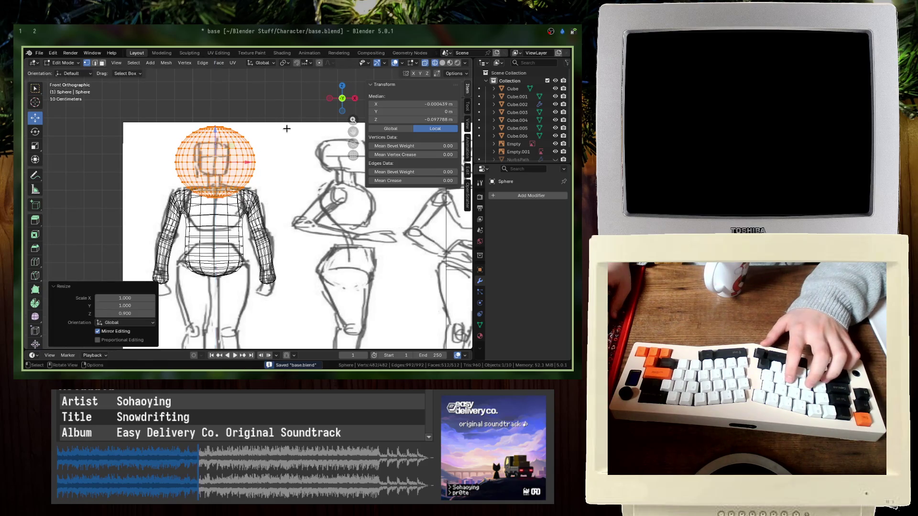
pyautogui.write('s.8')
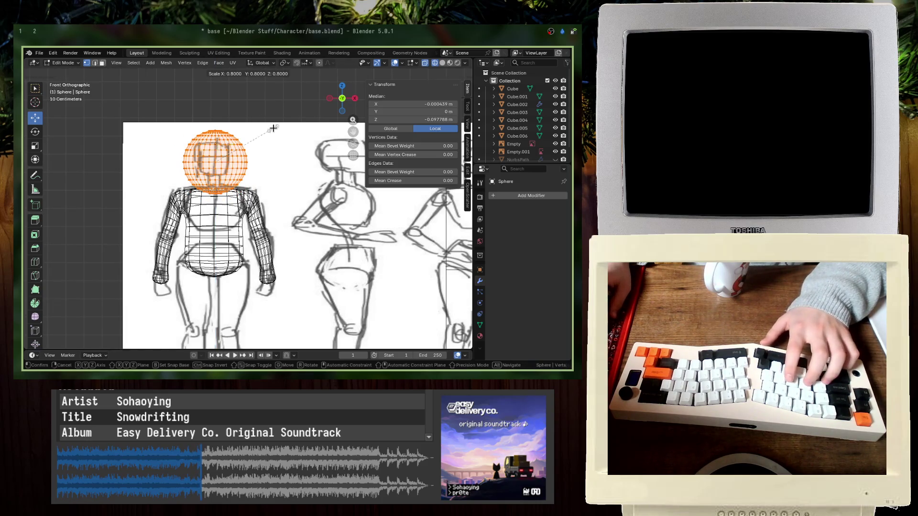
pyautogui.press('Return')
pyautogui.press('g')
pyautogui.press('z')
pyautogui.press('Return')
pyautogui.press('Tab')
pyautogui.hotkey('alt', 'z')
# - Inspect the resized head, then switch to the UV Editing workspace
pyautogui.moveTo(275, 137)
pyautogui.mouseDown(button='middle')
pyautogui.moveTo(168, 173)
pyautogui.moveTo(236, 206)
pyautogui.mouseUp(button='middle')
pyautogui.scroll(5, 271, 190)
pyautogui.scroll(-5, 236, 202)
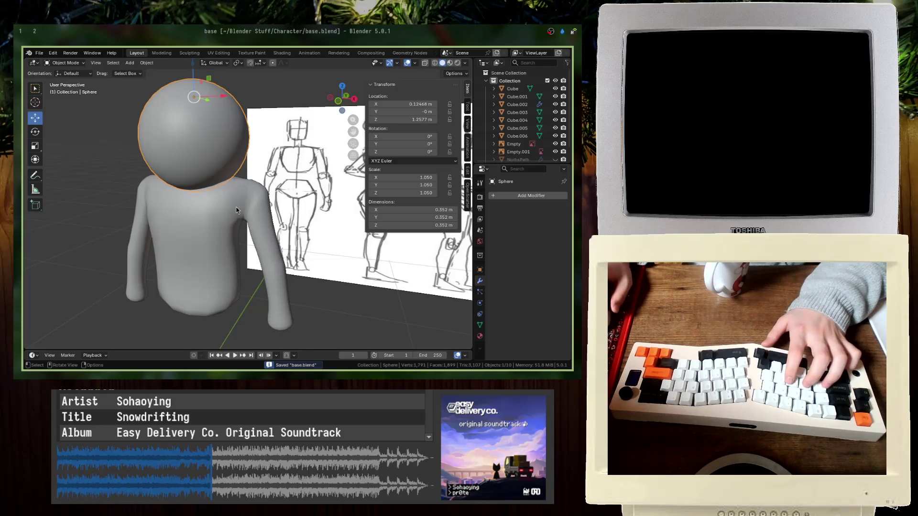
pyautogui.click(221, 53)
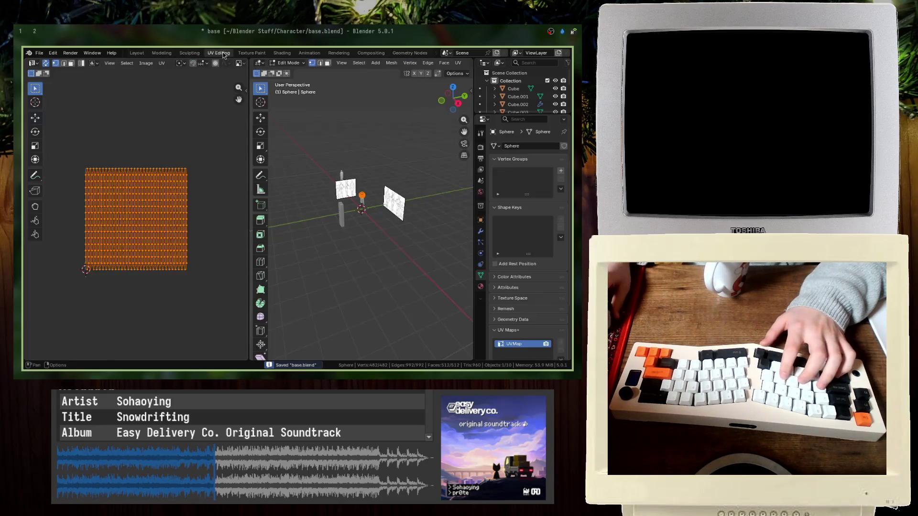
# - Unwrap the head sphere's UVs, then undo the unwrap
pyautogui.press('Home')
pyautogui.press('KP_Decimal')
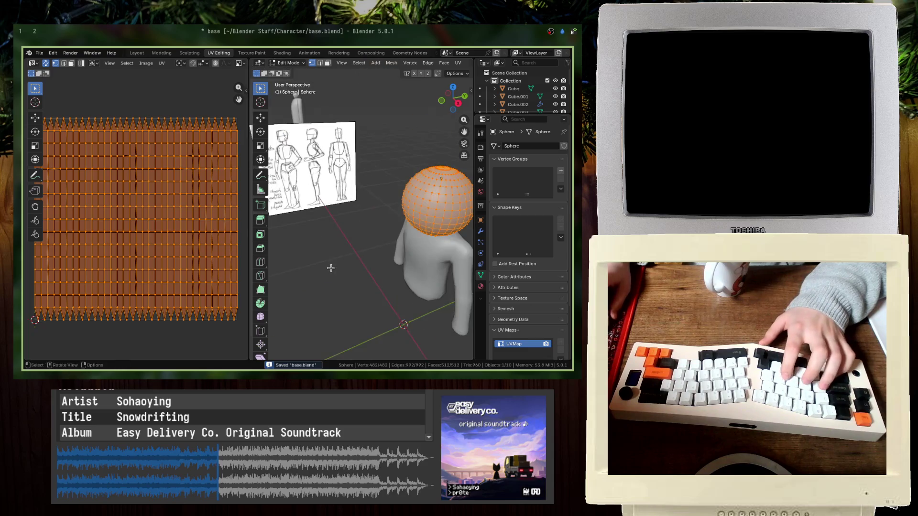
pyautogui.press('u')
pyautogui.click(162, 159)
pyautogui.moveTo(335, 191)
pyautogui.mouseDown(button='middle')
pyautogui.moveTo(318, 169)
pyautogui.moveTo(186, 75)
pyautogui.mouseUp(button='middle')
pyautogui.hotkey('ctrl', 'z')
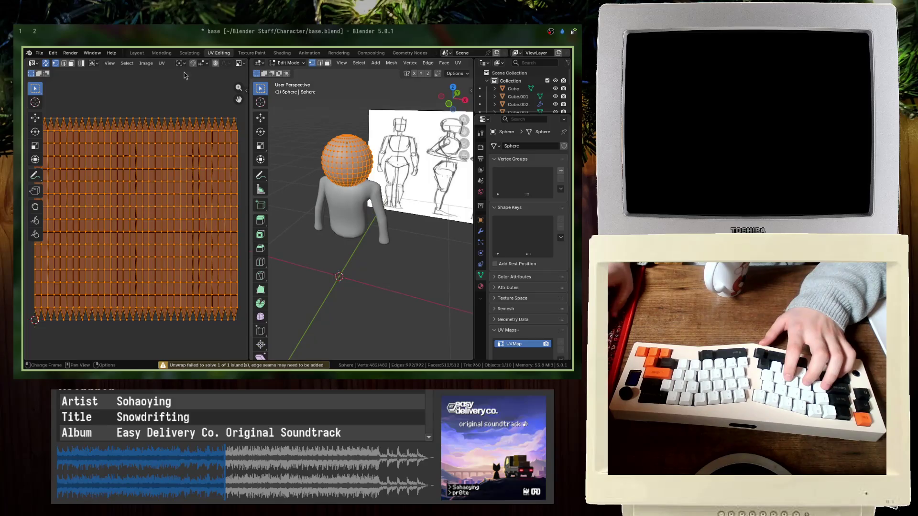
# - Circle-select the front half of the sphere and unwrap only that half
pyautogui.press('KP_1')
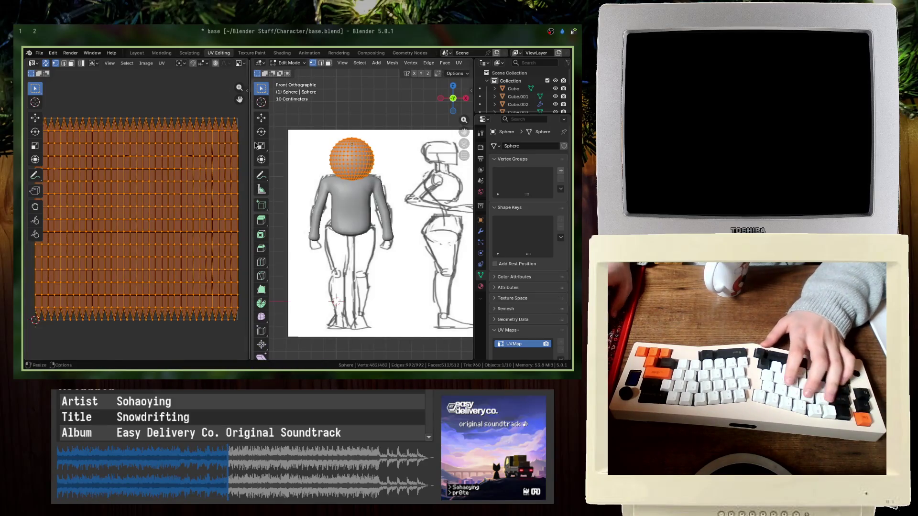
pyautogui.hotkey('alt', 'a')
pyautogui.scroll(3, 327, 153)
pyautogui.keyDown('shift'); pyautogui.moveTo(327, 154); pyautogui.dragTo(365, 229, button='middle'); pyautogui.keyUp('shift')
pyautogui.press('c')
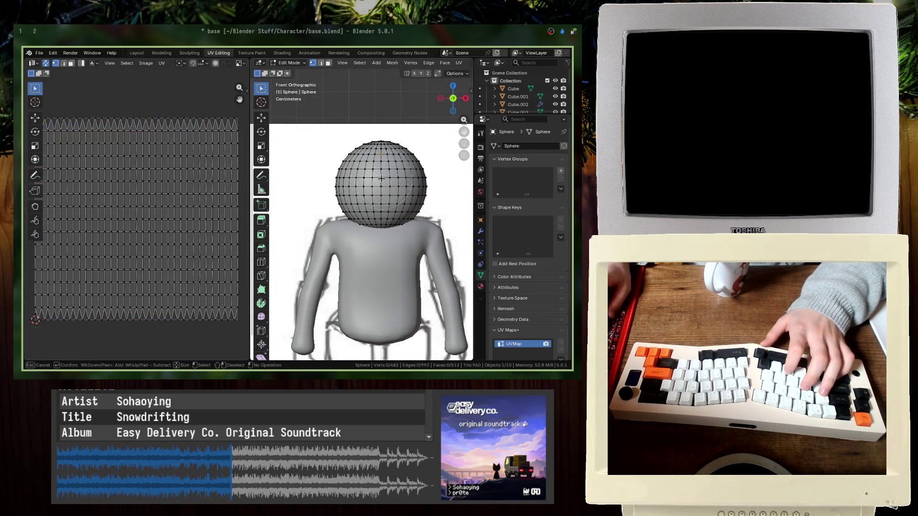
pyautogui.click(382, 185)
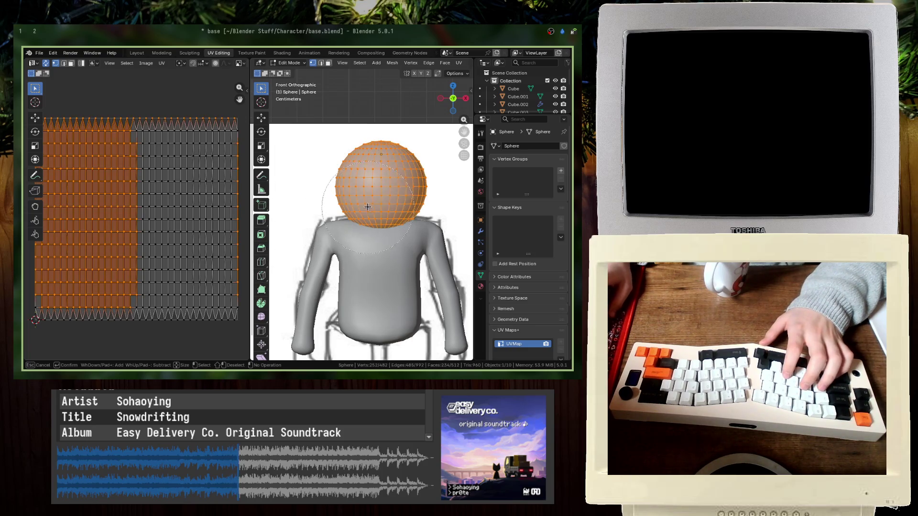
pyautogui.press('Escape')
pyautogui.moveTo(368, 207)
pyautogui.mouseDown(button='middle')
pyautogui.moveTo(463, 257)
pyautogui.moveTo(420, 246)
pyautogui.mouseUp(button='middle')
pyautogui.press('u')
pyautogui.click(184, 193)
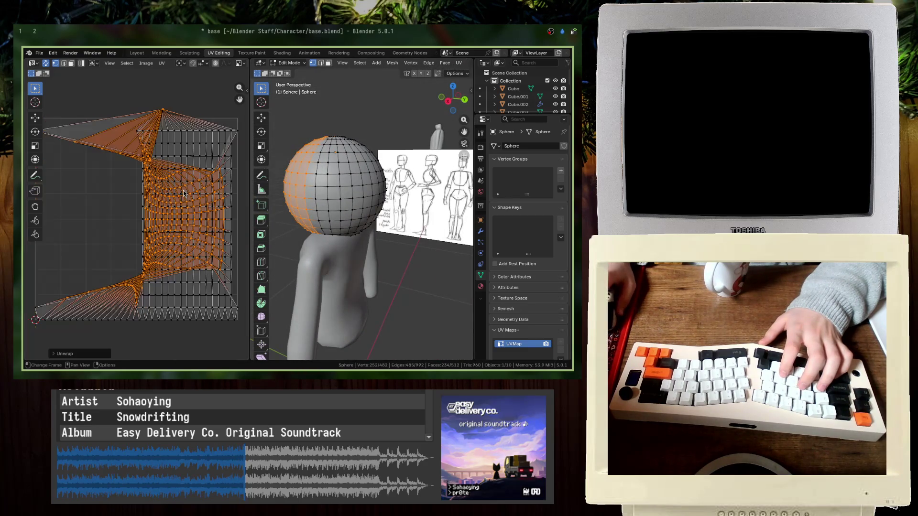
# - Select the whole sphere, leave Edit Mode, and remove the existing UV map
pyautogui.press('a')
pyautogui.scroll(-2, 172, 200)
pyautogui.moveTo(166, 207)
pyautogui.keyDown('ctrl'); pyautogui.mouseDown()
pyautogui.moveTo(155, 232)
pyautogui.moveTo(87, 223)
pyautogui.mouseUp(); pyautogui.keyUp('ctrl')
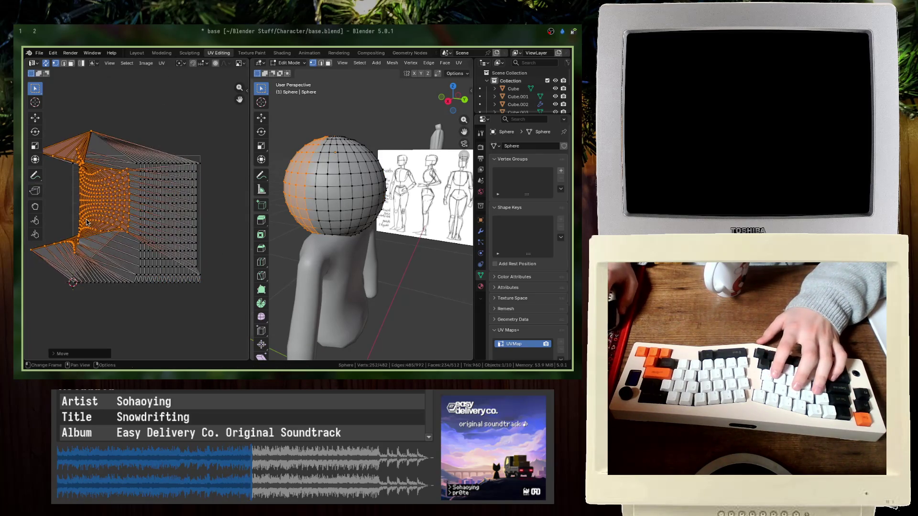
pyautogui.press('a')
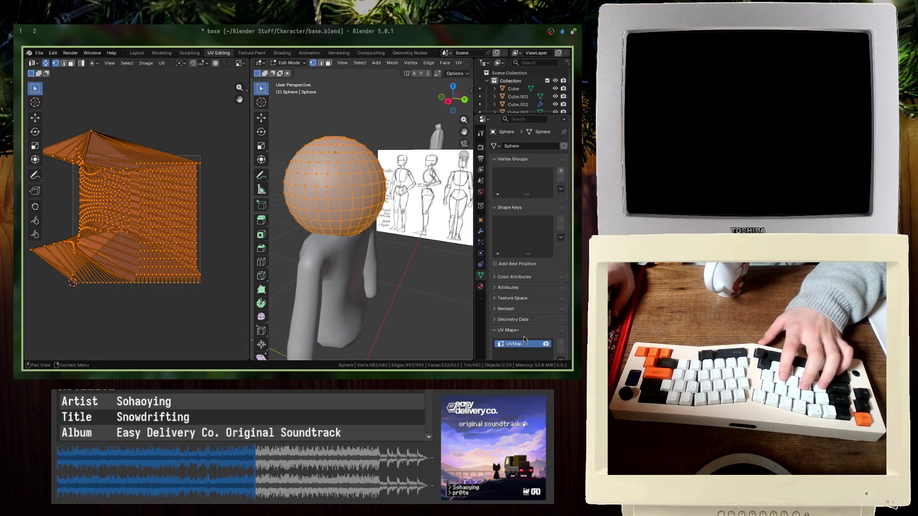
pyautogui.scroll(-3, 563, 346)
pyautogui.press('Tab')
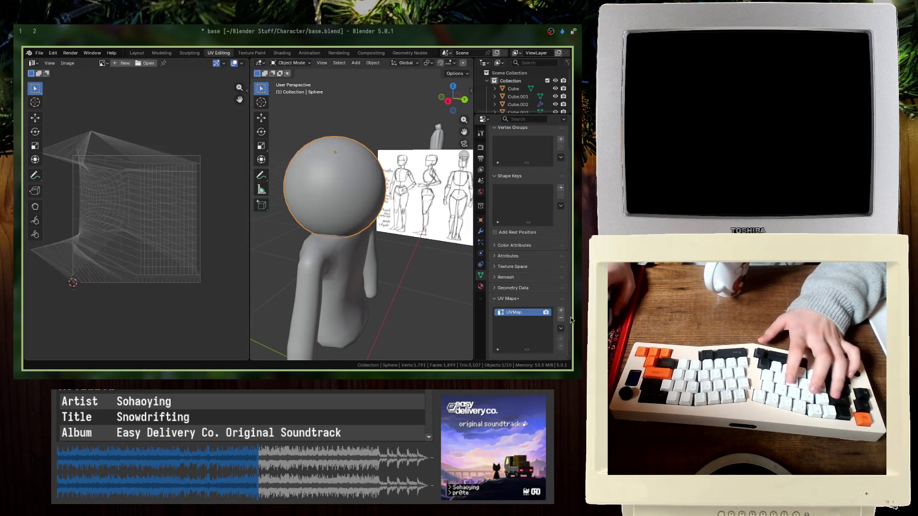
pyautogui.click(561, 318)
# - Add a fresh UV map and circle-select half of the sphere from the front
pyautogui.click(561, 310)
pyautogui.press('Tab')
pyautogui.press('KP_1')
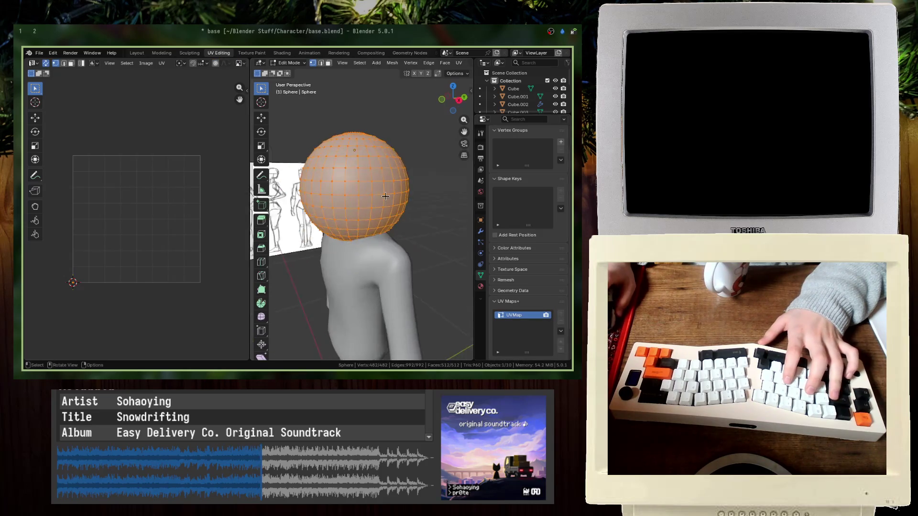
pyautogui.scroll(-3, 381, 243)
pyautogui.hotkey('alt', 'a')
pyautogui.press('c')
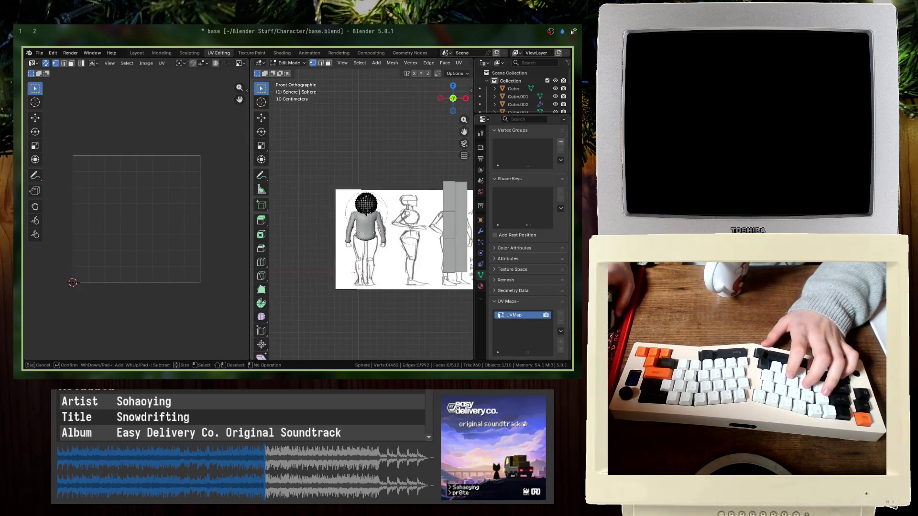
pyautogui.moveTo(366, 212); pyautogui.dragTo(362, 206)
pyautogui.press('Escape')
pyautogui.press('KP_Decimal')
# - Box-select the sphere's front half and unwrap just that half
pyautogui.moveTo(362, 225)
pyautogui.mouseDown(button='middle')
pyautogui.moveTo(307, 269)
pyautogui.moveTo(339, 218)
pyautogui.moveTo(326, 215)
pyautogui.mouseUp(button='middle')
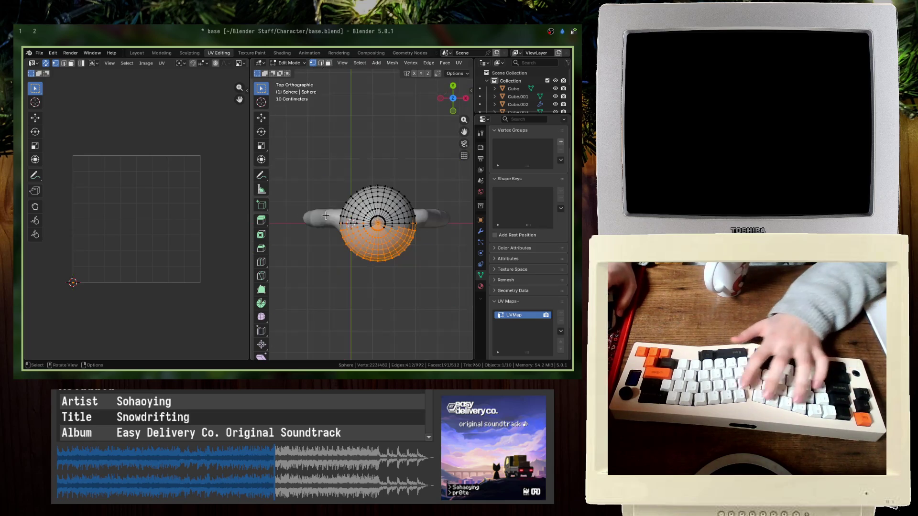
pyautogui.hotkey('shift', 'z')
pyautogui.scroll(2, 422, 254)
pyautogui.moveTo(465, 266); pyautogui.dragTo(292, 227)
pyautogui.press('u')
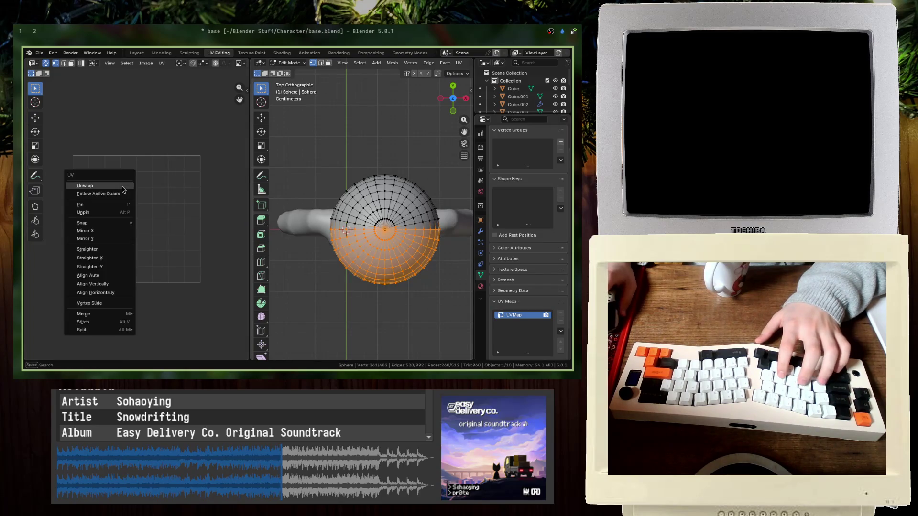
pyautogui.click(86, 182)
# - Select the whole sphere and unwrap it
pyautogui.moveTo(392, 211)
pyautogui.mouseDown(button='middle')
pyautogui.moveTo(412, 205)
pyautogui.moveTo(401, 190)
pyautogui.mouseUp(button='middle')
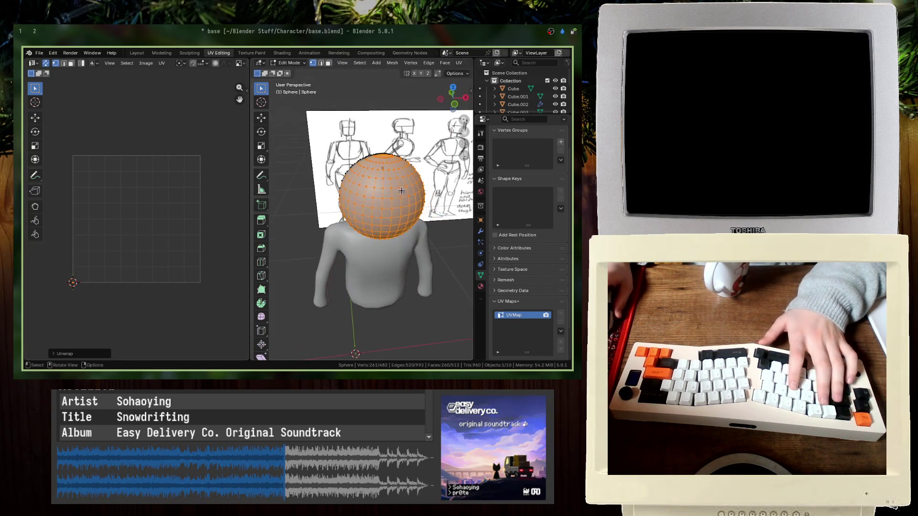
pyautogui.press('a')
pyautogui.press('u')
pyautogui.click(153, 217)
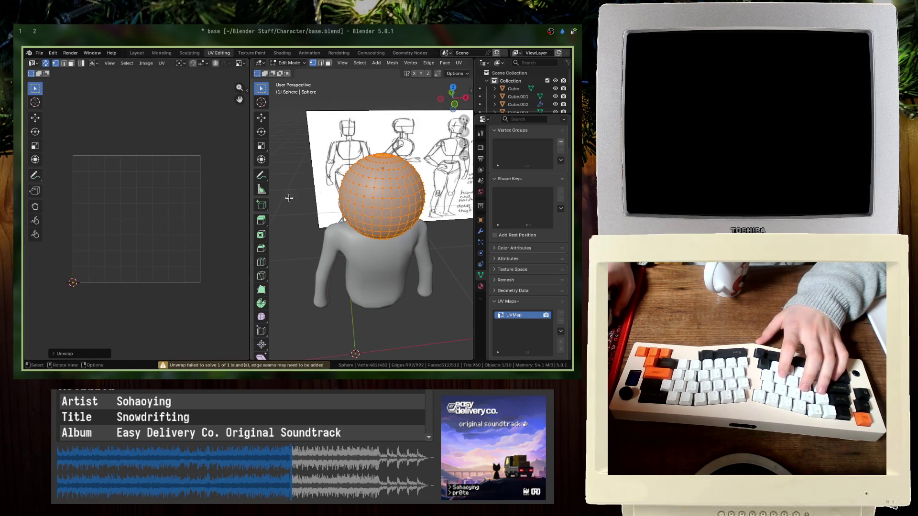
# - In edge mode, select a full edge ring through the sphere's pole
pyautogui.click(320, 63)
pyautogui.moveTo(364, 201)
pyautogui.mouseDown(button='middle')
pyautogui.moveTo(368, 182)
pyautogui.moveTo(359, 178)
pyautogui.moveTo(412, 184)
pyautogui.mouseUp(button='middle')
pyautogui.click(378, 191)
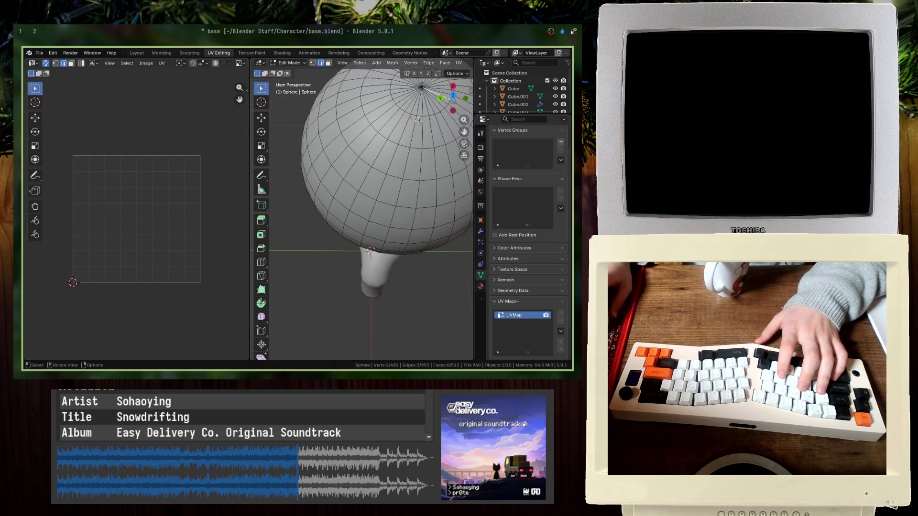
pyautogui.moveTo(420, 112); pyautogui.dragTo(406, 153, button='middle')
pyautogui.press('KP_7')
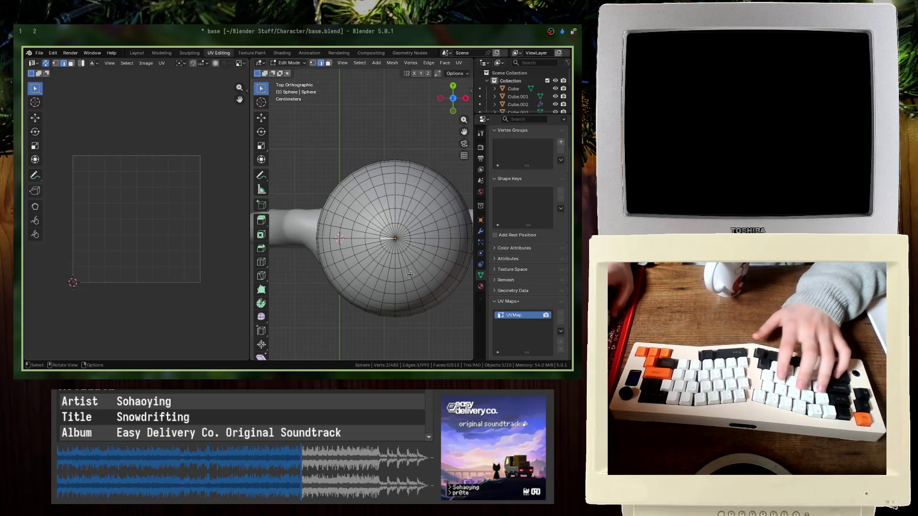
pyautogui.moveTo(306, 237); pyautogui.dragTo(374, 234)
pyautogui.hotkey('alt', 'z')
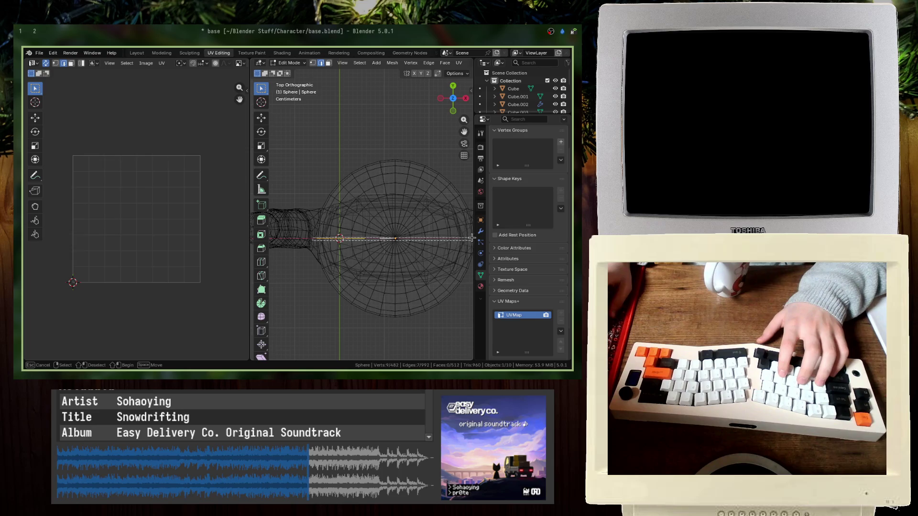
pyautogui.moveTo(472, 238); pyautogui.dragTo(472, 237)
pyautogui.moveTo(471, 238); pyautogui.dragTo(514, 161, button='middle')
pyautogui.hotkey('alt', 'z')
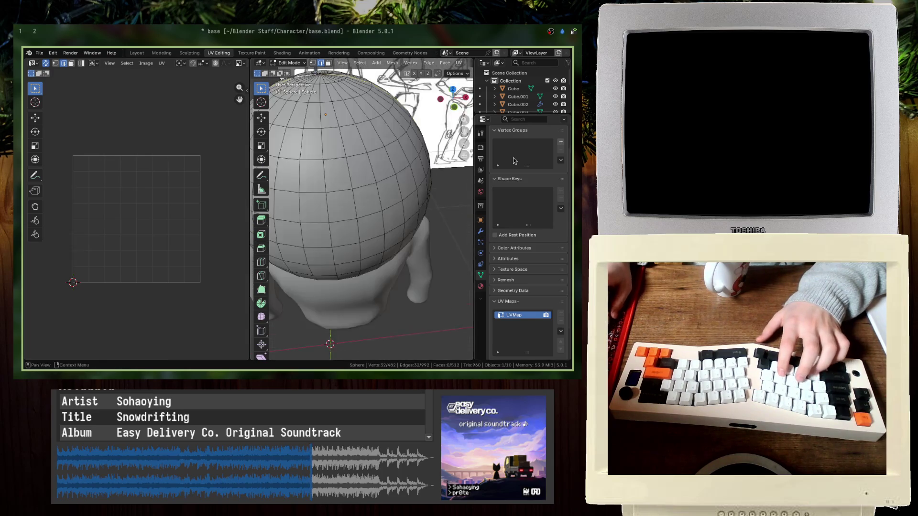
pyautogui.moveTo(364, 201); pyautogui.dragTo(288, 230, button='middle')
pyautogui.hotkey('alt', 'z')
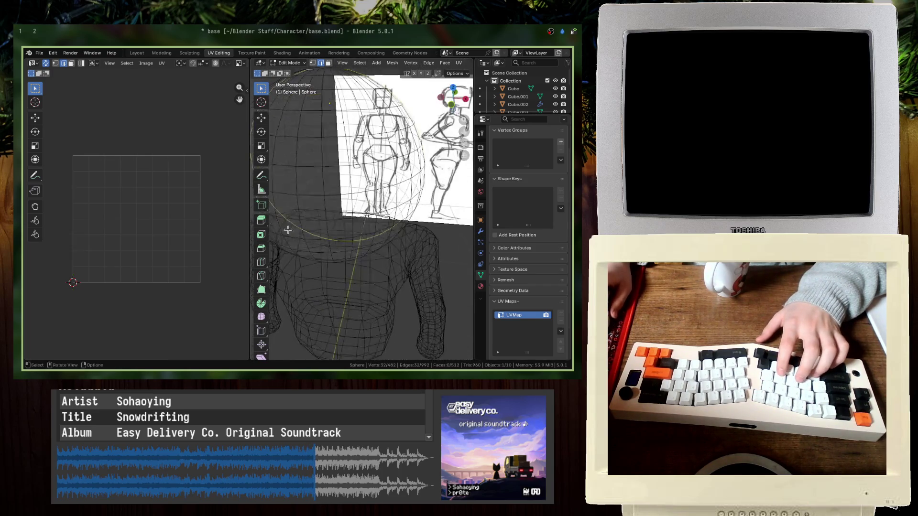
pyautogui.hotkey('alt', 'z')
pyautogui.scroll(-5, 300, 92)
# - Mark the edge ring as a seam, unwrap into two round islands, and save
pyautogui.hotkey('ctrl', 'e')
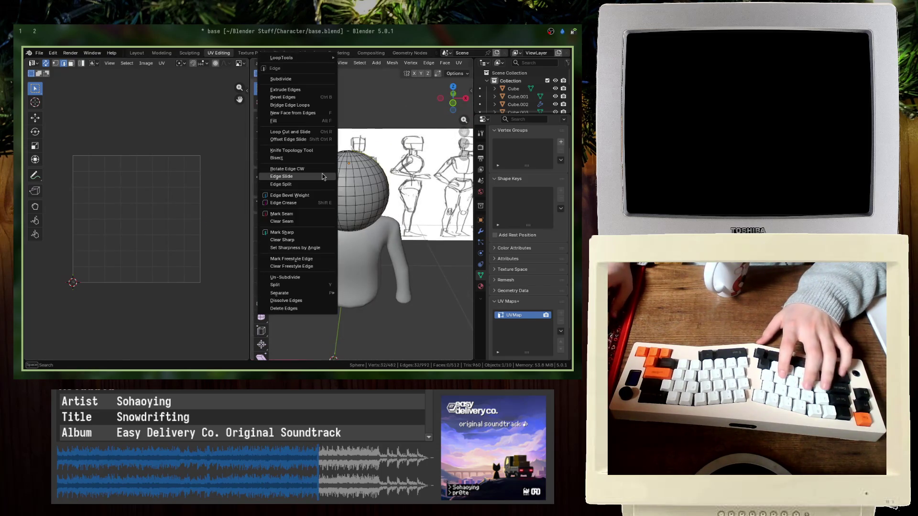
pyautogui.click(289, 211)
pyautogui.press('a')
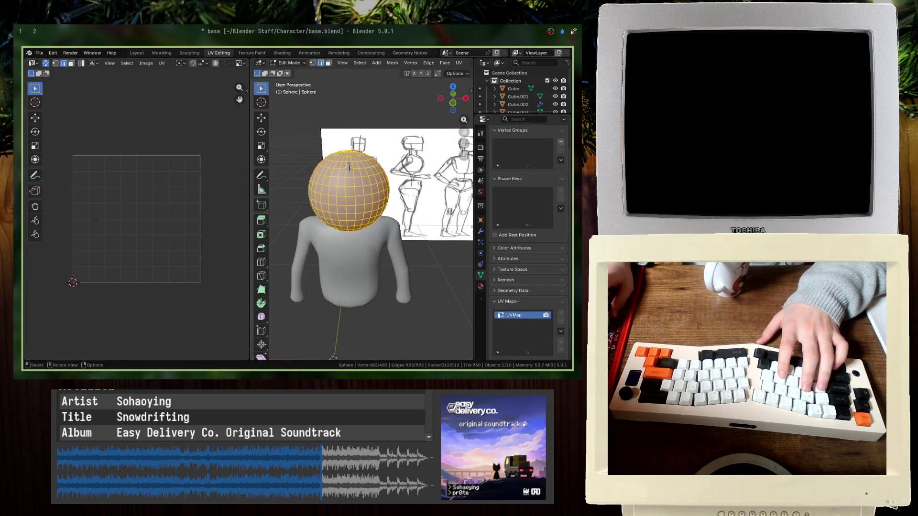
pyautogui.press('u')
pyautogui.click(177, 170)
pyautogui.hotkey('alt', 'a')
pyautogui.scroll(1, 144, 220)
pyautogui.press('Tab')
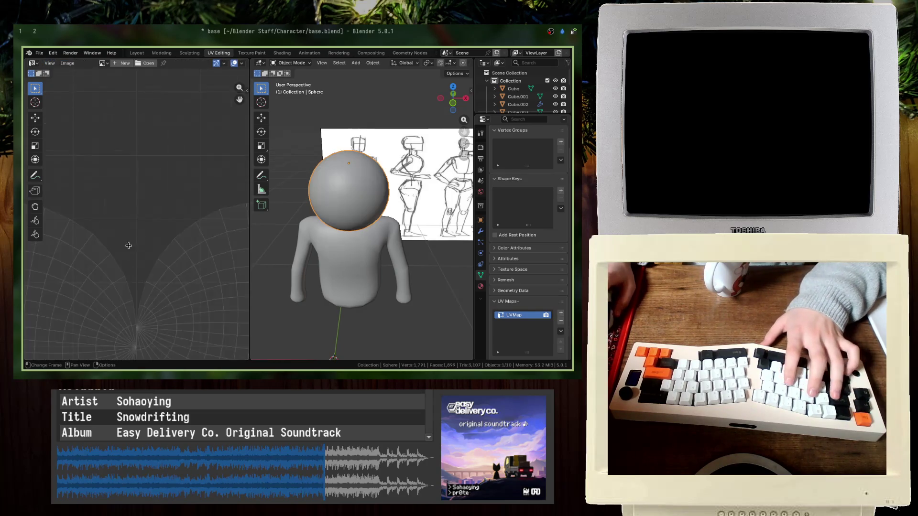
pyautogui.hotkey('ctrl', 's')
# - In face mode, brush-select front faces of the head, then select all faces
pyautogui.press('Tab')
pyautogui.press('KP_1')
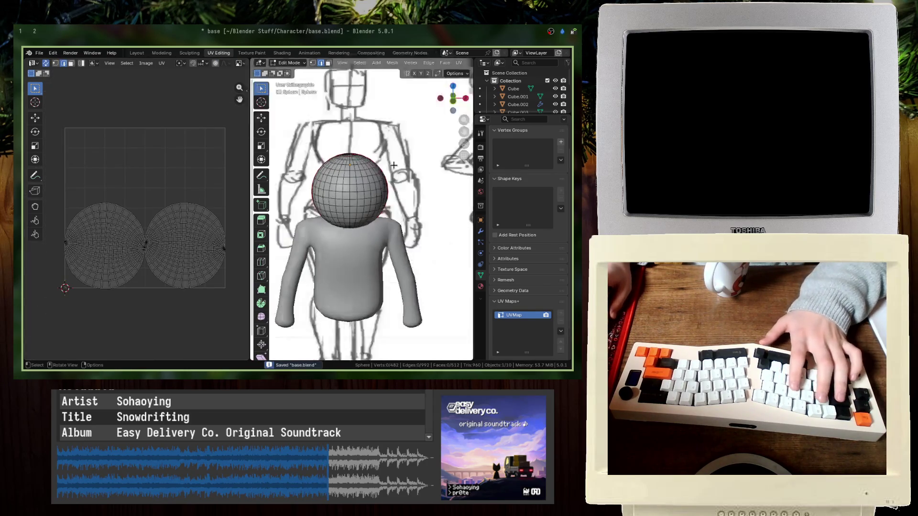
pyautogui.click(328, 63)
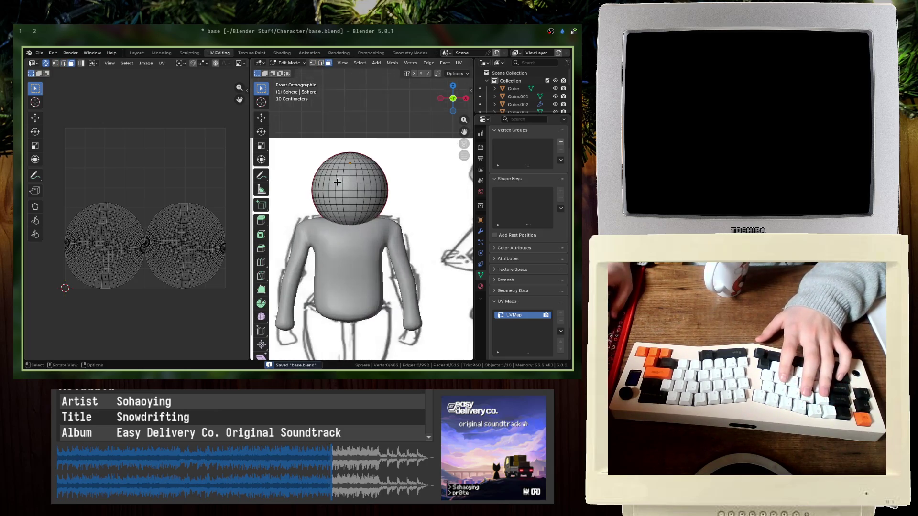
pyautogui.press('c')
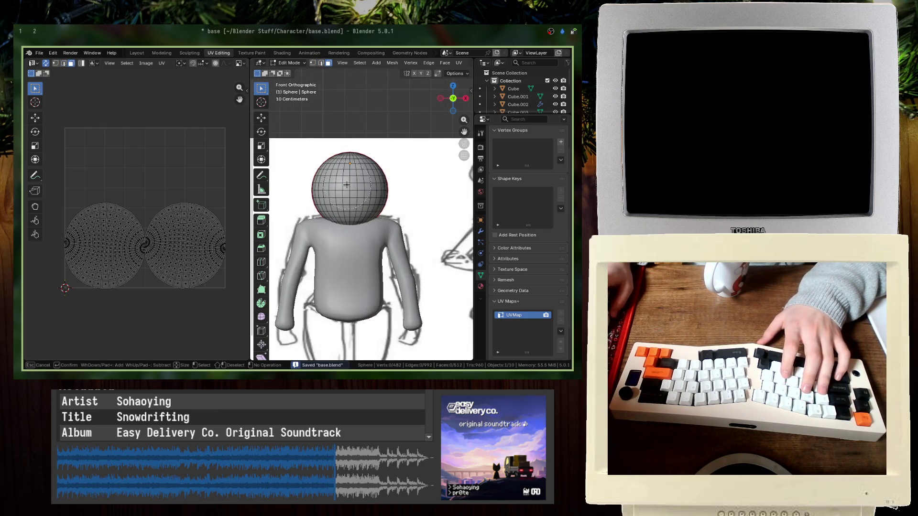
pyautogui.click(349, 189)
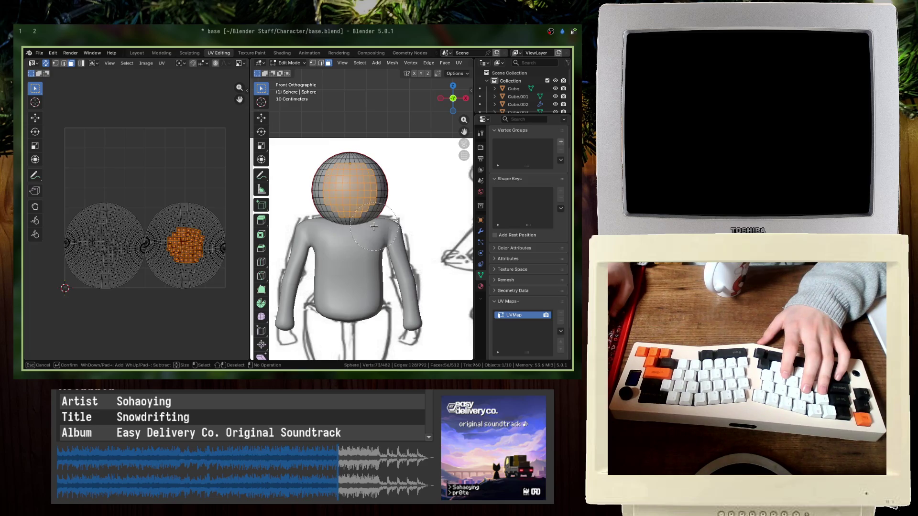
pyautogui.press('Escape')
pyautogui.press('a')
pyautogui.press('u')
pyautogui.press('Return')
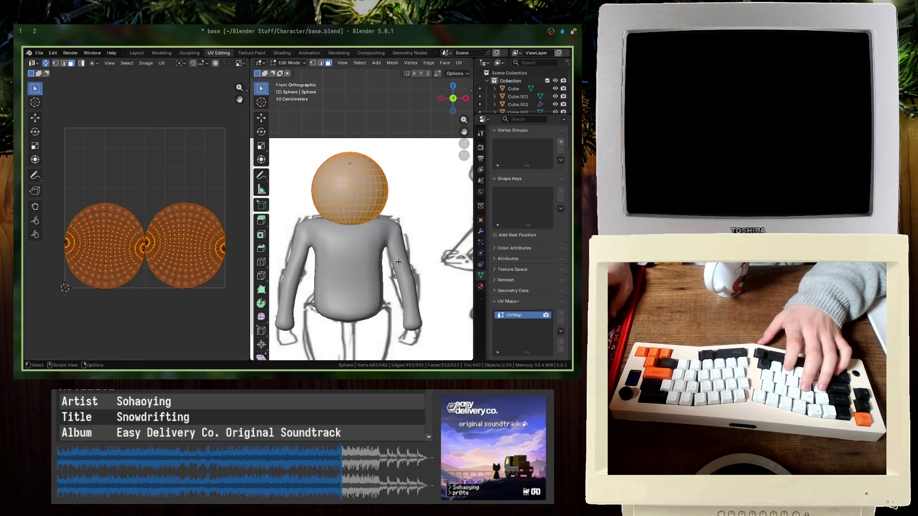
# - Unwrap a selected patch of front faces, save base.blend, and switch to Texture Paint
pyautogui.hotkey('alt', 'a')
pyautogui.press('c')
pyautogui.moveTo(349, 189); pyautogui.dragTo(362, 209)
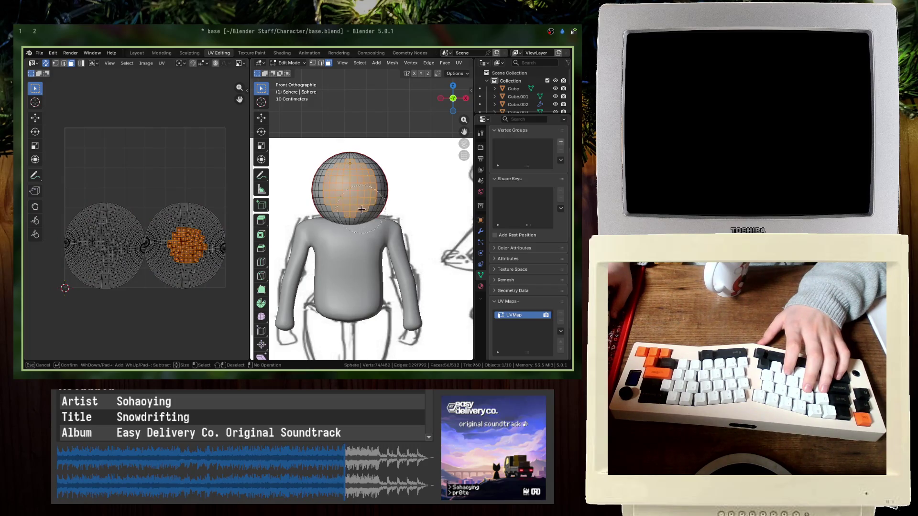
pyautogui.press('Escape')
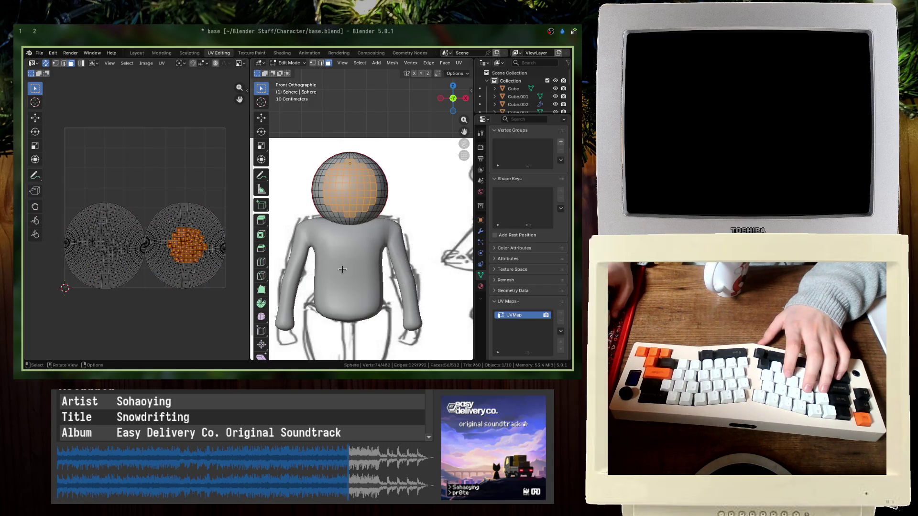
pyautogui.press('u')
pyautogui.click(122, 184)
pyautogui.click(90, 354)
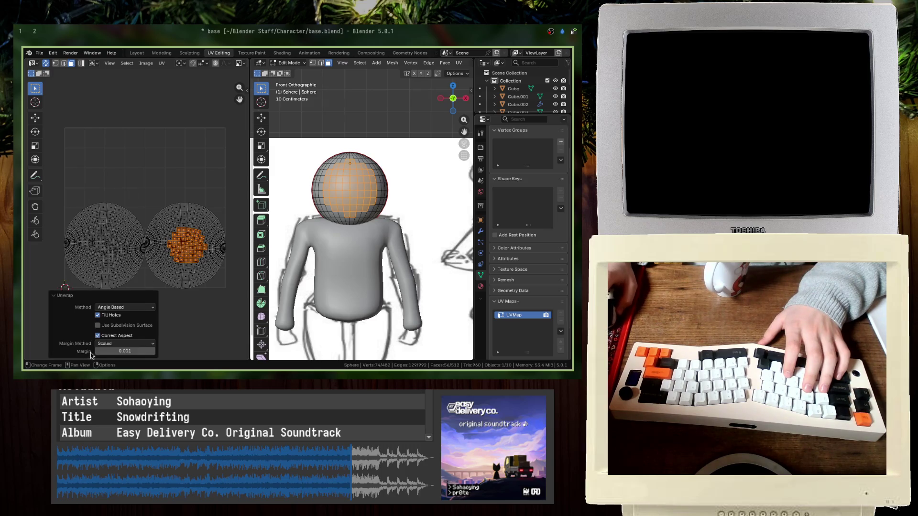
pyautogui.click(152, 290)
pyautogui.scroll(5, 158, 239)
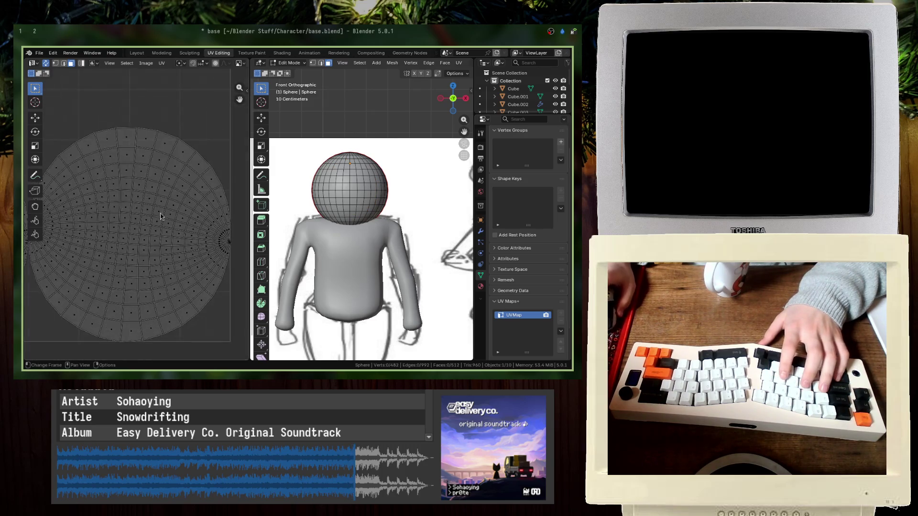
pyautogui.hotkey('ctrl', 's')
pyautogui.hotkey('ctrl', 'pagedown')
pyautogui.scroll(5, 338, 275)
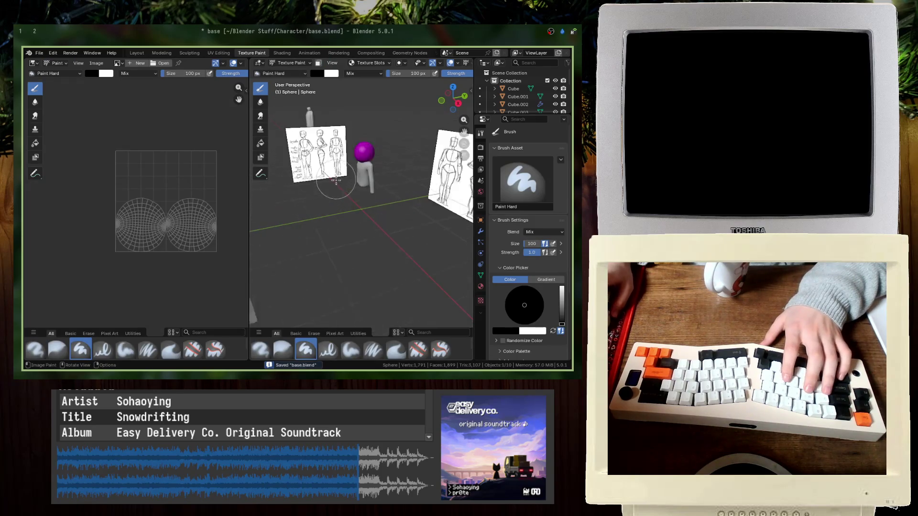
# - Create a new material for the purple sphere head
pyautogui.moveTo(338, 275); pyautogui.dragTo(406, 277, button='middle')
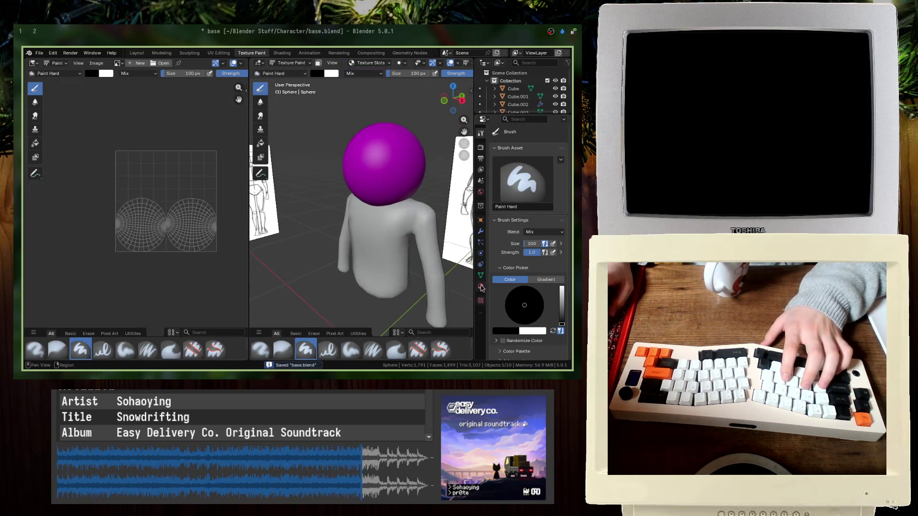
pyautogui.click(481, 286)
pyautogui.click(494, 180)
pyautogui.click(538, 179)
# - Feed a new blank white image texture into the head material's Base Color
pyautogui.moveTo(363, 215); pyautogui.dragTo(301, 215, button='middle')
pyautogui.click(527, 231)
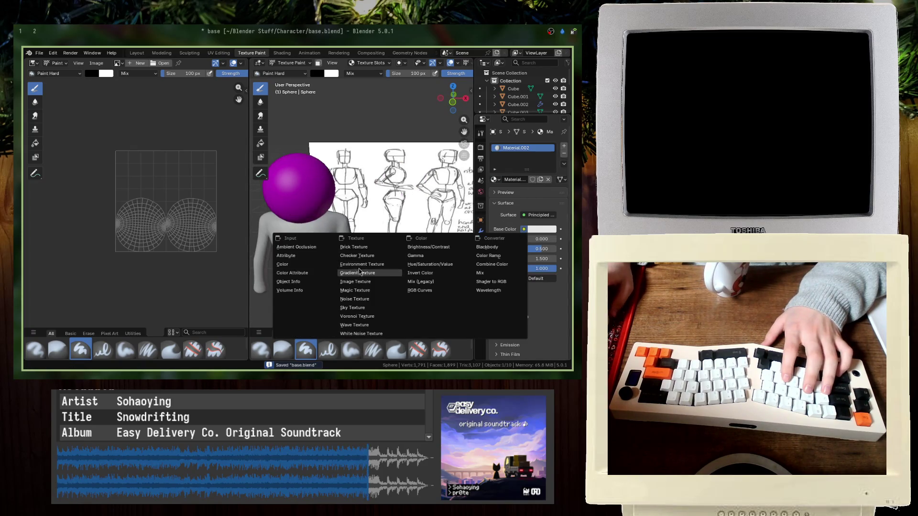
pyautogui.click(368, 286)
pyautogui.click(497, 239)
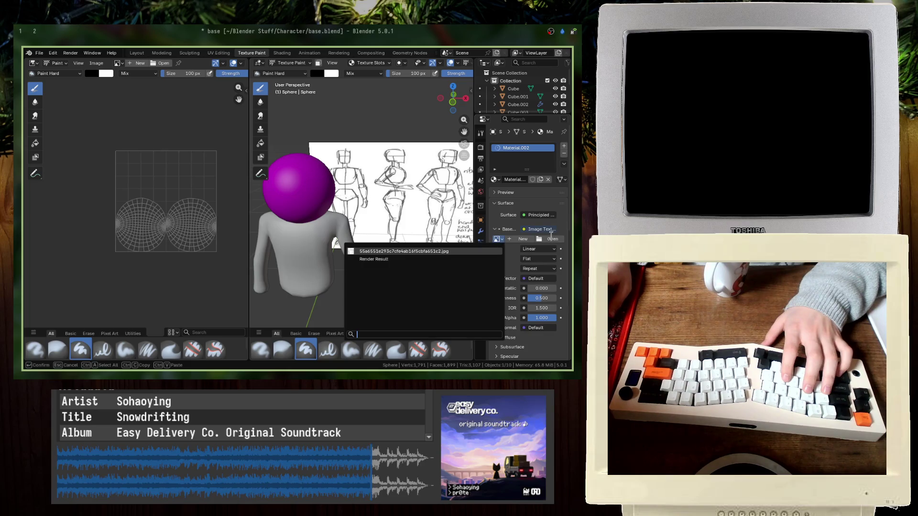
pyautogui.click(523, 240)
pyautogui.click(493, 270)
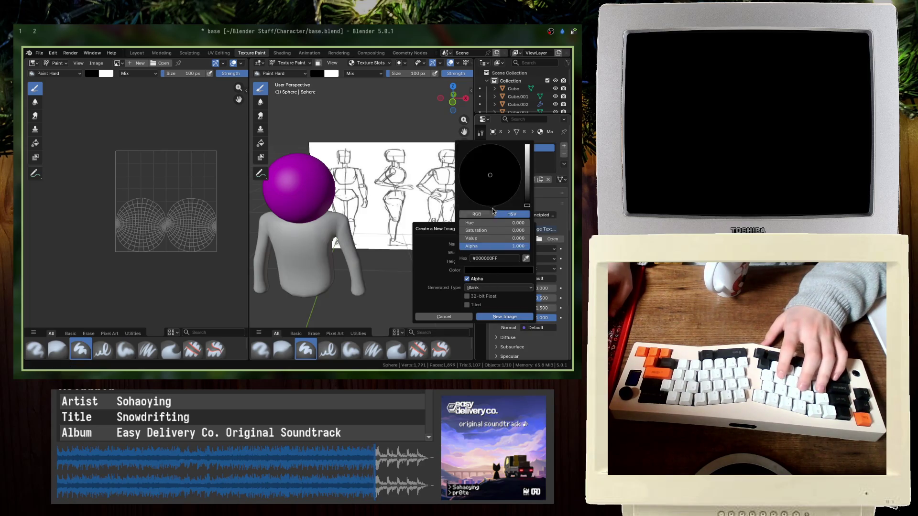
pyautogui.moveTo(528, 179); pyautogui.dragTo(528, 145)
pyautogui.click(487, 317)
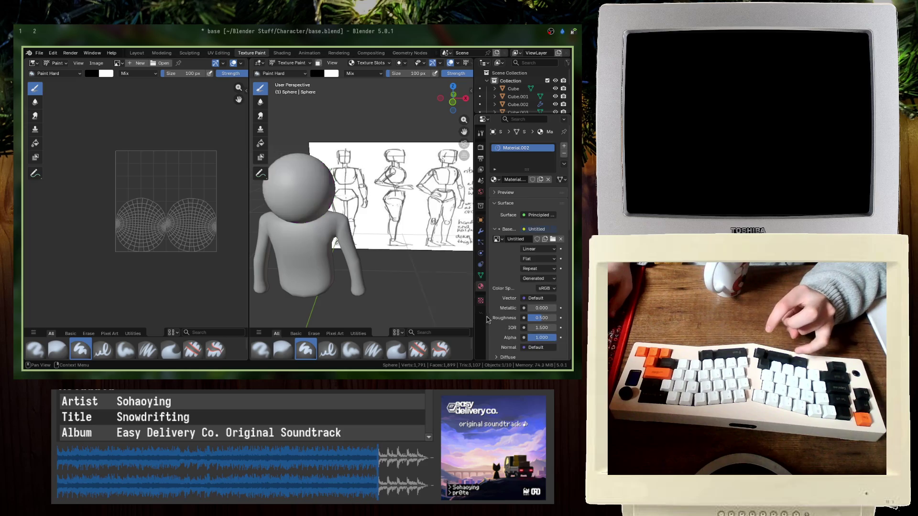
# - Frame the head in front view and test-paint a black dab, then undo it
pyautogui.scroll(2, 280, 188)
pyautogui.press('KP_Decimal')
pyautogui.scroll(-3, 308, 161)
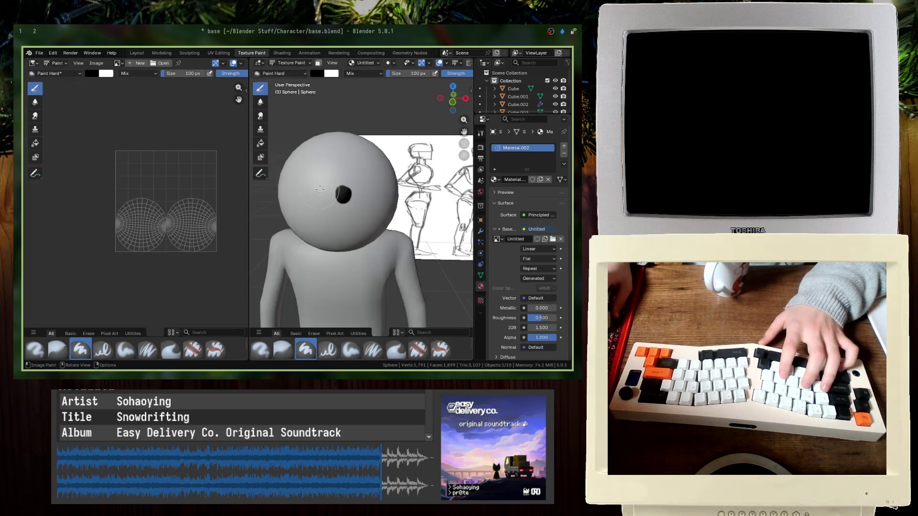
pyautogui.press('KP_1')
pyautogui.scroll(3, 345, 179)
pyautogui.click(362, 152)
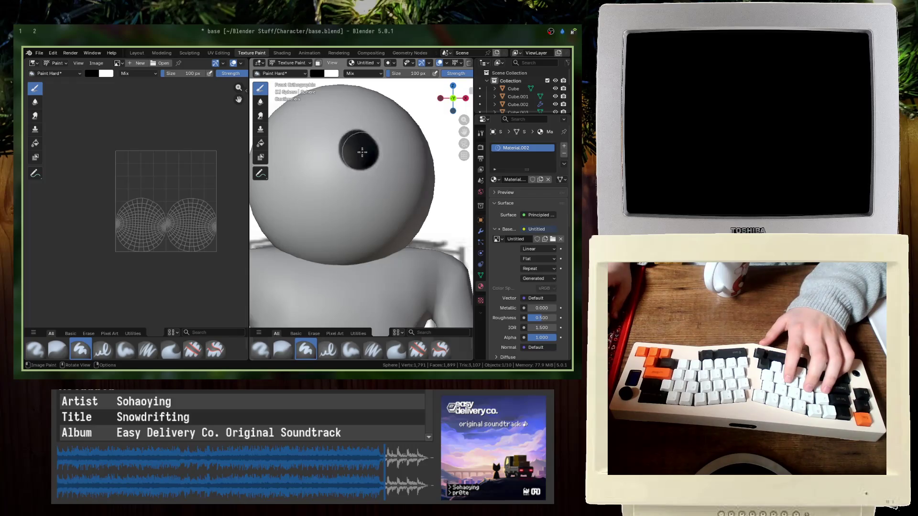
pyautogui.hotkey('ctrl', 'z')
# - Unlink the white image from the Base Color and start a replacement image
pyautogui.scroll(-2, 404, 118)
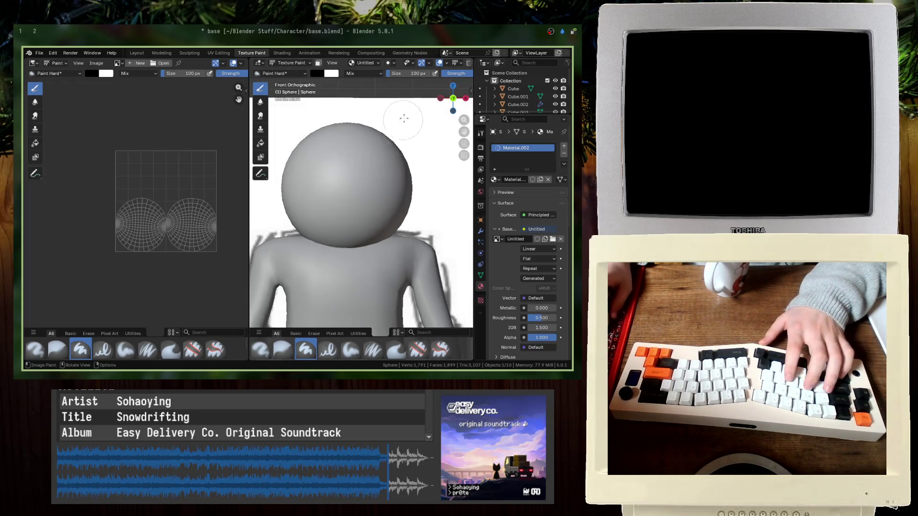
pyautogui.scroll(2, 352, 176)
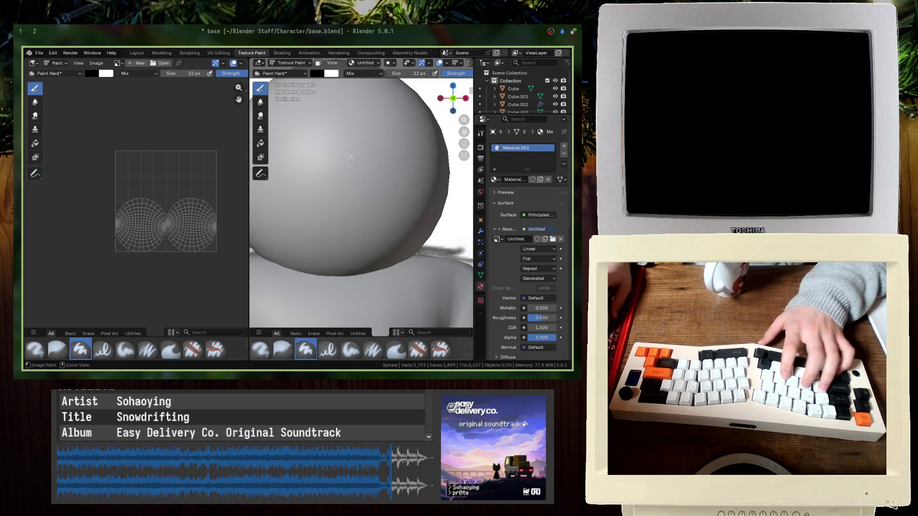
pyautogui.click(560, 239)
pyautogui.click(520, 240)
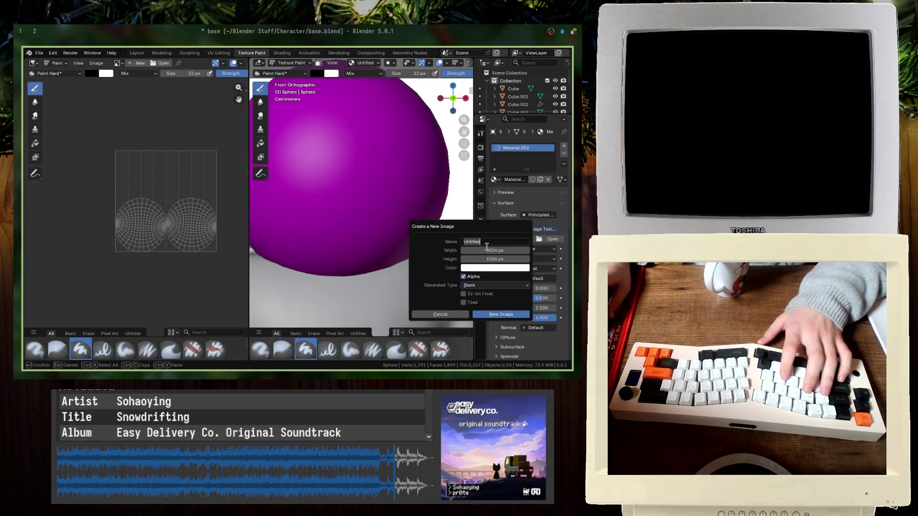
# - Create an image named 256 with 256 px width, producing a tall 256×1024 texture
pyautogui.write('256')
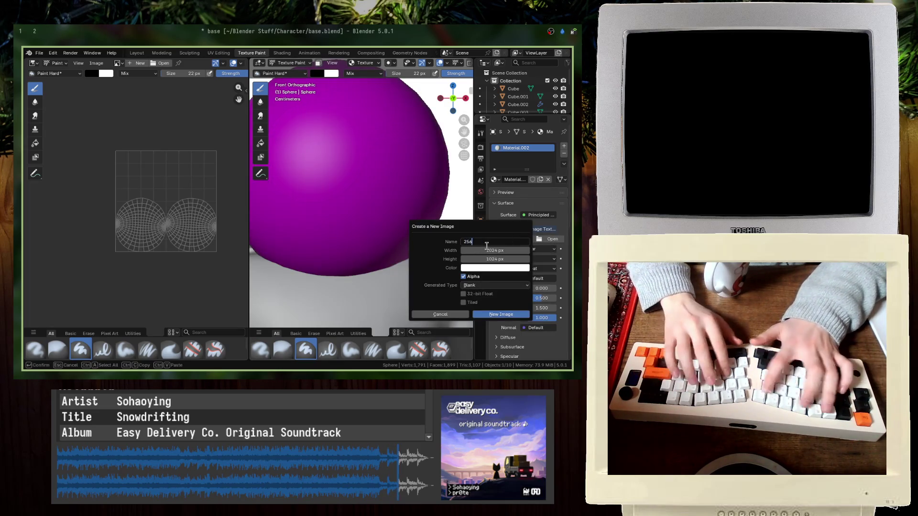
pyautogui.press('Tab')
pyautogui.write('256')
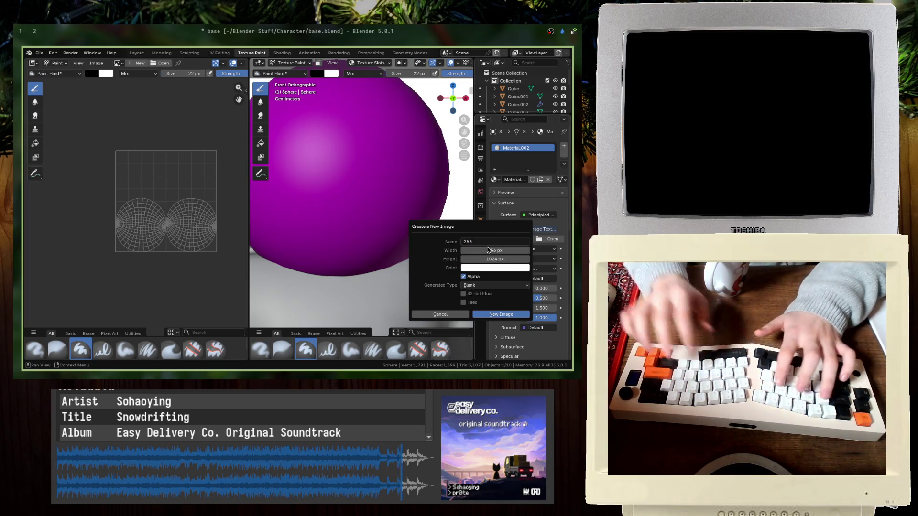
pyautogui.press('Return')
pyautogui.click(501, 314)
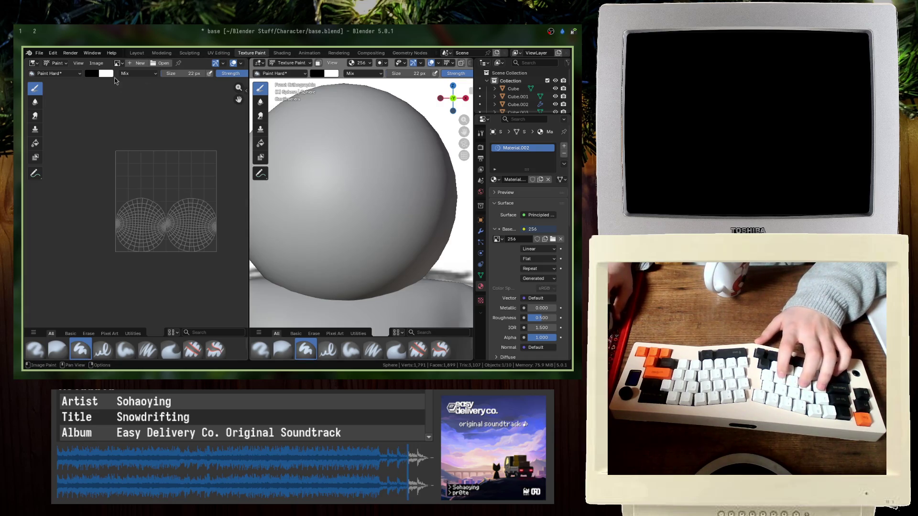
# - Show image 256 in the image editor, then unlink it from the Base Color
pyautogui.click(117, 62)
pyautogui.click(136, 82)
pyautogui.scroll(-4, 138, 196)
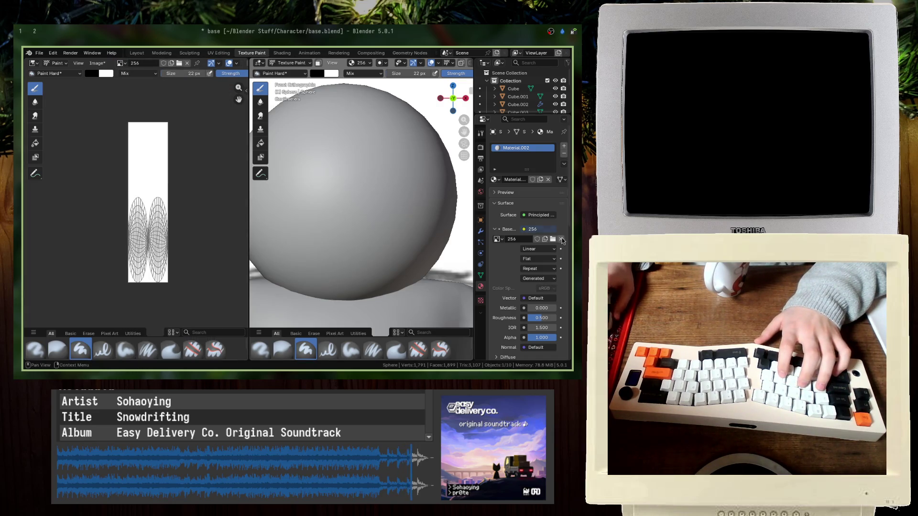
pyautogui.click(560, 239)
pyautogui.click(524, 239)
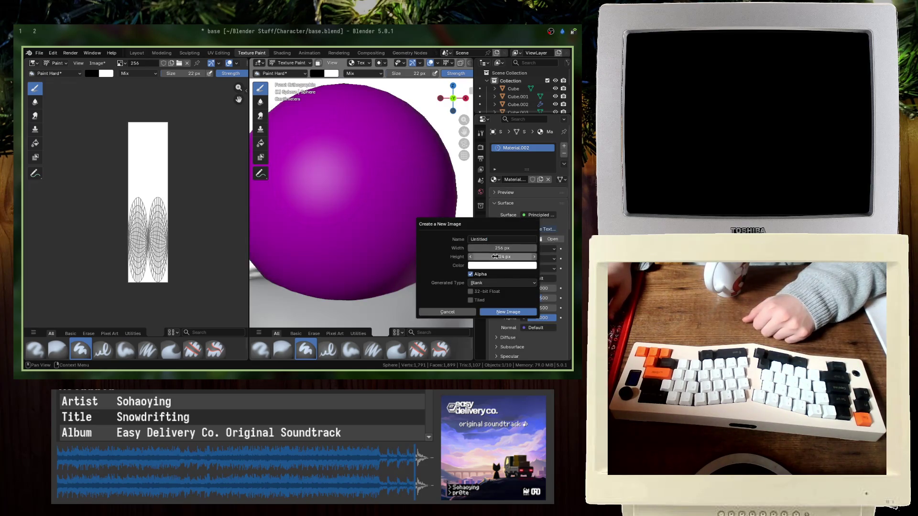
# - Create the 256 × 256 image Untitled.001 for the head
pyautogui.press('BackSpace')
pyautogui.press('BackSpace')
pyautogui.press('BackSpace')
pyautogui.write('256')
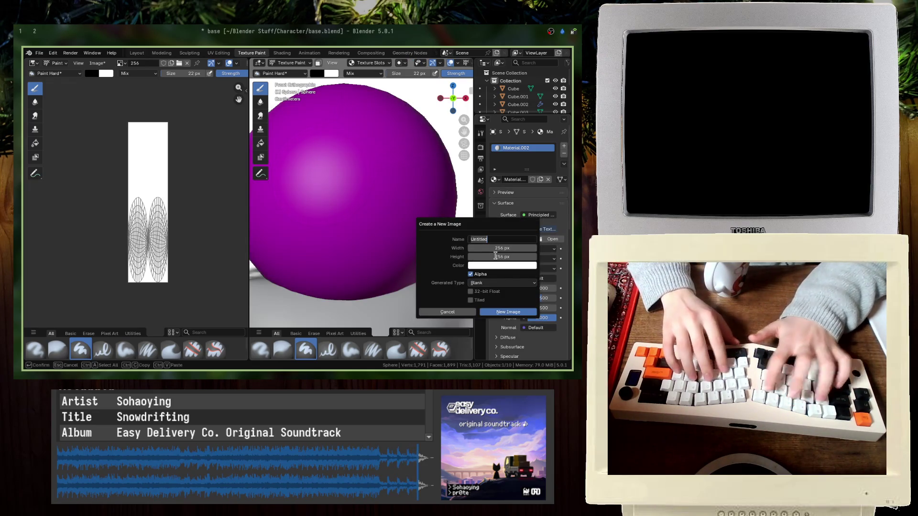
pyautogui.press('Tab')
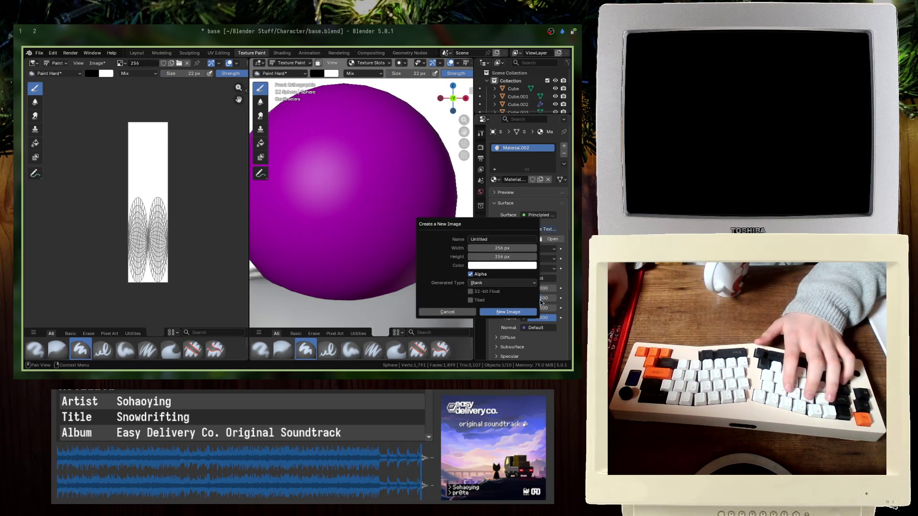
pyautogui.press('Return')
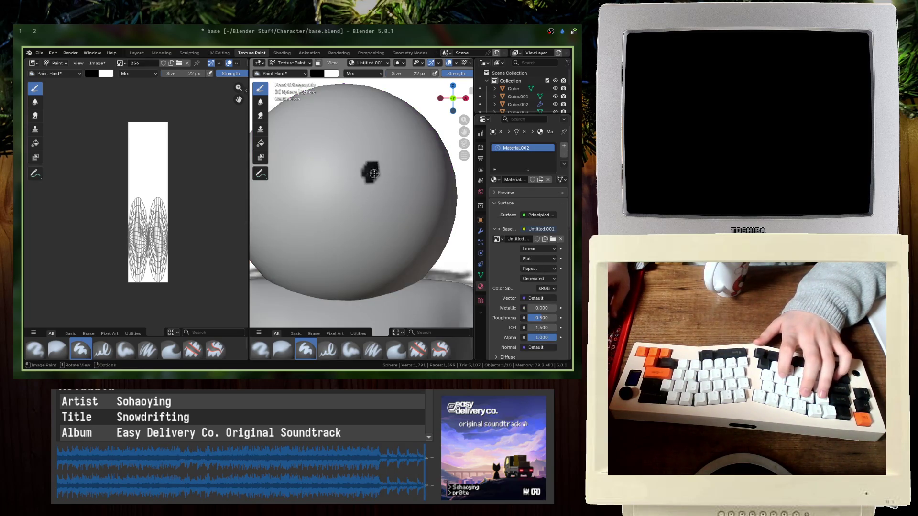
# - Set the head's image texture interpolation to Closest and save in front view
pyautogui.moveTo(301, 175); pyautogui.dragTo(349, 189, button='middle')
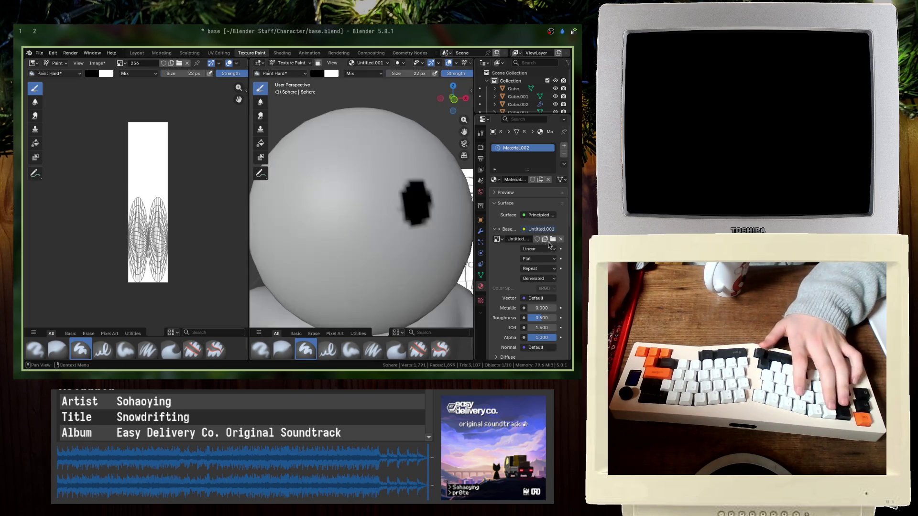
pyautogui.click(531, 249)
pyautogui.click(532, 277)
pyautogui.press('KP_1')
pyautogui.hotkey('ctrl', 's')
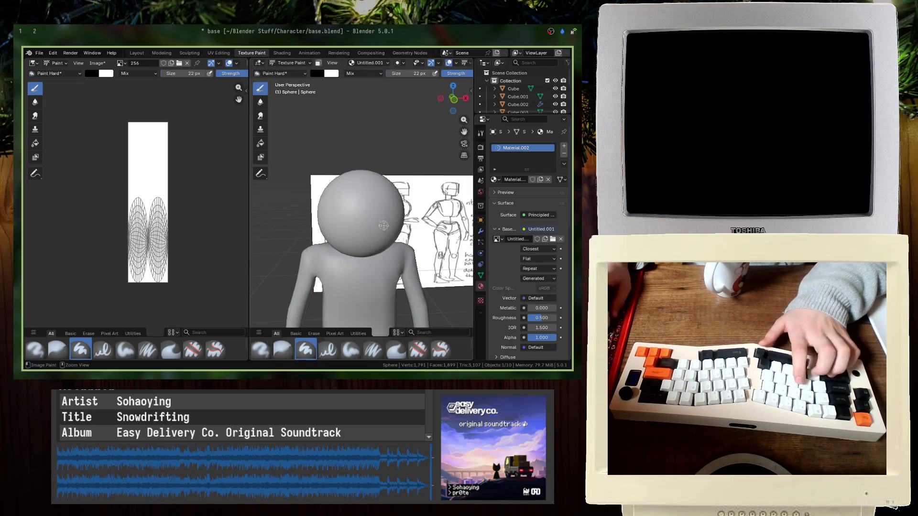
# - Enlarge the brush to 74 px and paint the eyes, undoing an extra blob
pyautogui.scroll(-2, 366, 199)
pyautogui.scroll(1, 366, 200)
pyautogui.press('f')
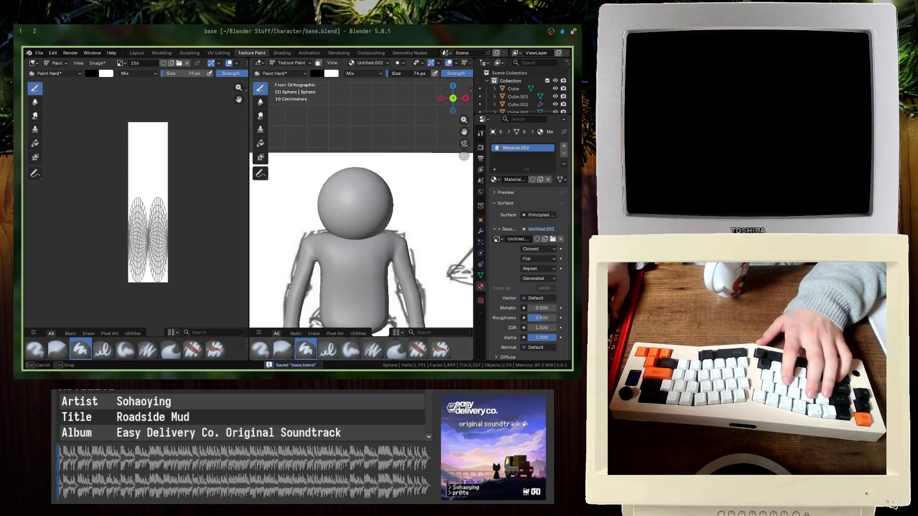
pyautogui.scroll(5, 383, 166)
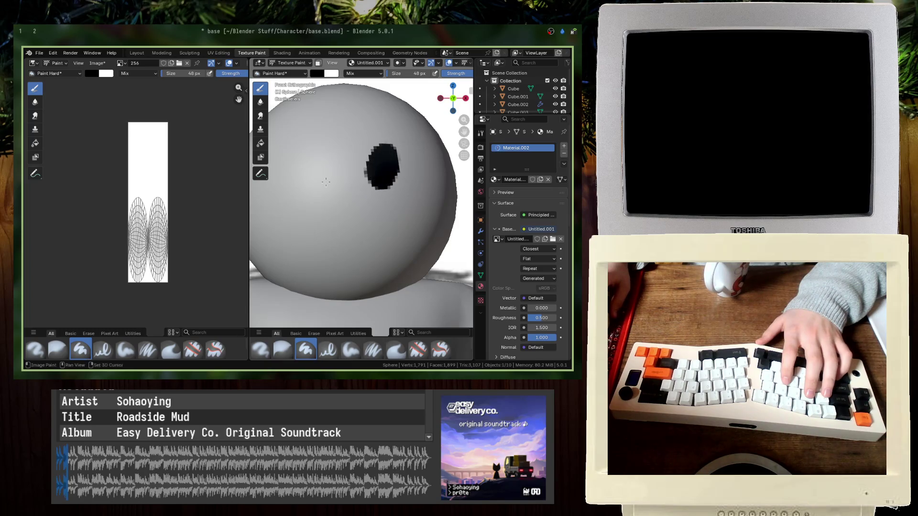
pyautogui.moveTo(380, 157); pyautogui.dragTo(399, 161, button='middle')
pyautogui.moveTo(344, 155); pyautogui.dragTo(346, 194)
pyautogui.hotkey('ctrl', 'z')
# - Check the head in wireframe, return to solid shading, and save base.blend
pyautogui.press('z')
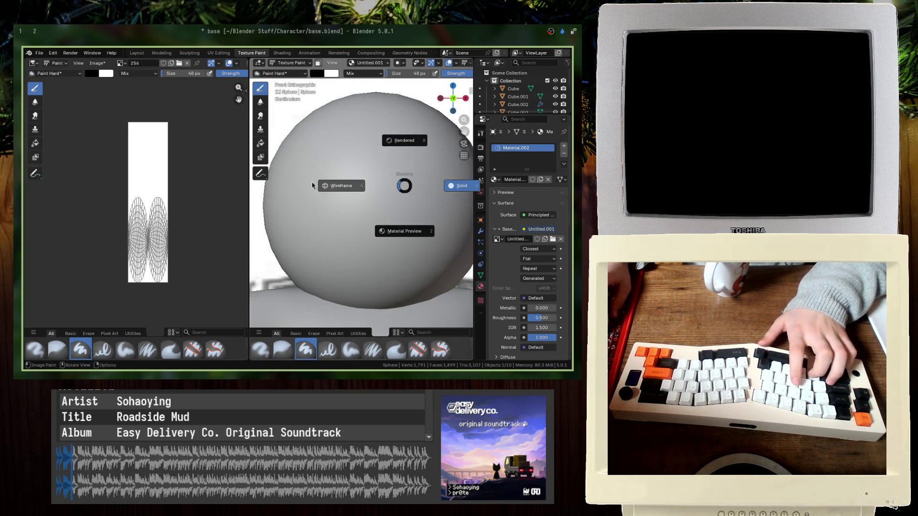
pyautogui.press('4')
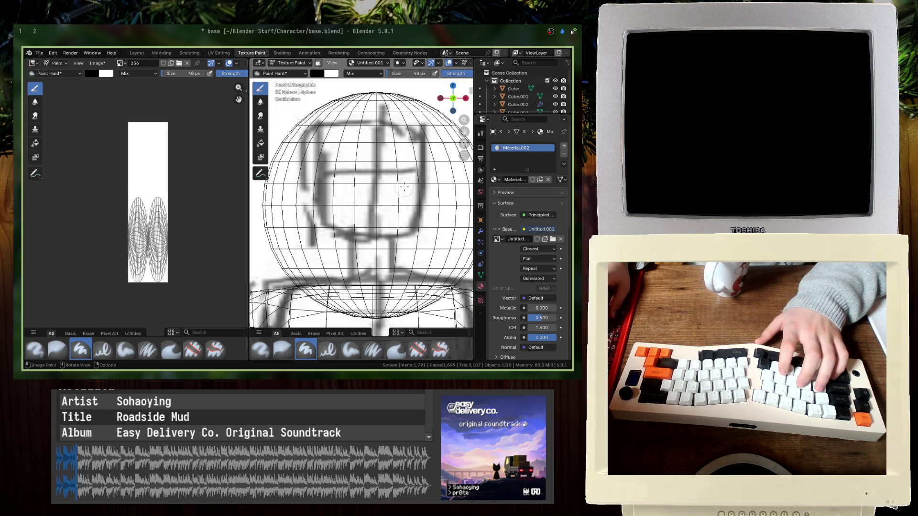
pyautogui.press('z')
pyautogui.press('6')
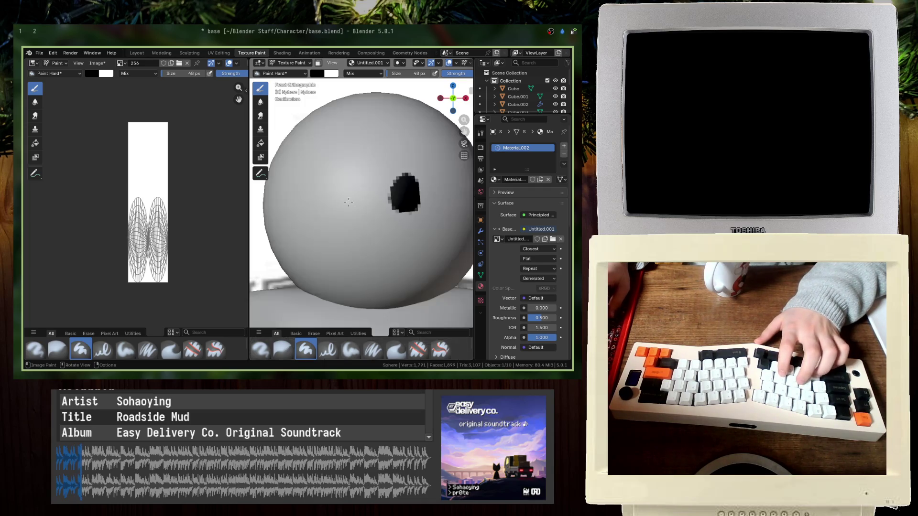
pyautogui.moveTo(389, 234); pyautogui.dragTo(334, 201, button='middle')
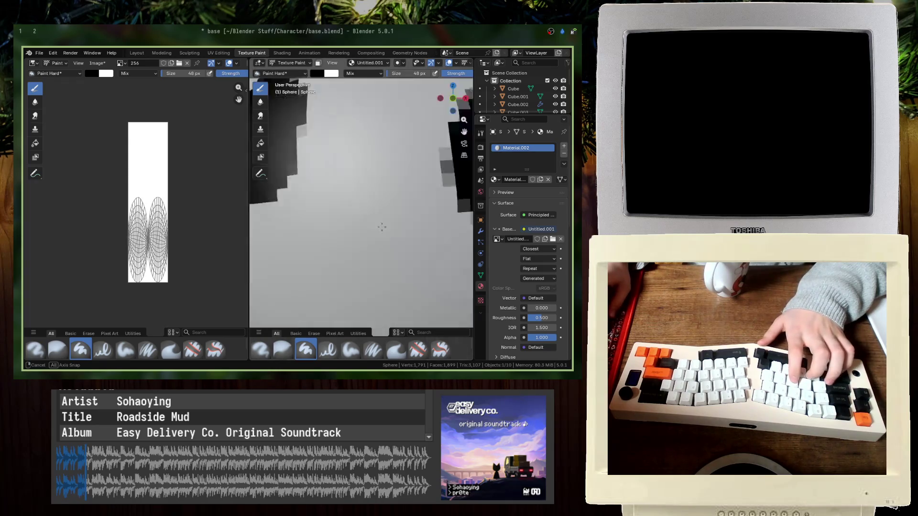
pyautogui.hotkey('ctrl', 's')
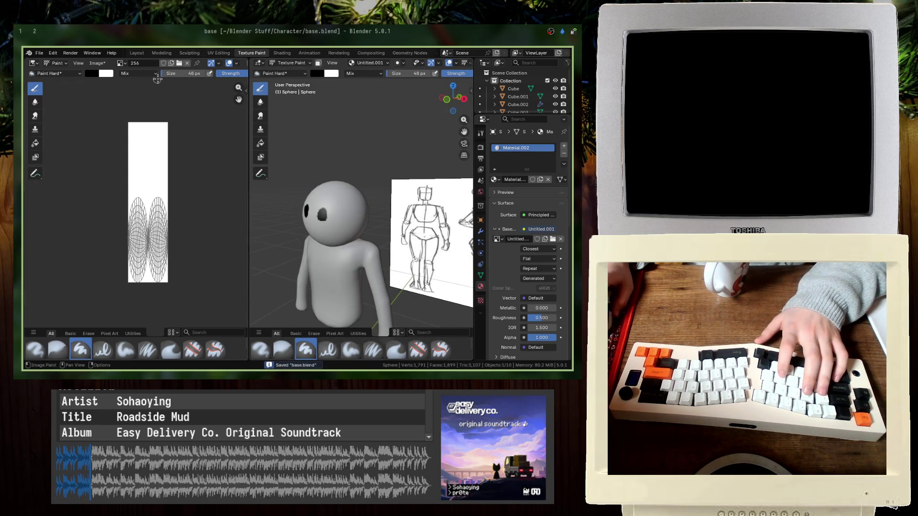
pyautogui.click(122, 66)
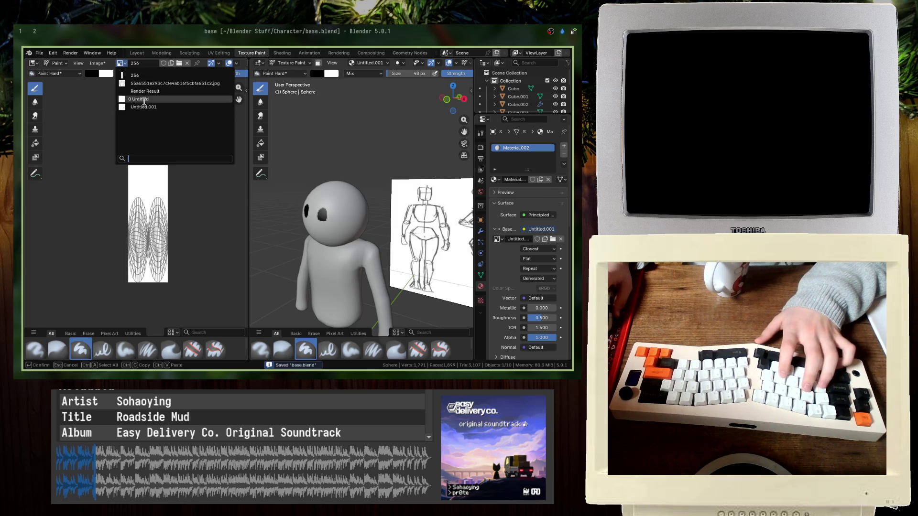
# - Show Untitled.001 in the image editor and centre the front view on the head
pyautogui.click(141, 105)
pyautogui.scroll(8, 112, 187)
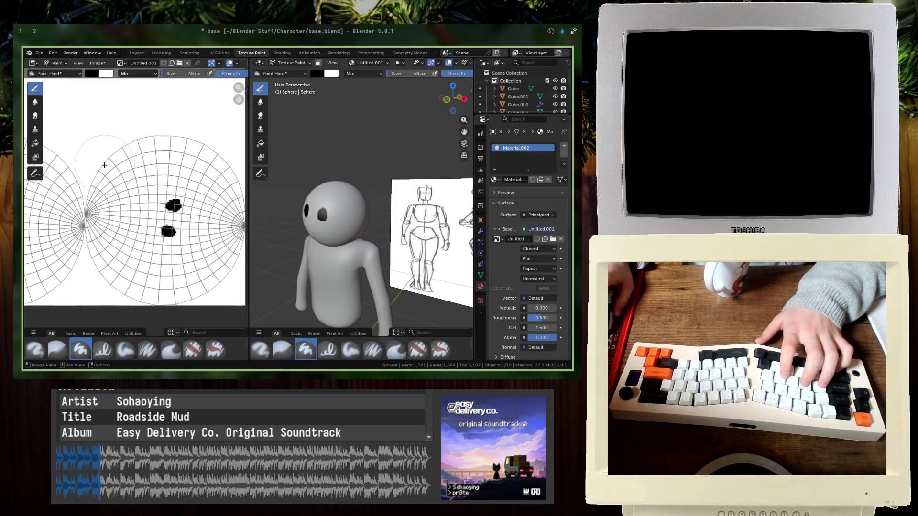
pyautogui.scroll(2, 112, 187)
pyautogui.press('KP_1')
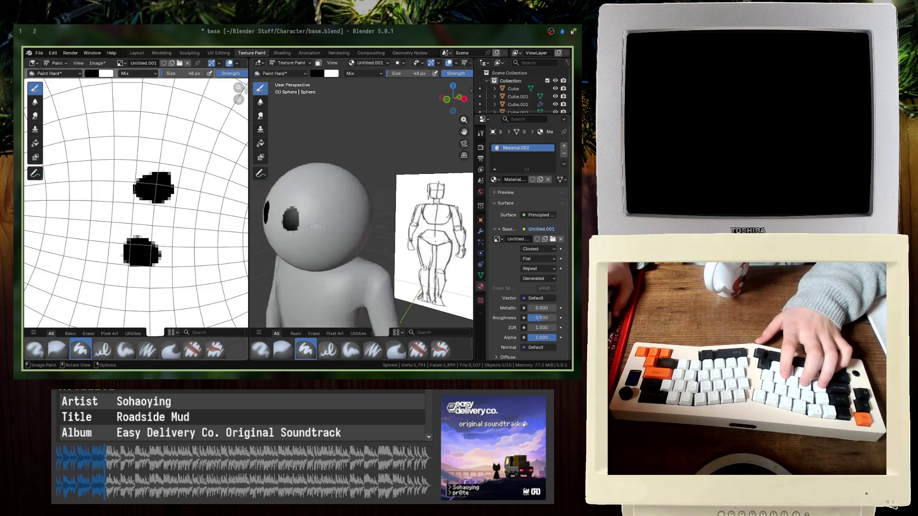
pyautogui.press('KP_Decimal')
pyautogui.scroll(-4, 364, 230)
# - Paint a small black mouth stroke under the eyes and save the file
pyautogui.moveTo(343, 228); pyautogui.dragTo(380, 231)
pyautogui.hotkey('ctrl', 'z')
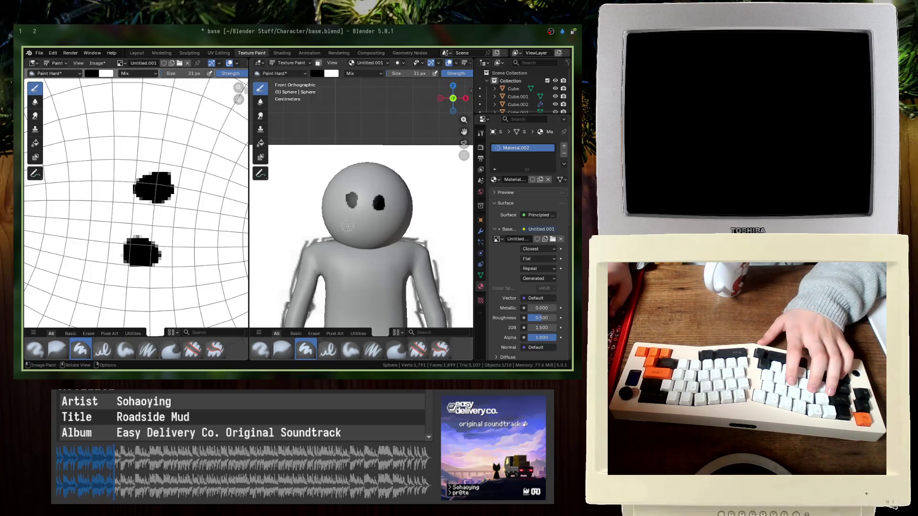
pyautogui.moveTo(354, 225); pyautogui.dragTo(374, 227)
pyautogui.hotkey('ctrl', 'z')
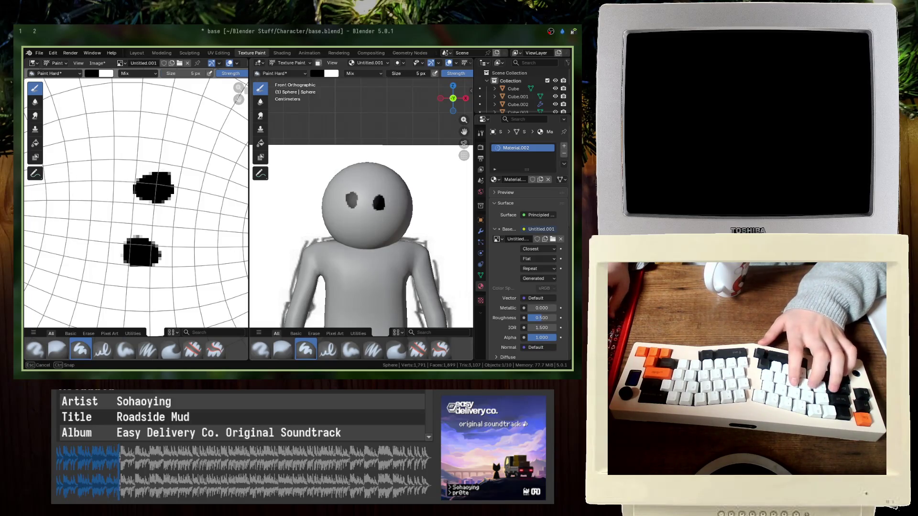
pyautogui.moveTo(400, 227); pyautogui.dragTo(359, 216, button='middle')
pyautogui.hotkey('ctrl', 's')
pyautogui.scroll(-5, 148, 187)
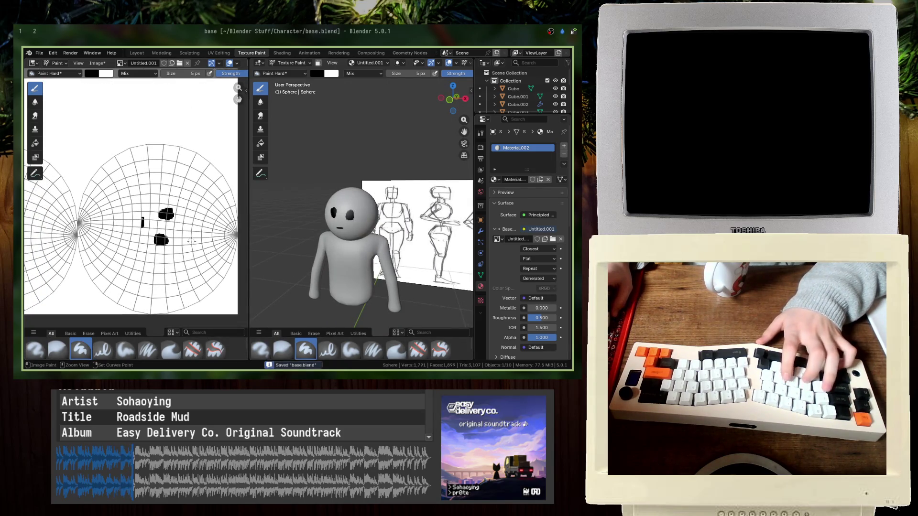
pyautogui.hotkey('ctrl', 's')
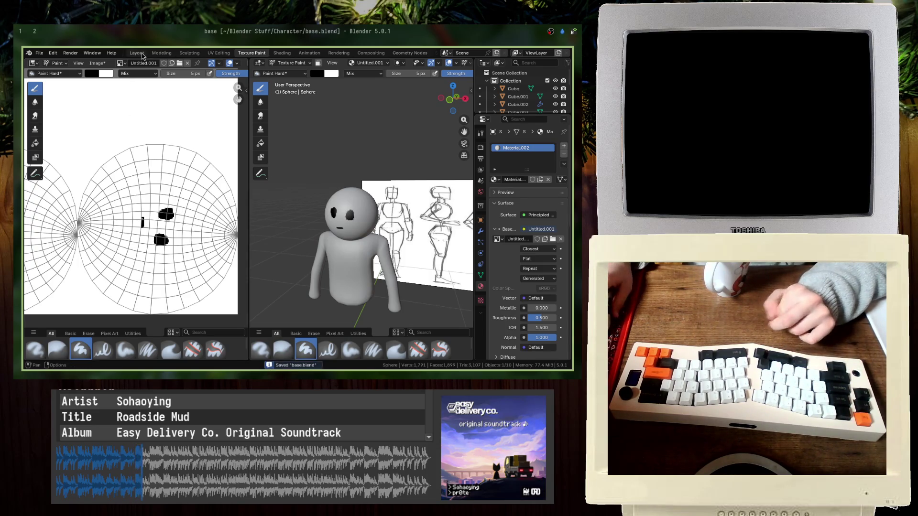
# - Return to the Layout workspace in front view and select the body mesh
pyautogui.click(137, 52)
pyautogui.moveTo(201, 201)
pyautogui.mouseDown(button='middle')
pyautogui.moveTo(229, 239)
pyautogui.moveTo(247, 292)
pyautogui.moveTo(163, 272)
pyautogui.moveTo(181, 215)
pyautogui.moveTo(120, 239)
pyautogui.moveTo(226, 231)
pyautogui.mouseUp(button='middle')
pyautogui.hotkey('alt', 'a')
pyautogui.press('KP_1')
pyautogui.click(169, 266)
# - Save the file and inspect the character and head from front and side views
pyautogui.click(181, 214)
pyautogui.hotkey('ctrl', 's')
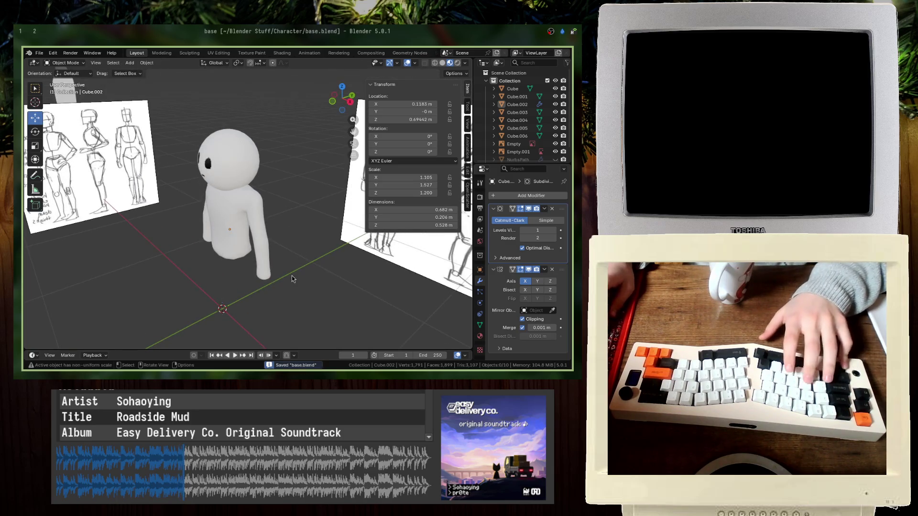
pyautogui.moveTo(294, 279); pyautogui.dragTo(206, 191, button='middle')
pyautogui.click(201, 174)
pyautogui.press('KP_1')
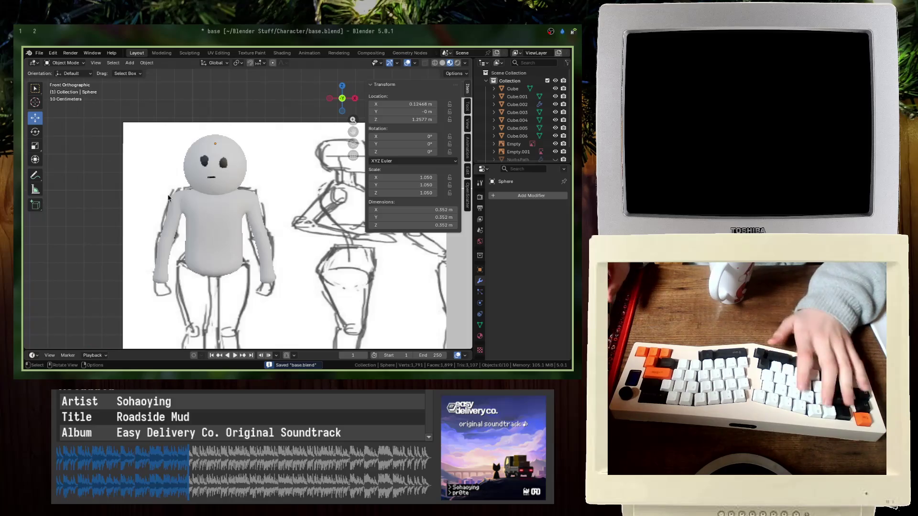
pyautogui.moveTo(169, 198)
pyautogui.mouseDown(button='middle')
pyautogui.moveTo(360, 215)
pyautogui.moveTo(198, 225)
pyautogui.mouseUp(button='middle')
pyautogui.hotkey('ctrl', 's')
pyautogui.press('KP_1')
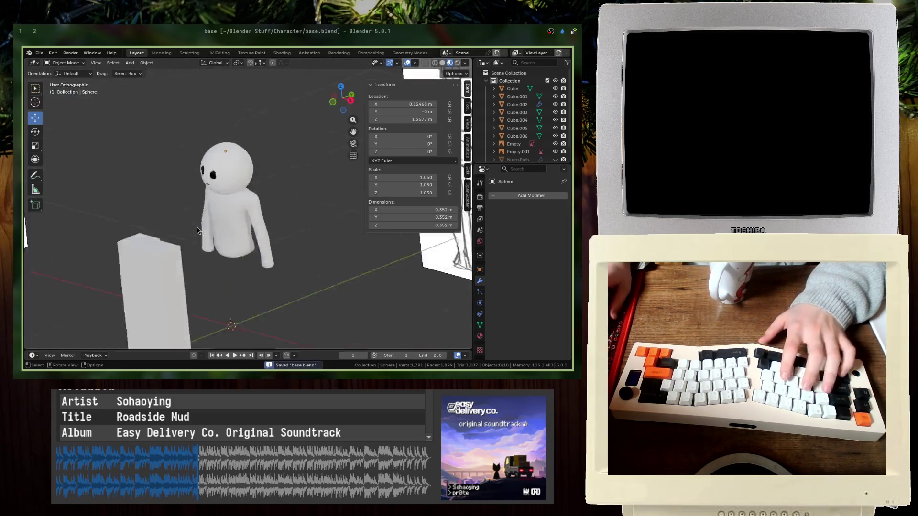
pyautogui.scroll(2, 263, 241)
# - Unhide the NurbsPath legs object in the Outliner and select it in front view
pyautogui.click(263, 243)
pyautogui.moveTo(264, 244); pyautogui.dragTo(222, 259, button='middle')
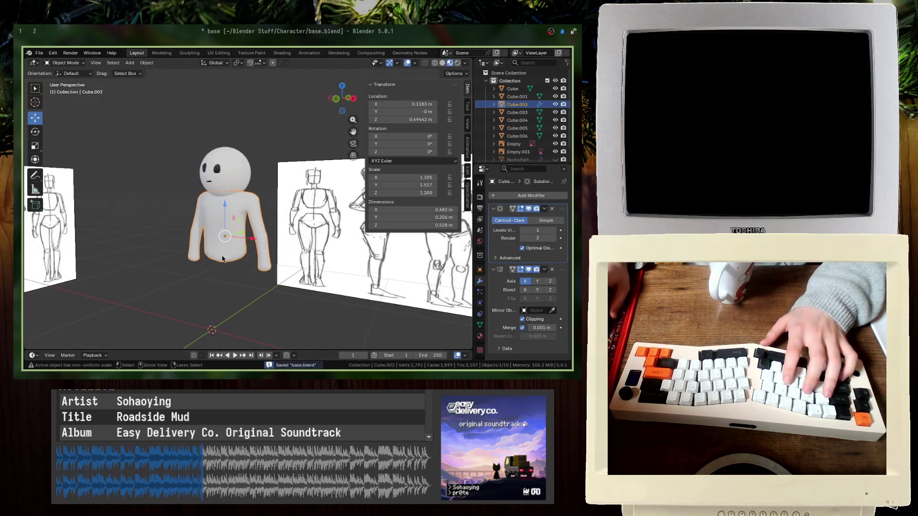
pyautogui.scroll(-2, 526, 144)
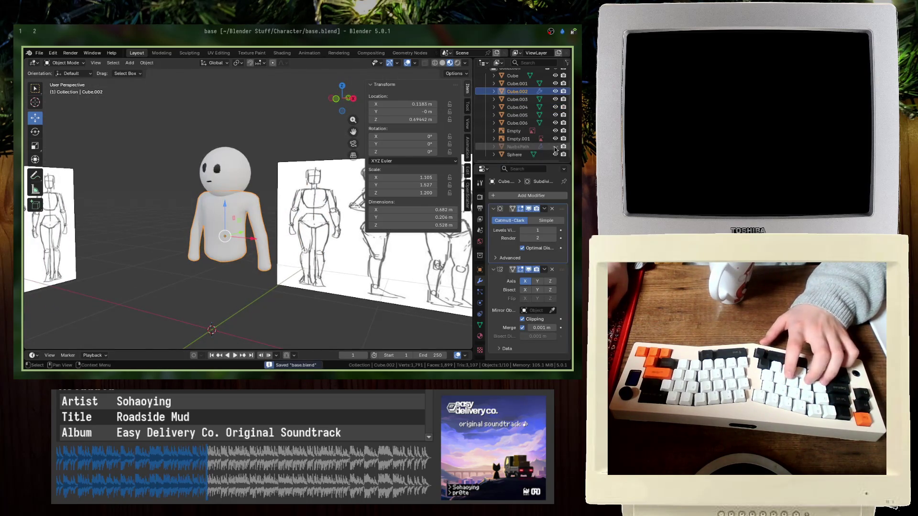
pyautogui.click(555, 155)
pyautogui.click(249, 336)
pyautogui.press('KP_1')
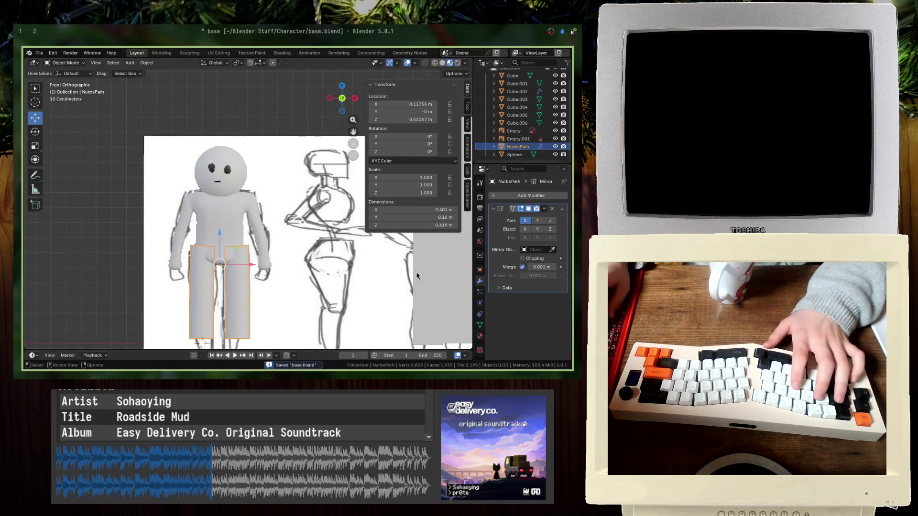
# - In wireframe Edit Mode, move the legs' top edge ring up to the hips
pyautogui.press('Tab')
pyautogui.press('KP_Decimal')
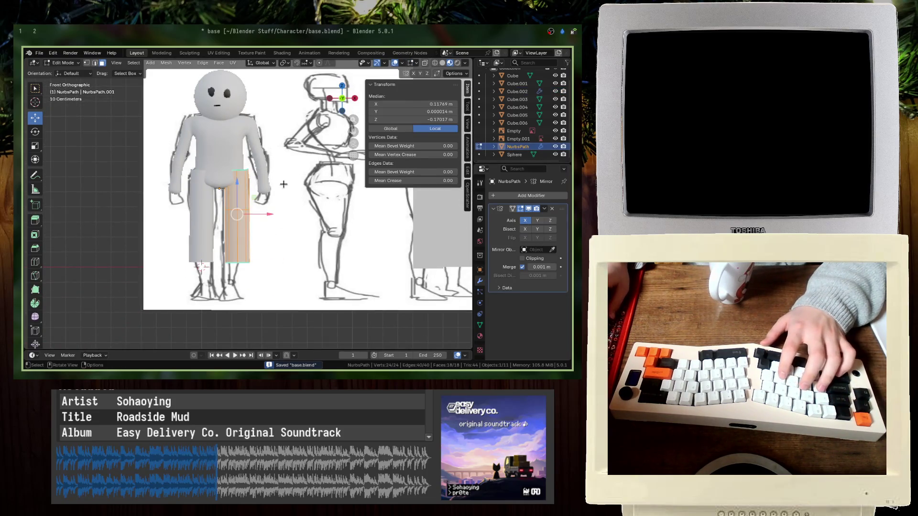
pyautogui.hotkey('shift', 'z')
pyautogui.moveTo(244, 176); pyautogui.dragTo(218, 182)
pyautogui.press('g')
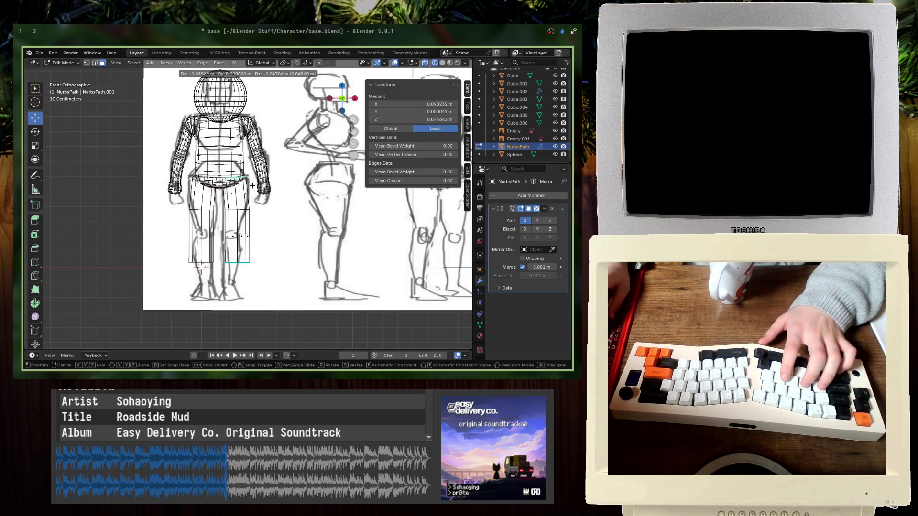
pyautogui.click(252, 185)
# - Select the leg faces, return to Object Mode, and select the reference sketch
pyautogui.moveTo(283, 282)
pyautogui.mouseDown()
pyautogui.moveTo(228, 210)
pyautogui.moveTo(249, 215)
pyautogui.mouseUp()
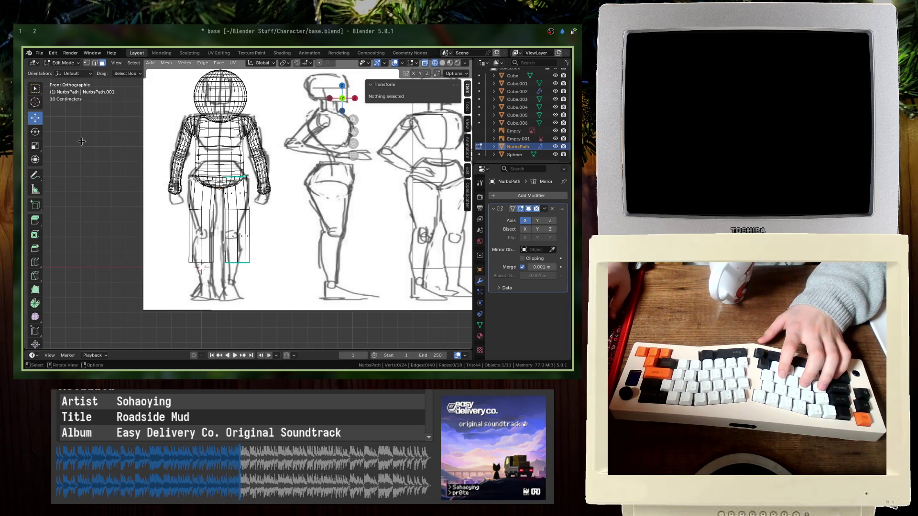
pyautogui.press('Tab')
pyautogui.click(342, 186)
# - Squash the reference sketch along the Z axis
pyautogui.press('g')
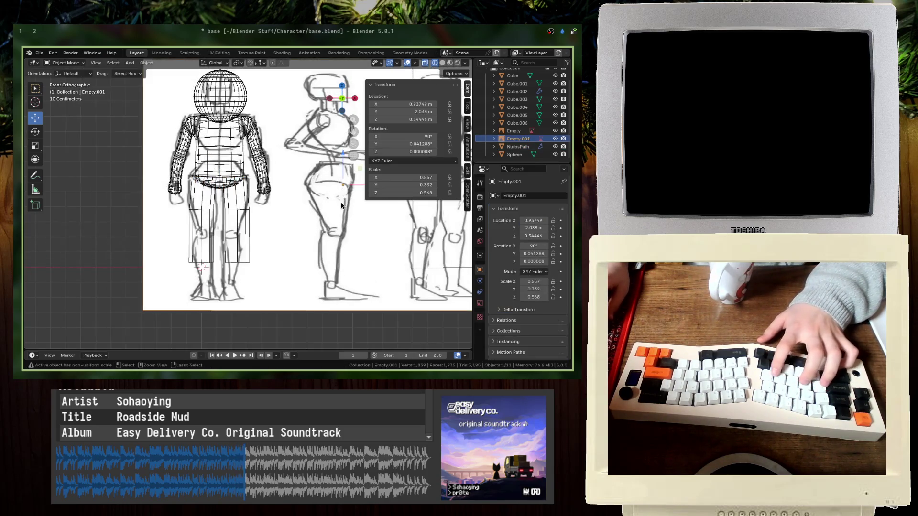
pyautogui.press('s')
pyautogui.press('z')
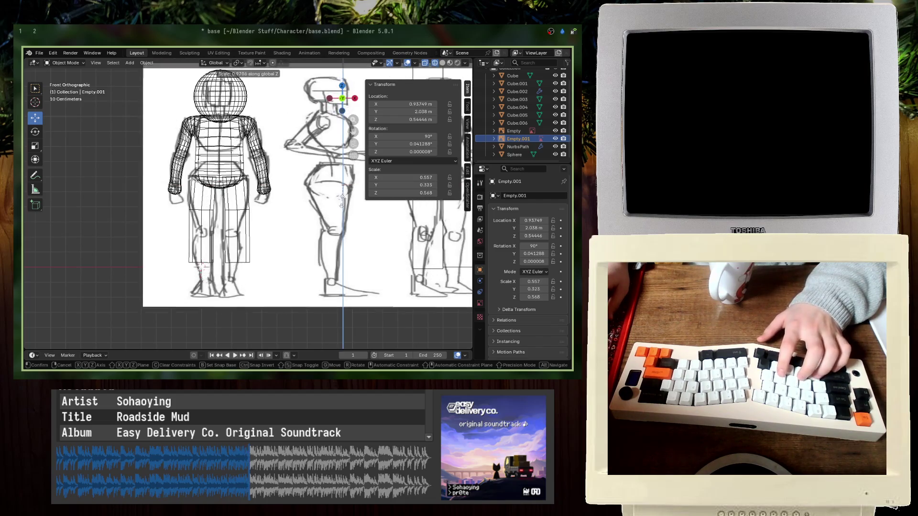
pyautogui.press('g')
pyautogui.click(342, 194)
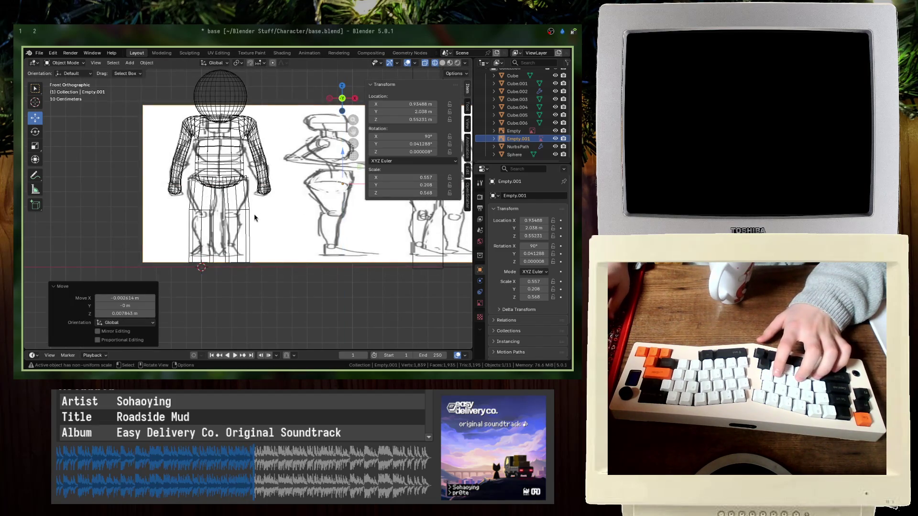
# - Shift the sketch along X and narrow it to scale X 0.481
pyautogui.press('g')
pyautogui.press('x')
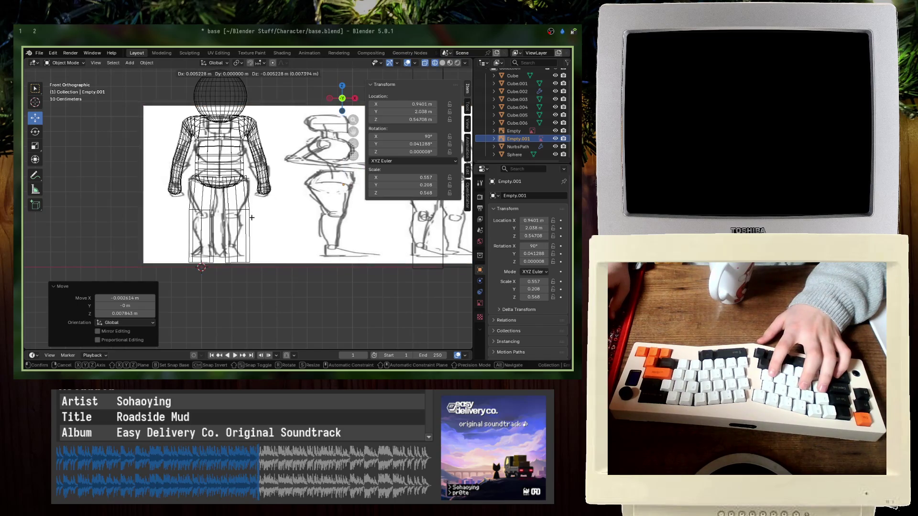
pyautogui.click(255, 221)
pyautogui.press('s')
pyautogui.press('x')
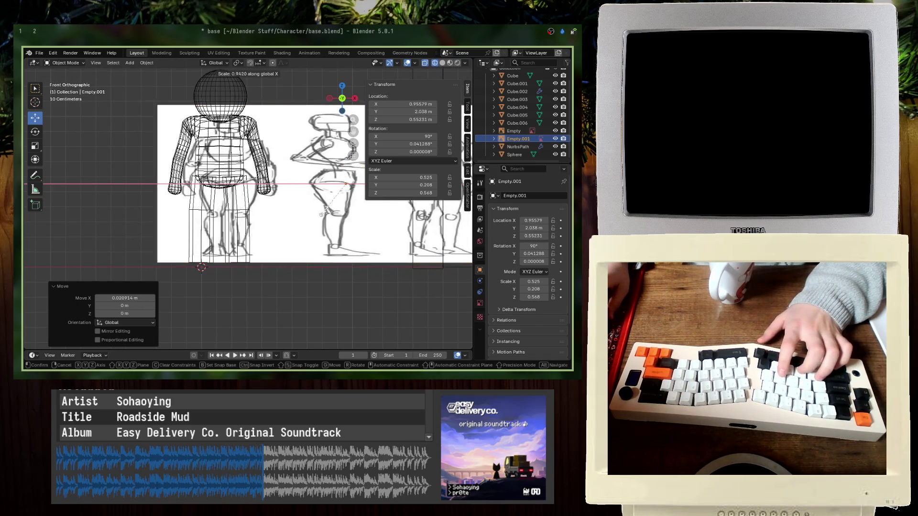
pyautogui.press('Return')
# - Place the sketch at X 0.833 m, then put the legs mesh into Edit Mode
pyautogui.press('g')
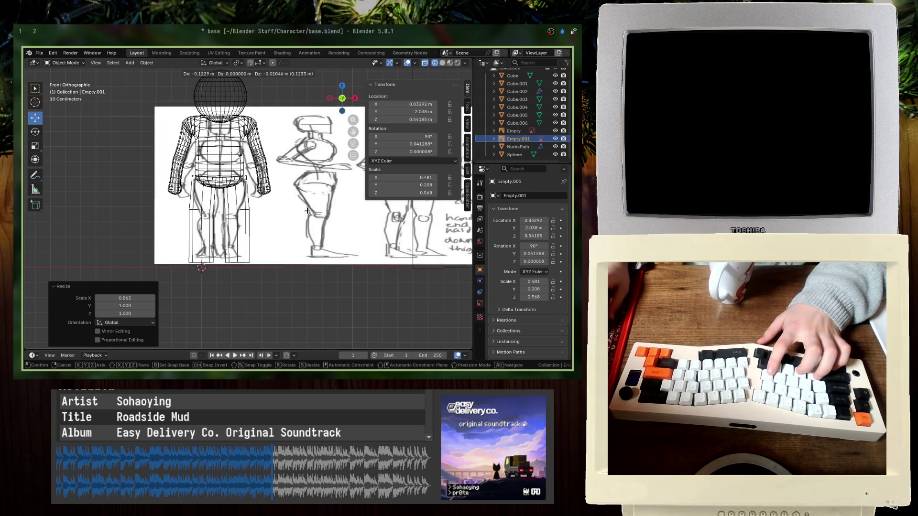
pyautogui.click(307, 211)
pyautogui.click(219, 230)
pyautogui.press('Tab')
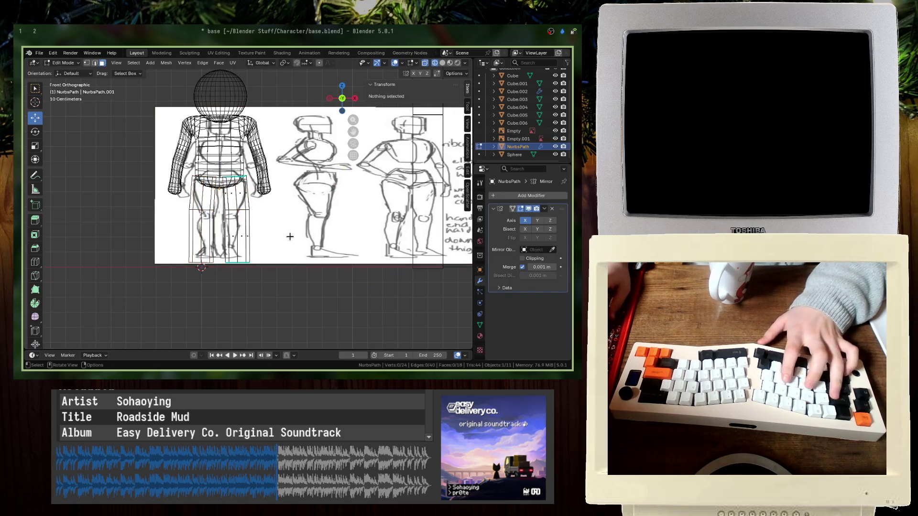
# - Raise the leg's bottom face slightly
pyautogui.scroll(4, 166, 267)
pyautogui.keyDown('shift'); pyautogui.moveTo(166, 267); pyautogui.dragTo(190, 230, button='middle'); pyautogui.keyUp('shift')
pyautogui.click(250, 290)
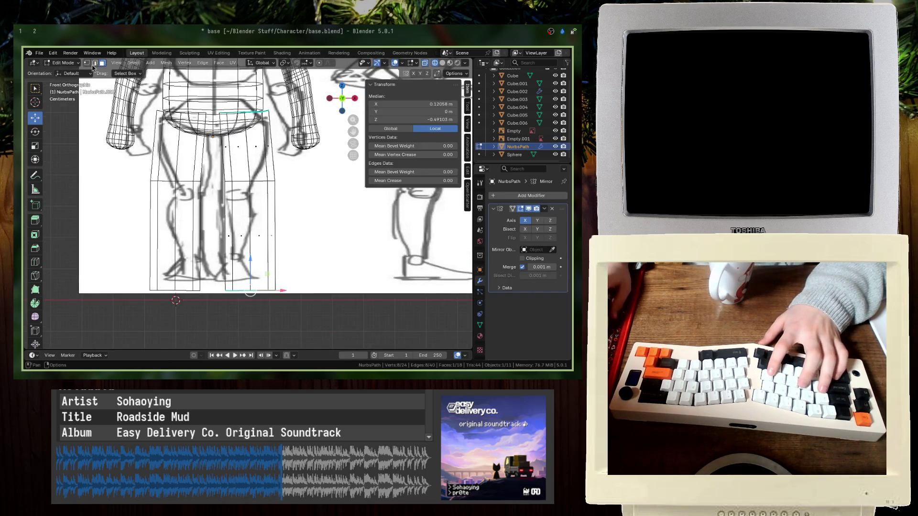
pyautogui.press('g')
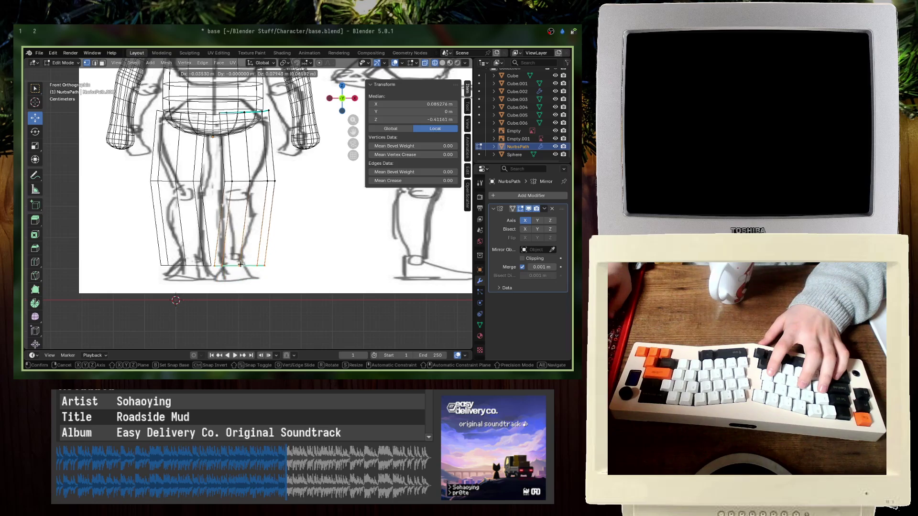
pyautogui.click(241, 259)
# - Narrow the knee ring and reposition it to match the sketch
pyautogui.moveTo(190, 163); pyautogui.dragTo(189, 163)
pyautogui.press('s')
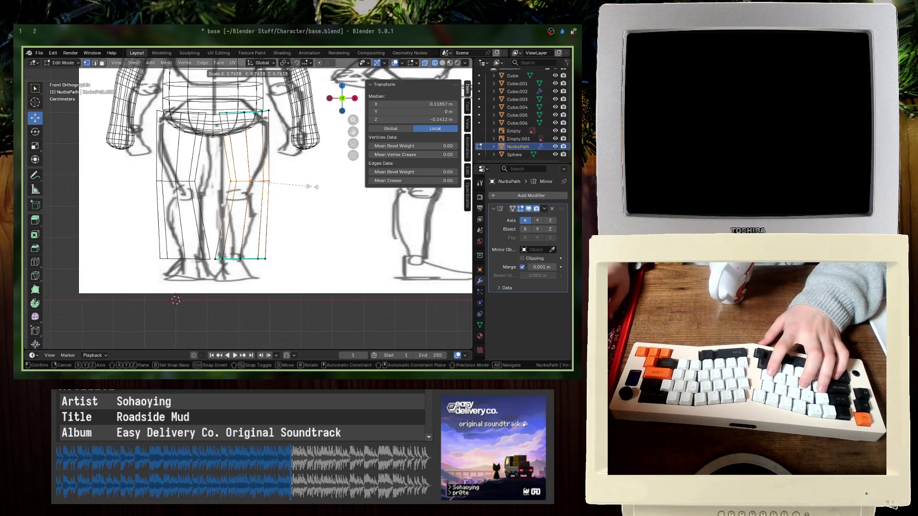
pyautogui.click(287, 192)
pyautogui.press('g')
pyautogui.click(291, 195)
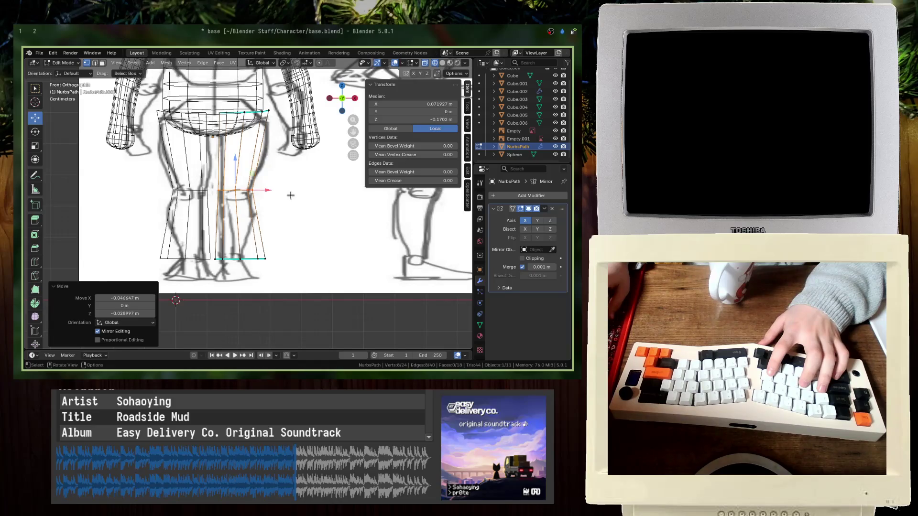
pyautogui.press('g')
pyautogui.click(293, 195)
pyautogui.press('s')
pyautogui.click(287, 184)
pyautogui.press('g')
pyautogui.click(283, 182)
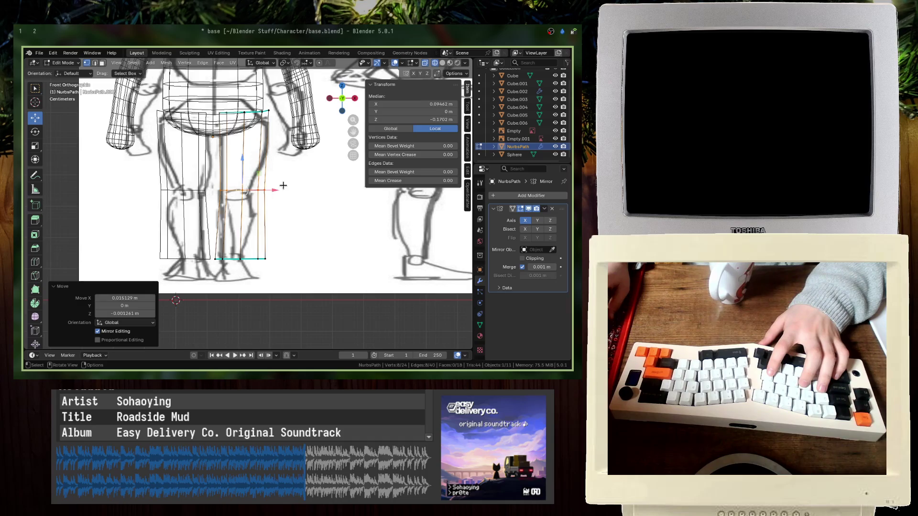
# - Taper the leg's bottom ring into a narrower ankle and adjust its position
pyautogui.moveTo(241, 252); pyautogui.dragTo(240, 253)
pyautogui.press('g')
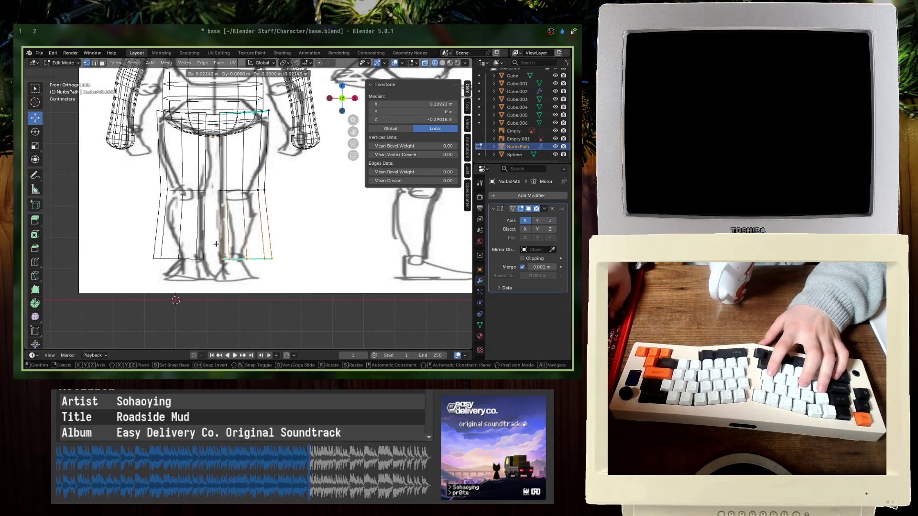
pyautogui.click(222, 243)
pyautogui.press('s')
pyautogui.click(273, 244)
pyautogui.press('g')
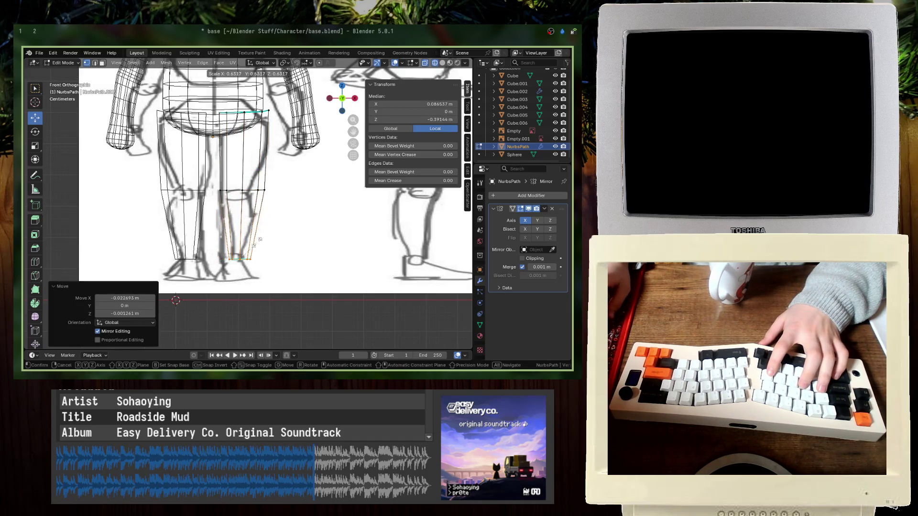
pyautogui.click(251, 241)
# - Add an edge loop across the lower leg, widen it and move it down
pyautogui.click(35, 262)
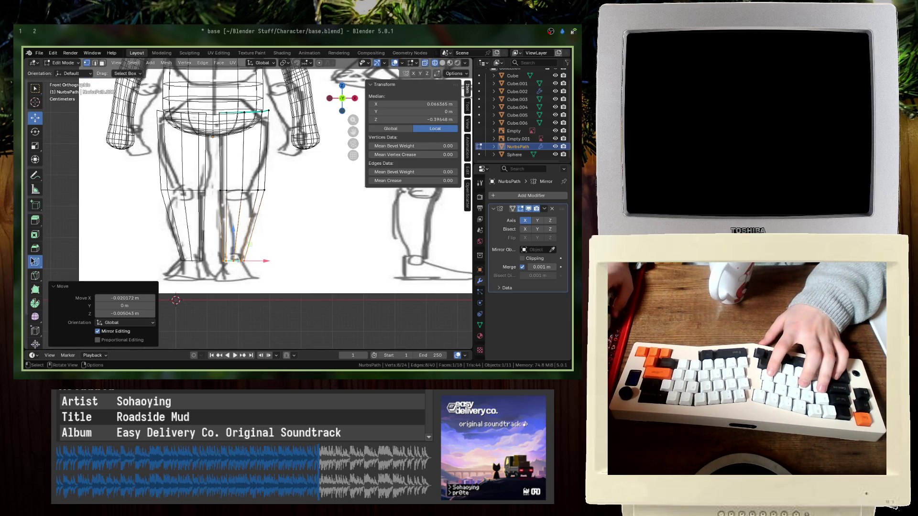
pyautogui.click(249, 225)
pyautogui.press('s')
pyautogui.click(303, 242)
pyautogui.press('g')
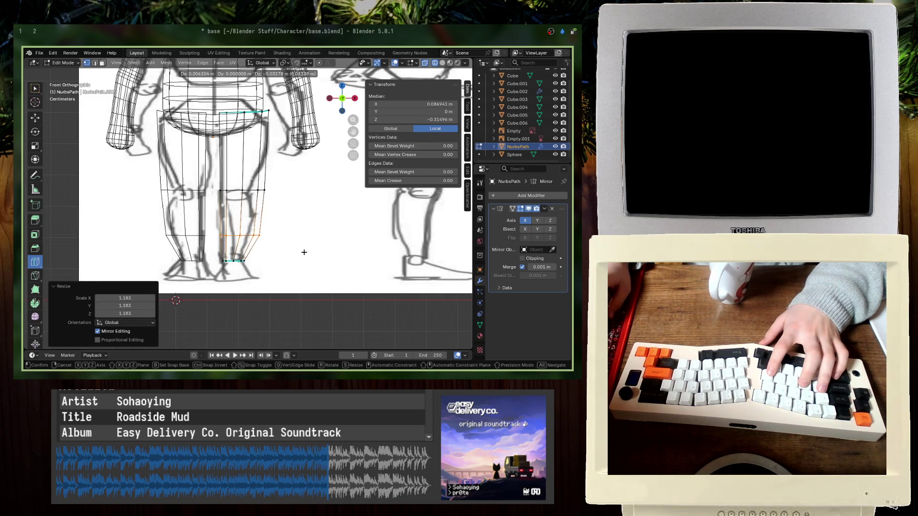
pyautogui.click(303, 254)
# - Return to Object Mode, check the legs in perspective and save base.blend
pyautogui.press('Tab')
pyautogui.moveTo(303, 254)
pyautogui.mouseDown(button='middle')
pyautogui.moveTo(304, 214)
pyautogui.moveTo(270, 226)
pyautogui.moveTo(260, 244)
pyautogui.mouseUp(button='middle')
pyautogui.hotkey('ctrl', 's')
pyautogui.click(518, 197)
# - Add a Subdivision Surface modifier to the legs and view them front-on in X-ray
pyautogui.write('subdiv')
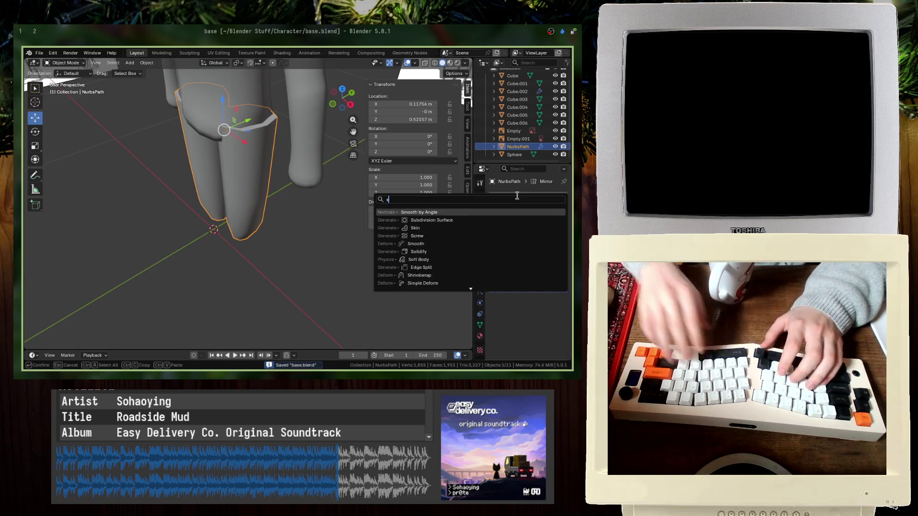
pyautogui.press('Return')
pyautogui.press('KP_1')
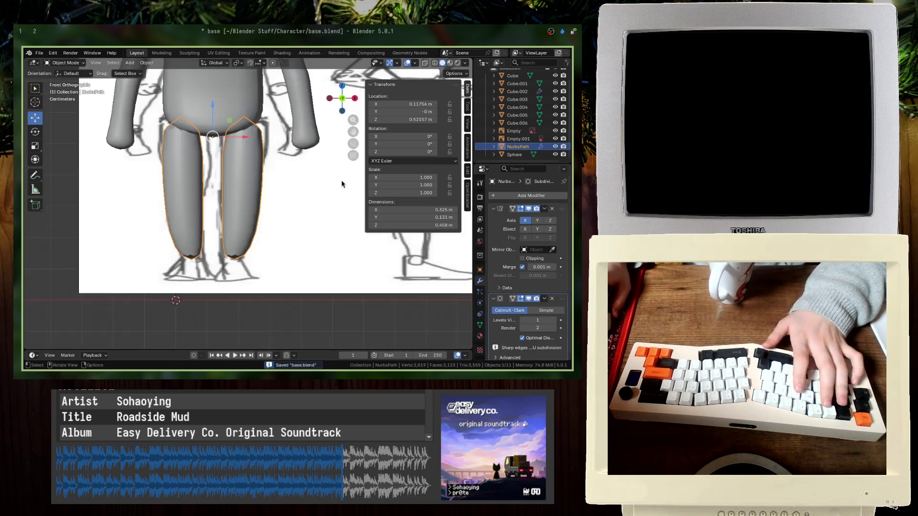
pyautogui.hotkey('alt', 'z')
# - In Edit Mode, extrude the waist edge loop and pull it downward
pyautogui.press('Tab')
pyautogui.click(295, 131)
pyautogui.hotkey('ctrl', 'z')
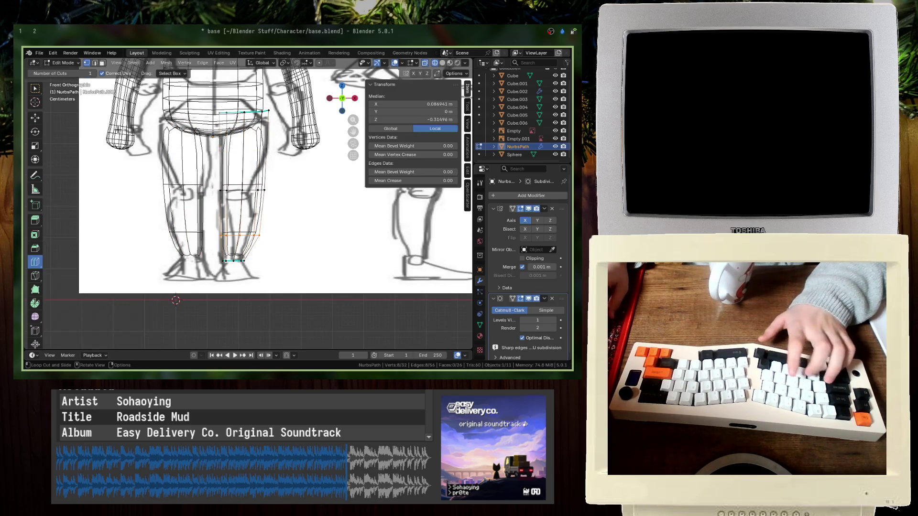
pyautogui.click(35, 118)
pyautogui.keyDown('alt'); pyautogui.click(244, 112); pyautogui.keyUp('alt')
pyautogui.press('e')
pyautogui.click(277, 98)
pyautogui.press('g')
pyautogui.click(278, 98)
pyautogui.moveTo(249, 114); pyautogui.dragTo(246, 129)
# - Back in Object Mode, save base.blend and orbit to view the legs from below
pyautogui.press('Tab')
pyautogui.scroll(3, 334, 260)
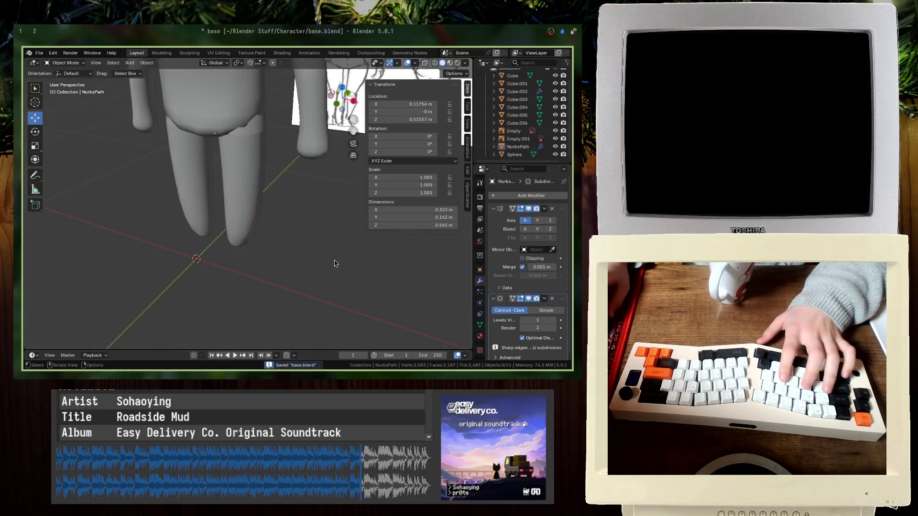
pyautogui.scroll(-5, 334, 260)
pyautogui.hotkey('ctrl', 's')
pyautogui.moveTo(304, 244)
pyautogui.mouseDown(button='middle')
pyautogui.moveTo(250, 270)
pyautogui.moveTo(191, 262)
pyautogui.mouseUp(button='middle')
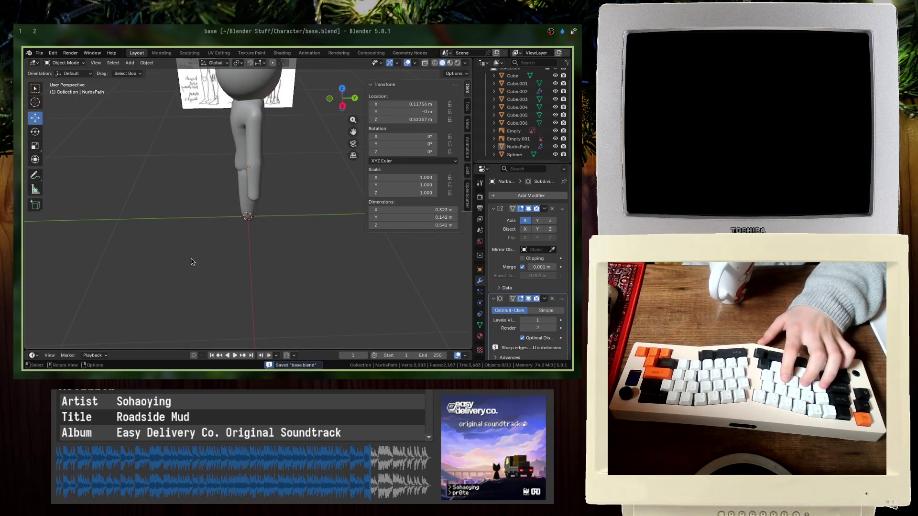
pyautogui.hotkey('alt', 'Tab')
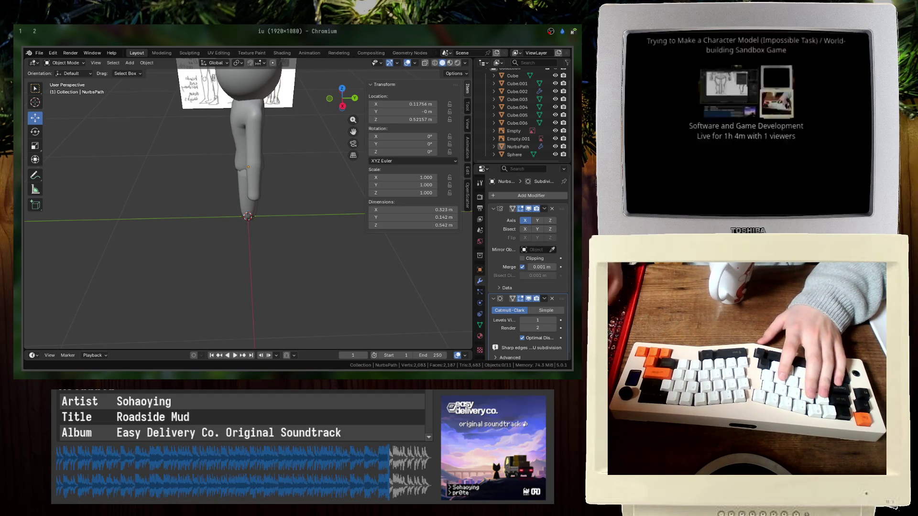
# - Flatten the leg's bottom ring with LoopTools Flatten
pyautogui.hotkey('alt', 'Tab')
pyautogui.press('Tab')
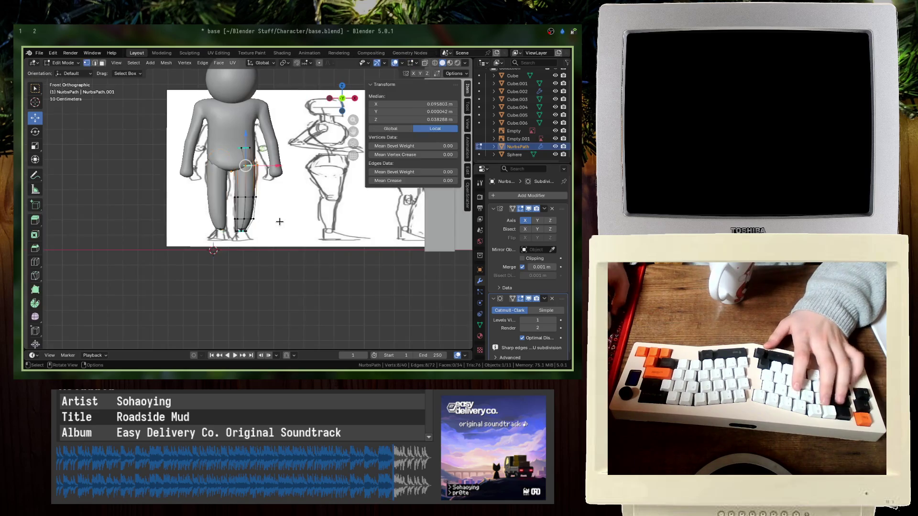
pyautogui.press('KP_Decimal')
pyautogui.moveTo(255, 304); pyautogui.dragTo(203, 246)
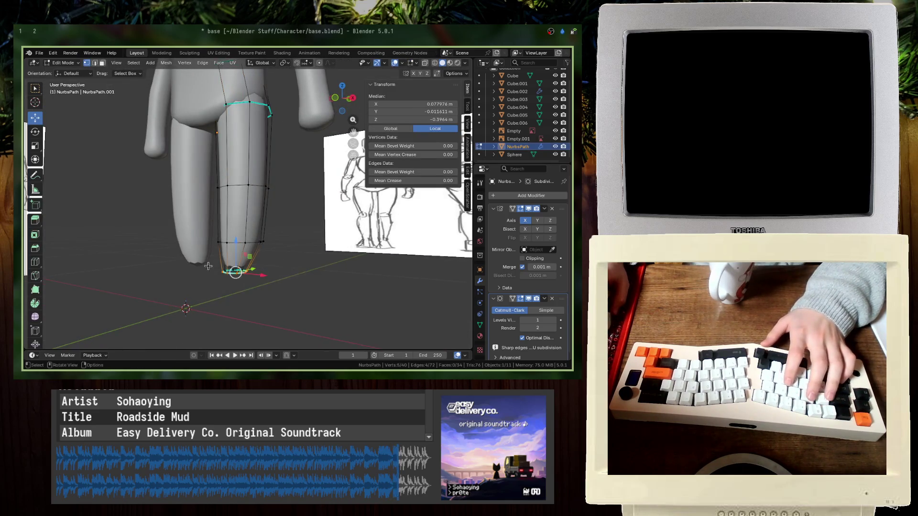
pyautogui.rightClick(182, 166)
pyautogui.moveTo(182, 166)
pyautogui.press('Escape')
pyautogui.moveTo(240, 215); pyautogui.dragTo(277, 229, button='middle')
pyautogui.moveTo(285, 305); pyautogui.dragTo(193, 263)
pyautogui.rightClick(192, 263)
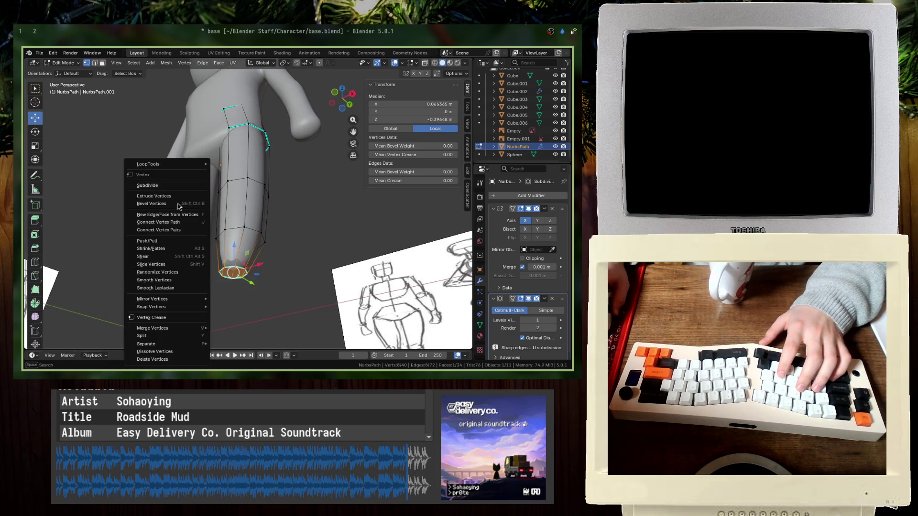
pyautogui.moveTo(157, 166)
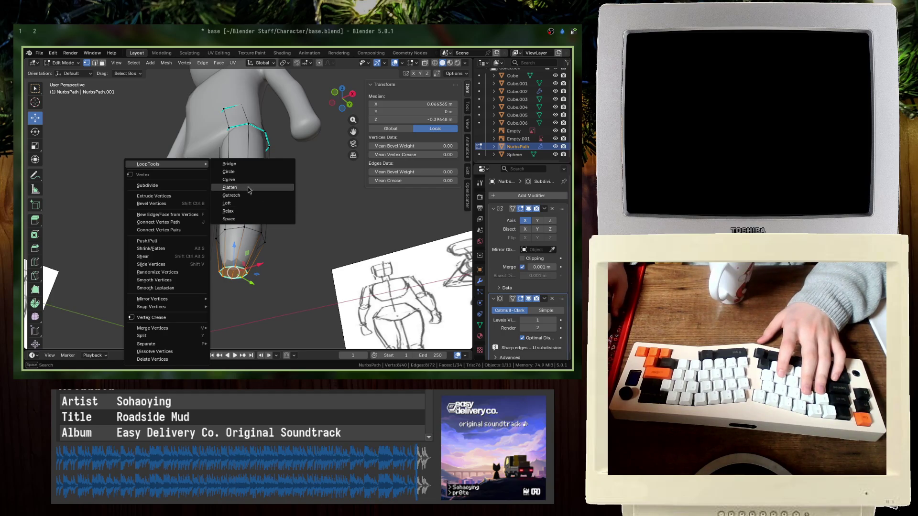
pyautogui.click(248, 189)
# - In front view, delete all of the leg's vertices
pyautogui.press('KP_1')
pyautogui.press('a')
pyautogui.press('x')
pyautogui.press('v')
pyautogui.hotkey('shift', 'a')
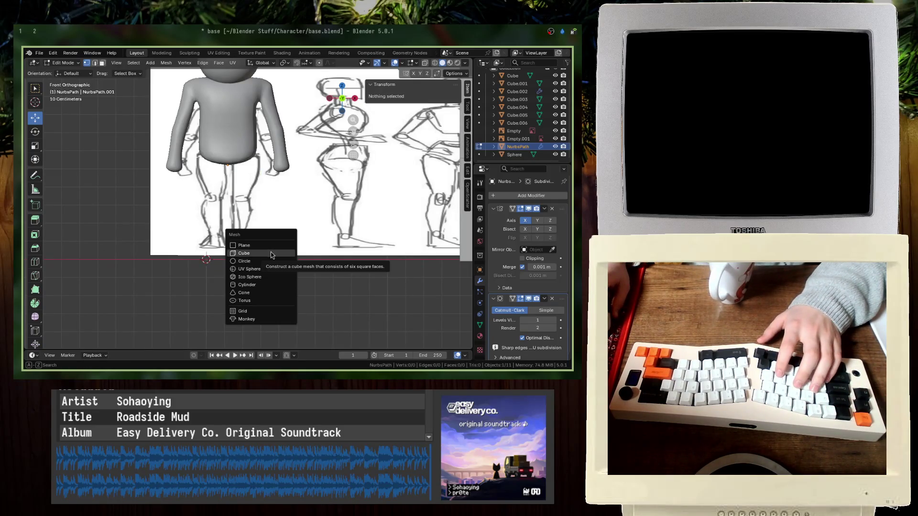
# - Add a cube mesh and set its X location to 2 m
pyautogui.click(272, 252)
pyautogui.moveTo(272, 253); pyautogui.dragTo(263, 214, button='middle')
pyautogui.click(125, 300)
pyautogui.write('2')
pyautogui.press('Return')
# - In right side view, scale the cube down to 0.4
pyautogui.press('KP_3')
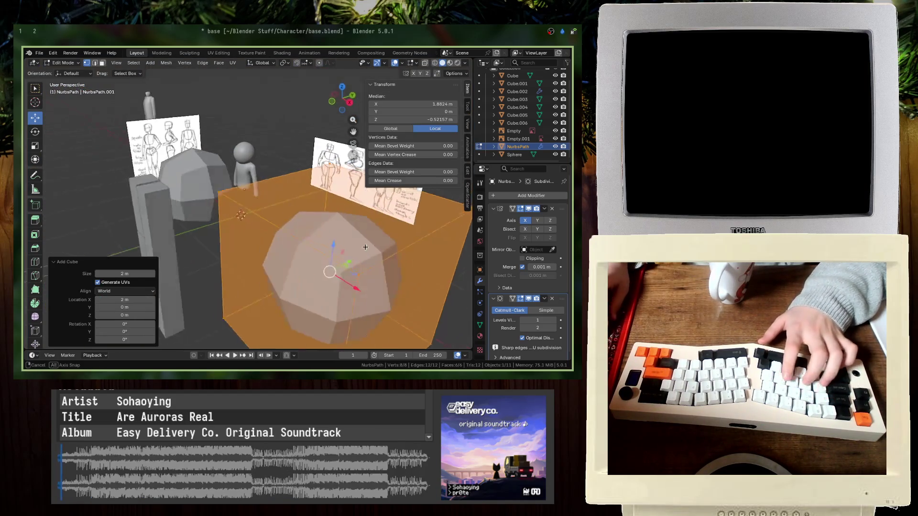
pyautogui.press('KP_Decimal')
pyautogui.press('s')
pyautogui.press('Return')
pyautogui.moveTo(293, 227); pyautogui.dragTo(353, 234, button='middle')
pyautogui.press('s')
pyautogui.press('Return')
# - Move the cube down to the sketched foot position
pyautogui.press('KP_3')
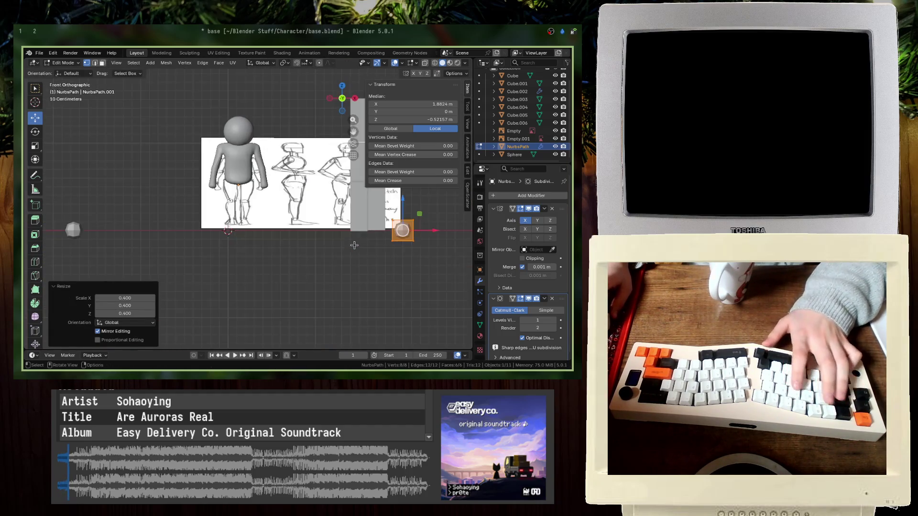
pyautogui.press('KP_Decimal')
pyautogui.press('g')
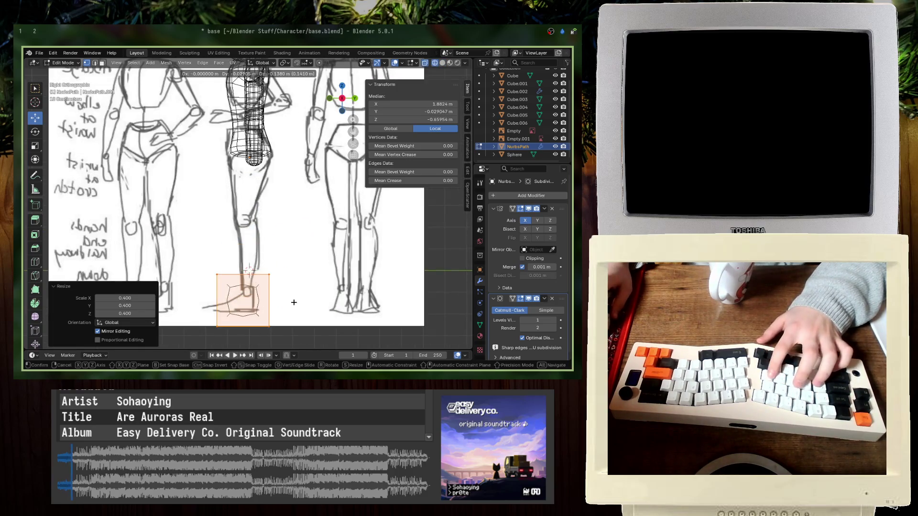
pyautogui.press('Return')
pyautogui.press('KP_Decimal')
# - Shrink and lower the cube's top face
pyautogui.moveTo(280, 262); pyautogui.dragTo(344, 261)
pyautogui.keyDown('shift'); pyautogui.moveTo(363, 263); pyautogui.dragTo(372, 188, button='middle'); pyautogui.keyUp('shift')
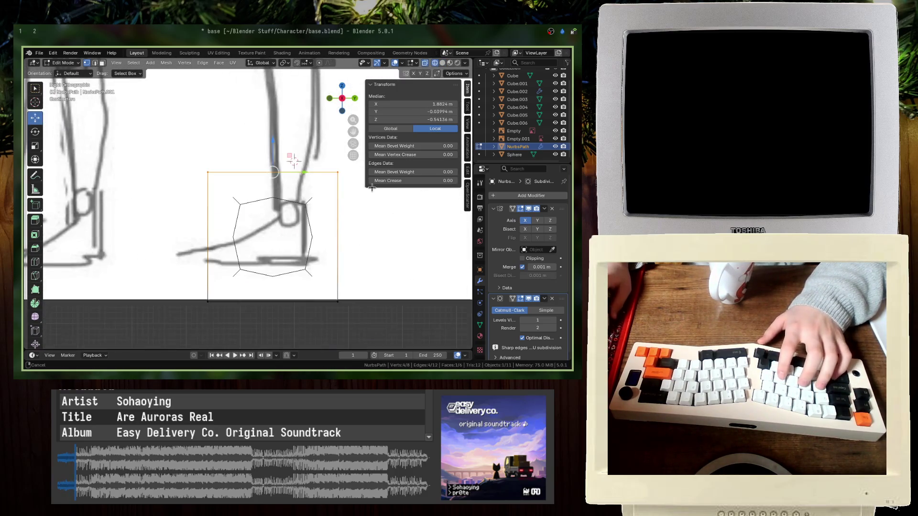
pyautogui.press('s')
pyautogui.click(318, 220)
pyautogui.press('s')
pyautogui.click(316, 234)
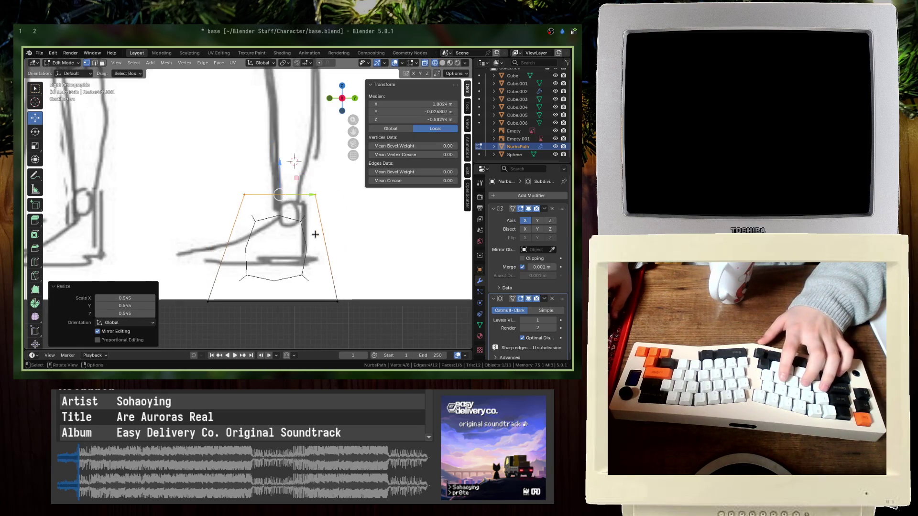
# - Extrude a face toward the toe and move it forward and down
pyautogui.press('e')
pyautogui.click(220, 191)
pyautogui.press('g')
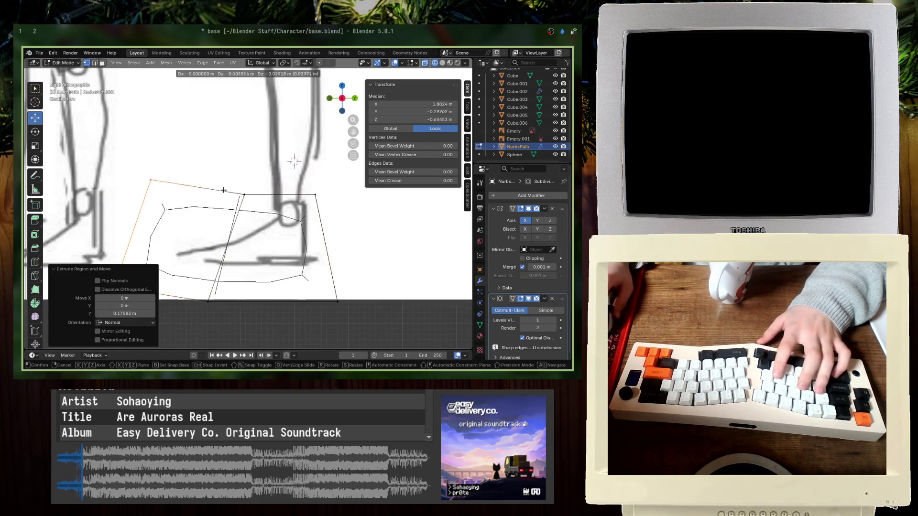
pyautogui.click(214, 216)
pyautogui.scroll(-3, 215, 216)
pyautogui.press('g')
pyautogui.click(273, 187)
# - Extrude a second toe section, lower it slightly and shrink the toe tip
pyautogui.press('e')
pyautogui.click(251, 184)
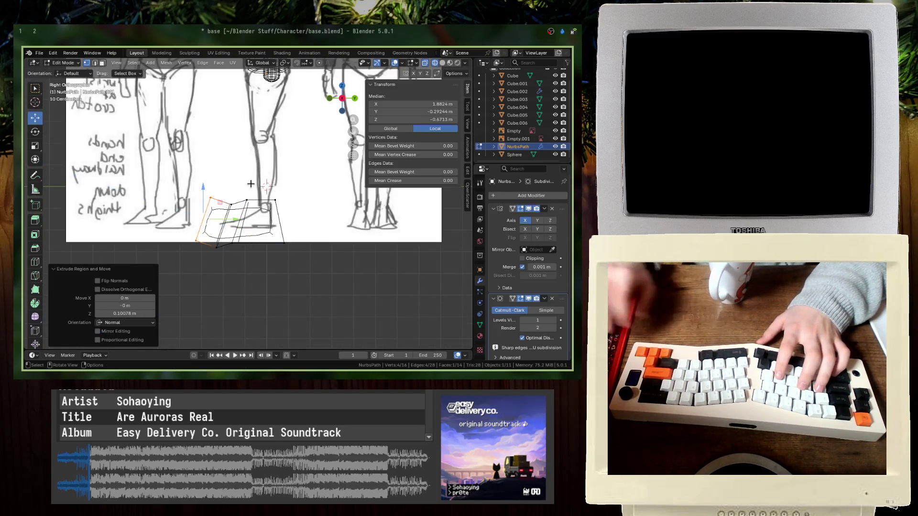
pyautogui.press('g')
pyautogui.click(250, 189)
pyautogui.press('g')
pyautogui.press('s')
pyautogui.click(272, 176)
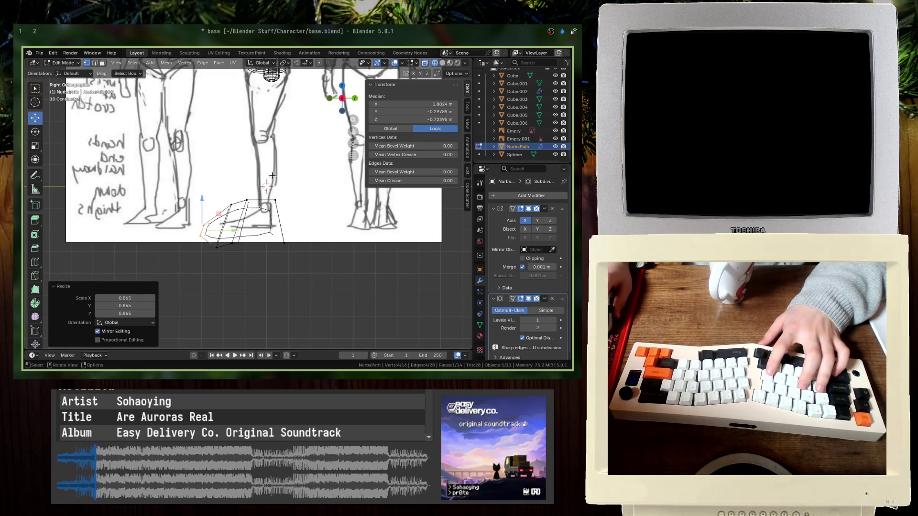
# - Select toe vertices and scale them along Z to adjust the toe height
pyautogui.moveTo(232, 254); pyautogui.dragTo(222, 274)
pyautogui.scroll(-3, 225, 260)
pyautogui.click(225, 260)
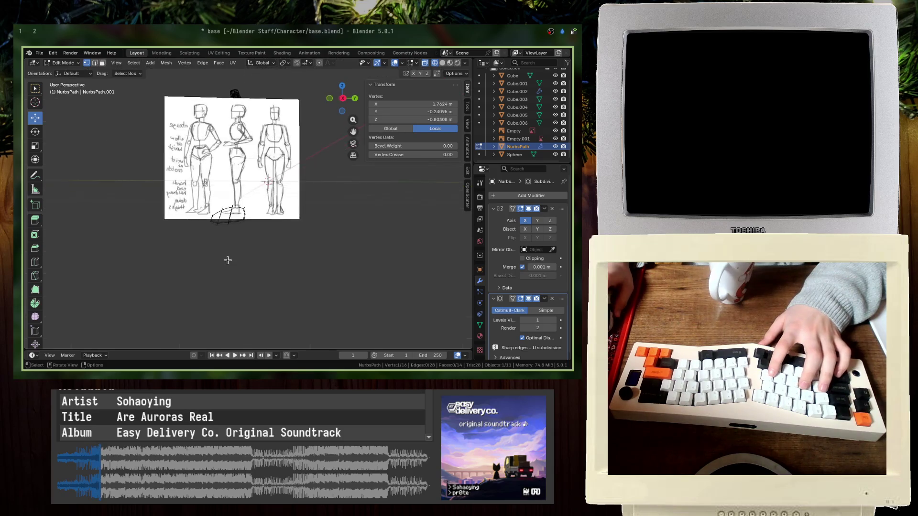
pyautogui.scroll(5, 226, 260)
pyautogui.scroll(-1, 228, 259)
pyautogui.keyDown('shift'); pyautogui.moveTo(224, 215); pyautogui.dragTo(225, 215); pyautogui.keyUp('shift')
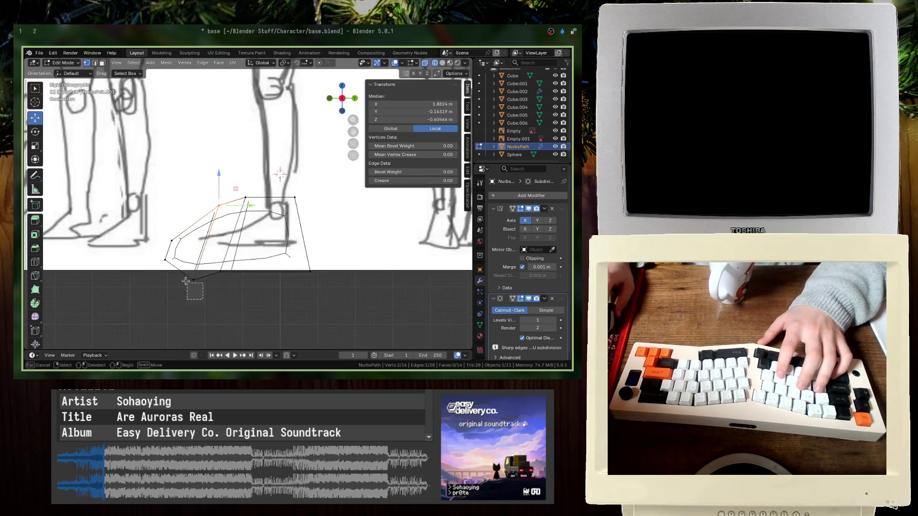
pyautogui.press('s')
pyautogui.press('z')
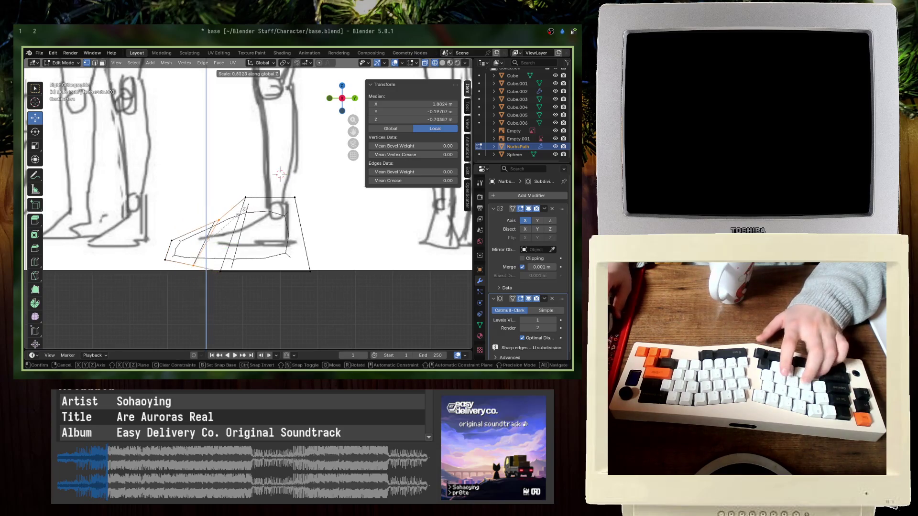
pyautogui.click(228, 223)
pyautogui.press('s')
pyautogui.press('z')
pyautogui.click(227, 236)
# - Reposition a foot vertex, then move top and bottom-corner vertices up
pyautogui.click(219, 226)
pyautogui.press('g')
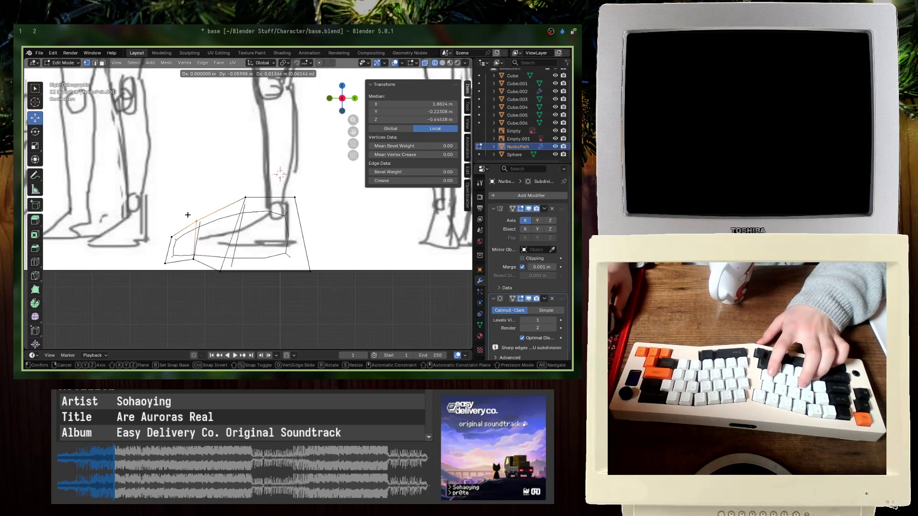
pyautogui.click(188, 215)
pyautogui.keyDown('shift'); pyautogui.click(245, 197); pyautogui.keyUp('shift')
pyautogui.keyDown('shift'); pyautogui.click(295, 197); pyautogui.keyUp('shift')
pyautogui.moveTo(95, 261); pyautogui.dragTo(206, 297)
pyautogui.press('g')
pyautogui.click(196, 253)
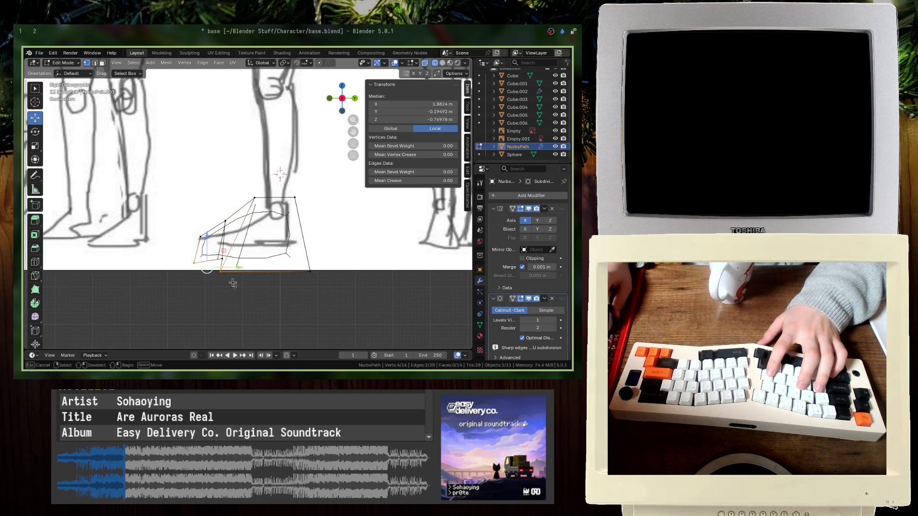
# - Shape the heel by moving its vertices, lowering the top, and pushing the heel edge out
pyautogui.moveTo(234, 286)
pyautogui.mouseDown()
pyautogui.moveTo(310, 251)
pyautogui.moveTo(226, 190)
pyautogui.mouseUp()
pyautogui.press('g')
pyautogui.click(303, 248)
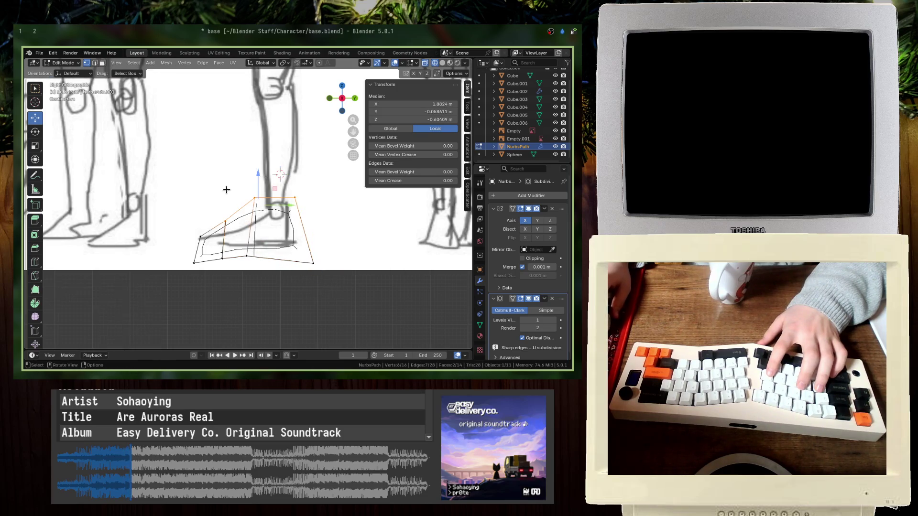
pyautogui.press('g')
pyautogui.click(268, 219)
pyautogui.press('g')
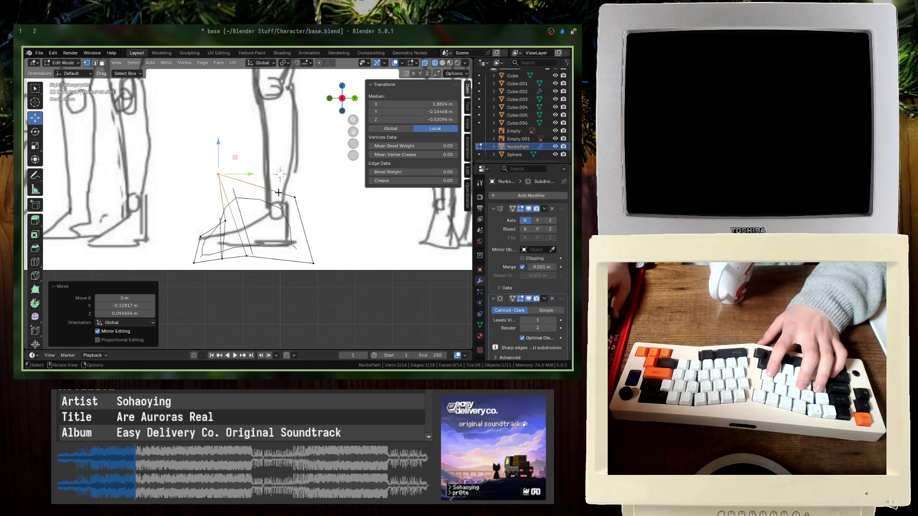
pyautogui.rightClick(273, 174)
pyautogui.press('g')
pyautogui.click(270, 225)
pyautogui.click(299, 229)
pyautogui.press('g')
pyautogui.click(246, 269)
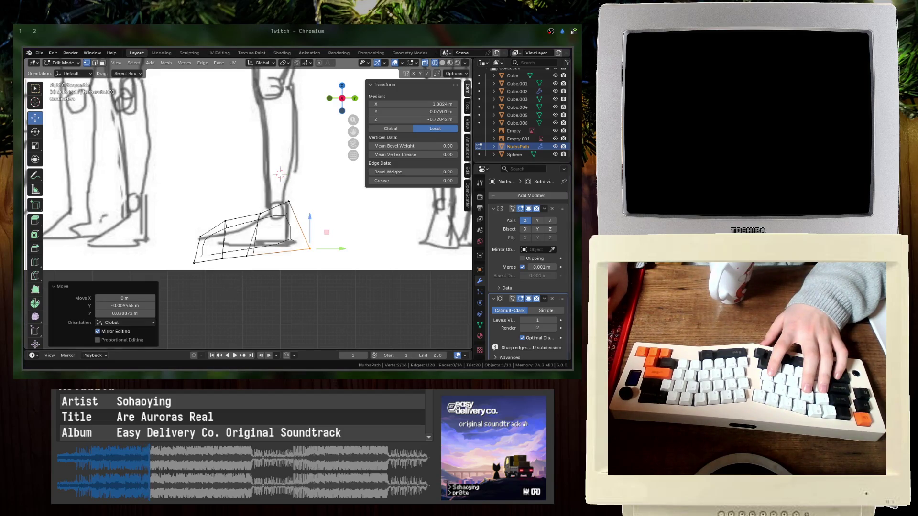
# - Adjust the toe-side vertices to match the side sketch
pyautogui.moveTo(190, 221); pyautogui.dragTo(206, 266)
pyautogui.press('g')
pyautogui.click(206, 266)
pyautogui.press('g')
pyautogui.click(197, 243)
pyautogui.press('g')
pyautogui.click(207, 242)
# - Raise the toe's lower corner vertices and move the heel's lower vertex down and forward
pyautogui.click(212, 259)
pyautogui.moveTo(215, 248); pyautogui.dragTo(230, 263)
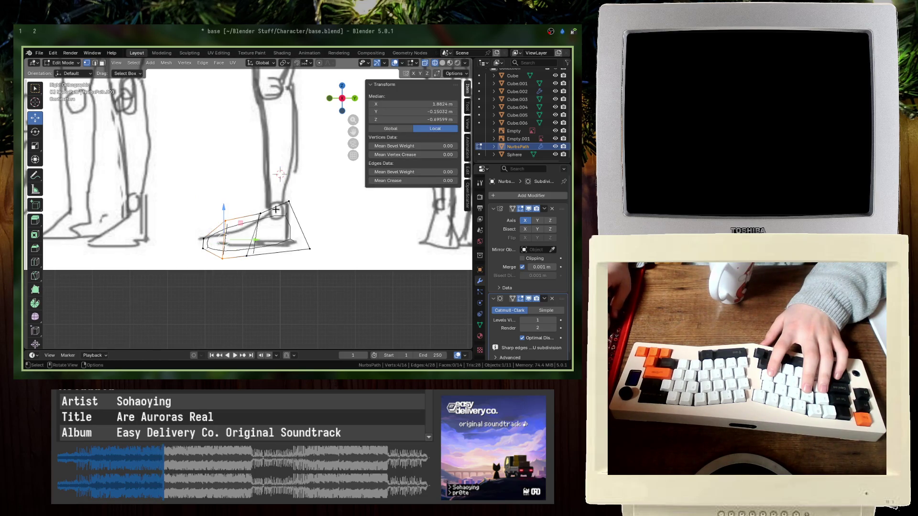
pyautogui.press('g')
pyautogui.click(236, 218)
pyautogui.press('g')
pyautogui.click(239, 200)
pyautogui.moveTo(302, 239); pyautogui.dragTo(318, 258)
pyautogui.press('g')
pyautogui.click(288, 246)
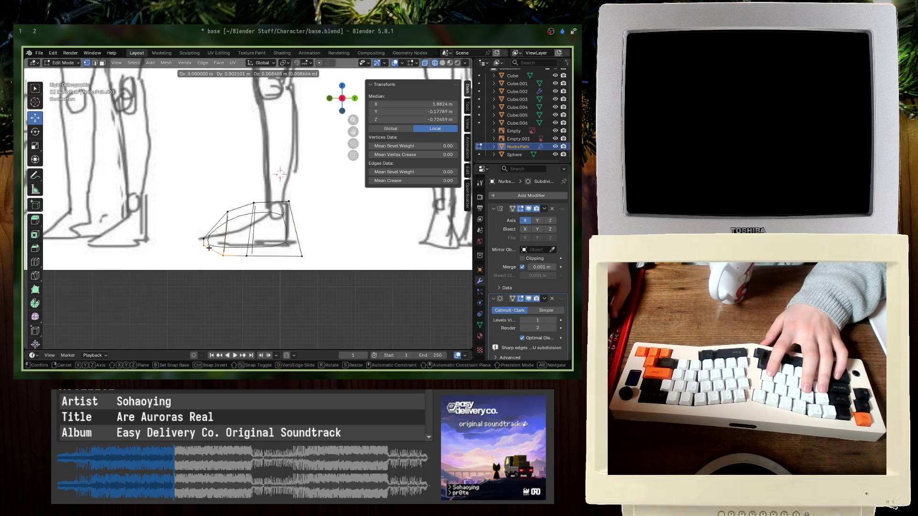
pyautogui.hotkey('alt', 'a')
# - Save base.blend with the finished foot shape
pyautogui.moveTo(227, 269)
pyautogui.mouseDown(button='middle')
pyautogui.moveTo(270, 215)
pyautogui.moveTo(242, 277)
pyautogui.mouseUp(button='middle')
pyautogui.scroll(5, 269, 193)
pyautogui.hotkey('ctrl', 's')
# - Switch the viewport to wireframe shading
pyautogui.moveTo(268, 193)
pyautogui.mouseDown(button='middle')
pyautogui.moveTo(262, 207)
pyautogui.moveTo(268, 148)
pyautogui.moveTo(312, 207)
pyautogui.mouseUp(button='middle')
pyautogui.press('z')
pyautogui.click(254, 206)
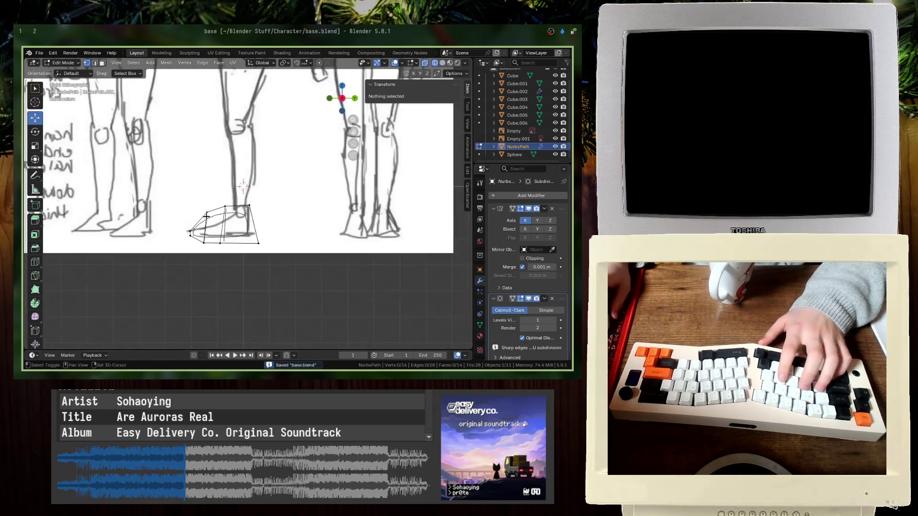
pyautogui.scroll(3, 196, 201)
# - Round the foot's top vertices into a circle and extrude the ring upward
pyautogui.moveTo(269, 212); pyautogui.dragTo(265, 213)
pyautogui.rightClick(265, 213)
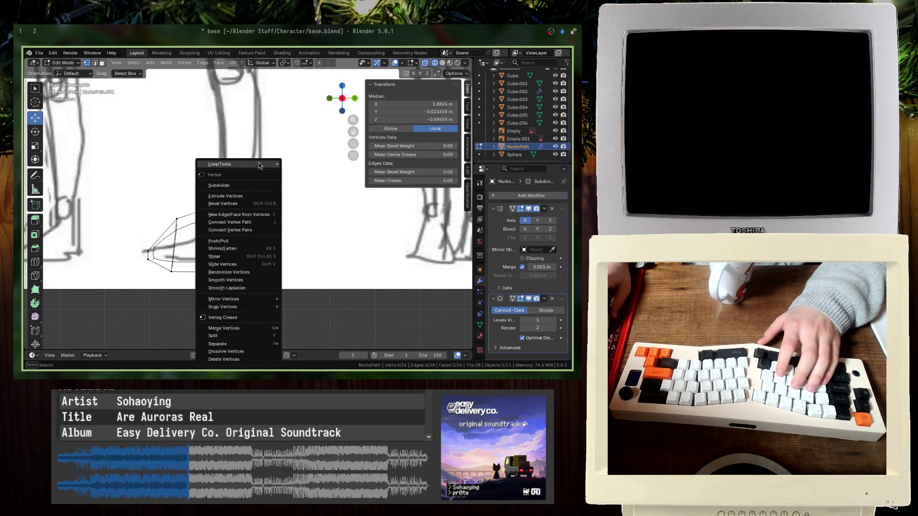
pyautogui.moveTo(261, 166)
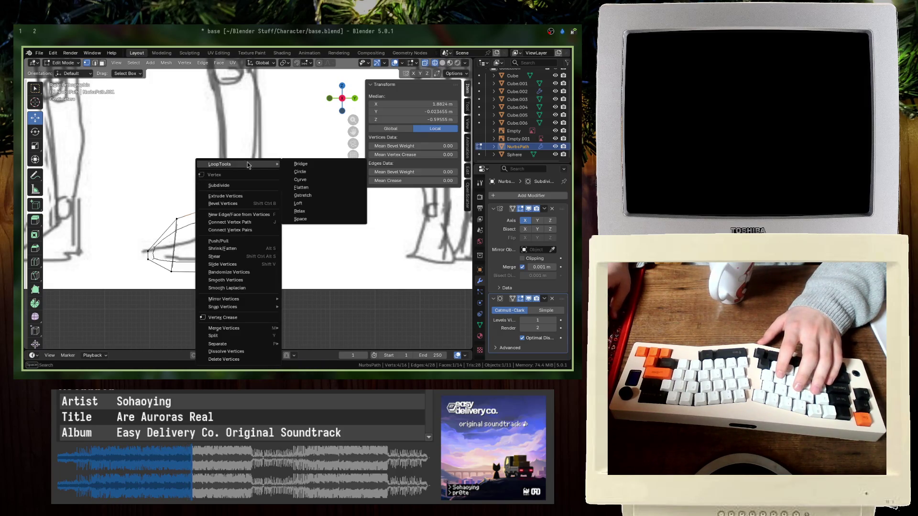
pyautogui.click(300, 171)
pyautogui.moveTo(317, 172)
pyautogui.mouseDown(button='middle')
pyautogui.moveTo(271, 216)
pyautogui.moveTo(282, 225)
pyautogui.moveTo(274, 219)
pyautogui.mouseUp(button='middle')
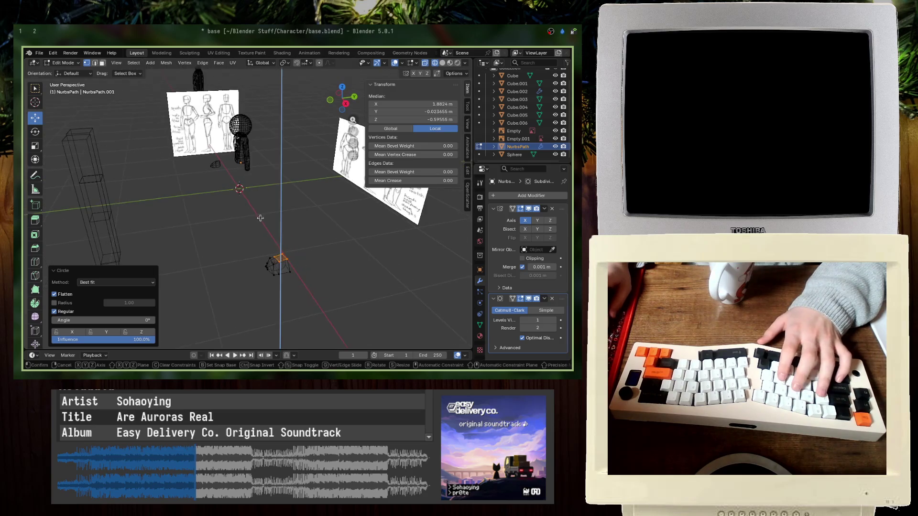
pyautogui.press('e')
pyautogui.click(273, 219)
# - In front view, move the foot toward the legs and save
pyautogui.press('KP_1')
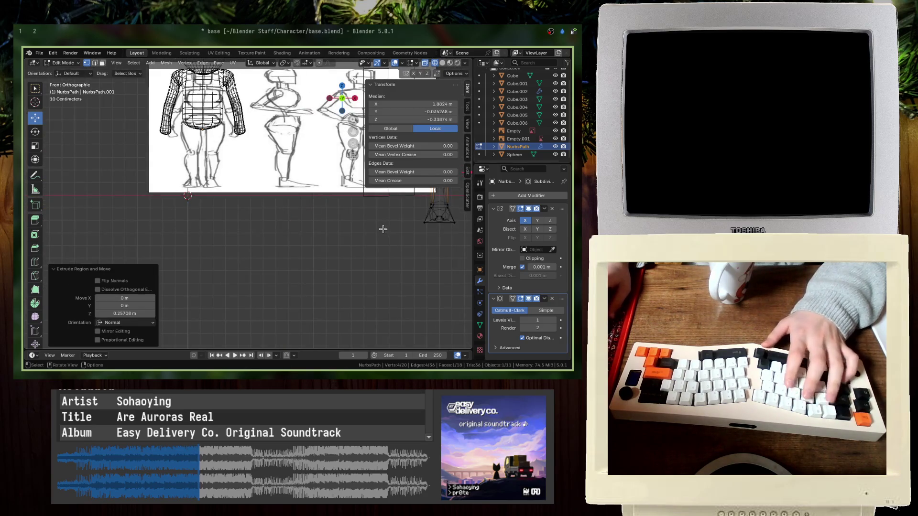
pyautogui.press('g')
pyautogui.scroll(-5, 373, 230)
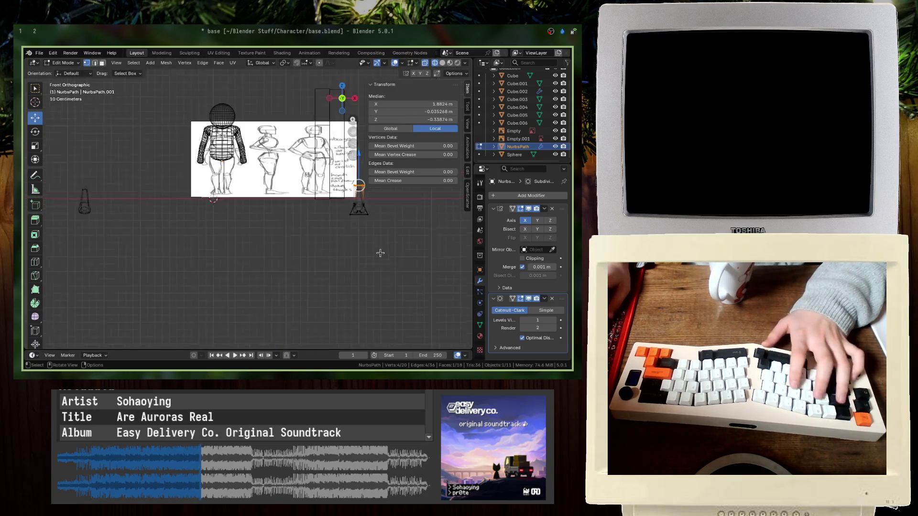
pyautogui.click(294, 236)
pyautogui.scroll(6, 235, 203)
pyautogui.hotkey('ctrl', 's')
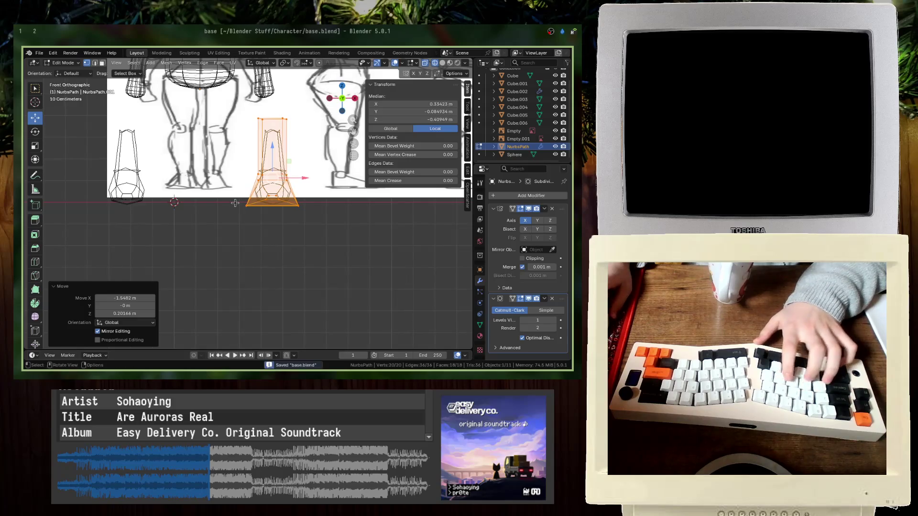
# - Position the foot directly under the sketched leg
pyautogui.keyDown('shift'); pyautogui.moveTo(235, 202); pyautogui.dragTo(264, 245, button='middle'); pyautogui.keyUp('shift')
pyautogui.press('g')
pyautogui.click(235, 230)
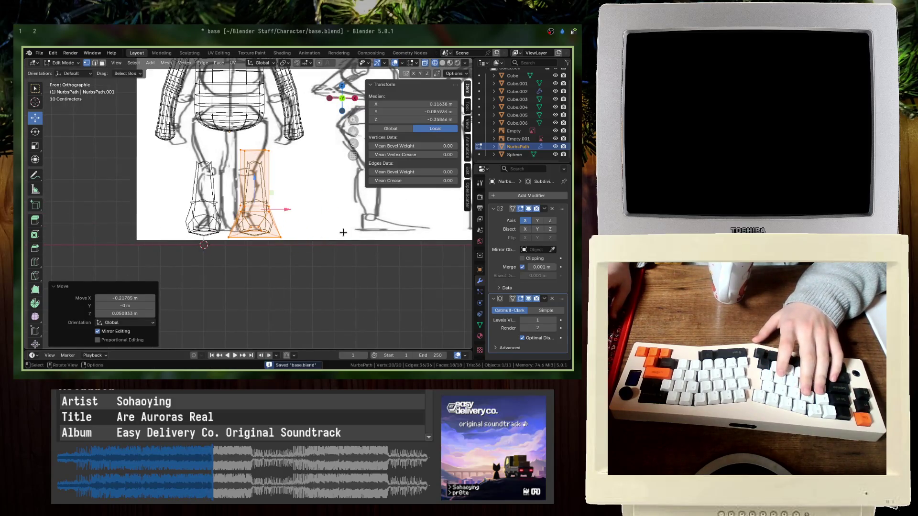
pyautogui.press('g')
pyautogui.click(318, 232)
pyautogui.press('g')
pyautogui.click(310, 233)
pyautogui.press('g')
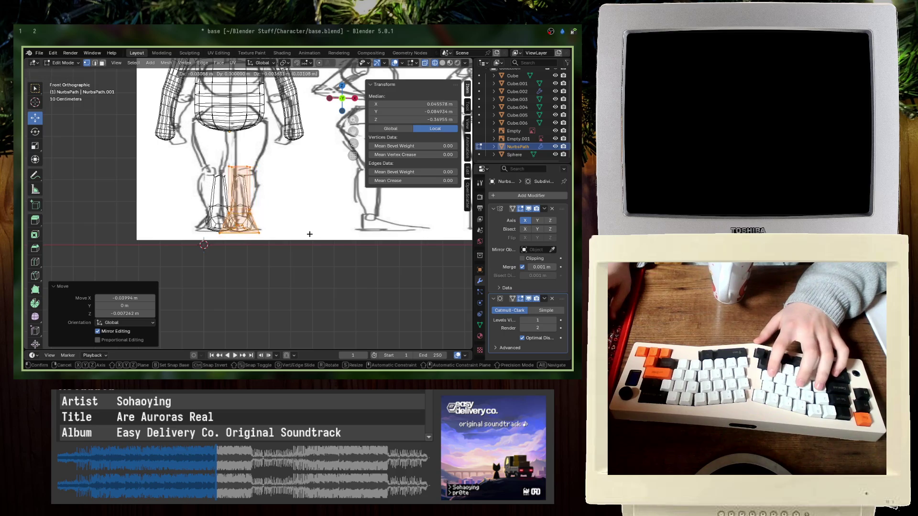
pyautogui.click(293, 228)
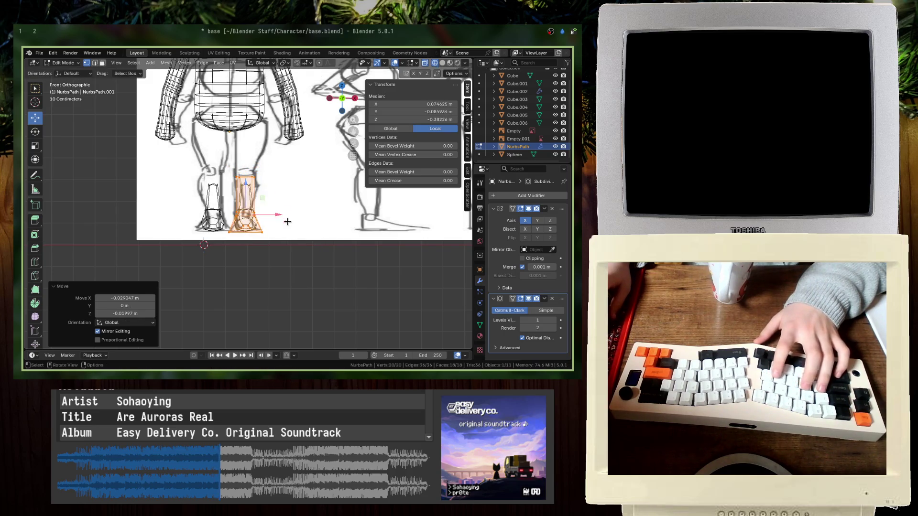
pyautogui.scroll(2, 293, 228)
# - Widen the top ring and extrude a new ring up toward the hip
pyautogui.keyDown('alt'); pyautogui.click(259, 175); pyautogui.keyUp('alt')
pyautogui.press('s')
pyautogui.click(311, 177)
pyautogui.click(312, 181)
pyautogui.press('e')
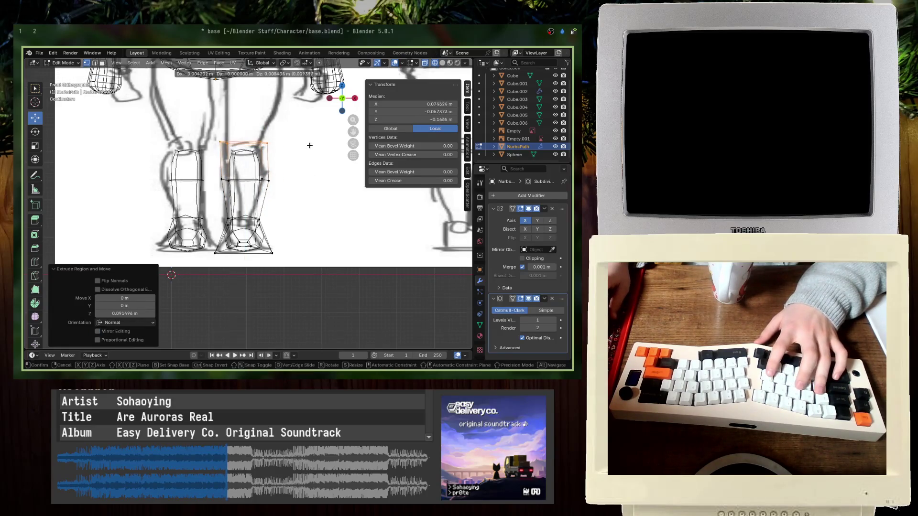
pyautogui.keyDown('shift'); pyautogui.moveTo(291, 142); pyautogui.dragTo(297, 200, button='middle'); pyautogui.keyUp('shift')
pyautogui.click(298, 199)
# - Scale the top ring by 1.937, tilt it -27.4°, then scale it 1.174
pyautogui.press('s')
pyautogui.click(320, 196)
pyautogui.press('g')
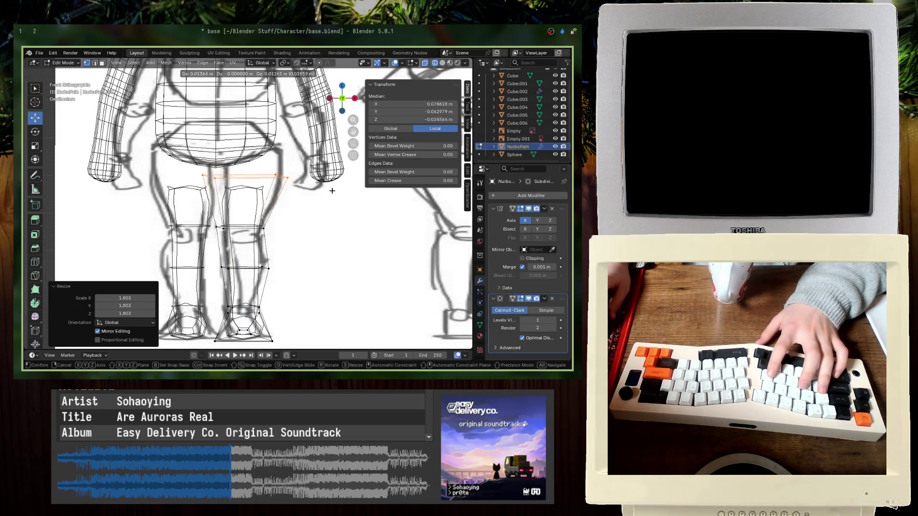
pyautogui.click(354, 161)
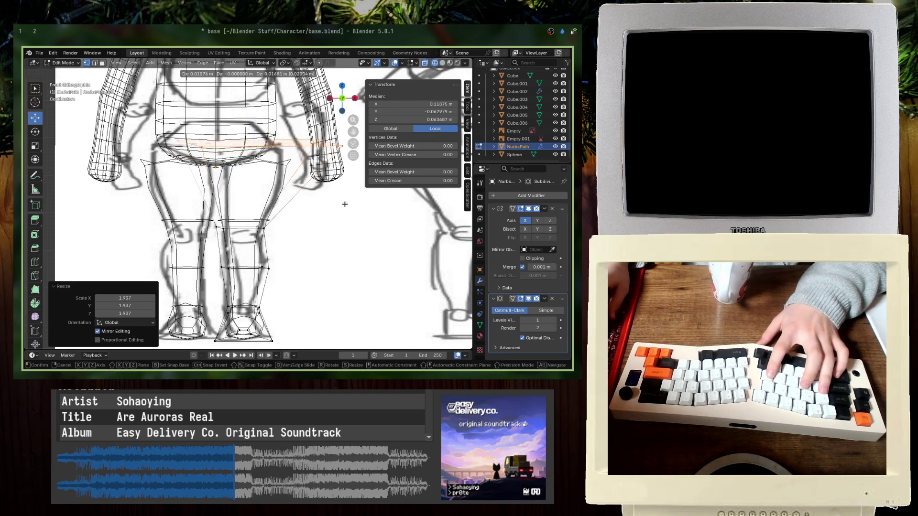
pyautogui.click(357, 181)
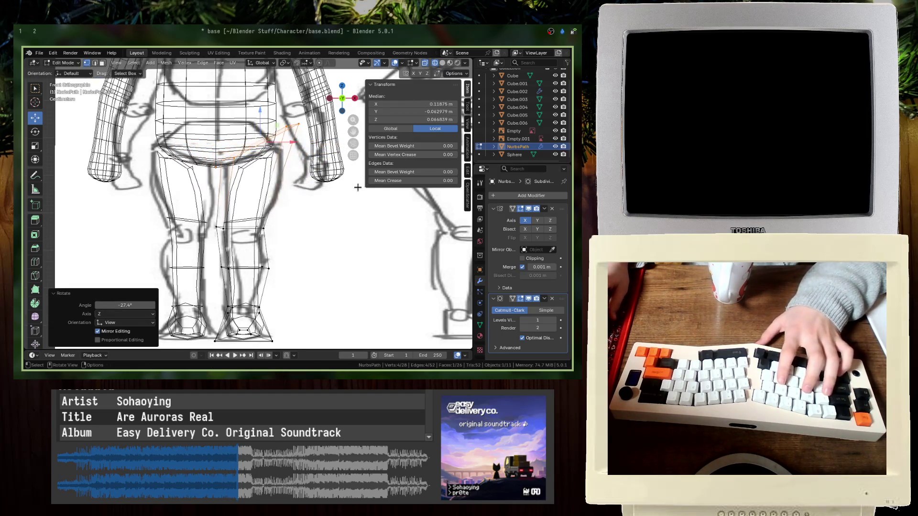
pyautogui.click(352, 176)
pyautogui.press('s')
pyautogui.click(351, 193)
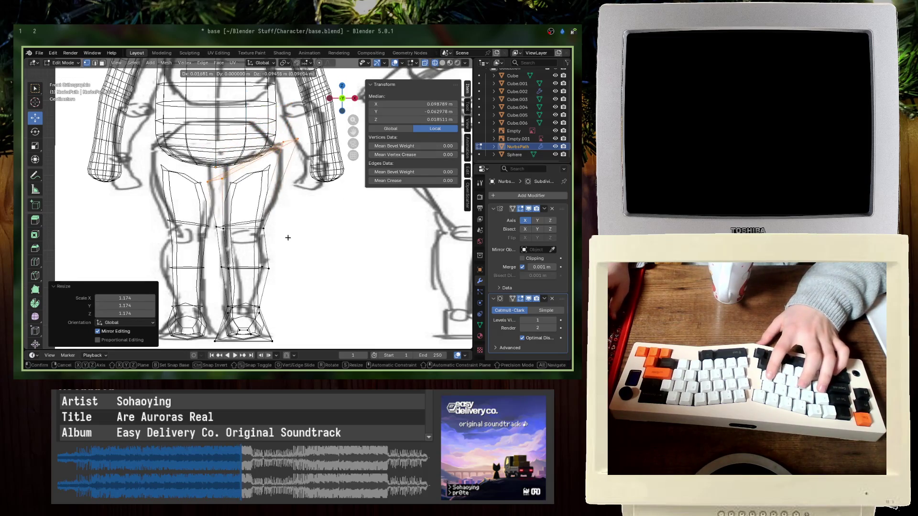
pyautogui.click(293, 211)
# - Extrude the leg top once more, return to object mode in solid shading, and save
pyautogui.press('e')
pyautogui.click(305, 158)
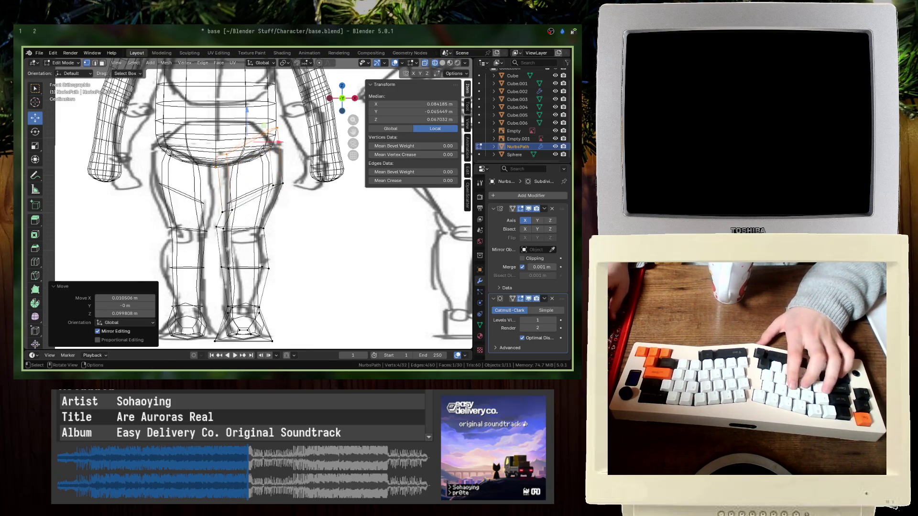
pyautogui.press('Tab')
pyautogui.hotkey('shift', 'z')
pyautogui.moveTo(311, 182); pyautogui.dragTo(258, 153, button='middle')
pyautogui.click(253, 151)
pyautogui.hotkey('ctrl', 's')
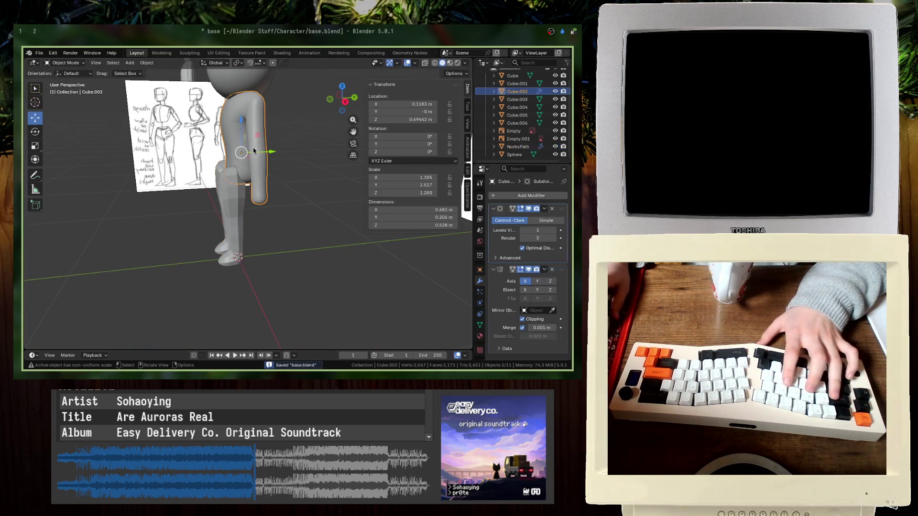
# - Select the leg and enter Edit Mode in the right side view
pyautogui.click(223, 219)
pyautogui.press('Tab')
pyautogui.press('KP_1')
pyautogui.press('KP_3')
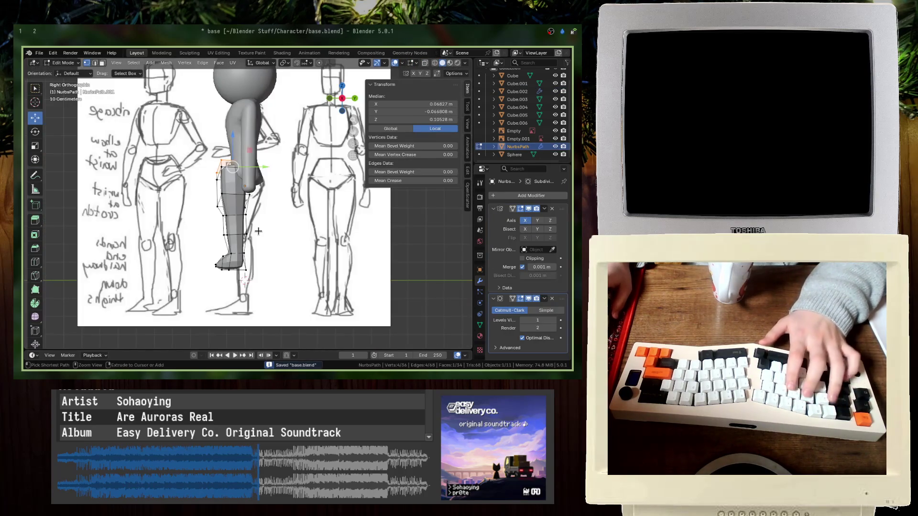
pyautogui.press('Tab')
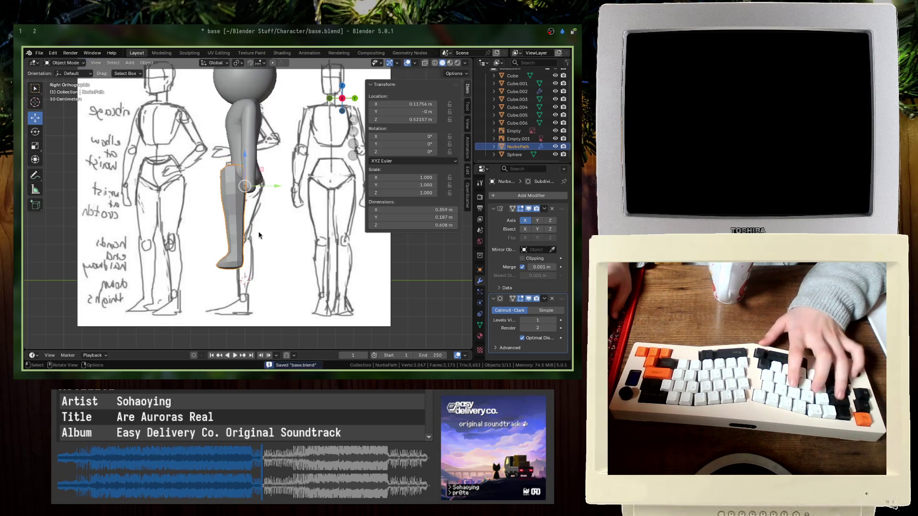
pyautogui.press('Tab')
# - Move the whole leg 0.055 m along Y to match the side sketch
pyautogui.press('g')
pyautogui.press('x')
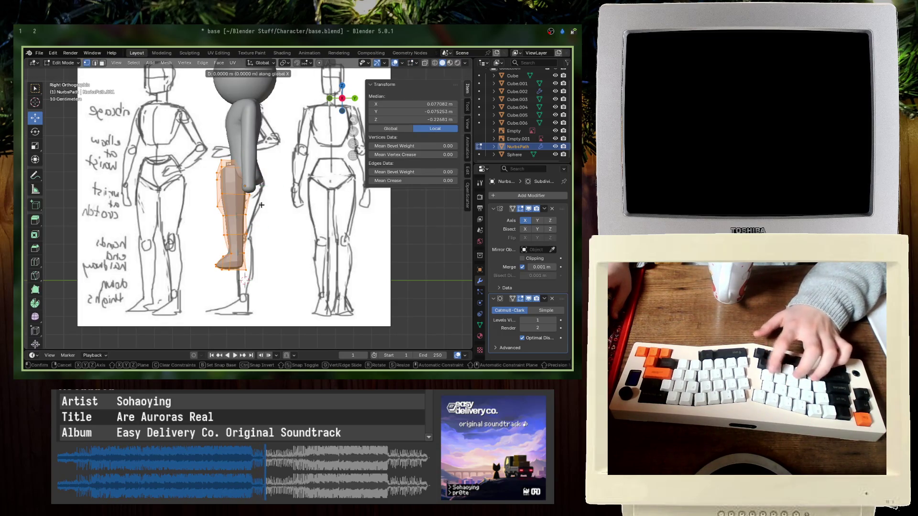
pyautogui.press('y')
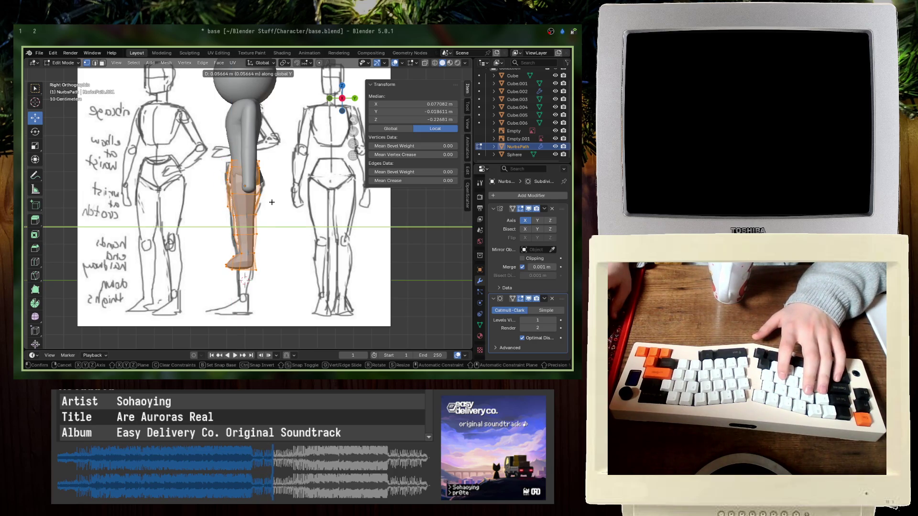
pyautogui.click(272, 202)
pyautogui.doubleClick(110, 306)
pyautogui.write('0.5')
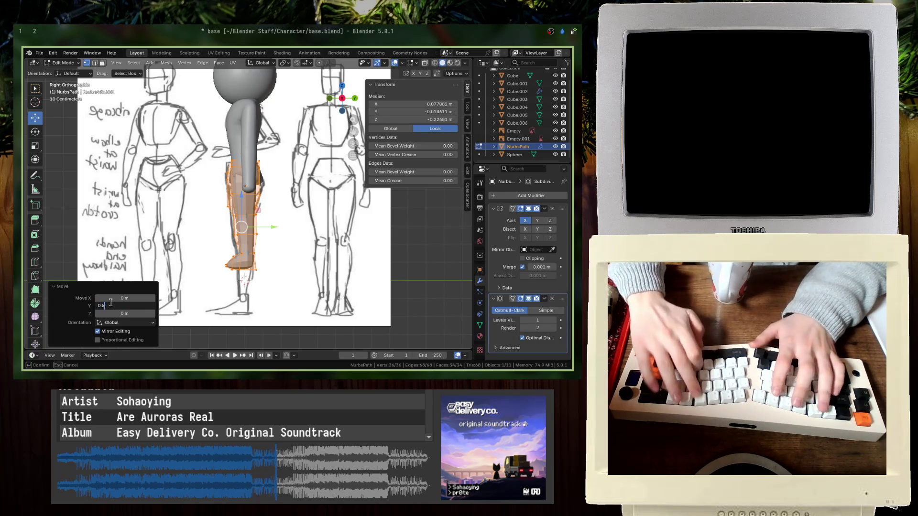
pyautogui.write('5')
pyautogui.press('Return')
pyautogui.doubleClick(110, 306)
pyautogui.write('0.055')
pyautogui.press('Return')
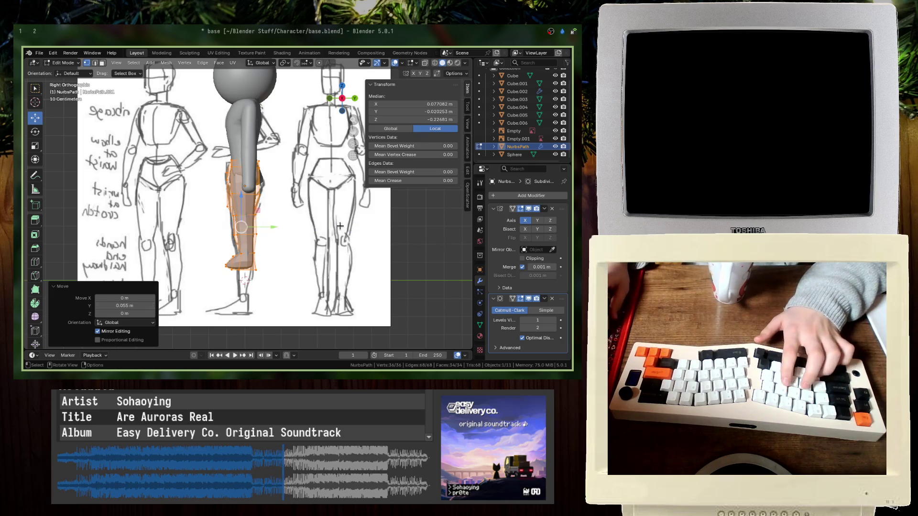
# - Slim the leg front-to-back by scaling it 0.966 along Y, checking in X-ray
pyautogui.scroll(3, 368, 231)
pyautogui.hotkey('alt', 'z')
pyautogui.scroll(5, 274, 277)
pyautogui.scroll(-2, 274, 278)
pyautogui.press('s')
pyautogui.press('y')
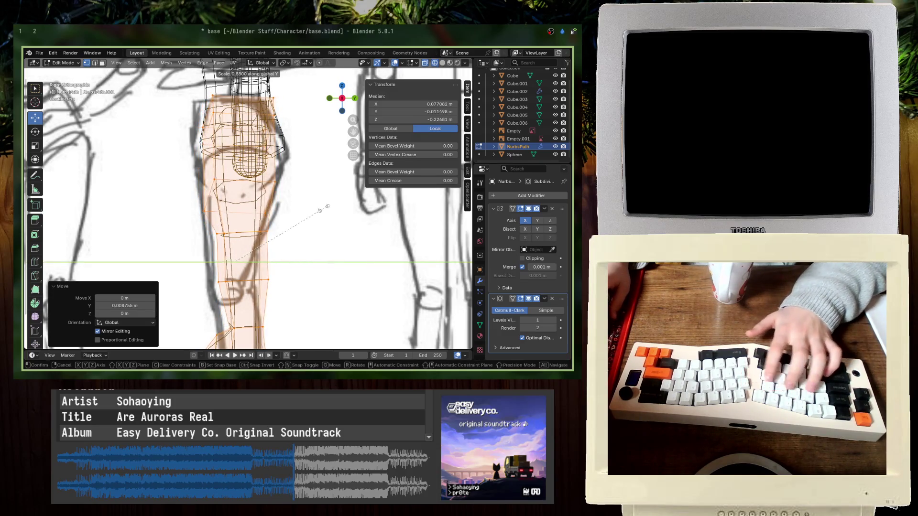
pyautogui.click(412, 201)
pyautogui.hotkey('alt', 'z')
# - Apply Shade Smooth to the leg in Object Mode and save base.blend
pyautogui.press('Tab')
pyautogui.moveTo(412, 202)
pyautogui.mouseDown(button='middle')
pyautogui.moveTo(296, 202)
pyautogui.moveTo(247, 182)
pyautogui.mouseUp(button='middle')
pyautogui.rightClick(247, 182)
pyautogui.click(248, 183)
pyautogui.hotkey('ctrl', 's')
pyautogui.scroll(-5, 247, 184)
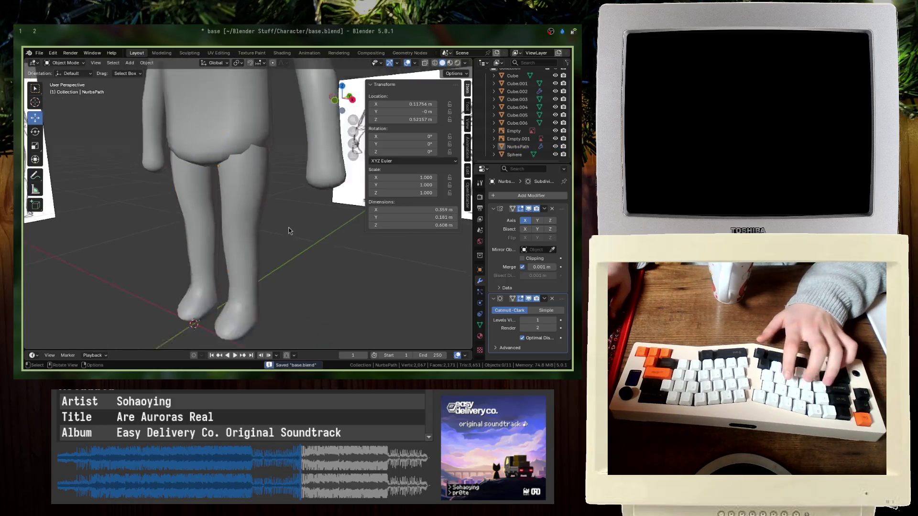
pyautogui.hotkey('alt', 'a')
pyautogui.moveTo(234, 207); pyautogui.dragTo(194, 198, button='middle')
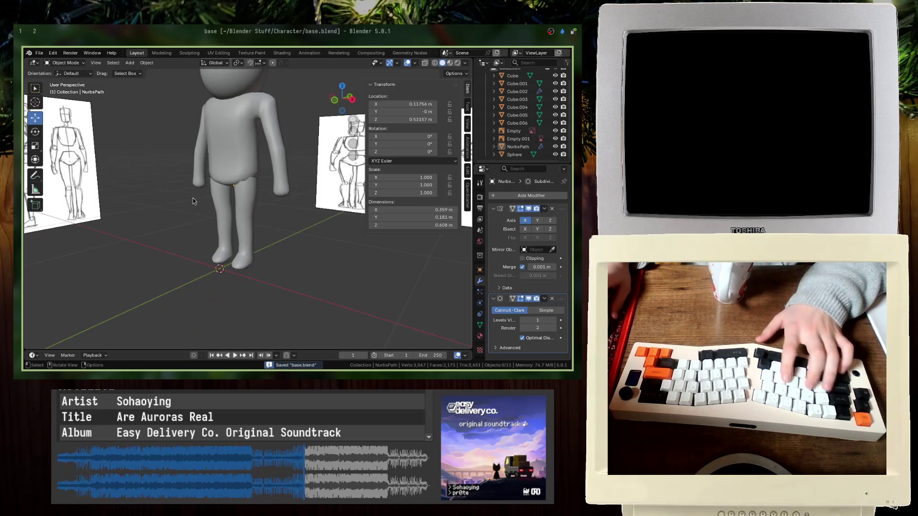
pyautogui.click(193, 198)
pyautogui.press('Tab')
pyautogui.press('KP_Decimal')
pyautogui.press('Tab')
pyautogui.scroll(-3, 260, 179)
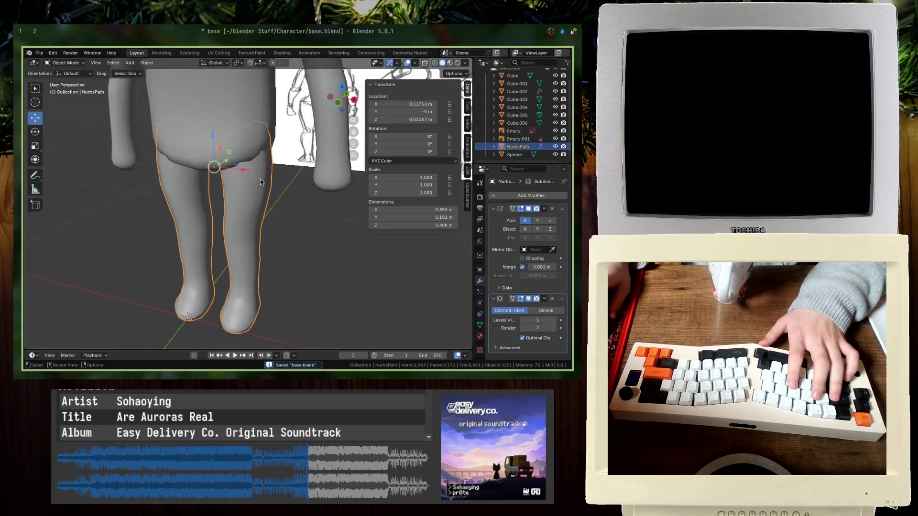
pyautogui.click(255, 146)
pyautogui.keyDown('shift'); pyautogui.click(266, 204); pyautogui.keyUp('shift')
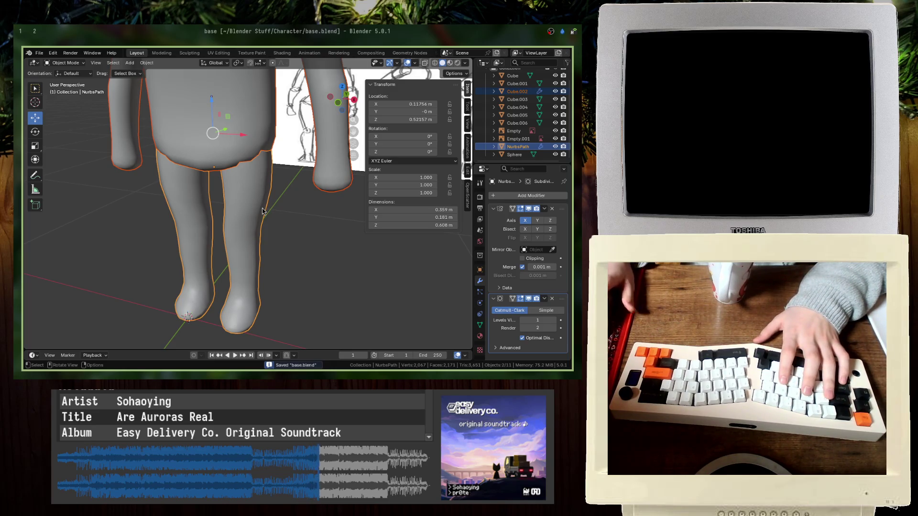
pyautogui.click(282, 193)
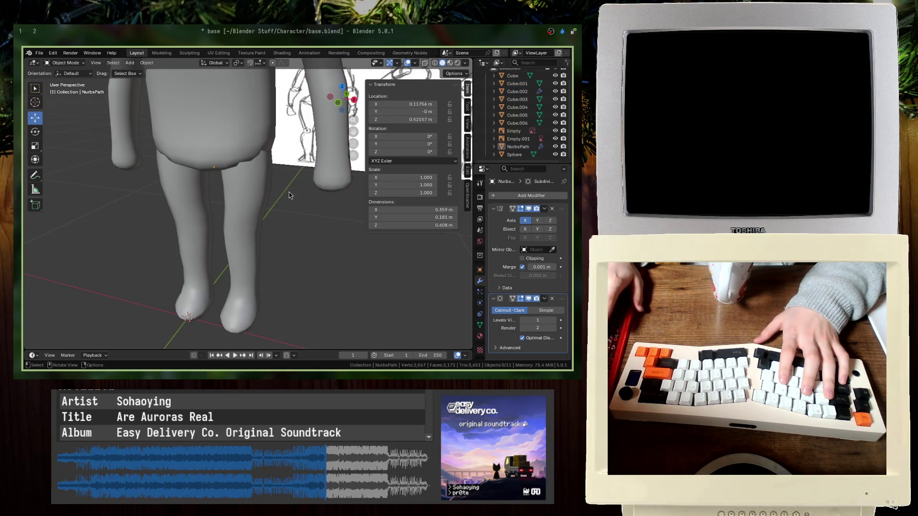
pyautogui.hotkey('ctrl', 's')
pyautogui.click(257, 223)
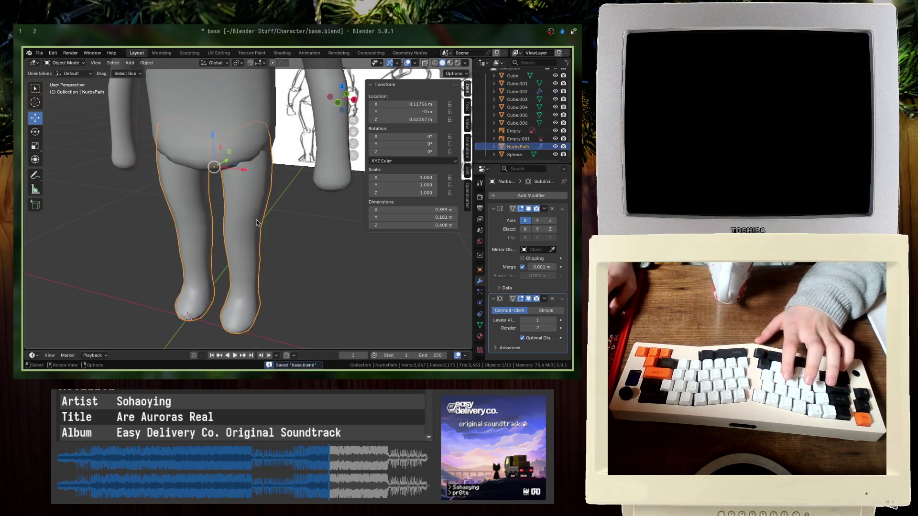
pyautogui.click(234, 91)
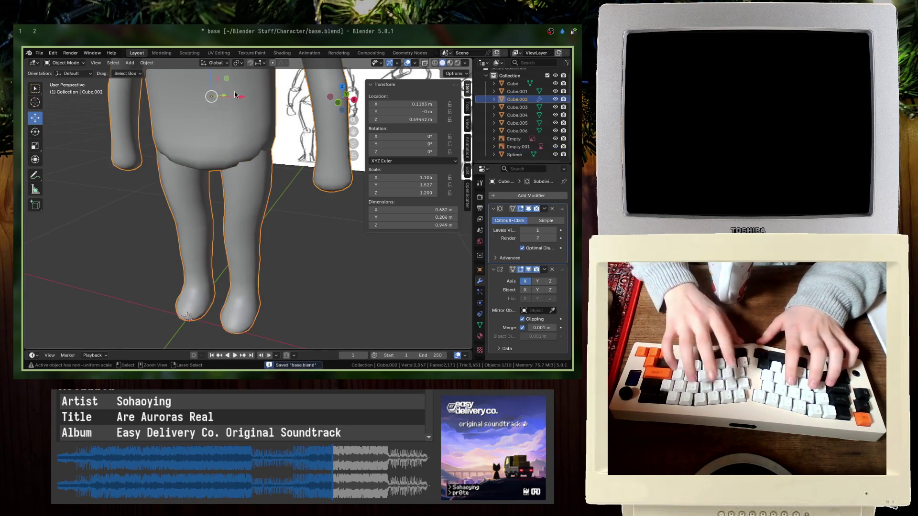
# - In front view, enter Edit Mode on the torso and select its lower pelvis vertices
pyautogui.keyDown('ctrl'); pyautogui.moveTo(234, 95); pyautogui.dragTo(240, 185, button='middle'); pyautogui.keyUp('ctrl')
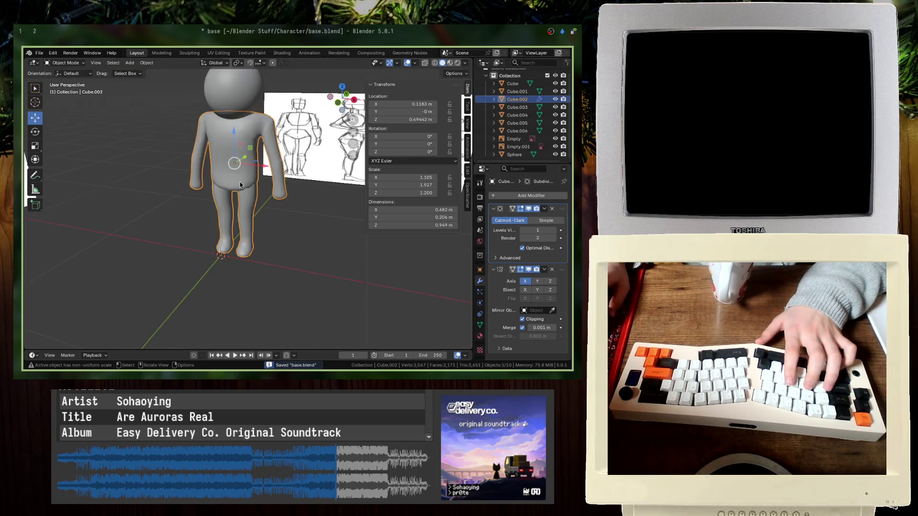
pyautogui.press('KP_1')
pyautogui.press('Tab')
pyautogui.scroll(6, 283, 174)
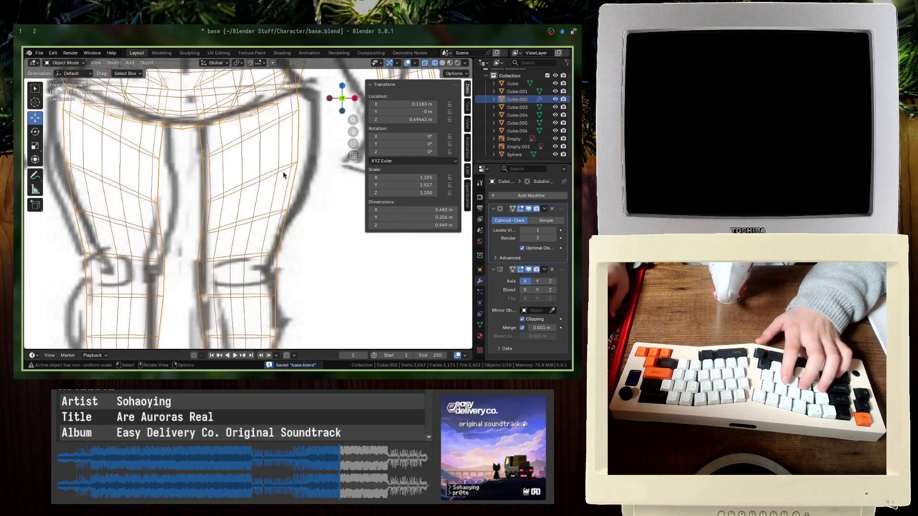
pyautogui.click(303, 173)
pyautogui.keyDown('shift'); pyautogui.scroll(3, 239, 167); pyautogui.keyUp('shift')
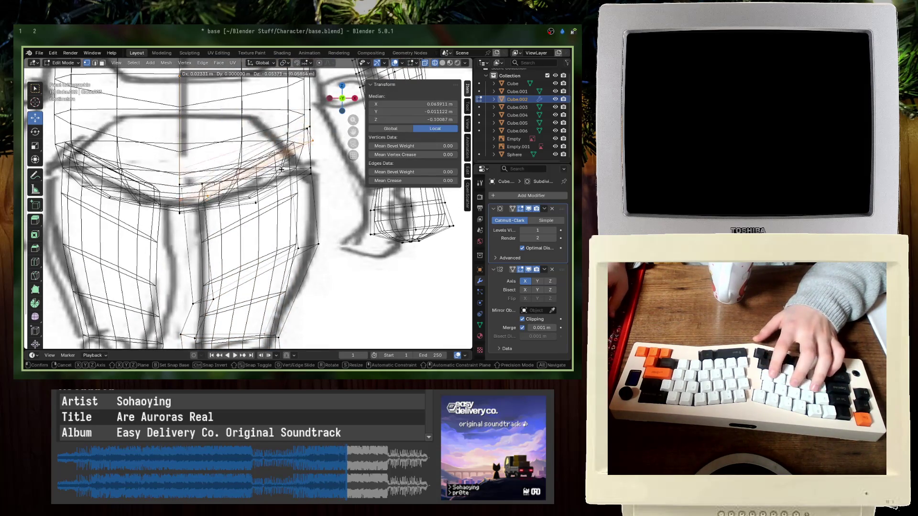
# - Pull the lower torso corner down and outward (X 0.034, Z -0.105) onto the leg top
pyautogui.press('g')
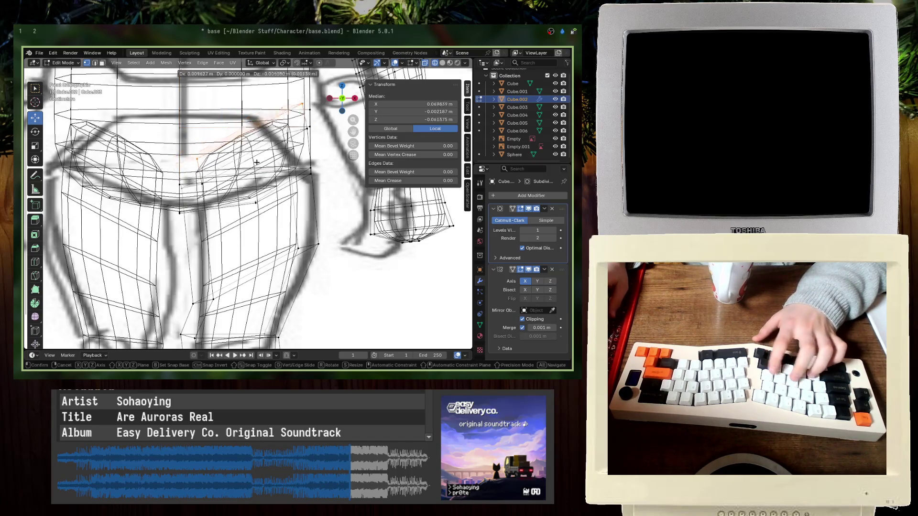
pyautogui.press('Escape')
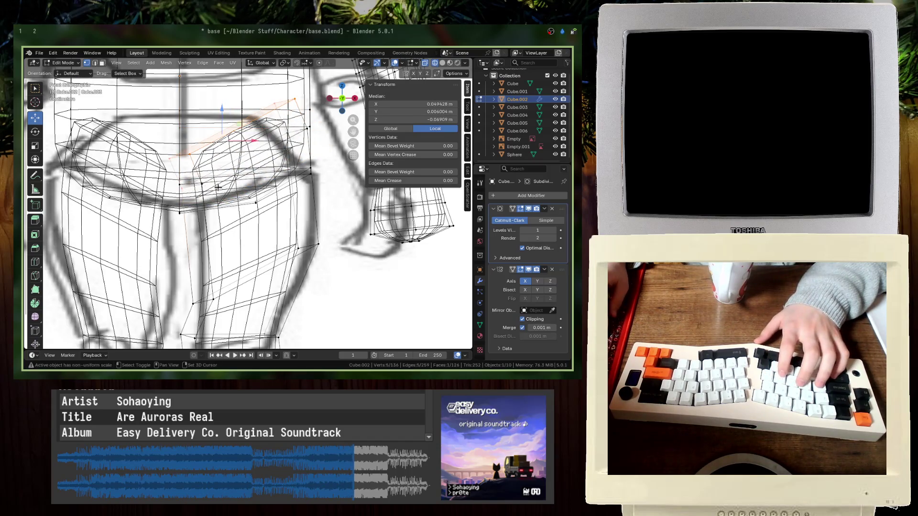
pyautogui.keyDown('shift'); pyautogui.scroll(2, 310, 144); pyautogui.keyUp('shift')
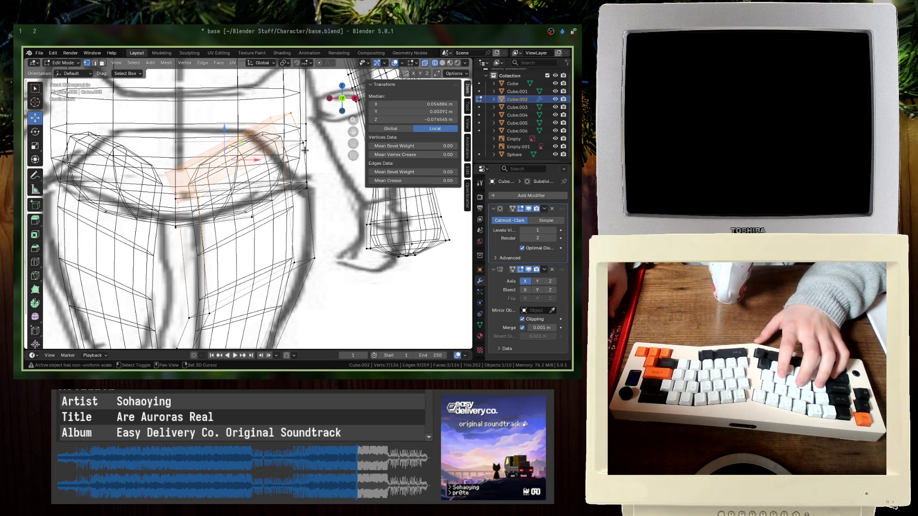
pyautogui.press('g')
pyautogui.click(324, 223)
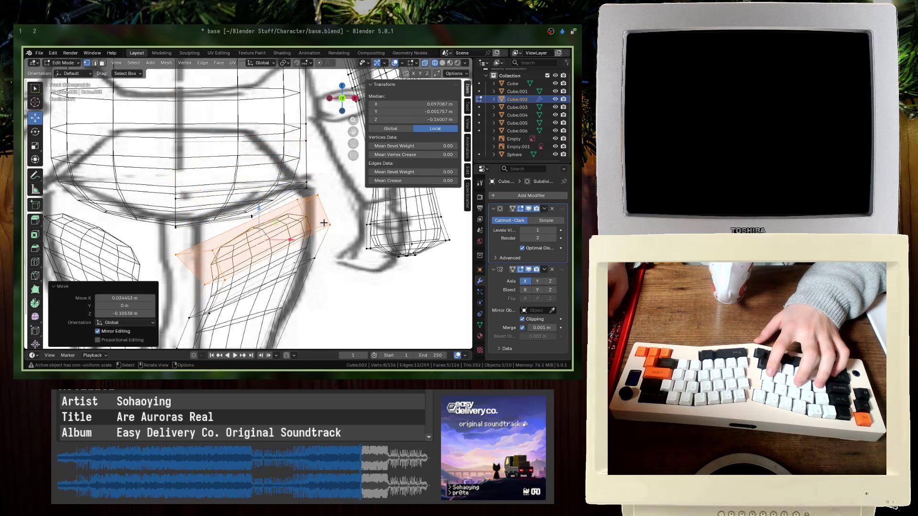
pyautogui.scroll(-2, 343, 278)
pyautogui.moveTo(277, 231); pyautogui.dragTo(299, 267)
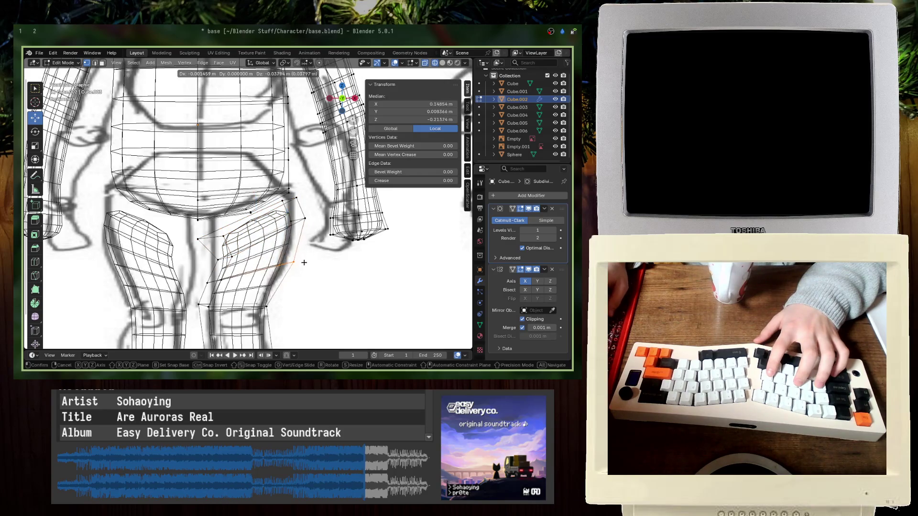
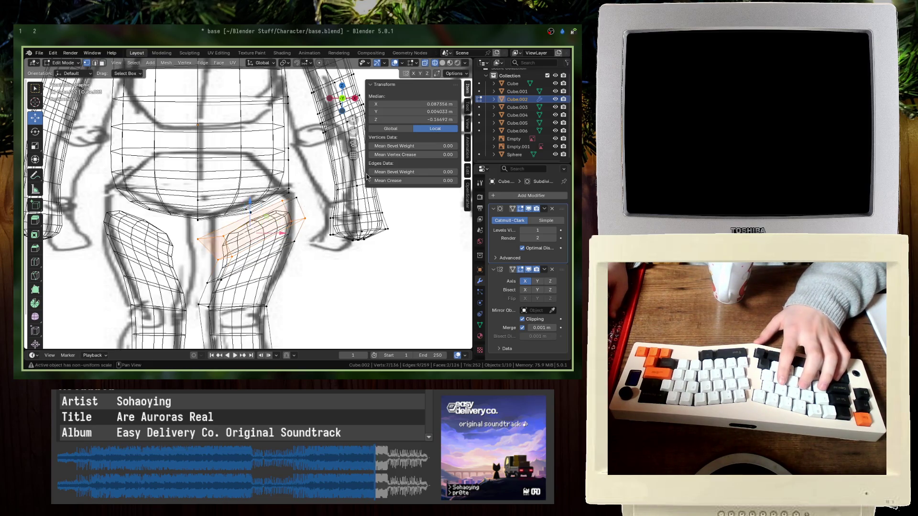
# - Rotate the thigh-top faces on both legs about 25° to follow the hip line
pyautogui.press('r')
pyautogui.keyDown('ctrl'); pyautogui.click(336, 240); pyautogui.keyUp('ctrl')
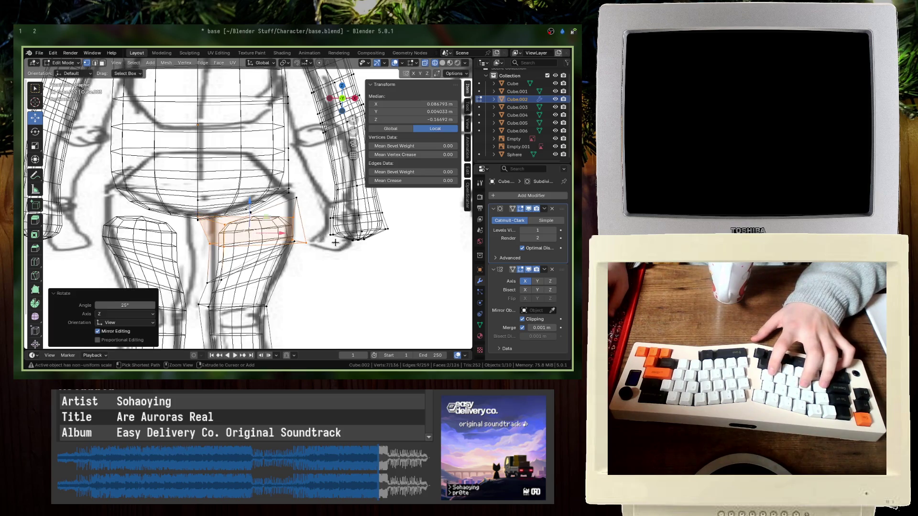
pyautogui.press('r')
pyautogui.click(318, 263)
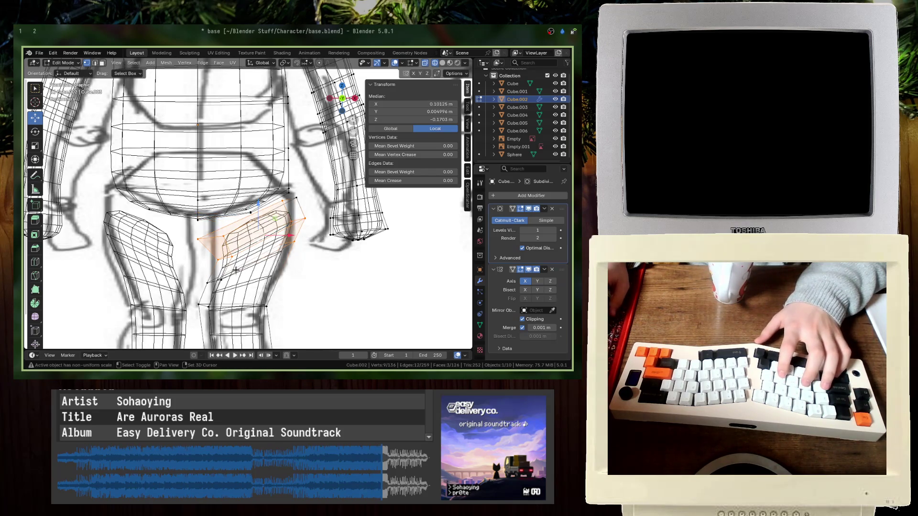
pyautogui.press('r')
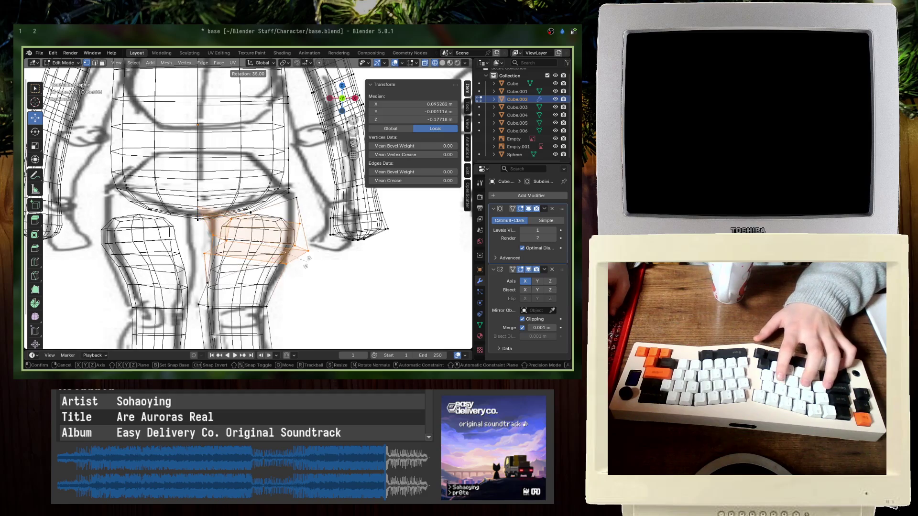
pyautogui.click(306, 263)
pyautogui.press('r')
pyautogui.click(304, 239)
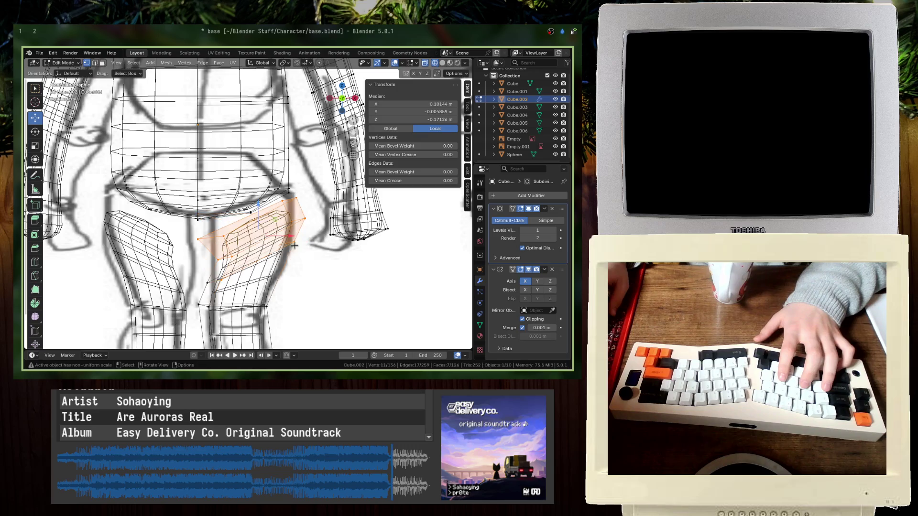
pyautogui.press('r')
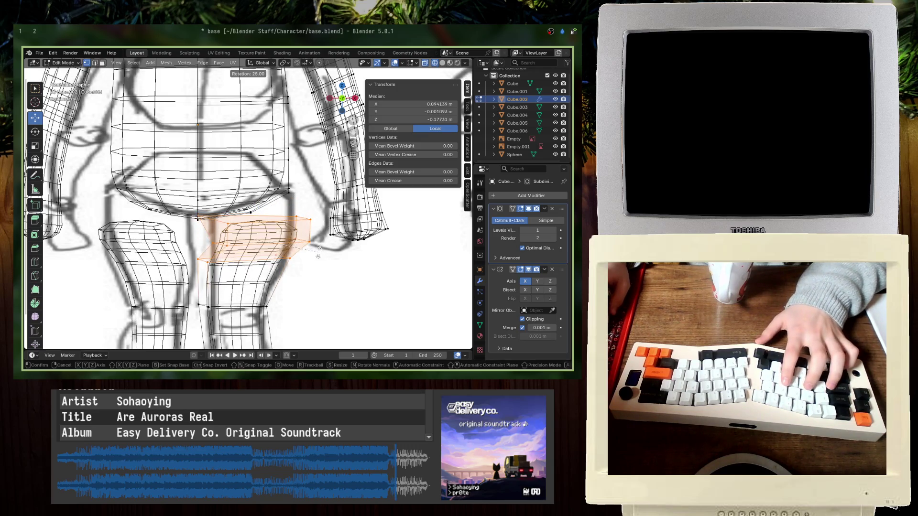
pyautogui.click(220, 244)
# - Reposition two edges at the thigh top and outer thigh
pyautogui.click(219, 242)
pyautogui.press('g')
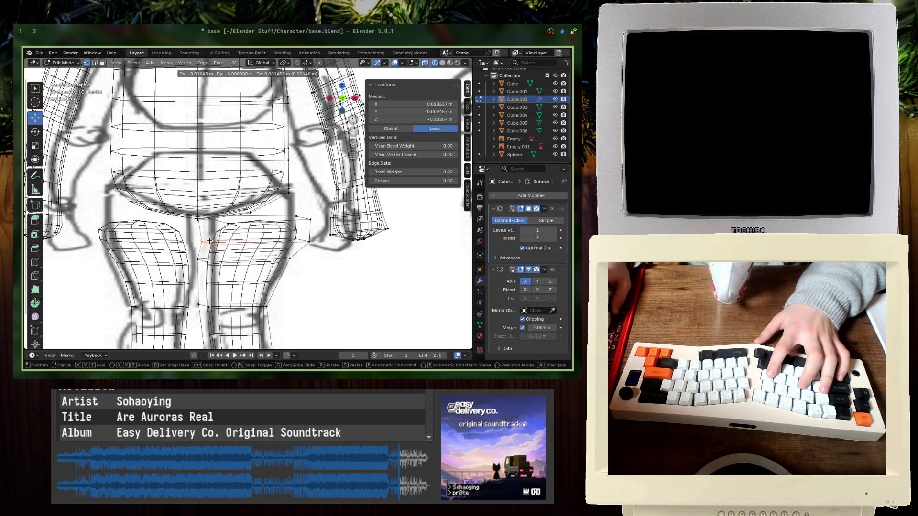
pyautogui.click(207, 241)
pyautogui.click(327, 242)
pyautogui.press('g')
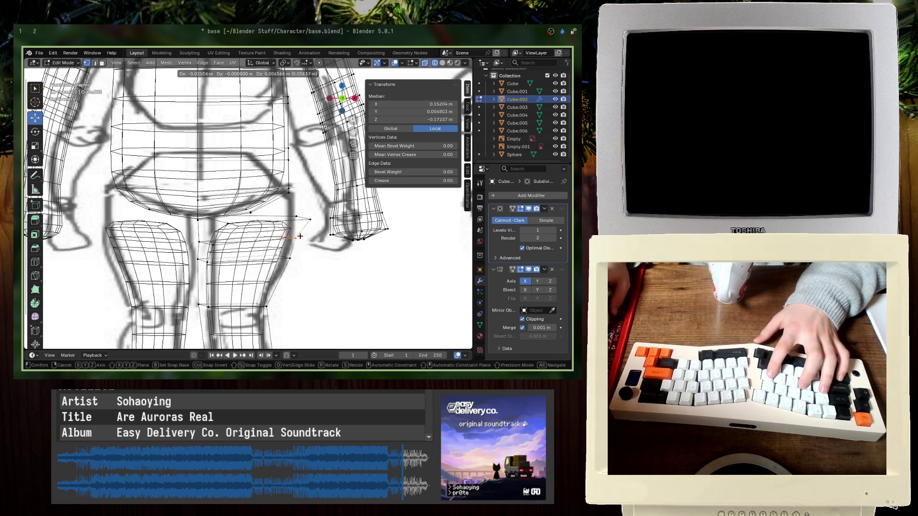
pyautogui.click(320, 225)
pyautogui.keyDown('shift'); pyautogui.click(295, 218); pyautogui.keyUp('shift')
# - Select hip vertices from a perspective view and save base.blend
pyautogui.moveTo(294, 219)
pyautogui.mouseDown(button='middle')
pyautogui.moveTo(274, 191)
pyautogui.moveTo(254, 188)
pyautogui.mouseUp(button='middle')
pyautogui.click(215, 216)
pyautogui.moveTo(215, 216); pyautogui.dragTo(232, 230, button='middle')
pyautogui.hotkey('ctrl', 's')
pyautogui.keyDown('shift'); pyautogui.click(270, 193); pyautogui.keyUp('shift')
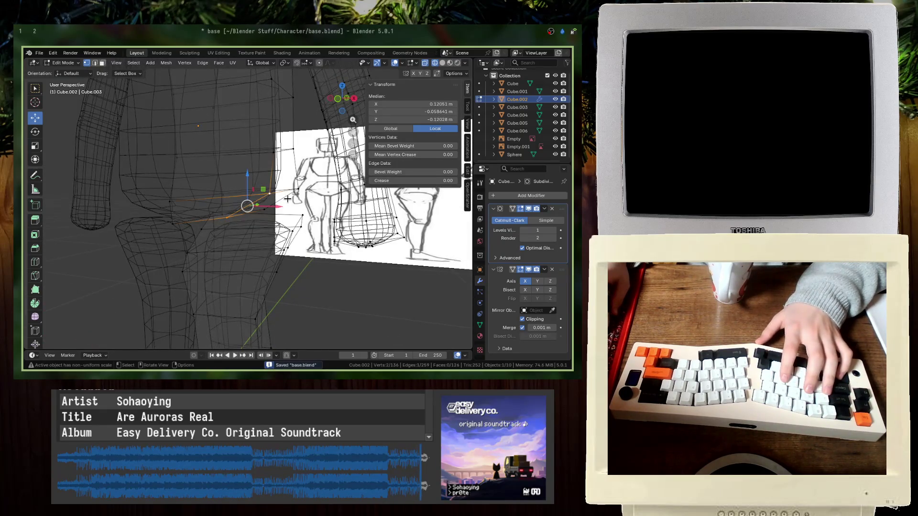
# - Try merging a hip vertex pair at center, then undo the merge
pyautogui.moveTo(186, 222); pyautogui.dragTo(190, 206, button='middle')
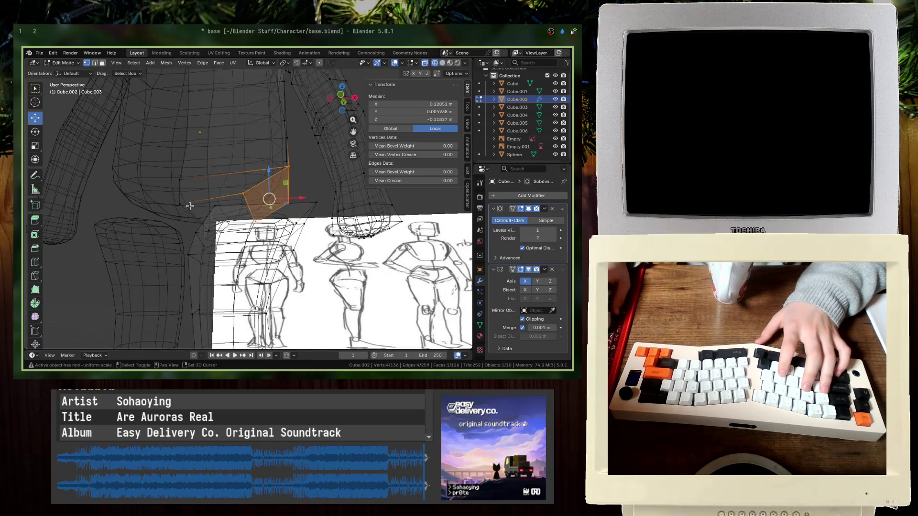
pyautogui.keyDown('shift'); pyautogui.click(207, 230); pyautogui.keyUp('shift')
pyautogui.press('m')
pyautogui.click(224, 162)
pyautogui.hotkey('ctrl', 'z')
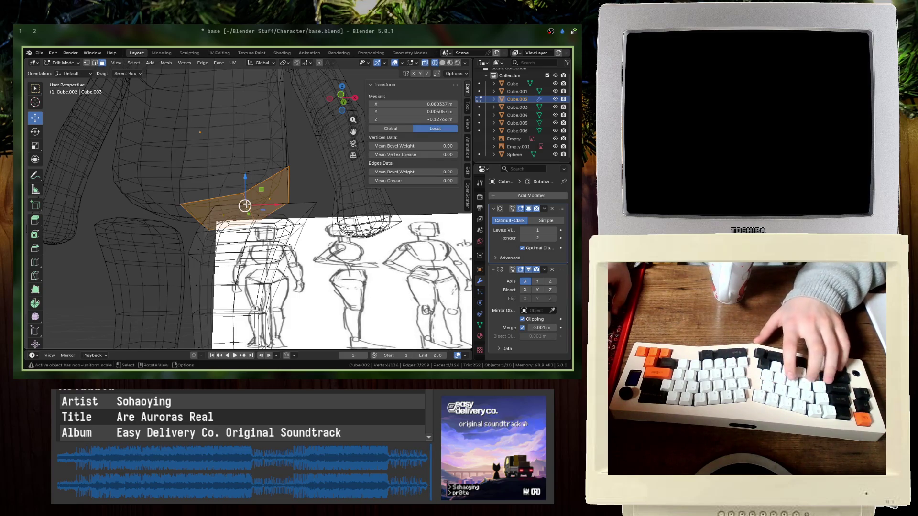
# - Pick the hip faces and switch to vertex selection mode
pyautogui.keyDown('shift'); pyautogui.click(240, 210); pyautogui.keyUp('shift')
pyautogui.moveTo(241, 211); pyautogui.dragTo(220, 222, button='middle')
pyautogui.keyDown('shift'); pyautogui.click(223, 215); pyautogui.keyUp('shift')
pyautogui.rightClick(220, 222)
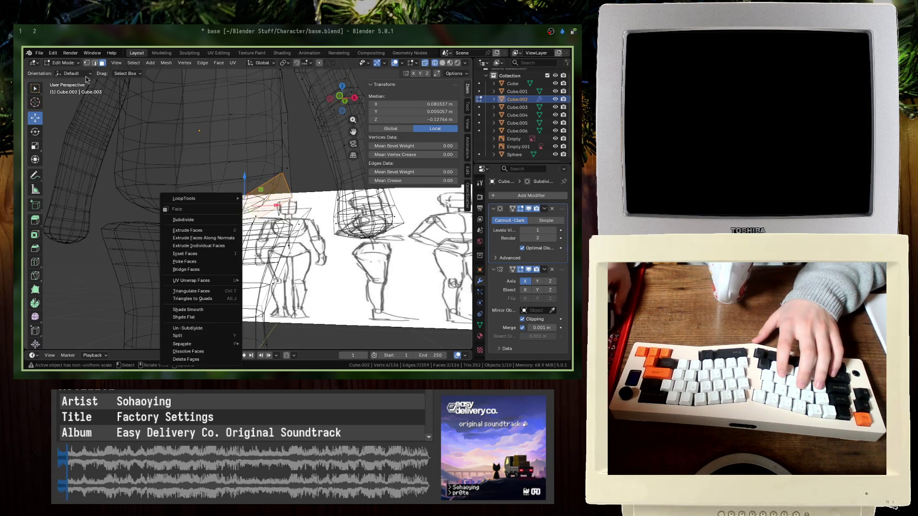
pyautogui.press('Escape')
pyautogui.press('1')
# - Merge two stray vertex pairs at the thigh-hip join at center
pyautogui.click(278, 198)
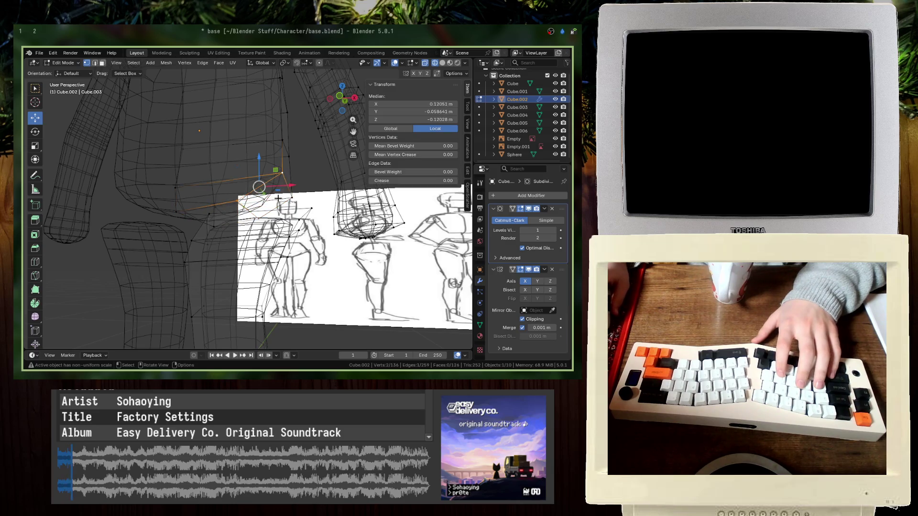
pyautogui.press('m')
pyautogui.click(275, 191)
pyautogui.click(265, 221)
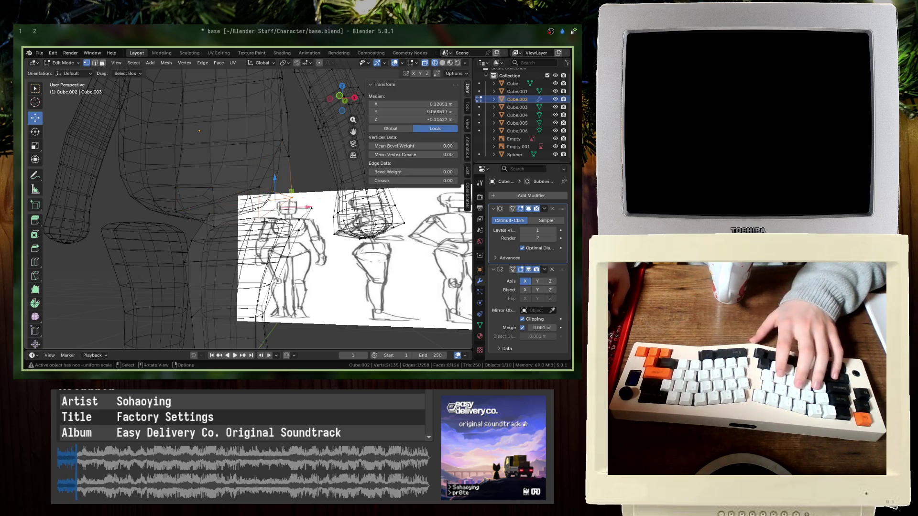
pyautogui.press('m')
pyautogui.click(265, 221)
# - In front orthographic view, move the hip vertices to follow the sketch
pyautogui.press('KP_1')
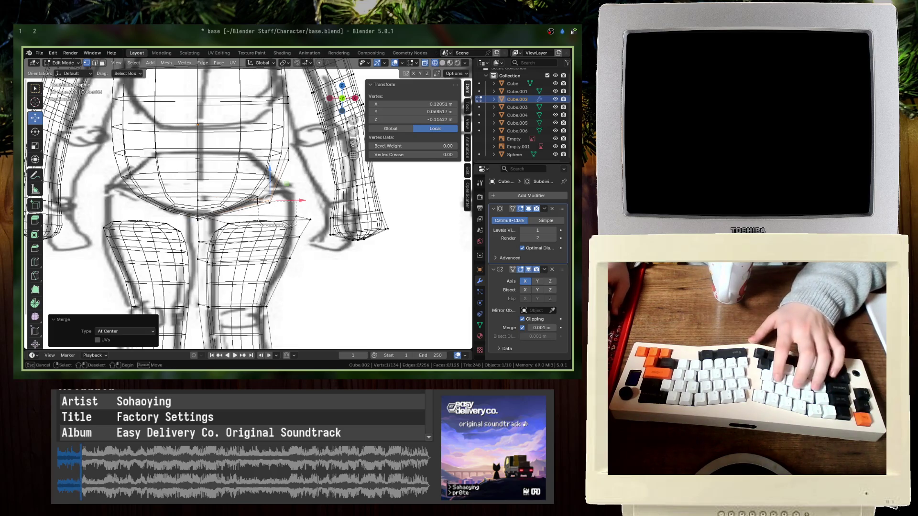
pyautogui.moveTo(261, 203); pyautogui.dragTo(263, 205)
pyautogui.press('g')
pyautogui.click(280, 190)
pyautogui.keyDown('shift'); pyautogui.click(223, 211); pyautogui.keyUp('shift')
pyautogui.press('g')
pyautogui.click(279, 186)
# - Select the vertex loop around the top of the thigh
pyautogui.moveTo(279, 186); pyautogui.dragTo(257, 205, button='middle')
pyautogui.click(302, 192)
pyautogui.keyDown('shift'); pyautogui.click(238, 174); pyautogui.keyUp('shift')
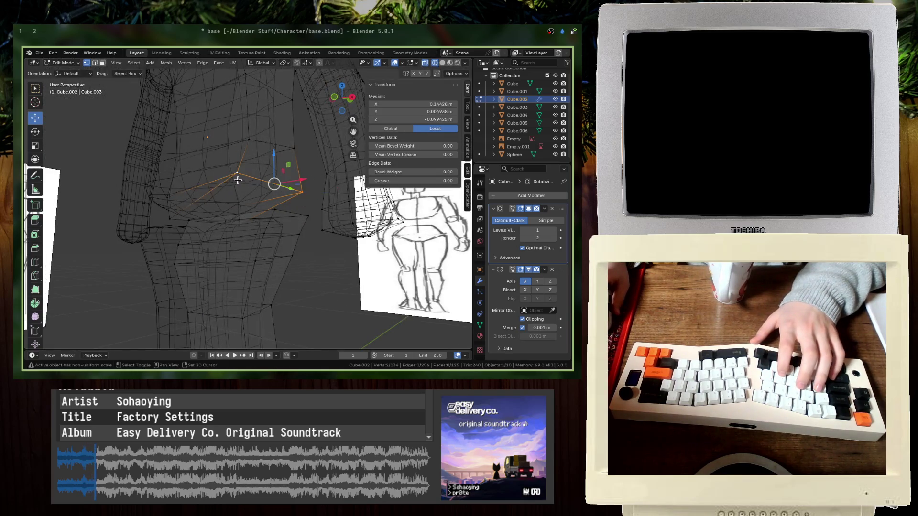
pyautogui.keyDown('shift'); pyautogui.click(176, 220); pyautogui.keyUp('shift')
pyautogui.keyDown('shift'); pyautogui.click(277, 209); pyautogui.keyUp('shift')
# - Apply LoopTools Circle to the thigh-top loop, then undo it
pyautogui.rightClick(223, 163)
pyautogui.moveTo(251, 169)
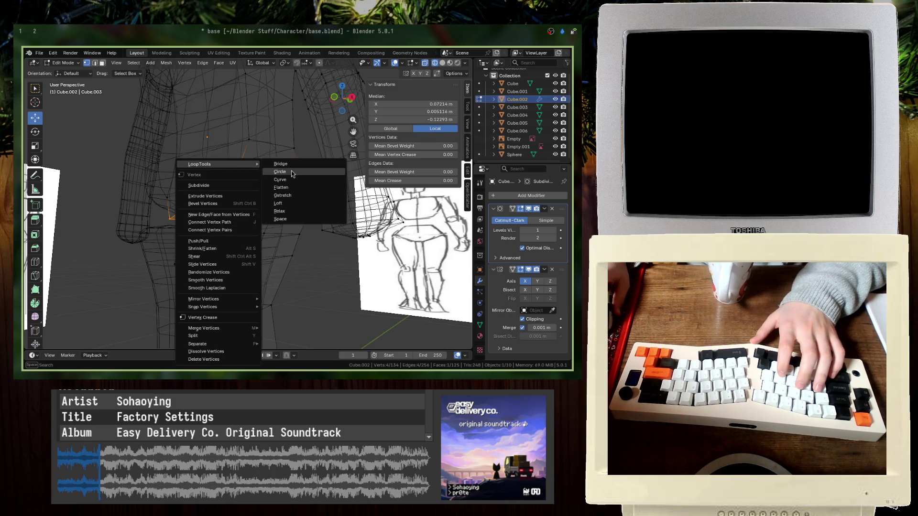
pyautogui.click(291, 171)
pyautogui.moveTo(291, 170)
pyautogui.mouseDown(button='middle')
pyautogui.moveTo(244, 204)
pyautogui.moveTo(248, 212)
pyautogui.moveTo(242, 168)
pyautogui.mouseUp(button='middle')
pyautogui.hotkey('ctrl', 'z')
# - Round the loop with LoopTools Circle again, shift it up and right, and save
pyautogui.rightClick(242, 168)
pyautogui.moveTo(241, 170)
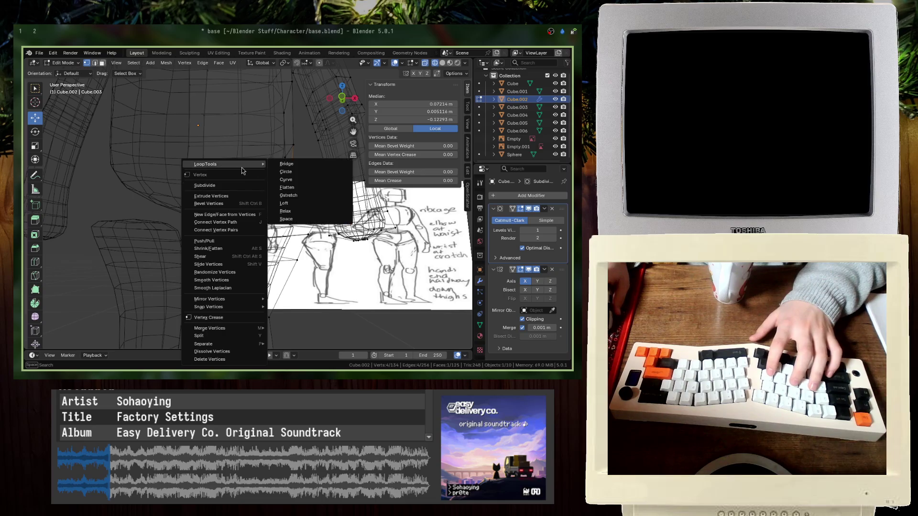
pyautogui.click(282, 172)
pyautogui.press('g')
pyautogui.click(311, 250)
pyautogui.hotkey('ctrl', 's')
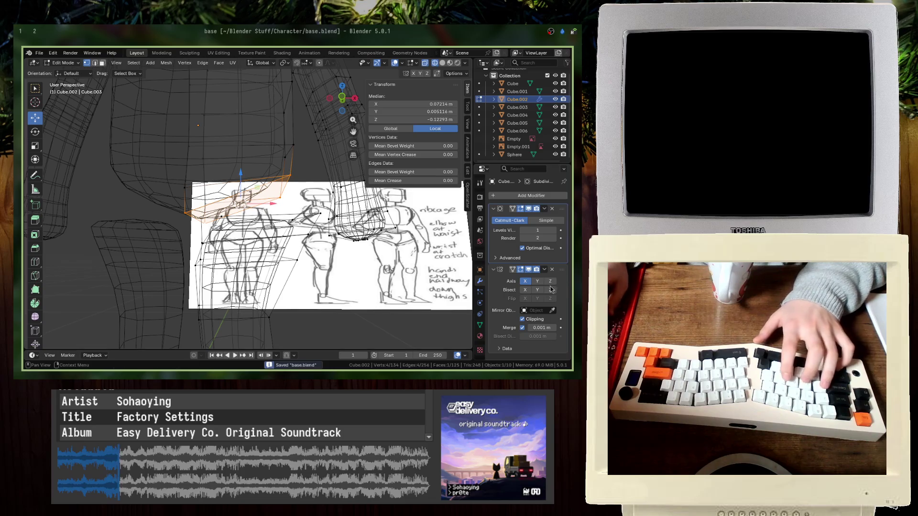
# - Reapply Circle and reposition the loop, undo the stray changes, and save
pyautogui.rightClick(242, 176)
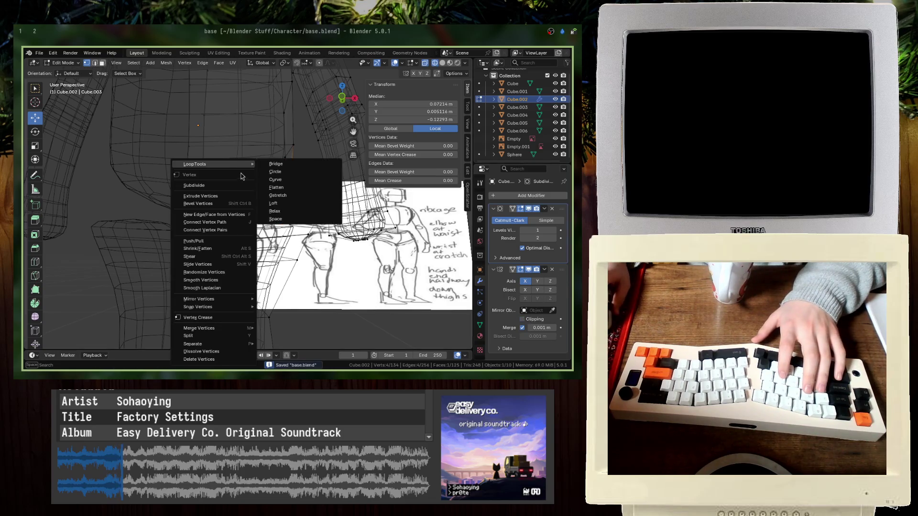
pyautogui.click(317, 172)
pyautogui.press('g')
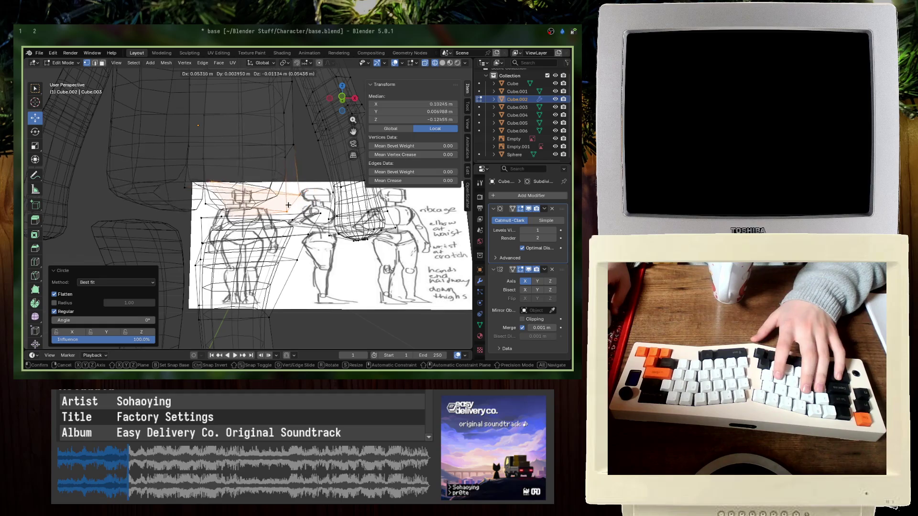
pyautogui.click(288, 205)
pyautogui.moveTo(289, 204)
pyautogui.mouseDown(button='middle')
pyautogui.moveTo(277, 208)
pyautogui.moveTo(287, 216)
pyautogui.moveTo(249, 217)
pyautogui.mouseUp(button='middle')
pyautogui.keyDown('ctrl'); pyautogui.click(286, 216); pyautogui.keyUp('ctrl')
pyautogui.press('KP_Decimal')
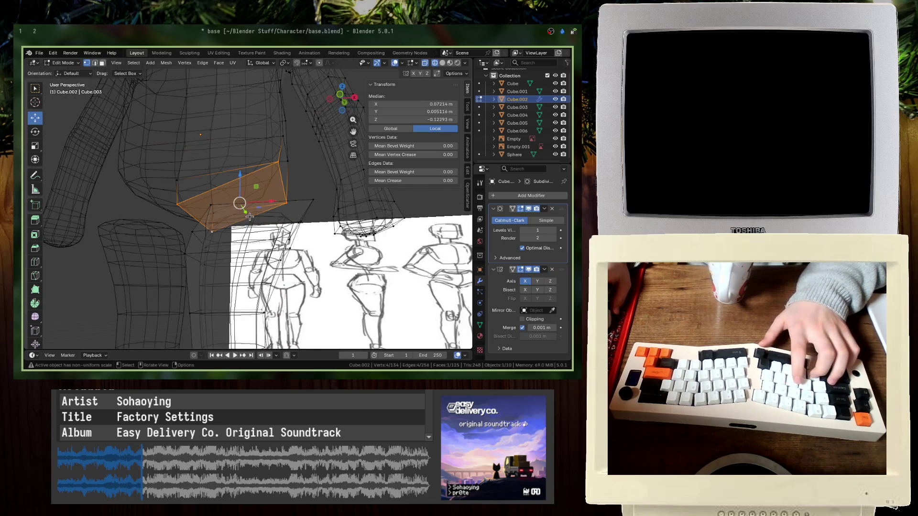
pyautogui.hotkey('ctrl', 'z')
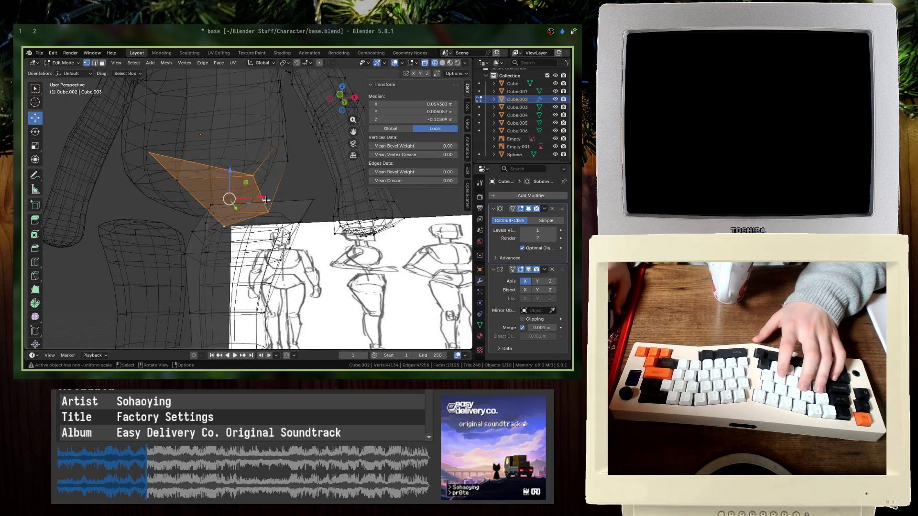
pyautogui.keyDown('ctrl'); pyautogui.click(157, 168); pyautogui.keyUp('ctrl')
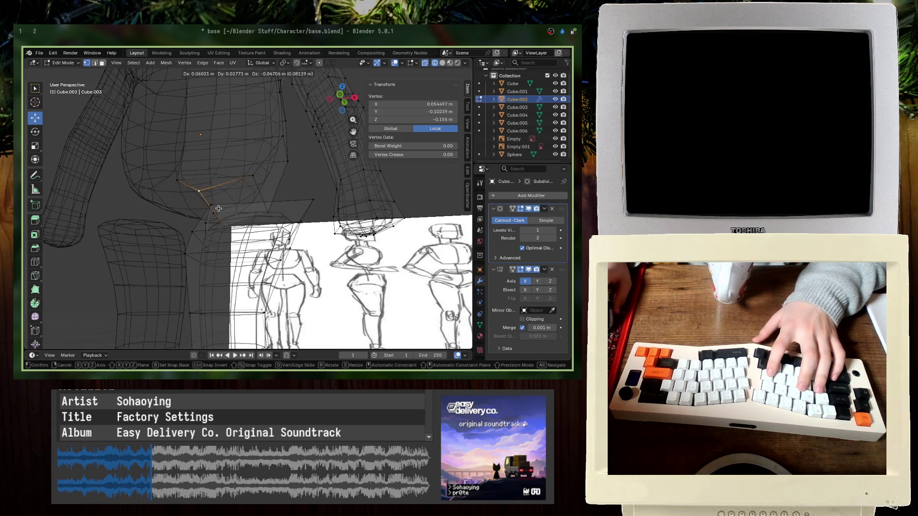
pyautogui.hotkey('ctrl', 'z')
pyautogui.hotkey('ctrl', 'z')
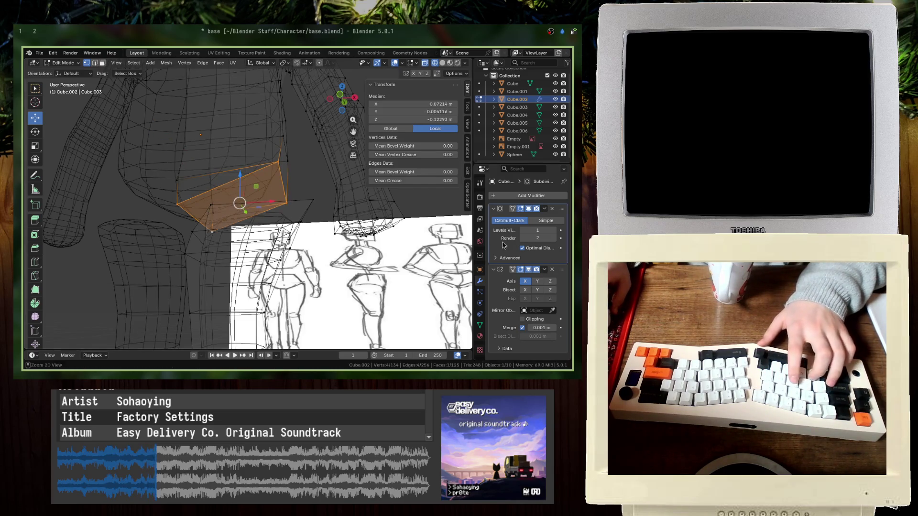
pyautogui.hotkey('ctrl', 's')
# - Keep the Subdivision edit preview on, hide the Mirror in edit mode, and reapply Circle
pyautogui.click(528, 209)
pyautogui.click(529, 209)
pyautogui.click(529, 209)
pyautogui.click(529, 209)
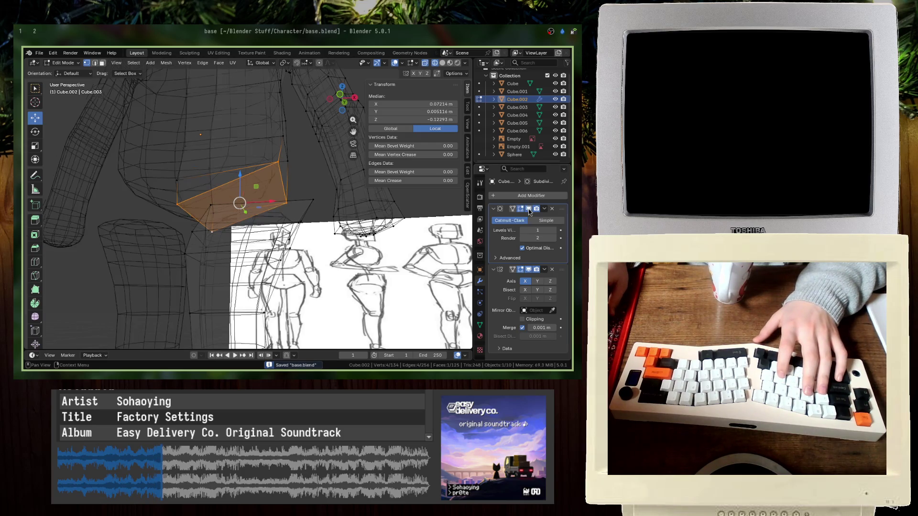
pyautogui.click(529, 270)
pyautogui.rightClick(200, 167)
pyautogui.moveTo(225, 165)
pyautogui.click(271, 172)
# - Step through undo and redo to compare the loop's states
pyautogui.moveTo(271, 172)
pyautogui.mouseDown(button='middle')
pyautogui.moveTo(227, 235)
pyautogui.moveTo(172, 250)
pyautogui.mouseUp(button='middle')
pyautogui.hotkey('ctrl', 'z')
pyautogui.hotkey('ctrl', 'z')
pyautogui.hotkey('ctrl', 'z')
pyautogui.hotkey('ctrl', 'z')
pyautogui.hotkey('ctrl', 'shift', 'z')
pyautogui.hotkey('ctrl', 'z')
pyautogui.hotkey('ctrl', 'shift', 'z')
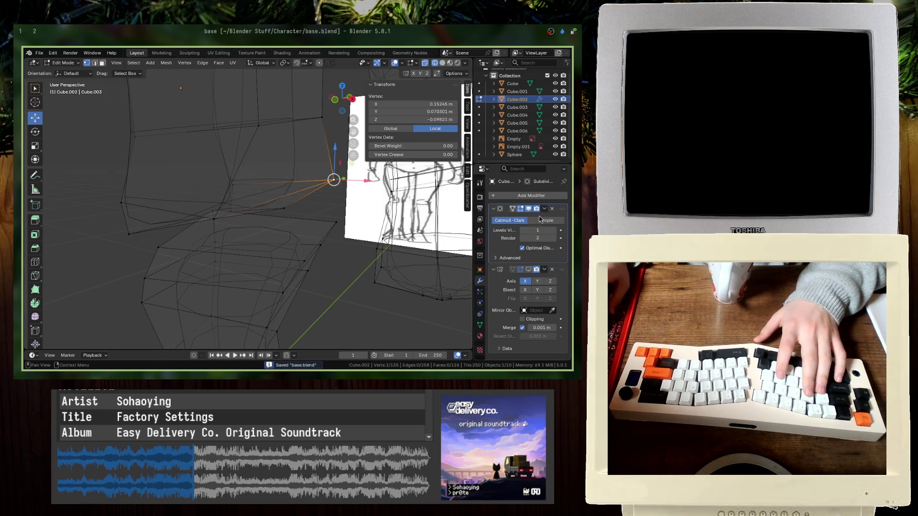
# - Re-enable the Mirror edit-mode display and select a hip vertex in perspective
pyautogui.click(528, 269)
pyautogui.press('KP_1')
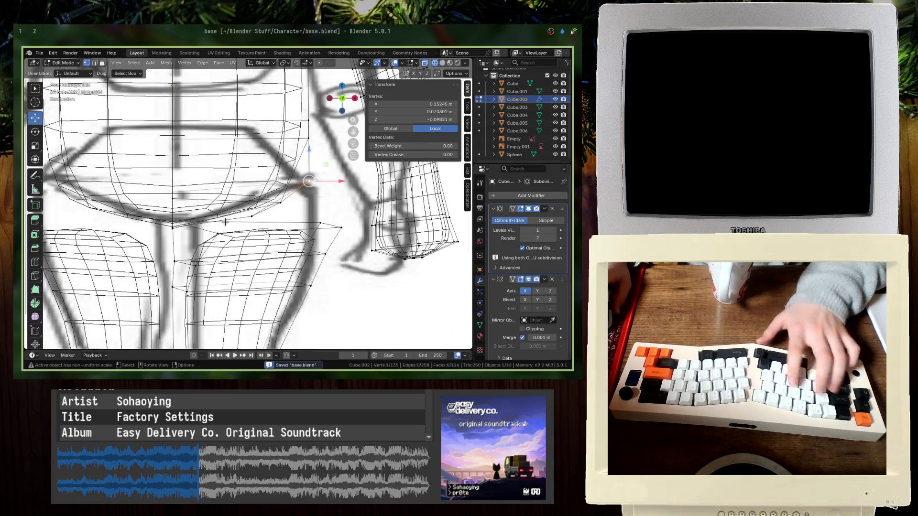
pyautogui.hotkey('ctrl', 'z')
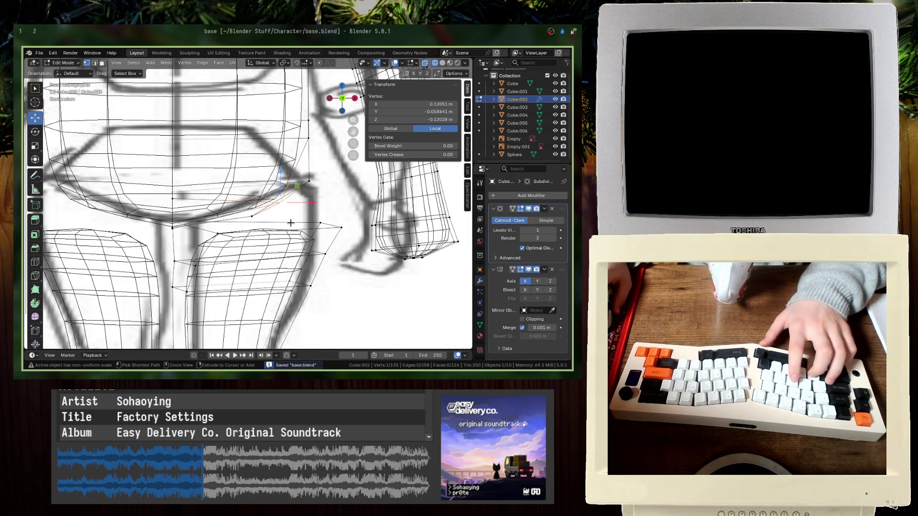
pyautogui.hotkey('alt', 'a')
pyautogui.moveTo(246, 215); pyautogui.dragTo(246, 215)
pyautogui.moveTo(246, 216); pyautogui.dragTo(219, 200, button='middle')
pyautogui.moveTo(129, 215)
pyautogui.mouseDown(button='middle')
pyautogui.moveTo(186, 246)
pyautogui.moveTo(134, 237)
pyautogui.moveTo(213, 228)
pyautogui.moveTo(210, 218)
pyautogui.moveTo(194, 229)
pyautogui.moveTo(199, 217)
pyautogui.moveTo(334, 220)
pyautogui.moveTo(357, 245)
pyautogui.mouseUp(button='middle')
# - Merge three overlapping vertex pairs at the hip join at center
pyautogui.keyDown('shift'); pyautogui.click(186, 246); pyautogui.keyUp('shift')
pyautogui.press('m')
pyautogui.click(186, 245)
pyautogui.press('m')
pyautogui.click(215, 219)
pyautogui.press('m')
pyautogui.click(334, 220)
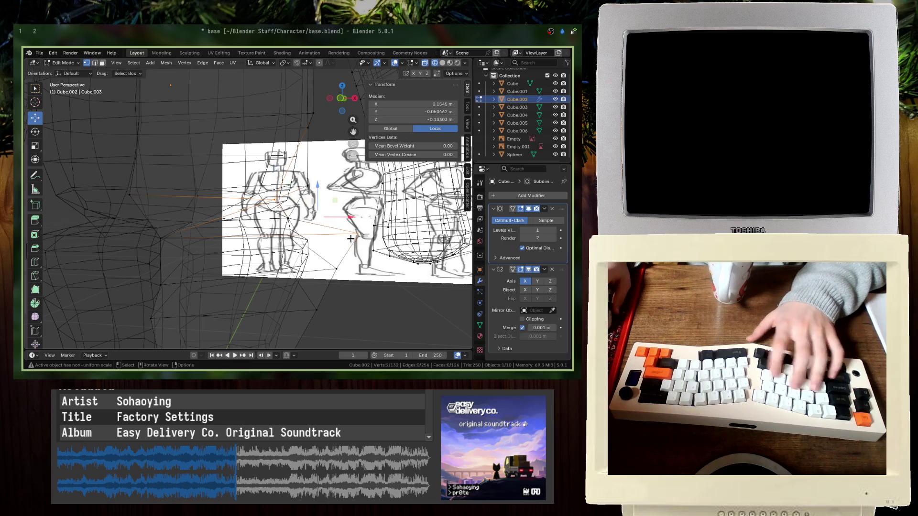
# - Leave Edit Mode and save base.blend at 132 vertices
pyautogui.press('Tab')
pyautogui.hotkey('ctrl', 's')
pyautogui.press('KP_1')
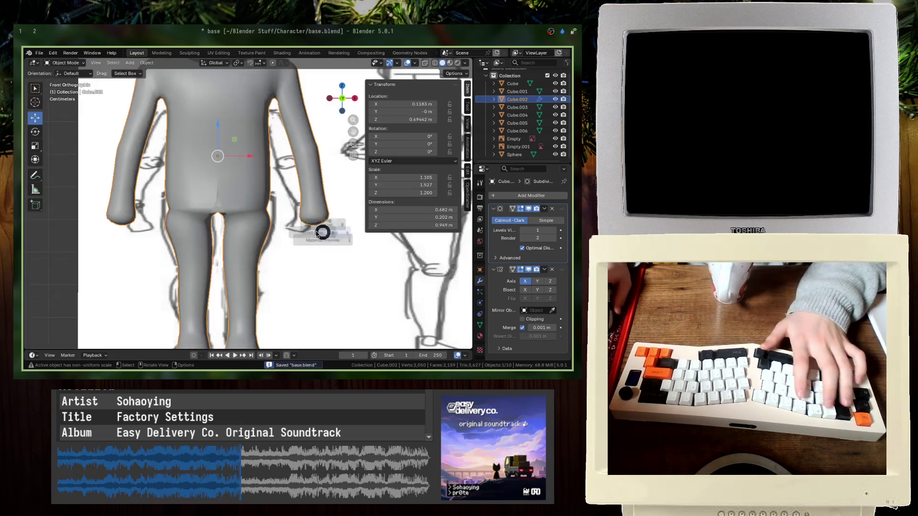
# - In wireframe front view, move the hip vertices to match the reference sketch
pyautogui.press('Tab')
pyautogui.hotkey('shift', 'z')
pyautogui.scroll(3, 323, 233)
pyautogui.moveTo(289, 231); pyautogui.dragTo(289, 232)
pyautogui.press('g')
pyautogui.click(295, 246)
pyautogui.keyDown('shift'); pyautogui.click(297, 218); pyautogui.keyUp('shift')
pyautogui.press('g')
pyautogui.click(318, 212)
pyautogui.press('g')
pyautogui.click(293, 238)
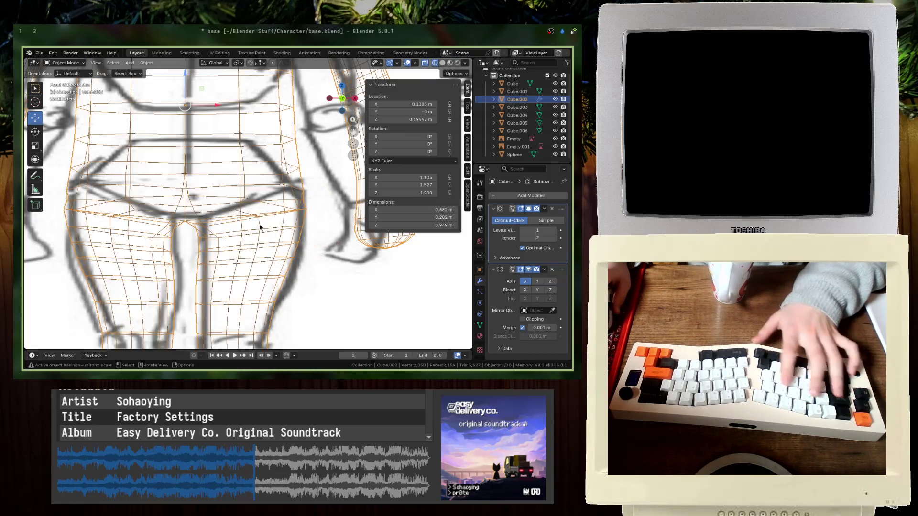
# - Return to solid shading, check the body shape, and save
pyautogui.hotkey('shift', 'z')
pyautogui.scroll(-3, 311, 229)
pyautogui.moveTo(311, 229); pyautogui.dragTo(278, 227, button='middle')
pyautogui.hotkey('ctrl', 's')
pyautogui.press('Tab')
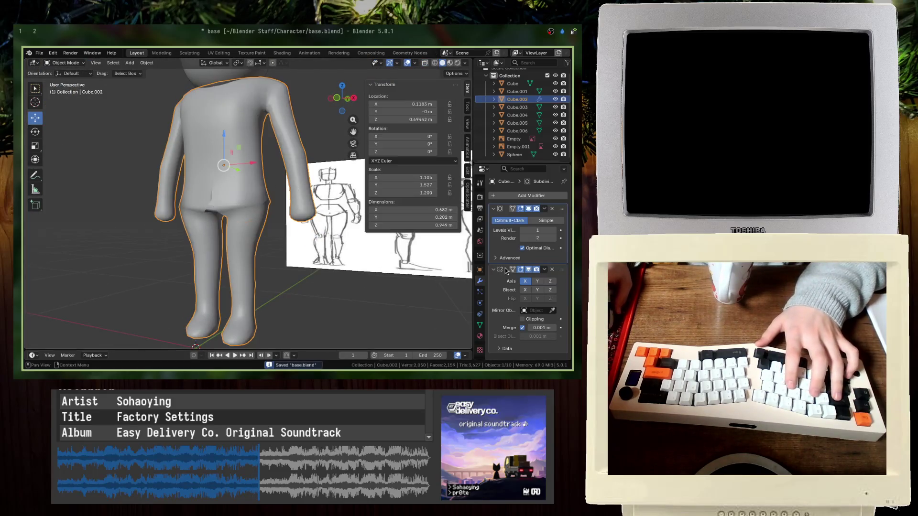
# - Slide a crotch vertex along the X axis, then exit Edit Mode and save
pyautogui.press('Tab')
pyautogui.scroll(4, 233, 253)
pyautogui.moveTo(234, 253)
pyautogui.mouseDown(button='middle')
pyautogui.moveTo(223, 211)
pyautogui.moveTo(363, 240)
pyautogui.moveTo(299, 248)
pyautogui.mouseUp(button='middle')
pyautogui.click(220, 207)
pyautogui.press('g')
pyautogui.press('x')
pyautogui.click(228, 215)
pyautogui.press('Tab')
pyautogui.scroll(-2, 228, 214)
pyautogui.hotkey('ctrl', 's')
# - Check the body from side and front views, then select a path of hip vertices in wireframe
pyautogui.scroll(-3, 287, 256)
pyautogui.scroll(3, 287, 256)
pyautogui.press('KP_3')
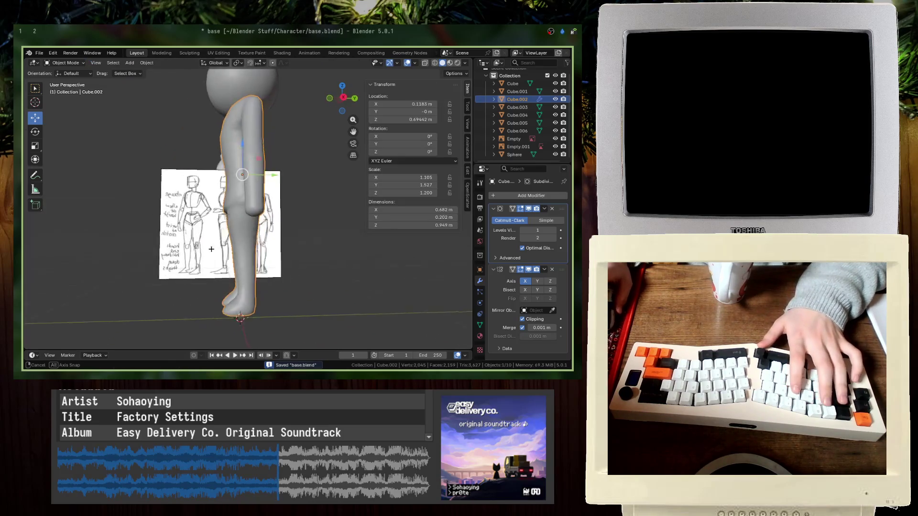
pyautogui.press('KP_1')
pyautogui.scroll(3, 210, 249)
pyautogui.scroll(-3, 210, 248)
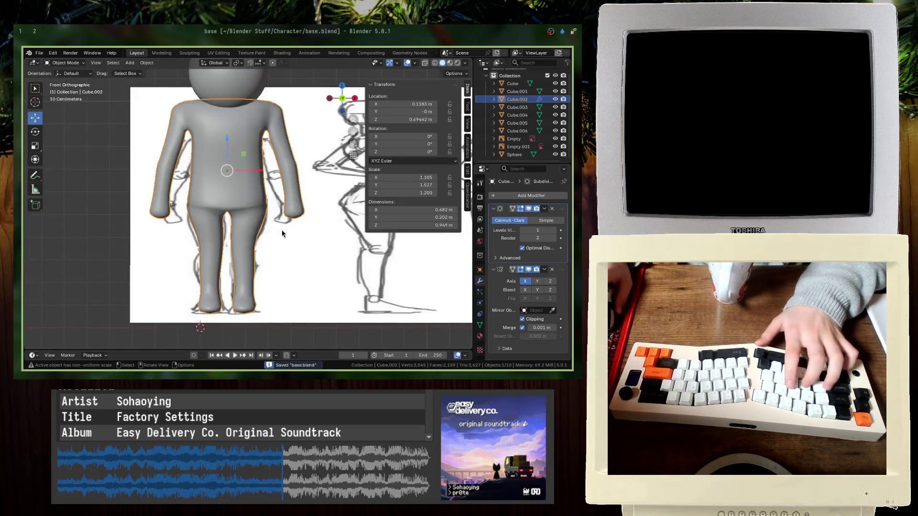
pyautogui.press('Tab')
pyautogui.hotkey('shift', 'z')
pyautogui.scroll(5, 348, 238)
pyautogui.keyDown('ctrl'); pyautogui.click(349, 239); pyautogui.keyUp('ctrl')
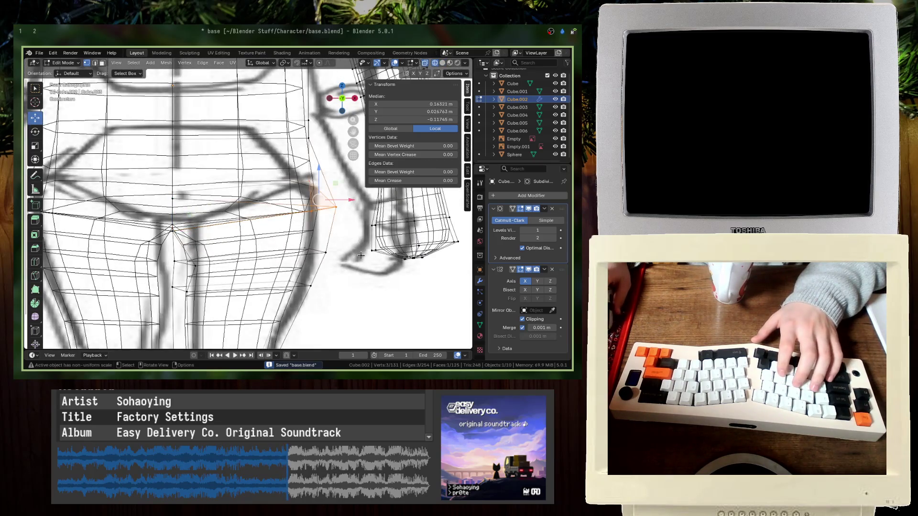
# - Move the selected hip vertices lower and outward, checking the shape in front view
pyautogui.press('g')
pyautogui.click(321, 257)
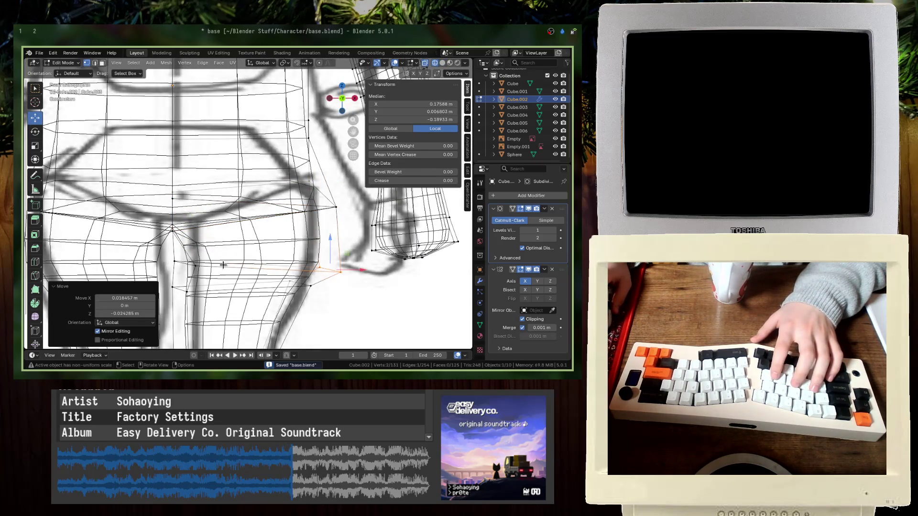
pyautogui.scroll(-3, 168, 257)
pyautogui.hotkey('shift', 'z')
pyautogui.moveTo(185, 256); pyautogui.dragTo(286, 230, button='middle')
pyautogui.press('KP_1')
pyautogui.hotkey('shift', 'z')
pyautogui.press('g')
pyautogui.click(277, 239)
# - Reposition further hip vertices to follow the sketched hip outline in see-through wireframe
pyautogui.press('g')
pyautogui.click(280, 250)
pyautogui.click(296, 246)
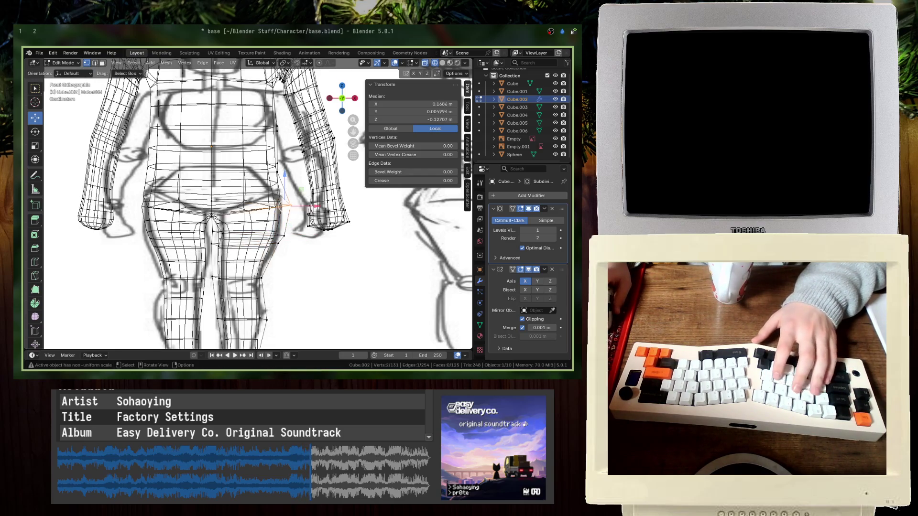
pyautogui.press('g')
pyautogui.click(294, 213)
pyautogui.press('Tab')
pyautogui.scroll(3, 294, 214)
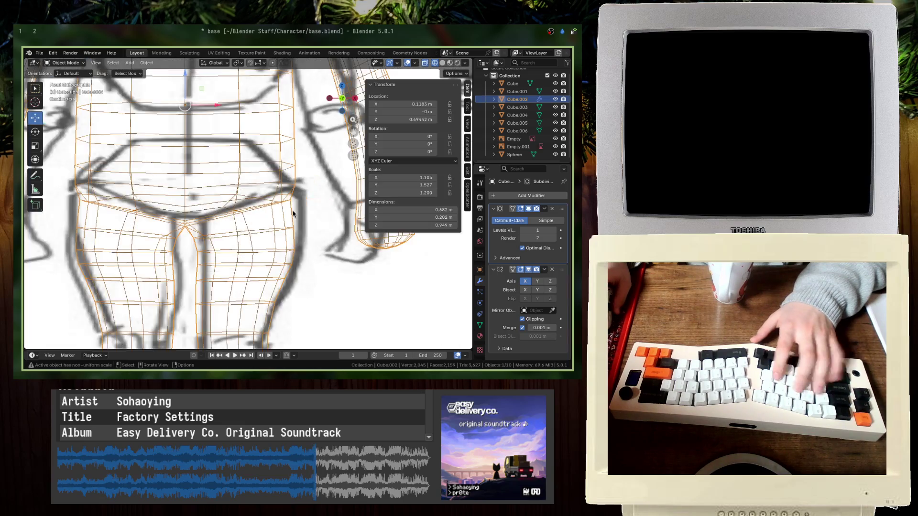
pyautogui.hotkey('alt', 'z')
pyautogui.press('Tab')
pyautogui.hotkey('alt', 'z')
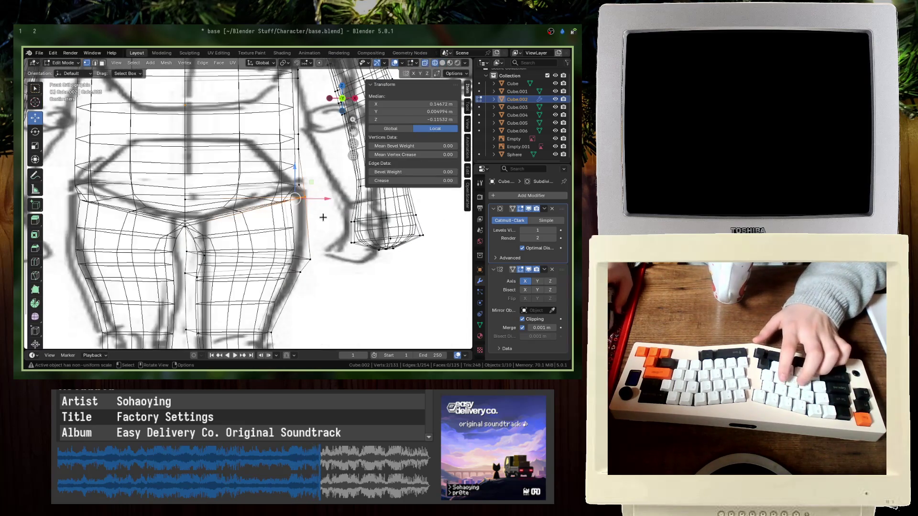
# - Nudge two individual hip vertices into place and save base.blend
pyautogui.click(296, 198)
pyautogui.press('g')
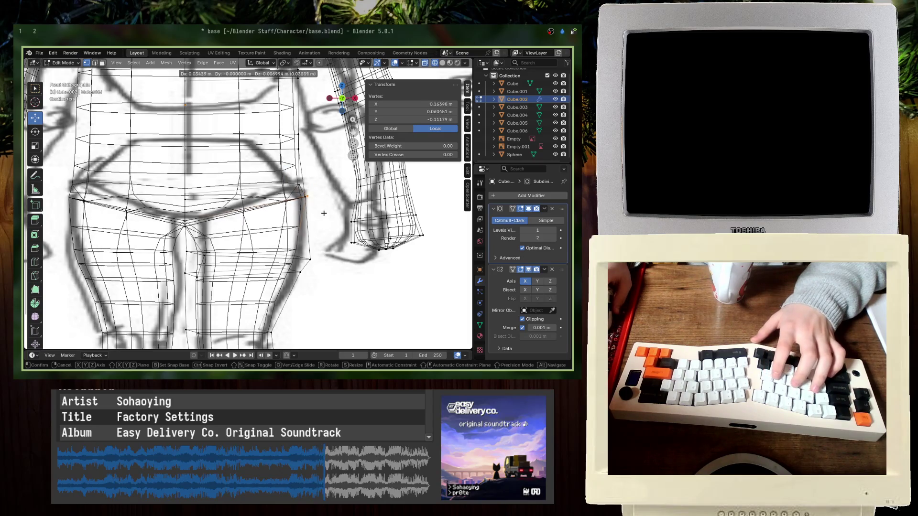
pyautogui.click(323, 213)
pyautogui.click(305, 186)
pyautogui.press('g')
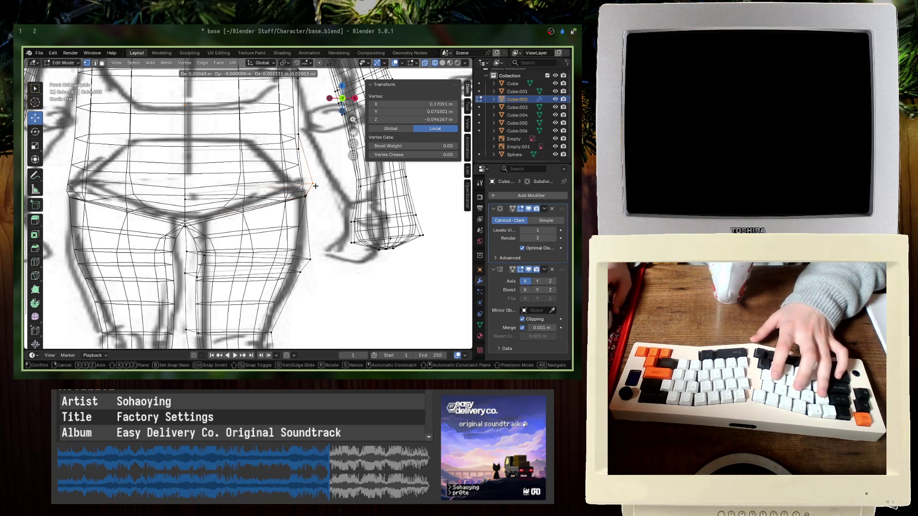
pyautogui.click(315, 186)
pyautogui.press('Tab')
pyautogui.hotkey('alt', 'z')
pyautogui.hotkey('ctrl', 's')
# - Merge three pairs of doubled crotch vertices at centre, leaving 128 vertices, and save
pyautogui.moveTo(314, 186); pyautogui.dragTo(186, 211, button='middle')
pyautogui.press('Tab')
pyautogui.click(224, 188)
pyautogui.moveTo(225, 188)
pyautogui.mouseDown(button='middle')
pyautogui.moveTo(348, 196)
pyautogui.moveTo(127, 209)
pyautogui.moveTo(246, 202)
pyautogui.moveTo(309, 234)
pyautogui.mouseUp(button='middle')
pyautogui.keyDown('shift'); pyautogui.click(269, 180); pyautogui.keyUp('shift')
pyautogui.press('m')
pyautogui.click(269, 180)
pyautogui.keyDown('shift'); pyautogui.click(350, 196); pyautogui.keyUp('shift')
pyautogui.press('m')
pyautogui.click(354, 197)
pyautogui.click(128, 209)
pyautogui.keyDown('shift'); pyautogui.click(123, 205); pyautogui.keyUp('shift')
pyautogui.press('m')
pyautogui.hotkey('ctrl', 's')
# - Add a centred edge loop around the waist and move it in front view
pyautogui.scroll(-3, 321, 238)
pyautogui.press('Tab')
pyautogui.press('Tab')
pyautogui.scroll(3, 320, 238)
pyautogui.click(77, 207)
pyautogui.hotkey('ctrl', 'r')
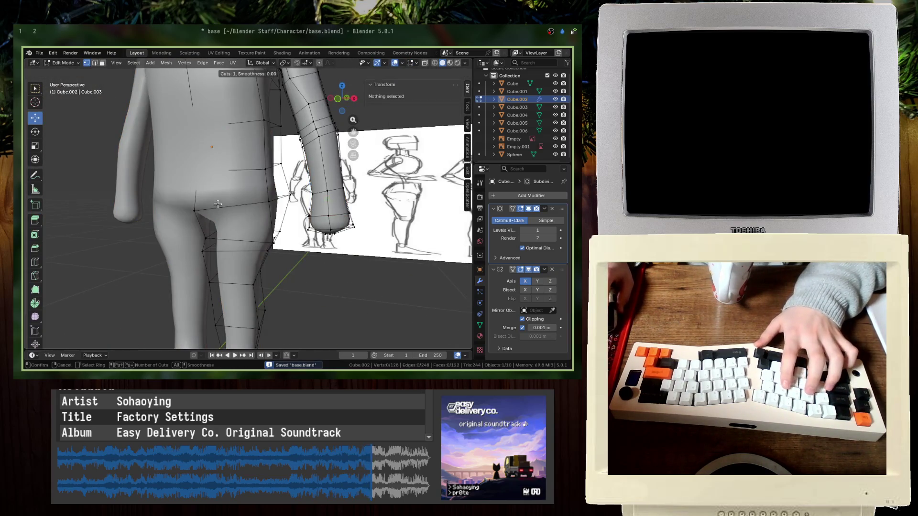
pyautogui.click(261, 189)
pyautogui.press('1')
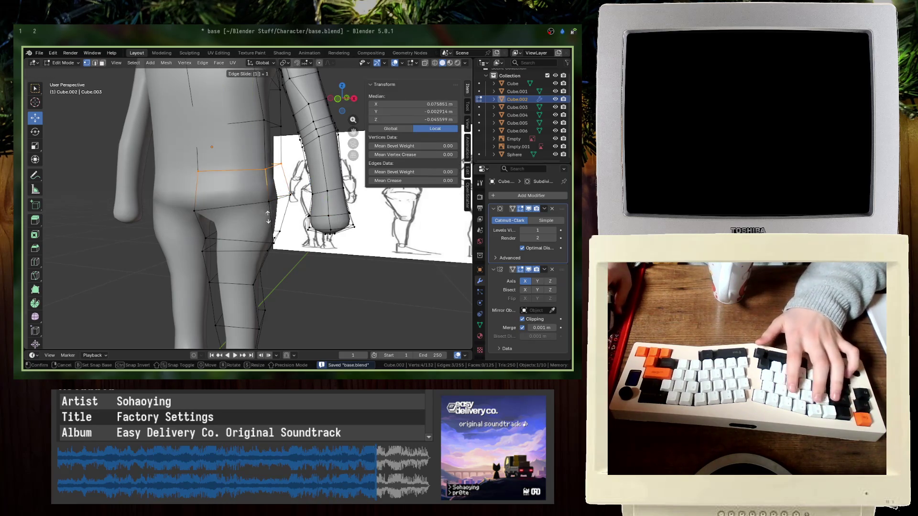
pyautogui.press('Escape')
pyautogui.press('KP_1')
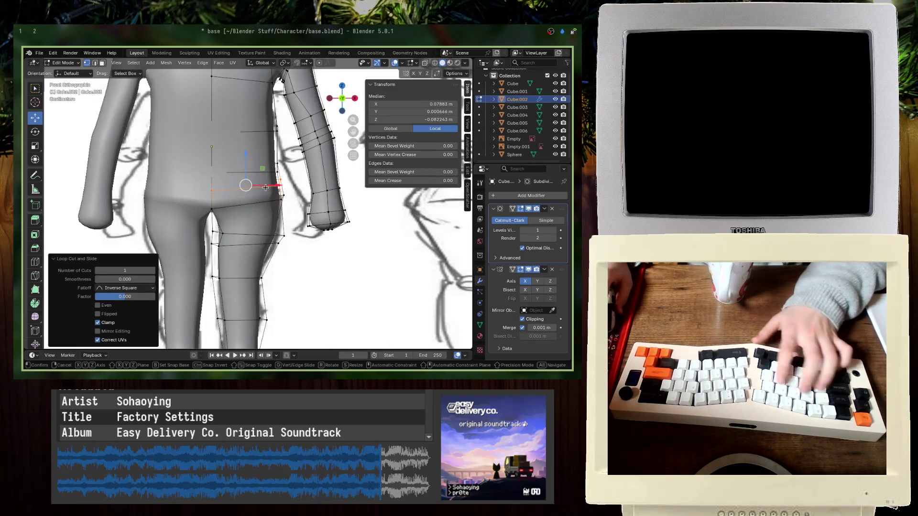
pyautogui.press('g')
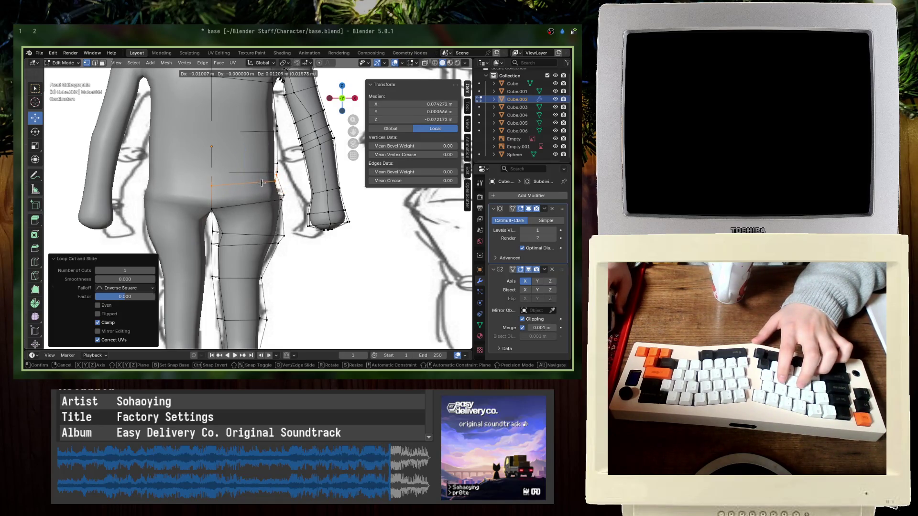
pyautogui.press('Return')
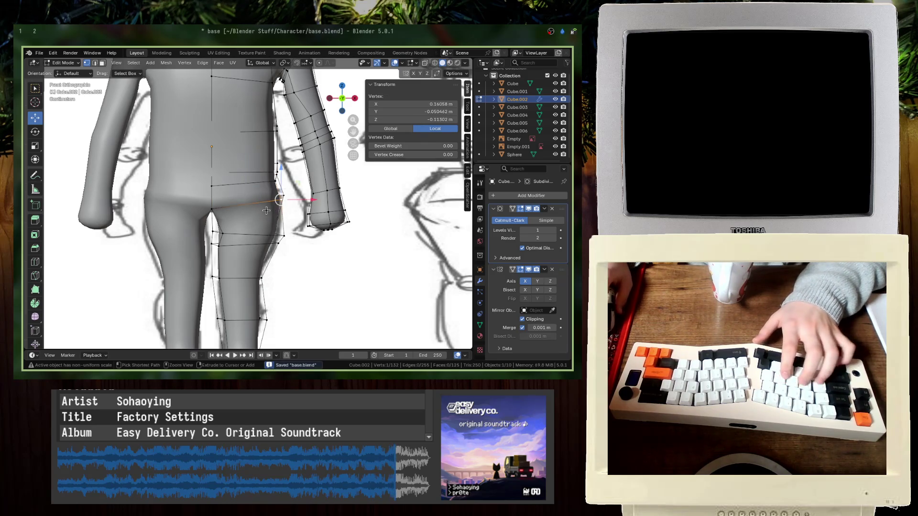
# - Select both hip vertices in see-through mode and scale them out by 1.146
pyautogui.press('Tab')
pyautogui.hotkey('alt', 'z')
pyautogui.press('Tab')
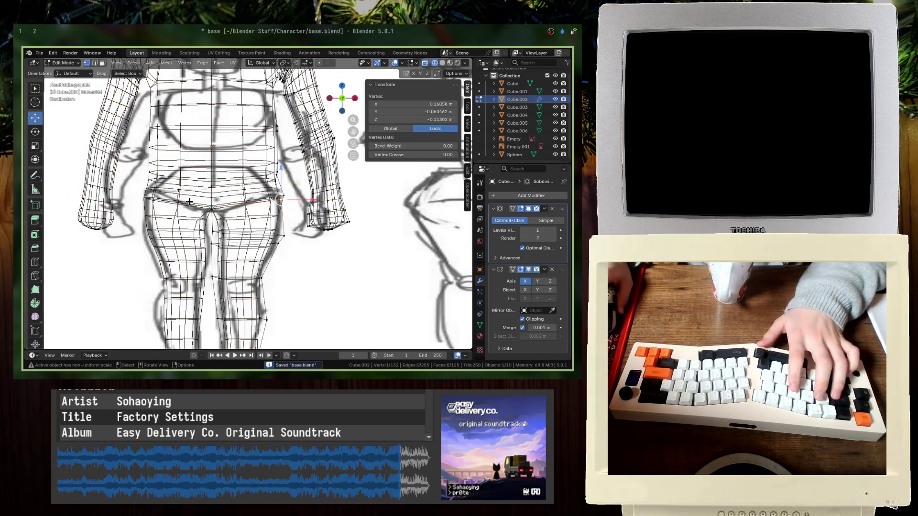
pyautogui.scroll(4, 190, 206)
pyautogui.hotkey('alt', 'a')
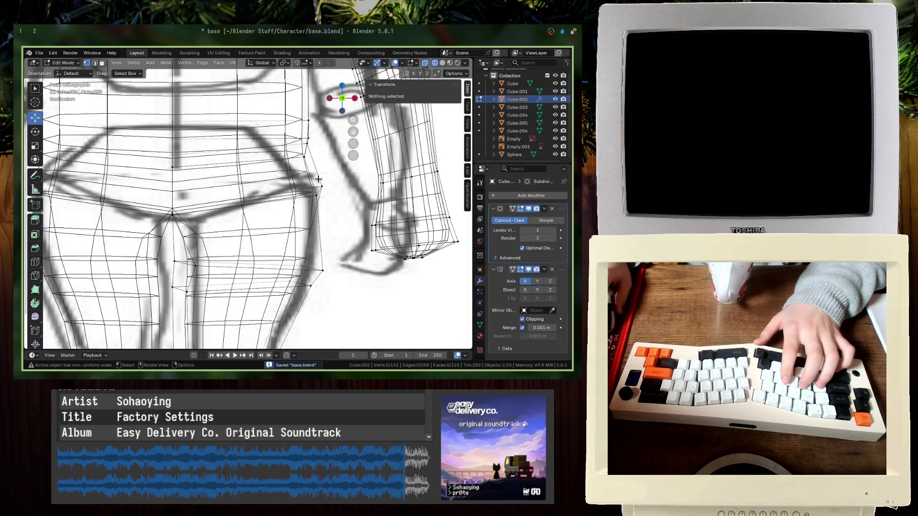
pyautogui.moveTo(207, 158); pyautogui.dragTo(160, 161)
pyautogui.keyDown('shift'); pyautogui.click(305, 157); pyautogui.keyUp('shift')
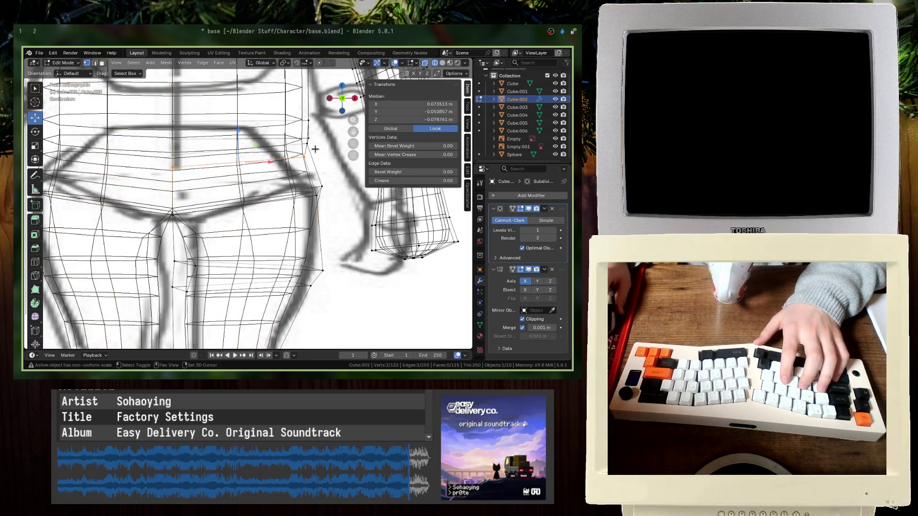
pyautogui.press('s')
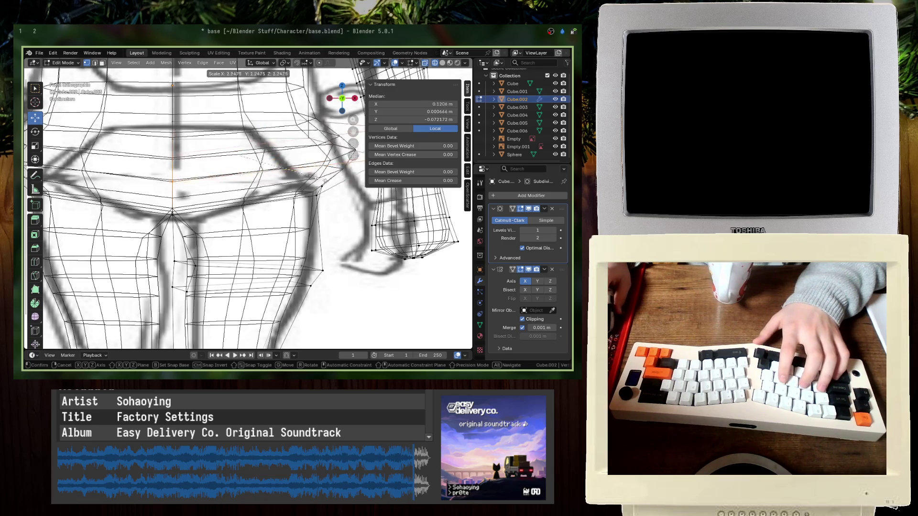
pyautogui.click(284, 172)
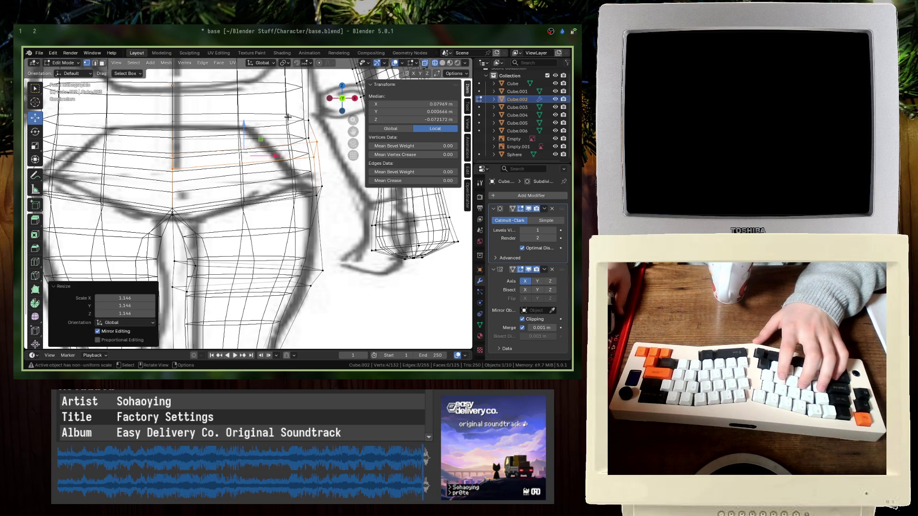
# - Inspect the widened hips in solid shading, then return to front wireframe view
pyautogui.keyDown('ctrl'); pyautogui.moveTo(287, 115); pyautogui.dragTo(287, 127, button='middle'); pyautogui.keyUp('ctrl')
pyautogui.scroll(-3, 287, 128)
pyautogui.scroll(2, 286, 131)
pyautogui.scroll(-3, 233, 135)
pyautogui.moveTo(234, 135); pyautogui.dragTo(317, 175, button='middle')
pyautogui.hotkey('shift', 'z')
pyautogui.press('KP_1')
pyautogui.hotkey('shift', 'z')
pyautogui.scroll(4, 281, 157)
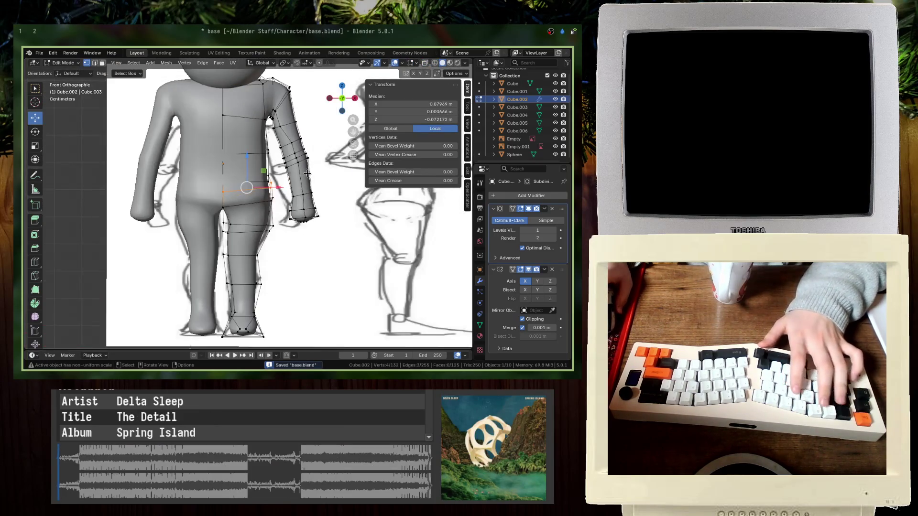
# - Narrow the selected edges by scaling them along X only
pyautogui.press('s')
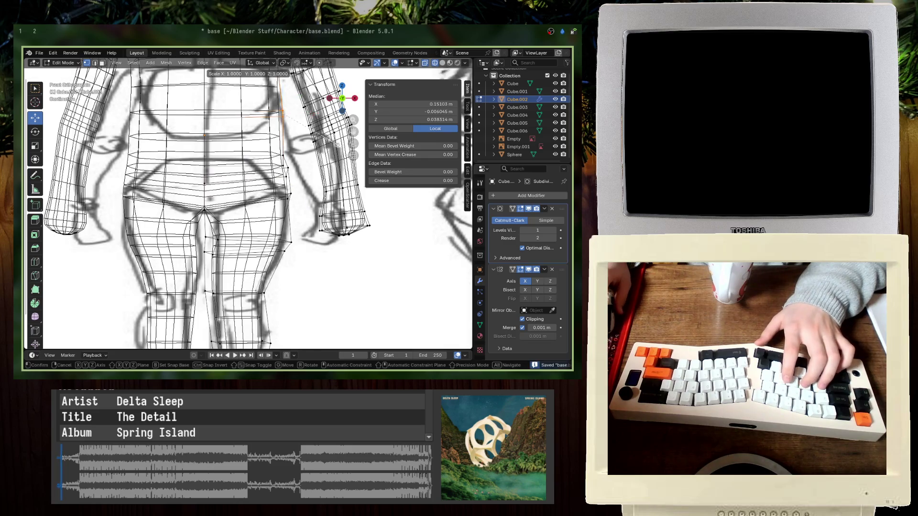
pyautogui.press('x')
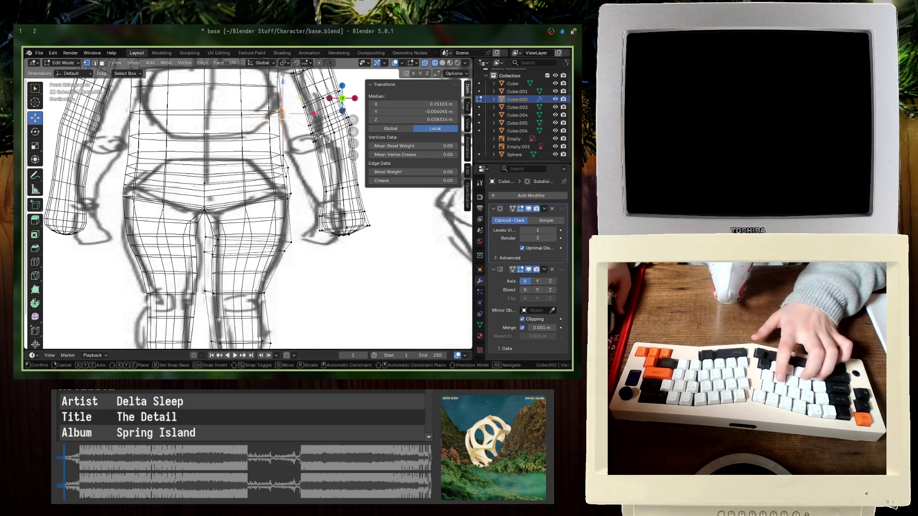
pyautogui.press('Escape')
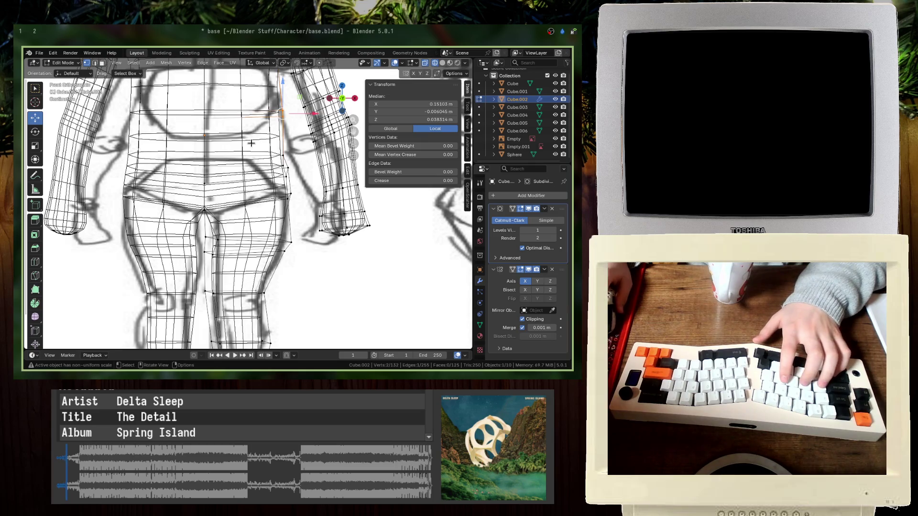
pyautogui.press('s')
pyautogui.press('x')
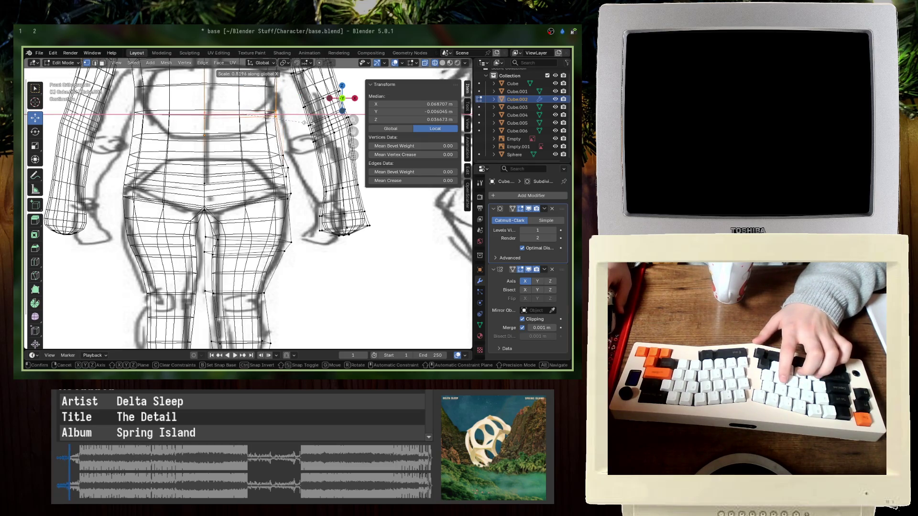
pyautogui.press('Escape')
pyautogui.hotkey('alt', 'a')
# - Add a loop cut across the torso and scale it to 0.524
pyautogui.hotkey('ctrl', 'r')
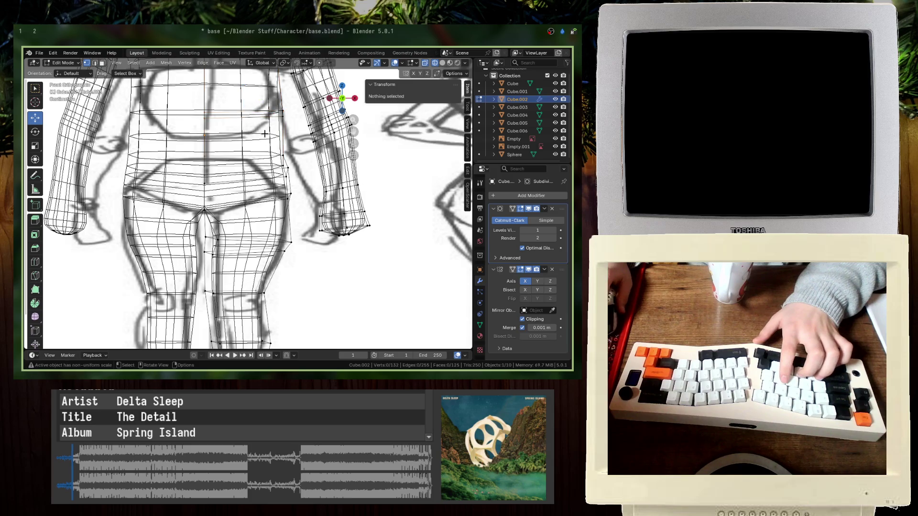
pyautogui.click(289, 140)
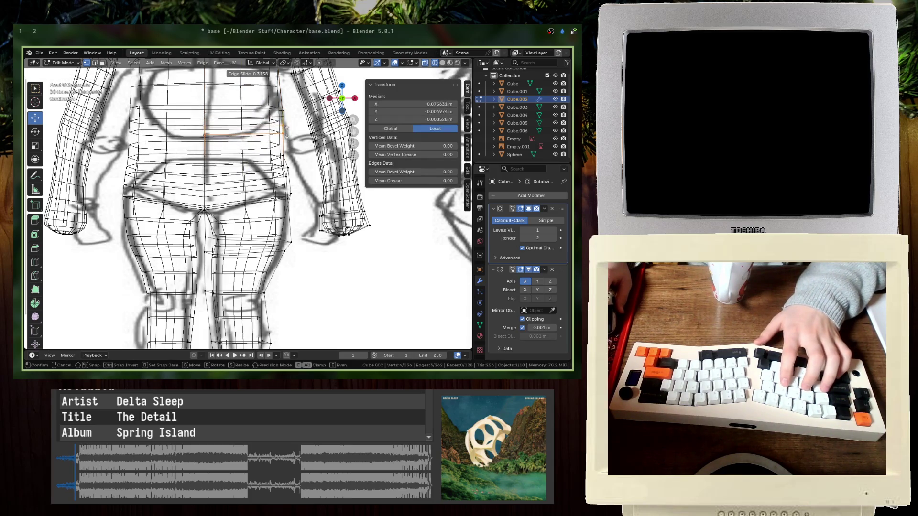
pyautogui.click(302, 128)
pyautogui.press('s')
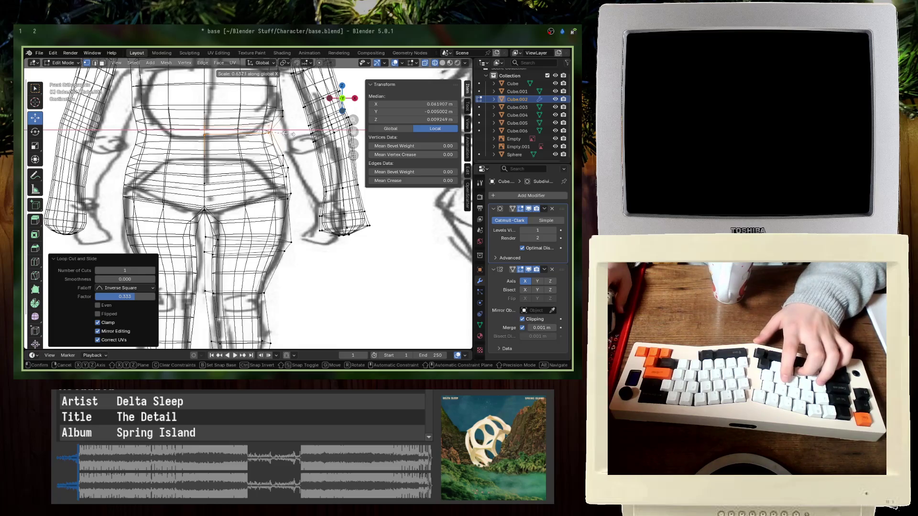
pyautogui.click(280, 136)
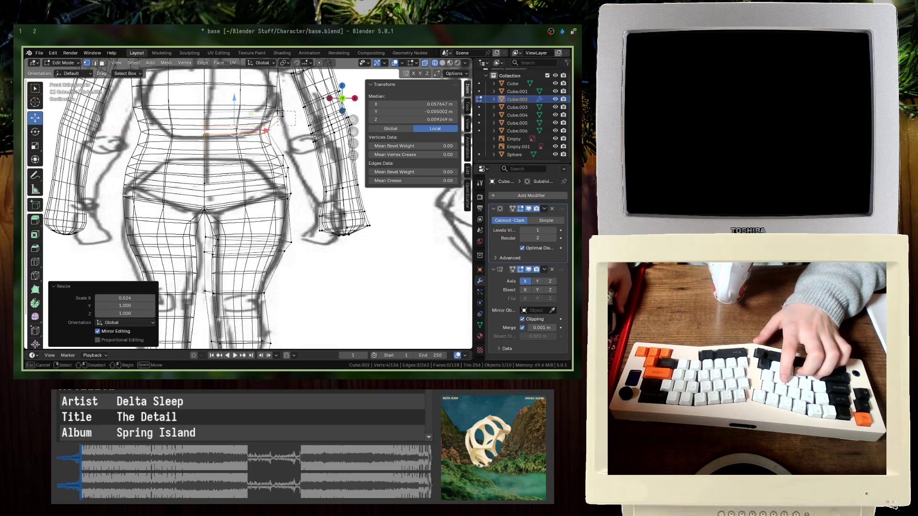
# - Move the torso's side edge to match the outline and preview it in solid shading
pyautogui.moveTo(277, 111); pyautogui.dragTo(247, 115)
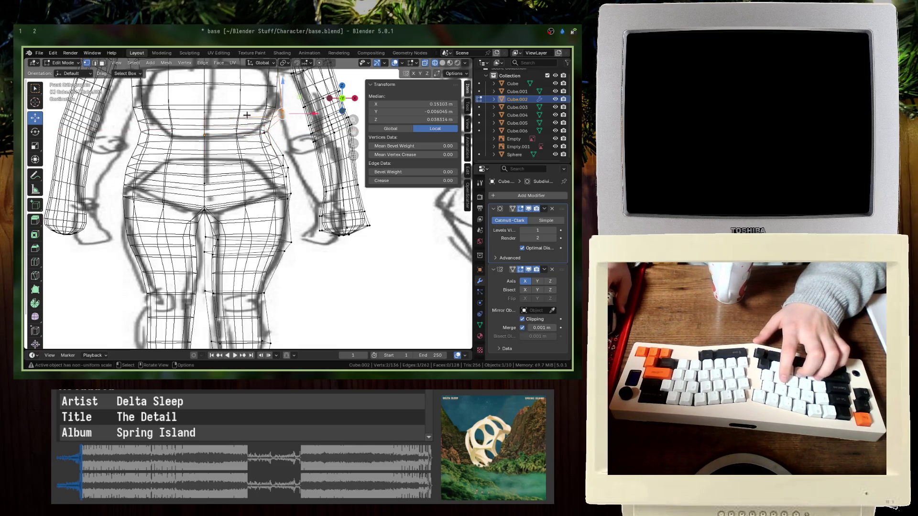
pyautogui.press('g')
pyautogui.click(280, 114)
pyautogui.press('Tab')
pyautogui.hotkey('shift', 'z')
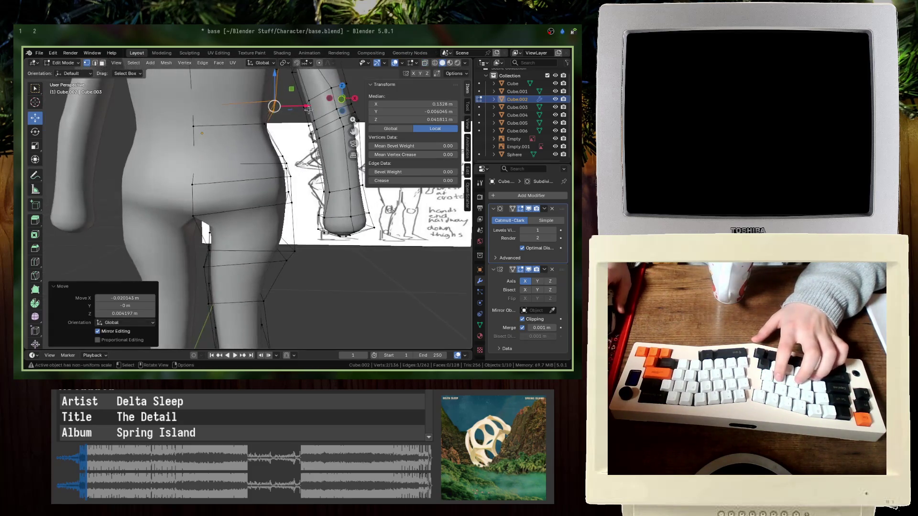
pyautogui.click(214, 156)
pyautogui.press('Tab')
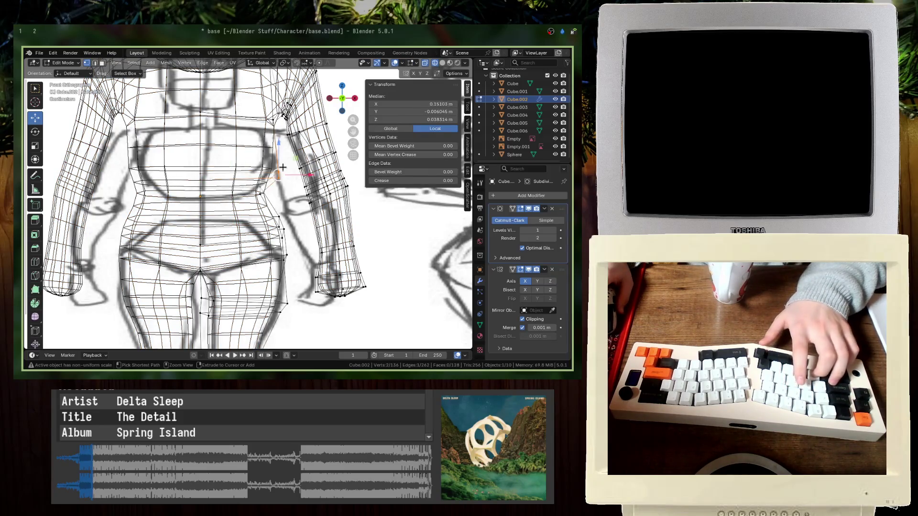
pyautogui.press('Tab')
pyautogui.scroll(-3, 294, 178)
pyautogui.click(368, 268)
# - Roughly scale and move the side reference image freely to overlay the character mesh
pyautogui.press('s')
pyautogui.click(368, 284)
pyautogui.press('g')
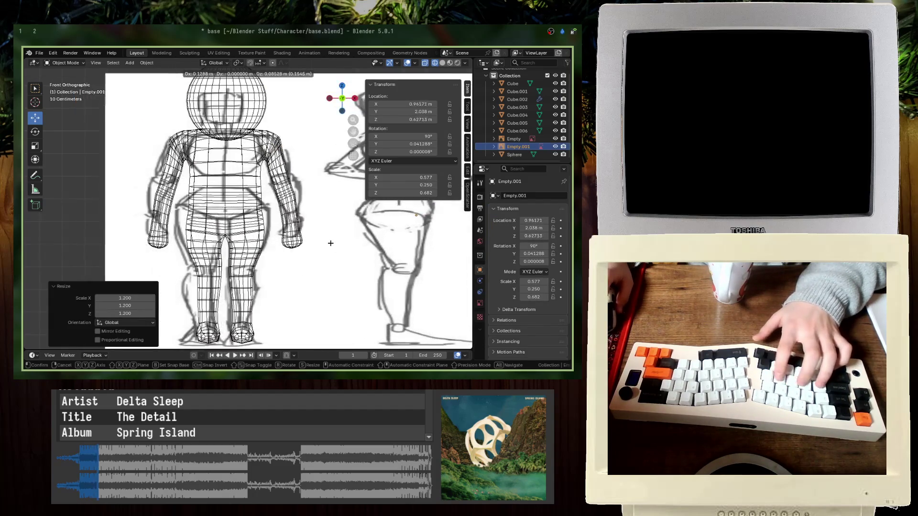
pyautogui.click(337, 245)
pyautogui.press('s')
pyautogui.click(332, 254)
pyautogui.press('g')
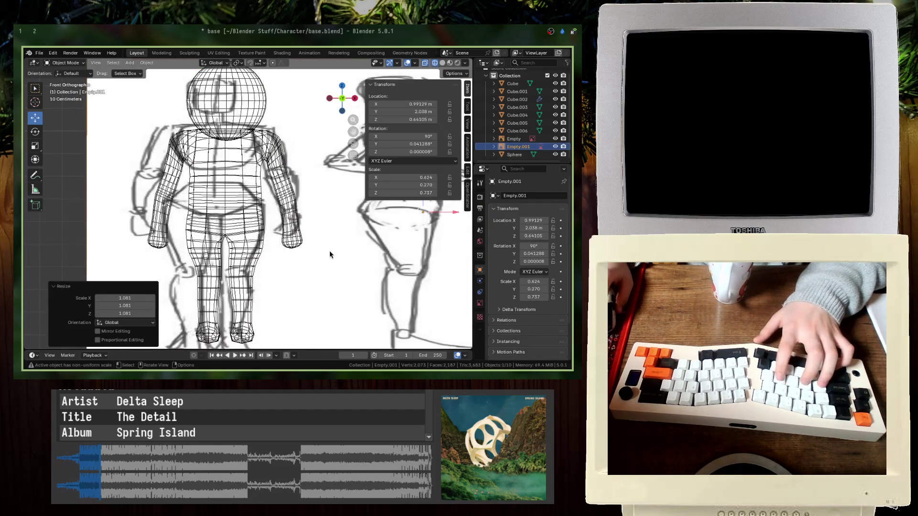
pyautogui.click(338, 276)
pyautogui.press('s')
pyautogui.click(353, 281)
pyautogui.press('g')
pyautogui.click(373, 290)
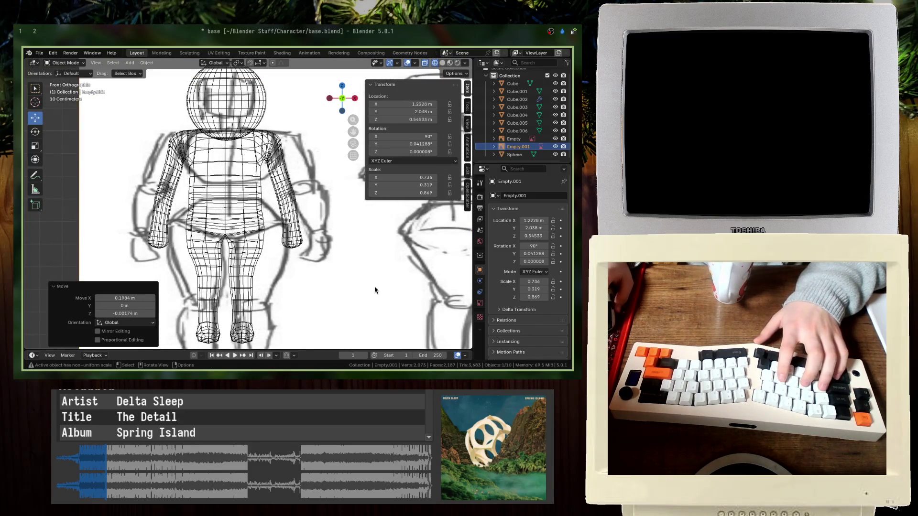
# - Narrow the reference image's width and shift it horizontally along X
pyautogui.press('x')
pyautogui.click(371, 280)
pyautogui.press('g')
pyautogui.press('x')
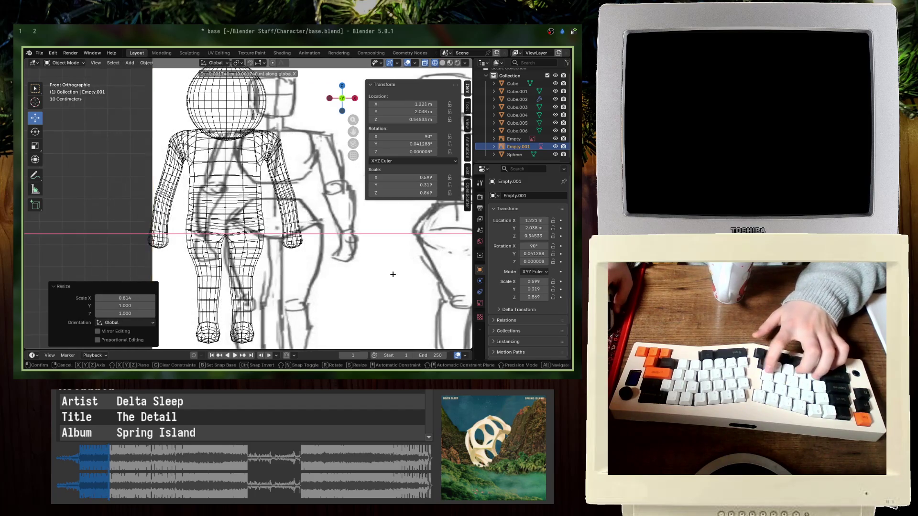
pyautogui.click(348, 272)
pyautogui.press('s')
pyautogui.press('x')
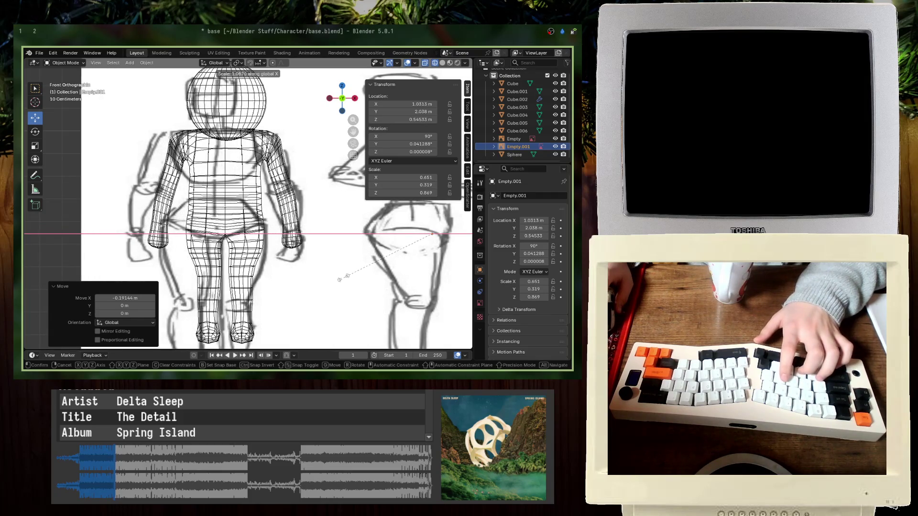
pyautogui.click(345, 279)
pyautogui.press('g')
pyautogui.press('x')
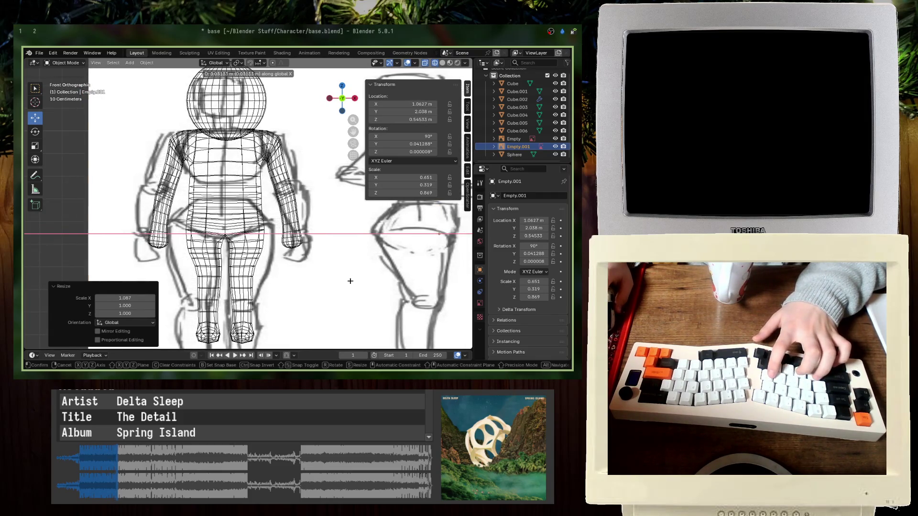
pyautogui.click(346, 282)
# - Refine the image's X width and horizontal position until it matches the body
pyautogui.press('s')
pyautogui.press('x')
pyautogui.click(369, 251)
pyautogui.press('g')
pyautogui.press('x')
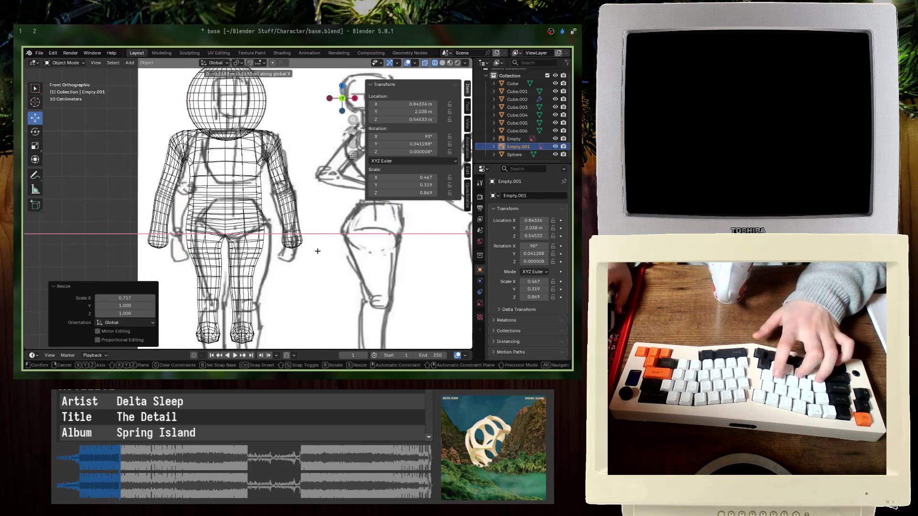
pyautogui.click(307, 250)
pyautogui.press('s')
pyautogui.press('x')
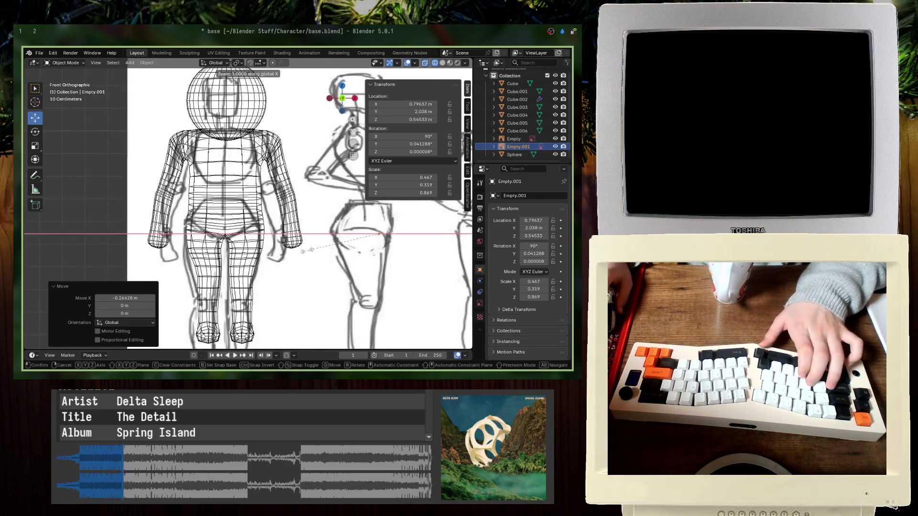
pyautogui.click(300, 251)
pyautogui.press('g')
pyautogui.press('x')
pyautogui.click(321, 269)
# - Fit the image's height and vertical position along Z, ending at scale X 0.510, Y 0.340
pyautogui.press('s')
pyautogui.press('z')
pyautogui.press('Escape')
pyautogui.press('g')
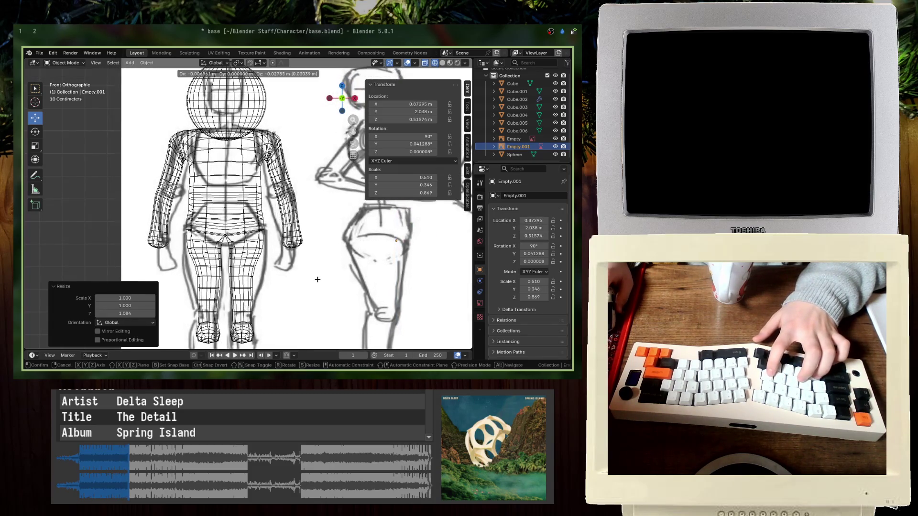
pyautogui.click(314, 281)
pyautogui.press('s')
pyautogui.press('z')
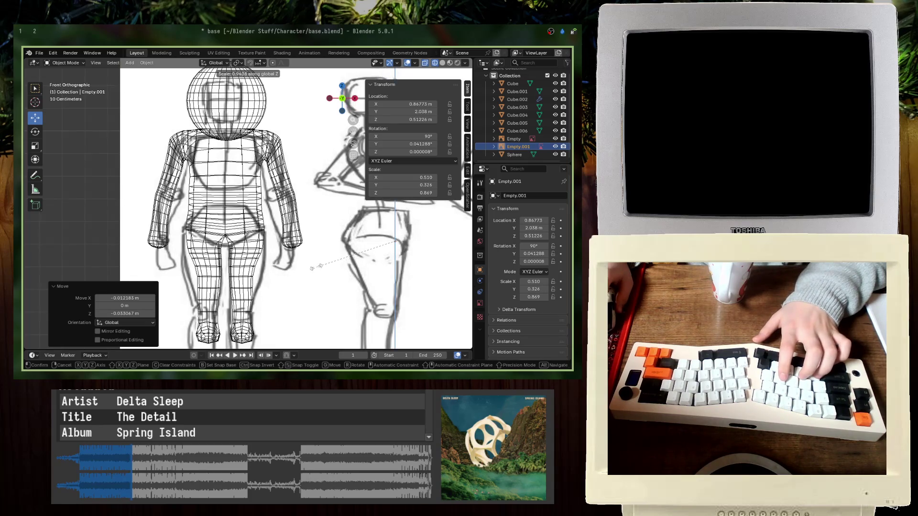
pyautogui.click(316, 276)
pyautogui.press('g')
pyautogui.press('z')
pyautogui.click(315, 279)
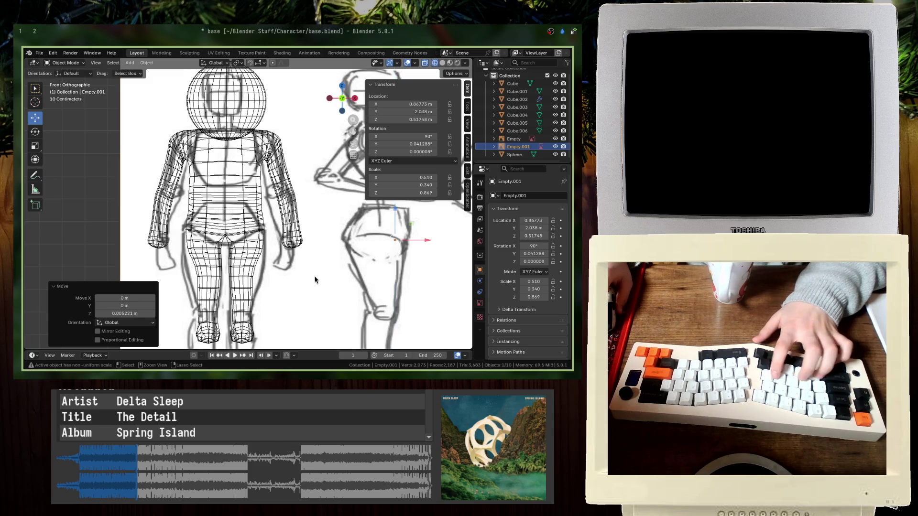
# - Select the body mesh and enter Edit Mode on it
pyautogui.click(231, 239)
pyautogui.press('Tab')
pyautogui.scroll(5, 215, 224)
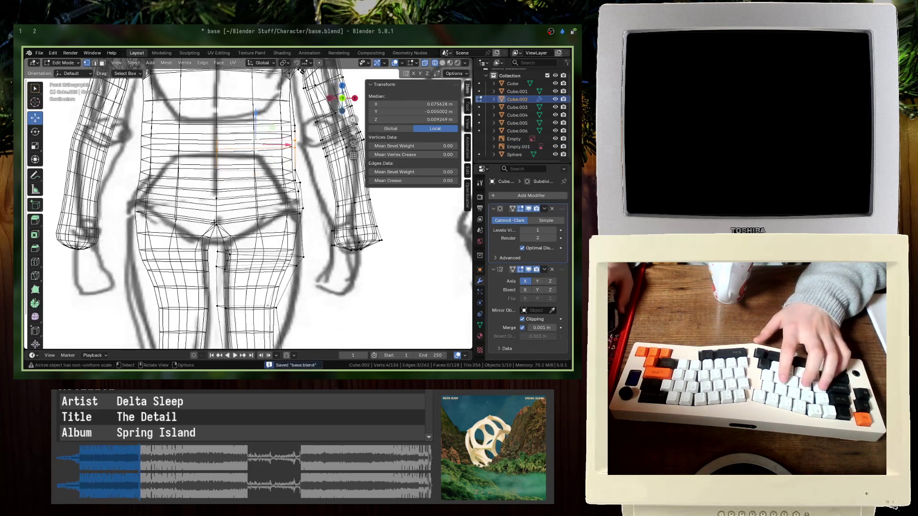
# - Lower the centre-line crotch vertex along Z and save base.blend
pyautogui.click(224, 230)
pyautogui.press('g')
pyautogui.press('z')
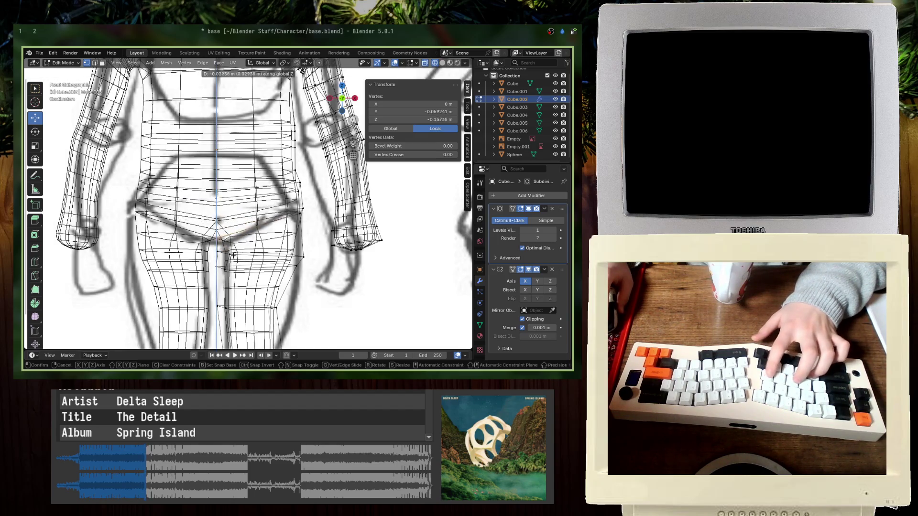
pyautogui.click(234, 262)
pyautogui.press('Tab')
pyautogui.moveTo(235, 260)
pyautogui.mouseDown(button='middle')
pyautogui.moveTo(281, 233)
pyautogui.moveTo(188, 231)
pyautogui.mouseUp(button='middle')
pyautogui.hotkey('ctrl', 's')
# - Move the hip edge loop down along Z in front view using X-ray, then save
pyautogui.press('Tab')
pyautogui.moveTo(252, 241); pyautogui.dragTo(279, 243, button='middle')
pyautogui.keyDown('alt'); pyautogui.click(279, 243); pyautogui.keyUp('alt')
pyautogui.press('KP_1')
pyautogui.hotkey('alt', 'z')
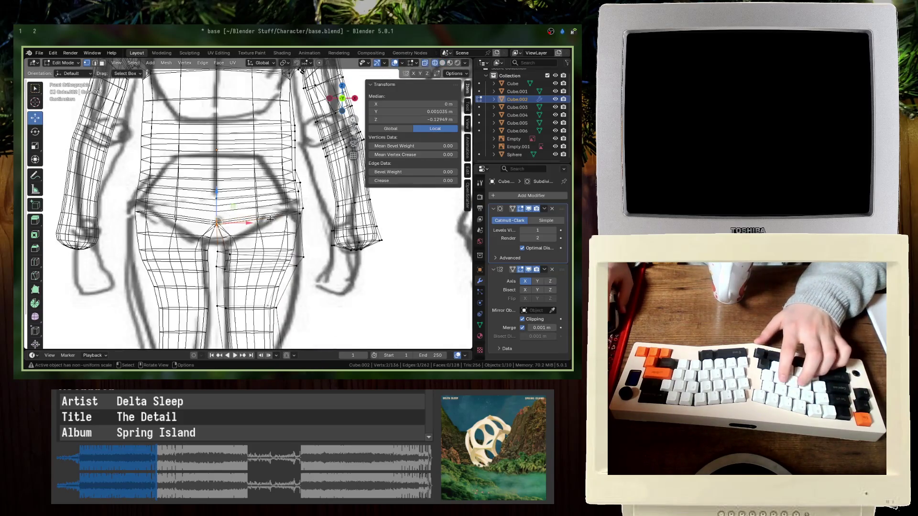
pyautogui.press('g')
pyautogui.press('z')
pyautogui.click(271, 237)
pyautogui.hotkey('alt', 'z')
pyautogui.moveTo(270, 237)
pyautogui.mouseDown(button='middle')
pyautogui.moveTo(334, 231)
pyautogui.moveTo(296, 246)
pyautogui.moveTo(323, 255)
pyautogui.moveTo(272, 259)
pyautogui.moveTo(264, 271)
pyautogui.mouseUp(button='middle')
pyautogui.hotkey('ctrl', 's')
# - Scale the hip edge loop, return to Object Mode and save after checking the rear view
pyautogui.press('s')
pyautogui.click(316, 232)
pyautogui.press('Tab')
pyautogui.hotkey('ctrl', 's')
pyautogui.scroll(-5, 296, 247)
pyautogui.rightClick(228, 210)
pyautogui.moveTo(333, 266); pyautogui.dragTo(388, 263, button='middle')
pyautogui.hotkey('ctrl', 's')
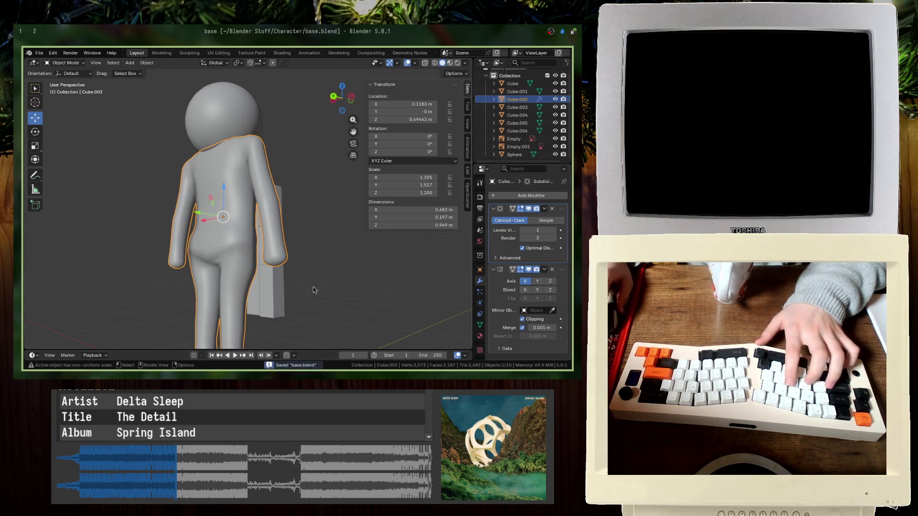
# - In front view, reposition a hip vertex to refine the hip shape and save
pyautogui.press('Tab')
pyautogui.moveTo(313, 290)
pyautogui.mouseDown(button='middle')
pyautogui.moveTo(253, 260)
pyautogui.moveTo(237, 267)
pyautogui.moveTo(257, 277)
pyautogui.mouseUp(button='middle')
pyautogui.press('KP_1')
pyautogui.scroll(5, 293, 278)
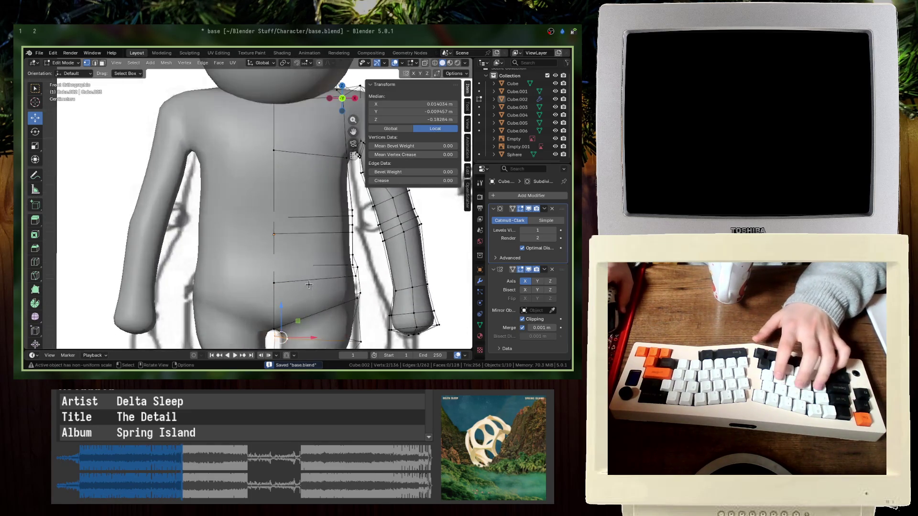
pyautogui.keyDown('shift'); pyautogui.moveTo(349, 309); pyautogui.dragTo(298, 207, button='middle'); pyautogui.keyUp('shift')
pyautogui.press('g')
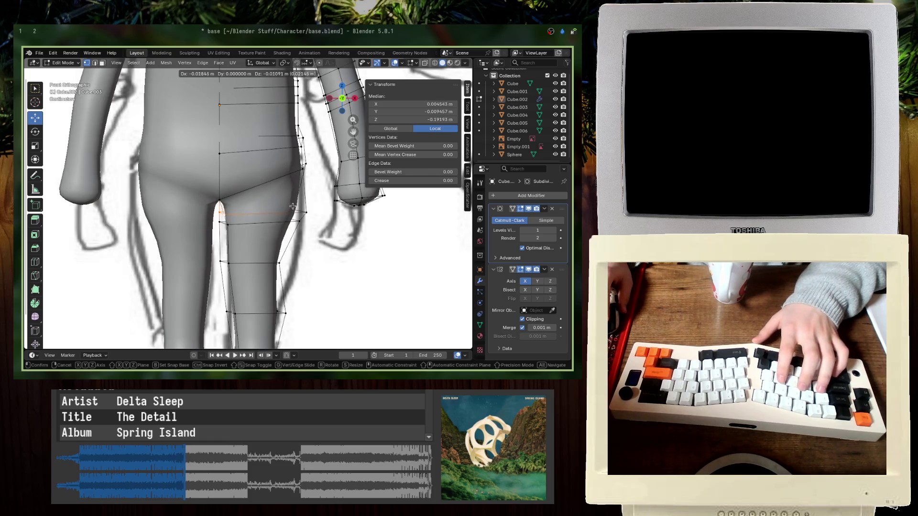
pyautogui.click(293, 206)
pyautogui.hotkey('ctrl', 's')
# - Check the character in a three-quarter view, reselect the body mesh and save base.blend
pyautogui.hotkey('alt', 'z')
pyautogui.press('Tab')
pyautogui.hotkey('alt', 'z')
pyautogui.moveTo(249, 207)
pyautogui.mouseDown(button='middle')
pyautogui.moveTo(235, 187)
pyautogui.moveTo(202, 204)
pyautogui.moveTo(287, 162)
pyautogui.moveTo(231, 180)
pyautogui.moveTo(245, 198)
pyautogui.moveTo(215, 206)
pyautogui.moveTo(206, 197)
pyautogui.moveTo(229, 229)
pyautogui.moveTo(239, 225)
pyautogui.mouseUp(button='middle')
pyautogui.click(287, 163)
pyautogui.click(243, 171)
pyautogui.hotkey('ctrl', 's')
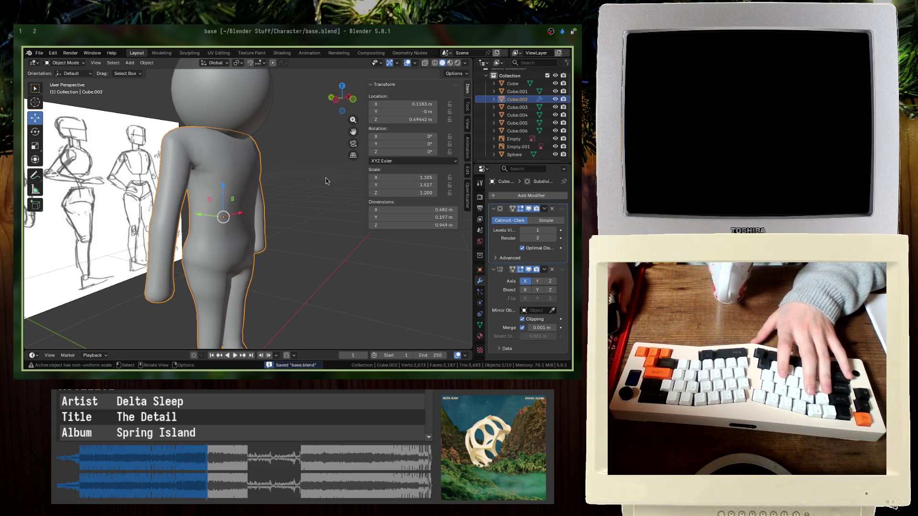
# - Switch to front view with see-through wireframe and enter Edit Mode on the body mesh
pyautogui.moveTo(326, 181); pyautogui.dragTo(278, 192, button='middle')
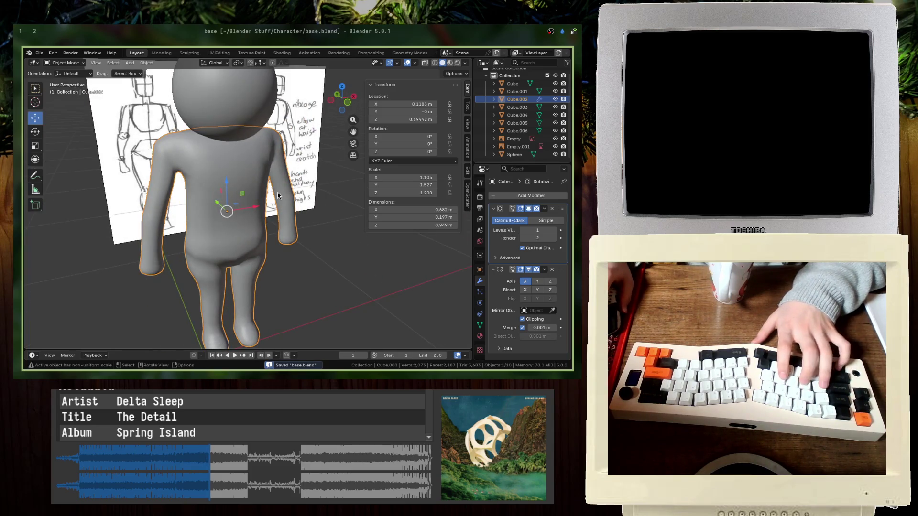
pyautogui.press('KP_1')
pyautogui.hotkey('shift', 'z')
pyautogui.moveTo(264, 234); pyautogui.dragTo(282, 239, button='middle')
pyautogui.press('KP_1')
pyautogui.press('Tab')
pyautogui.press('Tab')
pyautogui.press('Tab')
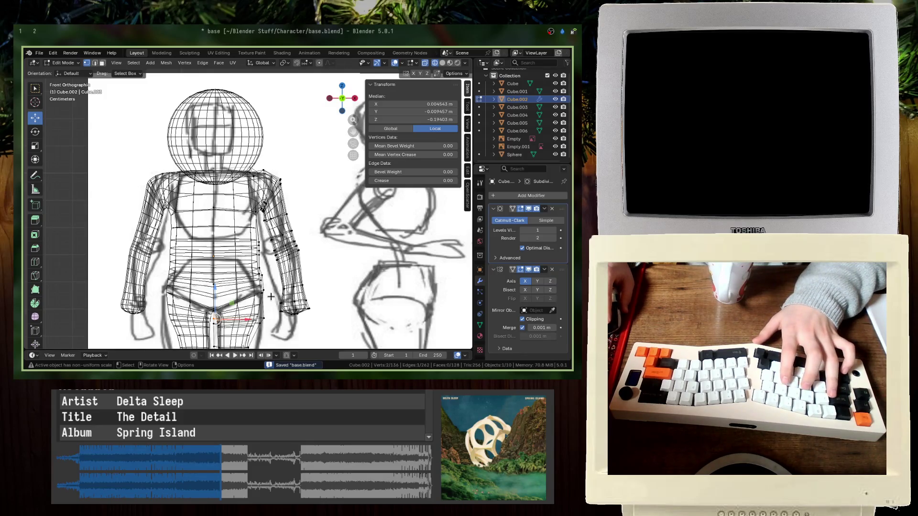
# - Drag the body's waist and side vertices to match the front reference sketch
pyautogui.moveTo(255, 274); pyautogui.dragTo(244, 273)
pyautogui.hotkey('ctrl', 'z')
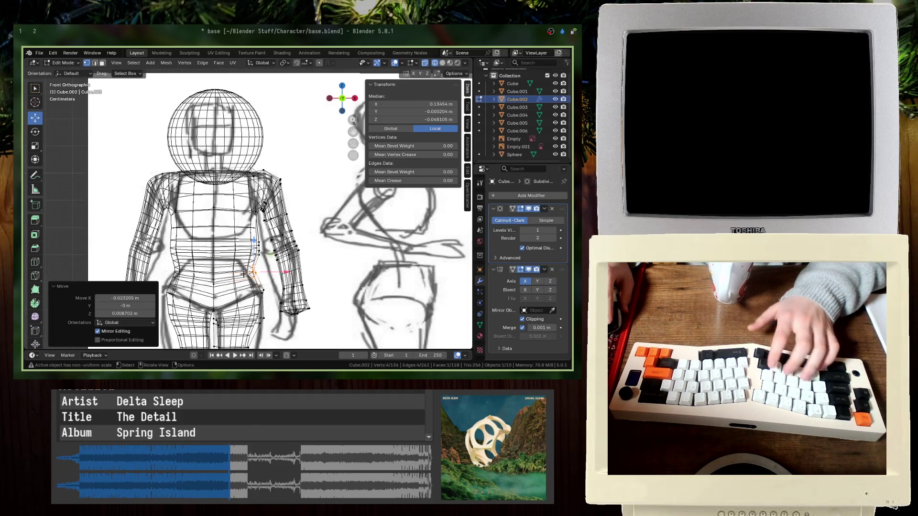
pyautogui.click(237, 262)
pyautogui.scroll(3, 246, 267)
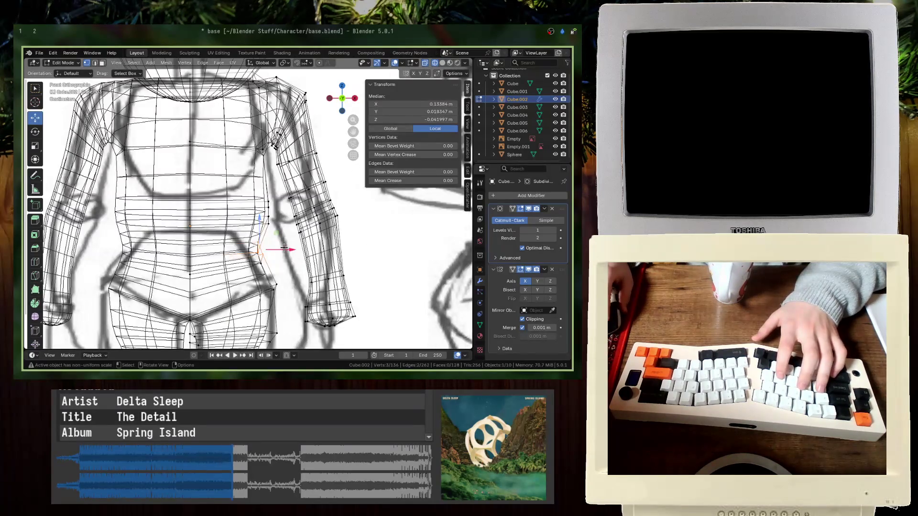
pyautogui.moveTo(259, 244)
pyautogui.mouseDown()
pyautogui.moveTo(250, 250)
pyautogui.moveTo(262, 257)
pyautogui.mouseUp()
pyautogui.moveTo(268, 223)
pyautogui.mouseDown()
pyautogui.moveTo(275, 226)
pyautogui.moveTo(266, 225)
pyautogui.moveTo(260, 194)
pyautogui.moveTo(246, 187)
pyautogui.mouseUp()
pyautogui.click(262, 195)
pyautogui.click(247, 185)
# - Leave Edit Mode and save base.blend
pyautogui.press('Tab')
pyautogui.hotkey('alt', 'z')
pyautogui.moveTo(248, 185)
pyautogui.mouseDown(button='middle')
pyautogui.moveTo(277, 205)
pyautogui.moveTo(316, 200)
pyautogui.moveTo(360, 299)
pyautogui.mouseUp(button='middle')
pyautogui.hotkey('ctrl', 's')
# - Re-enter Edit Mode on the body in front view with X-ray showing the reference
pyautogui.click(316, 201)
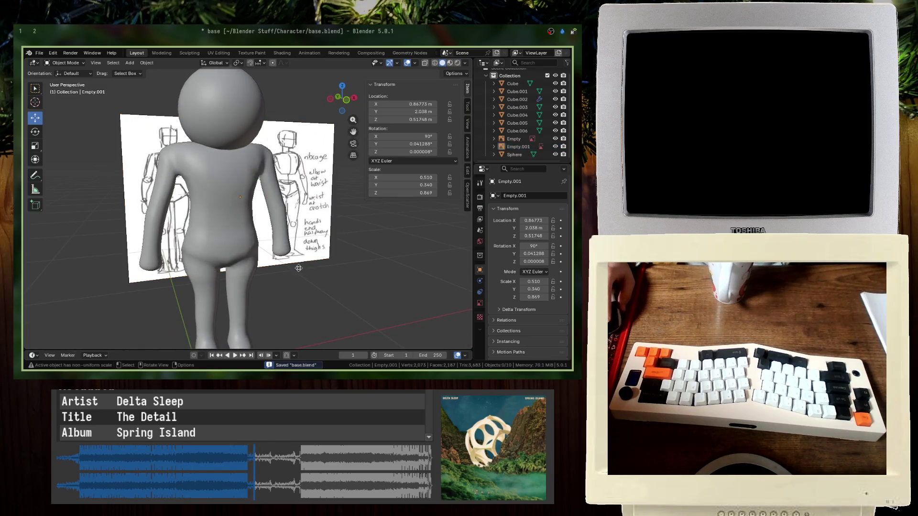
pyautogui.press('KP_1')
pyautogui.click(278, 210)
pyautogui.press('Tab')
pyautogui.scroll(2, 329, 222)
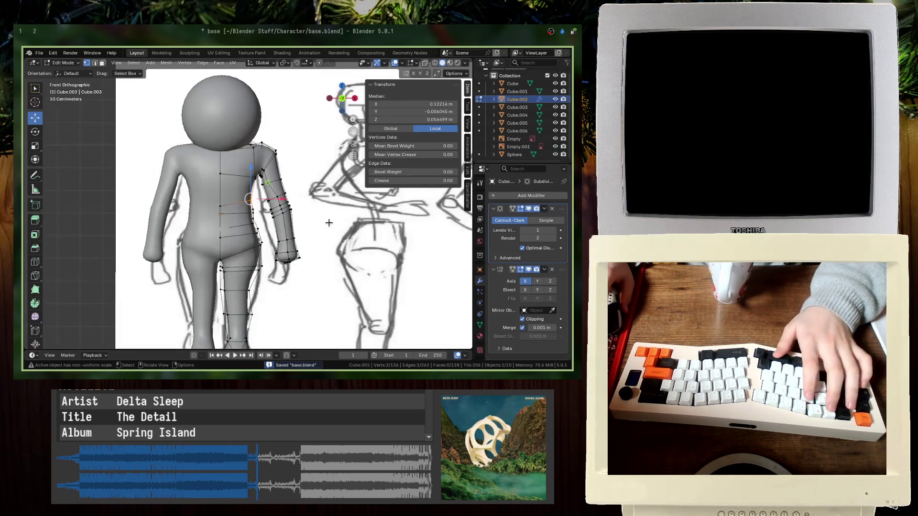
pyautogui.hotkey('alt', 'z')
pyautogui.scroll(5, 252, 221)
# - Move three sets of torso side vertices to follow the reference outline
pyautogui.press('g')
pyautogui.click(267, 206)
pyautogui.press('g')
pyautogui.click(248, 231)
pyautogui.press('g')
pyautogui.click(267, 248)
# - Return to Object Mode with solid shading and save base.blend
pyautogui.press('Tab')
pyautogui.hotkey('alt', 'z')
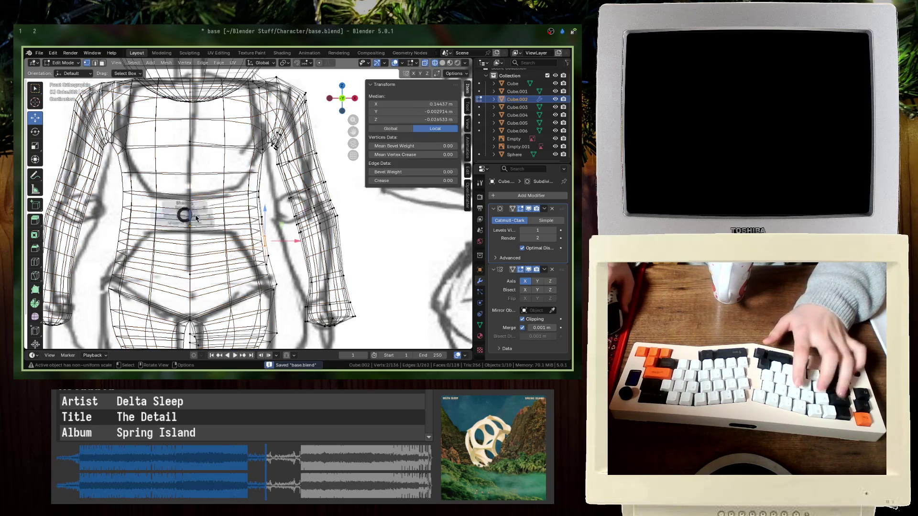
pyautogui.hotkey('shift', 'z')
pyautogui.hotkey('ctrl', 's')
# - Fly around the character with walk navigation, then return to front orthographic view
pyautogui.moveTo(176, 229); pyautogui.dragTo(242, 237, button='middle')
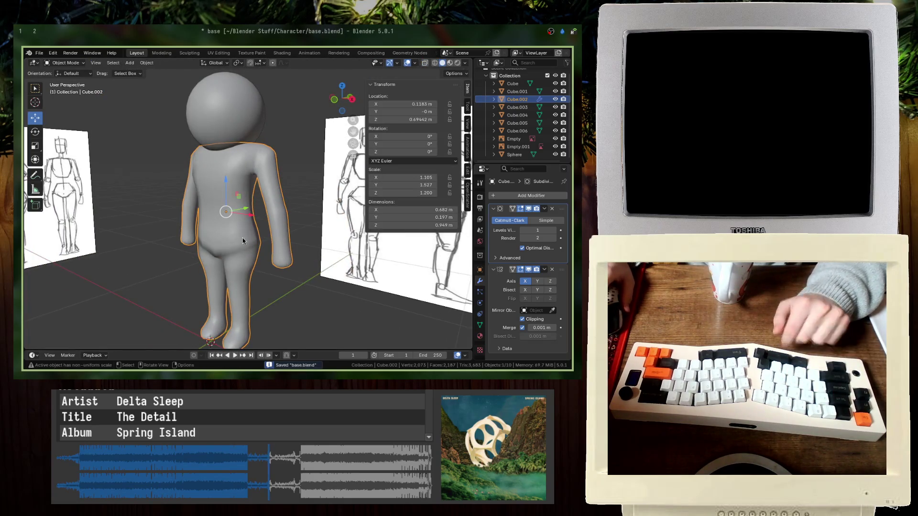
pyautogui.hotkey('shift', '`')
pyautogui.press('s')
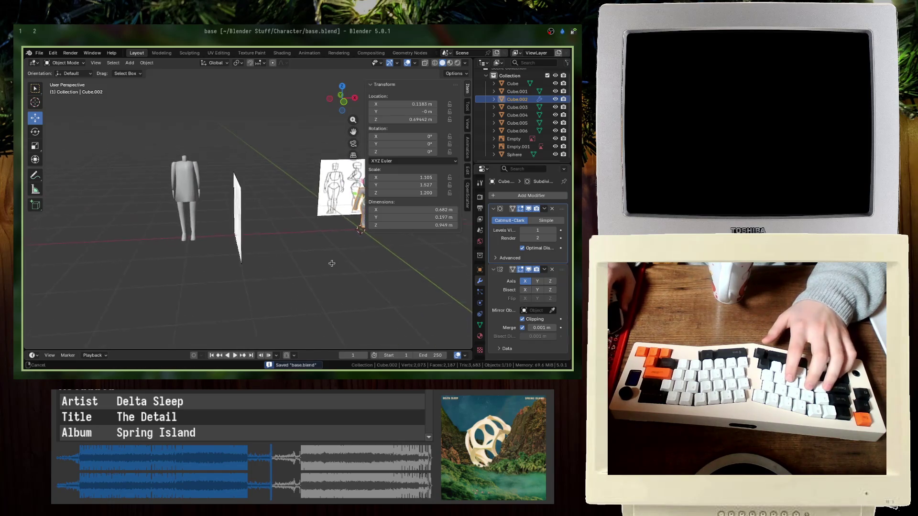
pyautogui.press('w')
pyautogui.click(334, 278)
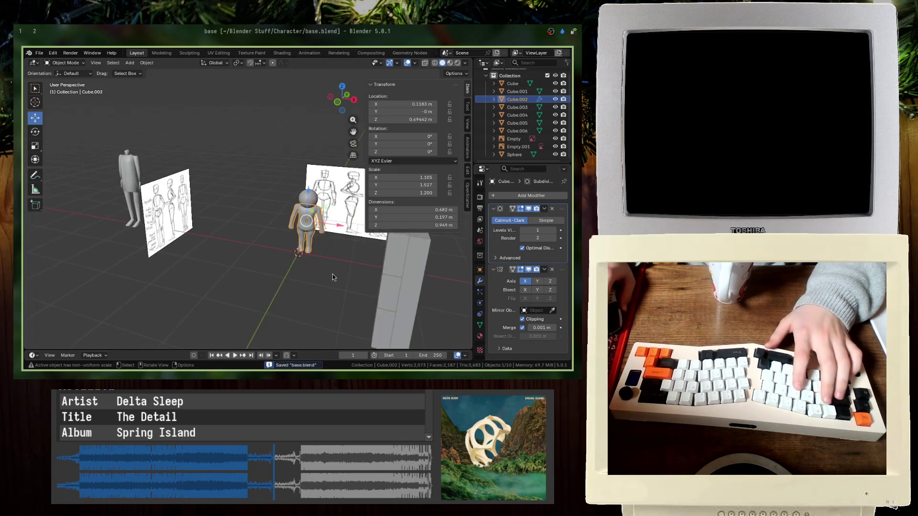
pyautogui.click(332, 274)
pyautogui.hotkey('shift', '`')
pyautogui.press('w')
pyautogui.click(220, 234)
pyautogui.press('KP_1')
pyautogui.scroll(6, 303, 253)
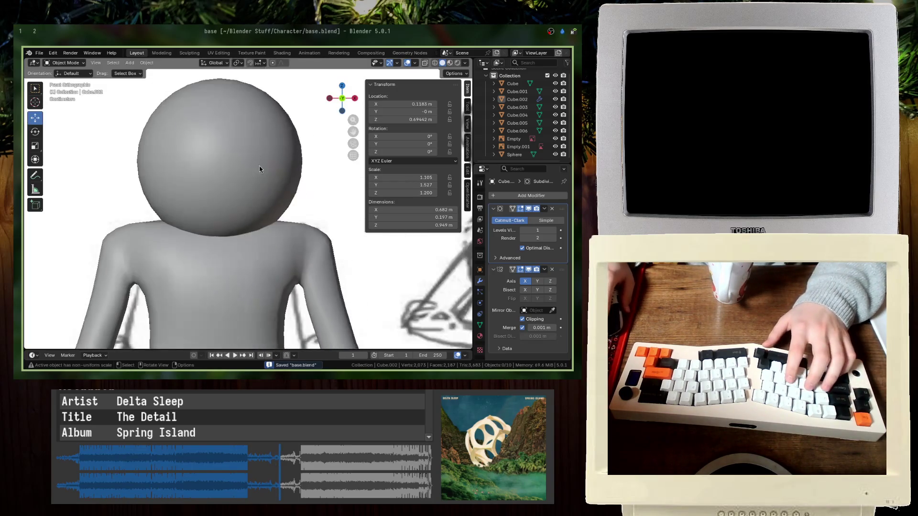
pyautogui.scroll(-5, 259, 165)
# - In wireframe front view, select an arm edge on the body and move it onto the sketch
pyautogui.click(242, 201)
pyautogui.press('Tab')
pyautogui.hotkey('shift', 'z')
pyautogui.scroll(4, 296, 249)
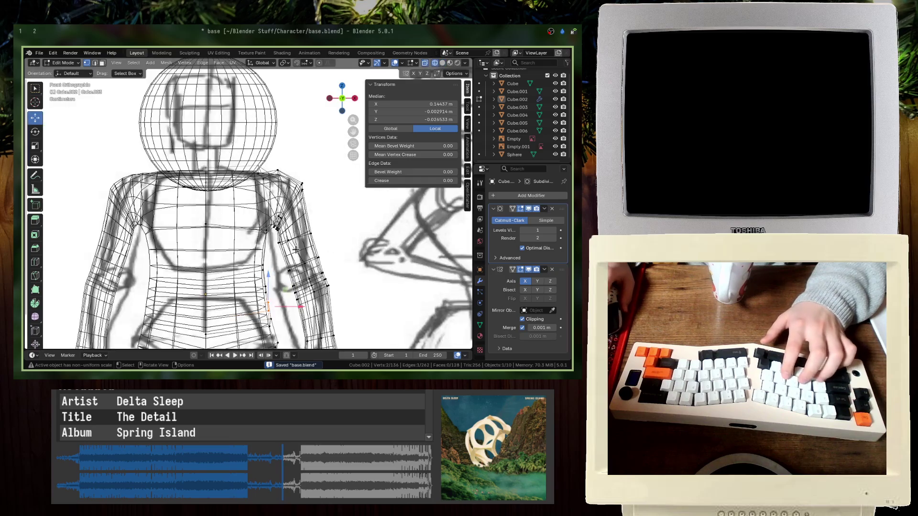
pyautogui.scroll(2, 296, 249)
pyautogui.click(272, 260)
pyautogui.keyDown('shift'); pyautogui.click(270, 300); pyautogui.keyUp('shift')
pyautogui.press('g')
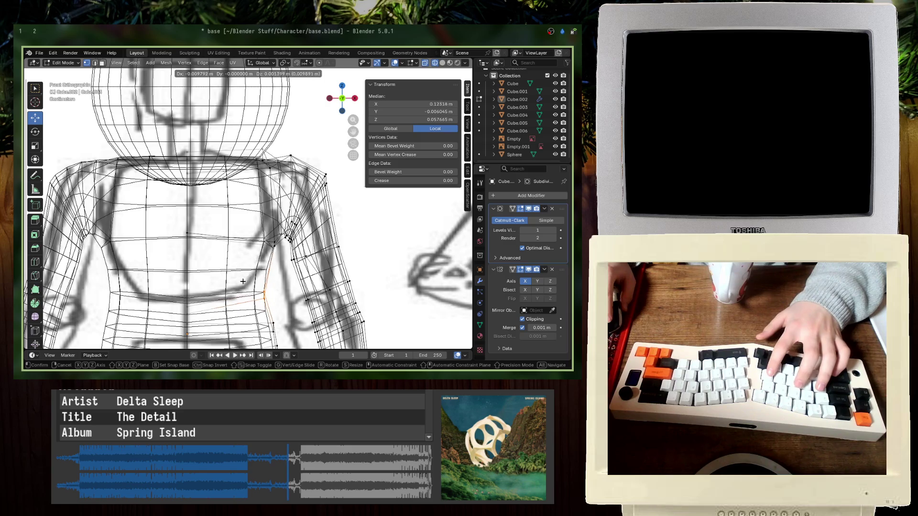
pyautogui.click(243, 282)
# - Save base.blend and go back to solid shading in Object Mode
pyautogui.hotkey('ctrl', 's')
pyautogui.hotkey('shift', 'z')
pyautogui.press('Tab')
pyautogui.moveTo(281, 177)
pyautogui.mouseDown(button='middle')
pyautogui.moveTo(183, 228)
pyautogui.moveTo(242, 185)
pyautogui.mouseUp(button='middle')
pyautogui.scroll(3, 242, 186)
# - Open the N sidebar, select the body and the sphere head in turn, and save
pyautogui.click(281, 238)
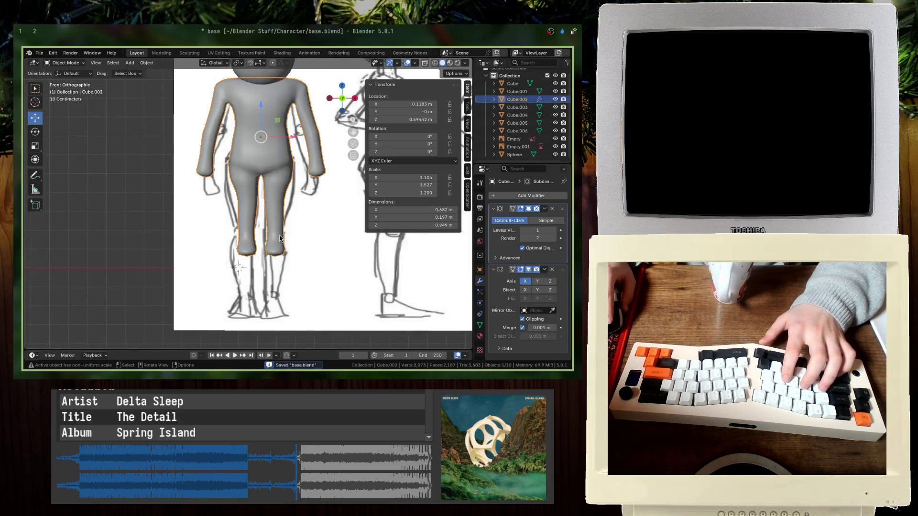
pyautogui.press('n')
pyautogui.press('n')
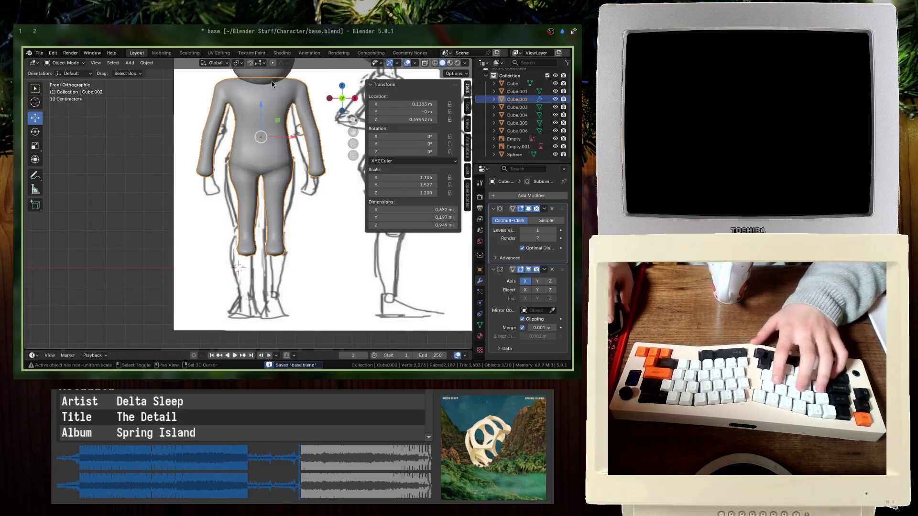
pyautogui.keyDown('shift'); pyautogui.click(270, 84); pyautogui.keyUp('shift')
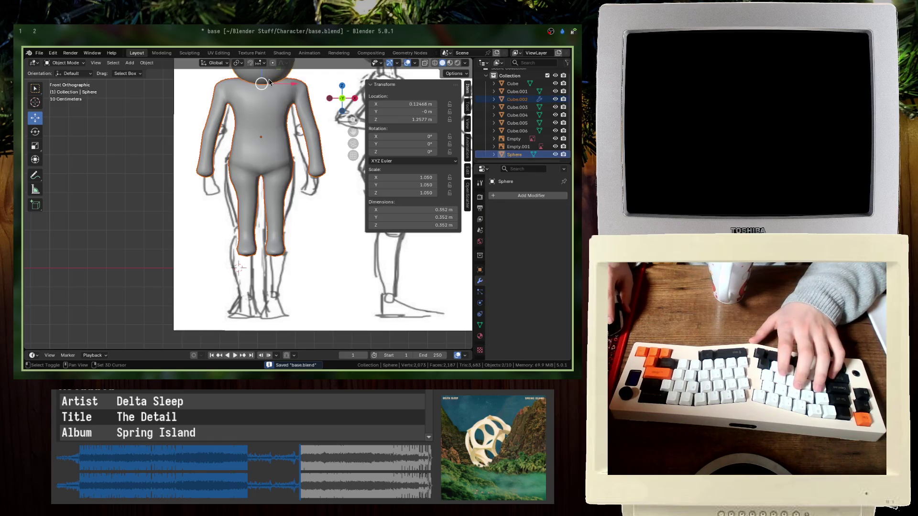
pyautogui.click(269, 123)
pyautogui.keyDown('shift'); pyautogui.moveTo(269, 122); pyautogui.dragTo(251, 209, button='middle'); pyautogui.keyUp('shift')
pyautogui.click(260, 156)
pyautogui.hotkey('ctrl', 's')
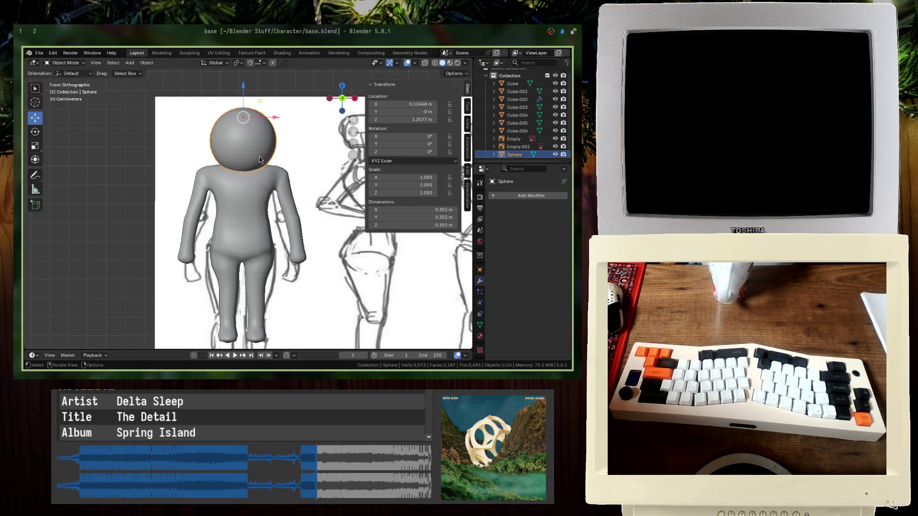
# - Reselect the body and head, save again, and orbit around the character
pyautogui.scroll(1, 264, 156)
pyautogui.click(220, 218)
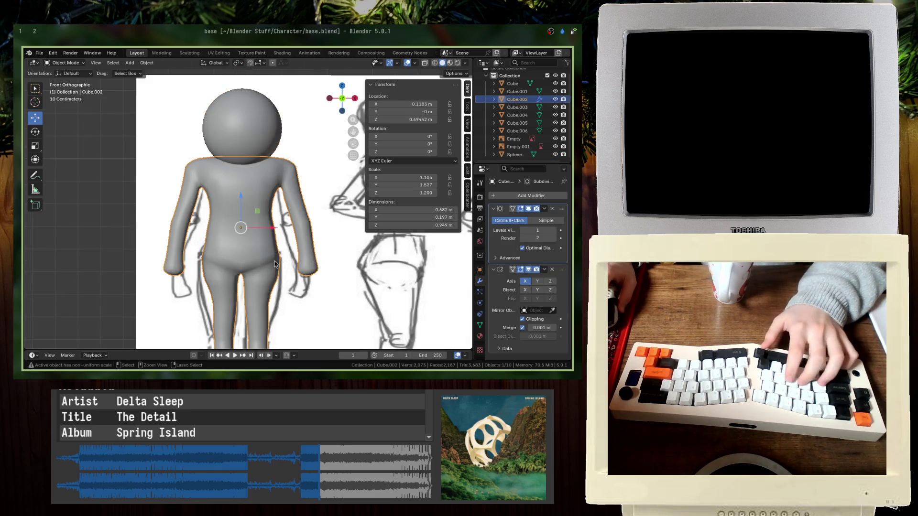
pyautogui.hotkey('ctrl', 's')
pyautogui.keyDown('shift'); pyautogui.click(242, 159); pyautogui.keyUp('shift')
pyautogui.moveTo(242, 160)
pyautogui.mouseDown(button='middle')
pyautogui.moveTo(265, 220)
pyautogui.moveTo(306, 227)
pyautogui.mouseUp(button='middle')
pyautogui.click(270, 225)
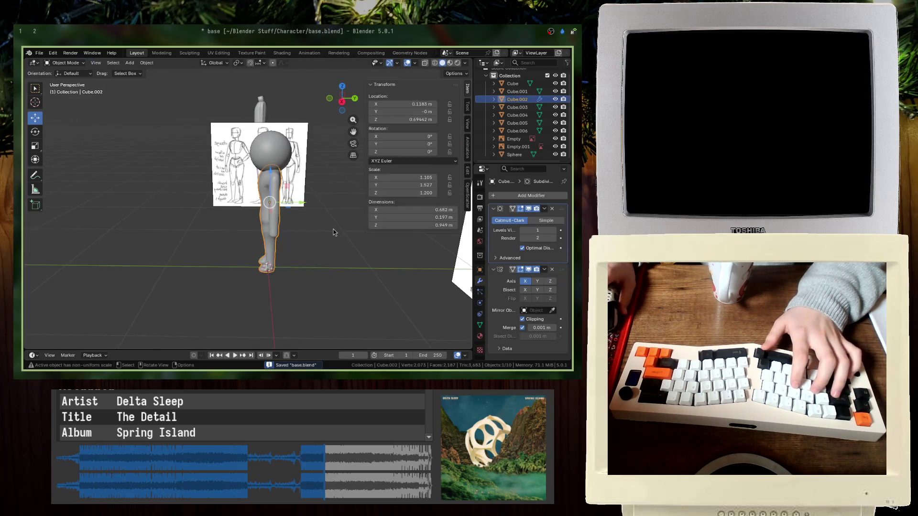
# - Scale the body mesh 1.2 along Y to deepen it front-to-back, then save
pyautogui.press('Tab')
pyautogui.press('s')
pyautogui.press('x')
pyautogui.press('y')
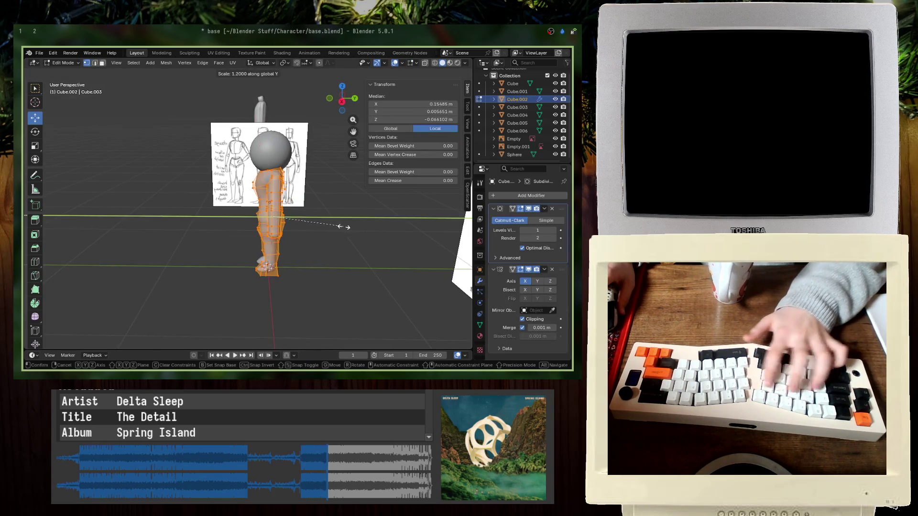
pyautogui.press('Return')
pyautogui.press('Tab')
pyautogui.hotkey('ctrl', 's')
# - Pull a single shoulder vertex inward and downward in two moves
pyautogui.moveTo(348, 227)
pyautogui.mouseDown(button='middle')
pyautogui.moveTo(261, 226)
pyautogui.moveTo(287, 250)
pyautogui.mouseUp(button='middle')
pyautogui.scroll(5, 286, 225)
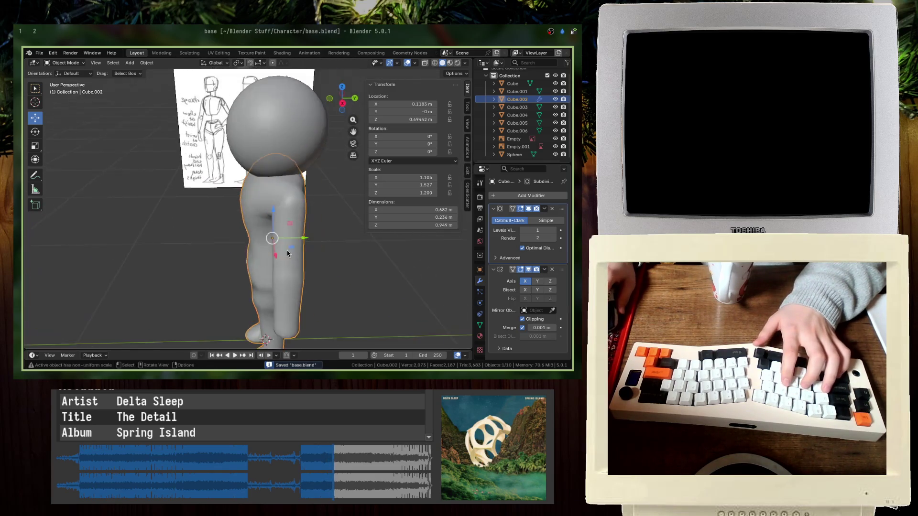
pyautogui.scroll(4, 287, 251)
pyautogui.press('Tab')
pyautogui.moveTo(303, 207); pyautogui.dragTo(232, 263, button='middle')
pyautogui.moveTo(231, 219); pyautogui.dragTo(313, 219, button='middle')
pyautogui.click(315, 218)
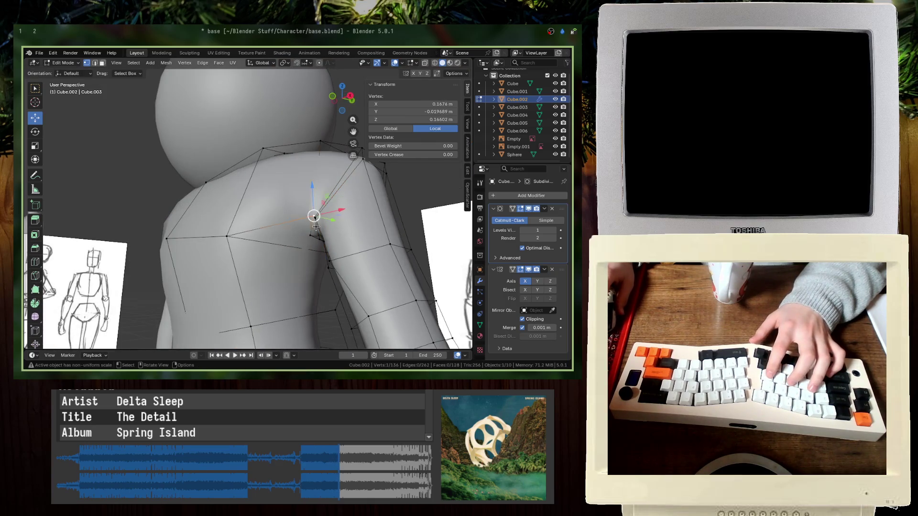
pyautogui.press('g')
pyautogui.click(307, 242)
pyautogui.press('g')
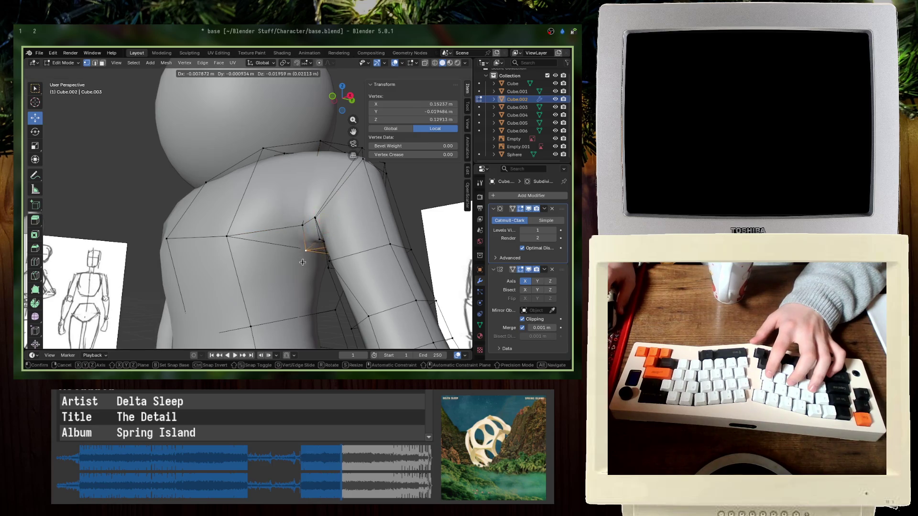
pyautogui.click(307, 245)
# - Move an edge on the other side of the shoulder into a new position, then save
pyautogui.moveTo(308, 244)
pyautogui.mouseDown(button='middle')
pyautogui.moveTo(144, 244)
pyautogui.moveTo(281, 260)
pyautogui.moveTo(286, 281)
pyautogui.moveTo(268, 287)
pyautogui.moveTo(290, 260)
pyautogui.moveTo(362, 264)
pyautogui.mouseUp(button='middle')
pyautogui.click(137, 243)
pyautogui.keyDown('shift'); pyautogui.click(186, 239); pyautogui.keyUp('shift')
pyautogui.press('g')
pyautogui.click(182, 244)
pyautogui.press('g')
pyautogui.click(286, 259)
pyautogui.hotkey('ctrl', 's')
# - In front wireframe view, shift the chain of armpit vertices slightly left and save
pyautogui.click(289, 260)
pyautogui.hotkey('ctrl', 's')
pyautogui.press('KP_1')
pyautogui.hotkey('shift', 'z')
pyautogui.scroll(5, 253, 238)
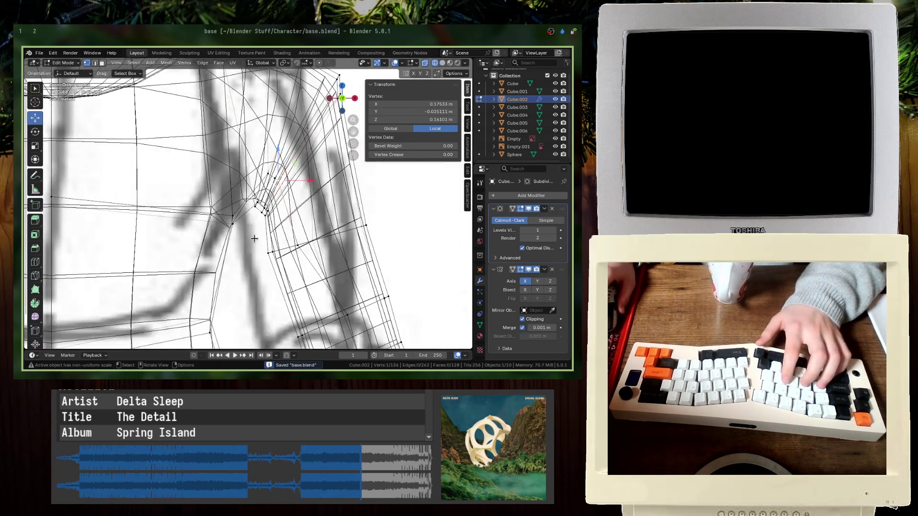
pyautogui.click(254, 238)
pyautogui.keyDown('alt'); pyautogui.click(216, 230); pyautogui.keyUp('alt')
pyautogui.press('g')
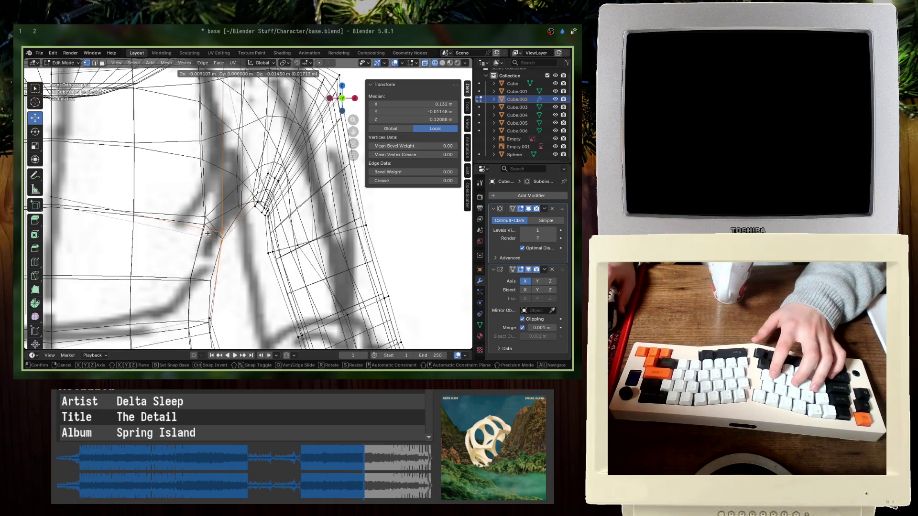
pyautogui.click(207, 234)
pyautogui.hotkey('ctrl', 's')
# - Box-select one armpit vertex and inspect the shoulder from a perspective angle
pyautogui.click(234, 172)
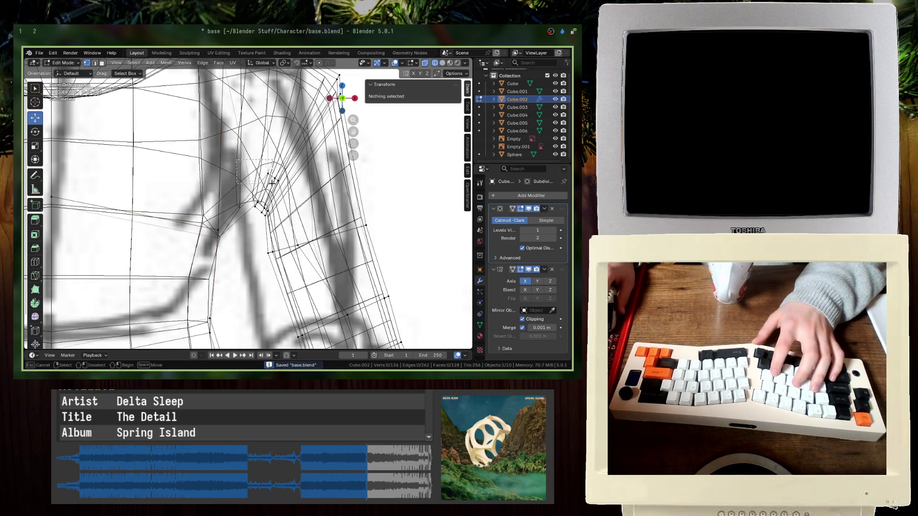
pyautogui.moveTo(270, 182); pyautogui.dragTo(271, 183)
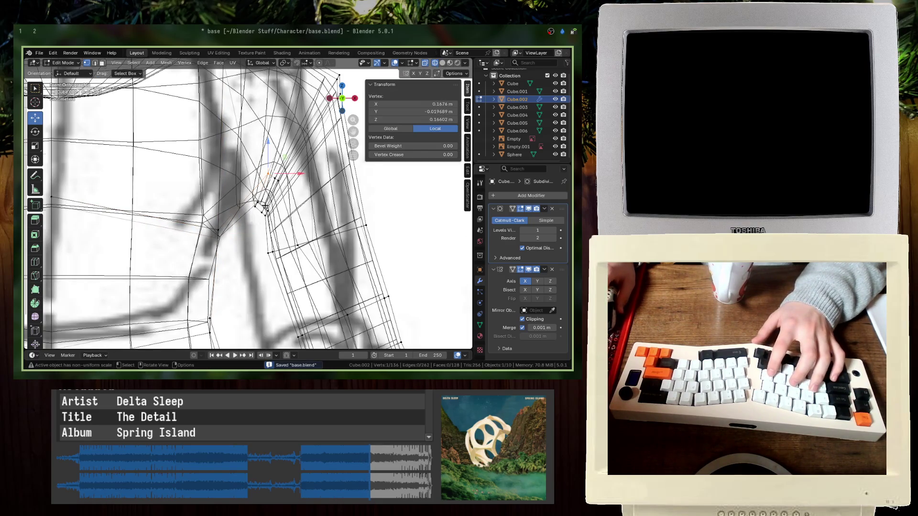
pyautogui.scroll(-2, 265, 207)
pyautogui.moveTo(258, 207)
pyautogui.mouseDown(button='middle')
pyautogui.moveTo(284, 210)
pyautogui.moveTo(179, 185)
pyautogui.moveTo(107, 242)
pyautogui.mouseUp(button='middle')
pyautogui.scroll(3, 143, 210)
pyautogui.press('Tab')
pyautogui.press('Tab')
pyautogui.press('Tab')
pyautogui.press('Tab')
pyautogui.keyDown('shift'); pyautogui.moveTo(215, 176); pyautogui.dragTo(237, 235, button='middle'); pyautogui.keyUp('shift')
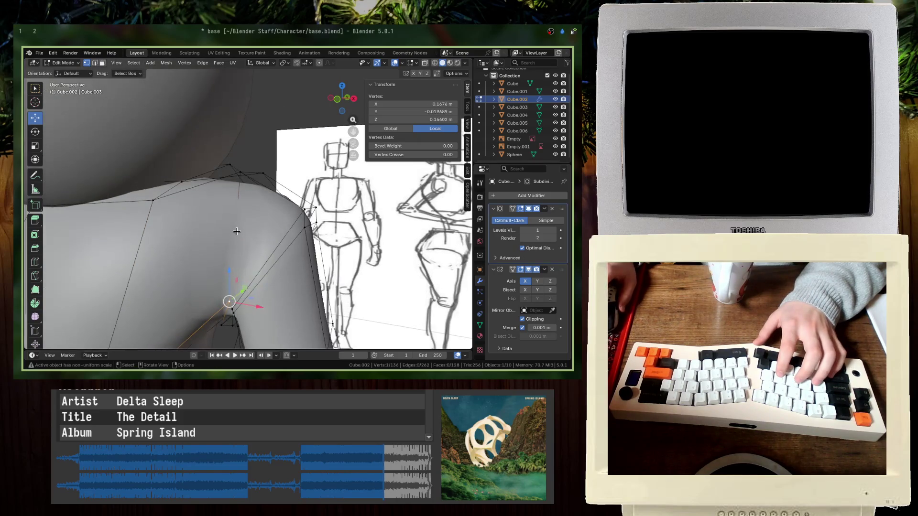
pyautogui.keyDown('shift'); pyautogui.click(238, 176); pyautogui.keyUp('shift')
pyautogui.moveTo(237, 175); pyautogui.dragTo(123, 170, button='middle')
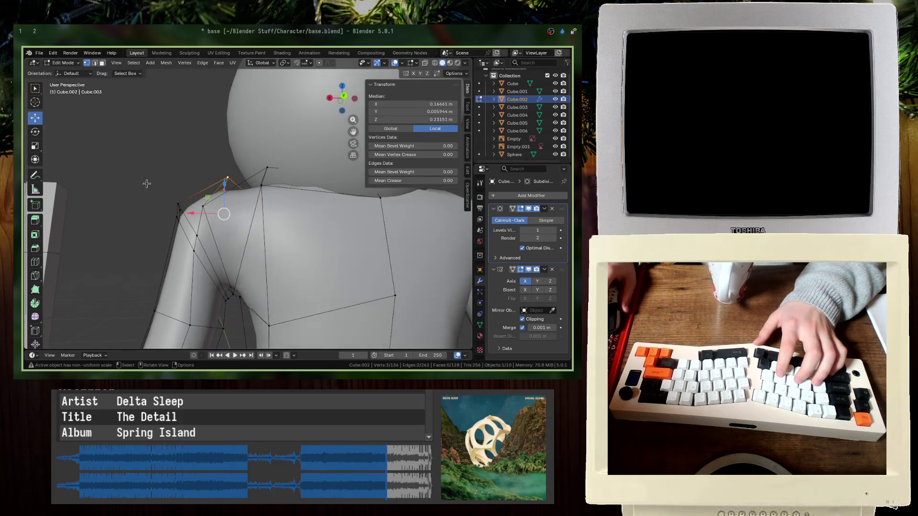
pyautogui.moveTo(238, 244)
pyautogui.mouseDown(button='middle')
pyautogui.moveTo(255, 273)
pyautogui.moveTo(211, 214)
pyautogui.mouseUp(button='middle')
# - Select vertices along the shoulder from several angles, then return to Object Mode and save
pyautogui.keyDown('shift'); pyautogui.click(233, 286); pyautogui.keyUp('shift')
pyautogui.scroll(4, 233, 286)
pyautogui.moveTo(233, 285)
pyautogui.mouseDown(button='middle')
pyautogui.moveTo(227, 277)
pyautogui.moveTo(267, 194)
pyautogui.moveTo(281, 198)
pyautogui.moveTo(268, 215)
pyautogui.mouseUp(button='middle')
pyautogui.click(258, 243)
pyautogui.keyDown('shift'); pyautogui.click(261, 249); pyautogui.keyUp('shift')
pyautogui.moveTo(261, 249); pyautogui.dragTo(225, 322, button='middle')
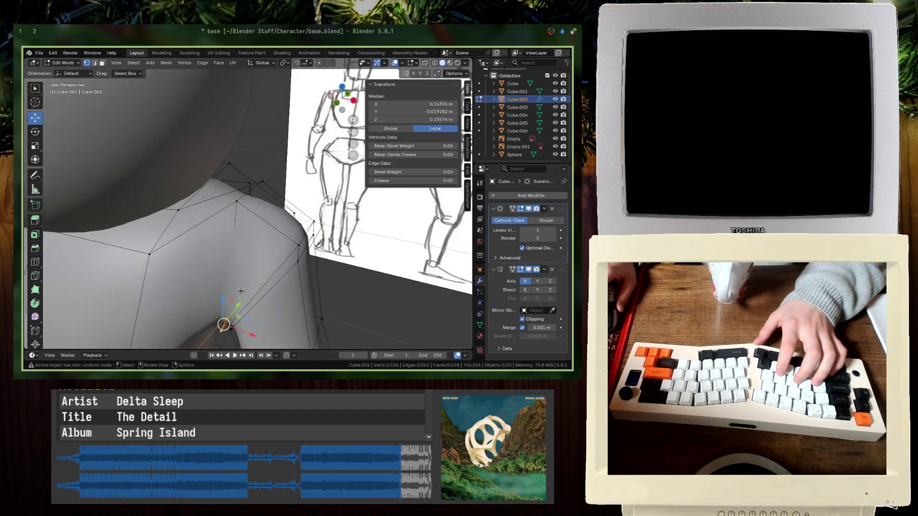
pyautogui.click(239, 199)
pyautogui.moveTo(239, 199); pyautogui.dragTo(220, 220, button='middle')
pyautogui.keyDown('ctrl'); pyautogui.click(253, 187); pyautogui.keyUp('ctrl')
pyautogui.moveTo(253, 188)
pyautogui.mouseDown(button='middle')
pyautogui.moveTo(201, 212)
pyautogui.moveTo(322, 226)
pyautogui.mouseUp(button='middle')
pyautogui.keyDown('shift'); pyautogui.scroll(-5, 289, 196); pyautogui.keyUp('shift')
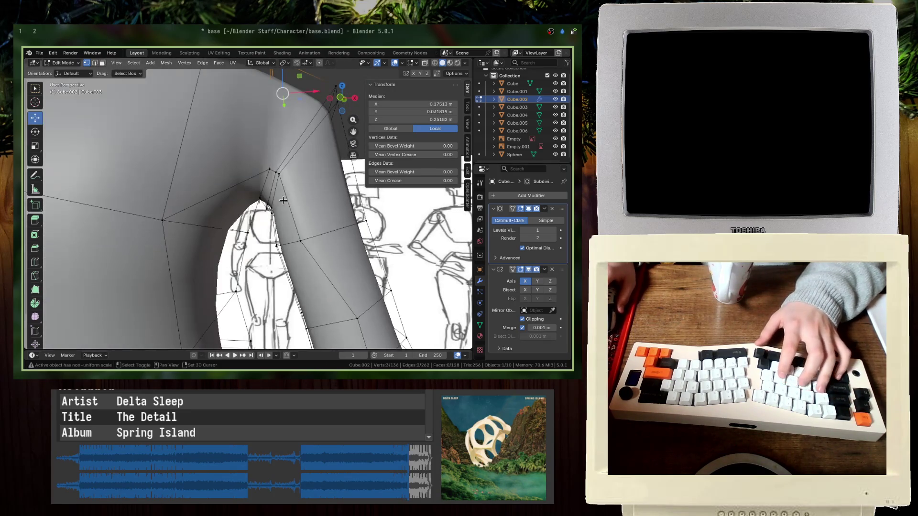
pyautogui.press('Tab')
pyautogui.hotkey('ctrl', 's')
# - In front wireframe view, move the shoulder vertices down and left, then save
pyautogui.scroll(-5, 188, 272)
pyautogui.moveTo(189, 272); pyautogui.dragTo(201, 259, button='middle')
pyautogui.press('KP_1')
pyautogui.press('Tab')
pyautogui.hotkey('shift', 'z')
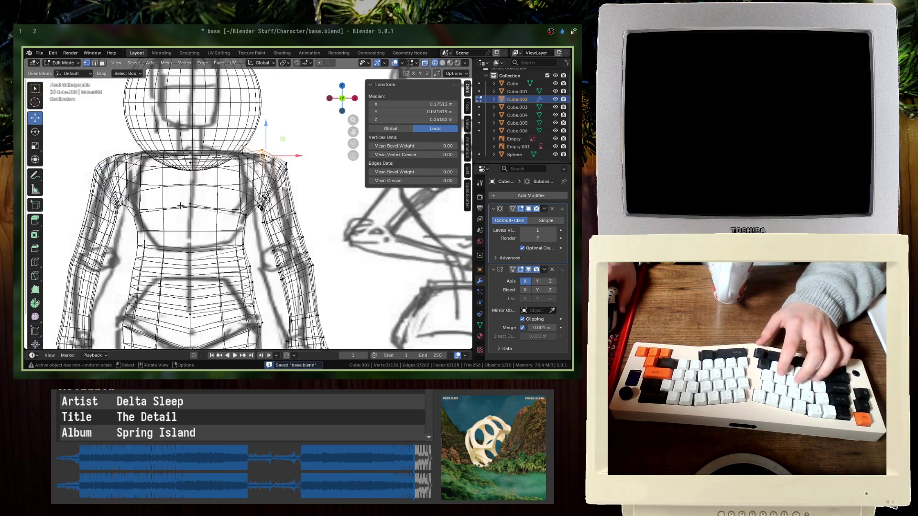
pyautogui.scroll(4, 242, 184)
pyautogui.moveTo(278, 197); pyautogui.dragTo(282, 194)
pyautogui.press('g')
pyautogui.click(273, 160)
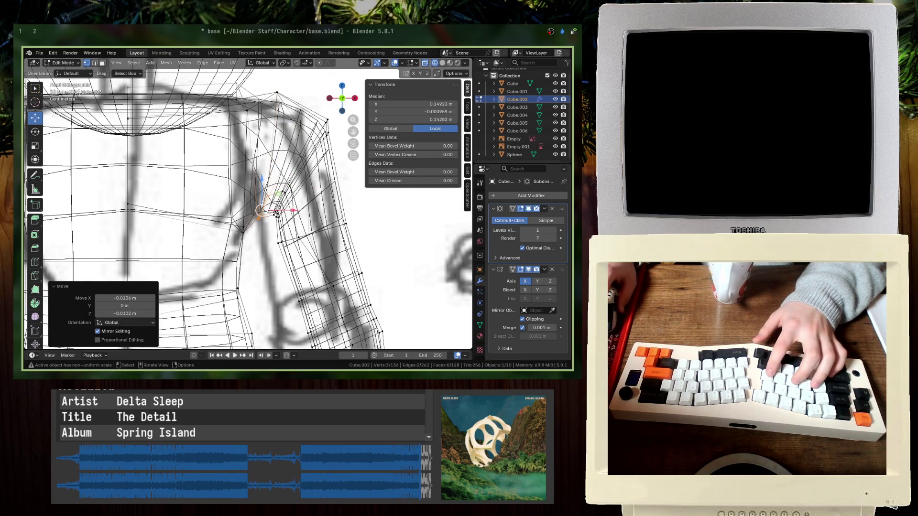
pyautogui.press('Tab')
pyautogui.hotkey('shift', 'z')
pyautogui.hotkey('ctrl', 's')
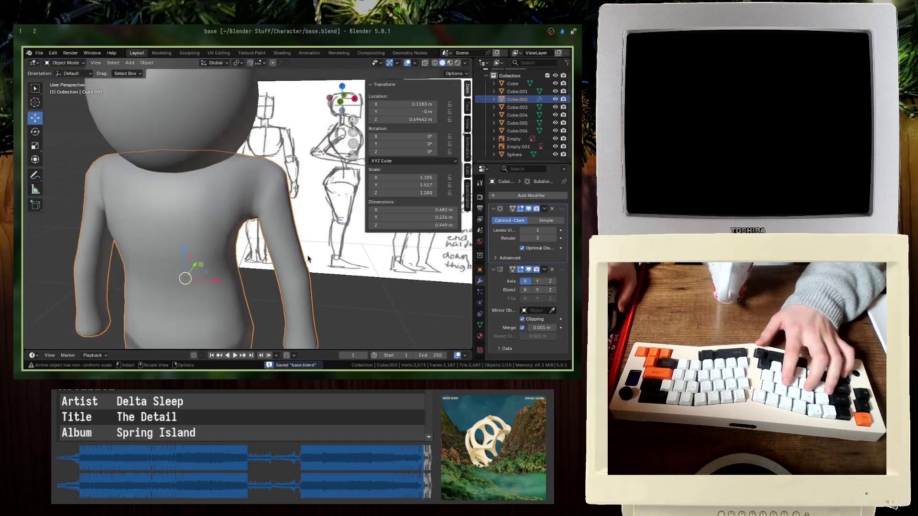
# - Box-select the arm vertices in front wireframe view, return to solid shading and save
pyautogui.scroll(-3, 307, 259)
pyautogui.moveTo(306, 259); pyautogui.dragTo(323, 244, button='middle')
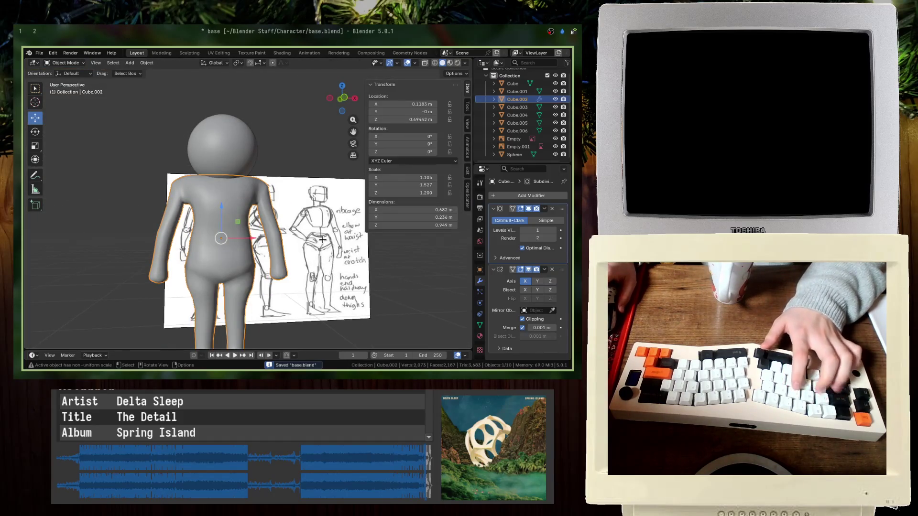
pyautogui.press('Tab')
pyautogui.press('KP_1')
pyautogui.hotkey('shift', 'z')
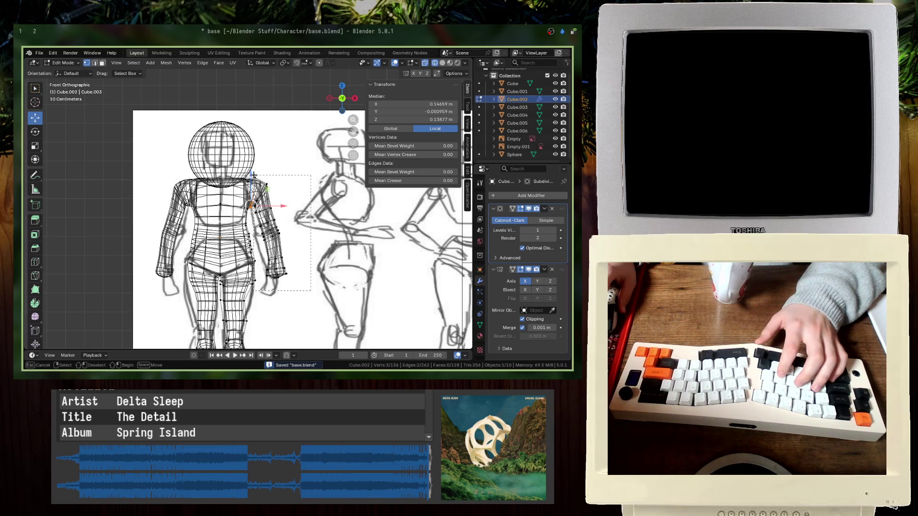
pyautogui.moveTo(254, 175); pyautogui.dragTo(253, 176)
pyautogui.scroll(3, 305, 238)
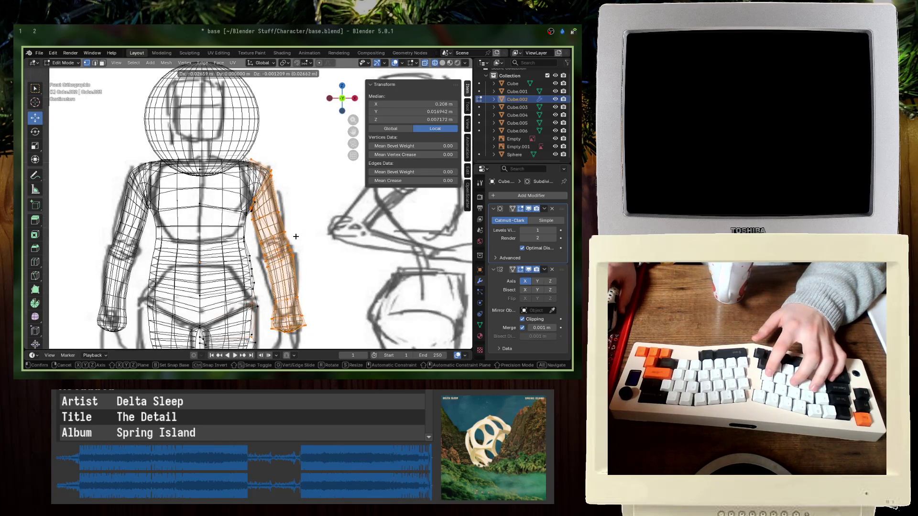
pyautogui.press('Tab')
pyautogui.hotkey('shift', 'z')
pyautogui.hotkey('ctrl', 's')
pyautogui.scroll(3, 297, 244)
pyautogui.moveTo(296, 244); pyautogui.dragTo(272, 251, button='middle')
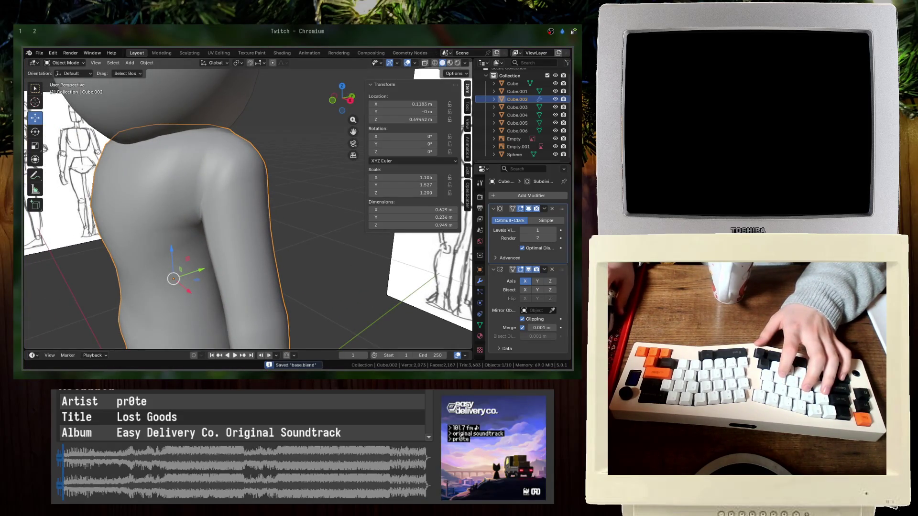
# - Deselect the body, switch to the right side view, and edit the leg mesh
pyautogui.scroll(-2, 207, 243)
pyautogui.moveTo(207, 243)
pyautogui.mouseDown(button='middle')
pyautogui.moveTo(230, 242)
pyautogui.moveTo(207, 243)
pyautogui.moveTo(256, 265)
pyautogui.moveTo(255, 203)
pyautogui.mouseUp(button='middle')
pyautogui.hotkey('alt', 'a')
pyautogui.press('KP_1')
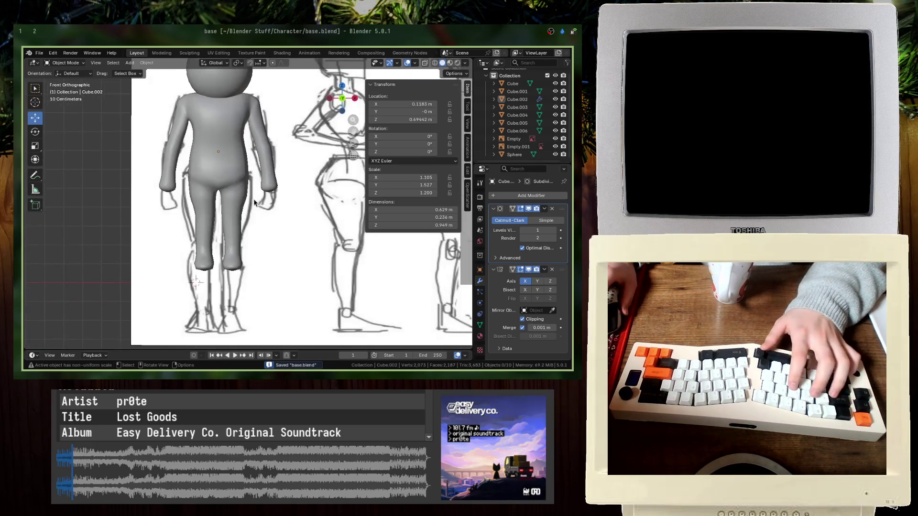
pyautogui.press('KP_3')
pyautogui.click(245, 204)
pyautogui.press('Tab')
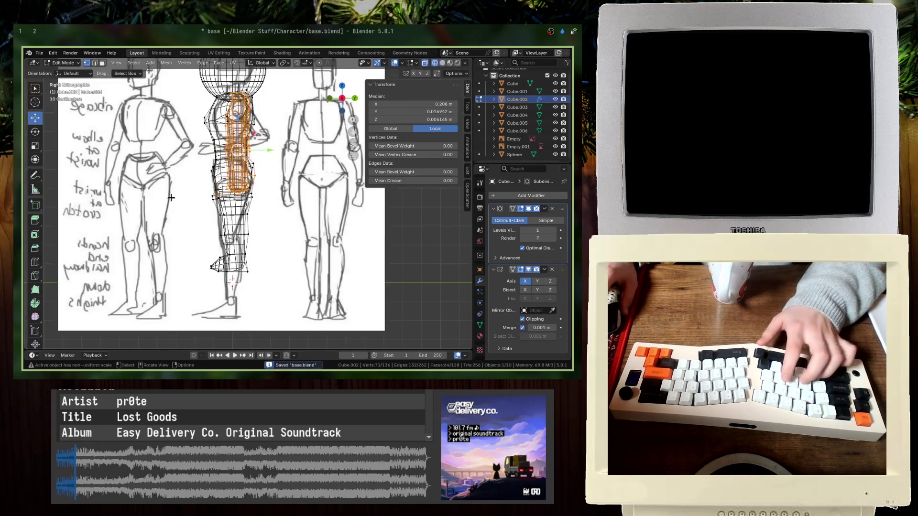
pyautogui.scroll(3, 184, 219)
# - Inspect and select leg vertices with see-through display off, then save
pyautogui.click(197, 223)
pyautogui.press('b')
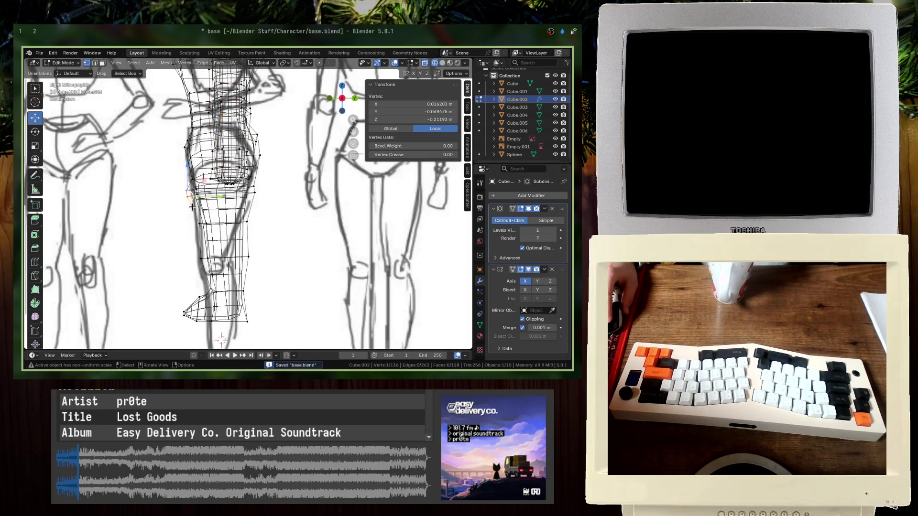
pyautogui.hotkey('alt', 'z')
pyautogui.moveTo(192, 208)
pyautogui.mouseDown(button='middle')
pyautogui.moveTo(160, 197)
pyautogui.moveTo(196, 175)
pyautogui.moveTo(257, 193)
pyautogui.mouseUp(button='middle')
pyautogui.click(196, 174)
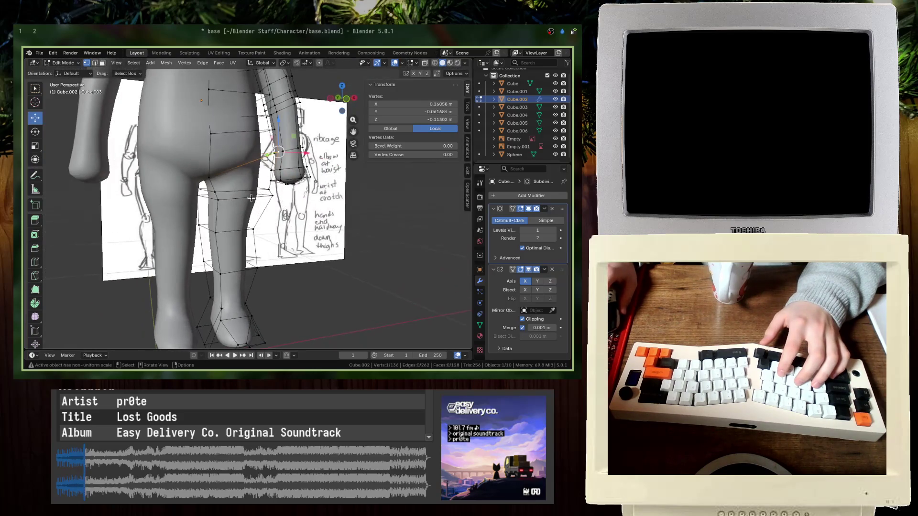
pyautogui.moveTo(206, 191); pyautogui.dragTo(207, 191)
pyautogui.moveTo(207, 191); pyautogui.dragTo(309, 198, button='middle')
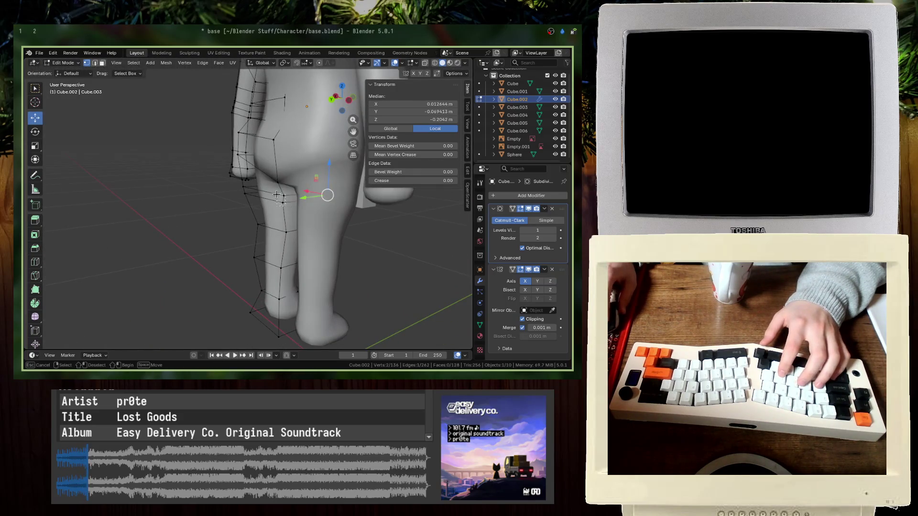
pyautogui.moveTo(246, 202); pyautogui.dragTo(266, 202, button='middle')
pyautogui.hotkey('ctrl', 's')
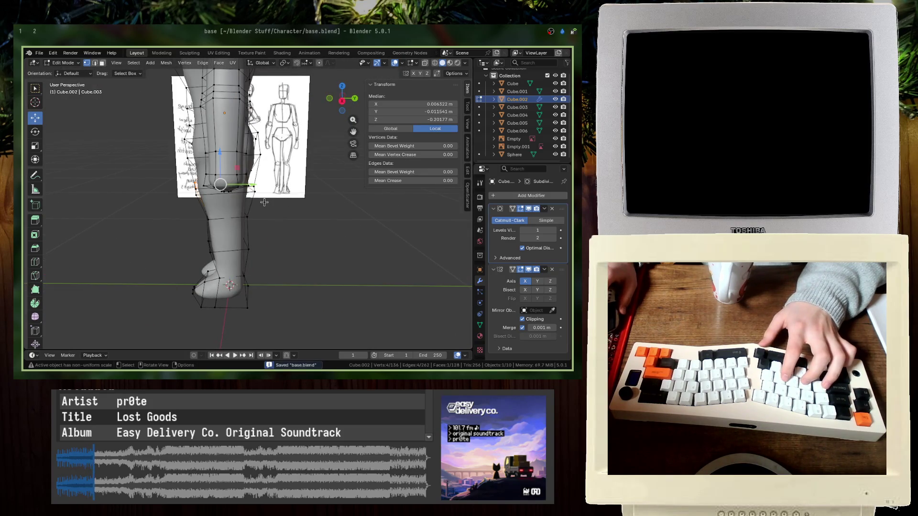
# - In side wireframe view, select the thigh edge loop, narrow it along X and move it
pyautogui.press('KP_3')
pyautogui.scroll(5, 269, 199)
pyautogui.press('z')
pyautogui.click(143, 208)
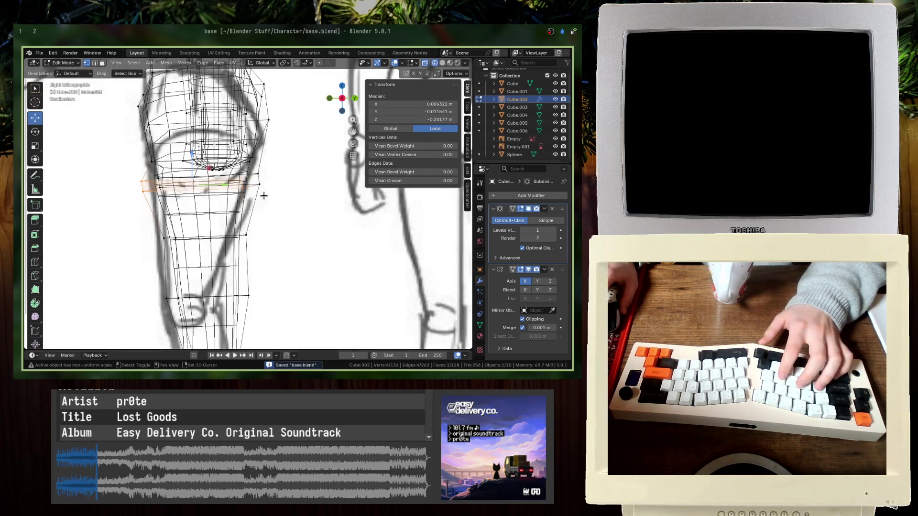
pyautogui.press('s')
pyautogui.press('x')
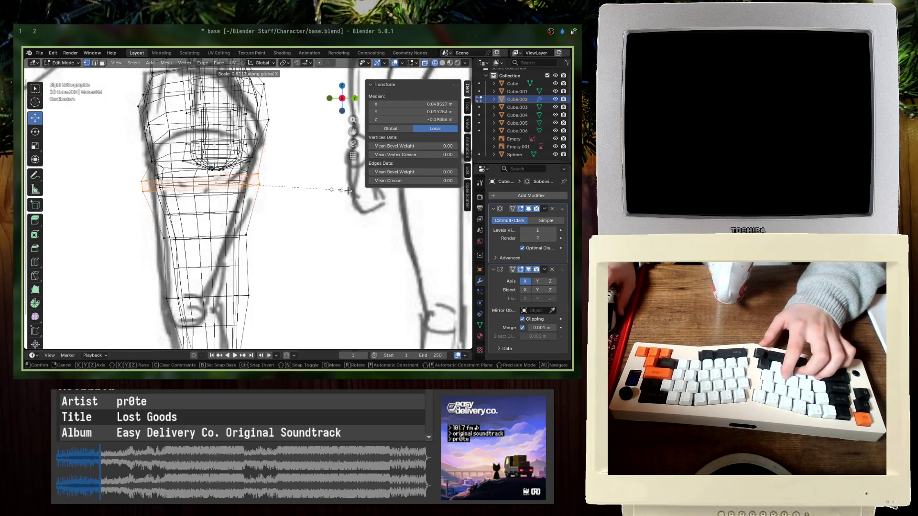
pyautogui.click(321, 200)
pyautogui.press('g')
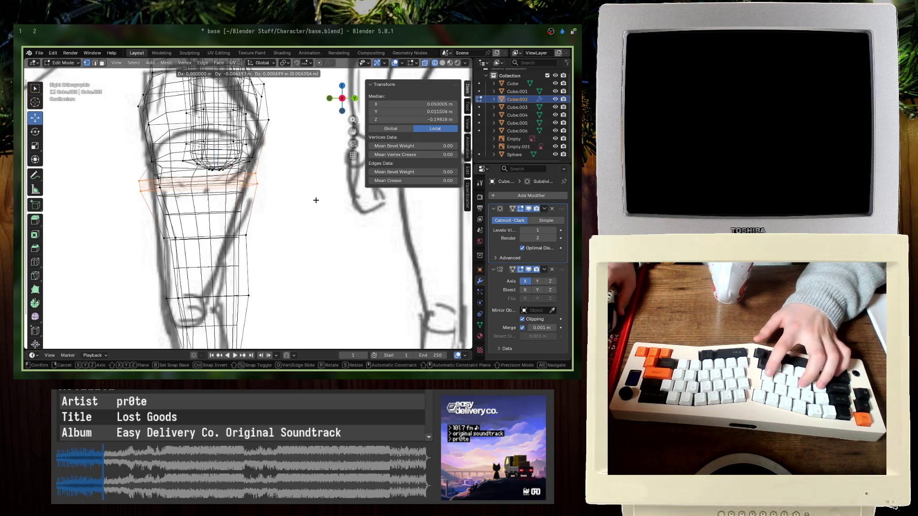
pyautogui.click(313, 202)
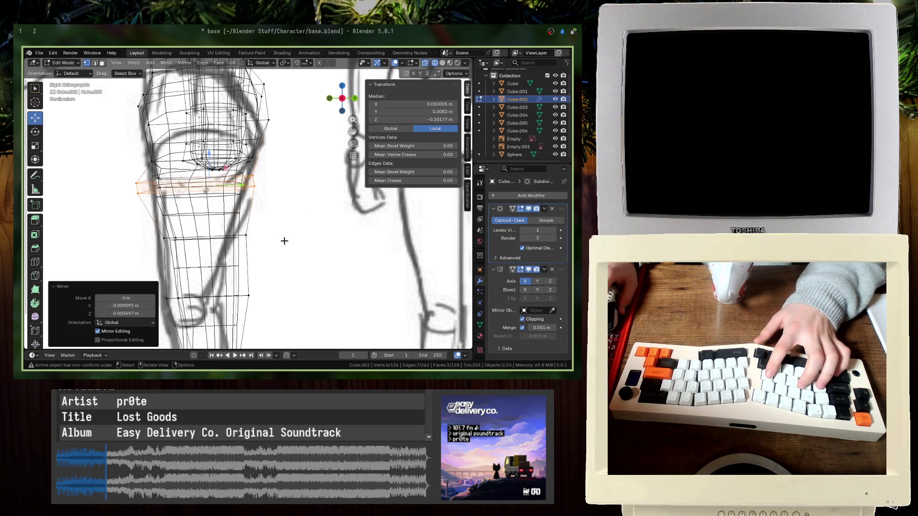
# - Nudge the thigh loop into its final position, return to Object Mode and save
pyautogui.press('g')
pyautogui.moveTo(268, 249)
pyautogui.keyDown('shift'); pyautogui.mouseDown(button='middle')
pyautogui.moveTo(275, 215)
pyautogui.moveTo(249, 253)
pyautogui.moveTo(243, 216)
pyautogui.moveTo(260, 215)
pyautogui.moveTo(269, 225)
pyautogui.moveTo(202, 229)
pyautogui.moveTo(217, 232)
pyautogui.moveTo(201, 219)
pyautogui.moveTo(306, 239)
pyautogui.moveTo(491, 330)
pyautogui.mouseUp(button='middle'); pyautogui.keyUp('shift')
pyautogui.click(243, 257)
pyautogui.press('g')
pyautogui.click(278, 250)
pyautogui.press('Tab')
pyautogui.hotkey('ctrl', 's')
pyautogui.scroll(4, 217, 232)
pyautogui.click(210, 196)
# - Check the head's material image list and mesh, then save base.blend
pyautogui.click(480, 335)
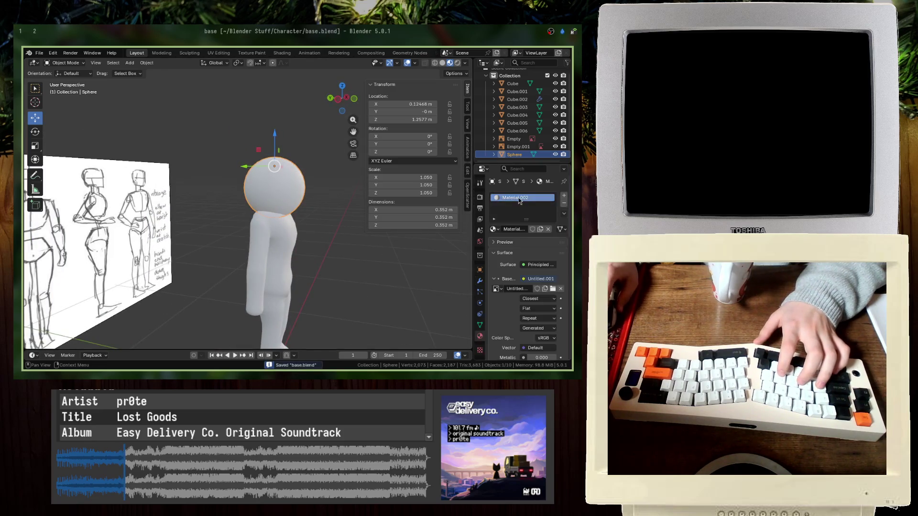
pyautogui.moveTo(369, 252); pyautogui.dragTo(354, 256, button='middle')
pyautogui.click(497, 288)
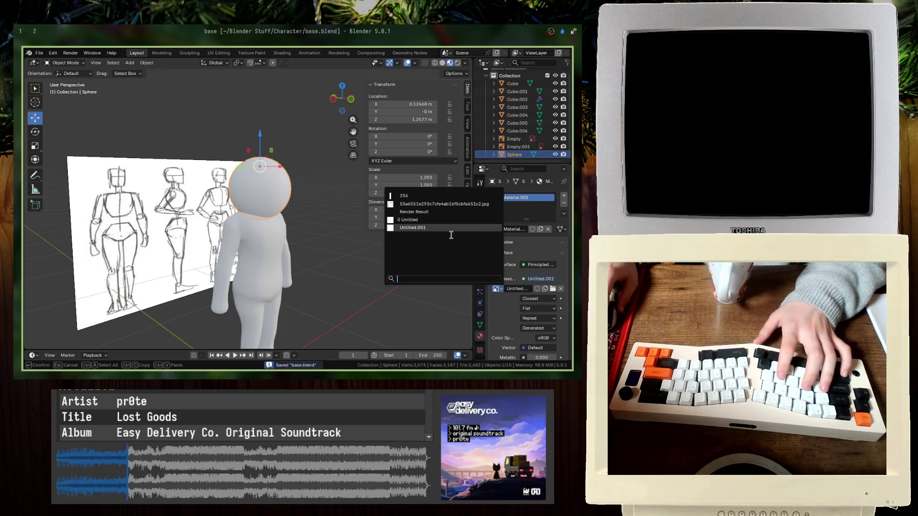
pyautogui.press('Tab')
pyautogui.moveTo(273, 179); pyautogui.dragTo(267, 199, button='middle')
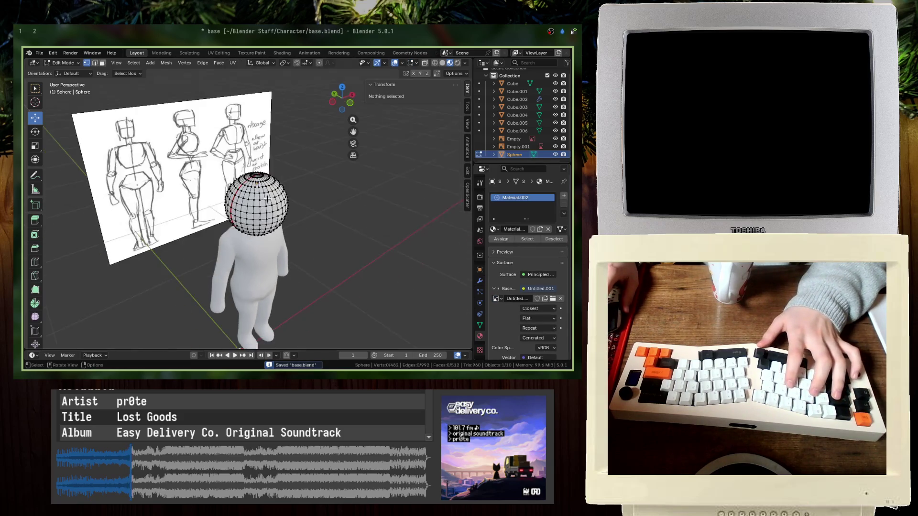
pyautogui.press('Tab')
pyautogui.hotkey('ctrl', 's')
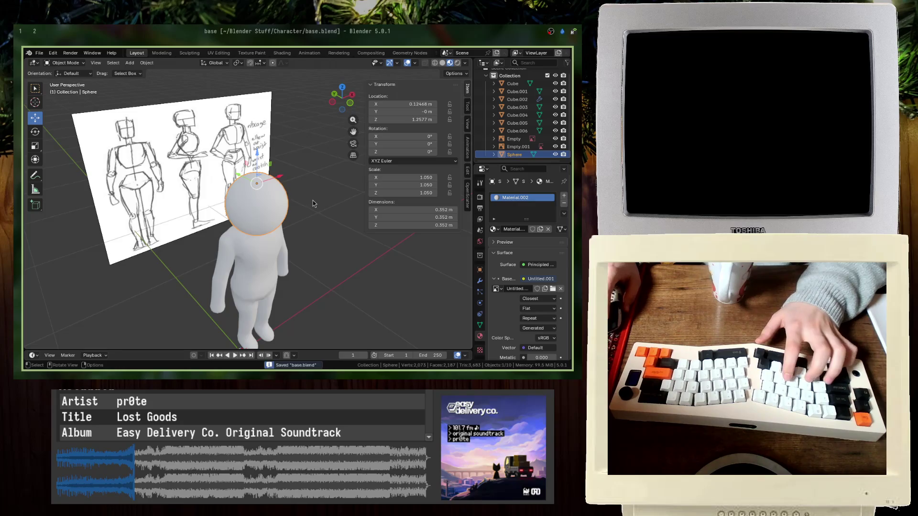
# - In the Texture Paint workspace, keep Untitled.001 as the paint image and view the head from the front
pyautogui.click(219, 53)
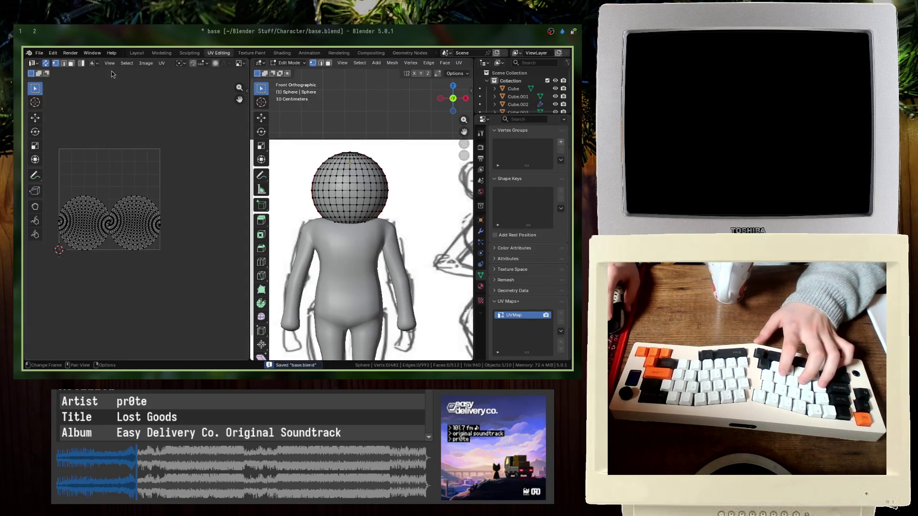
pyautogui.click(241, 52)
pyautogui.hotkey('ctrl', 's')
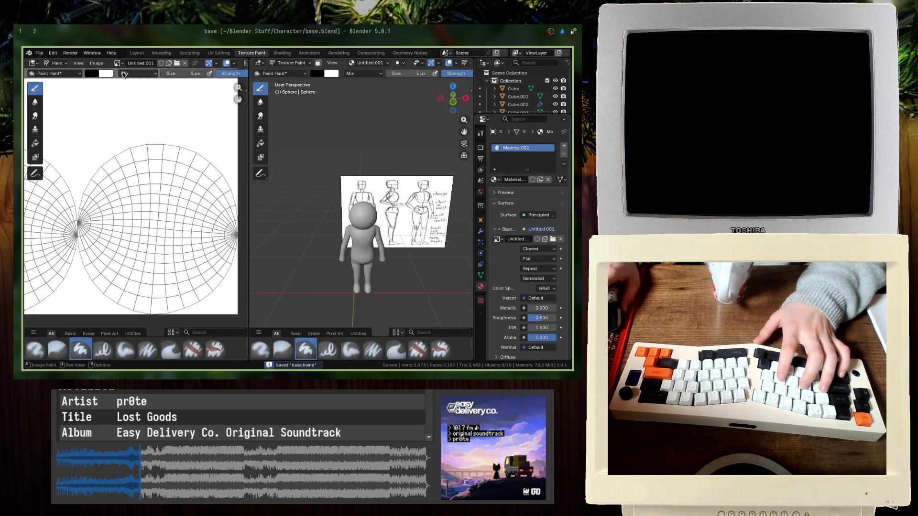
pyautogui.click(118, 64)
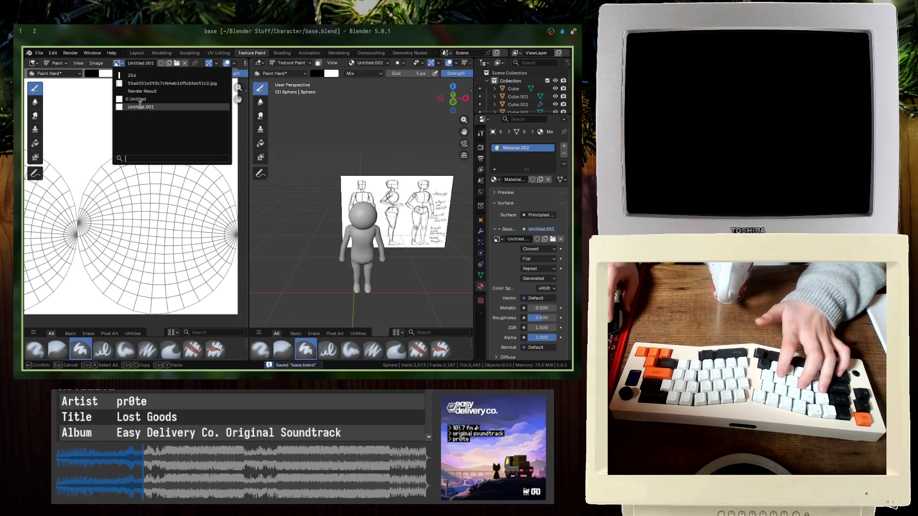
pyautogui.click(140, 107)
pyautogui.press('KP_1')
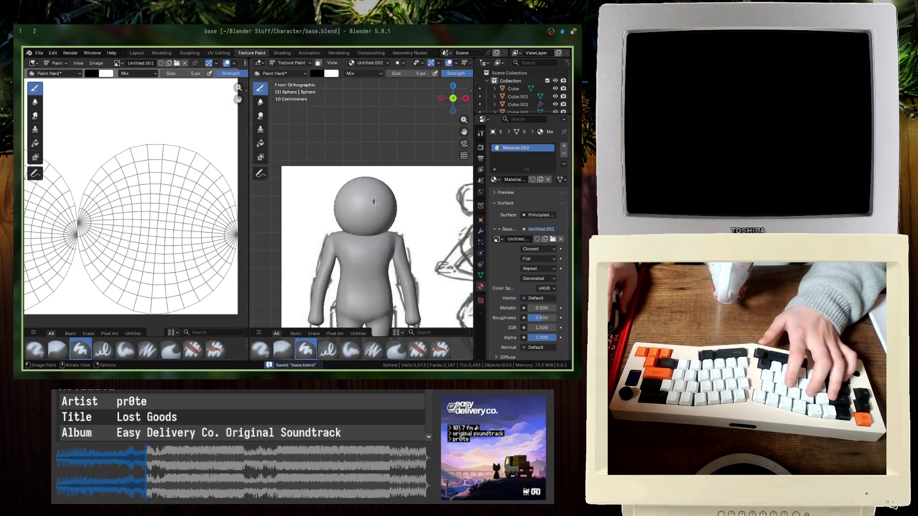
# - Paint two black eyes and a short mouth on the head sphere
pyautogui.click(374, 203)
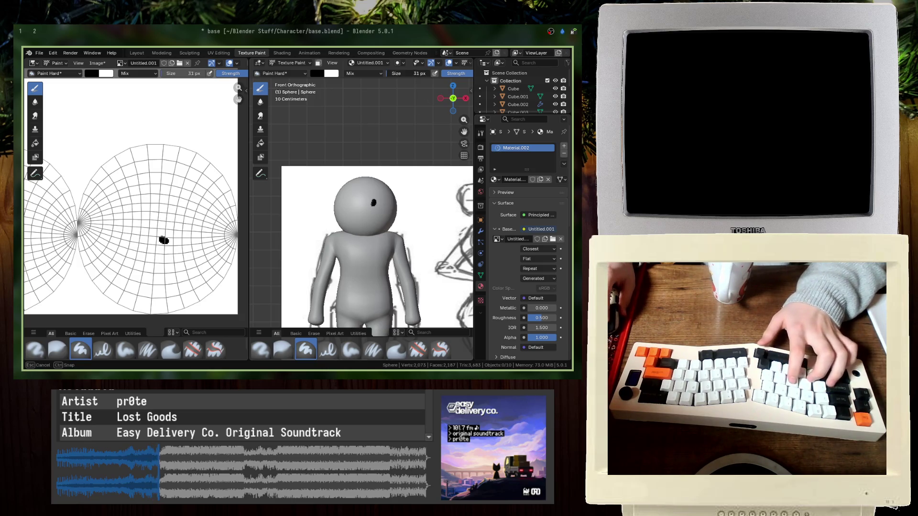
pyautogui.hotkey('ctrl', 'z')
pyautogui.scroll(6, 405, 193)
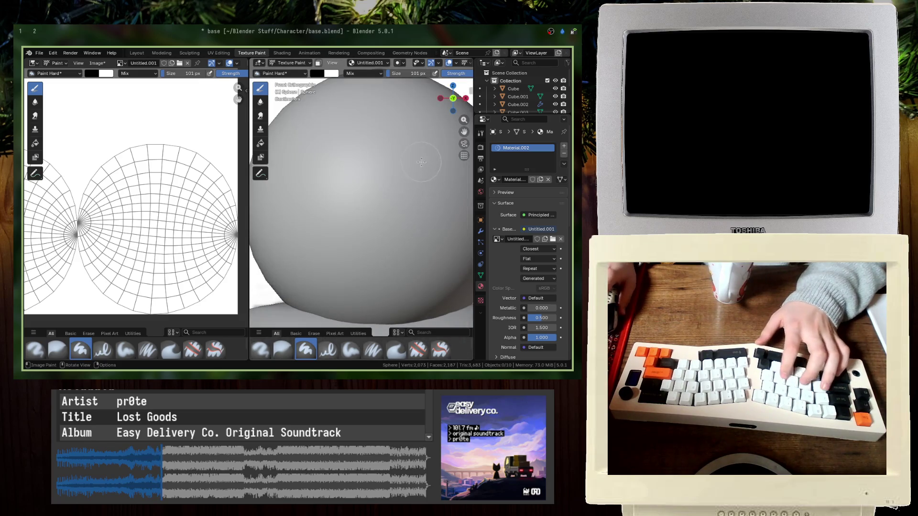
pyautogui.moveTo(421, 163); pyautogui.dragTo(422, 186)
pyautogui.moveTo(330, 147); pyautogui.dragTo(330, 169)
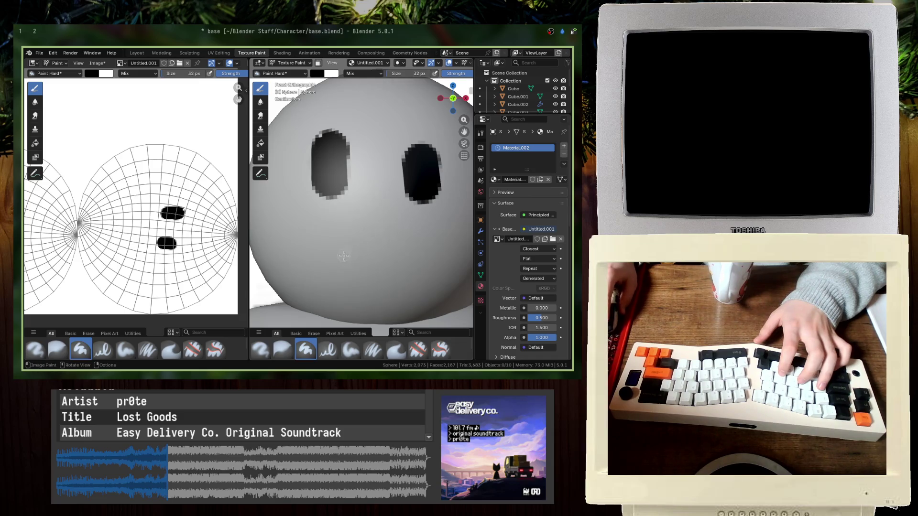
pyautogui.hotkey('ctrl', 'z')
pyautogui.moveTo(364, 246); pyautogui.dragTo(389, 249)
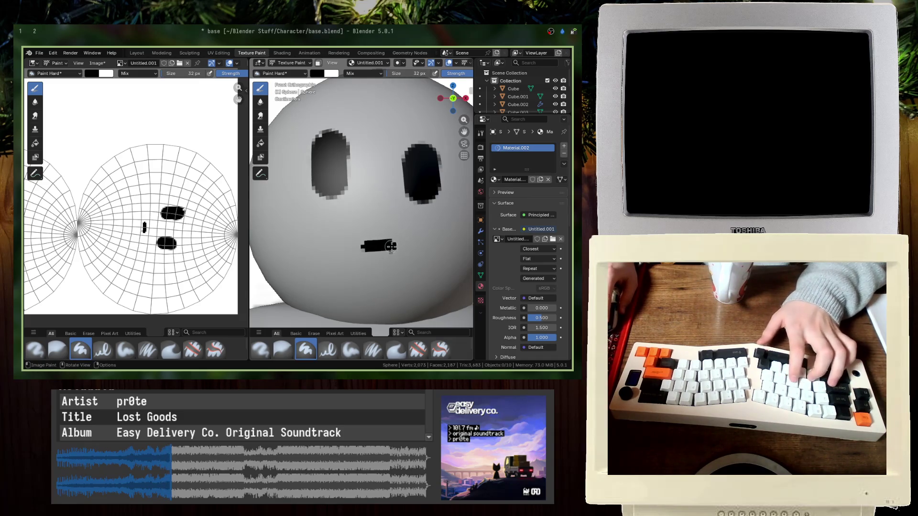
pyautogui.scroll(-5, 388, 249)
pyautogui.moveTo(388, 249)
pyautogui.mouseDown(button='middle')
pyautogui.moveTo(366, 248)
pyautogui.moveTo(353, 230)
pyautogui.mouseUp(button='middle')
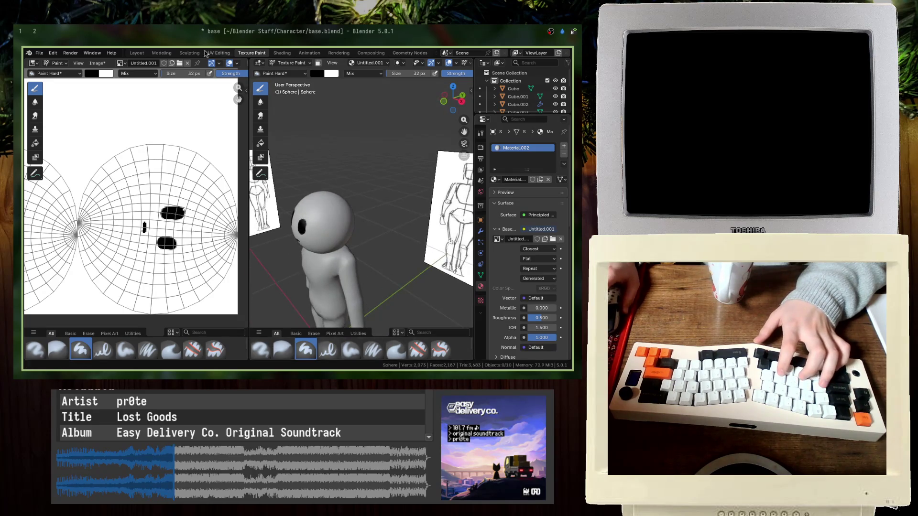
# - Save the blend file from Layout, then return to Texture Paint and check the painted image's options
pyautogui.click(137, 53)
pyautogui.hotkey('ctrl', 's')
pyautogui.click(229, 54)
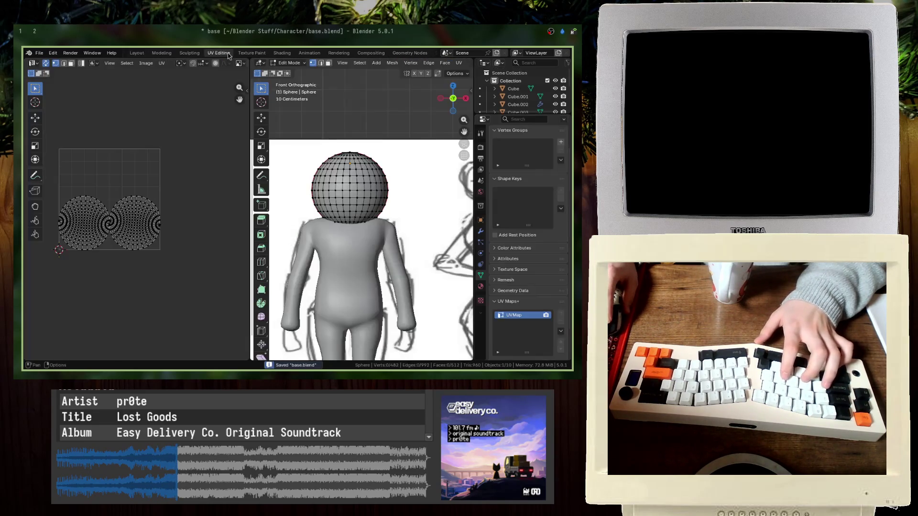
pyautogui.click(264, 54)
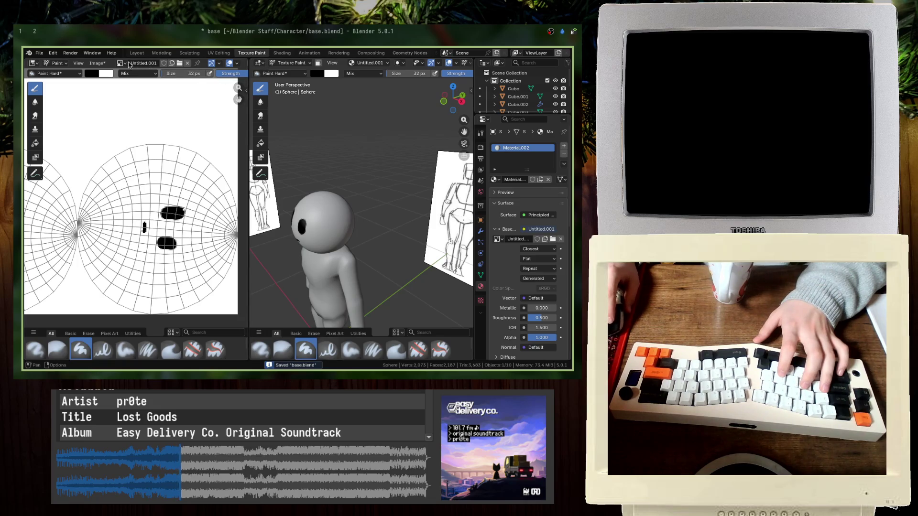
pyautogui.click(98, 64)
pyautogui.press('Escape')
pyautogui.hotkey('ctrl', 's')
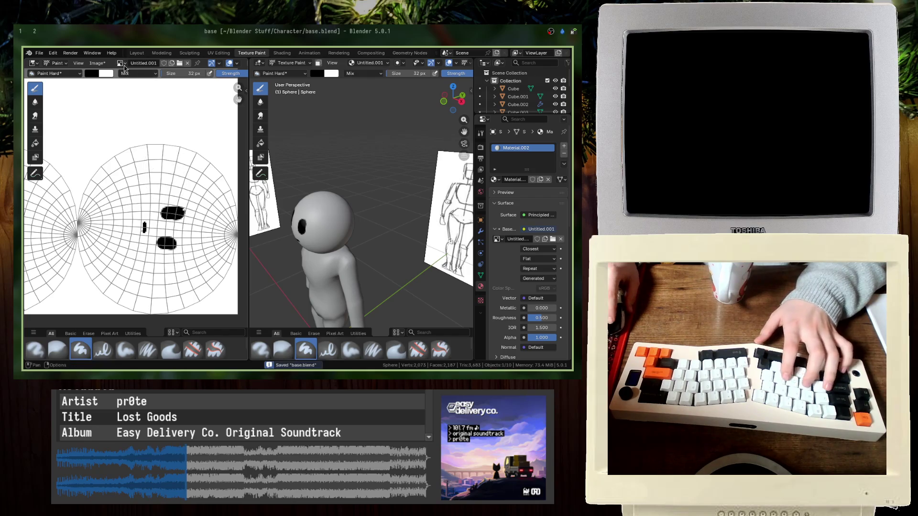
# - Save the painted face image to disk, save the blend file, and return to the Layout view
pyautogui.click(125, 66)
pyautogui.click(98, 63)
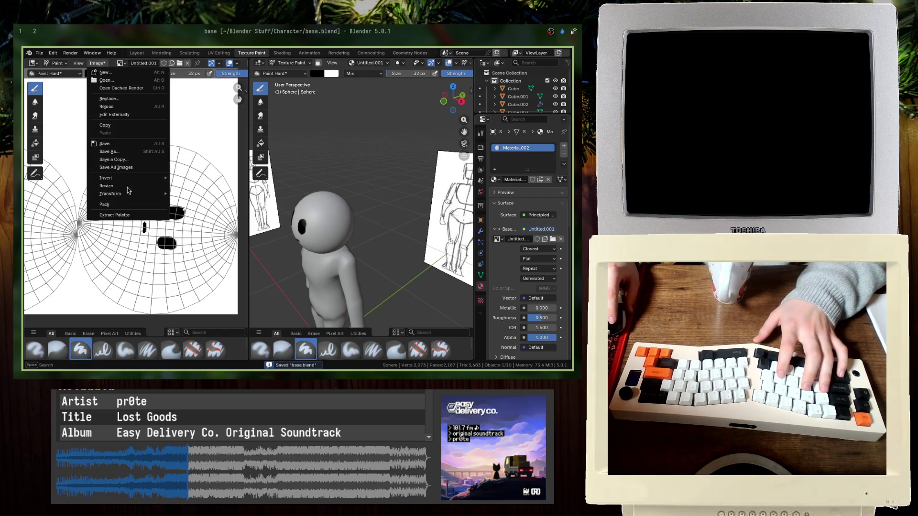
pyautogui.click(126, 145)
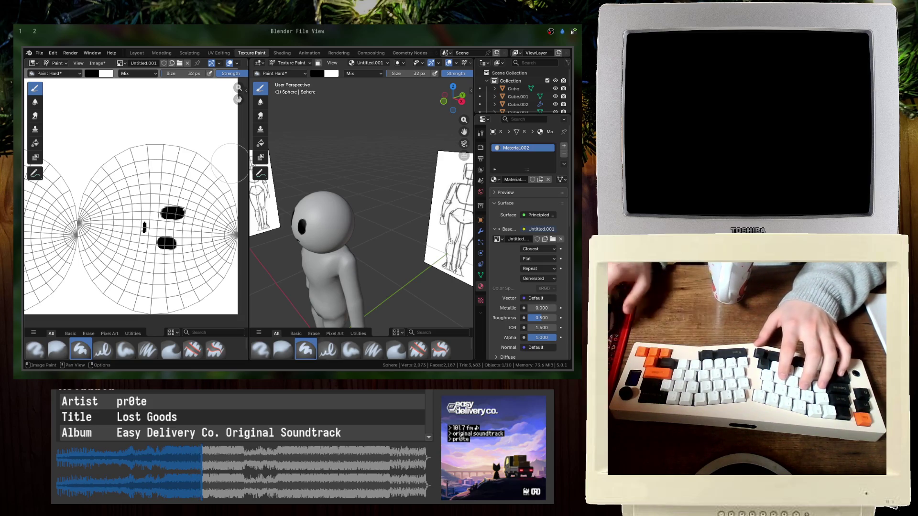
pyautogui.press('Return')
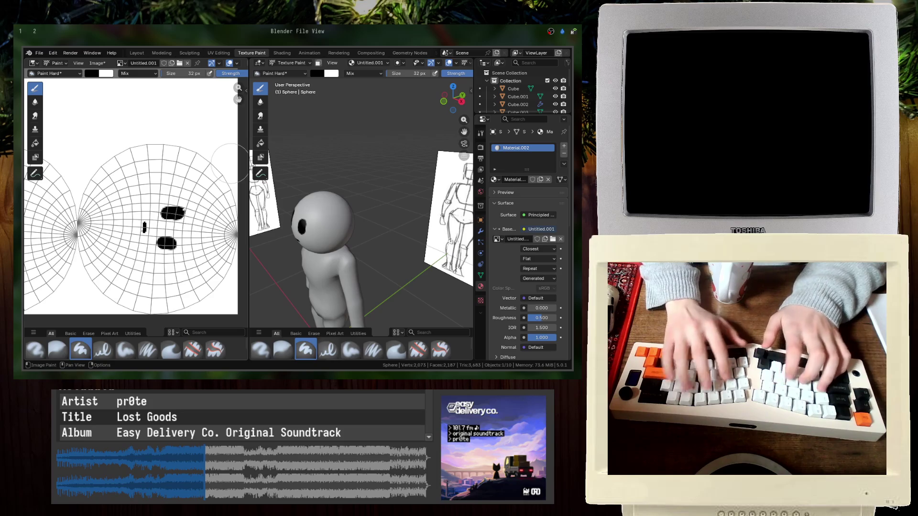
pyautogui.hotkey('ctrl', 's')
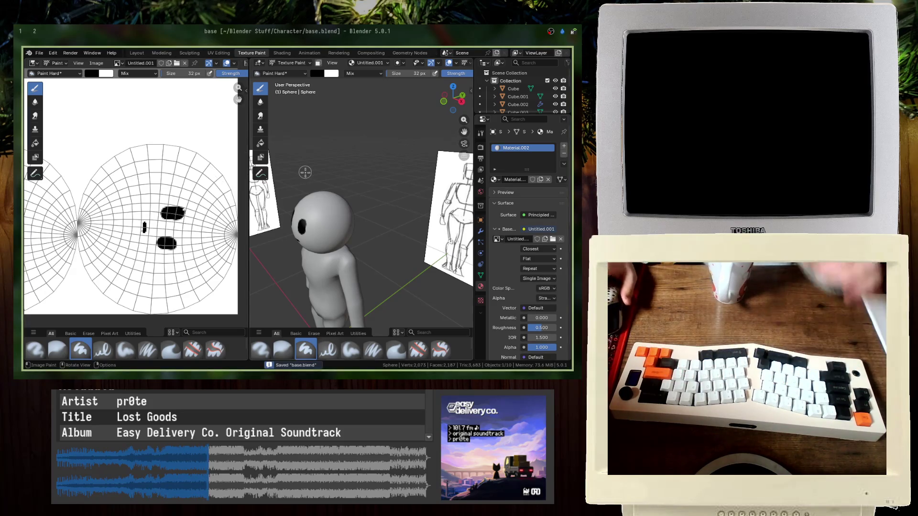
pyautogui.moveTo(353, 103); pyautogui.dragTo(311, 108, button='middle')
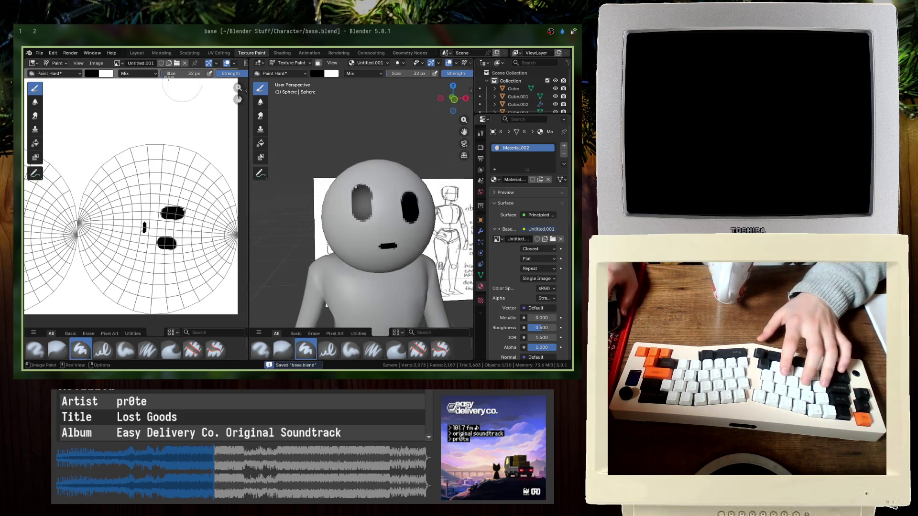
pyautogui.click(137, 53)
pyautogui.moveTo(258, 225); pyautogui.dragTo(284, 239, button='middle')
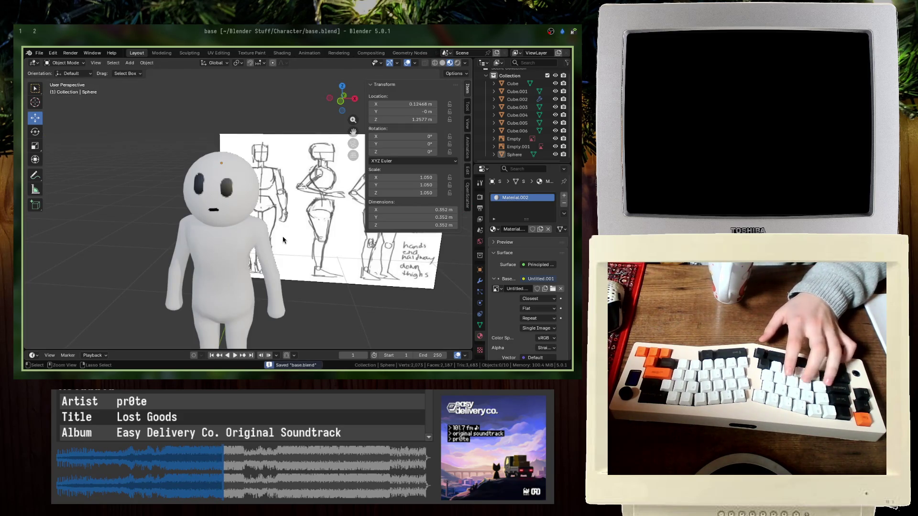
# - Save a renamed copy of the file with '_v01' added to its name
pyautogui.click(187, 277)
pyautogui.hotkey('shift', 'a')
pyautogui.moveTo(125, 208)
pyautogui.hotkey('ctrl', 'o')
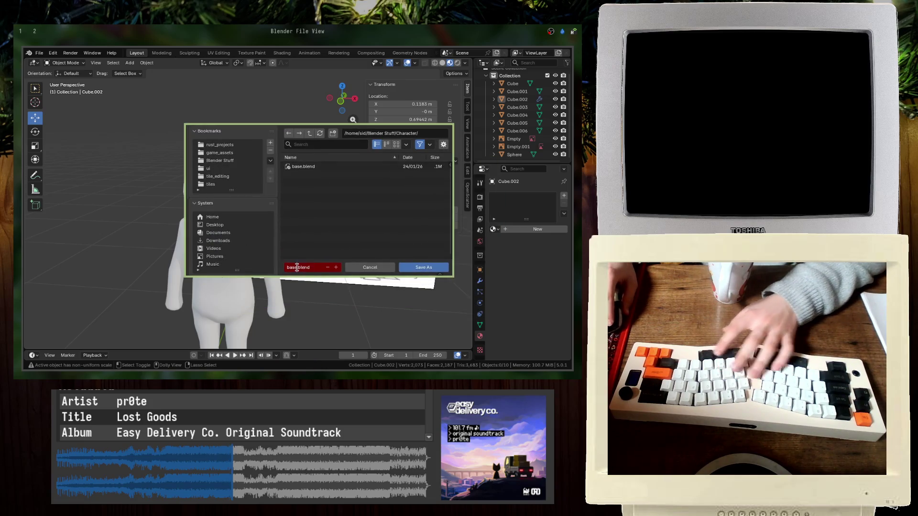
pyautogui.write('_v01')
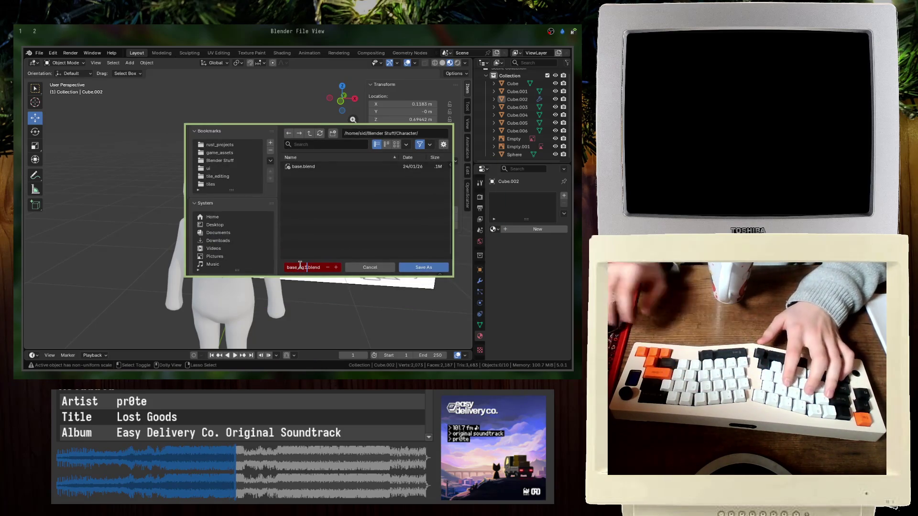
pyautogui.press('Return')
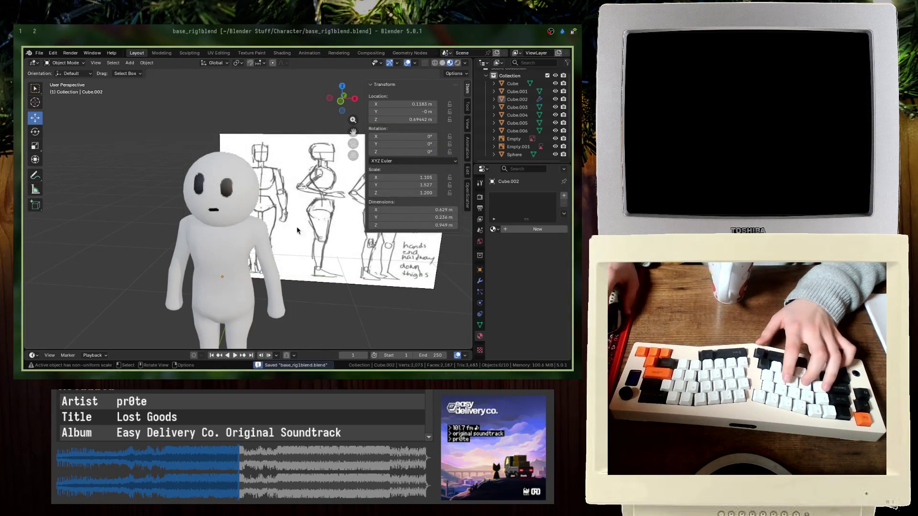
# - Correct the file name and save the copy as base_rig1.blend
pyautogui.press('KP_1')
pyautogui.scroll(1, 163, 150)
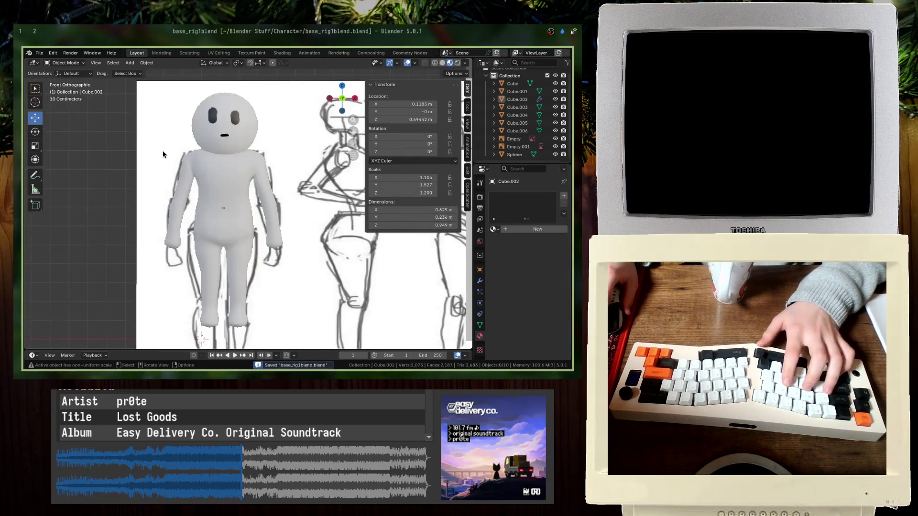
pyautogui.hotkey('ctrl', 'shift', 's')
pyautogui.keyDown('super'); pyautogui.moveTo(396, 259); pyautogui.dragTo(159, 257, button='right'); pyautogui.keyUp('super')
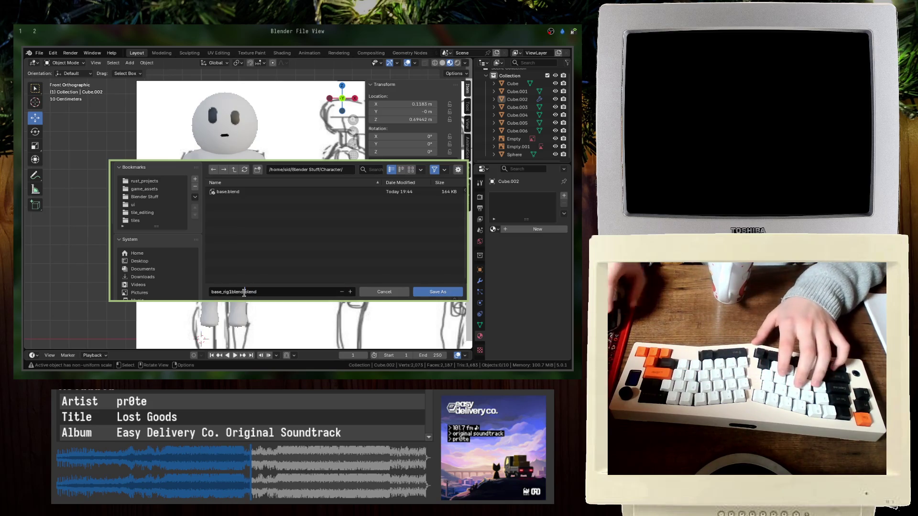
pyautogui.press('Delete')
pyautogui.press('Delete')
pyautogui.press('Delete')
pyautogui.press('Left')
pyautogui.press('Left')
pyautogui.press('Left')
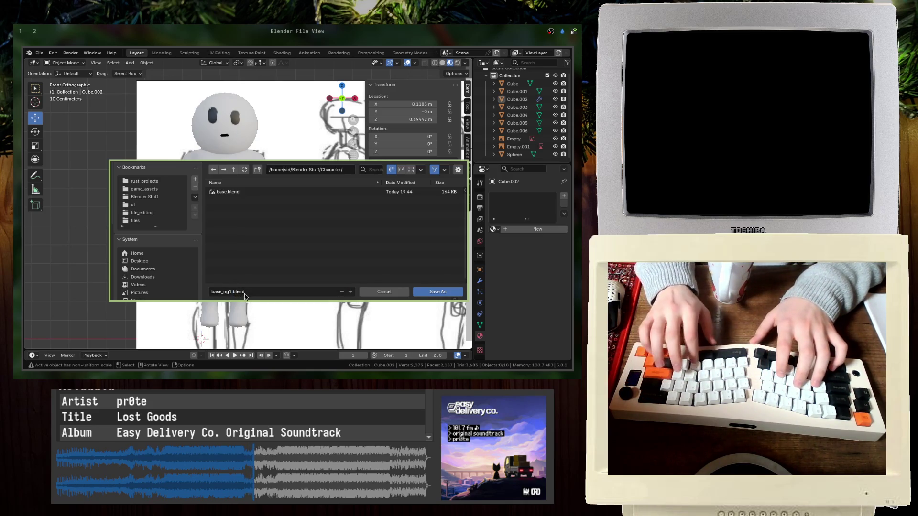
pyautogui.press('Return')
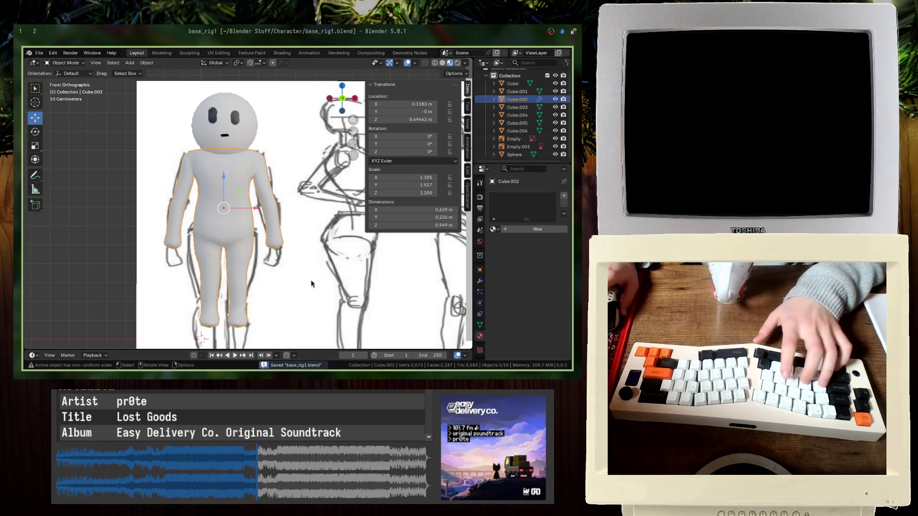
pyautogui.click(518, 146)
# - Hide both sketch reference image planes
pyautogui.click(556, 146)
pyautogui.moveTo(239, 229)
pyautogui.mouseDown(button='middle')
pyautogui.moveTo(179, 230)
pyautogui.moveTo(156, 211)
pyautogui.mouseUp(button='middle')
pyautogui.click(156, 212)
pyautogui.click(555, 139)
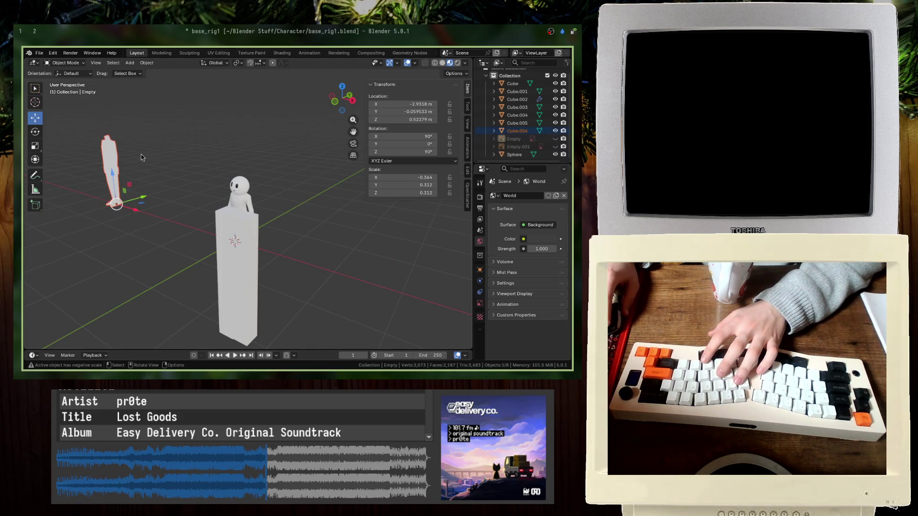
# - Select all pieces of the tall pillar, hide them, and save in front view
pyautogui.click(546, 155)
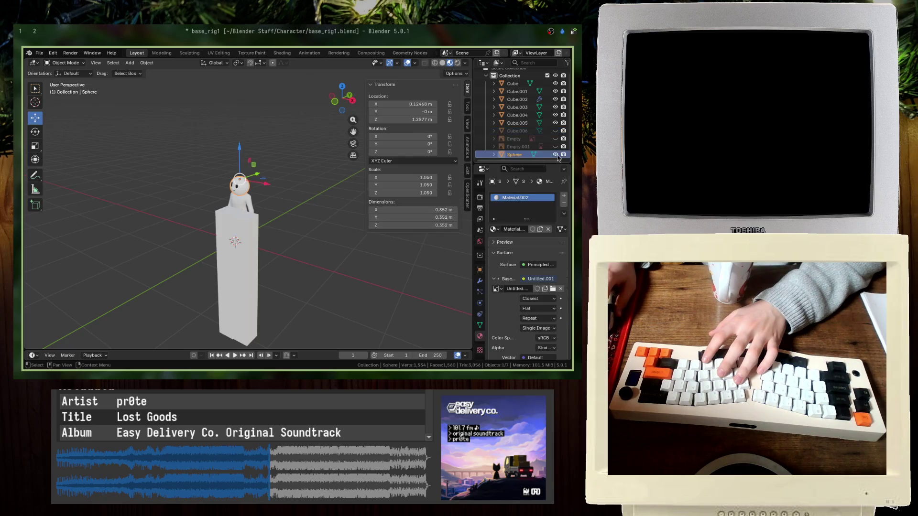
pyautogui.click(231, 257)
pyautogui.moveTo(230, 256); pyautogui.dragTo(332, 290, button='middle')
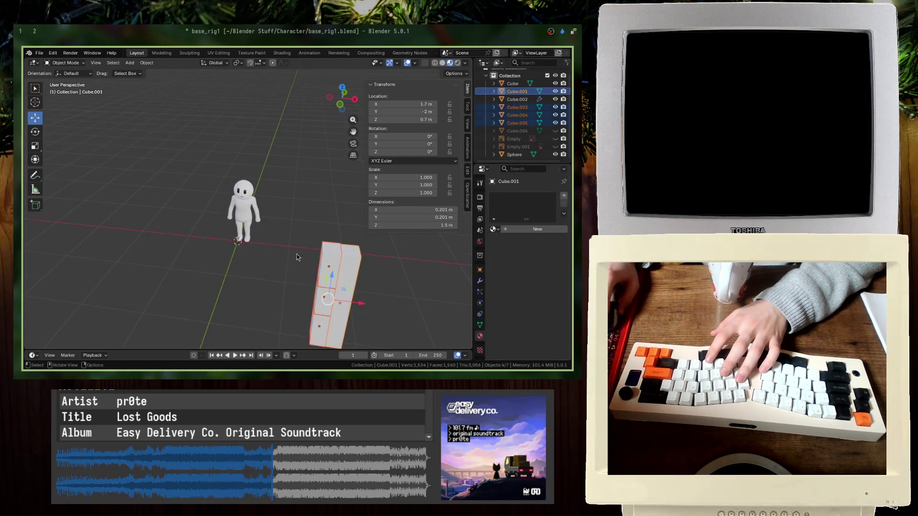
pyautogui.moveTo(420, 304); pyautogui.dragTo(335, 241)
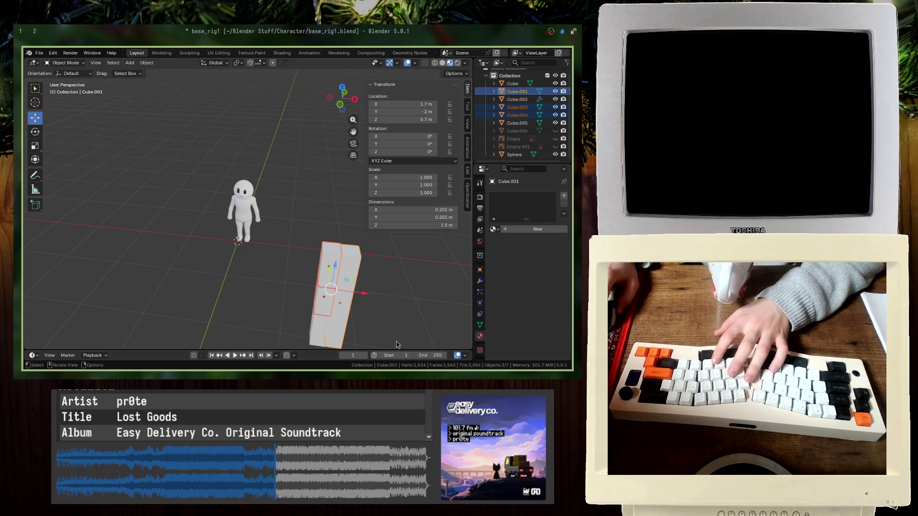
pyautogui.keyDown('shift'); pyautogui.moveTo(397, 341); pyautogui.dragTo(309, 287); pyautogui.keyUp('shift')
pyautogui.press('h')
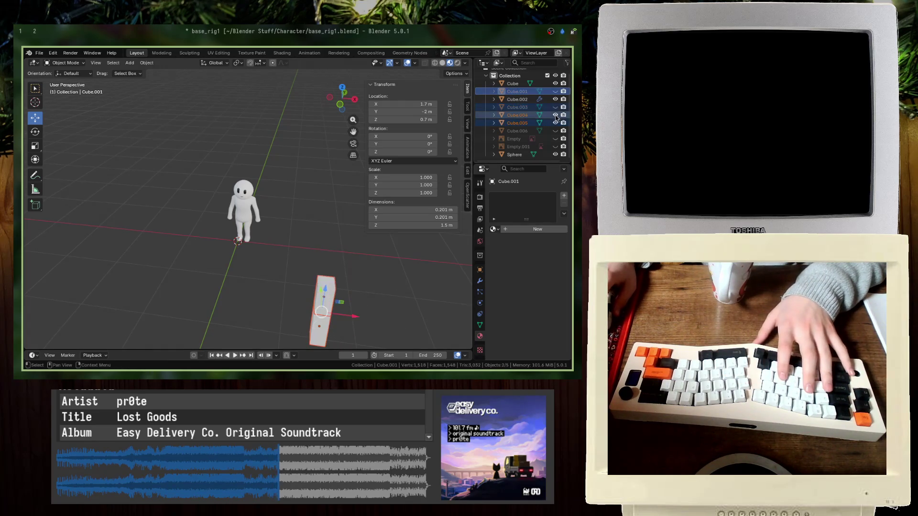
pyautogui.press('KP_1')
pyautogui.hotkey('ctrl', 's')
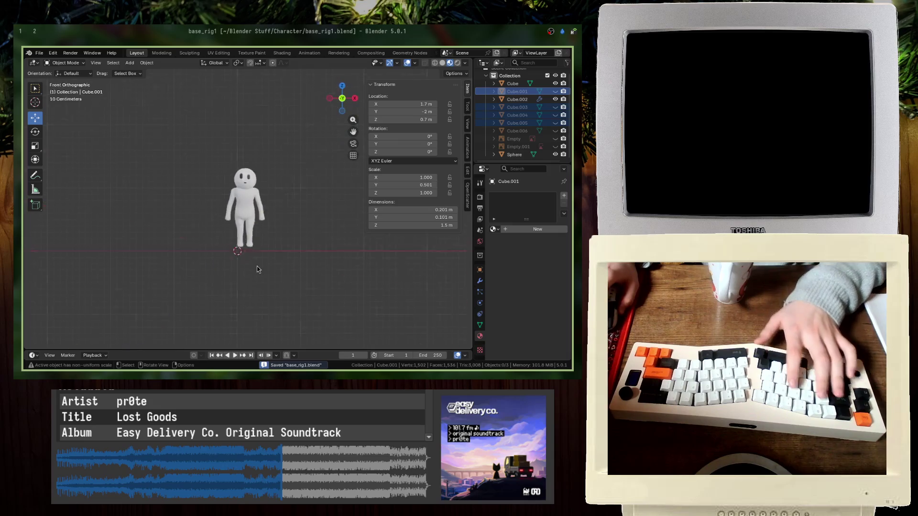
pyautogui.scroll(5, 225, 211)
# - Move the character's body and head sideways along X and switch to wireframe
pyautogui.click(221, 209)
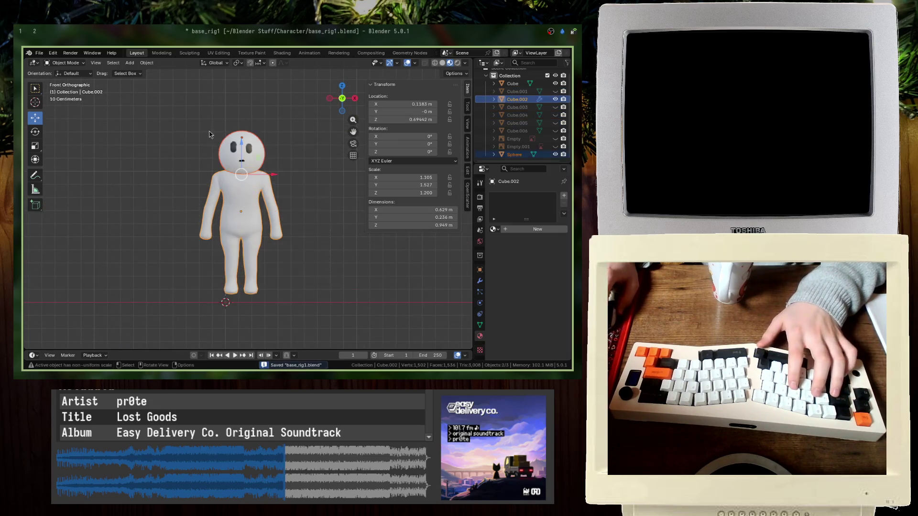
pyautogui.press('g')
pyautogui.press('x')
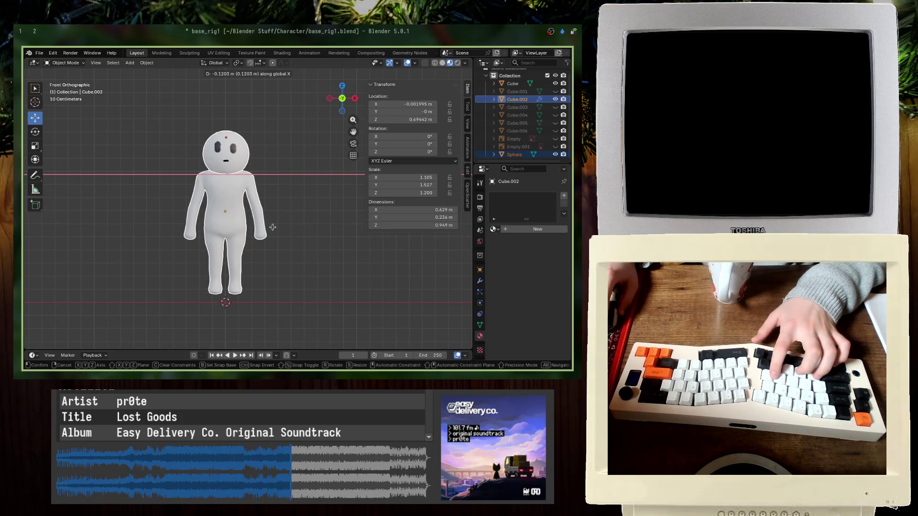
pyautogui.click(273, 227)
pyautogui.hotkey('shift', 'z')
pyautogui.scroll(10, 125, 220)
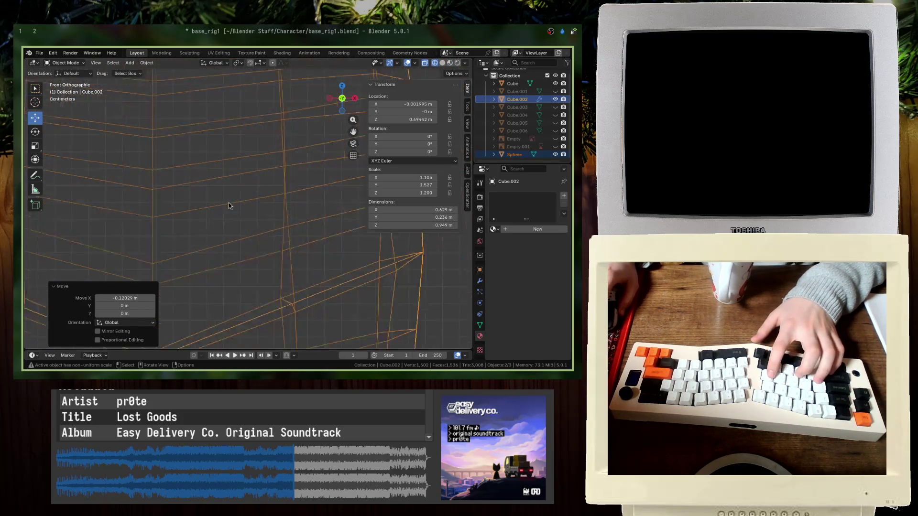
# - Centre the character on the X axis, then lower it along Z
pyautogui.press('g')
pyautogui.press('x')
pyautogui.click(230, 193)
pyautogui.scroll(-6, 229, 251)
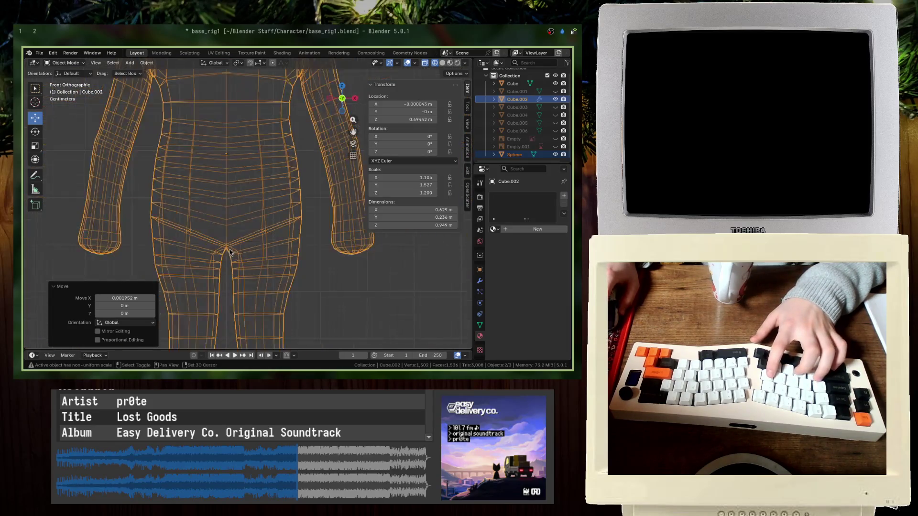
pyautogui.scroll(8, 249, 270)
pyautogui.press('g')
pyautogui.press('z')
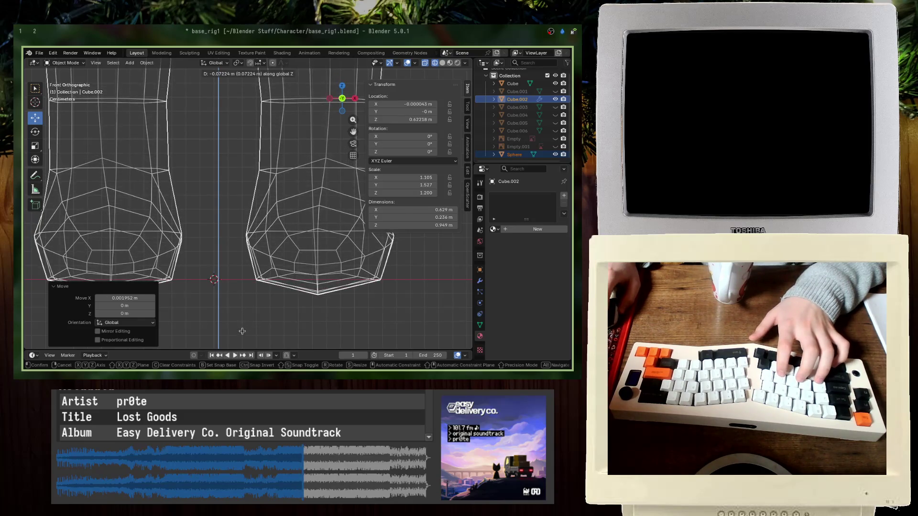
pyautogui.click(249, 315)
# - Enter edit mode and try lowering the leg's bottom edges, then undo it
pyautogui.press('g')
pyautogui.press('z')
pyautogui.press('Escape')
pyautogui.press('Tab')
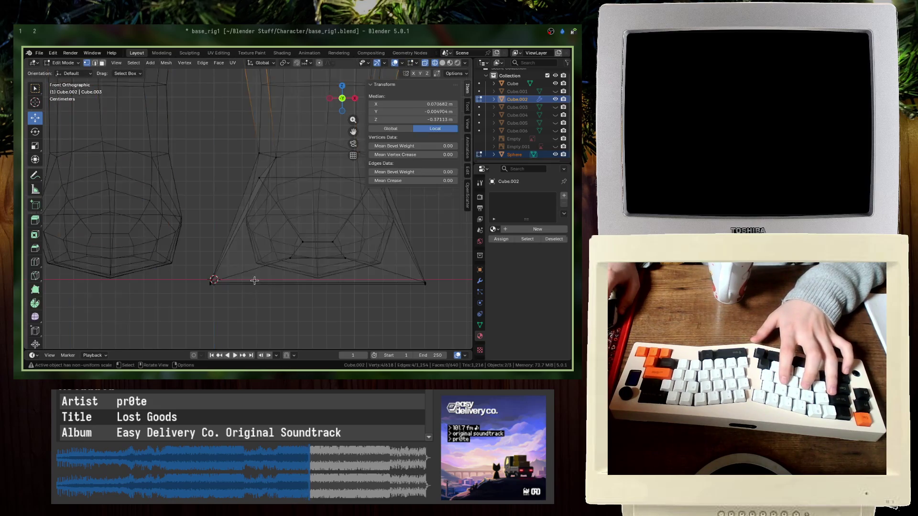
pyautogui.scroll(-3, 268, 246)
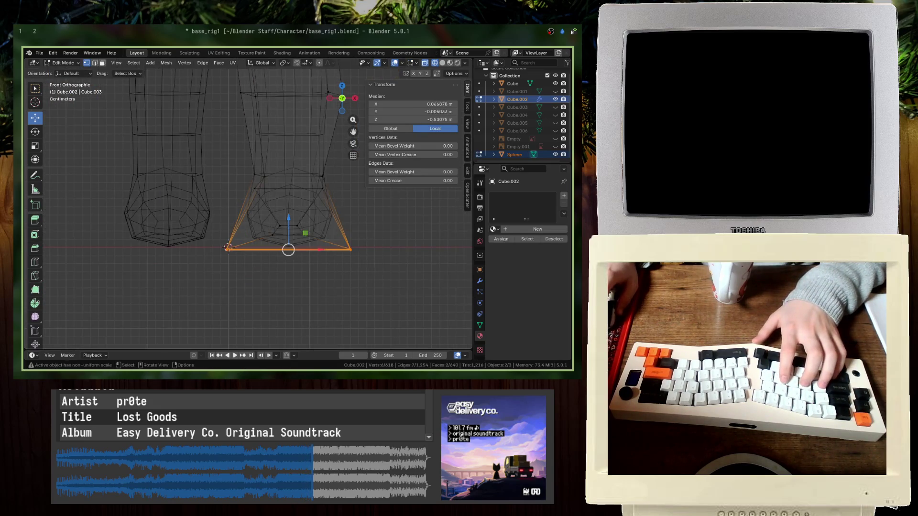
pyautogui.press('g')
pyautogui.press('z')
pyautogui.click(339, 248)
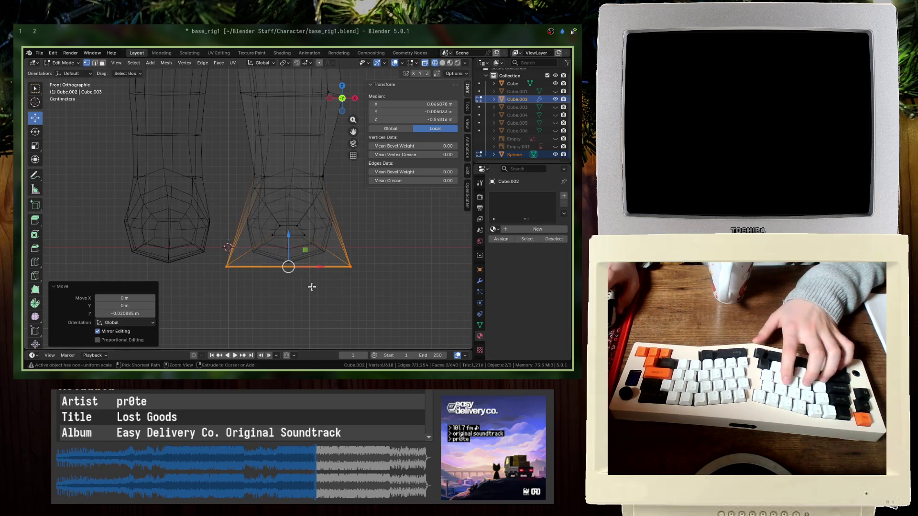
pyautogui.hotkey('ctrl', 'z')
# - Add an edge loop around the leg, then save in object mode with solid display
pyautogui.hotkey('ctrl', 'r')
pyautogui.click(298, 252)
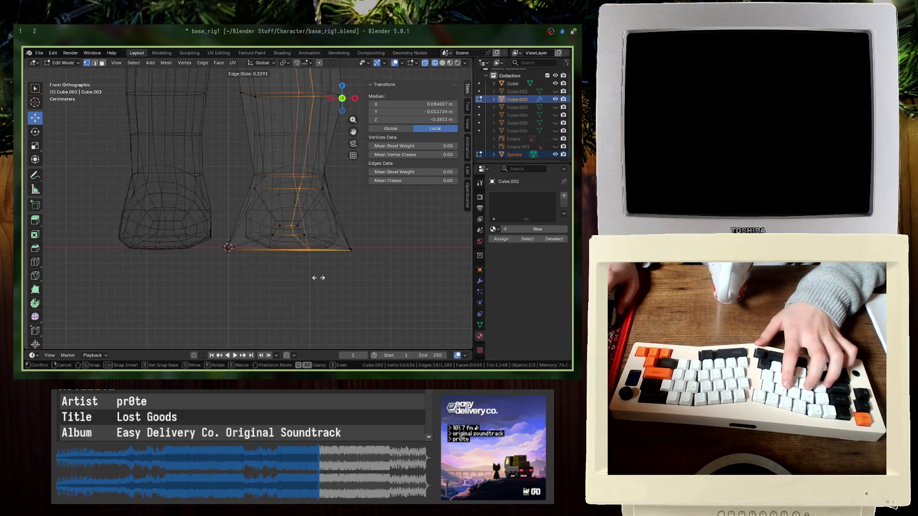
pyautogui.click(317, 275)
pyautogui.press('Tab')
pyautogui.hotkey('ctrl', 's')
pyautogui.hotkey('shift', 'z')
pyautogui.scroll(-5, 377, 260)
# - Re-enter edit mode in a front wireframe view and clear the selection
pyautogui.press('KP_5')
pyautogui.press('Tab')
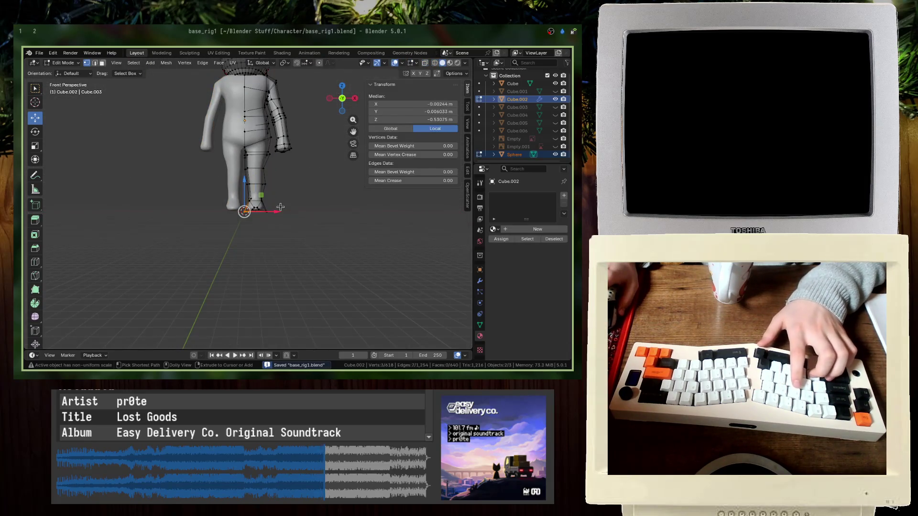
pyautogui.scroll(5, 281, 207)
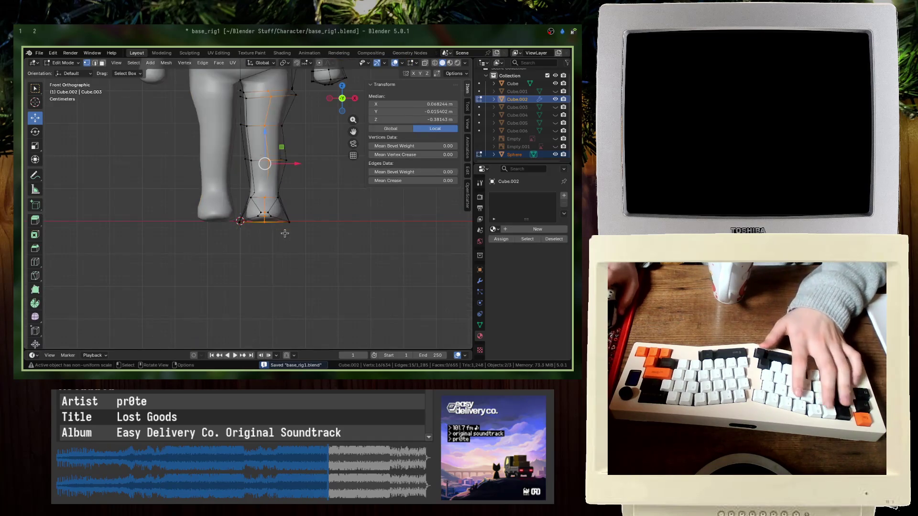
pyautogui.hotkey('shift', 'z')
pyautogui.press('KP_5')
pyautogui.hotkey('alt', 'a')
# - Lower the foot's bottom edge loop along Z and save the file
pyautogui.keyDown('alt'); pyautogui.click(330, 249); pyautogui.keyUp('alt')
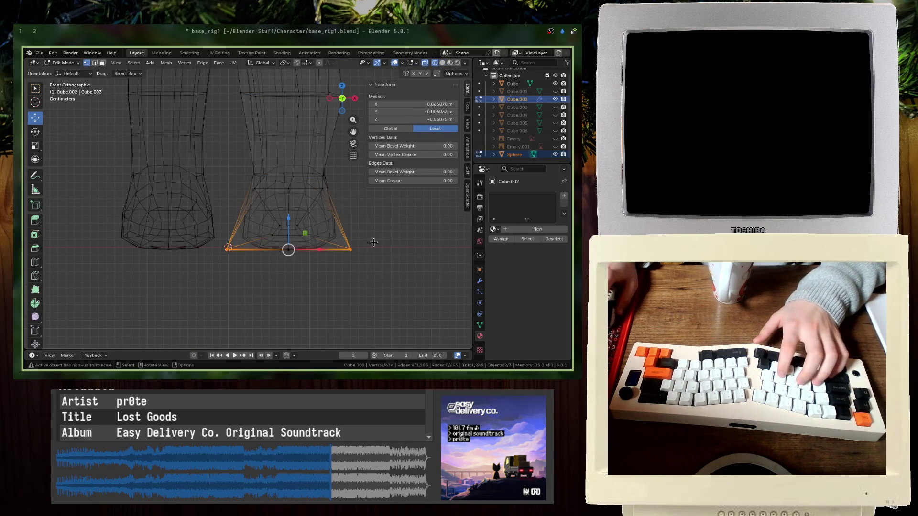
pyautogui.press('g')
pyautogui.press('z')
pyautogui.click(377, 248)
pyautogui.press('Tab')
pyautogui.moveTo(378, 249)
pyautogui.mouseDown(button='middle')
pyautogui.moveTo(280, 227)
pyautogui.moveTo(258, 241)
pyautogui.moveTo(222, 242)
pyautogui.mouseUp(button='middle')
pyautogui.hotkey('ctrl', 's')
# - Undo the last mesh change and try an edge slide on the leg, then undo it
pyautogui.hotkey('shift', 'z')
pyautogui.scroll(-4, 318, 240)
pyautogui.press('Tab')
pyautogui.hotkey('ctrl', 'z')
pyautogui.hotkey('ctrl', 'z')
pyautogui.press('Tab')
pyautogui.press('g')
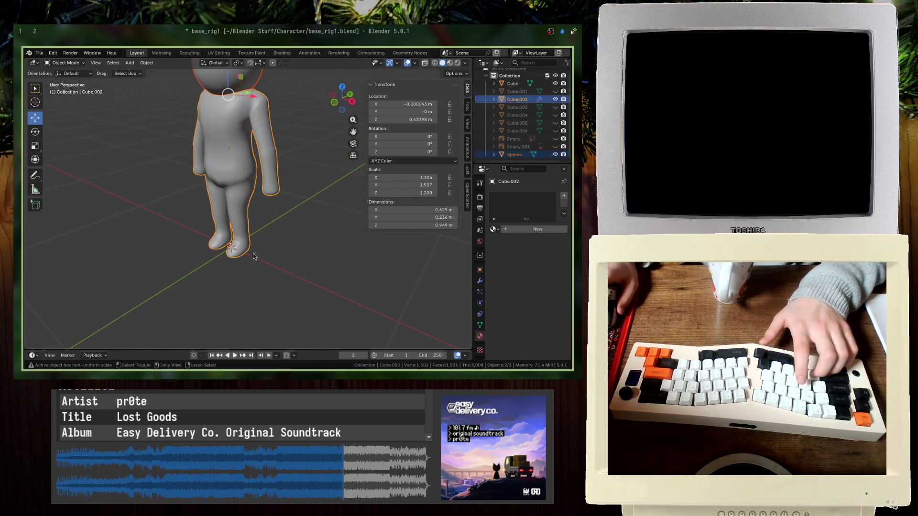
pyautogui.press('Tab')
pyautogui.press('g')
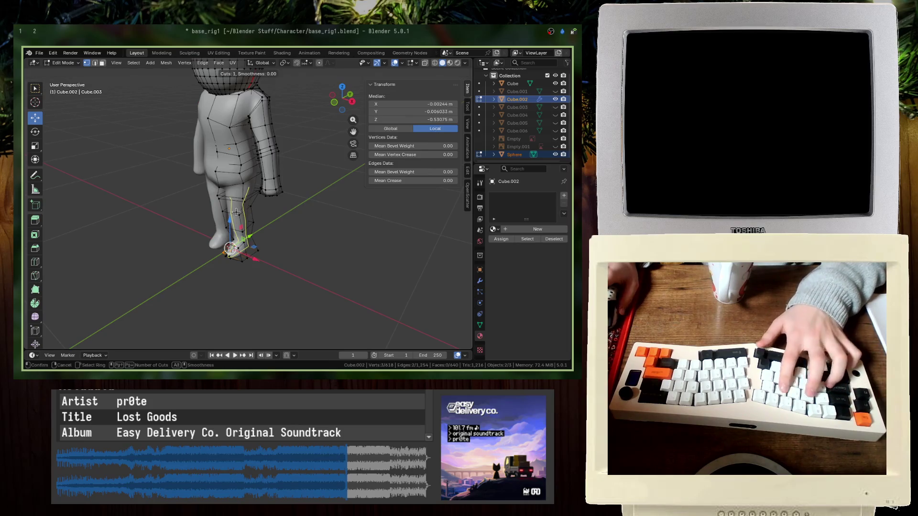
pyautogui.press('g')
pyautogui.click(233, 224)
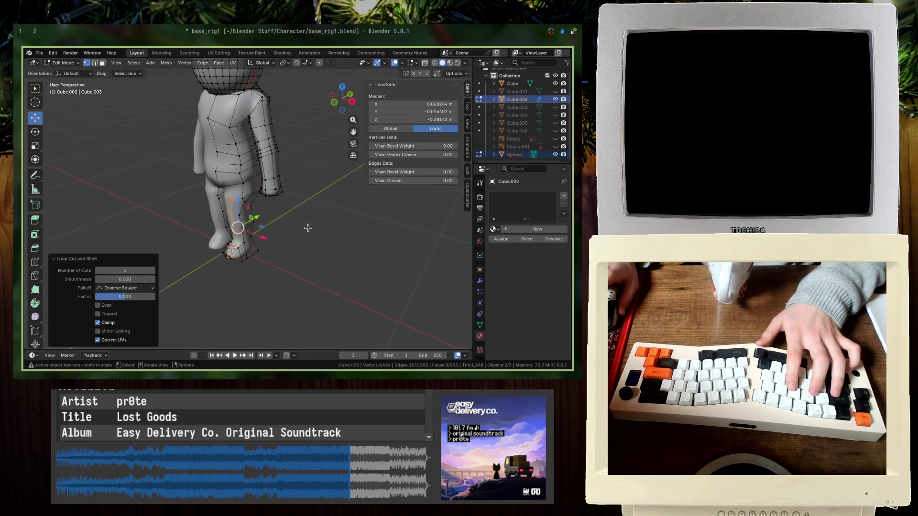
pyautogui.hotkey('ctrl', 'z')
# - Try a knife cut on the foot, cancel it, and leave edit mode
pyautogui.moveTo(310, 229); pyautogui.dragTo(267, 277, button='middle')
pyautogui.scroll(5, 266, 277)
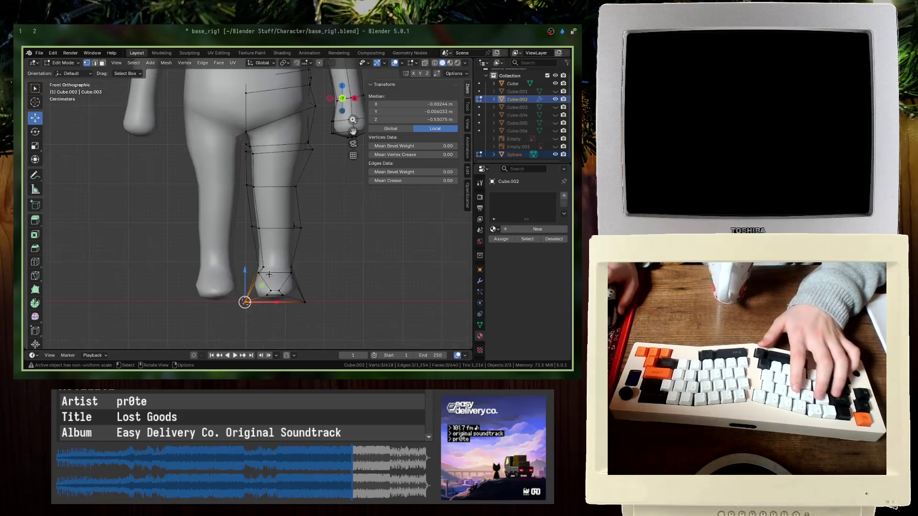
pyautogui.hotkey('alt', 'a')
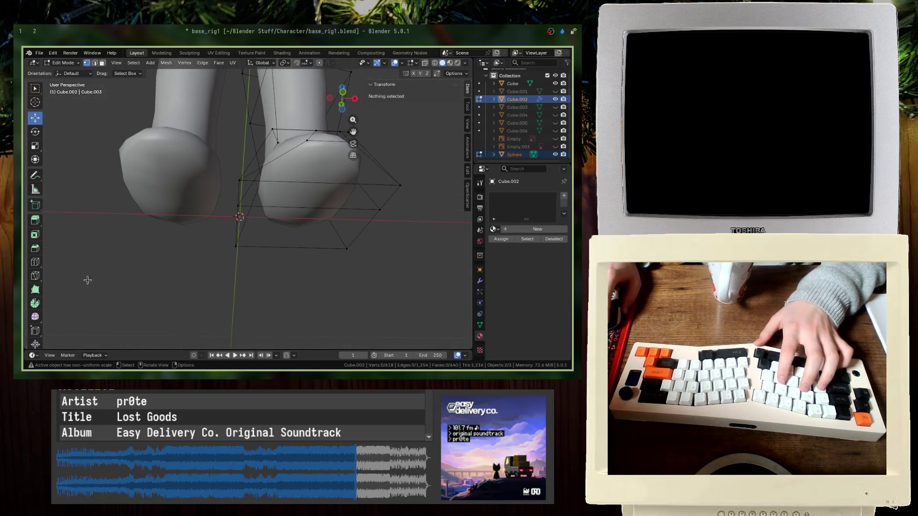
pyautogui.press('k')
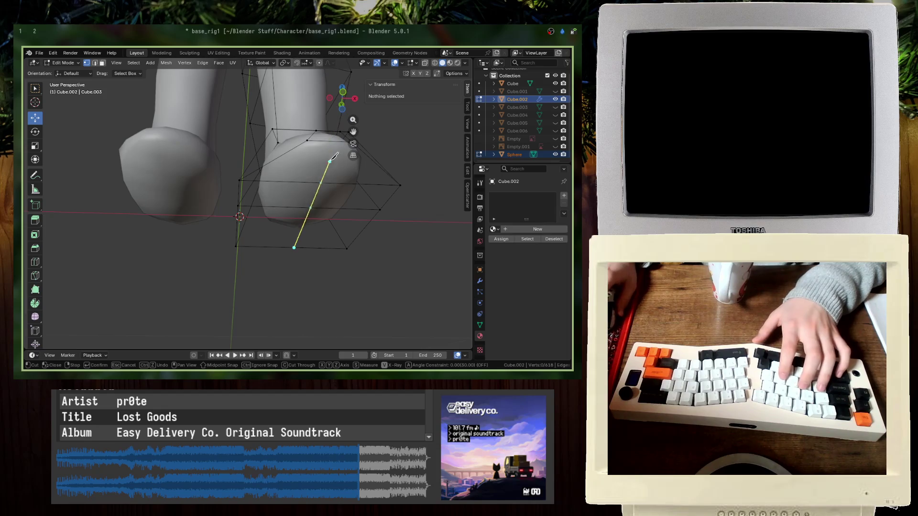
pyautogui.press('Escape')
pyautogui.press('Tab')
pyautogui.rightClick(306, 165)
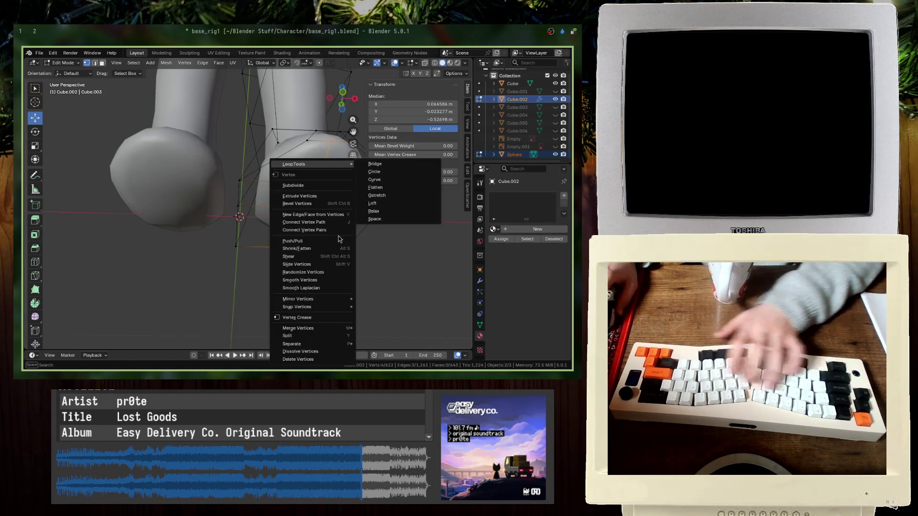
# - In front wireframe view, box-select the legs mesh's sole vertices and scale them along X
pyautogui.press('KP_1')
pyautogui.press('z')
pyautogui.click(178, 280)
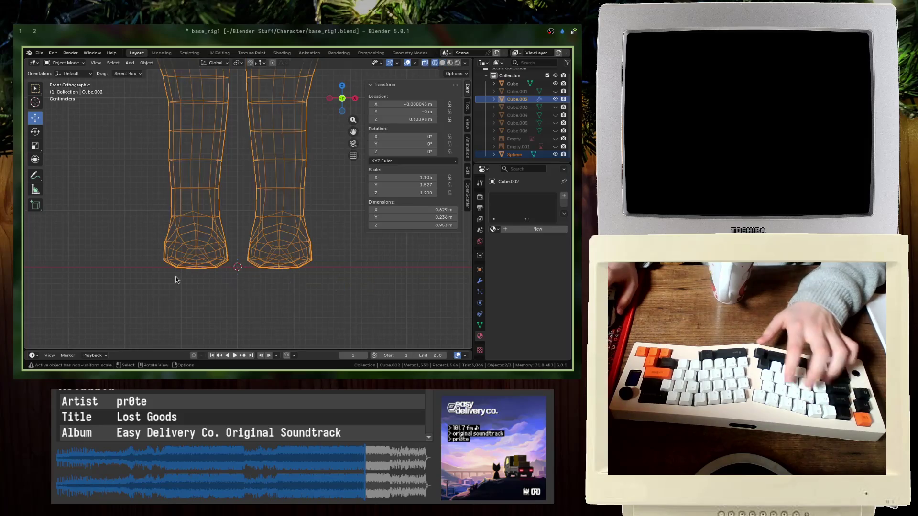
pyautogui.press('Tab')
pyautogui.scroll(7, 285, 260)
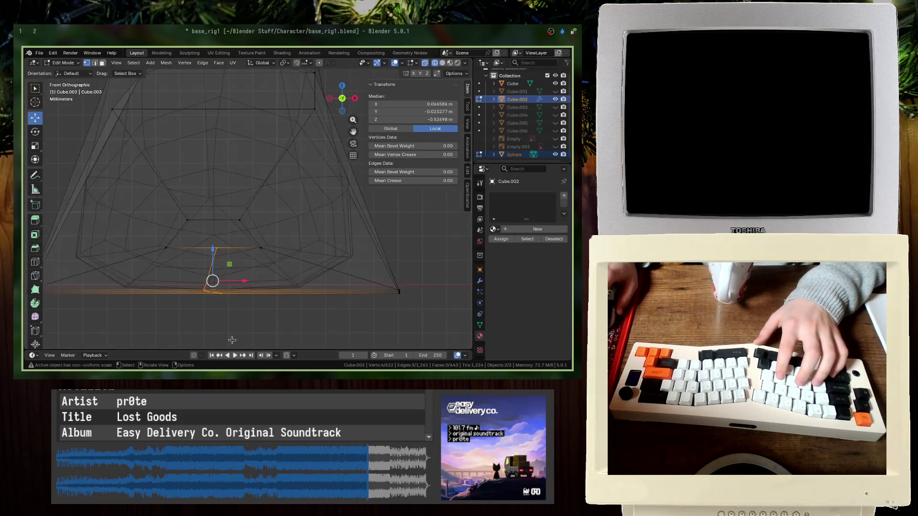
pyautogui.moveTo(192, 285)
pyautogui.mouseDown()
pyautogui.moveTo(215, 305)
pyautogui.moveTo(203, 243)
pyautogui.mouseUp()
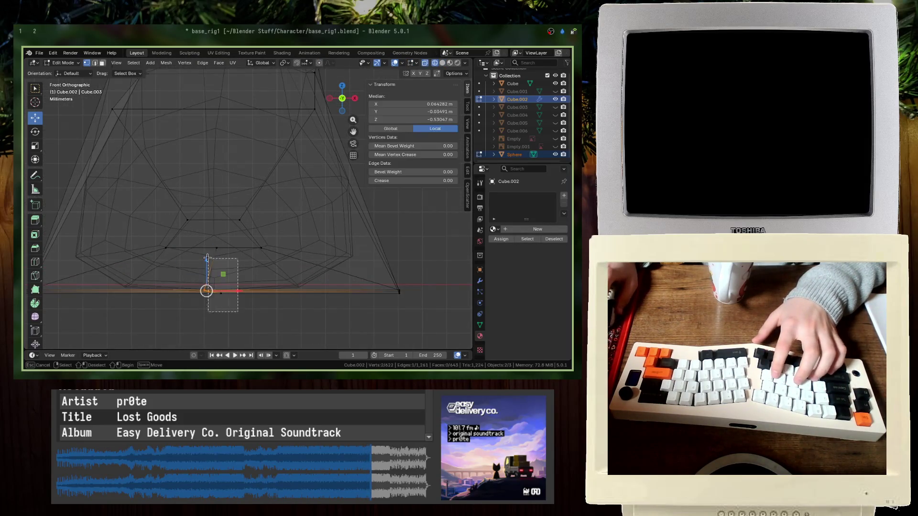
pyautogui.press('s')
pyautogui.press('x')
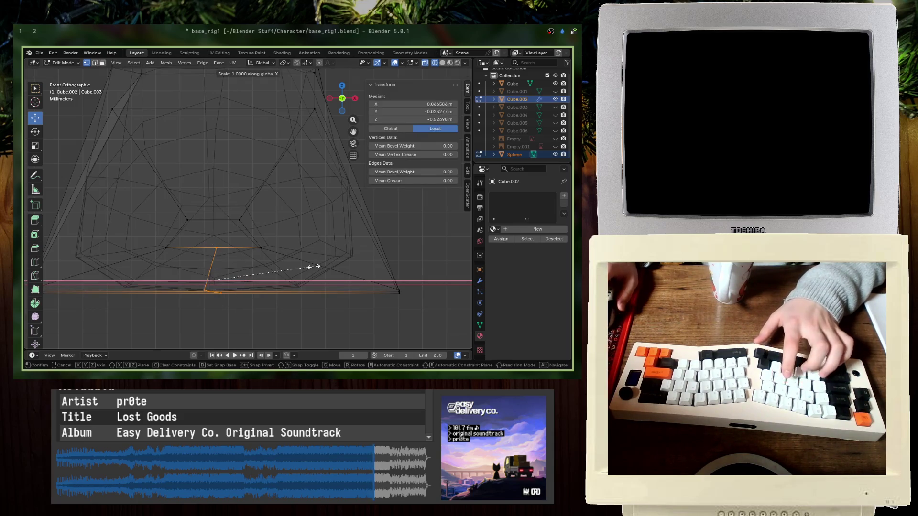
pyautogui.press('Return')
# - Save base_rig1.blend from object mode with solid shading, then re-enter edit mode
pyautogui.press('Tab')
pyautogui.hotkey('shift', 'z')
pyautogui.moveTo(311, 268)
pyautogui.mouseDown(button='middle')
pyautogui.moveTo(243, 243)
pyautogui.moveTo(277, 224)
pyautogui.moveTo(234, 252)
pyautogui.moveTo(330, 239)
pyautogui.mouseUp(button='middle')
pyautogui.hotkey('ctrl', 's')
pyautogui.press('Tab')
pyautogui.press('Tab')
# - In front wireframe view, nudge the sphere head slightly along X to centre it on the body
pyautogui.scroll(-3, 329, 239)
pyautogui.hotkey('ctrl', 's')
pyautogui.press('KP_1')
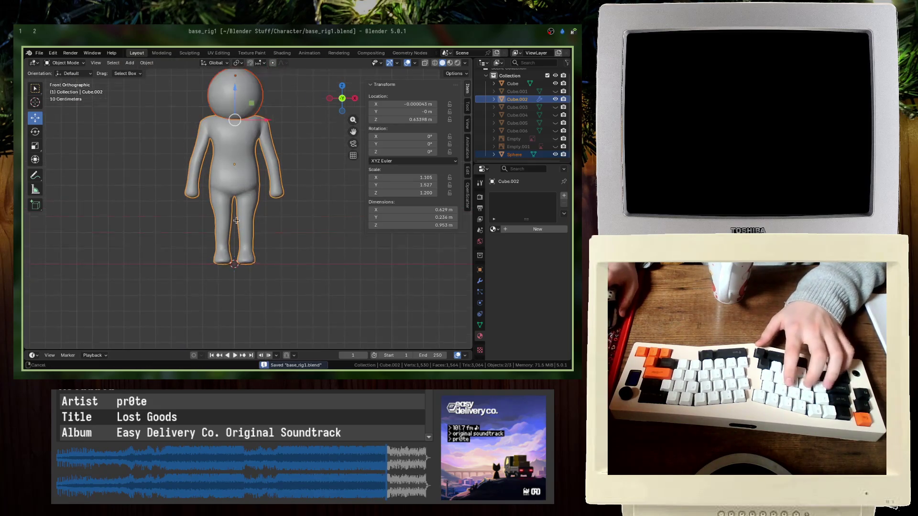
pyautogui.click(348, 255)
pyautogui.click(480, 281)
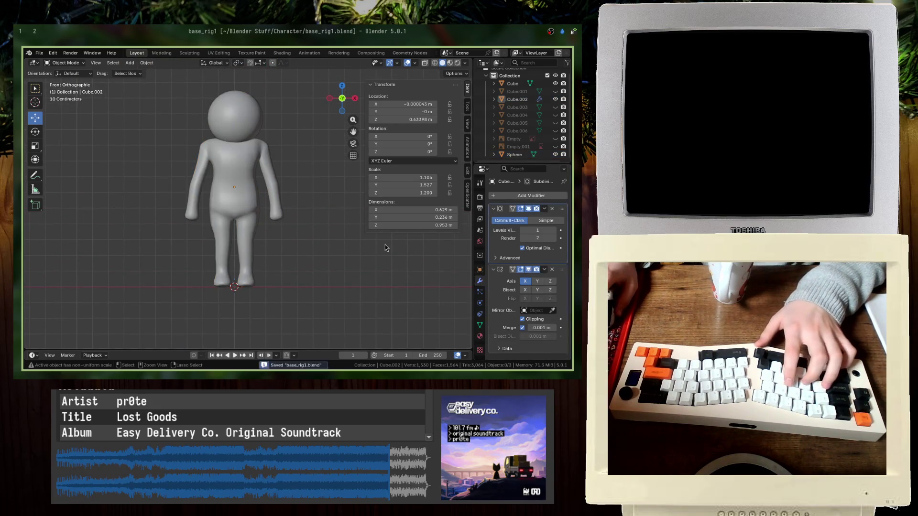
pyautogui.click(251, 132)
pyautogui.hotkey('shift', 'z')
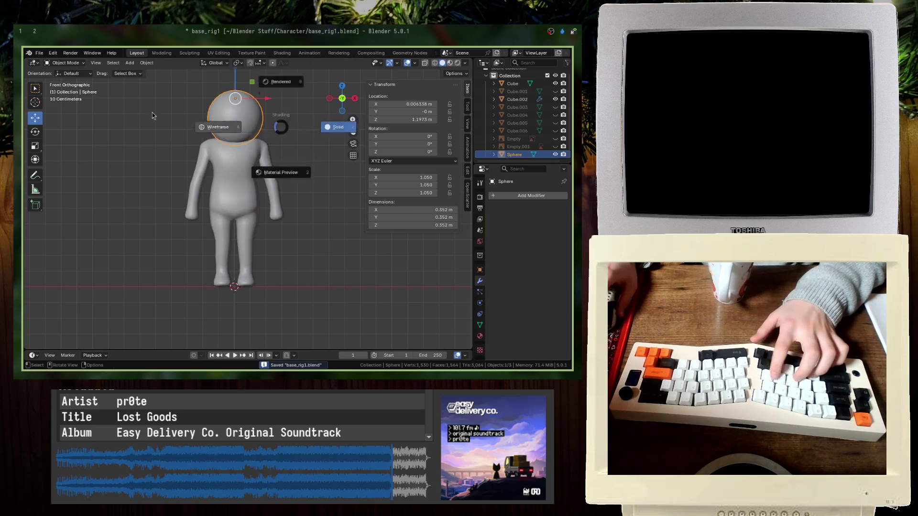
pyautogui.scroll(8, 281, 170)
pyautogui.press('g')
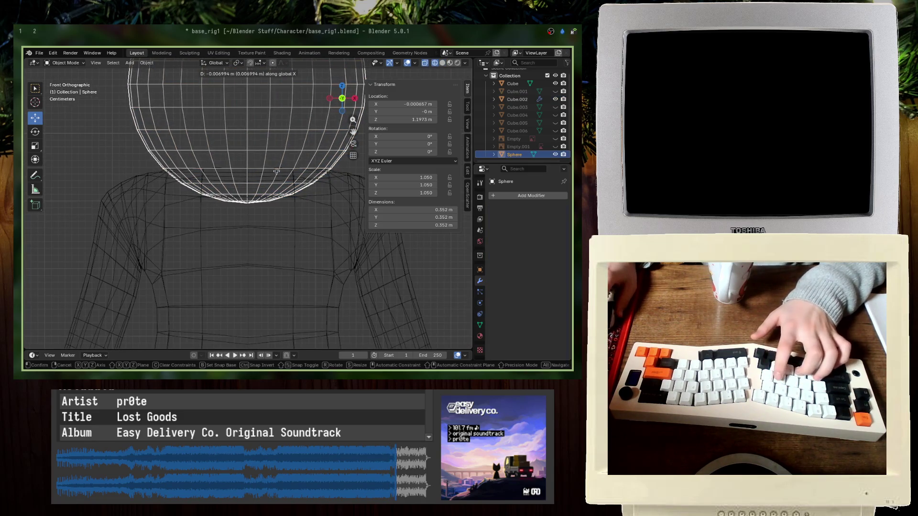
pyautogui.click(277, 170)
# - Save the file, return to solid shading and orbit out to view the whole character
pyautogui.hotkey('ctrl', 's')
pyautogui.hotkey('shift', 'z')
pyautogui.scroll(-10, 257, 266)
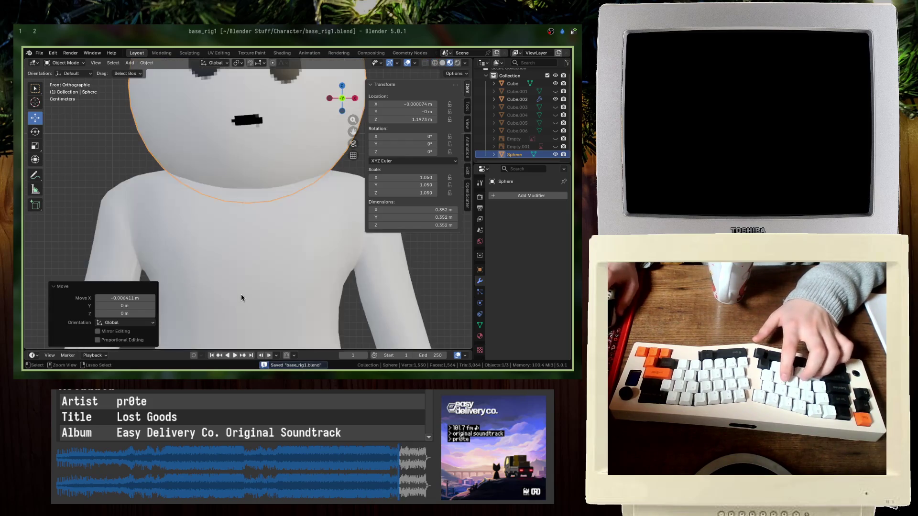
pyautogui.click(301, 280)
pyautogui.moveTo(302, 280)
pyautogui.mouseDown(button='middle')
pyautogui.moveTo(253, 294)
pyautogui.moveTo(241, 284)
pyautogui.mouseUp(button='middle')
pyautogui.hotkey('ctrl', 's')
pyautogui.scroll(-3, 256, 290)
pyautogui.scroll(5, 253, 266)
pyautogui.moveTo(254, 266)
pyautogui.mouseDown(button='middle')
pyautogui.moveTo(297, 217)
pyautogui.moveTo(318, 225)
pyautogui.mouseUp(button='middle')
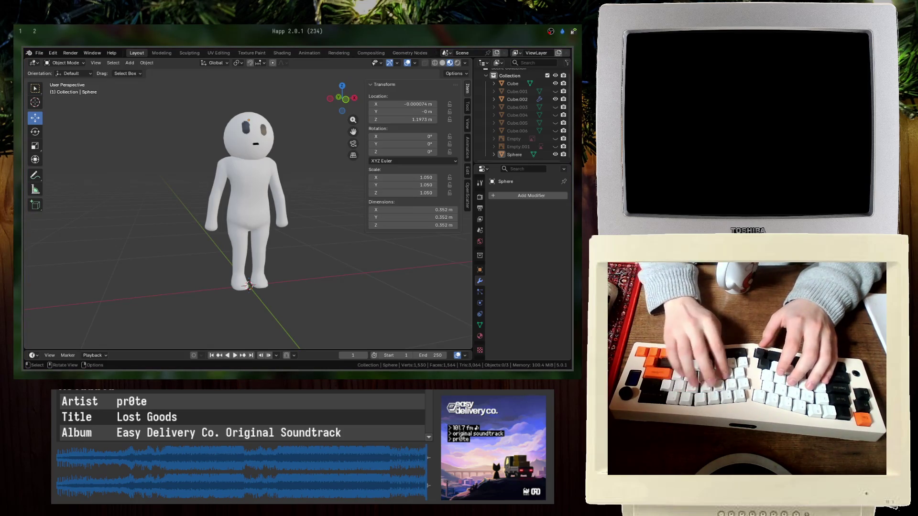
pyautogui.write('btop')
pyautogui.press('Return')
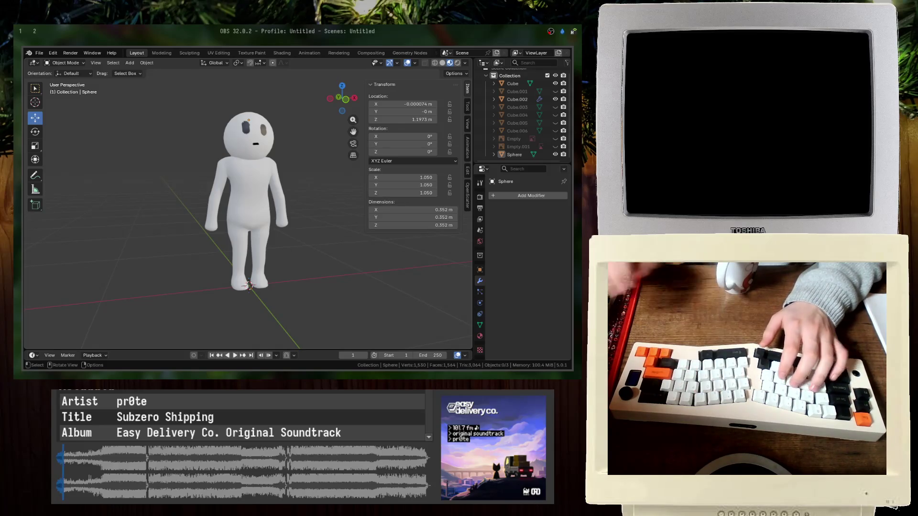
pyautogui.press('super+h')
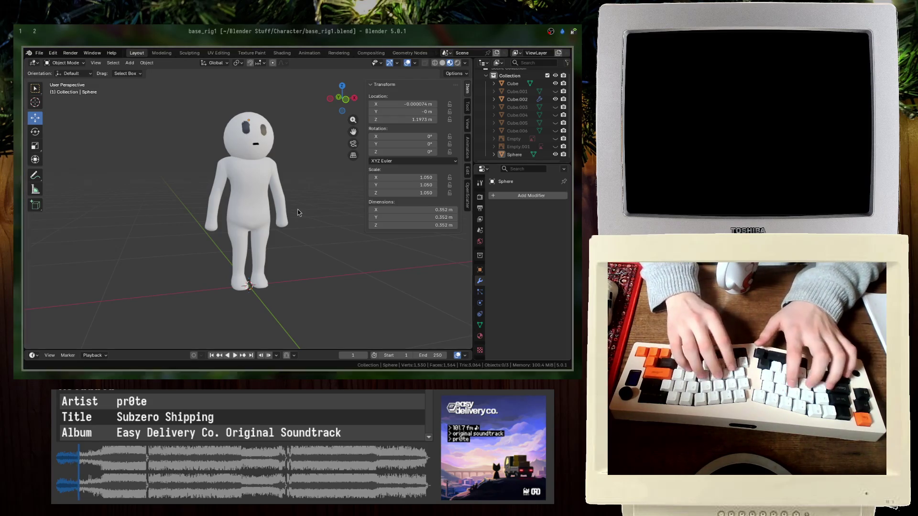
pyautogui.moveTo(217, 158)
pyautogui.mouseDown(button='middle')
pyautogui.moveTo(215, 267)
pyautogui.moveTo(318, 182)
pyautogui.mouseUp(button='middle')
# - Move the head sphere down 1.1 m on Z, then raise its whole mesh 0.03 m
pyautogui.hotkey('ctrl', 's')
pyautogui.click(245, 154)
pyautogui.press('KP_1')
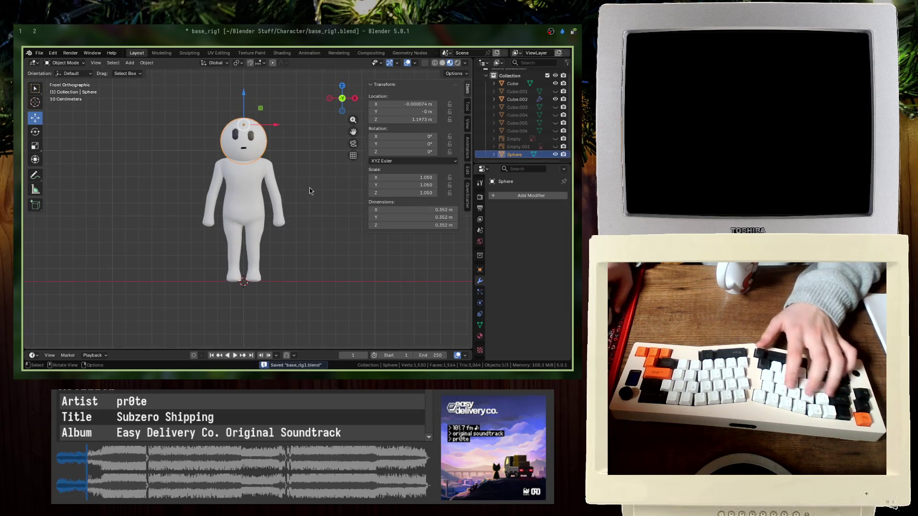
pyautogui.hotkey('shift', 'z')
pyautogui.write('gz-1.1')
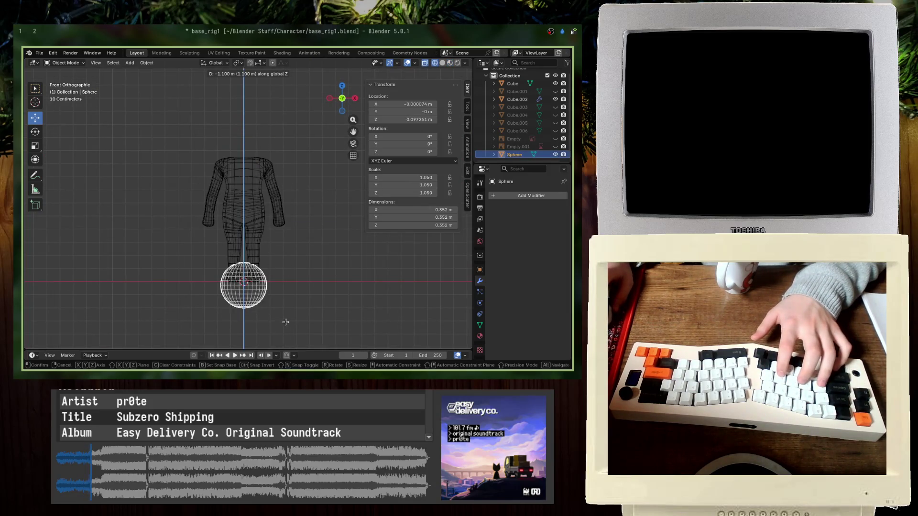
pyautogui.press('Return')
pyautogui.press('KP_Decimal')
pyautogui.press('Tab')
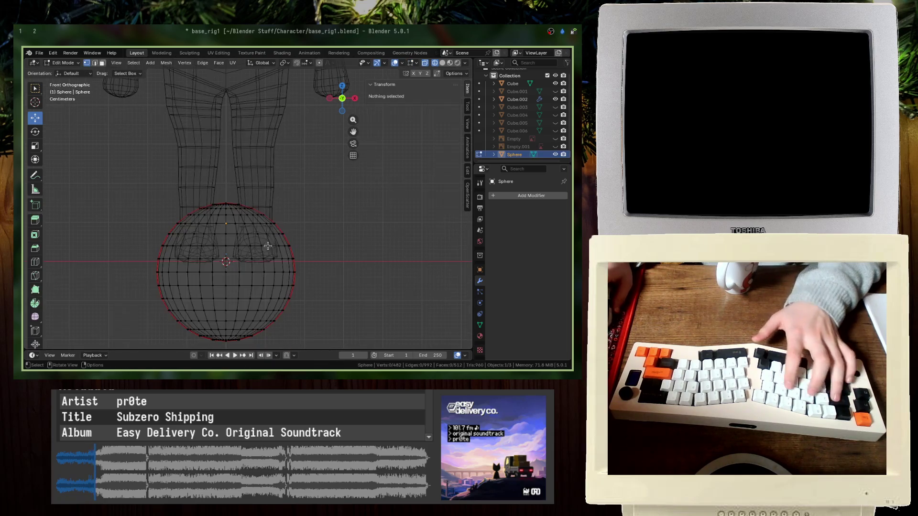
pyautogui.press('a')
pyautogui.press('KP_Decimal')
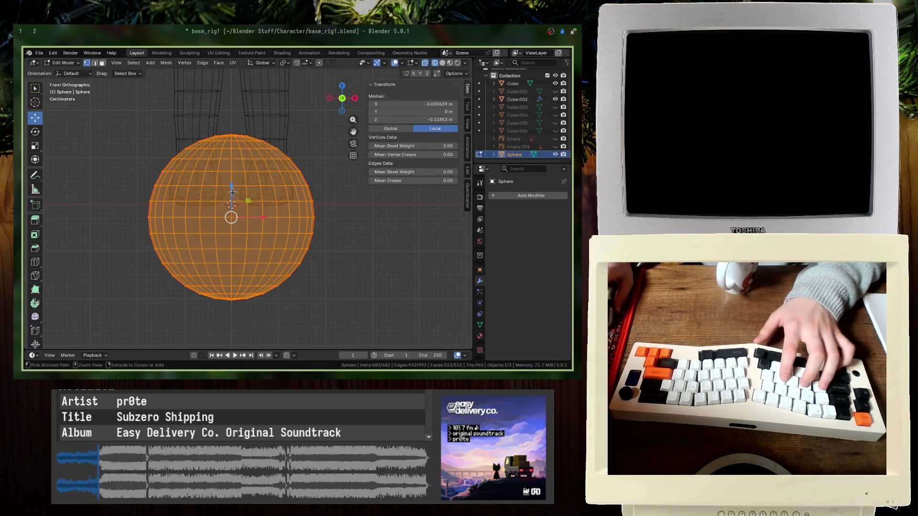
pyautogui.write('gz.03')
pyautogui.press('Return')
pyautogui.press('Tab')
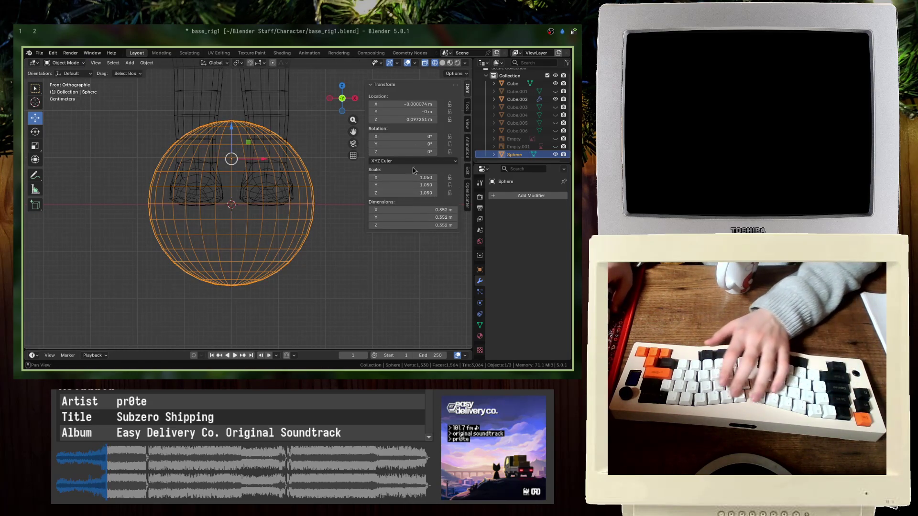
# - Set the sphere's Y and Z location to 0 in the sidebar
pyautogui.press('Return')
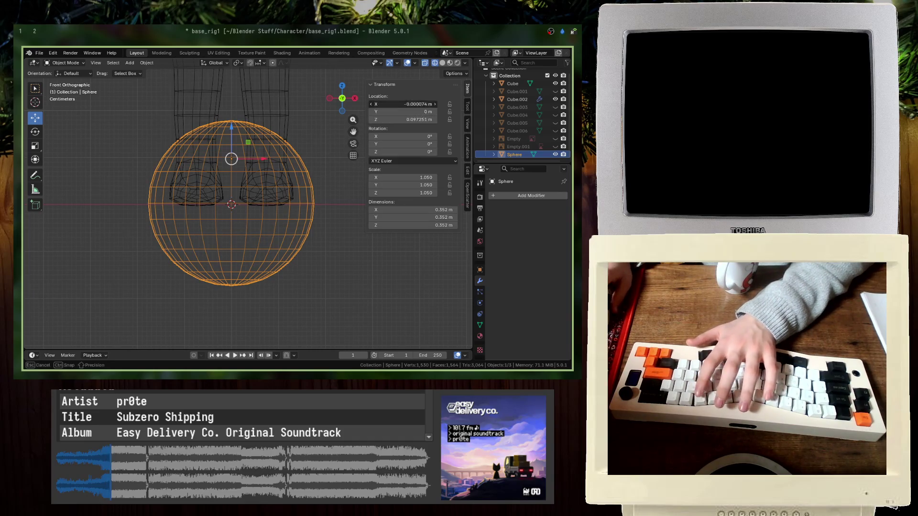
pyautogui.write('0')
pyautogui.press('Return')
pyautogui.press('Tab')
# - Raise all sphere vertices along Z by 0.06 m, 0.03 m, then a small extra shift
pyautogui.press('a')
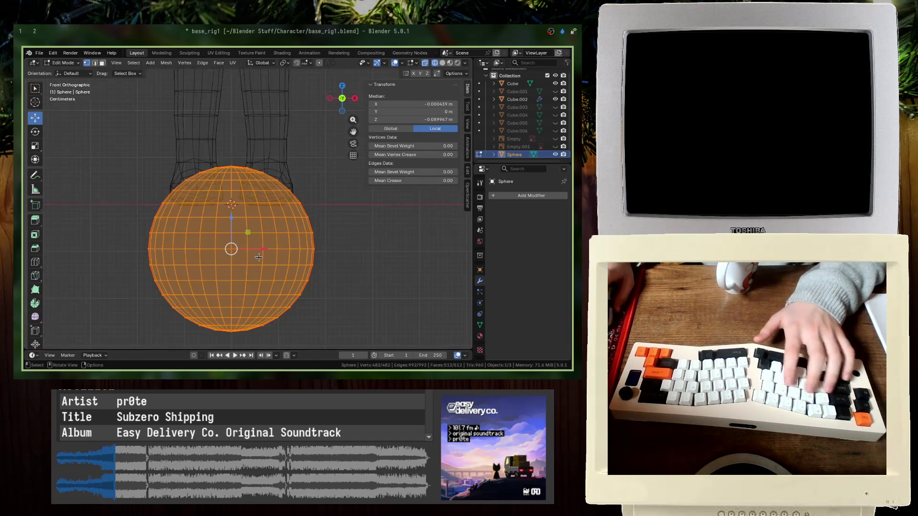
pyautogui.press('g')
pyautogui.write('z')
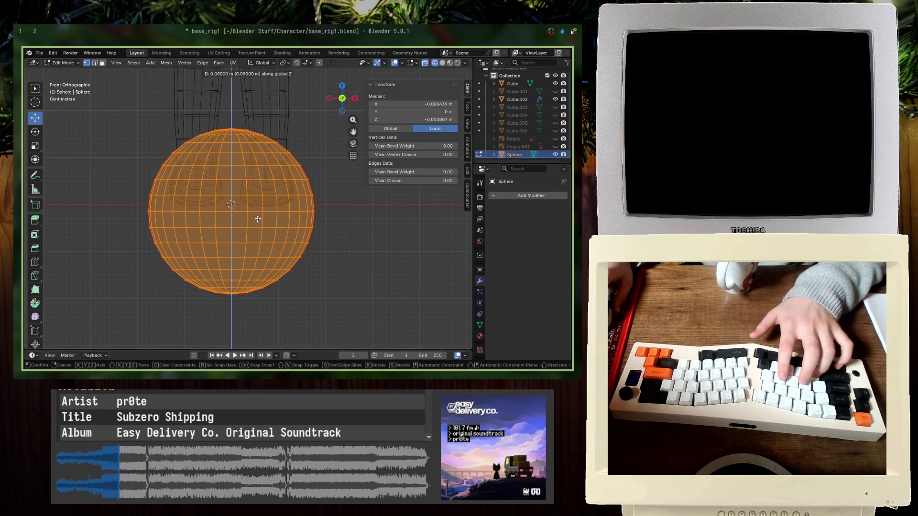
pyautogui.write('0.06')
pyautogui.press('Return')
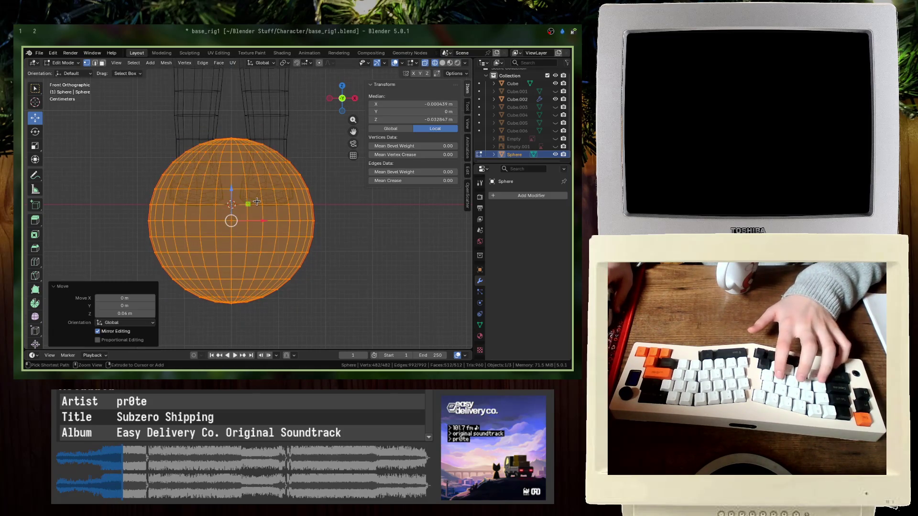
pyautogui.scroll(5, 236, 242)
pyautogui.write('gz0.03')
pyautogui.press('Return')
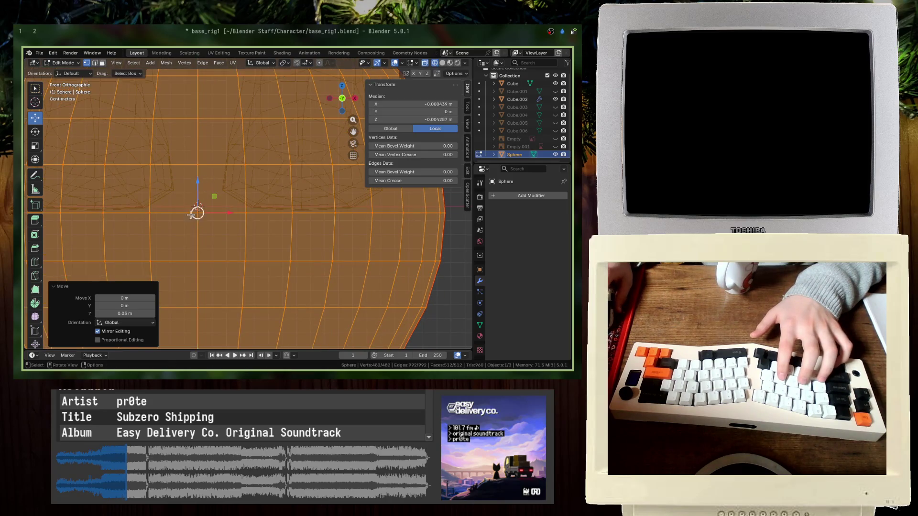
pyautogui.scroll(6, 199, 224)
pyautogui.press('g')
pyautogui.press('z')
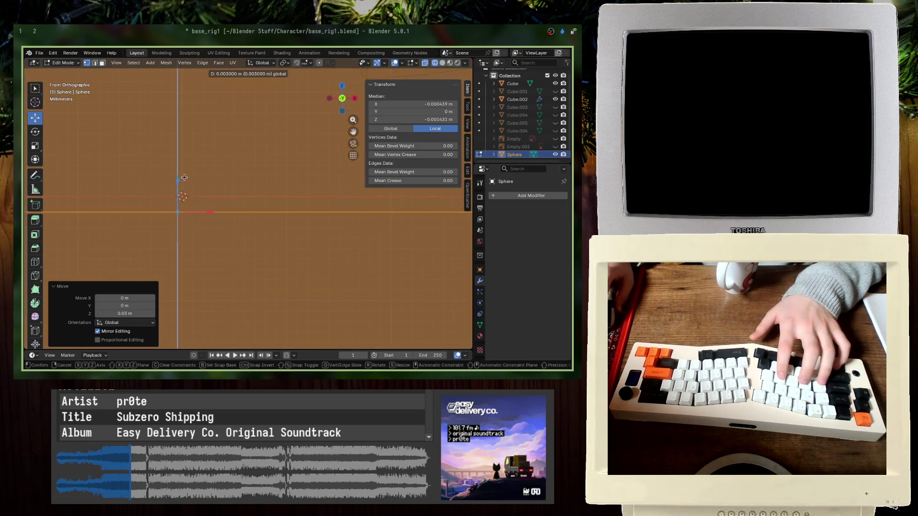
pyautogui.press('Return')
# - Save the file and begin typing 'blender set' in the browser's address bar
pyautogui.hotkey('ctrl', 's')
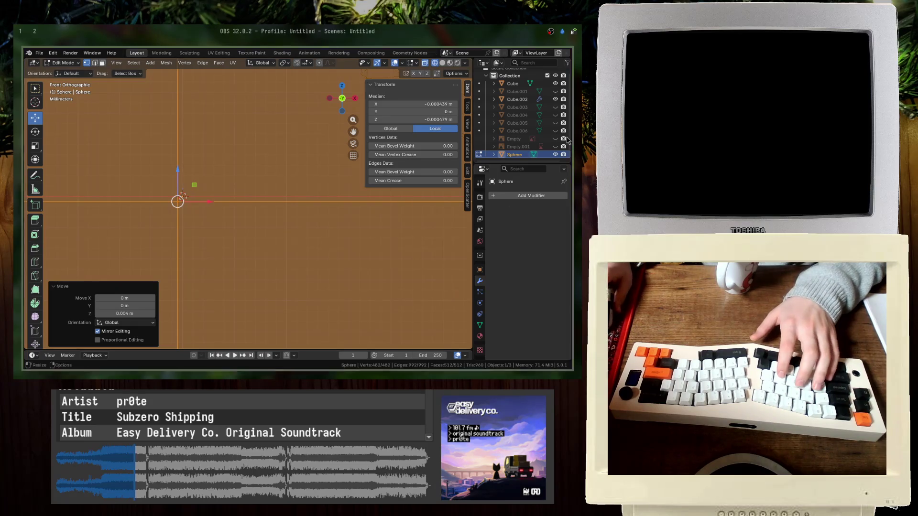
pyautogui.press('super+b')
pyautogui.write('blender set cfenter')
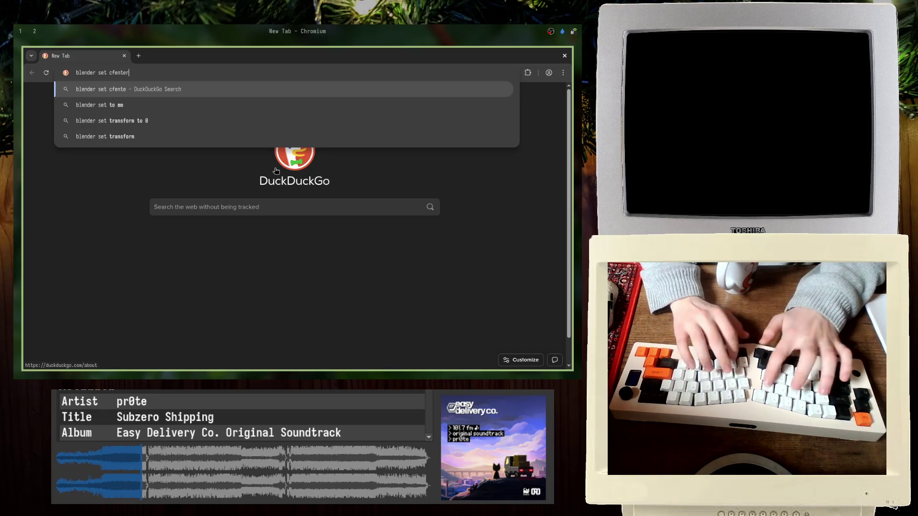
# - Search DuckDuckGo for 'blender set center of a mesh to the scene center', skim the results, and return to Blender
pyautogui.hotkey('ctrl', 'a')
pyautogui.write('c')
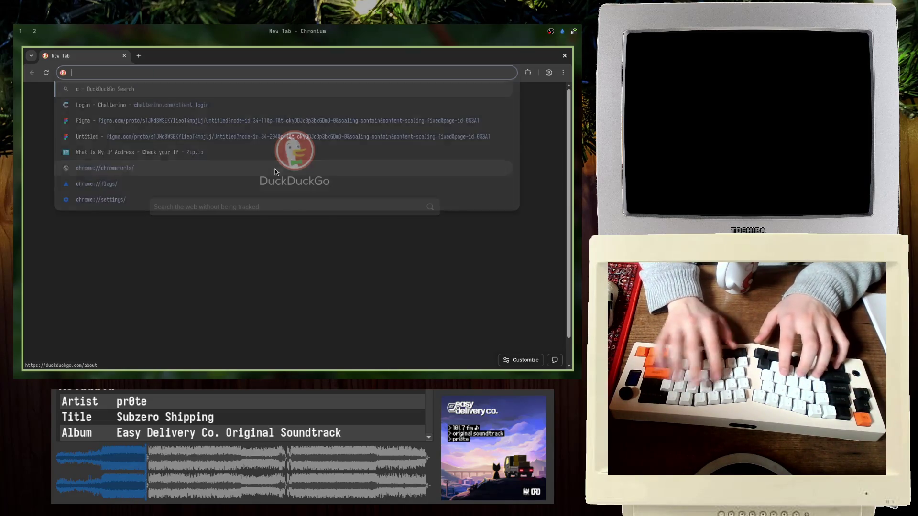
pyautogui.hotkey('ctrl', 'a')
pyautogui.write('blender set ')
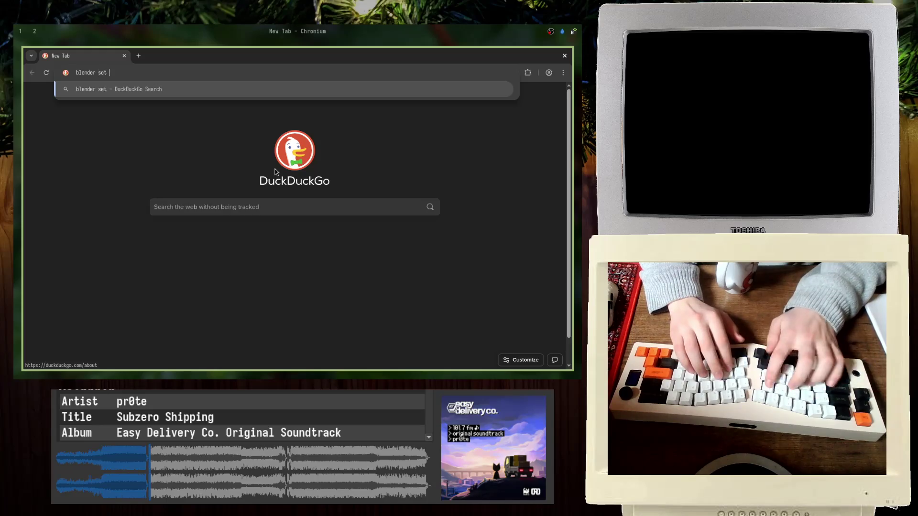
pyautogui.write('center of a mesh to the scene center')
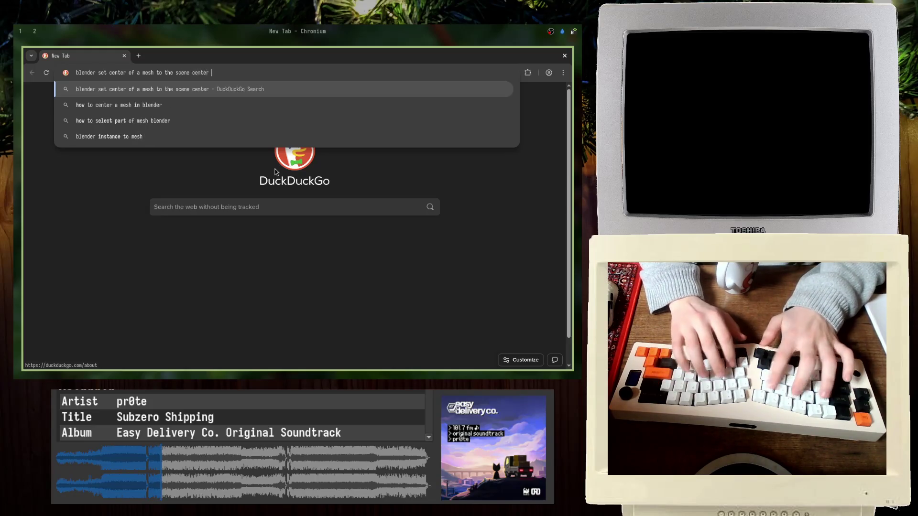
pyautogui.press('Return')
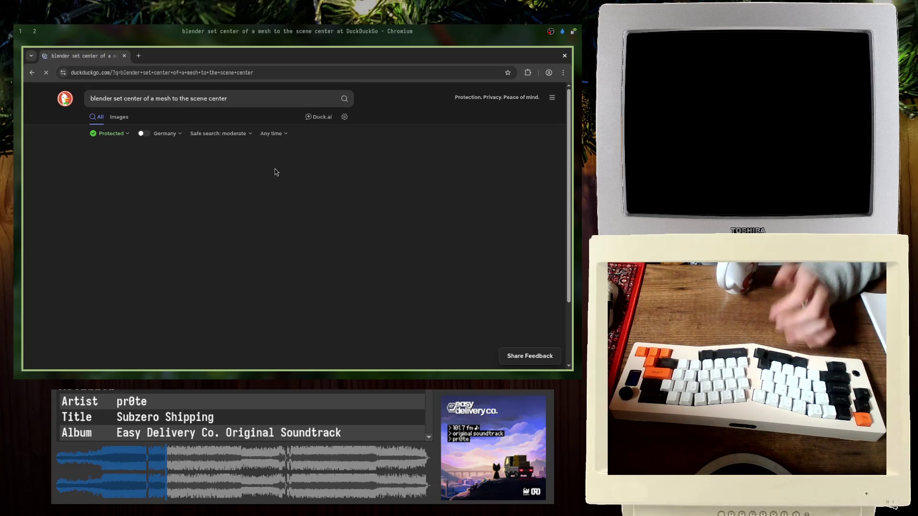
pyautogui.scroll(-5, 266, 172)
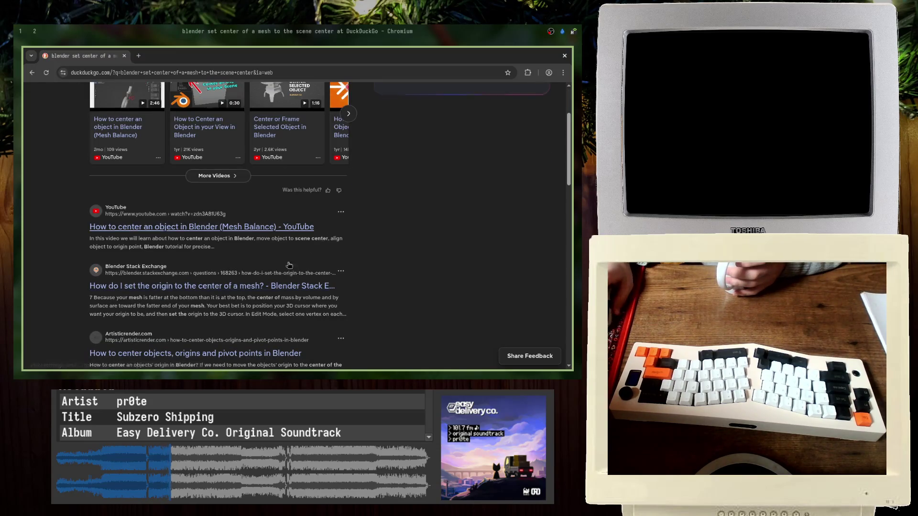
pyautogui.scroll(2, 289, 254)
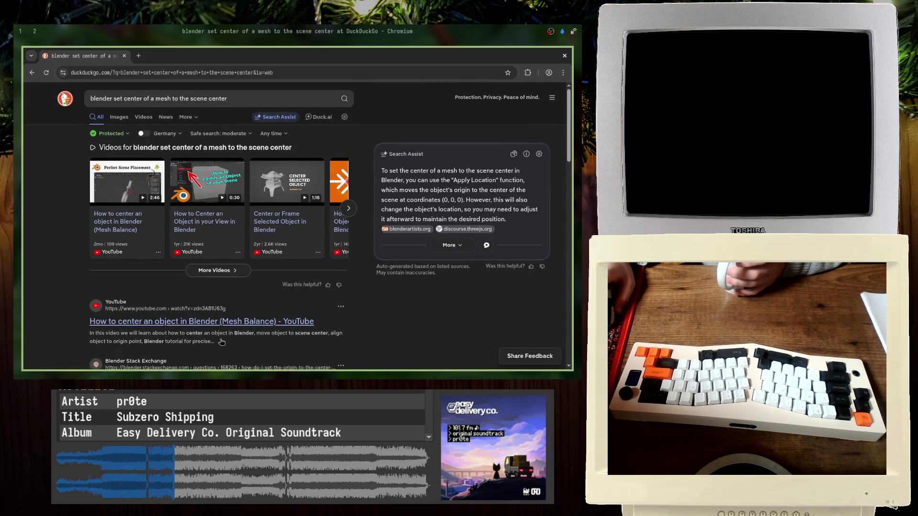
pyautogui.hotkey('alt', 'Tab')
pyautogui.click(166, 65)
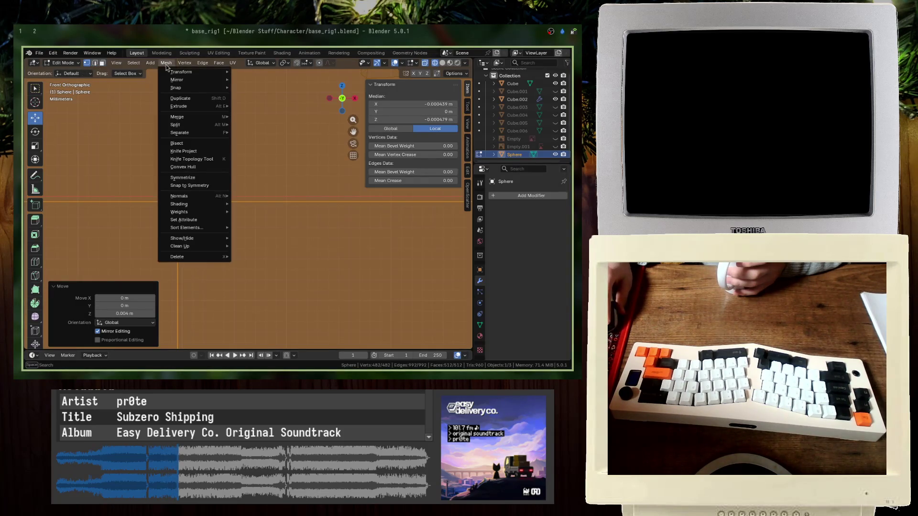
# - Snap the selected sphere geometry to the 3D cursor with Offset enabled to keep its shape
pyautogui.moveTo(204, 88)
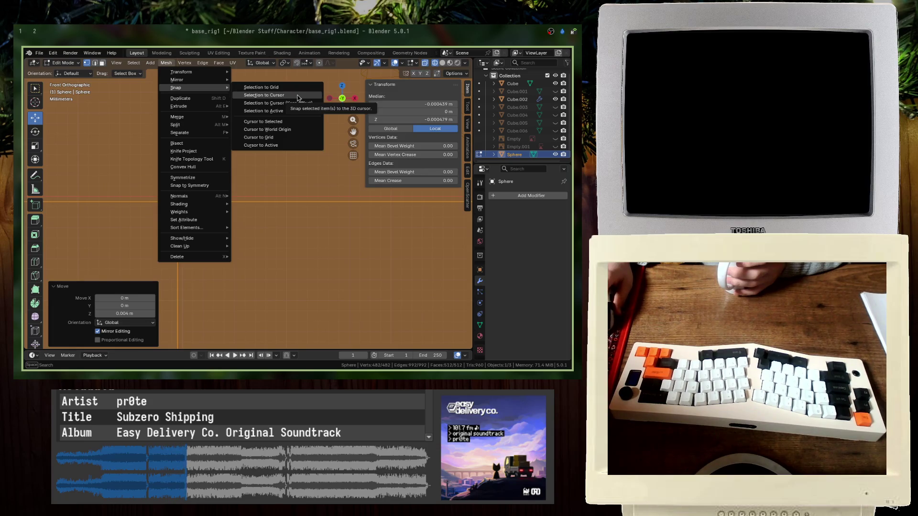
pyautogui.press('Escape')
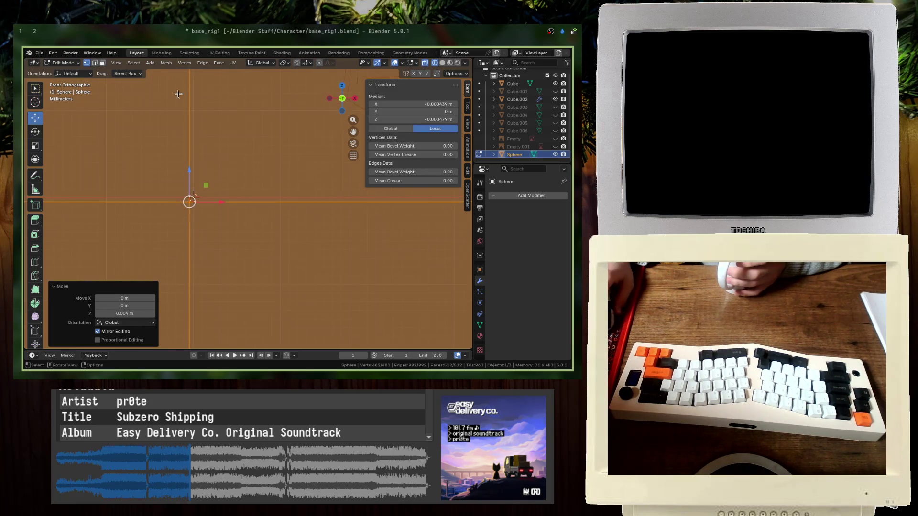
pyautogui.click(166, 62)
pyautogui.moveTo(210, 92)
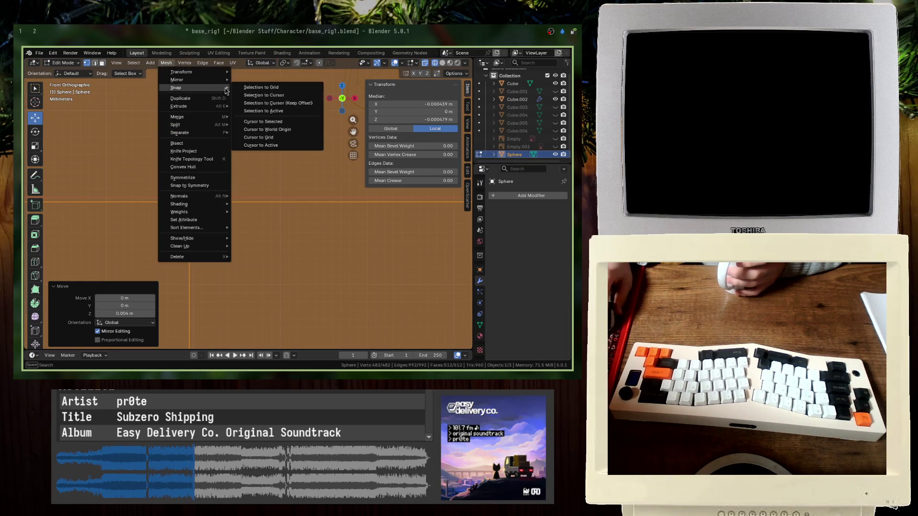
pyautogui.click(302, 95)
pyautogui.scroll(-5, 215, 215)
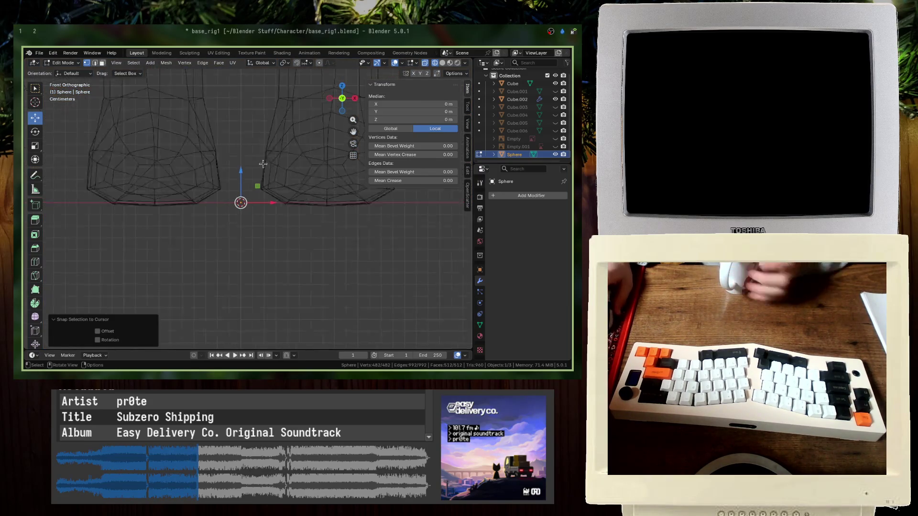
pyautogui.click(97, 331)
pyautogui.scroll(5, 137, 291)
# - Return to Object Mode with the sphere framed and save base_rig1.blend
pyautogui.moveTo(313, 261)
pyautogui.keyDown('shift'); pyautogui.mouseDown(button='middle')
pyautogui.moveTo(188, 248)
pyautogui.moveTo(234, 217)
pyautogui.mouseUp(button='middle'); pyautogui.keyUp('shift')
pyautogui.press('KP_Decimal')
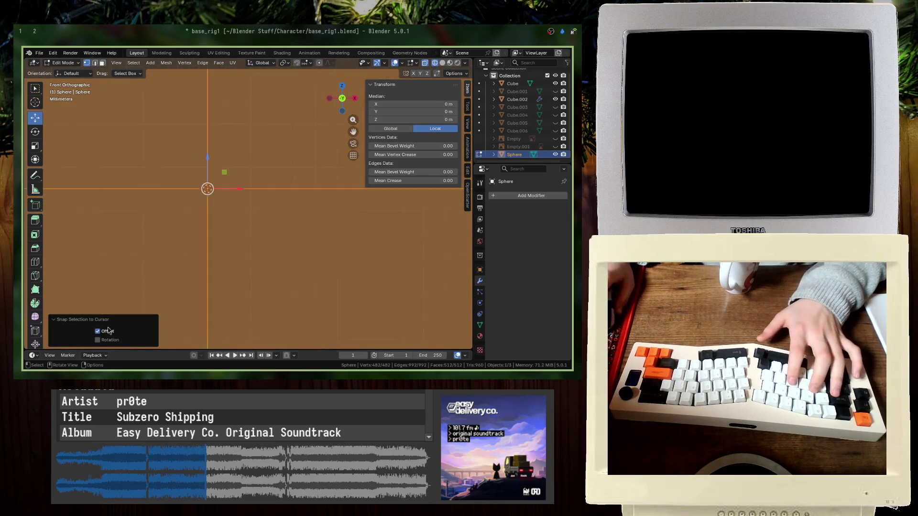
pyautogui.press('Tab')
pyautogui.scroll(-2, 175, 261)
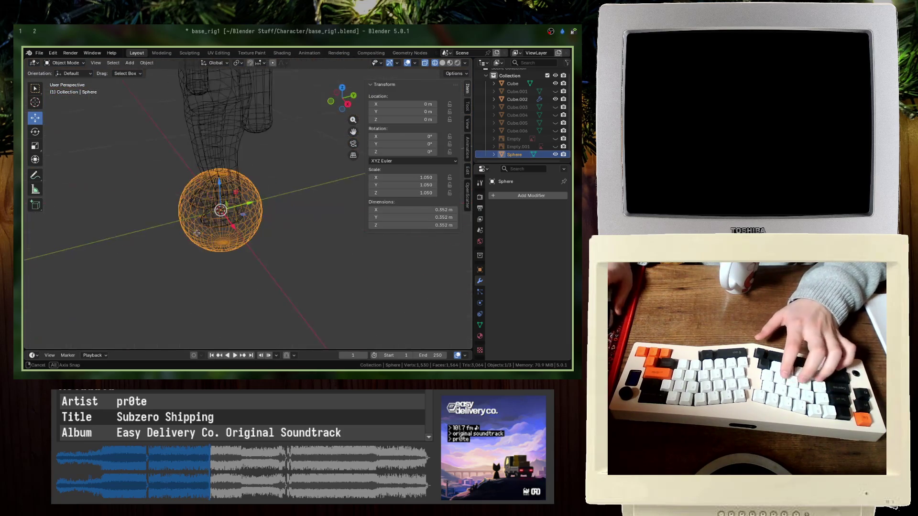
pyautogui.hotkey('ctrl', 's')
pyautogui.scroll(-2, 201, 236)
pyautogui.hotkey('ctrl', 'a')
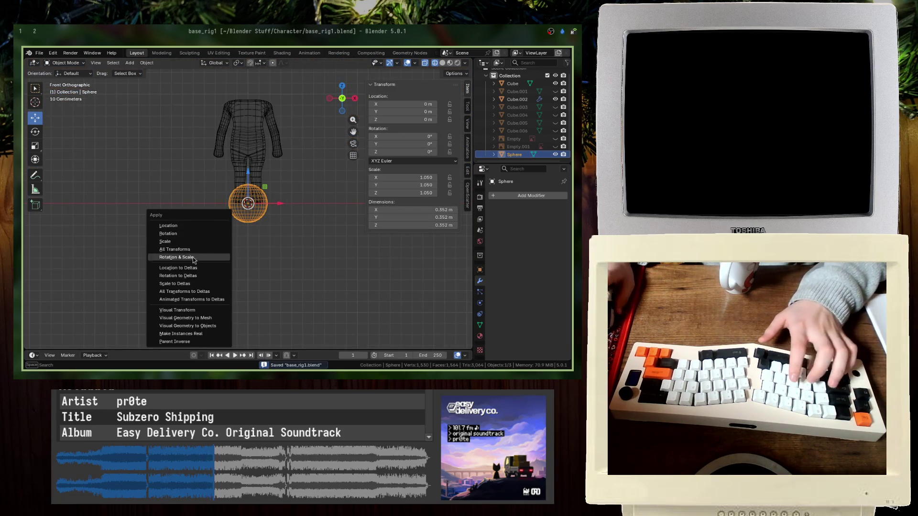
# - Apply all transforms to the head sphere and to the body mesh Cube.002
pyautogui.click(194, 251)
pyautogui.click(256, 109)
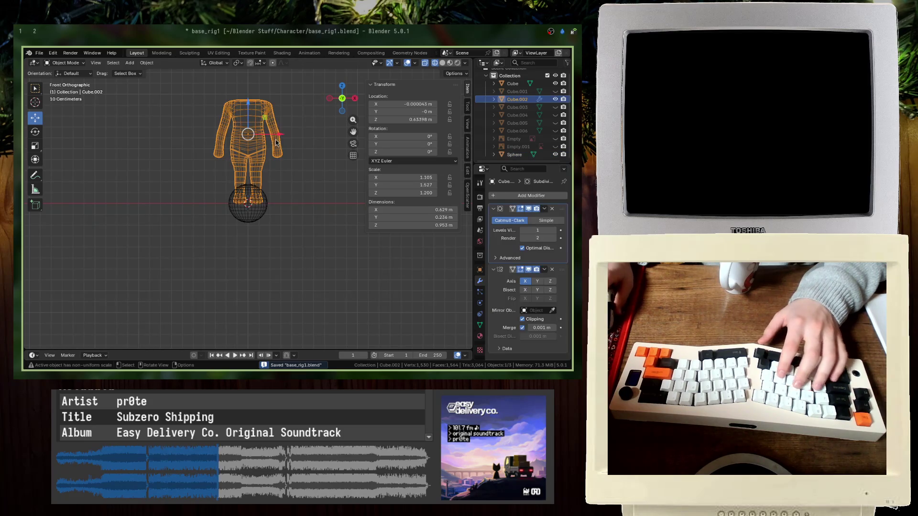
pyautogui.press('Tab')
pyautogui.press('a')
pyautogui.hotkey('ctrl', 's')
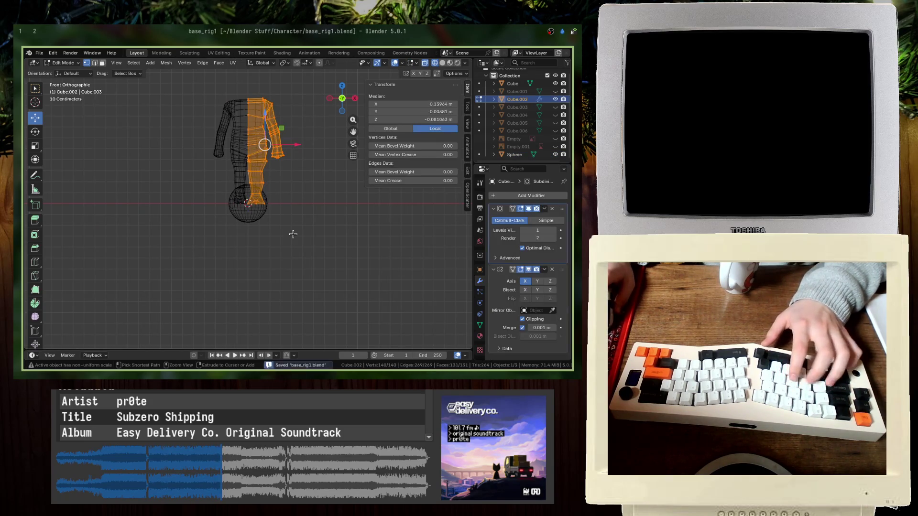
pyautogui.press('Tab')
pyautogui.hotkey('ctrl', 'a')
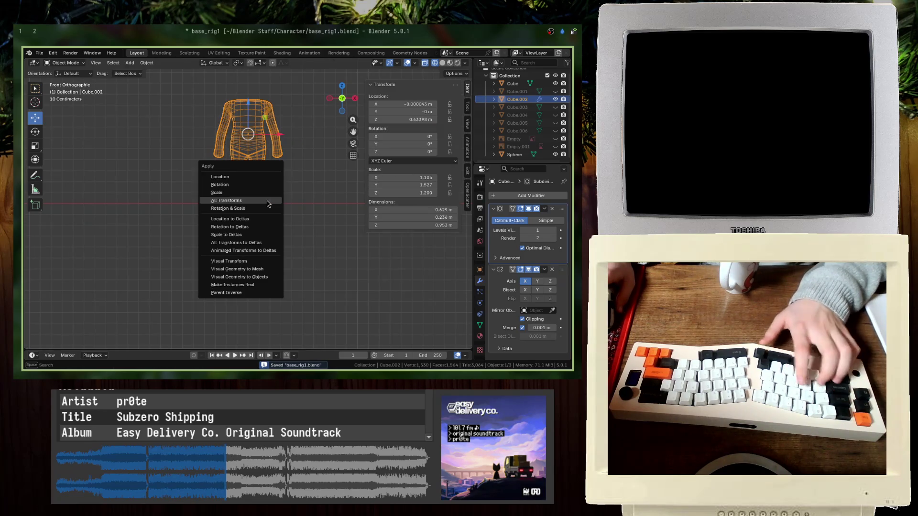
pyautogui.click(256, 200)
# - Raise the head sphere along Z to sit atop the body at 1.1 m
pyautogui.click(248, 202)
pyautogui.press('g')
pyautogui.press('z')
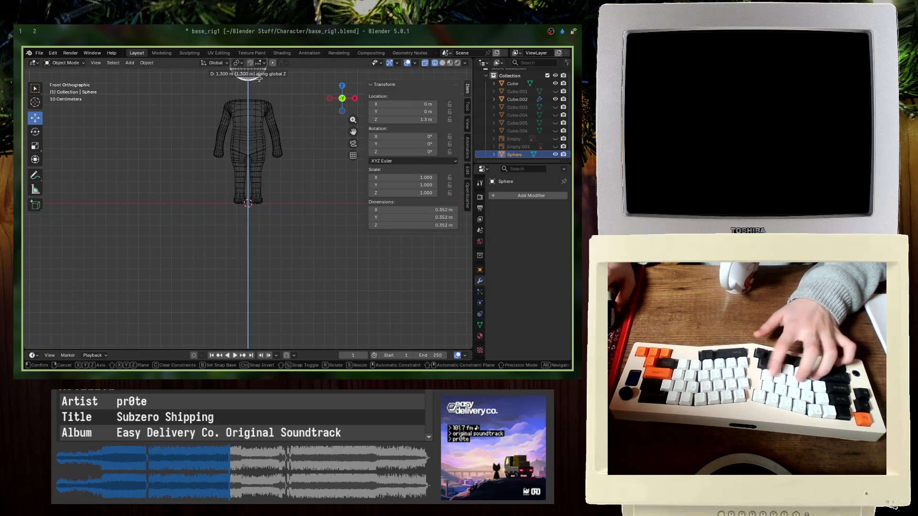
pyautogui.press('Return')
pyautogui.hotkey('shift', 'z')
pyautogui.moveTo(258, 99)
pyautogui.mouseDown(button='middle')
pyautogui.moveTo(277, 124)
pyautogui.moveTo(330, 155)
pyautogui.mouseUp(button='middle')
# - Check the head's alignment in front and side wireframe views, then save the file
pyautogui.press('Tab')
pyautogui.press('KP_1')
pyautogui.press('KP_3')
pyautogui.hotkey('shift', 'z')
pyautogui.press('Tab')
pyautogui.moveTo(225, 153)
pyautogui.mouseDown(button='middle')
pyautogui.moveTo(240, 130)
pyautogui.moveTo(256, 276)
pyautogui.moveTo(278, 250)
pyautogui.moveTo(215, 186)
pyautogui.mouseUp(button='middle')
pyautogui.hotkey('shift', 'z')
pyautogui.hotkey('ctrl', 's')
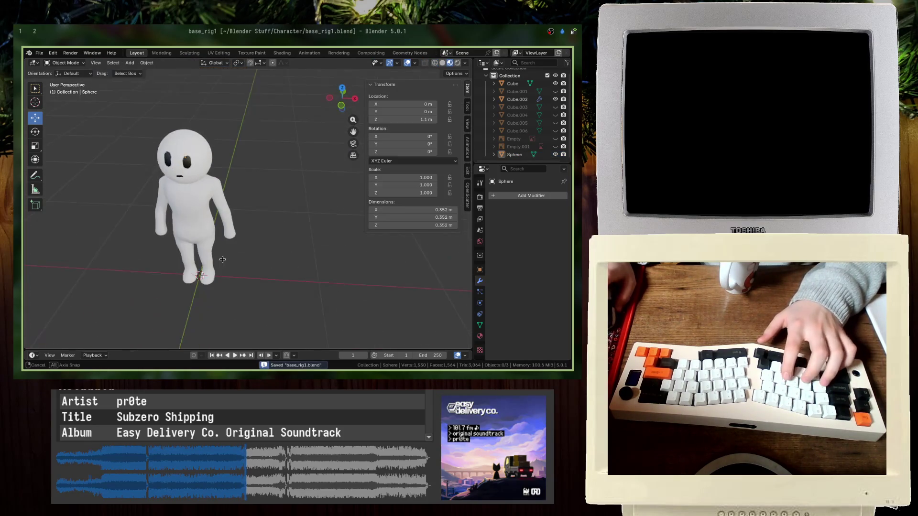
# - Lower the head sphere 0.1 m along Z, then a little more so it sits snugly
pyautogui.press('KP_1')
pyautogui.click(182, 154)
pyautogui.press('Tab')
pyautogui.press('Tab')
pyautogui.press('g')
pyautogui.press('z')
pyautogui.press('Return')
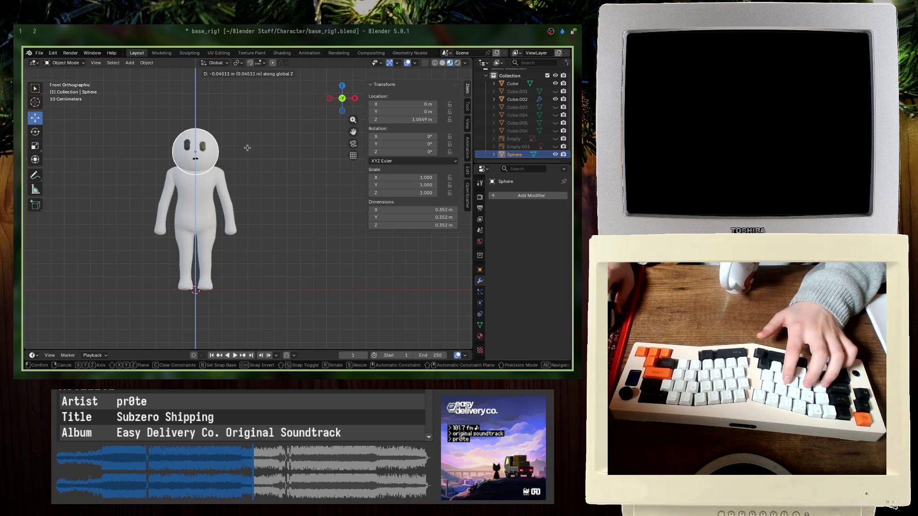
pyautogui.scroll(8, 144, 185)
pyautogui.press('KP_Decimal')
pyautogui.press('g')
pyautogui.press('z')
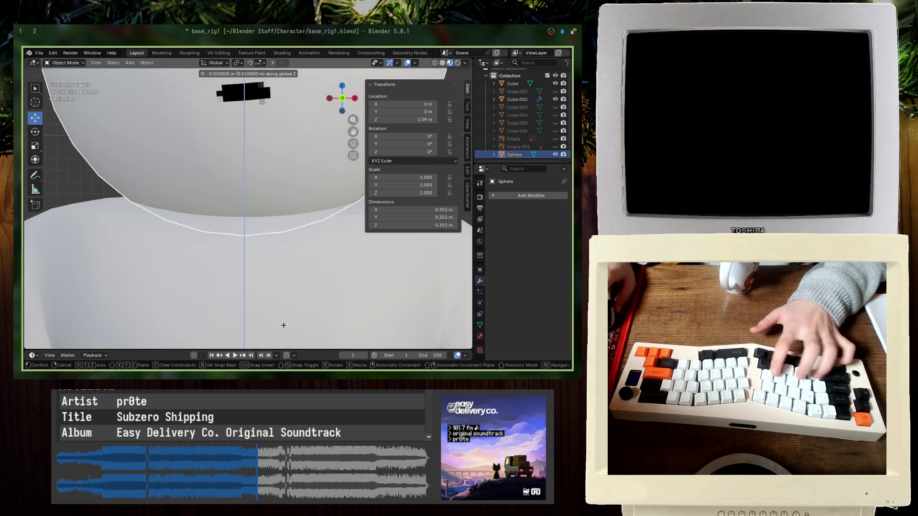
pyautogui.press('Return')
# - Hide the sidebar, save base_rig1.blend, and orbit to view the character in perspective
pyautogui.scroll(-5, 206, 282)
pyautogui.press('n')
pyautogui.scroll(5, 207, 282)
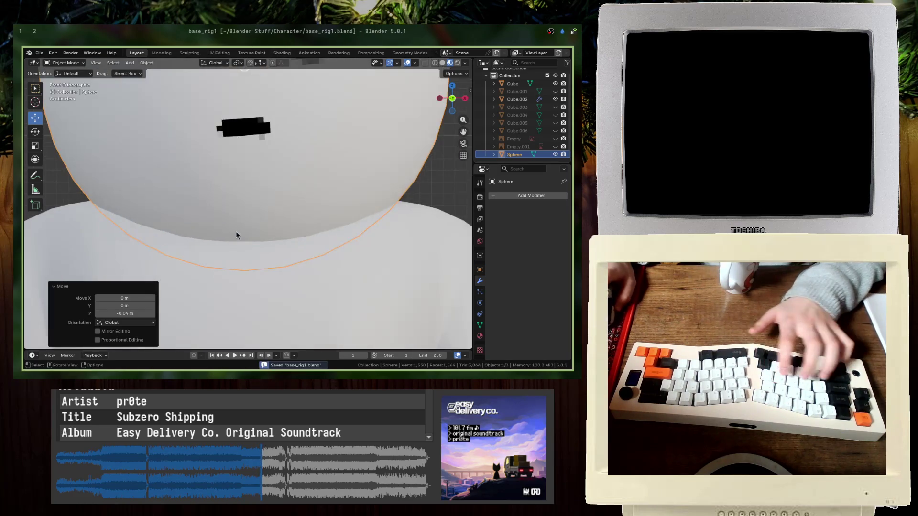
pyautogui.scroll(-5, 207, 282)
pyautogui.hotkey('ctrl', 's')
pyautogui.hotkey('alt', 'a')
pyautogui.scroll(-6, 395, 179)
pyautogui.moveTo(280, 164)
pyautogui.mouseDown(button='middle')
pyautogui.moveTo(355, 198)
pyautogui.moveTo(271, 213)
pyautogui.mouseUp(button='middle')
pyautogui.hotkey('ctrl', 'z')
pyautogui.hotkey('alt', 'a')
pyautogui.hotkey('ctrl', 's')
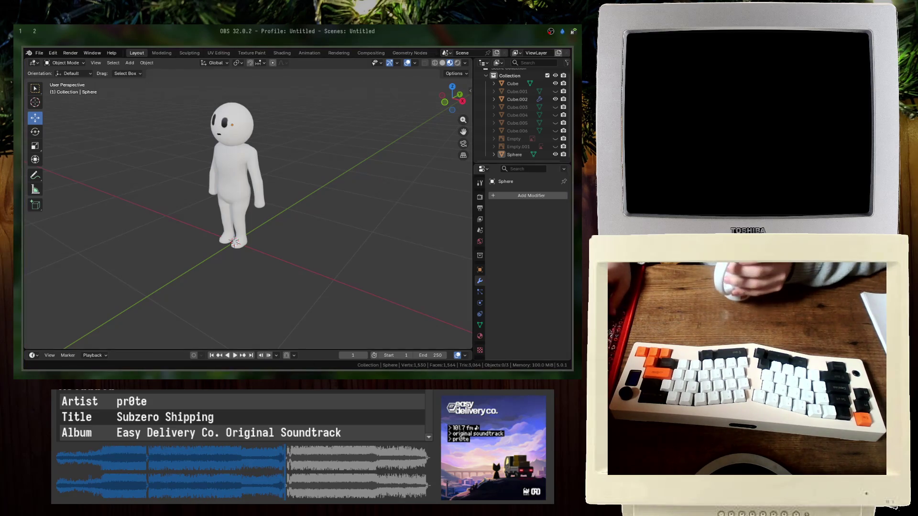
pyautogui.moveTo(235, 197); pyautogui.dragTo(258, 200, button='middle')
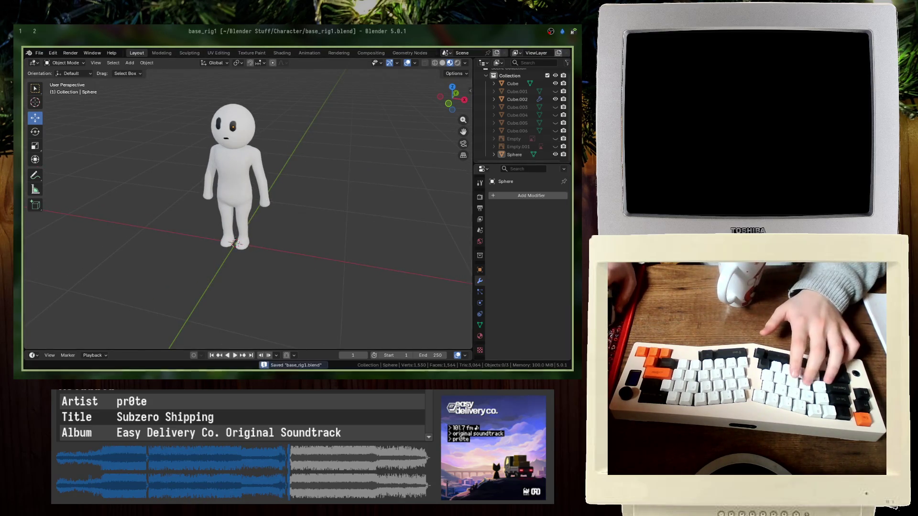
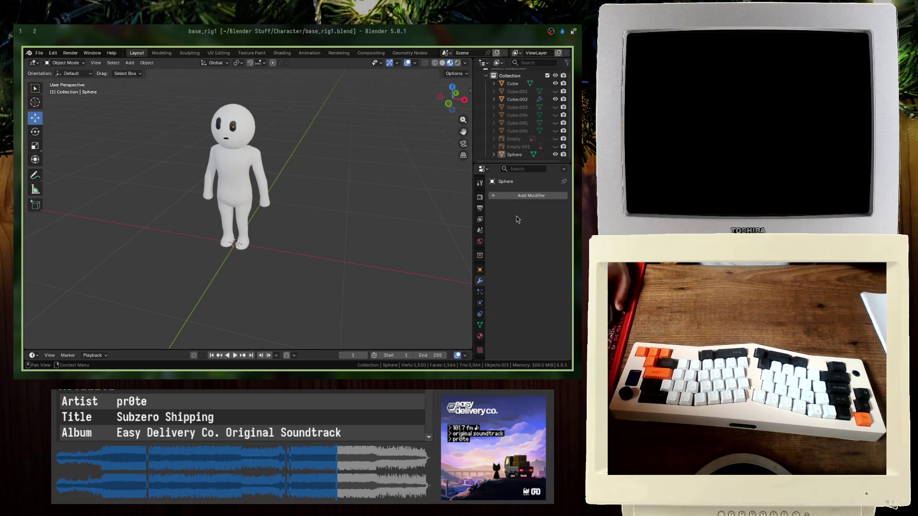
# - Add an armature, then turn its bone 180°, scale it to 0.3 and raise it 0.1
pyautogui.hotkey('shift', 'a')
pyautogui.press('KP_1')
pyautogui.hotkey('shift', 'z')
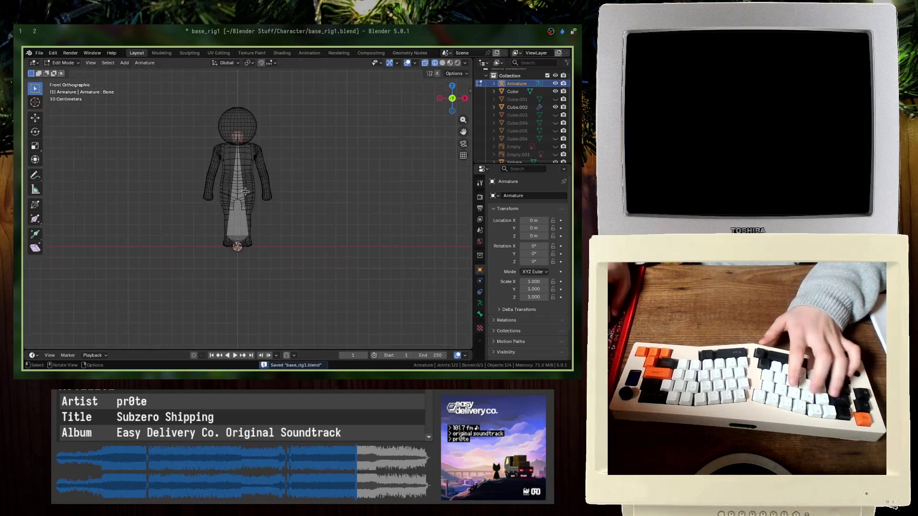
pyautogui.press('Tab')
pyautogui.press('r')
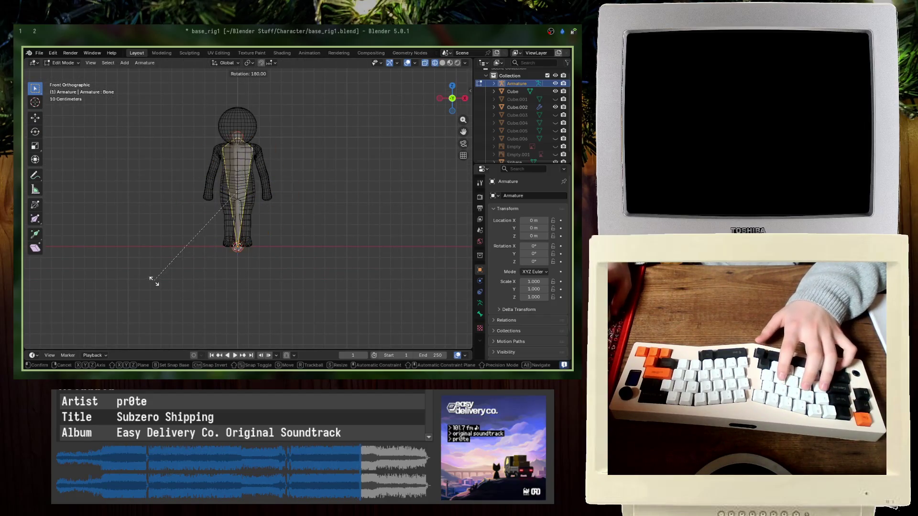
pyautogui.press('Return')
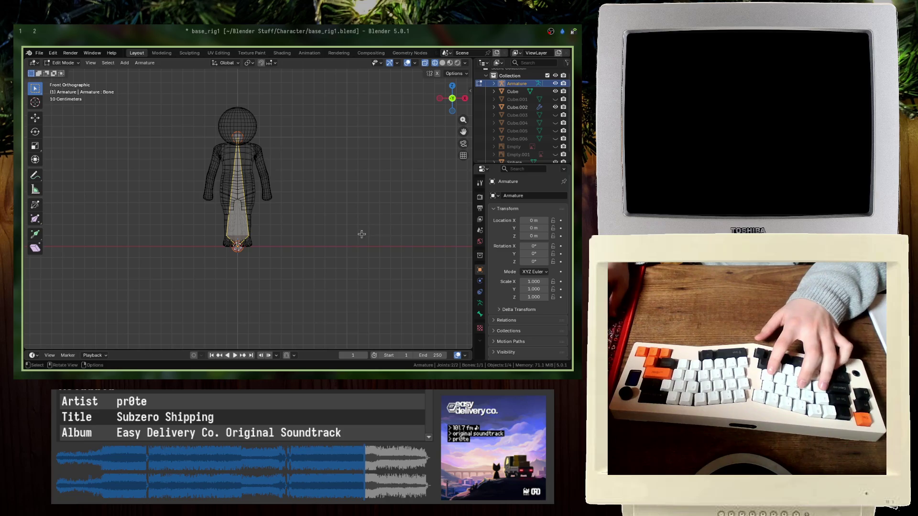
pyautogui.press('s')
pyautogui.press('Return')
pyautogui.press('g')
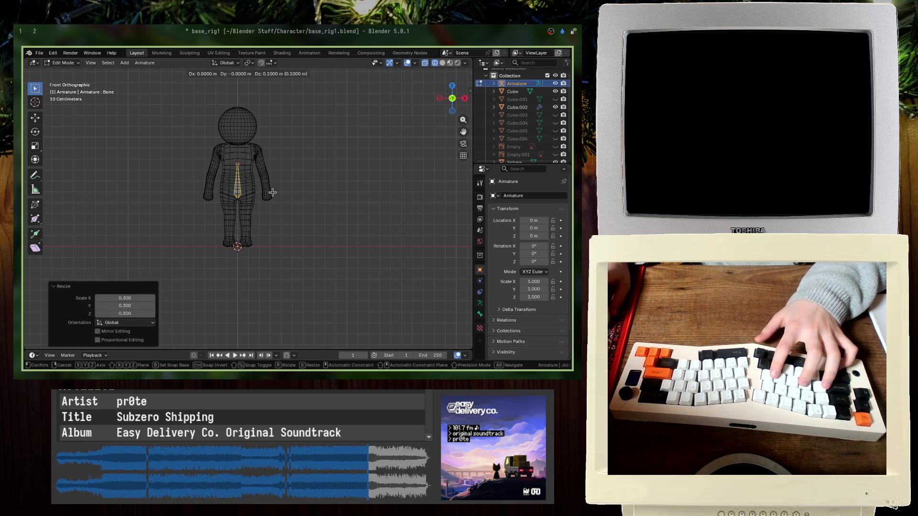
pyautogui.press('Escape')
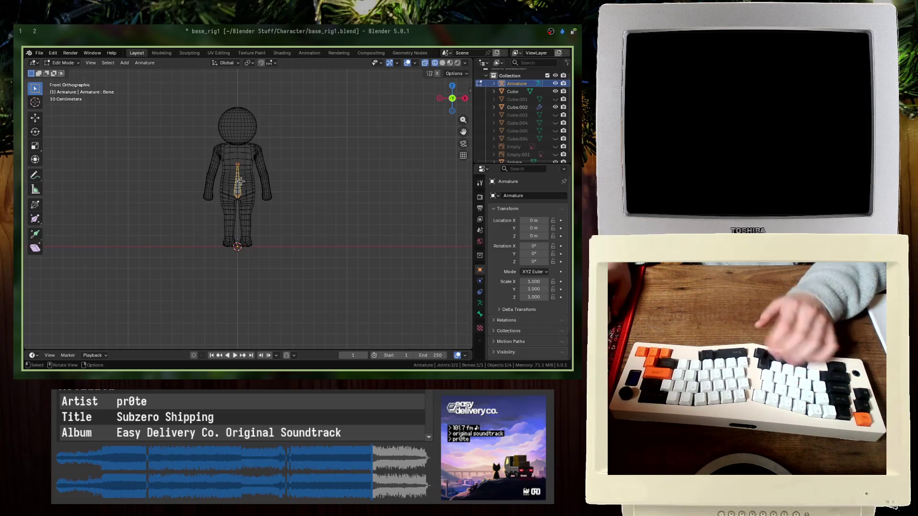
# - Rotate the bone about the Z axis to fit the torso and save the file
pyautogui.moveTo(241, 181); pyautogui.dragTo(264, 183, button='middle')
pyautogui.press('r')
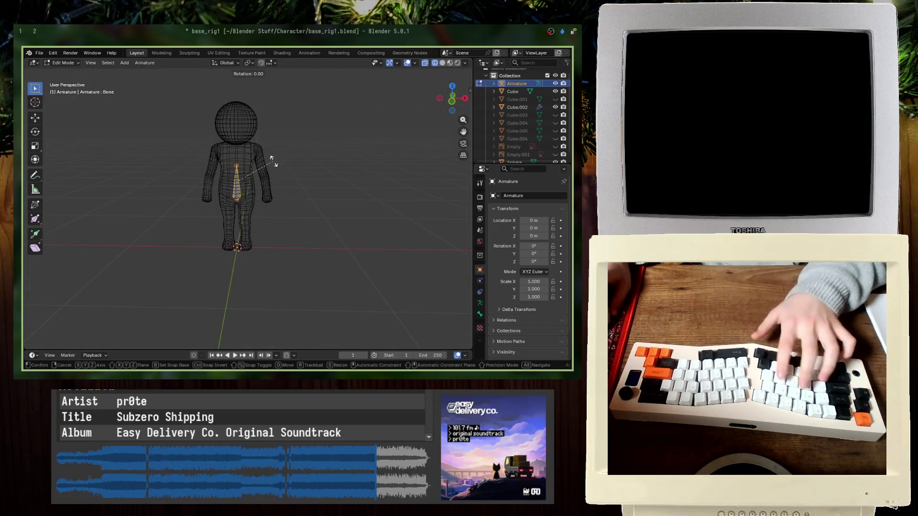
pyautogui.press('z')
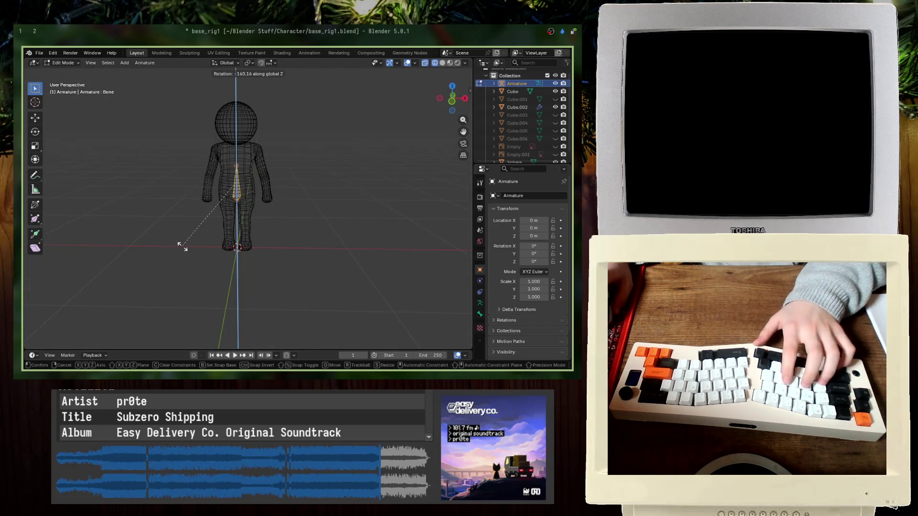
pyautogui.click(182, 247)
pyautogui.press('KP_1')
pyautogui.scroll(3, 294, 204)
pyautogui.hotkey('ctrl', 's')
# - Fine-tune the bone's rotation to 175°, return to Object Mode with solid shading, and select the body
pyautogui.press('r')
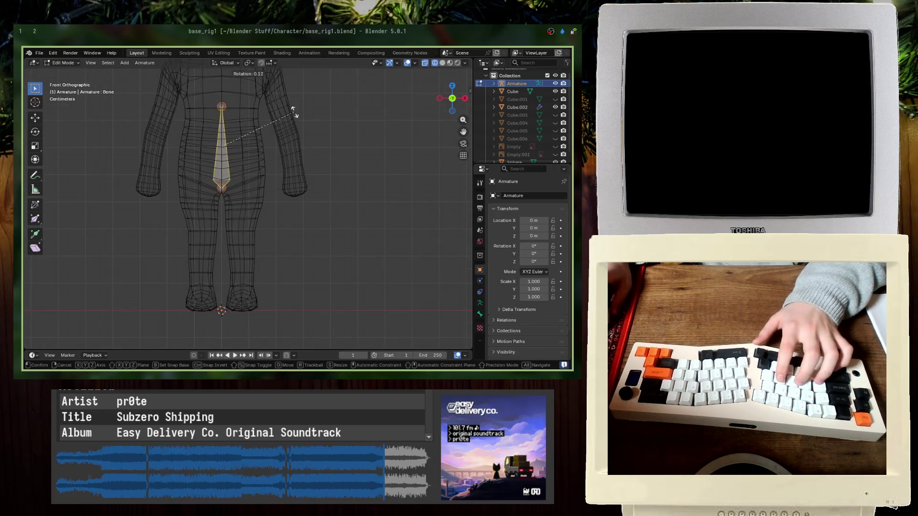
pyautogui.click(83, 229)
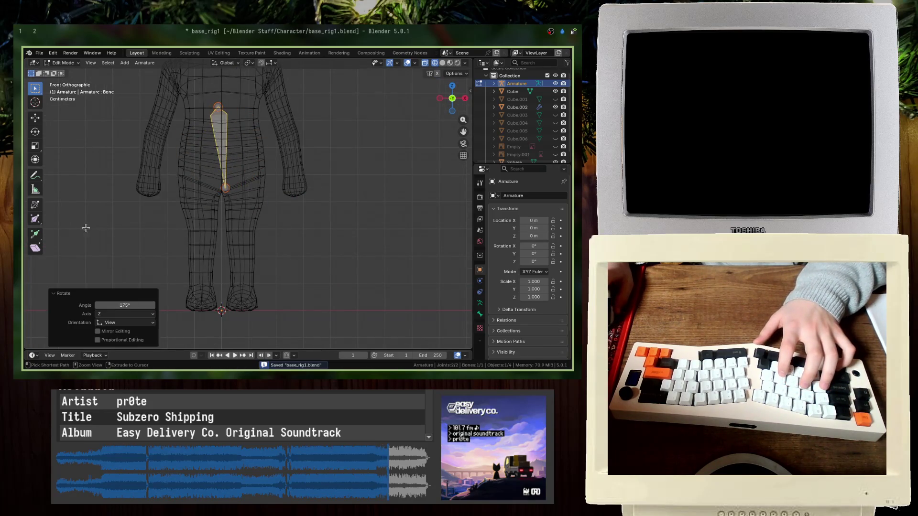
pyautogui.press('r')
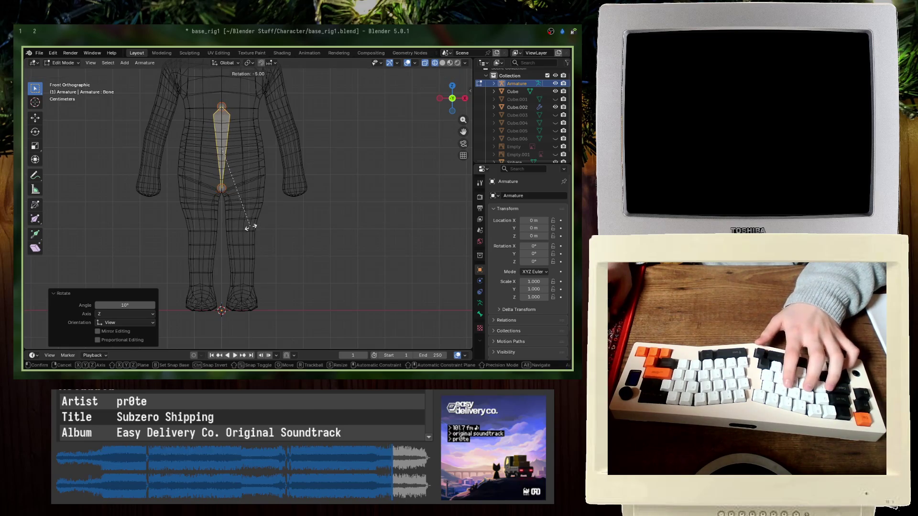
pyautogui.press('Escape')
pyautogui.press('Tab')
pyautogui.hotkey('shift', 'z')
pyautogui.moveTo(250, 213)
pyautogui.mouseDown(button='middle')
pyautogui.moveTo(354, 195)
pyautogui.moveTo(287, 212)
pyautogui.mouseUp(button='middle')
pyautogui.click(287, 212)
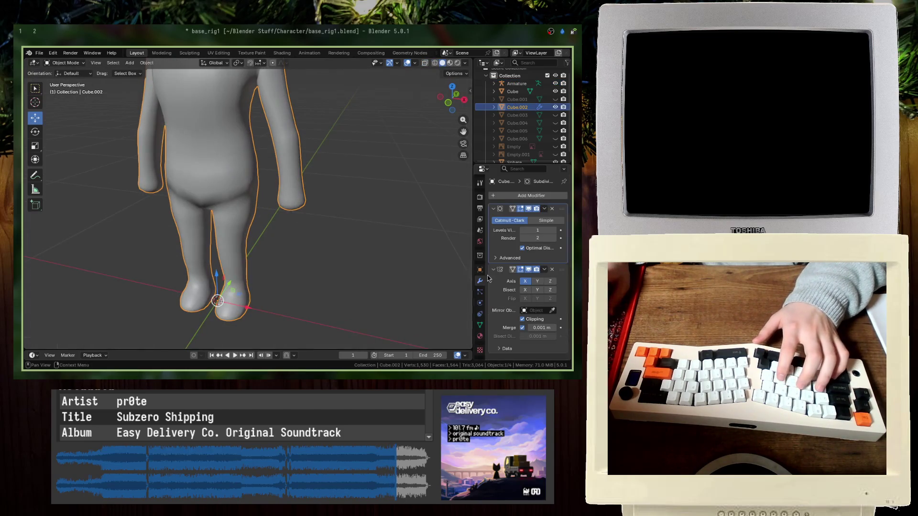
# - Add a Decimate modifier to the body with ratio about 0.19 and save
pyautogui.click(513, 196)
pyautogui.write('deci')
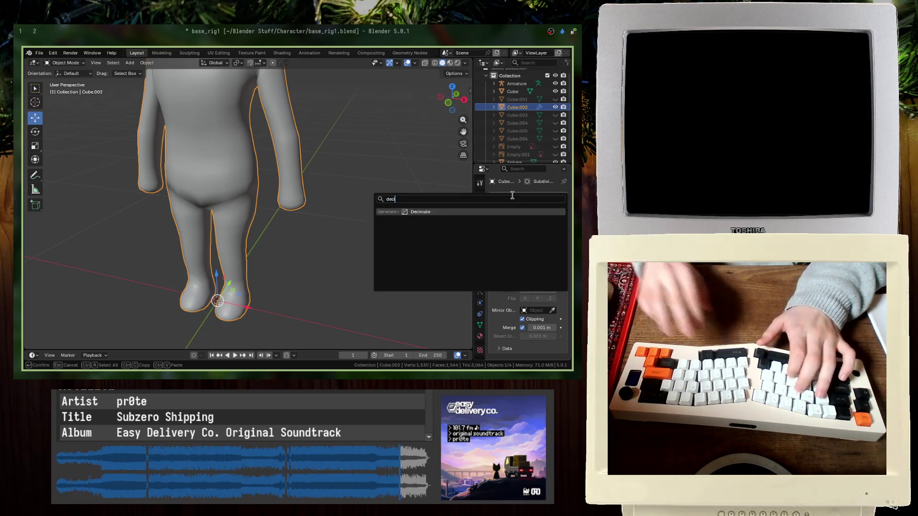
pyautogui.press('Return')
pyautogui.scroll(-5, 526, 302)
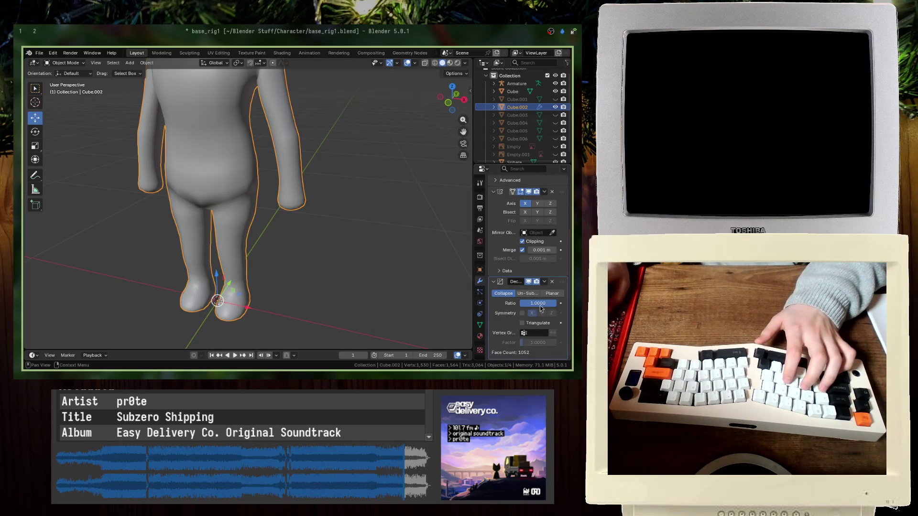
pyautogui.moveTo(538, 303); pyautogui.dragTo(512, 303)
pyautogui.scroll(-5, 262, 226)
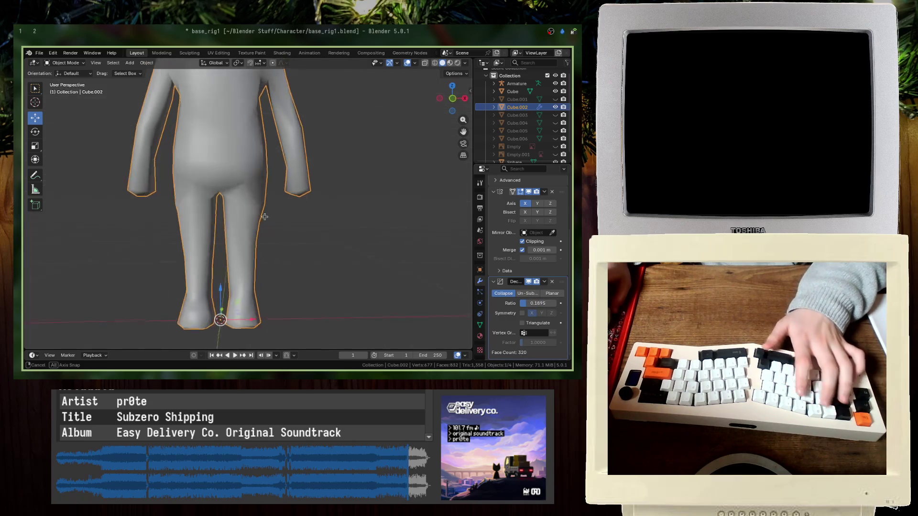
pyautogui.hotkey('ctrl', 's')
# - Add a Decimate modifier to the head sphere with ratio about 0.1265
pyautogui.click(239, 123)
pyautogui.scroll(5, 242, 128)
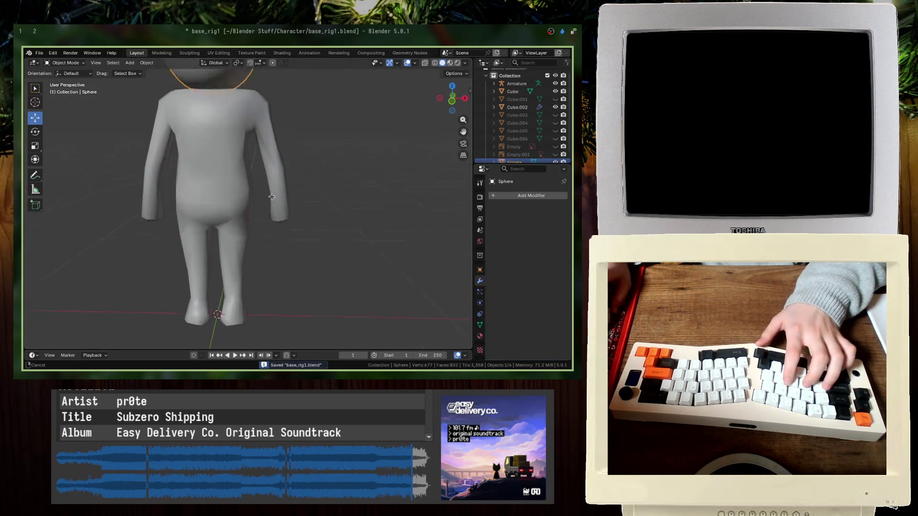
pyautogui.click(496, 196)
pyautogui.write('deci')
pyautogui.press('Return')
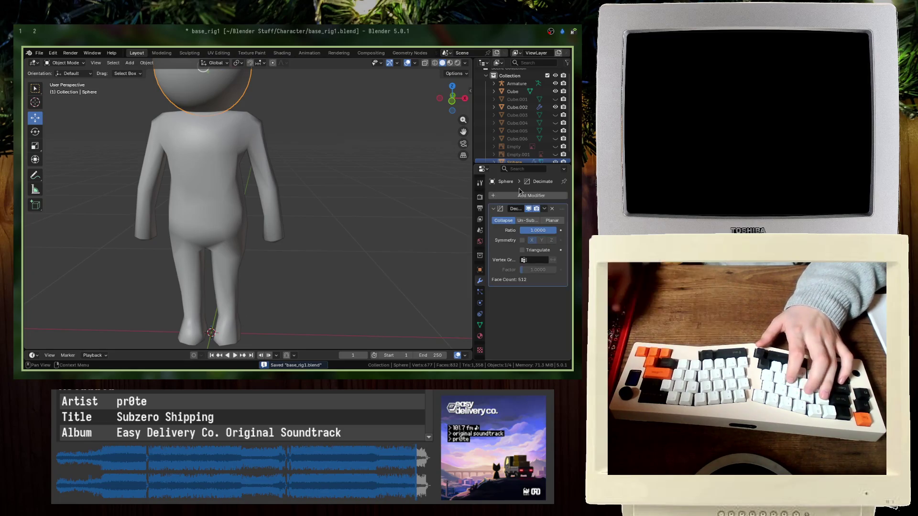
pyautogui.moveTo(537, 230); pyautogui.dragTo(545, 230)
pyautogui.hotkey('alt', 'a')
# - Save the decimated character and briefly check the File menu
pyautogui.moveTo(211, 192)
pyautogui.mouseDown(button='middle')
pyautogui.moveTo(240, 171)
pyautogui.moveTo(203, 186)
pyautogui.mouseUp(button='middle')
pyautogui.hotkey('ctrl', 's')
pyautogui.scroll(5, 214, 192)
pyautogui.scroll(-5, 214, 192)
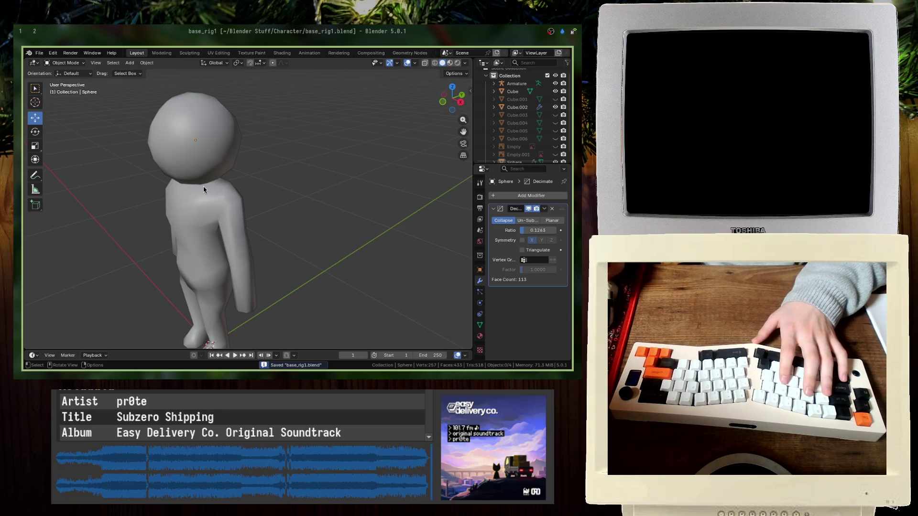
pyautogui.hotkey('ctrl', 's')
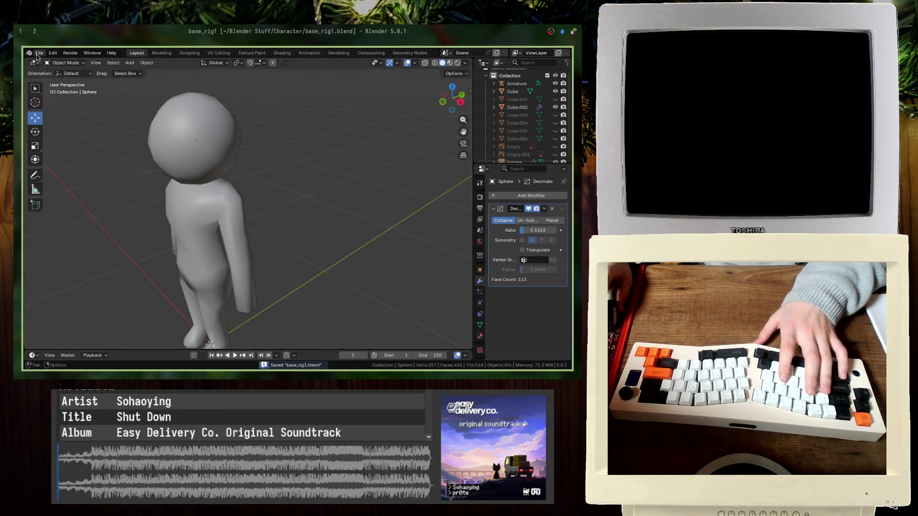
pyautogui.click(39, 53)
pyautogui.hotkey('shift', 'a')
pyautogui.press('Escape')
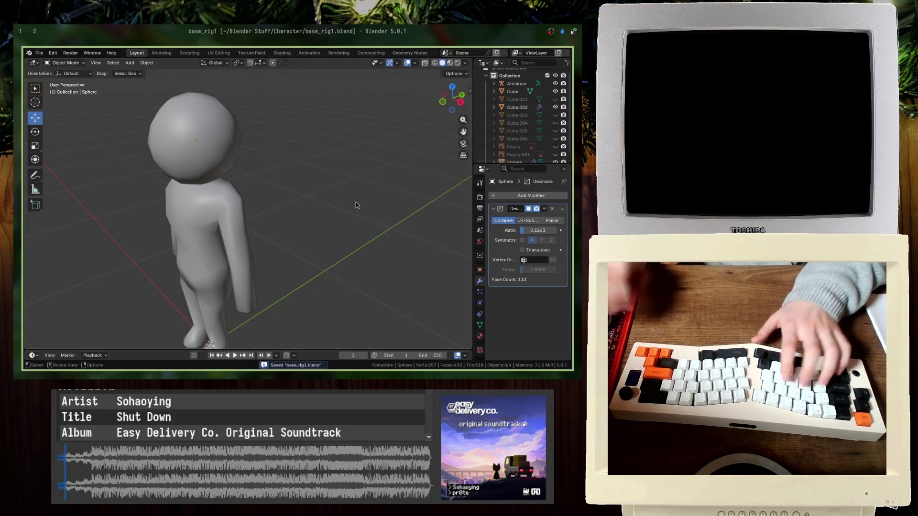
# - Launch a second Blender window and open the recent Exploration_v2 mountain scene
pyautogui.press('super+d')
pyautogui.write('blender')
pyautogui.press('Return')
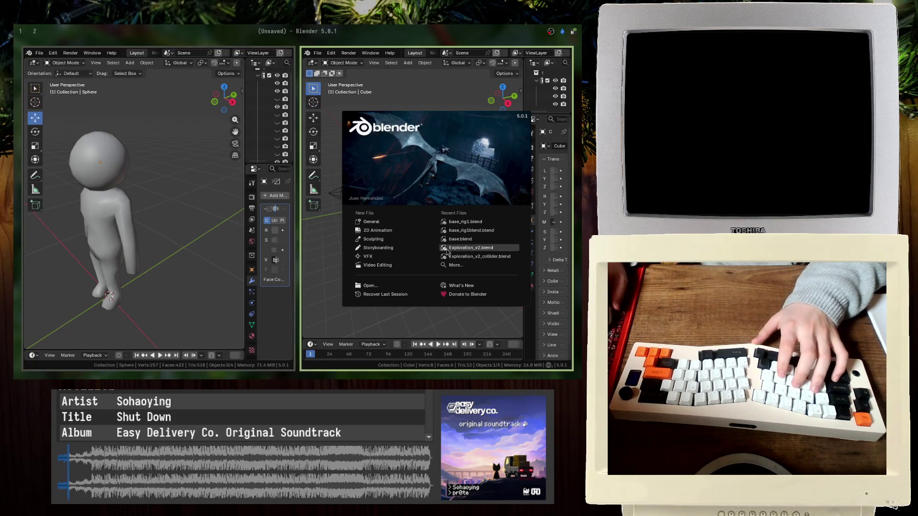
pyautogui.click(463, 248)
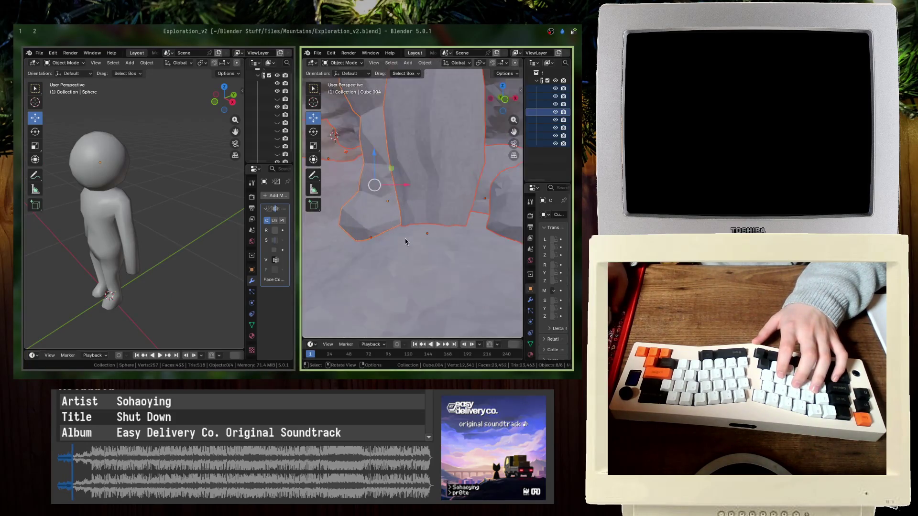
pyautogui.hotkey('alt', 'a')
pyautogui.hotkey('shift', '`')
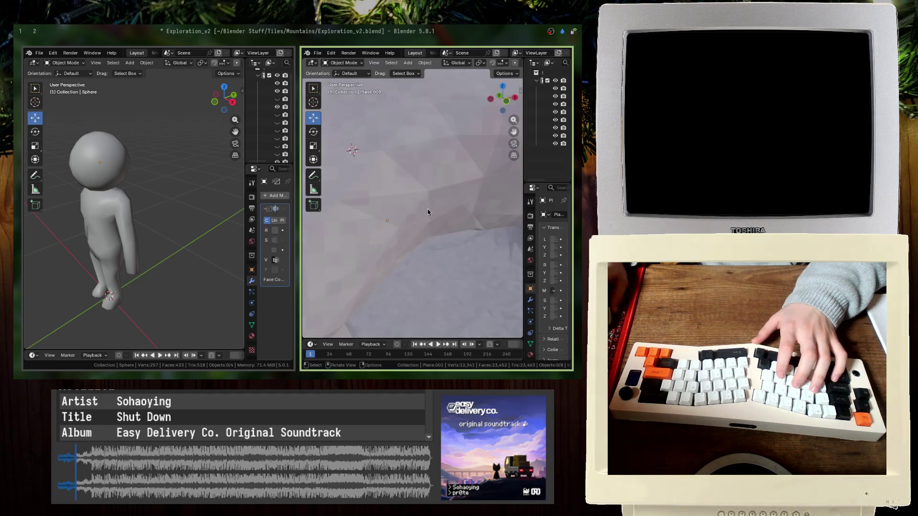
pyautogui.keyDown('shift'); pyautogui.moveTo(415, 210); pyautogui.dragTo(433, 219, button='middle'); pyautogui.keyUp('shift')
# - Discard the mountain scene's changes and open the land2 terrain file instead
pyautogui.click(321, 54)
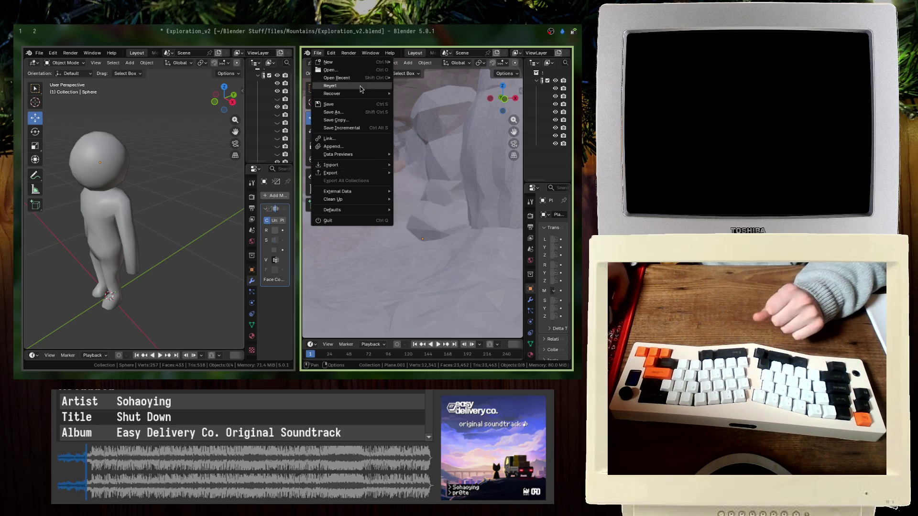
pyautogui.moveTo(363, 79)
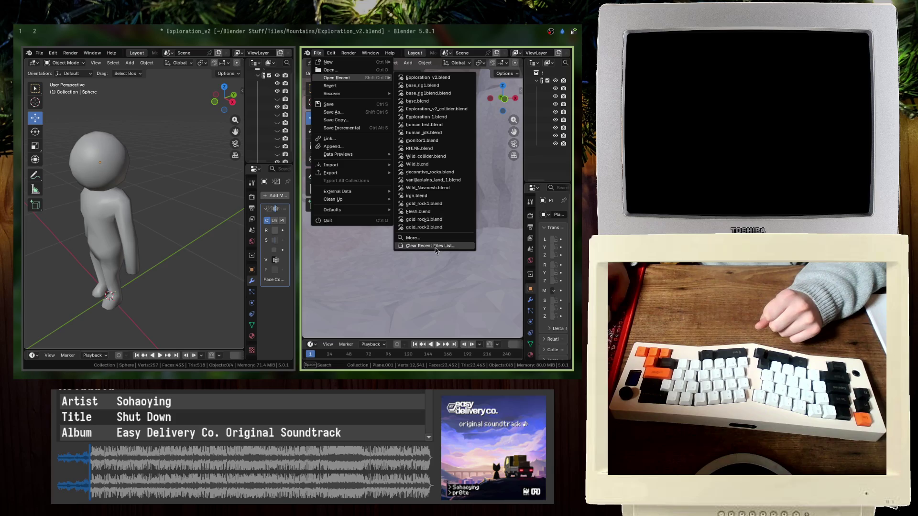
pyautogui.click(429, 214)
pyautogui.click(400, 221)
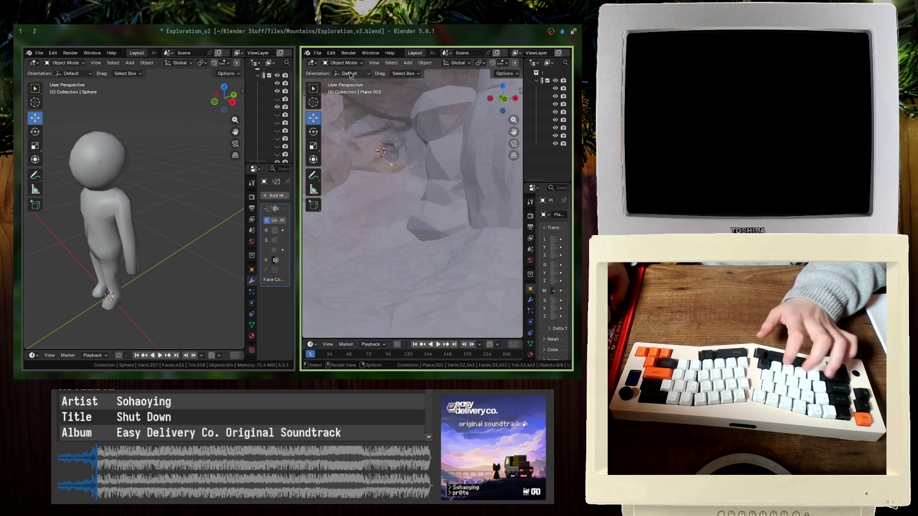
pyautogui.click(318, 54)
pyautogui.click(355, 71)
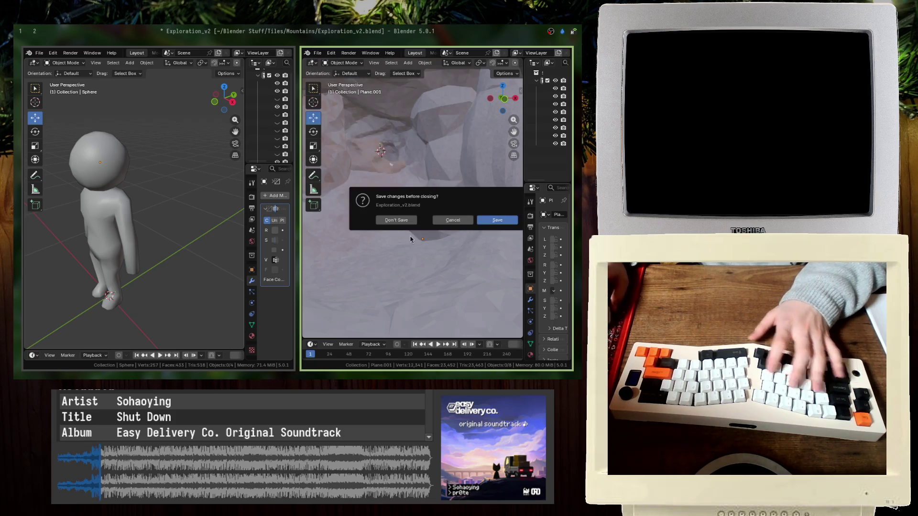
pyautogui.click(408, 219)
pyautogui.press('Escape')
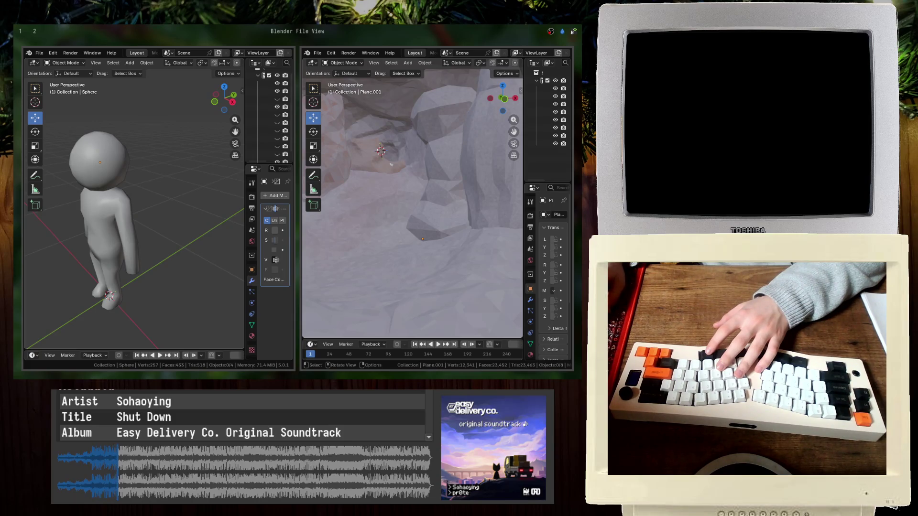
pyautogui.press('Return')
pyautogui.scroll(-3, 432, 191)
pyautogui.moveTo(432, 191)
pyautogui.mouseDown(button='middle')
pyautogui.moveTo(369, 240)
pyautogui.moveTo(416, 235)
pyautogui.moveTo(412, 258)
pyautogui.moveTo(403, 252)
pyautogui.moveTo(410, 235)
pyautogui.mouseUp(button='middle')
# - Open the mummified character file, close that window, and save base_rig1.blend
pyautogui.click(318, 52)
pyautogui.click(332, 75)
pyautogui.press('Escape')
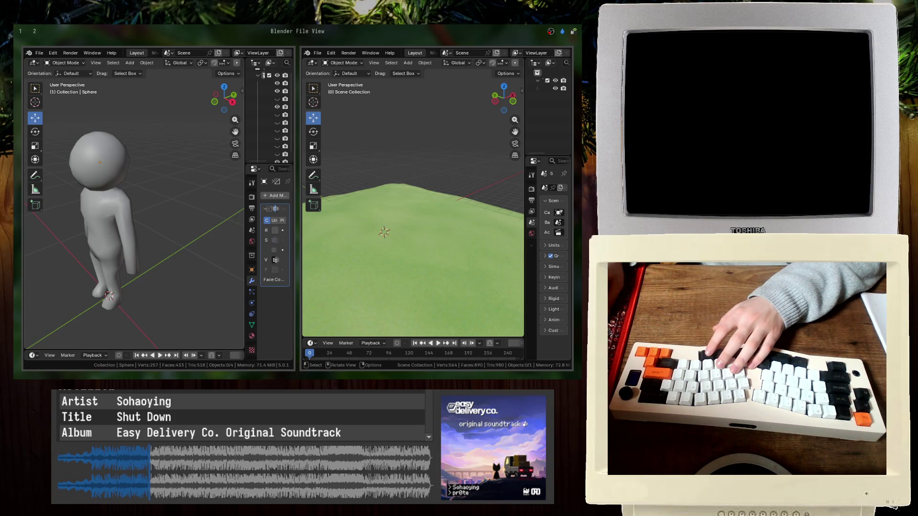
pyautogui.press('space')
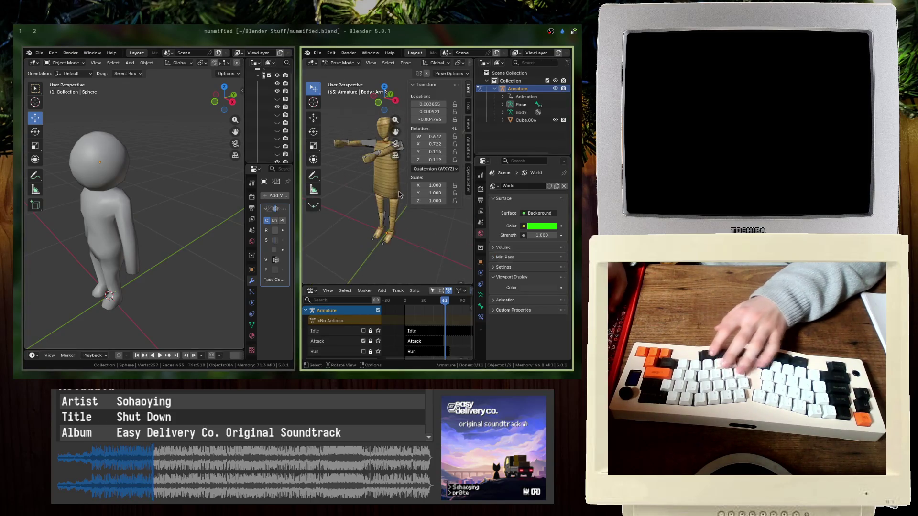
pyautogui.moveTo(360, 225)
pyautogui.mouseDown(button='middle')
pyautogui.moveTo(347, 224)
pyautogui.moveTo(386, 168)
pyautogui.mouseUp(button='middle')
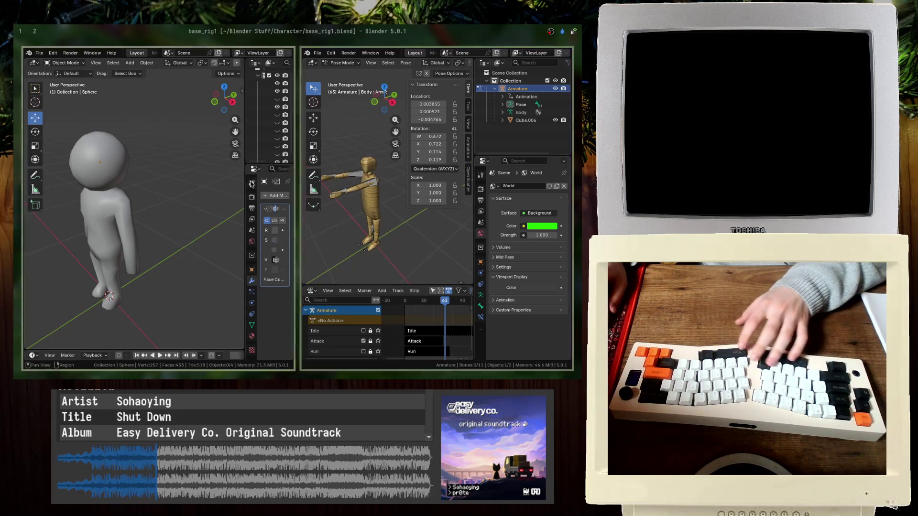
pyautogui.hotkey('ctrl', 'q')
pyautogui.hotkey('ctrl', 's')
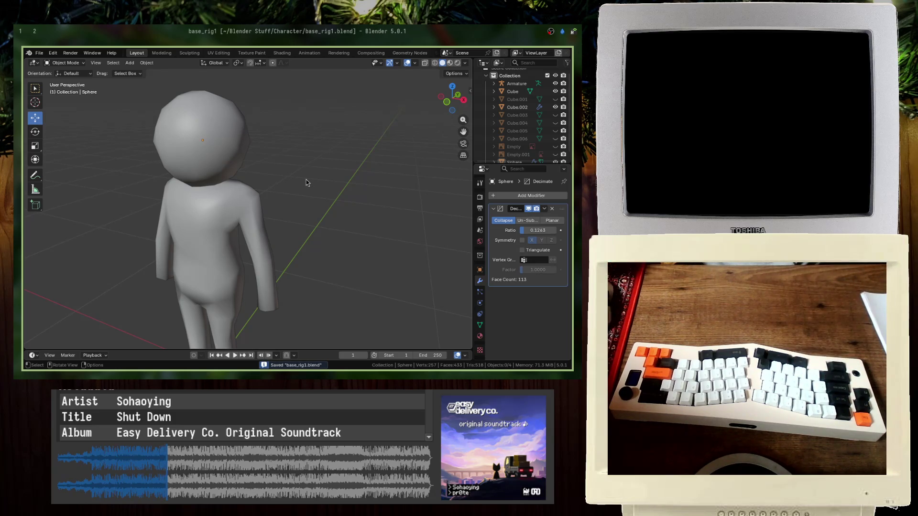
# - Delete the body's Decimate modifier and save the file
pyautogui.press('KP_1')
pyautogui.click(282, 236)
pyautogui.scroll(-3, 528, 334)
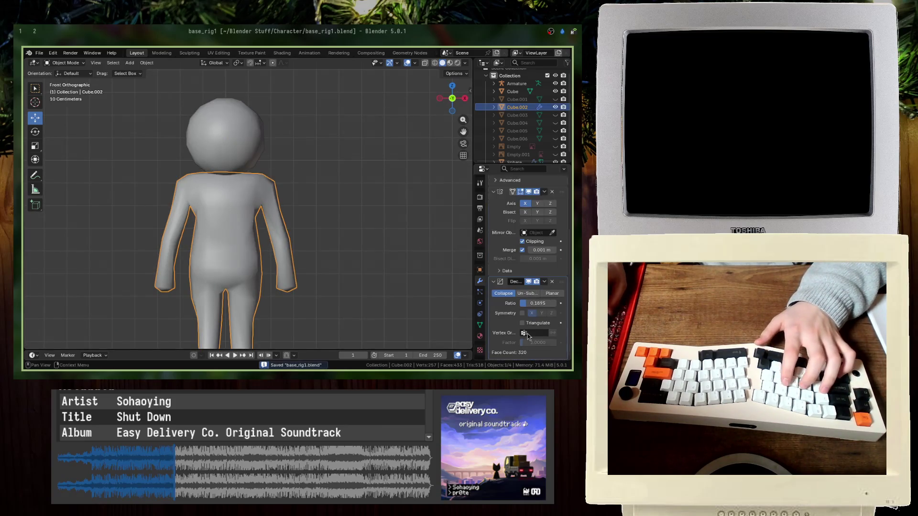
pyautogui.moveTo(538, 303); pyautogui.dragTo(555, 303)
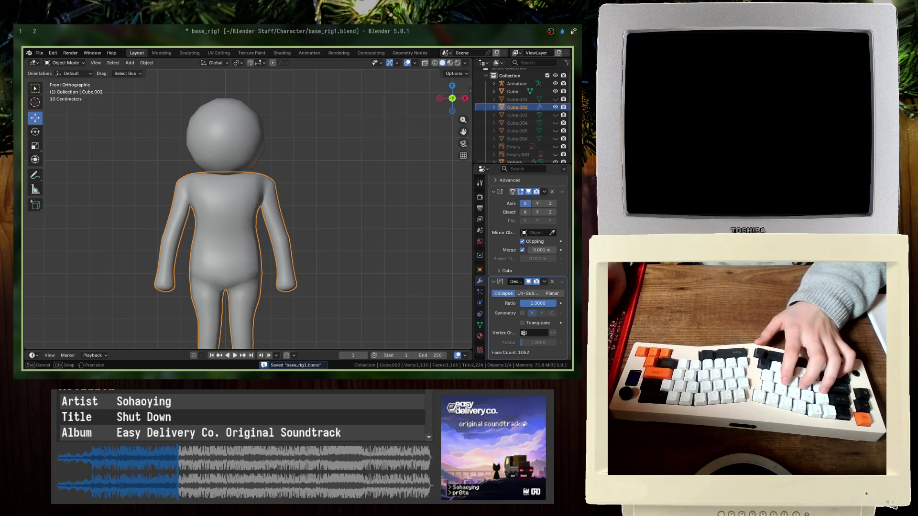
pyautogui.moveTo(337, 259); pyautogui.dragTo(274, 274, button='middle')
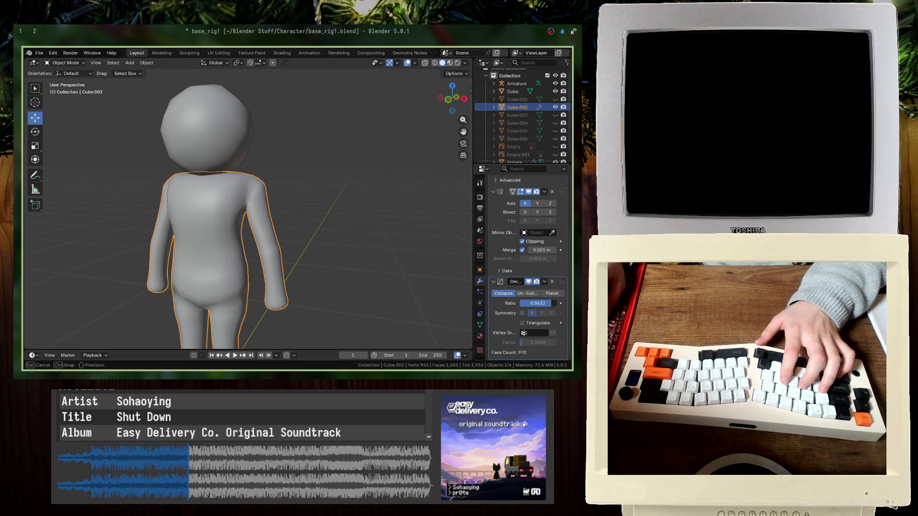
pyautogui.hotkey('ctrl', 's')
pyautogui.click(552, 281)
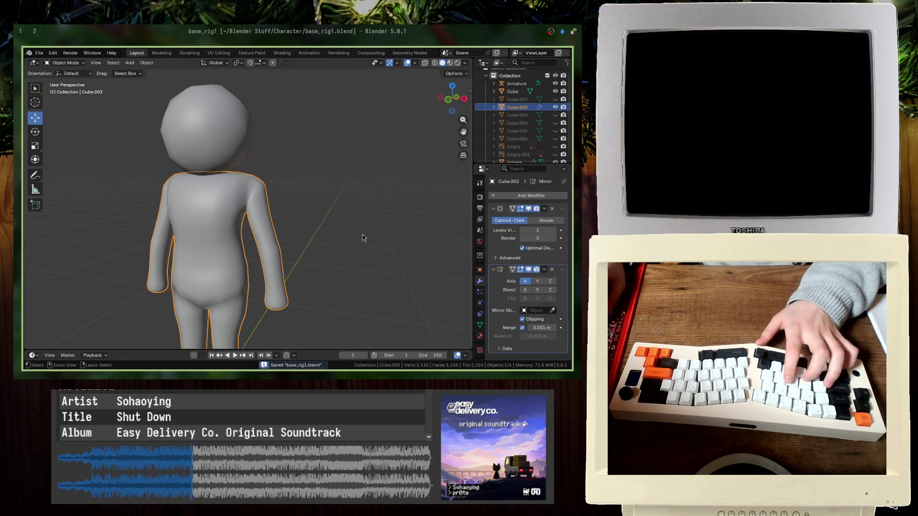
# - Switch to Material Preview, delete the head's Decimate modifier, and select the Armature
pyautogui.press('z')
pyautogui.click(255, 278)
pyautogui.scroll(-3, 244, 162)
pyautogui.click(243, 161)
pyautogui.scroll(5, 247, 190)
pyautogui.scroll(-5, 287, 191)
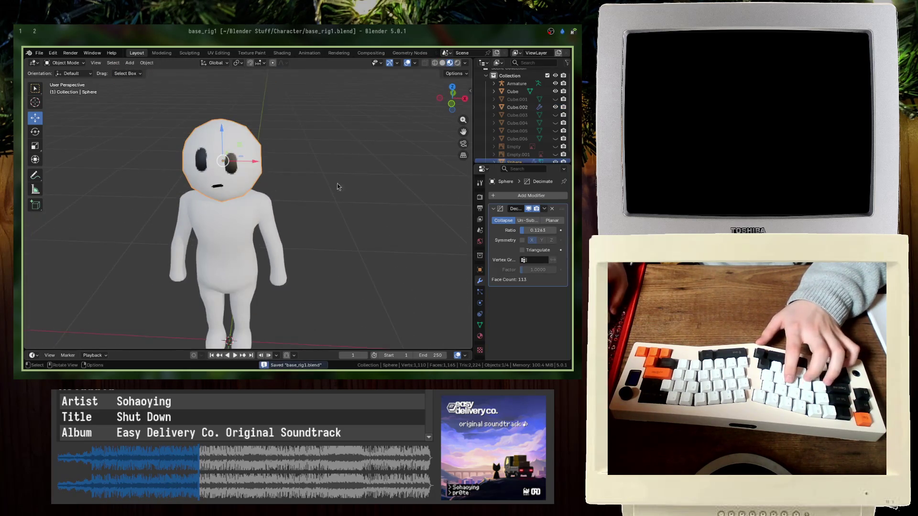
pyautogui.click(552, 209)
pyautogui.click(297, 206)
pyautogui.press('KP_1')
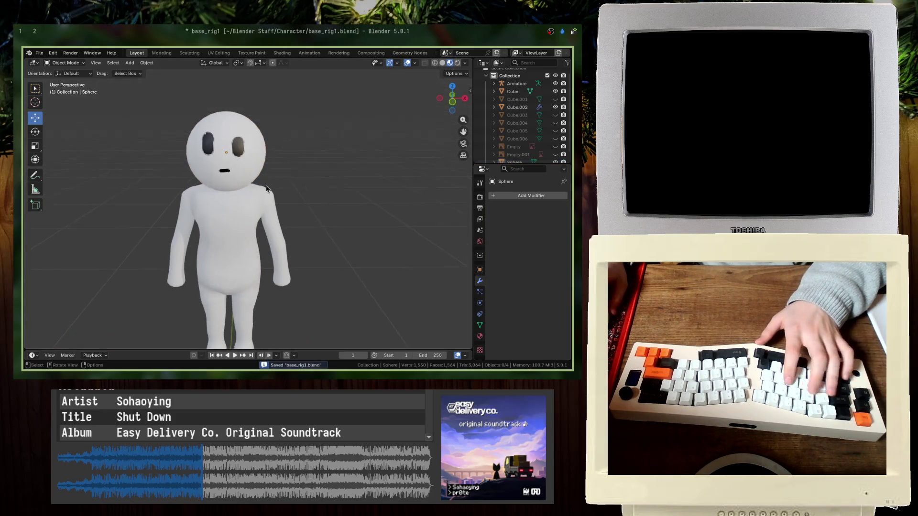
pyautogui.click(267, 189)
pyautogui.click(312, 192)
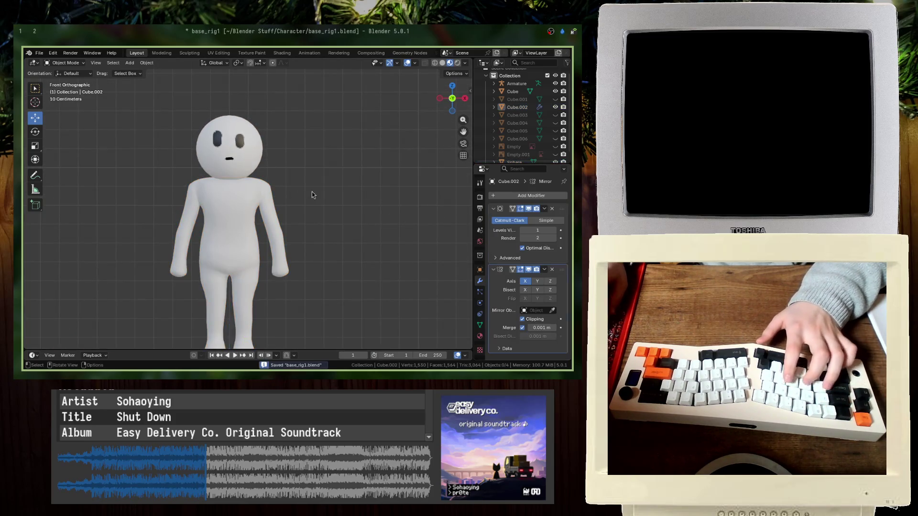
pyautogui.scroll(2, 523, 86)
pyautogui.click(518, 88)
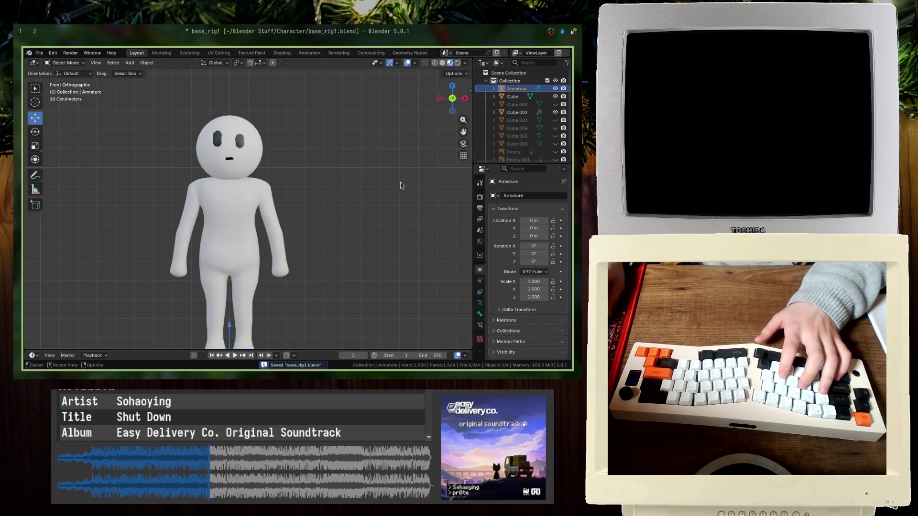
# - In armature Edit Mode with X-ray, move the spine bone's top joint up to the chest
pyautogui.press('Tab')
pyautogui.hotkey('alt', 'z')
pyautogui.hotkey('shift', 'z')
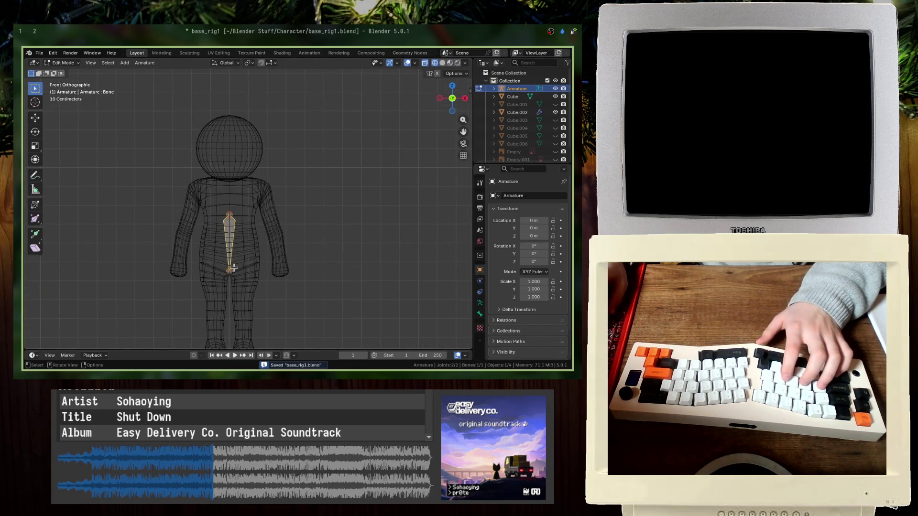
pyautogui.keyDown('shift'); pyautogui.moveTo(244, 284); pyautogui.dragTo(235, 211, button='middle'); pyautogui.keyUp('shift')
pyautogui.press('e')
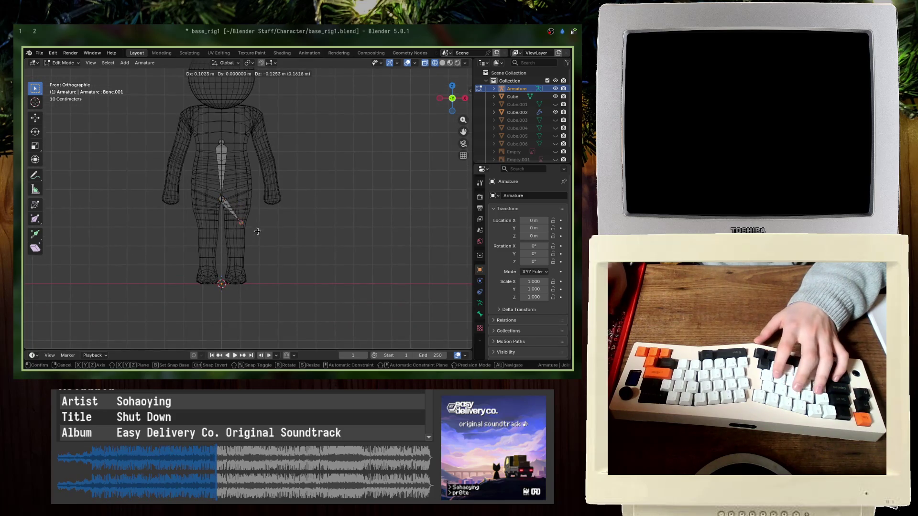
pyautogui.click(249, 251)
pyautogui.click(226, 203)
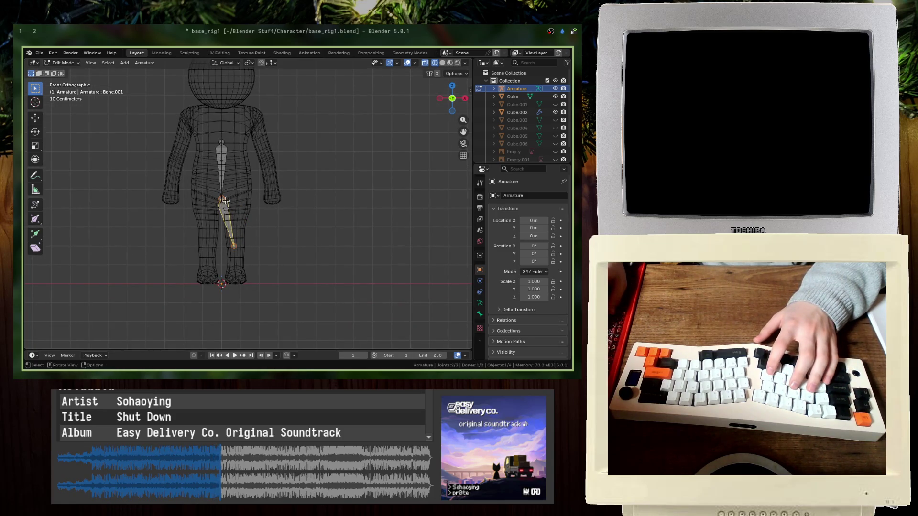
pyautogui.press('g')
pyautogui.click(222, 197)
pyautogui.click(221, 142)
pyautogui.press('g')
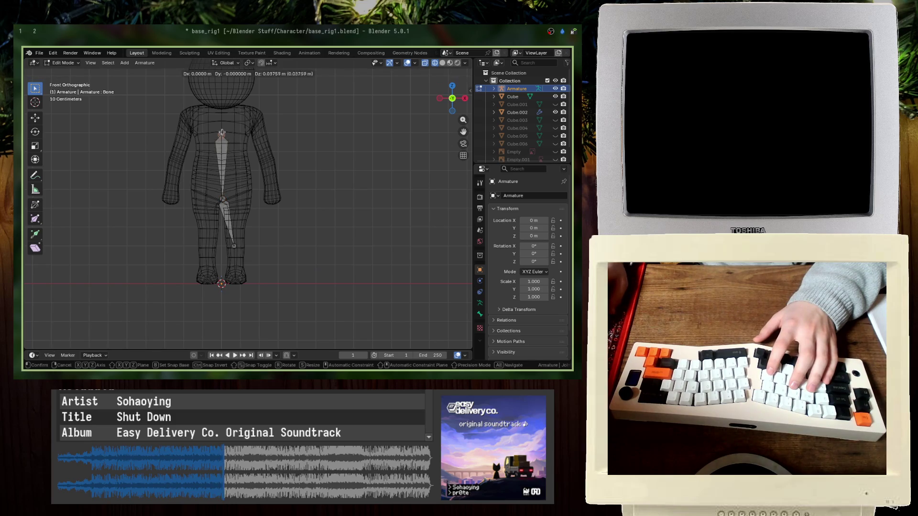
pyautogui.click(221, 107)
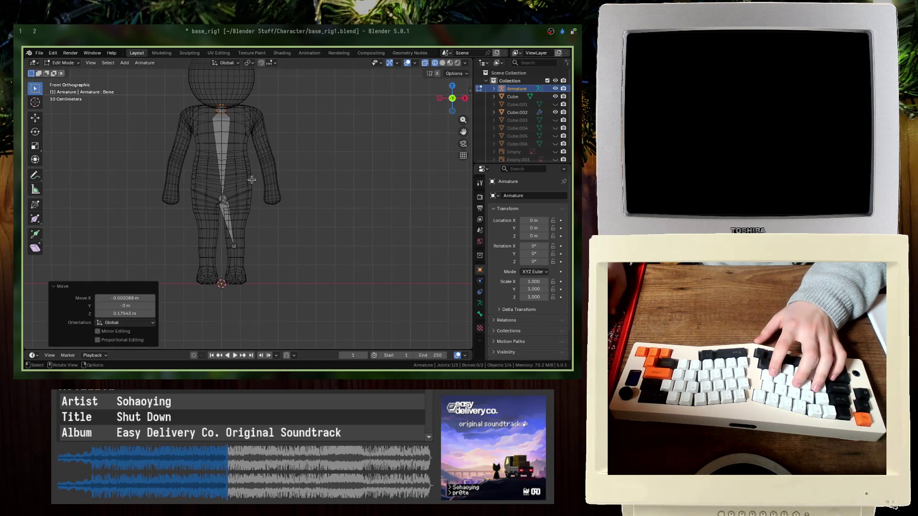
# - Extrude thigh, shin and foot bones from the hip down the first leg
pyautogui.click(225, 199)
pyautogui.press('e')
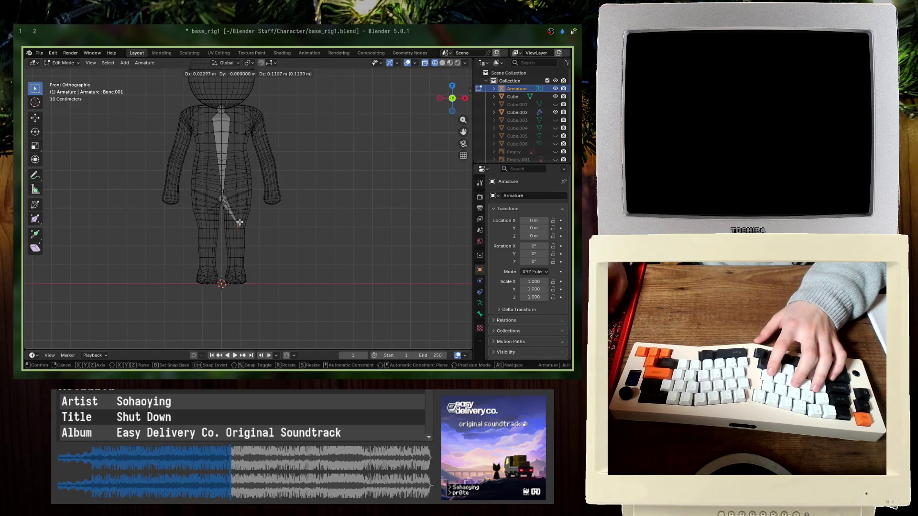
pyautogui.click(239, 235)
pyautogui.press('e')
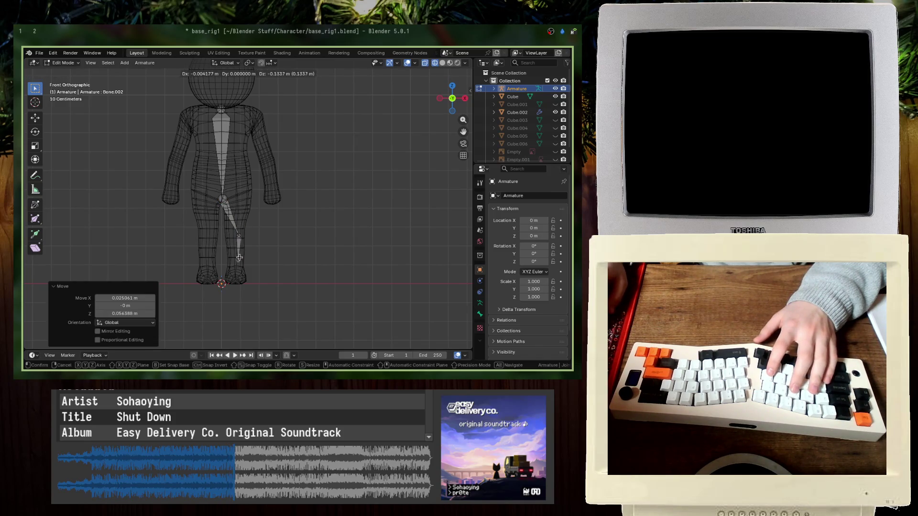
pyautogui.click(240, 275)
pyautogui.moveTo(240, 275)
pyautogui.mouseDown(button='middle')
pyautogui.moveTo(253, 268)
pyautogui.moveTo(213, 270)
pyautogui.mouseUp(button='middle')
pyautogui.press('KP_1')
pyautogui.press('KP_3')
pyautogui.press('e')
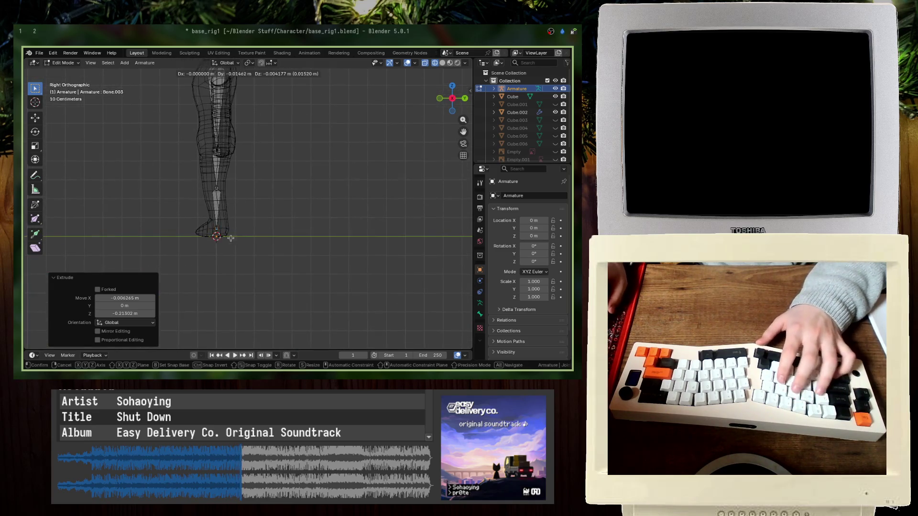
pyautogui.click(214, 240)
pyautogui.press('KP_1')
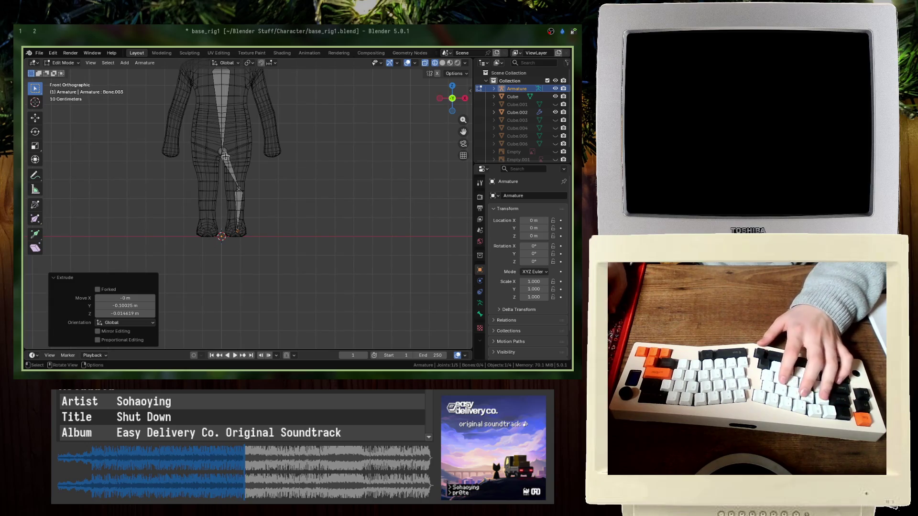
# - Extrude thigh, shin and foot bones down the second leg
pyautogui.click(225, 154)
pyautogui.press('e')
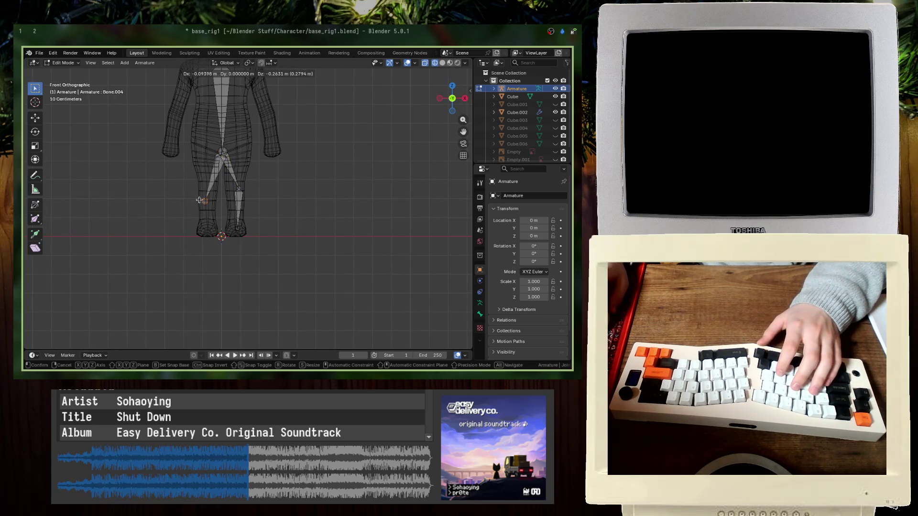
pyautogui.click(199, 200)
pyautogui.press('e')
pyautogui.click(199, 224)
pyautogui.press('KP_3')
pyautogui.press('e')
pyautogui.click(236, 239)
# - Leave Edit Mode, save, and reselect the armature to edit it again in front view
pyautogui.press('KP_1')
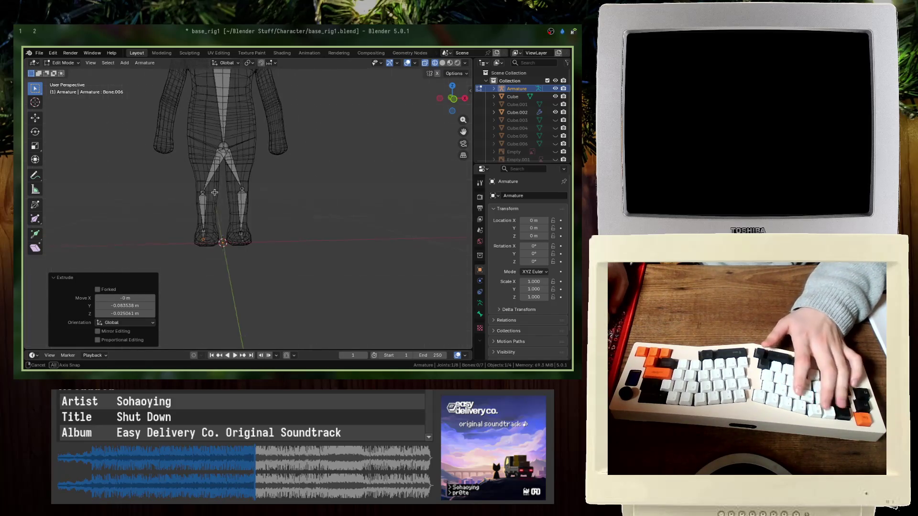
pyautogui.moveTo(225, 206); pyautogui.dragTo(214, 191, button='middle')
pyautogui.press('Tab')
pyautogui.hotkey('ctrl', 's')
pyautogui.moveTo(371, 168); pyautogui.dragTo(231, 215, button='middle')
pyautogui.click(206, 217)
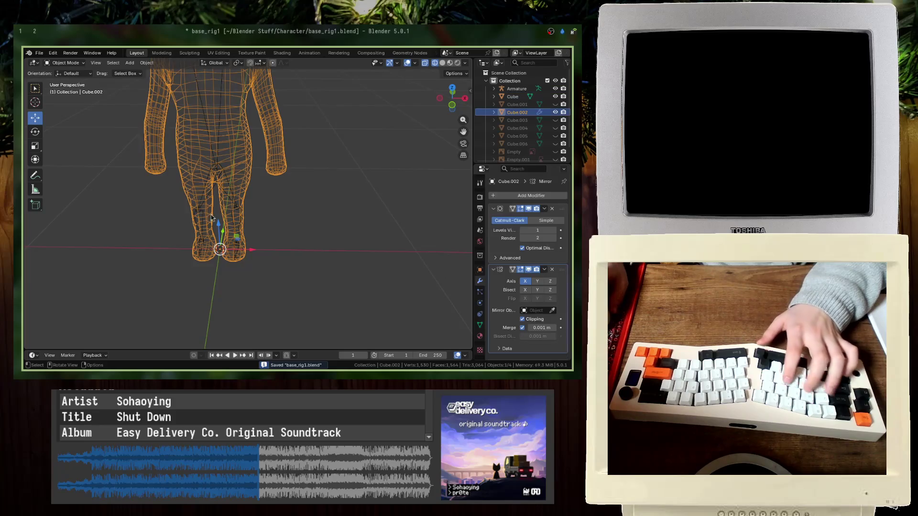
pyautogui.click(222, 167)
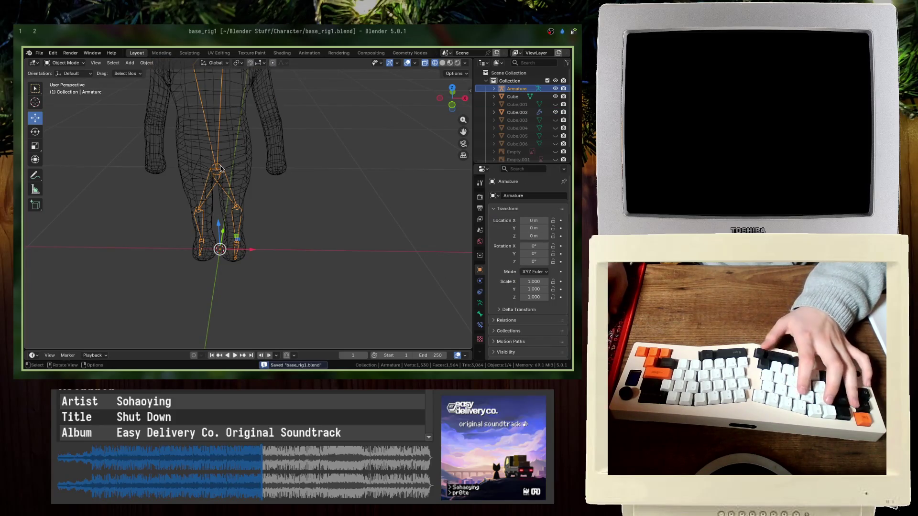
pyautogui.press('KP_1')
pyautogui.keyDown('shift'); pyautogui.moveTo(233, 154); pyautogui.dragTo(221, 169, button='middle'); pyautogui.keyUp('shift')
pyautogui.press('Tab')
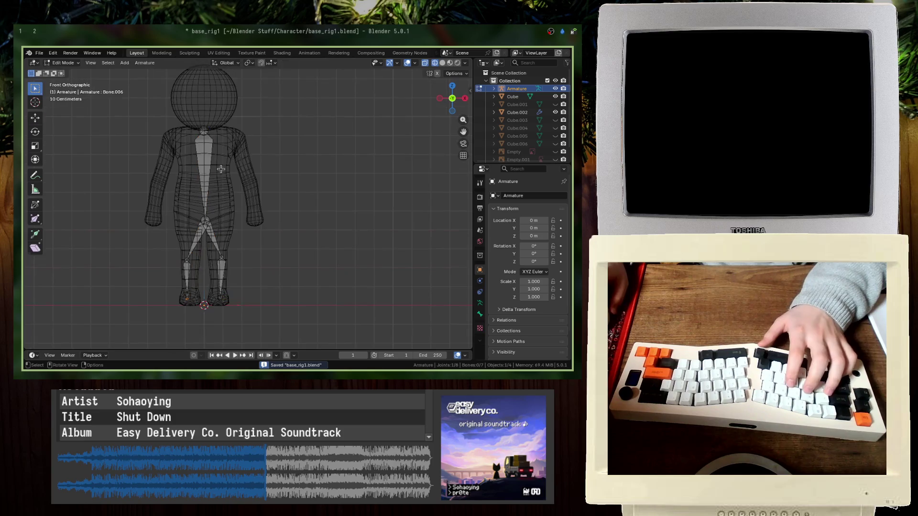
# - Extrude shoulder, upper-arm and forearm bones from the spine top down to one wrist
pyautogui.press('e')
pyautogui.click(240, 139)
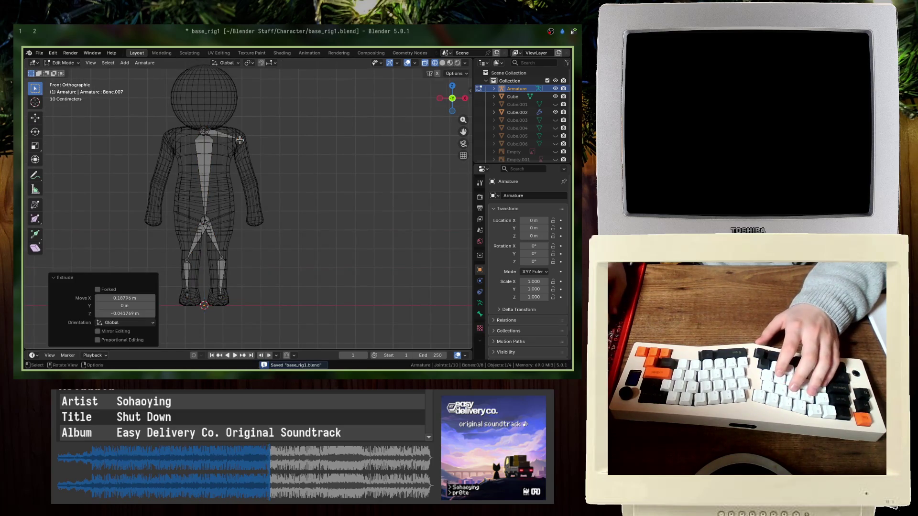
pyautogui.press('e')
pyautogui.click(253, 195)
pyautogui.press('e')
pyautogui.click(254, 224)
# - Extrude the other arm's shoulder and arm bones from the spine top to its wrist
pyautogui.click(209, 134)
pyautogui.press('e')
pyautogui.click(169, 142)
pyautogui.press('e')
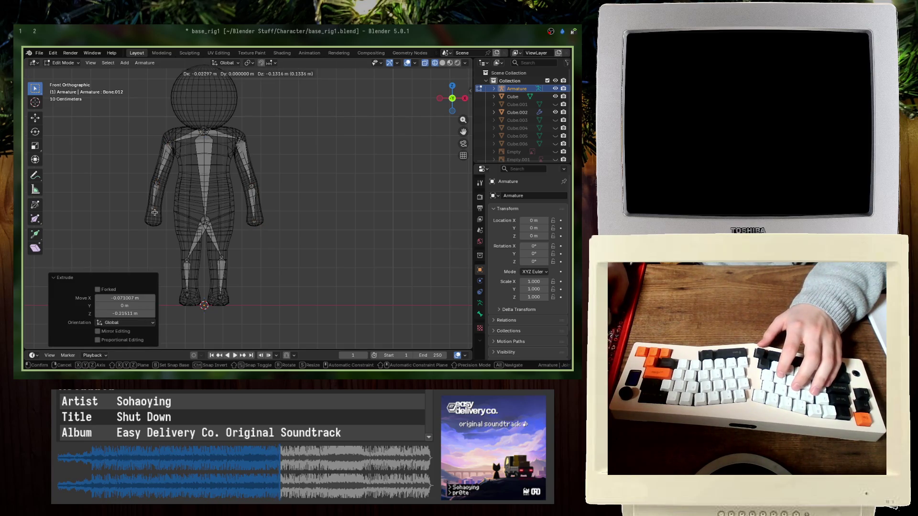
pyautogui.click(153, 227)
# - Leave armature Edit Mode, save the file, and open a new Chromium tab
pyautogui.press('Tab')
pyautogui.hotkey('ctrl', 's')
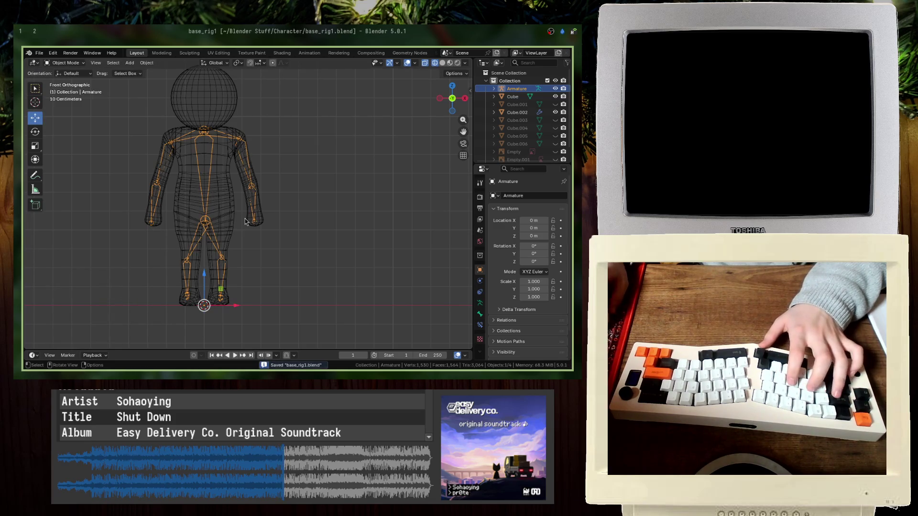
pyautogui.click(37, 35)
pyautogui.hotkey('ctrl', 't')
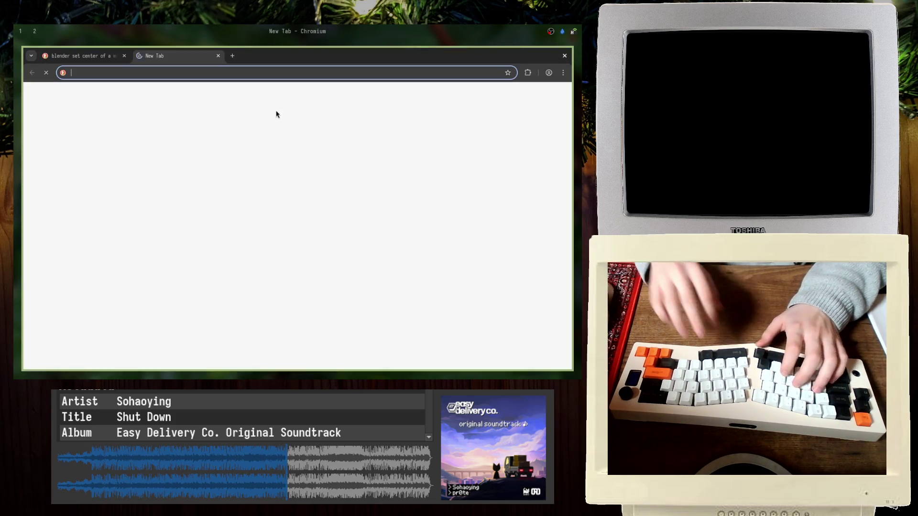
# - Abandon the new tab and relaunch Chromium from the application launcher
pyautogui.write('character rig')
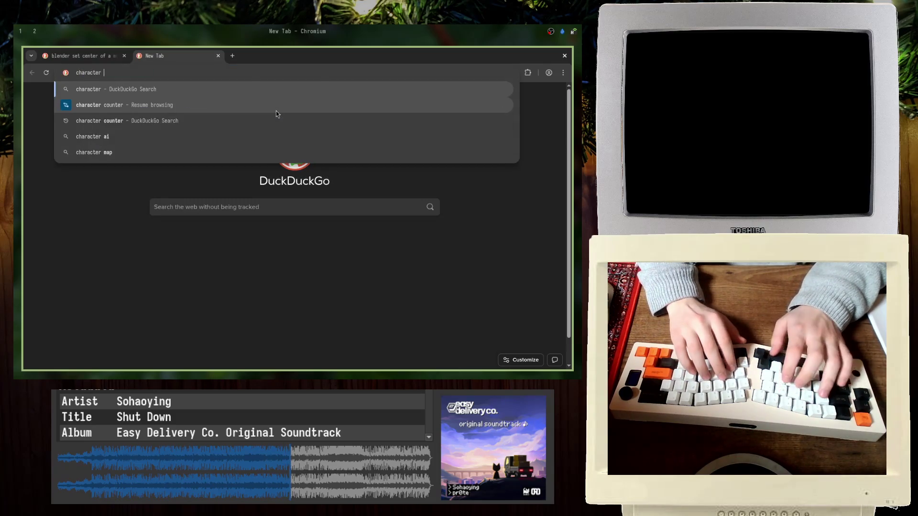
pyautogui.press('Escape')
pyautogui.hotkey('ctrl', 'w')
pyautogui.hotkey('ctrl', 'w')
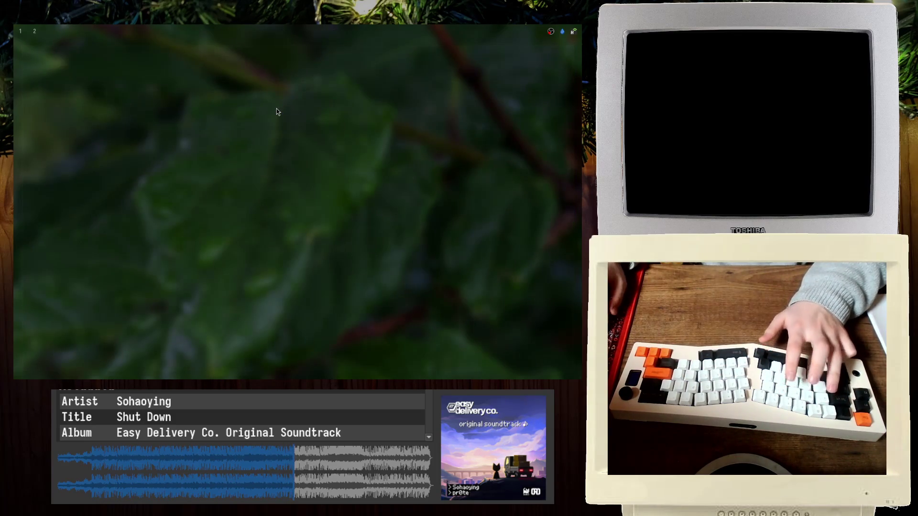
pyautogui.press('super+d')
pyautogui.write('ch')
pyautogui.press('Return')
# - Search DuckDuckGo images for 'character rig blender' and preview 'How to rig a 2D character'
pyautogui.write('charac')
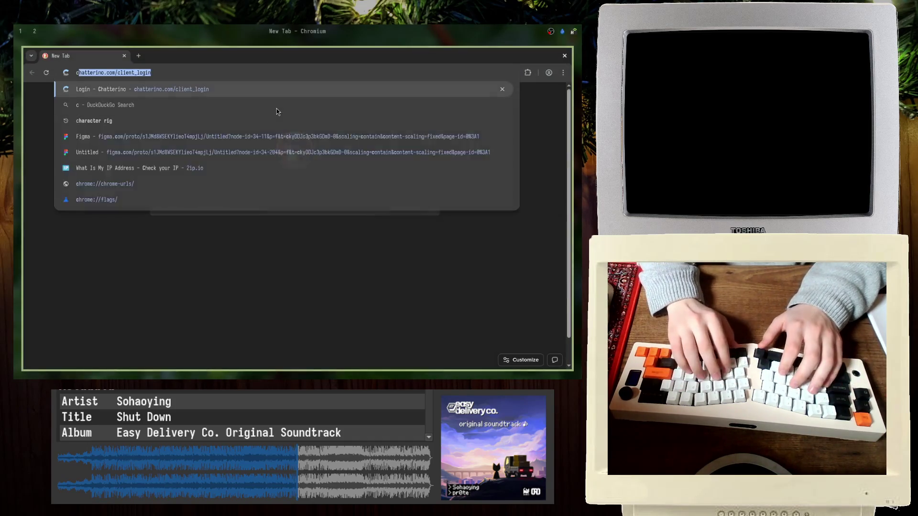
pyautogui.write('ter rig')
pyautogui.press('Return')
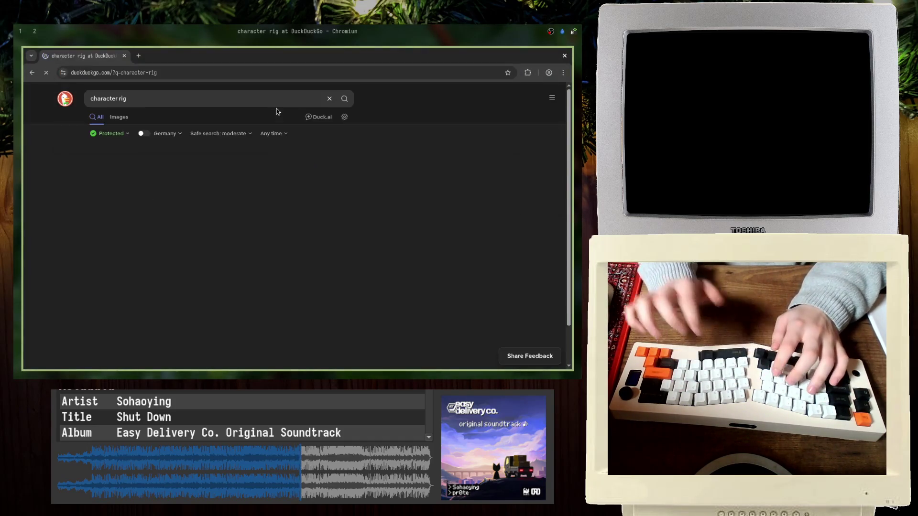
pyautogui.click(272, 101)
pyautogui.write('blender')
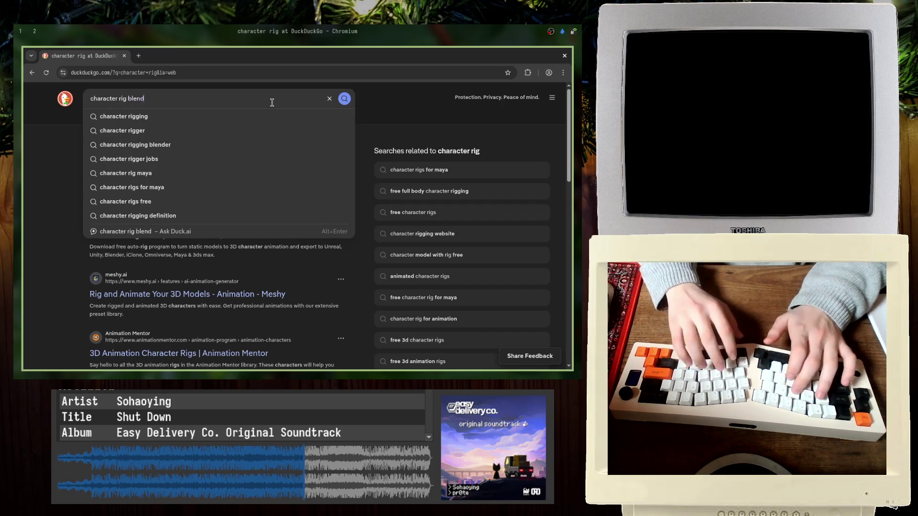
pyautogui.press('Return')
pyautogui.click(119, 117)
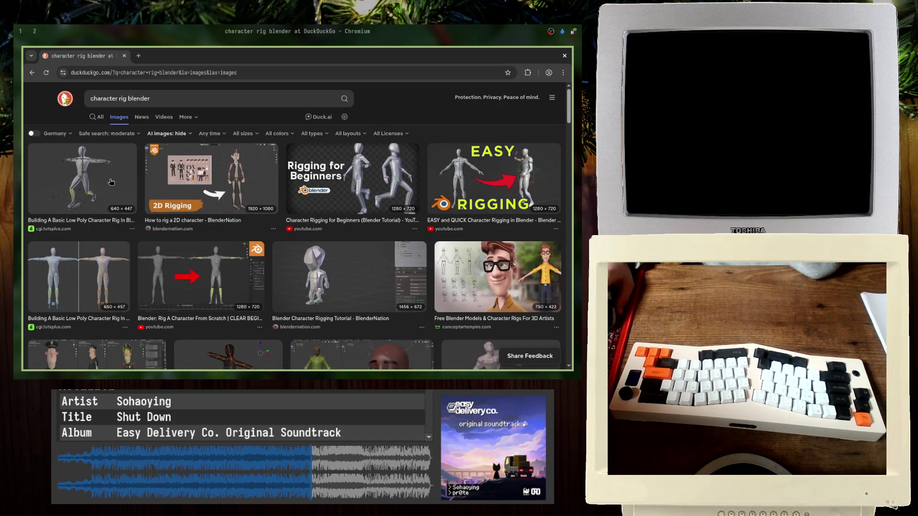
pyautogui.click(202, 206)
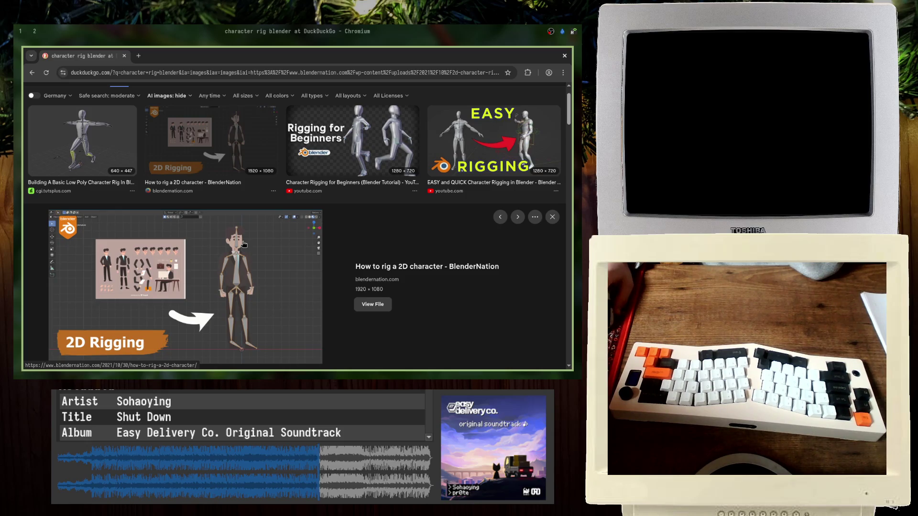
# - Compare the reference with Blender, toggling armature Edit Mode, then select the head sphere
pyautogui.hotkey('alt', 'Tab')
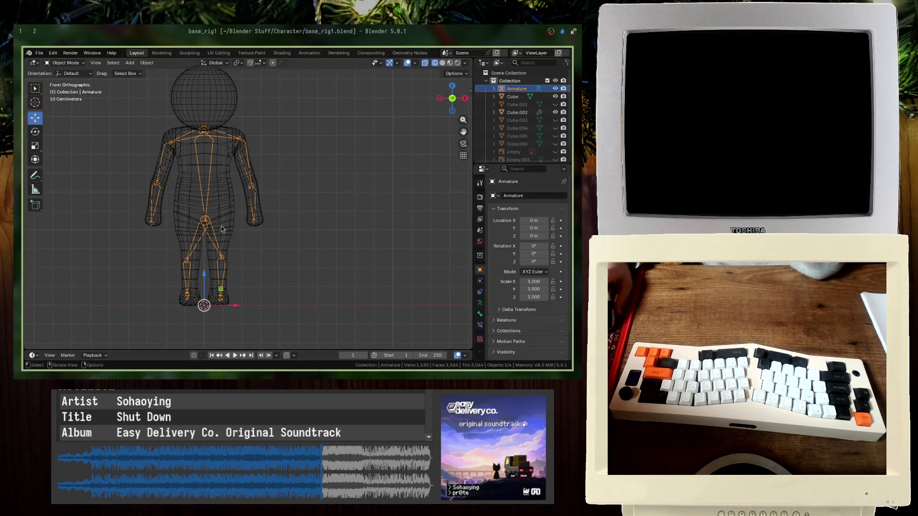
pyautogui.click(206, 224)
pyautogui.hotkey('alt', 'Tab')
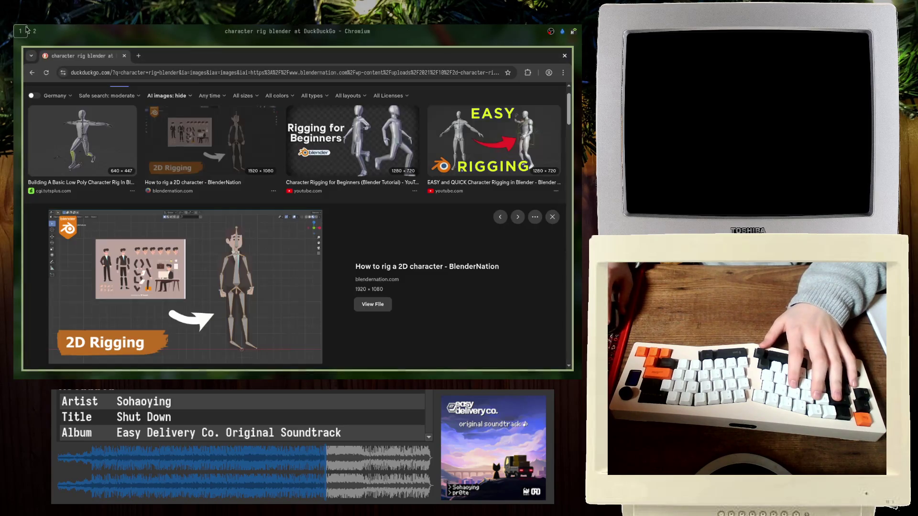
pyautogui.hotkey('alt', 'Tab')
pyautogui.press('Tab')
pyautogui.press('Tab')
pyautogui.press('Tab')
pyautogui.press('Tab')
pyautogui.hotkey('alt', 'Tab')
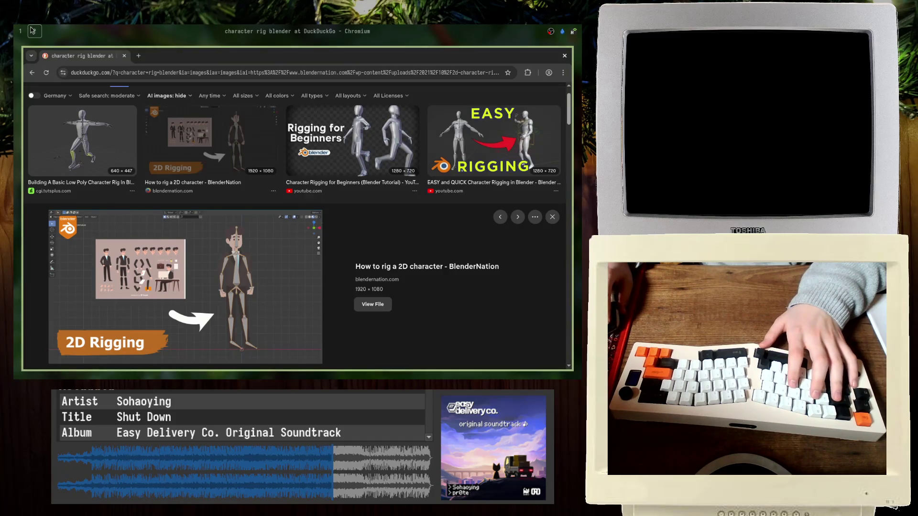
pyautogui.hotkey('alt', 'Tab')
pyautogui.click(227, 130)
pyautogui.click(227, 130)
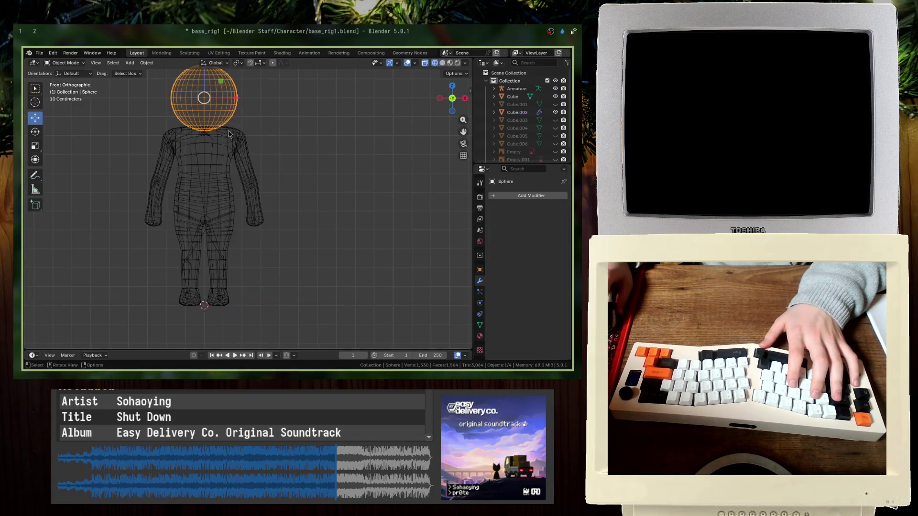
# - Select the body and head meshes and enter Edit Mode on both
pyautogui.keyDown('shift'); pyautogui.click(230, 143); pyautogui.keyUp('shift')
pyautogui.keyDown('shift'); pyautogui.click(227, 153); pyautogui.keyUp('shift')
pyautogui.keyDown('shift'); pyautogui.click(225, 163); pyautogui.keyUp('shift')
pyautogui.keyDown('shift'); pyautogui.click(226, 163); pyautogui.keyUp('shift')
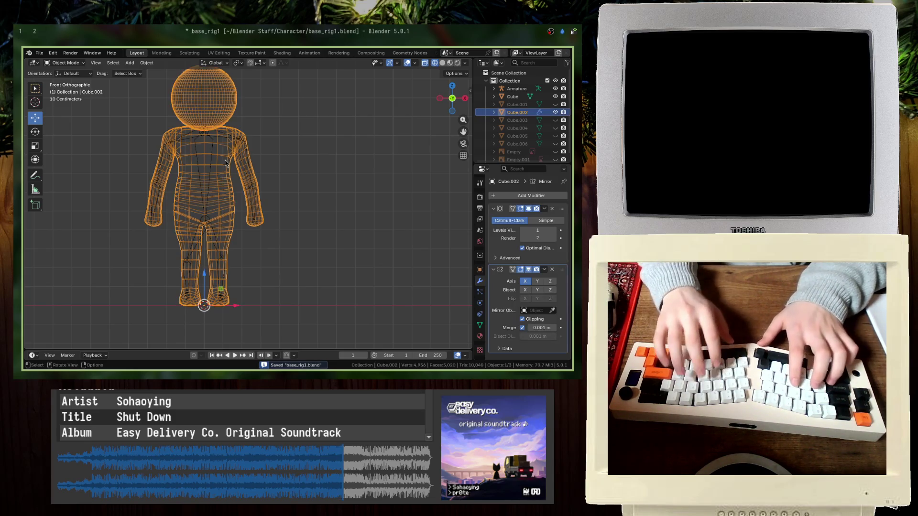
pyautogui.press('Tab')
pyautogui.press('Tab')
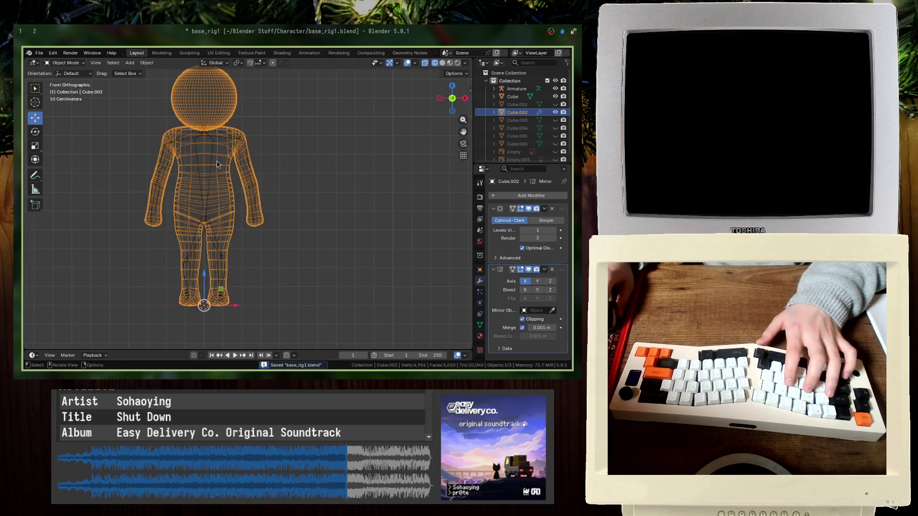
# - Apply the body's Subdivision modifier, then its Mirror modifier, and save
pyautogui.click(528, 268)
pyautogui.click(529, 269)
pyautogui.click(544, 208)
pyautogui.click(544, 222)
pyautogui.click(545, 208)
pyautogui.click(544, 220)
pyautogui.hotkey('ctrl', 's')
# - In armature Edit Mode, extrude a new bone from the neck tip up into the head
pyautogui.click(371, 197)
pyautogui.click(212, 143)
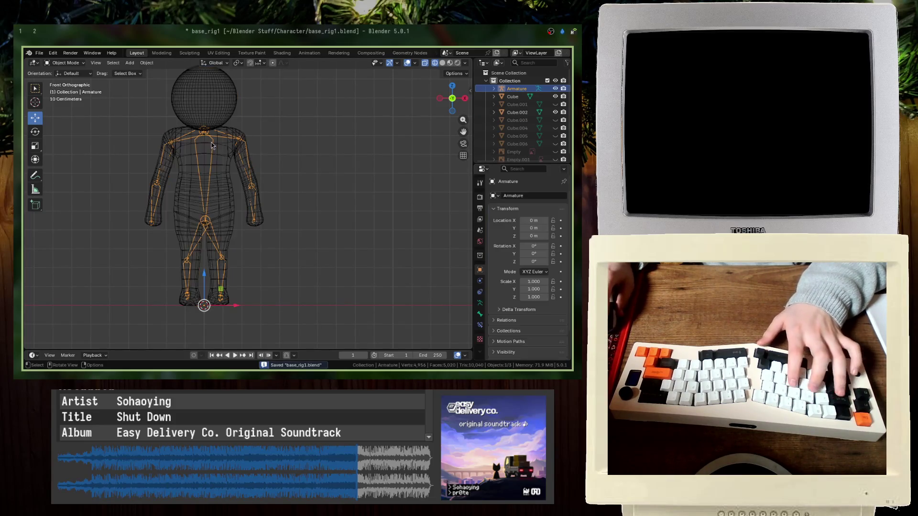
pyautogui.press('Tab')
pyautogui.click(205, 129)
pyautogui.press('e')
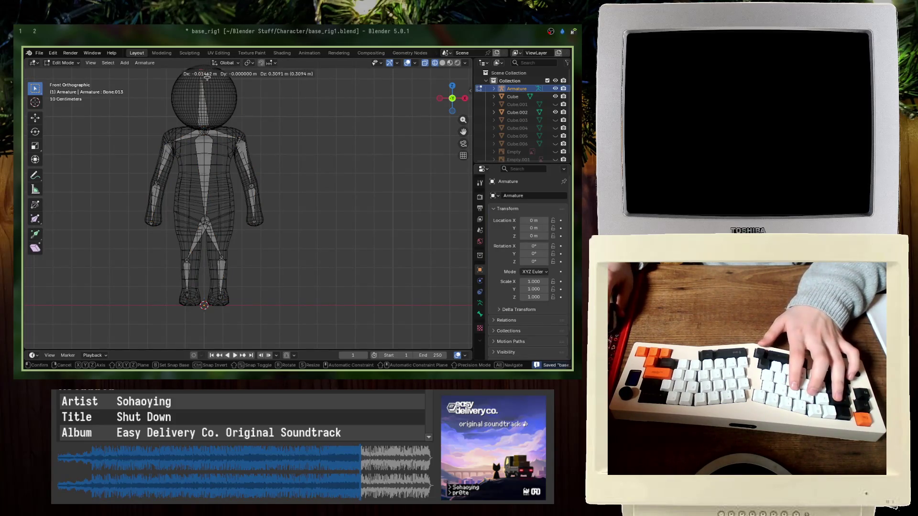
pyautogui.click(207, 77)
pyautogui.press('Tab')
# - Save the file, switch the viewport to solid shading, and select the armature
pyautogui.click(213, 157)
pyautogui.hotkey('ctrl', 's')
pyautogui.moveTo(212, 158); pyautogui.dragTo(219, 162, button='middle')
pyautogui.press('z')
pyautogui.click(219, 154)
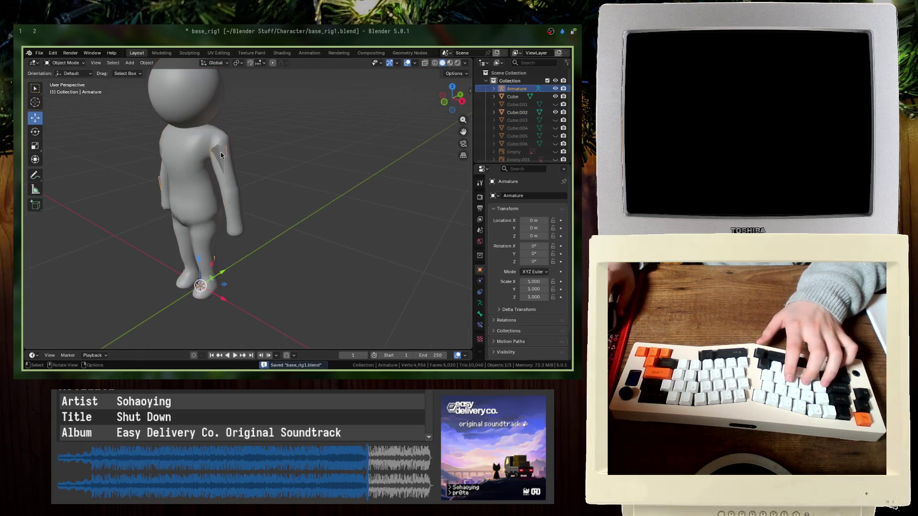
# - Select the body mesh with the armature, cancelling a first parenting attempt
pyautogui.keyDown('shift'); pyautogui.click(197, 151); pyautogui.keyUp('shift')
pyautogui.keyDown('shift'); pyautogui.click(216, 155); pyautogui.keyUp('shift')
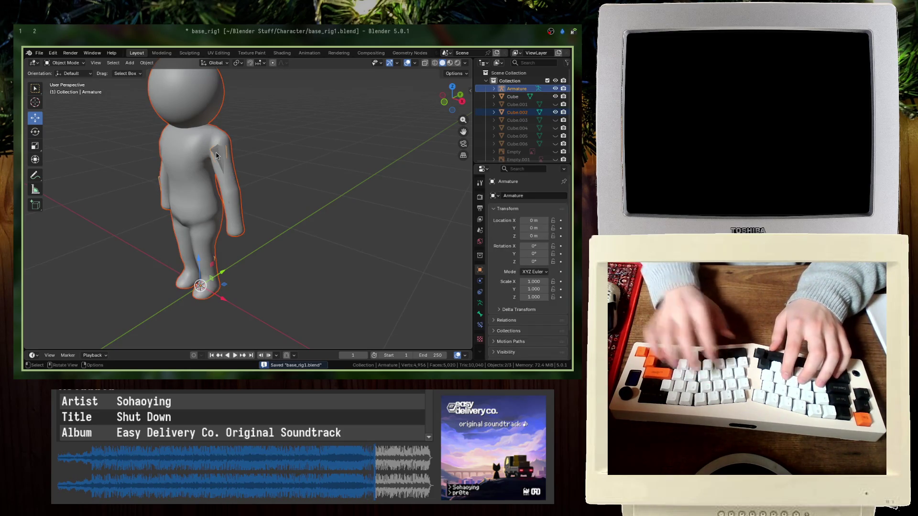
pyautogui.scroll(1, 224, 149)
pyautogui.keyDown('shift'); pyautogui.click(178, 155); pyautogui.keyUp('shift')
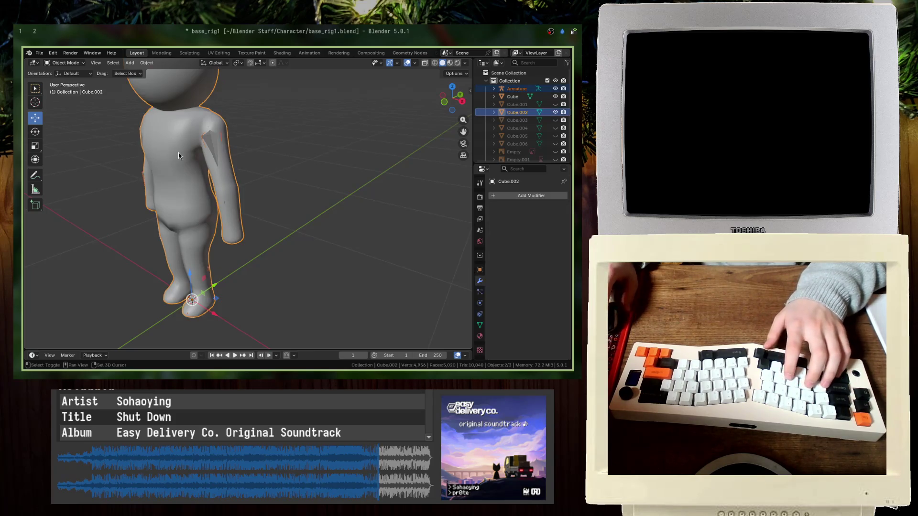
pyautogui.hotkey('ctrl', 'p')
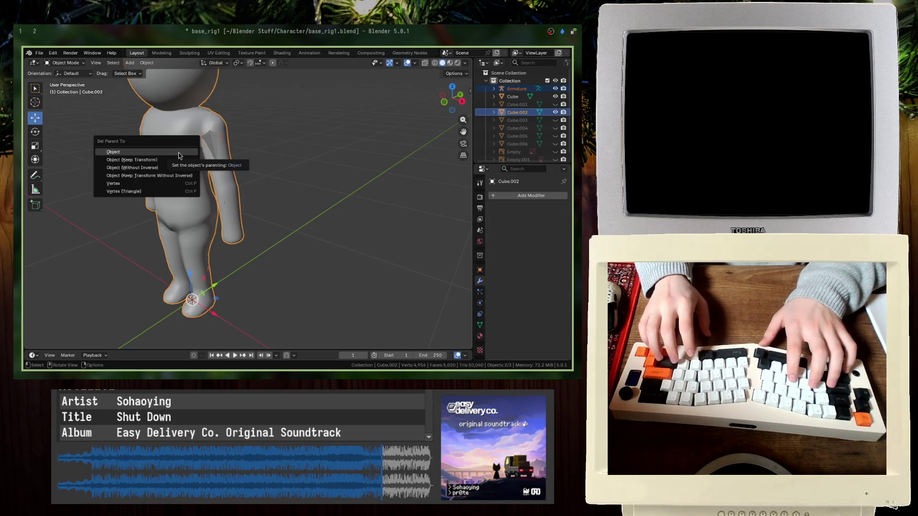
pyautogui.press('Escape')
pyautogui.click(156, 159)
# - Parent the body mesh to the armature With Automatic Weights and save
pyautogui.keyDown('shift'); pyautogui.click(214, 142); pyautogui.keyUp('shift')
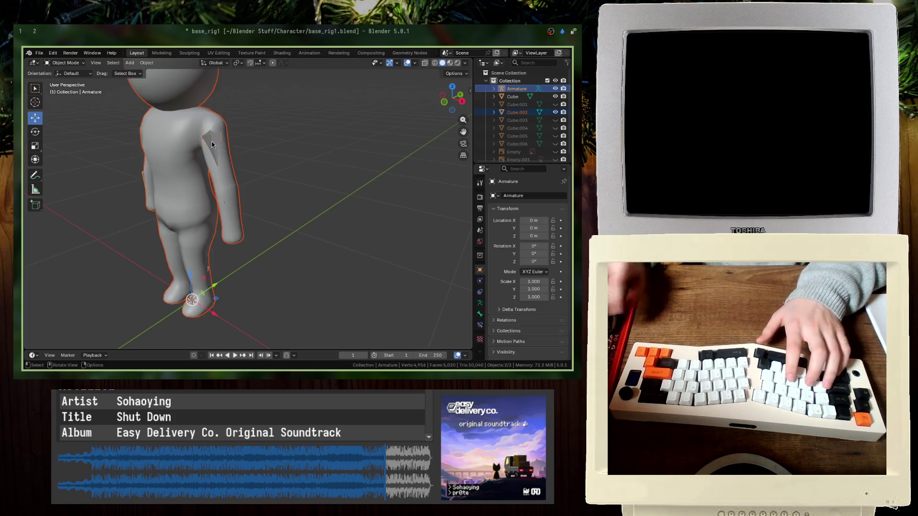
pyautogui.hotkey('ctrl', 'p')
pyautogui.press('Down')
pyautogui.press('Down')
pyautogui.press('Down')
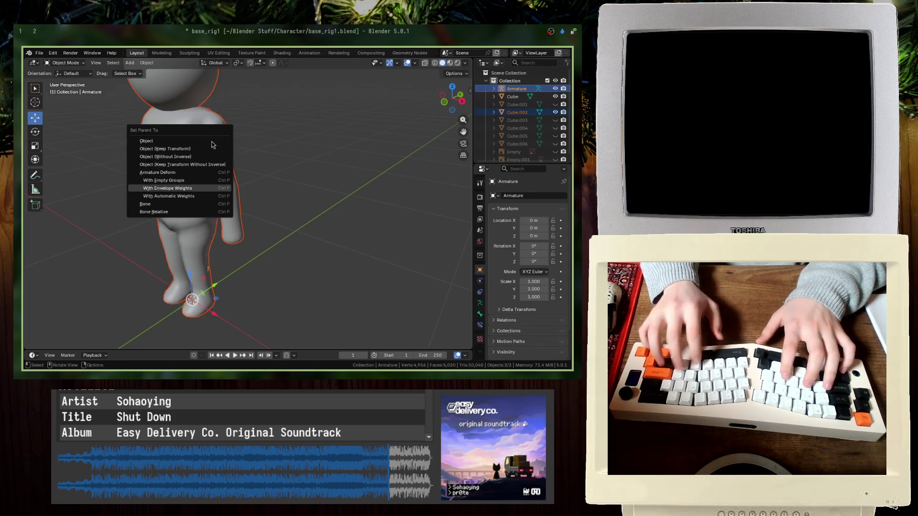
pyautogui.press('Return')
pyautogui.hotkey('ctrl', 's')
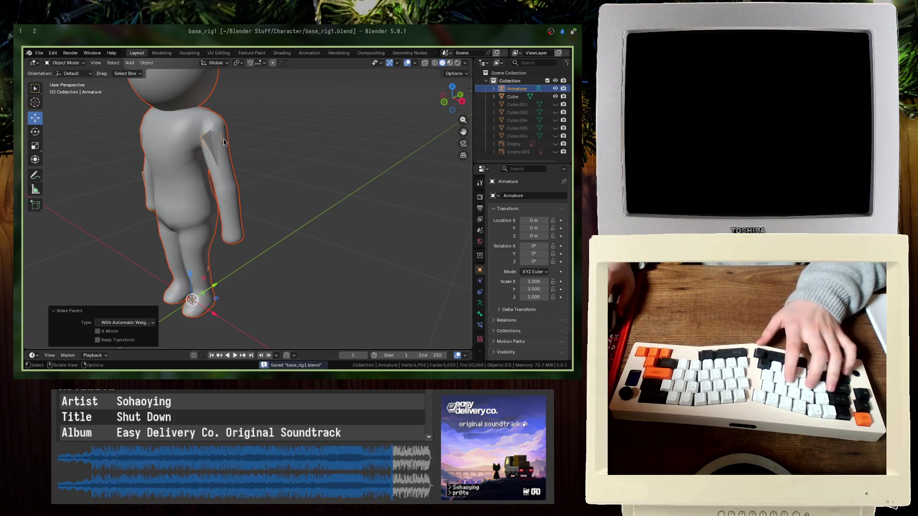
# - Switch the armature to Pose Mode and select the upper-arm bone
pyautogui.click(201, 136)
pyautogui.hotkey('ctrl', 'Tab')
pyautogui.click(209, 151)
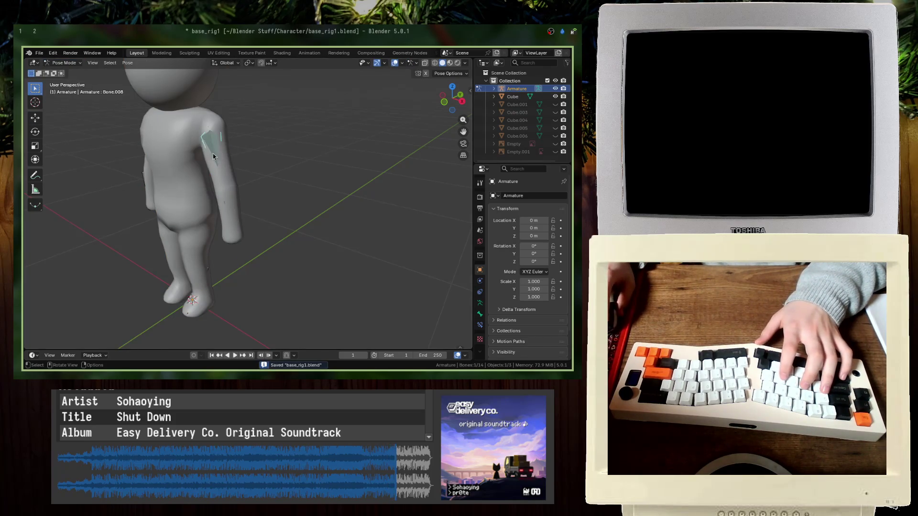
# - In front wireframe view, drag the upper-arm bone down from horizontal
pyautogui.press('KP_1')
pyautogui.press('r')
pyautogui.press('Escape')
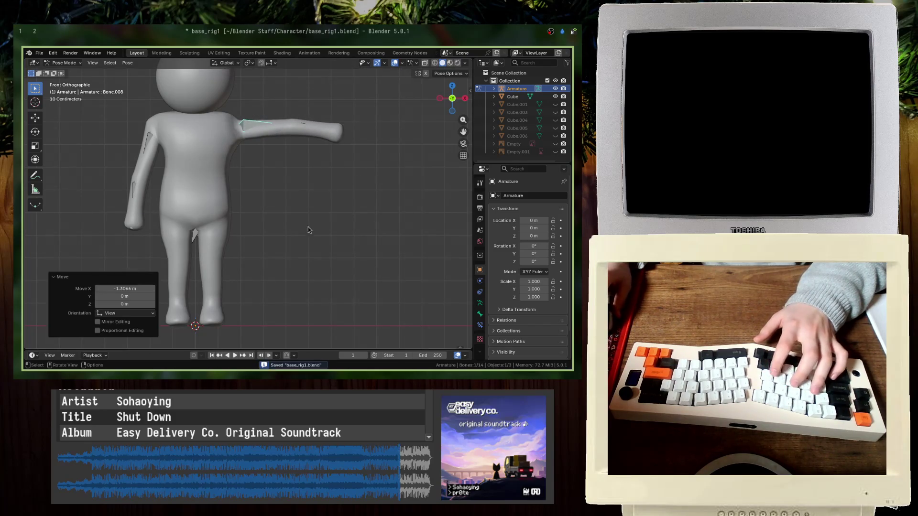
pyautogui.click(217, 118)
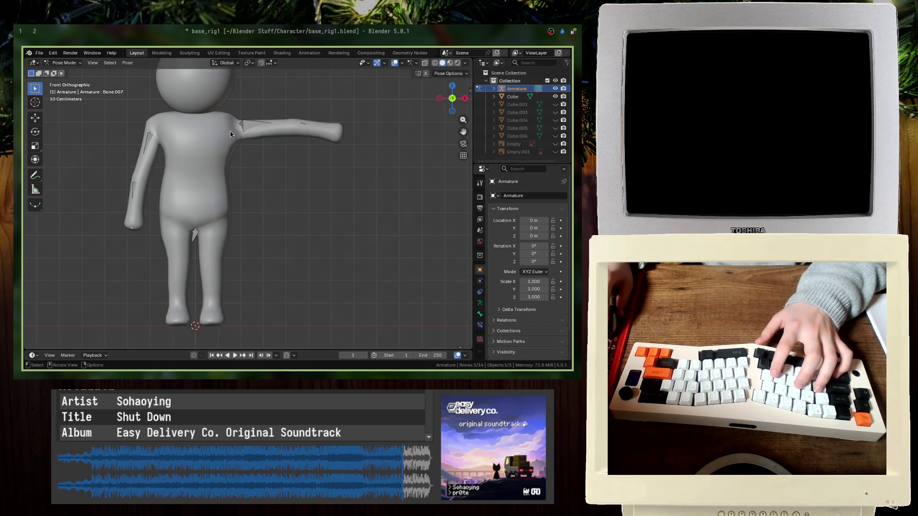
pyautogui.hotkey('shift', 'z')
pyautogui.click(268, 127)
pyautogui.moveTo(268, 127); pyautogui.dragTo(263, 153)
# - Try rotating both shoulder bones, cancelling each attempt
pyautogui.click(213, 119)
pyautogui.press('r')
pyautogui.press('Escape')
pyautogui.click(184, 118)
pyautogui.press('r')
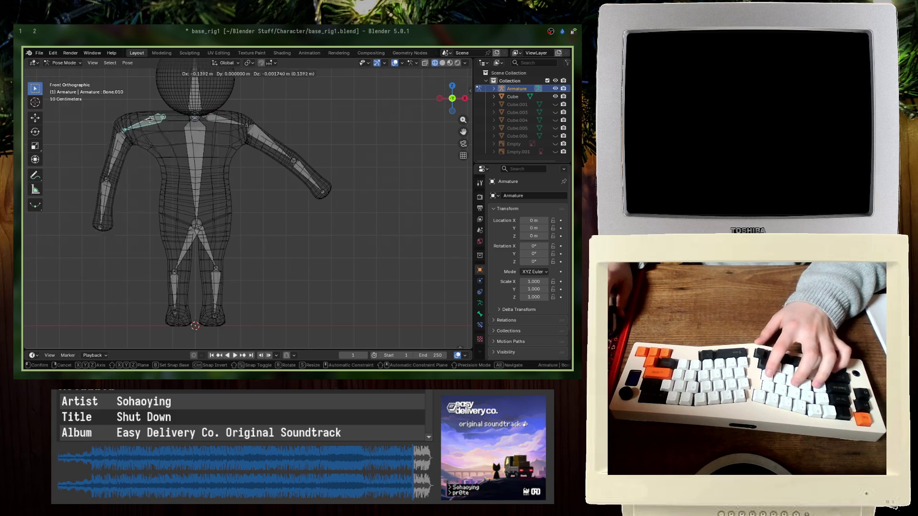
pyautogui.press('Escape')
# - Nudge the right shoulder bone into place with repeated moves
pyautogui.click(219, 123)
pyautogui.press('g')
pyautogui.click(219, 123)
pyautogui.press('g')
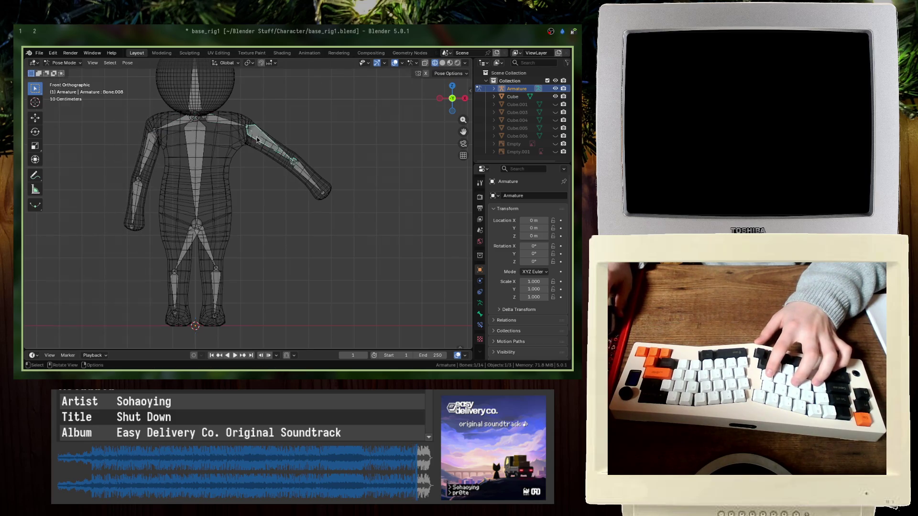
pyautogui.click(213, 116)
pyautogui.press('g')
pyautogui.click(213, 116)
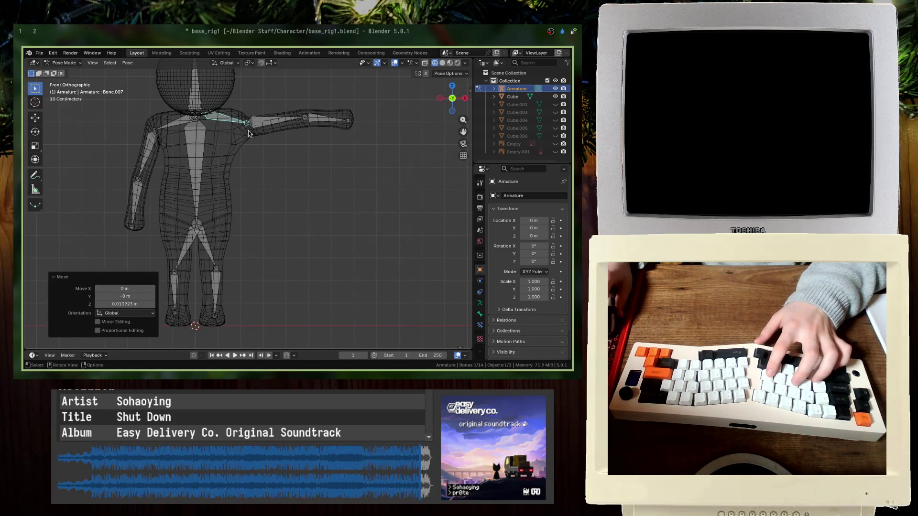
# - Bend the forearm bone upward, then rotate it to straighten the arm in solid view
pyautogui.click(252, 131)
pyautogui.click(328, 122)
pyautogui.press('g')
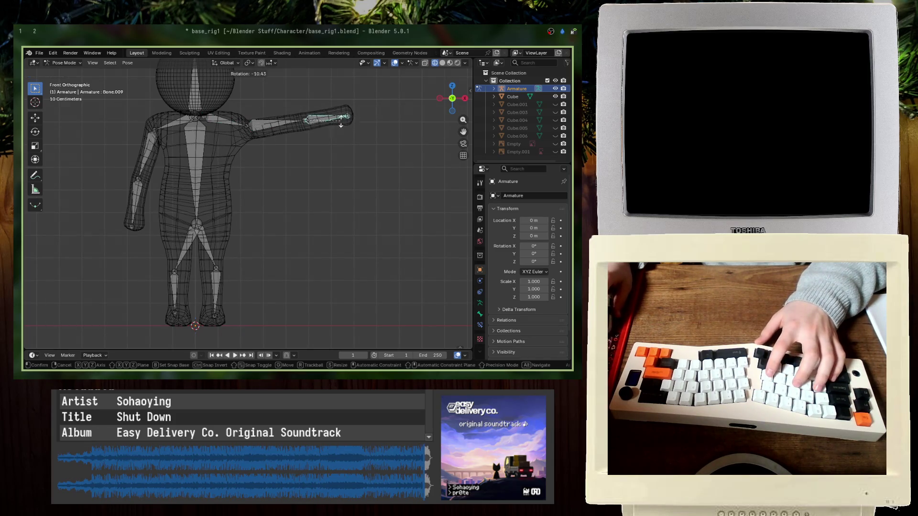
pyautogui.click(328, 125)
pyautogui.hotkey('shift', 'z')
pyautogui.moveTo(328, 125)
pyautogui.mouseDown(button='middle')
pyautogui.moveTo(372, 150)
pyautogui.moveTo(349, 164)
pyautogui.moveTo(311, 159)
pyautogui.mouseUp(button='middle')
pyautogui.press('r')
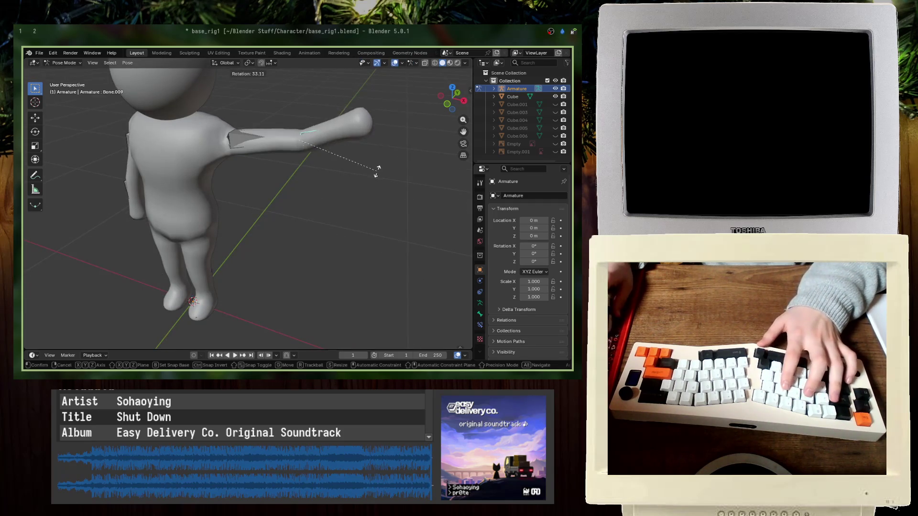
pyautogui.click(368, 206)
# - Save, then move the upper-arm bone to bring the raised arm to horizontal
pyautogui.click(249, 140)
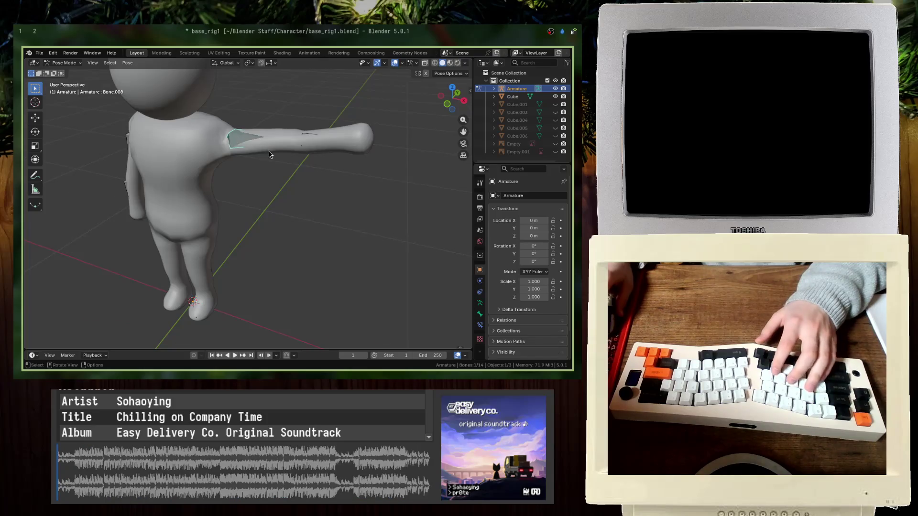
pyautogui.press('KP_1')
pyautogui.hotkey('ctrl', 's')
pyautogui.press('g')
pyautogui.click(316, 143)
pyautogui.press('g')
pyautogui.click(297, 138)
# - Switch to wireframe and shift the shoulder bone slightly
pyautogui.press('z')
pyautogui.click(225, 130)
pyautogui.click(235, 122)
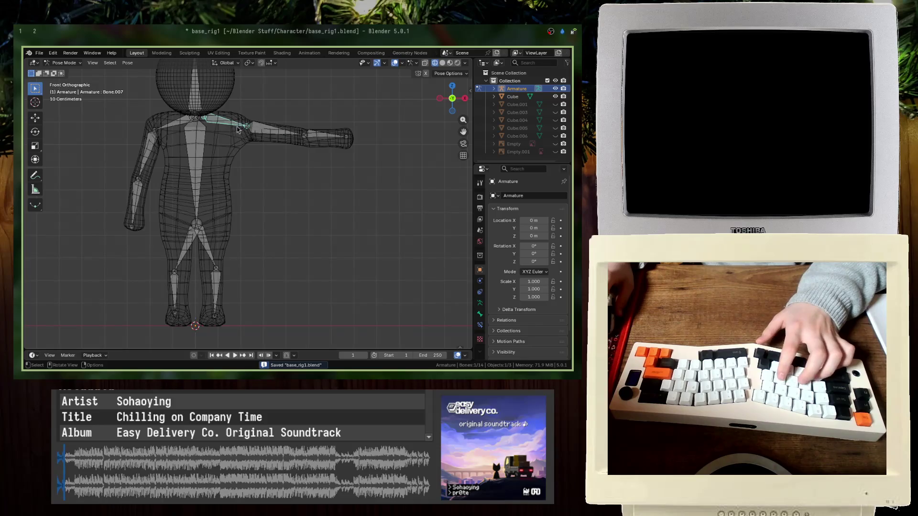
pyautogui.press('g')
pyautogui.click(239, 126)
# - Rotate the upper-arm and forearm bones upward into a waving pose
pyautogui.press('r')
pyautogui.click(263, 137)
pyautogui.press(']')
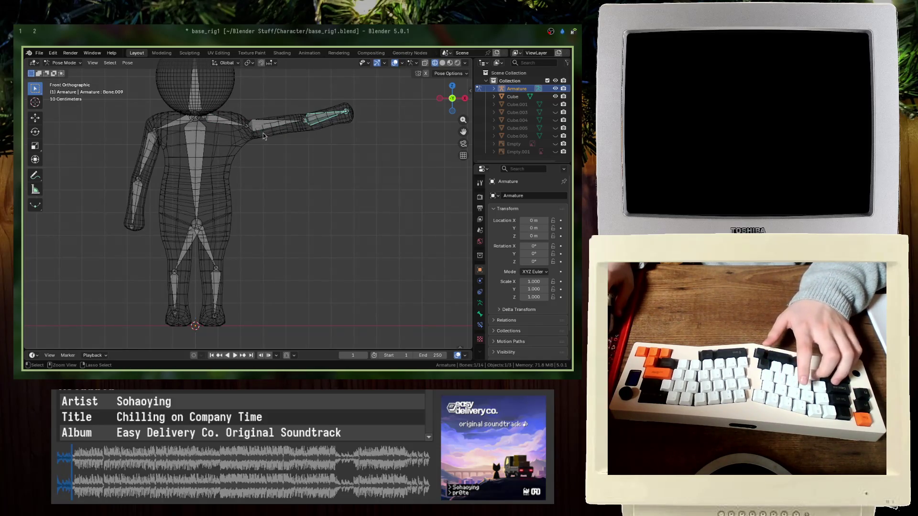
pyautogui.press('r')
pyautogui.click(262, 133)
pyautogui.click(225, 121)
pyautogui.click(62, 63)
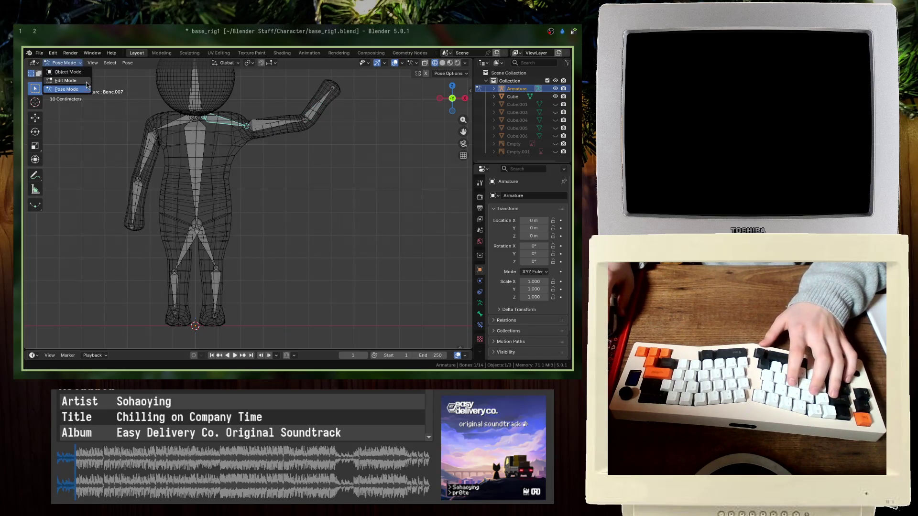
# - Enter Edit Mode and reposition the upper arm and forearm bones inside the mesh arm
pyautogui.click(84, 72)
pyautogui.click(66, 80)
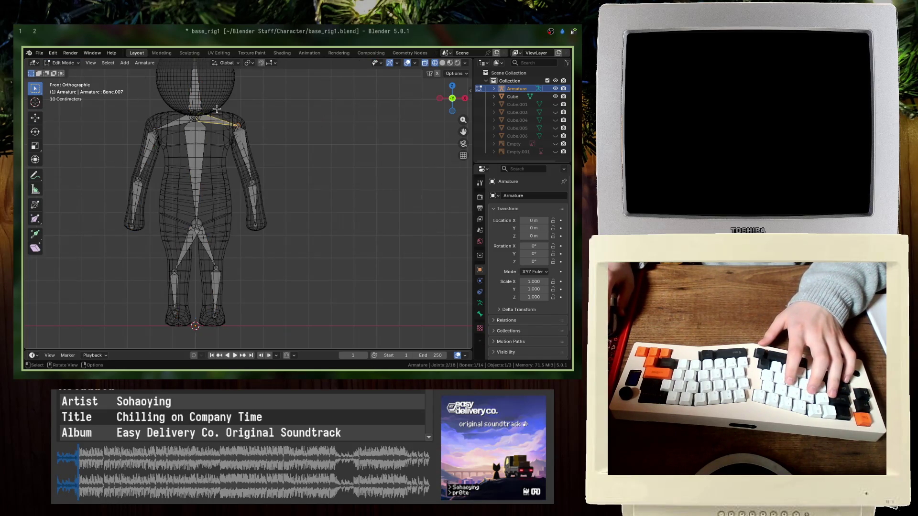
pyautogui.press('g')
pyautogui.click(238, 139)
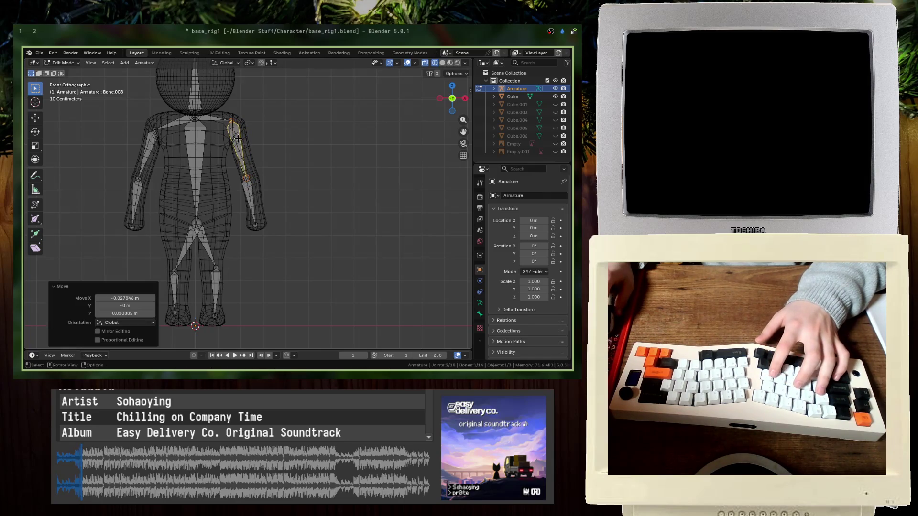
pyautogui.click(250, 182)
pyautogui.press('g')
pyautogui.click(250, 182)
# - Reposition the next arm bone, the hand bone and the other arm's upper bone, saving midway
pyautogui.click(249, 182)
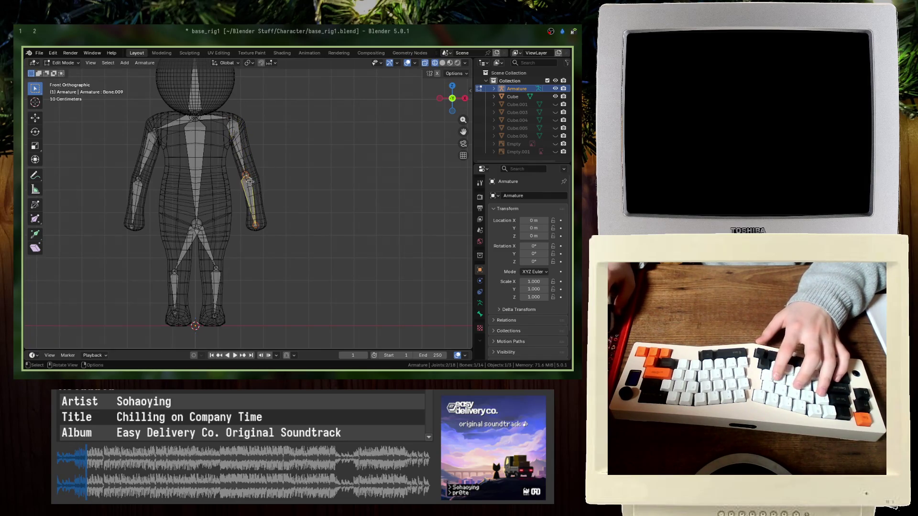
pyautogui.press('g')
pyautogui.click(250, 181)
pyautogui.click(254, 218)
pyautogui.press('g')
pyautogui.click(255, 216)
pyautogui.press('g')
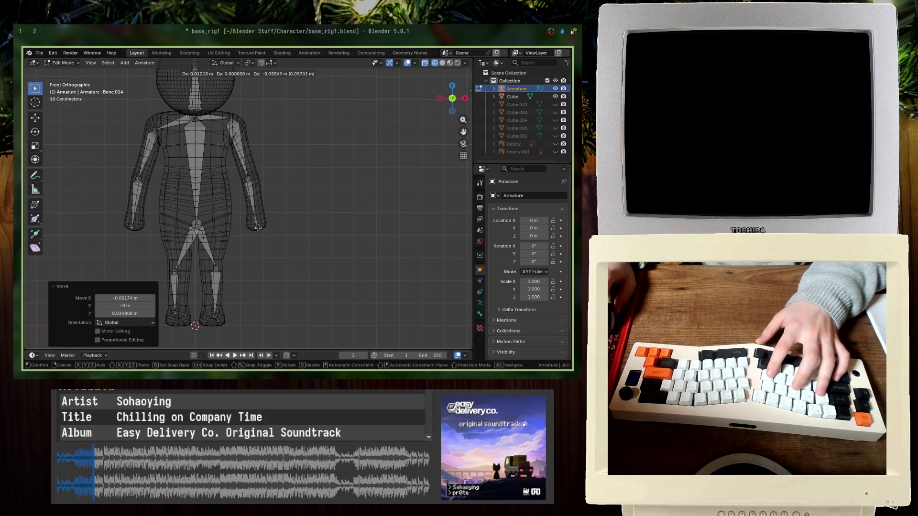
pyautogui.click(259, 228)
pyautogui.hotkey('ctrl', 's')
pyautogui.click(167, 132)
pyautogui.press('g')
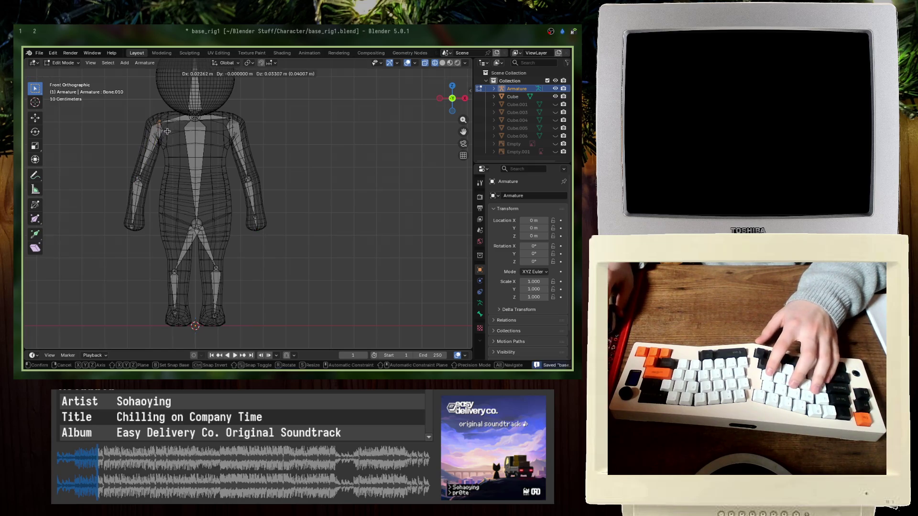
pyautogui.click(166, 130)
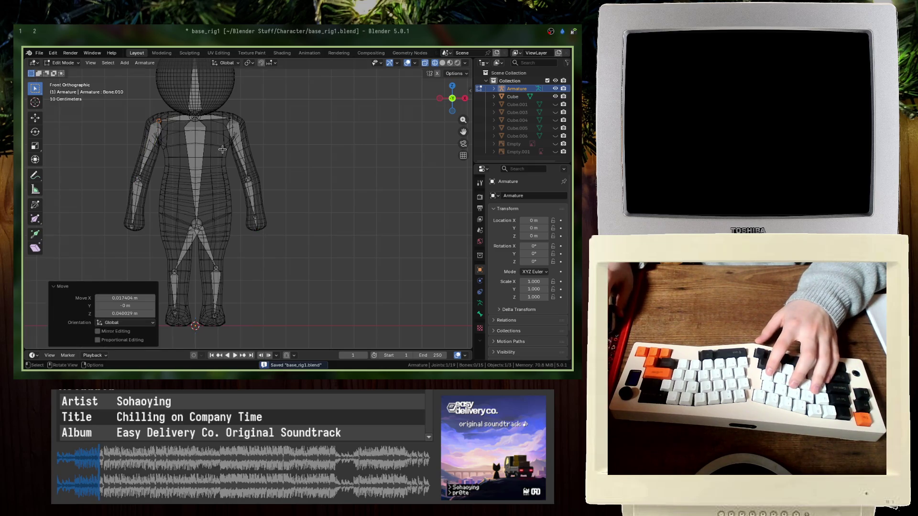
# - Browse the armature's Physics and Data property tabs
pyautogui.click(480, 281)
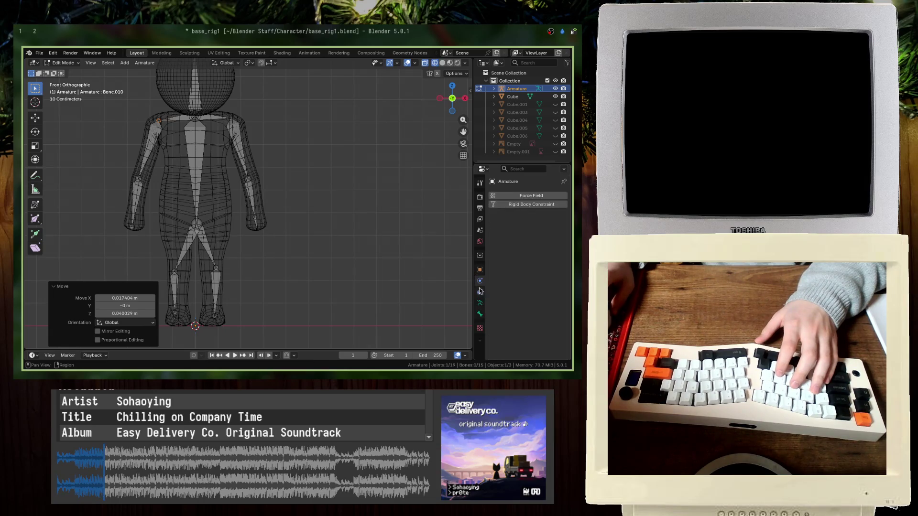
pyautogui.rightClick(480, 336)
pyautogui.rightClick(480, 341)
pyautogui.click(481, 291)
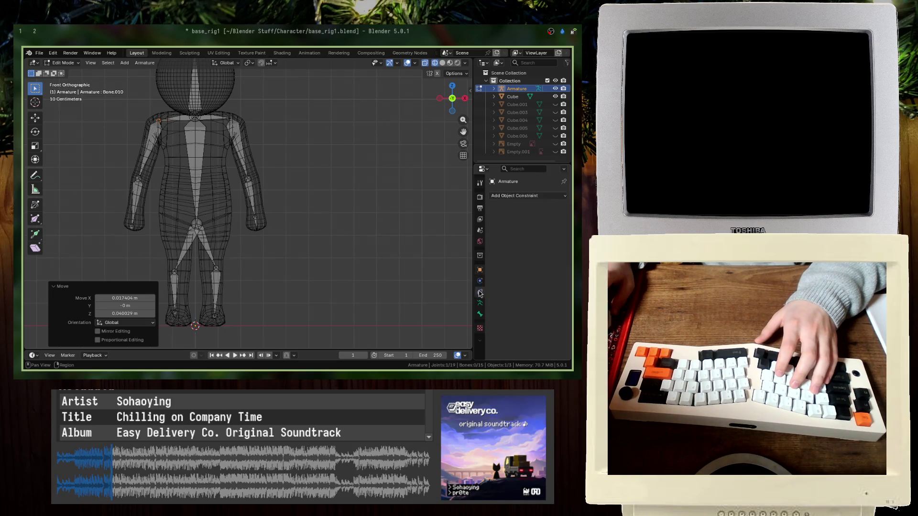
pyautogui.click(481, 301)
pyautogui.click(481, 286)
pyautogui.click(481, 301)
pyautogui.click(481, 286)
# - Browse the Constraint and Texture property tabs, save, and exit Edit Mode to view the pose
pyautogui.click(480, 294)
pyautogui.click(480, 286)
pyautogui.click(480, 270)
pyautogui.click(480, 329)
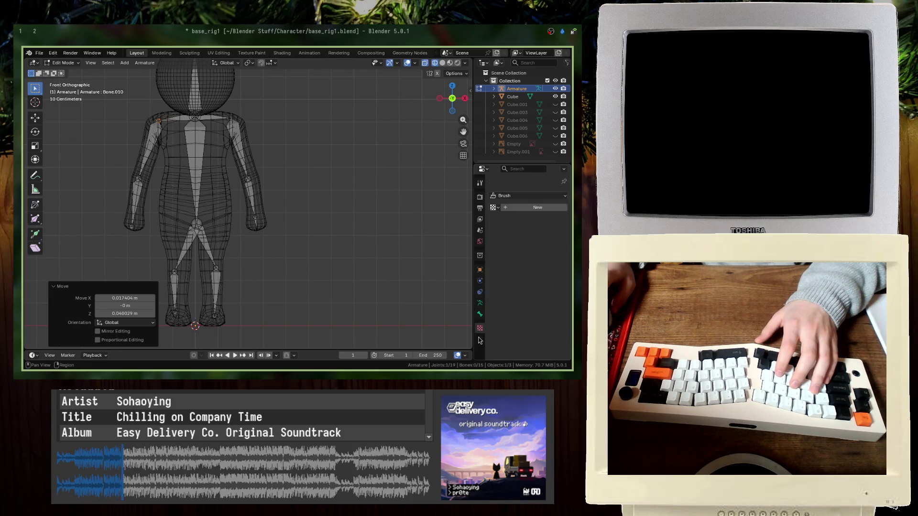
pyautogui.rightClick(481, 345)
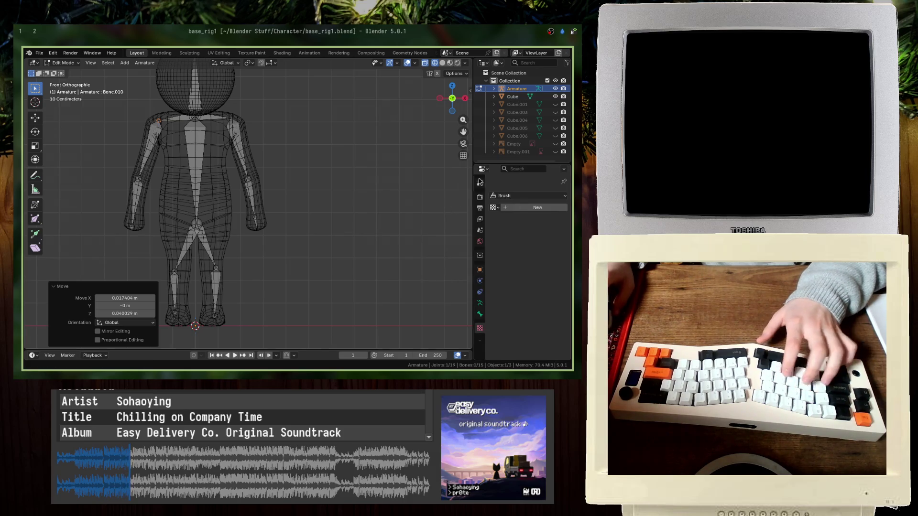
pyautogui.hotkey('ctrl', 's')
pyautogui.moveTo(492, 165); pyautogui.dragTo(492, 182)
pyautogui.press('Tab')
# - Save, toggle between solid and wireframe shading, and return to editing the rest bones
pyautogui.hotkey('ctrl', 's')
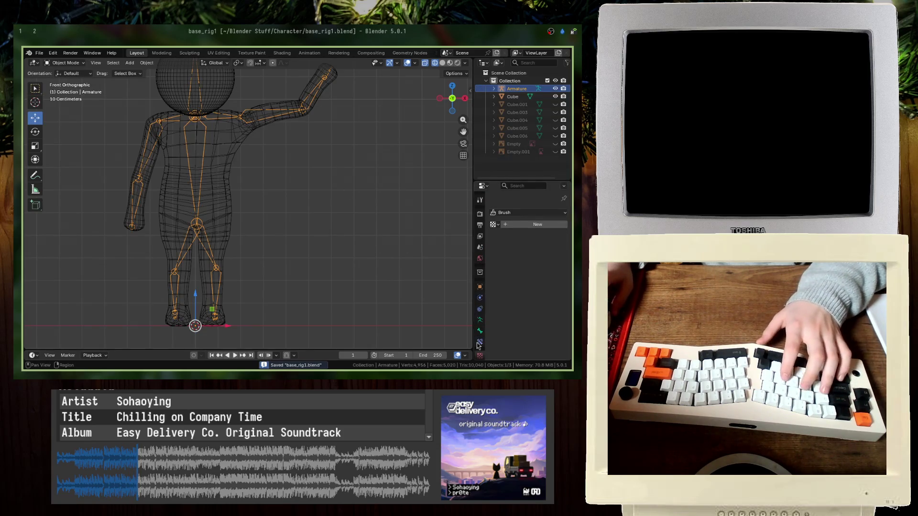
pyautogui.hotkey('shift', 'z')
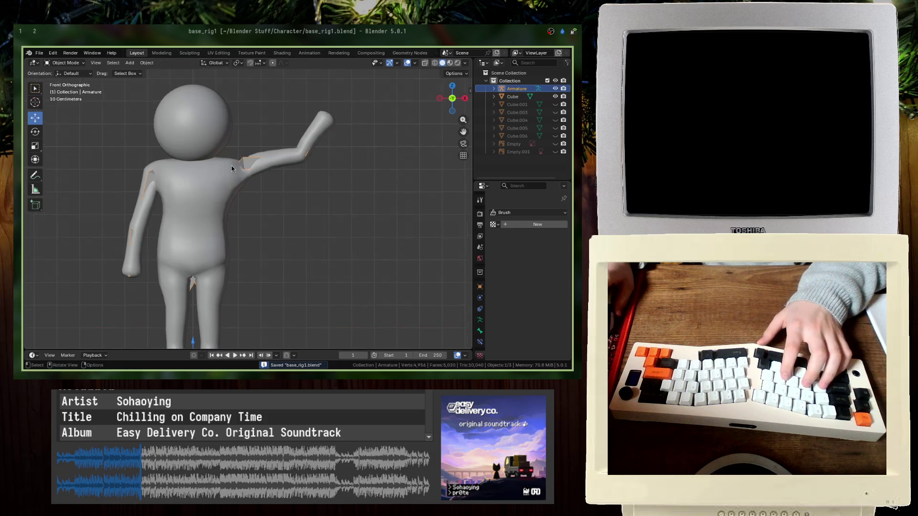
pyautogui.press('Tab')
pyautogui.hotkey('shift', 'z')
pyautogui.scroll(3, 207, 166)
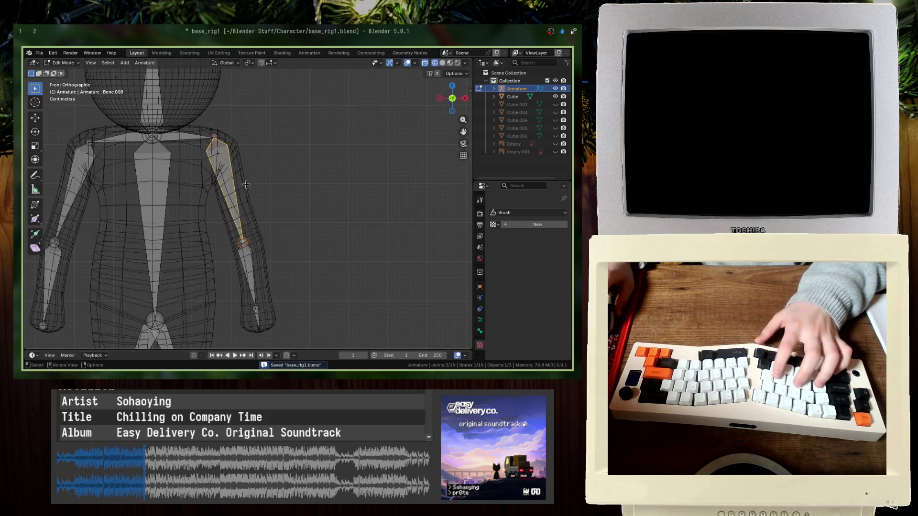
# - Move the upper arm and forearm bones up and to the right
pyautogui.press('g')
pyautogui.click(251, 183)
pyautogui.click(258, 270)
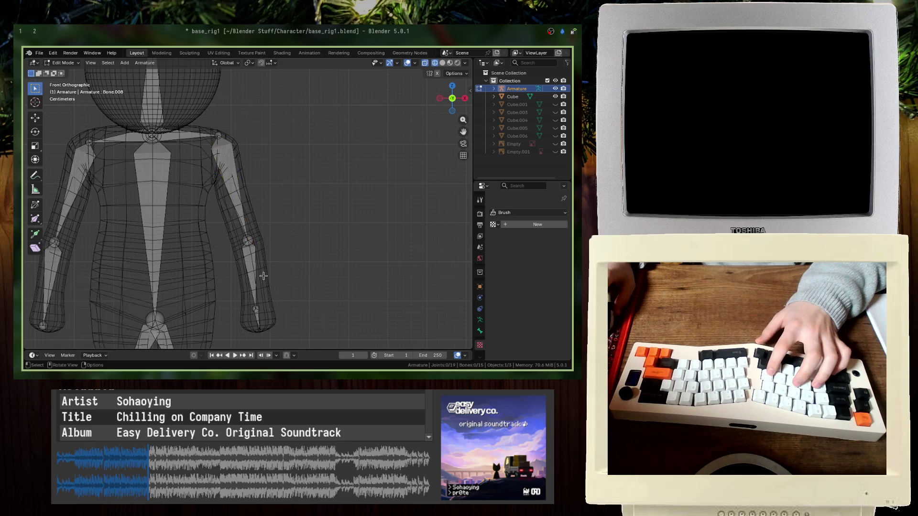
pyautogui.press('g')
pyautogui.click(263, 295)
# - Move and rotate the hand bone (about -0.006 m X, -0.003 m Z) and save
pyautogui.click(262, 320)
pyautogui.press('g')
pyautogui.click(264, 321)
pyautogui.press('r')
pyautogui.click(287, 327)
pyautogui.press('g')
pyautogui.click(292, 330)
pyautogui.hotkey('ctrl', 's')
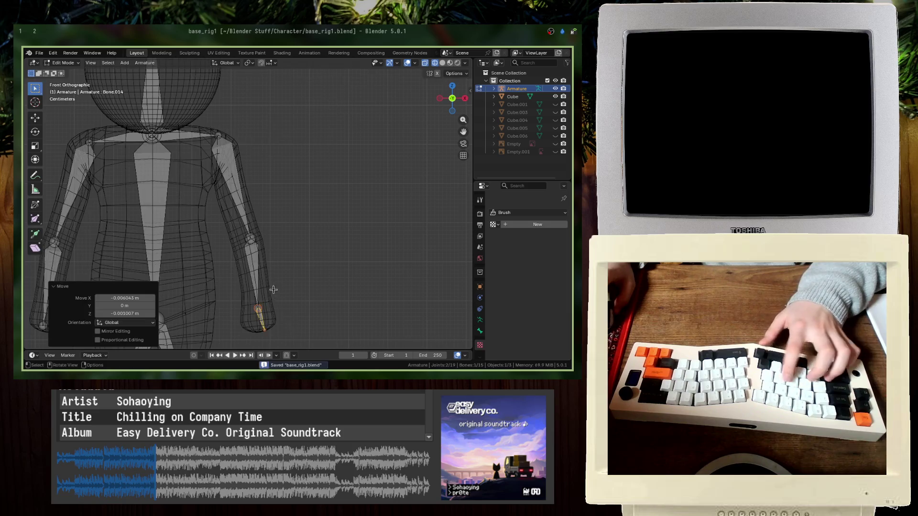
# - Leave Edit Mode and put the armature into Pose Mode
pyautogui.press('Tab')
pyautogui.click(214, 63)
pyautogui.click(65, 63)
pyautogui.click(82, 88)
pyautogui.scroll(2, 262, 234)
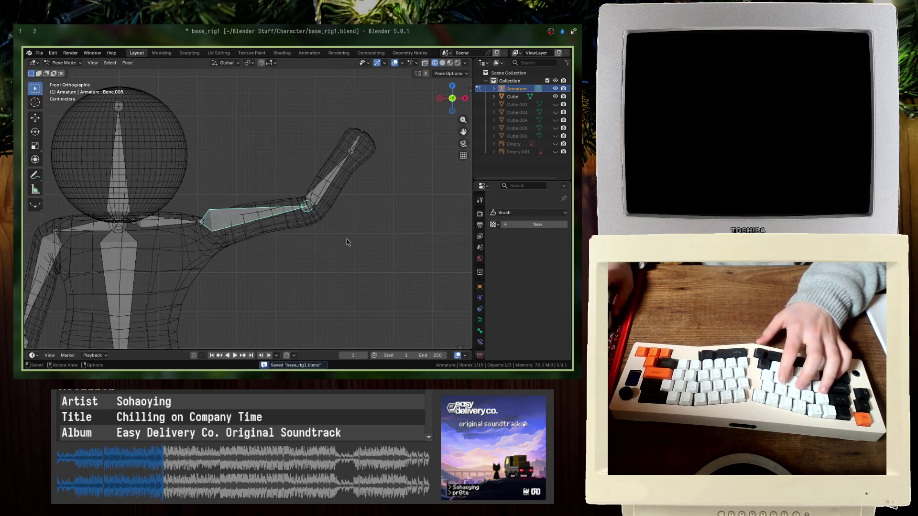
# - Rotate the upper arm, forearm and hand bones so the arm reaches up diagonally
pyautogui.press('r')
pyautogui.click(303, 165)
pyautogui.click(279, 113)
pyautogui.press('r')
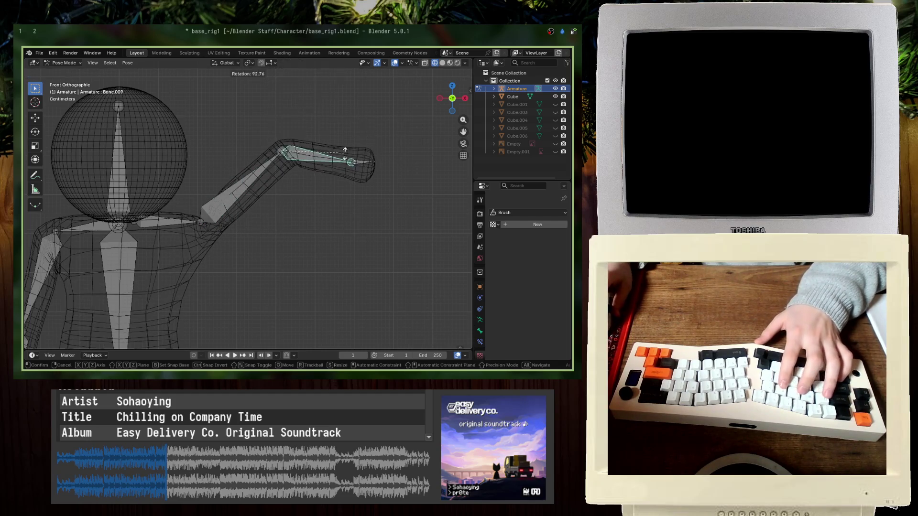
pyautogui.click(345, 110)
pyautogui.click(343, 107)
pyautogui.press('r')
pyautogui.click(356, 114)
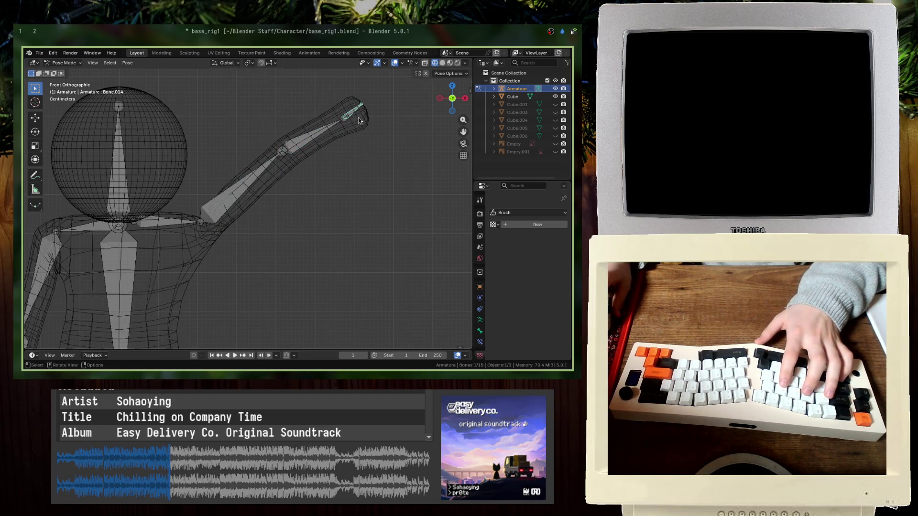
# - Refine the raised arm in solid shading, save, then select the body mesh in Object Mode
pyautogui.hotkey('shift', 'z')
pyautogui.hotkey('ctrl', 's')
pyautogui.moveTo(382, 136)
pyautogui.mouseDown(button='middle')
pyautogui.moveTo(342, 141)
pyautogui.moveTo(349, 128)
pyautogui.mouseUp(button='middle')
pyautogui.press('r')
pyautogui.click(427, 185)
pyautogui.hotkey('ctrl', 's')
pyautogui.press('g')
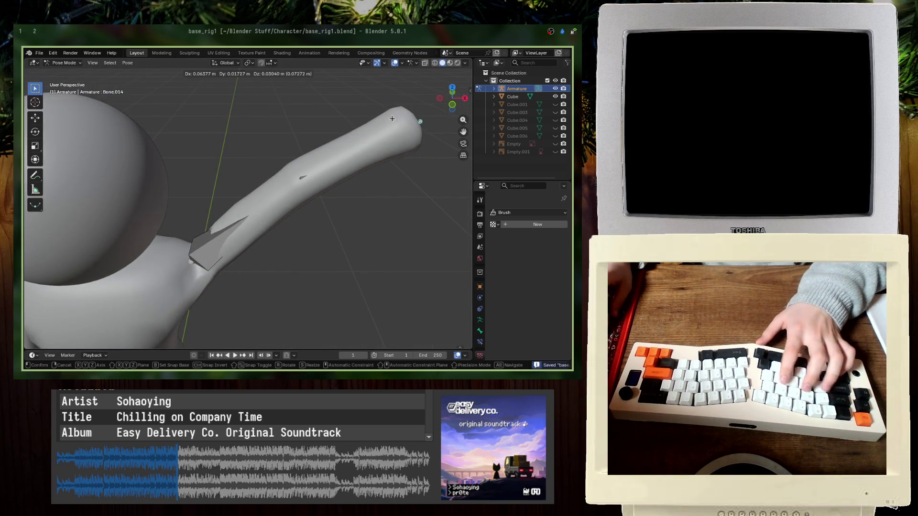
pyautogui.click(339, 106)
pyautogui.scroll(-5, 339, 106)
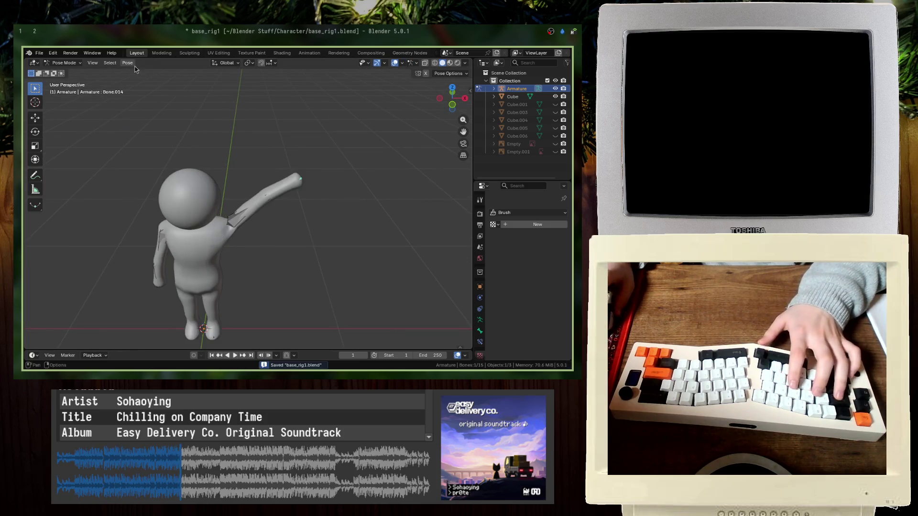
pyautogui.click(64, 72)
pyautogui.click(176, 220)
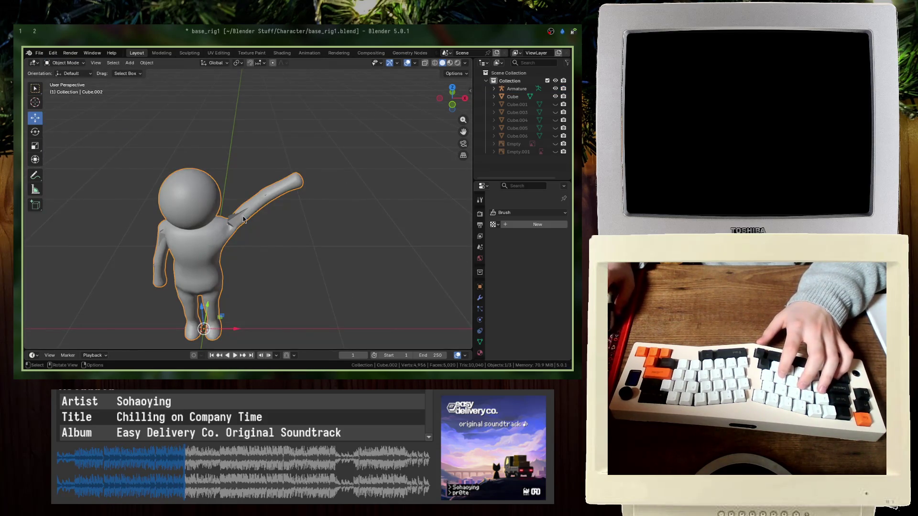
# - Parent the body mesh to the armature with automatic weights
pyautogui.keyDown('shift'); pyautogui.click(235, 218); pyautogui.keyUp('shift')
pyautogui.hotkey('ctrl', 'p')
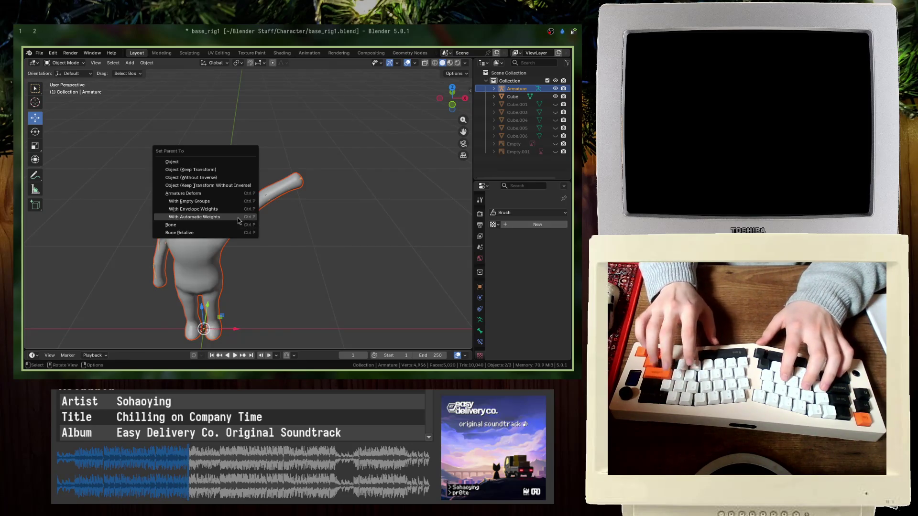
pyautogui.click(238, 221)
pyautogui.scroll(6, 239, 221)
pyautogui.moveTo(238, 221)
pyautogui.mouseDown(button='middle')
pyautogui.moveTo(254, 212)
pyautogui.moveTo(239, 220)
pyautogui.mouseUp(button='middle')
pyautogui.click(107, 322)
pyautogui.click(107, 326)
# - In Pose Mode, rotate the hand and arm bones in front view to test deformation
pyautogui.click(64, 62)
pyautogui.click(62, 89)
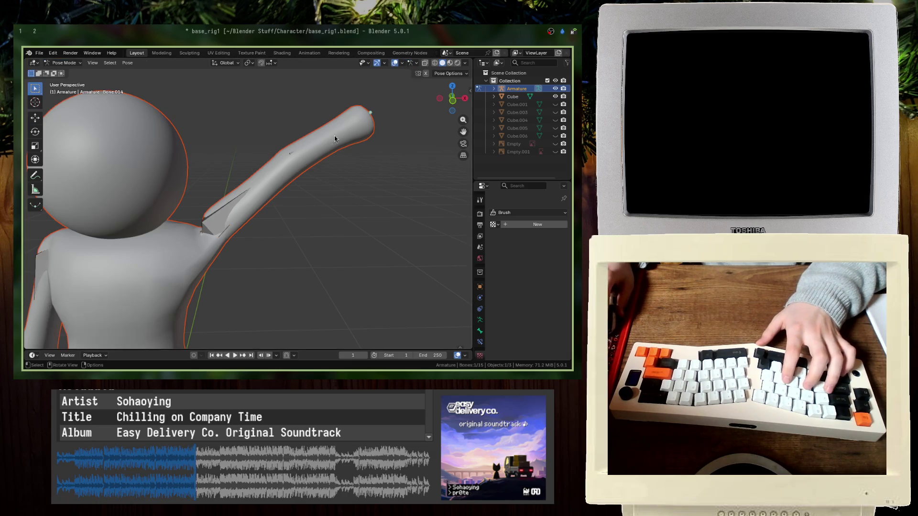
pyautogui.press('r')
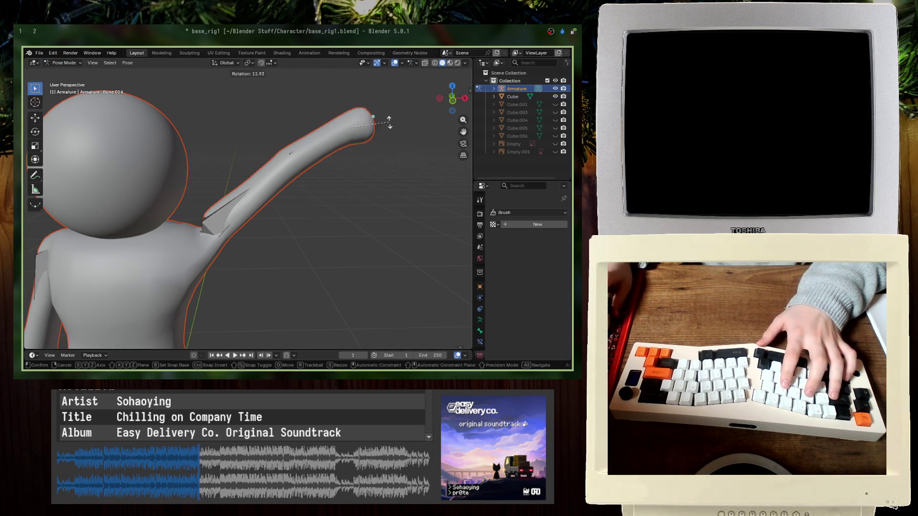
pyautogui.click(381, 117)
pyautogui.press('KP_1')
pyautogui.press('r')
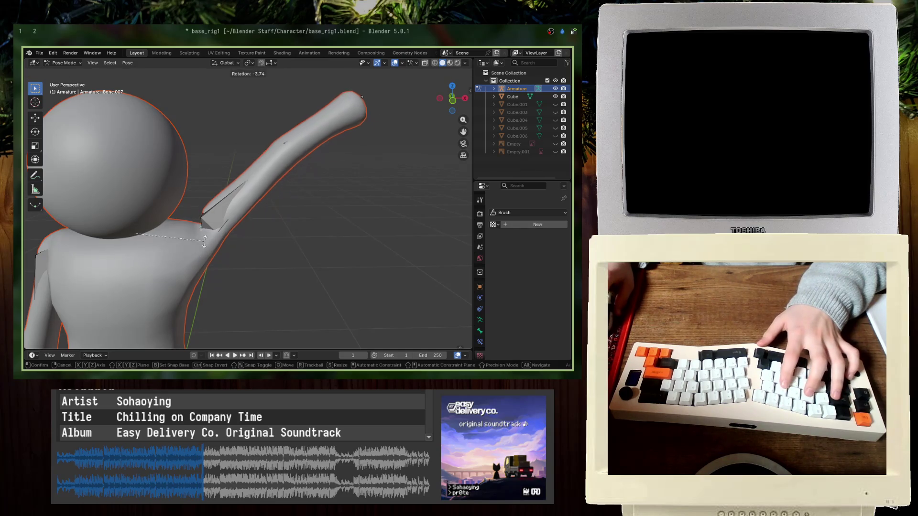
pyautogui.click(207, 245)
pyautogui.press('r')
pyautogui.click(257, 231)
# - Swing the upper arm to horizontal and then raised to test the weights, undoing the last move
pyautogui.click(234, 197)
pyautogui.press('r')
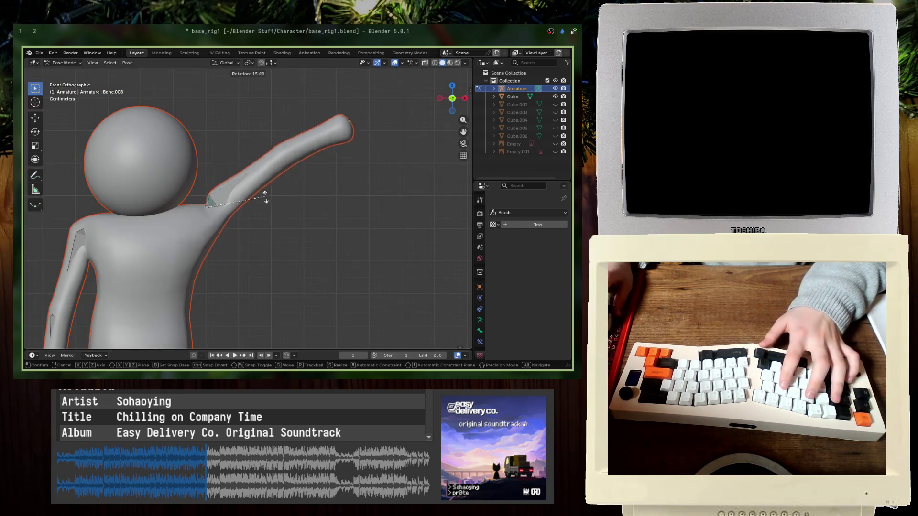
pyautogui.click(222, 232)
pyautogui.press('r')
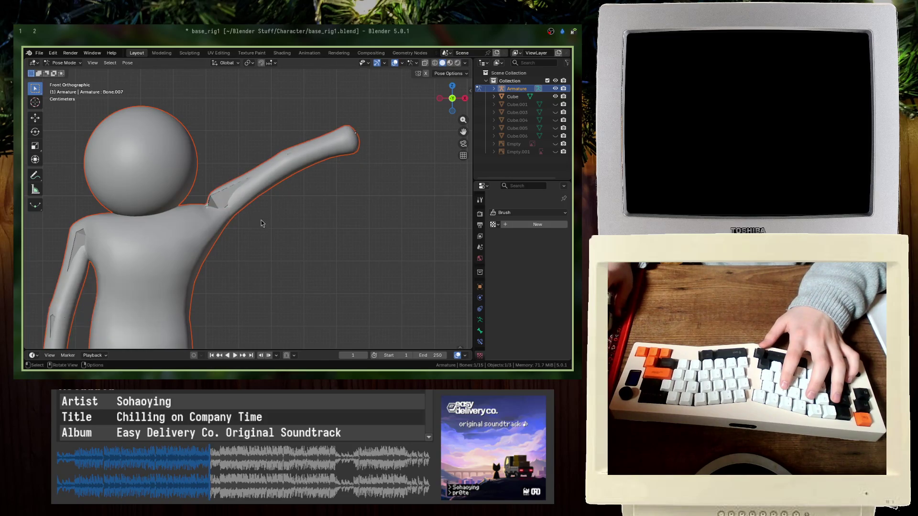
pyautogui.click(252, 200)
pyautogui.click(225, 180)
pyautogui.hotkey('ctrl', 'z')
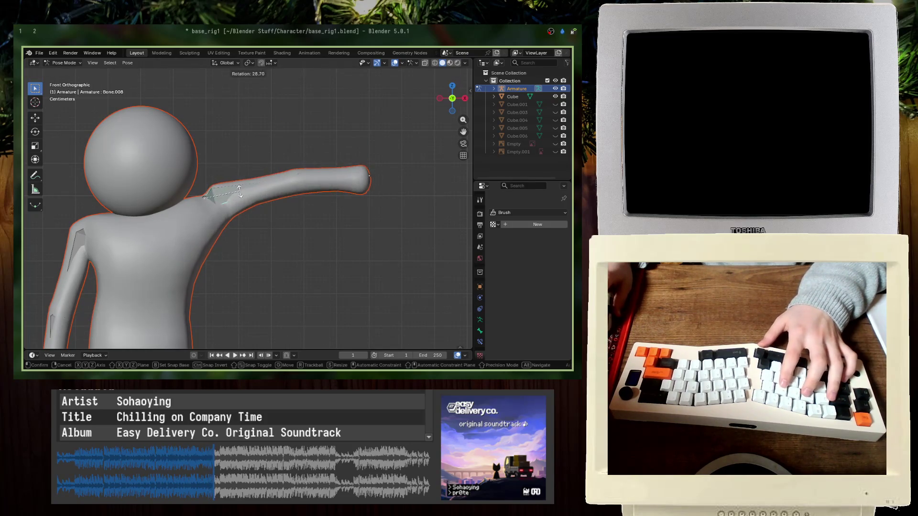
# - Return to wireframe Edit Mode in front view, zoom out, and switch to the browser
pyautogui.press('Tab')
pyautogui.hotkey('shift', 'z')
pyautogui.moveTo(125, 183)
pyautogui.mouseDown(button='middle')
pyautogui.moveTo(200, 200)
pyautogui.moveTo(195, 211)
pyautogui.moveTo(221, 188)
pyautogui.moveTo(201, 220)
pyautogui.moveTo(275, 166)
pyautogui.mouseUp(button='middle')
pyautogui.press('KP_1')
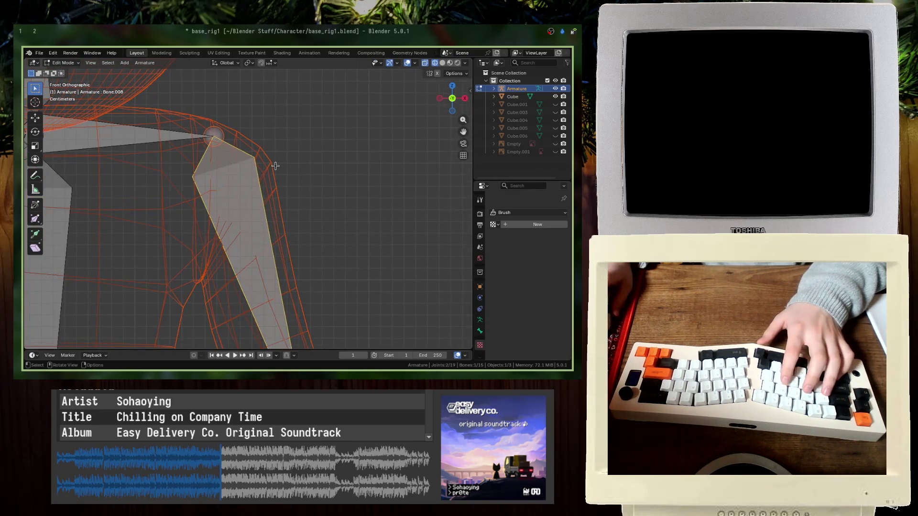
pyautogui.scroll(-5, 275, 166)
pyautogui.hotkey('alt', 'Tab')
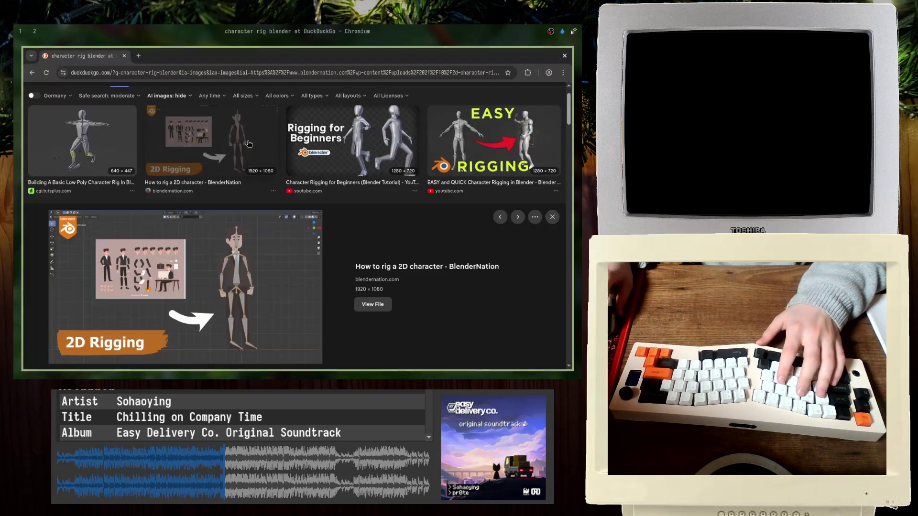
# - Search 'character weight painting' in a new tab and scroll the image results
pyautogui.hotkey('ctrl', 't')
pyautogui.write('chara')
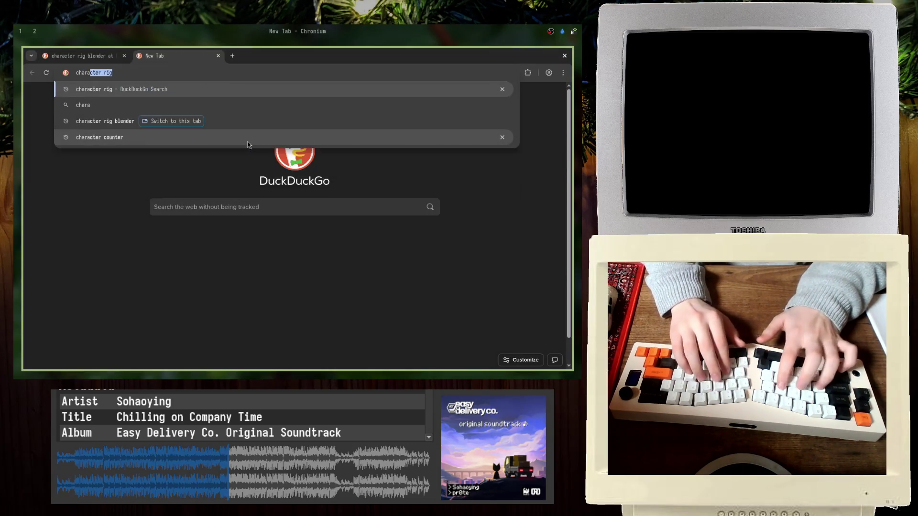
pyautogui.write('cter weight')
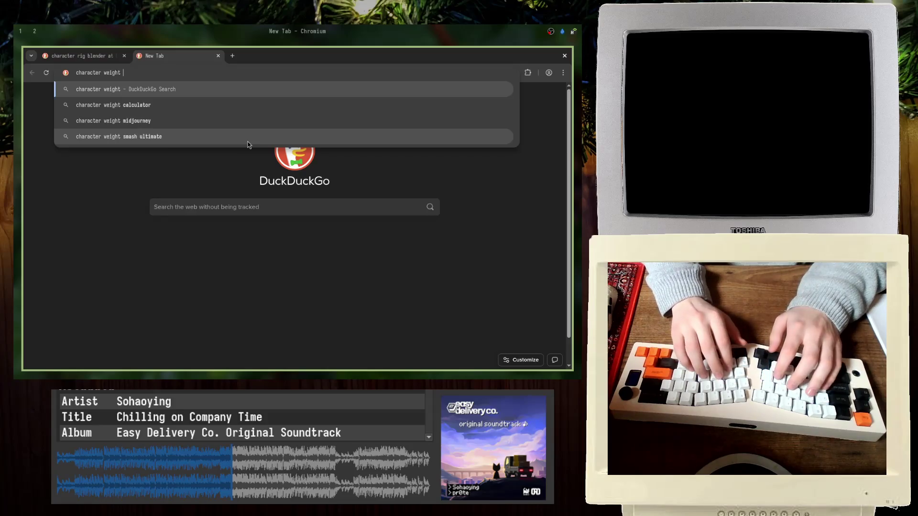
pyautogui.write(' painting')
pyautogui.press('Return')
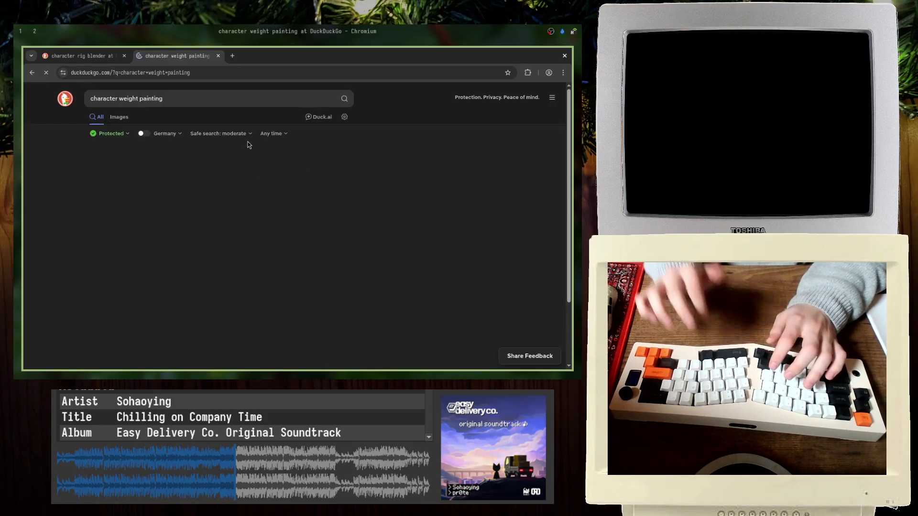
pyautogui.scroll(-2, 189, 326)
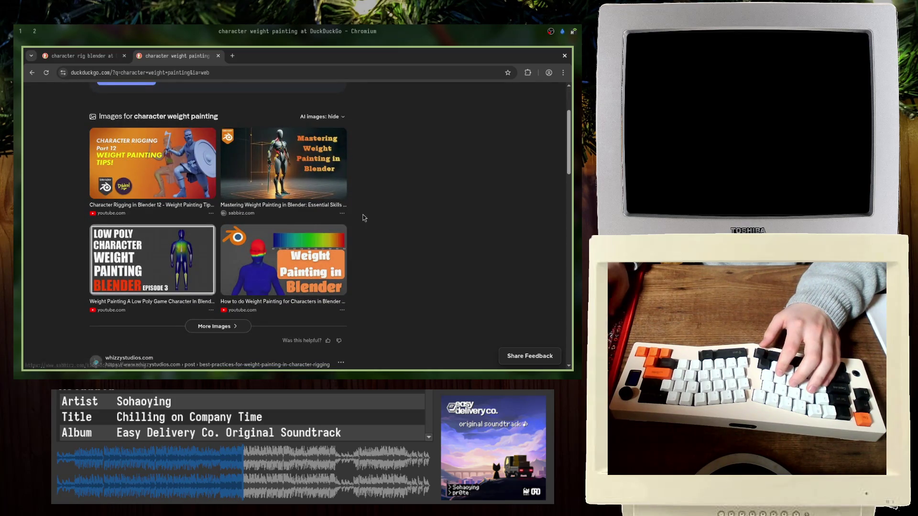
pyautogui.scroll(-3, 383, 212)
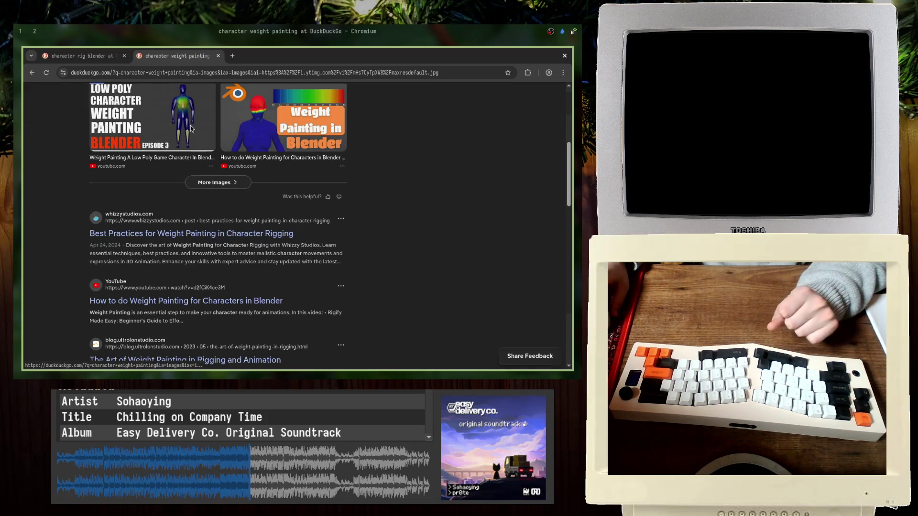
# - Preview the Low Poly weight painting result and follow it to its YouTube video
pyautogui.click(191, 128)
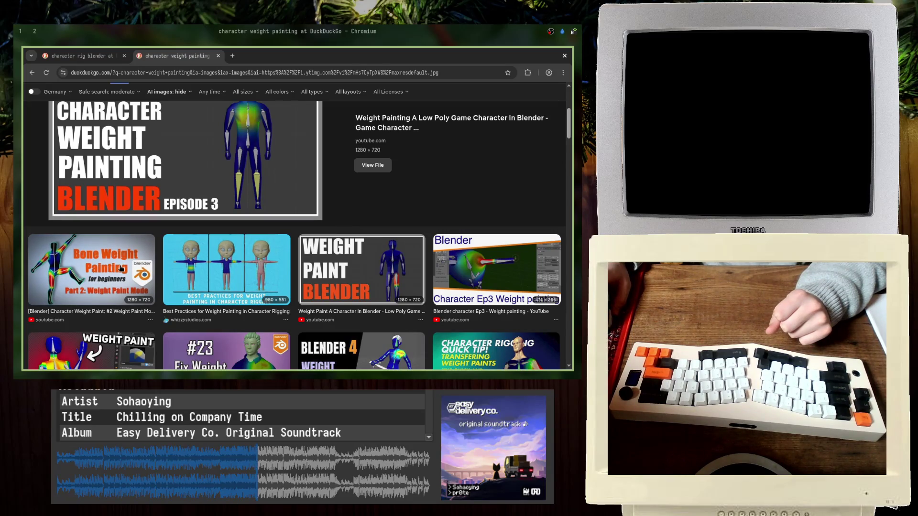
pyautogui.scroll(-2, 120, 268)
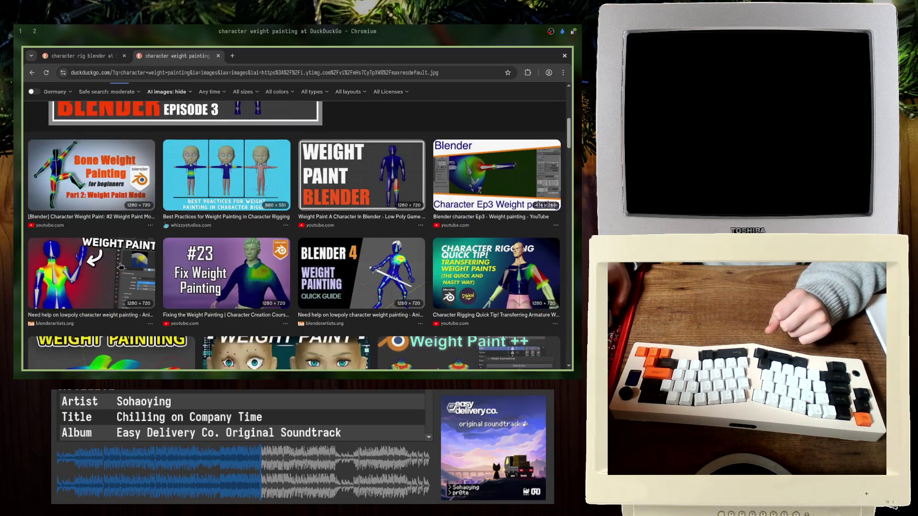
pyautogui.scroll(-1, 121, 267)
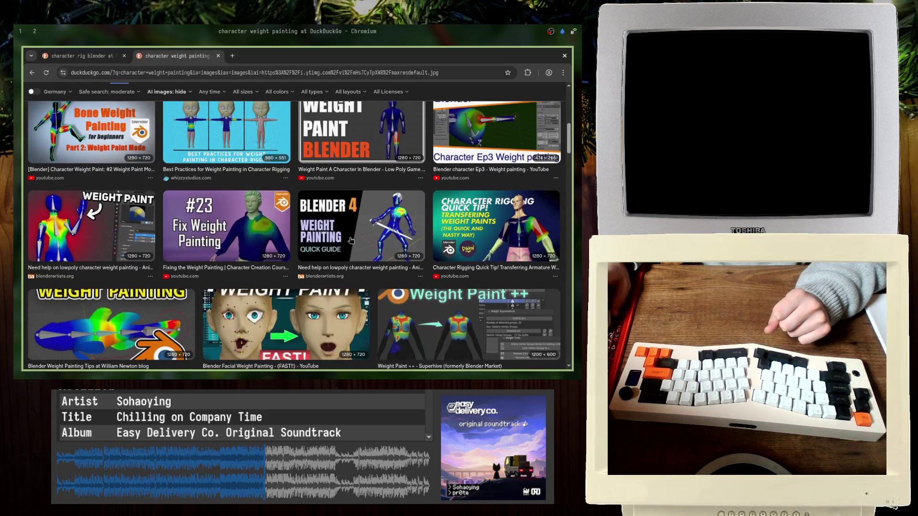
pyautogui.click(361, 134)
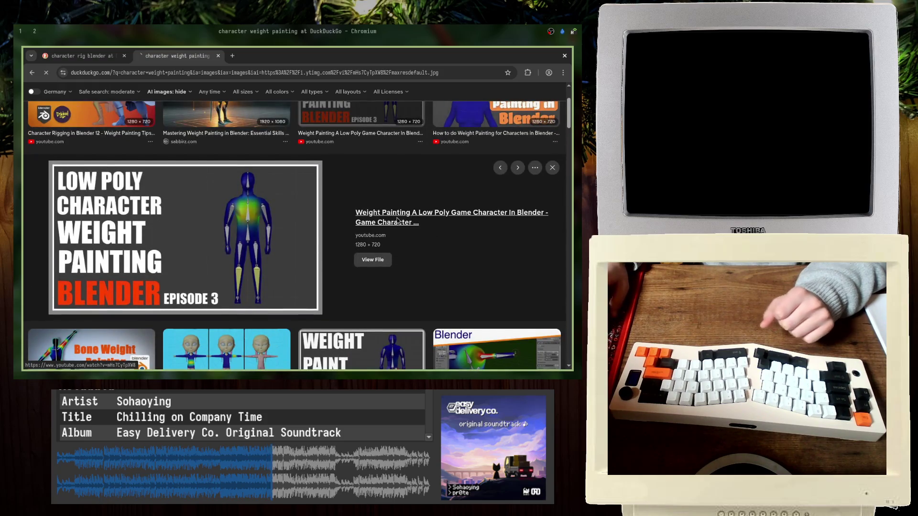
pyautogui.click(397, 220)
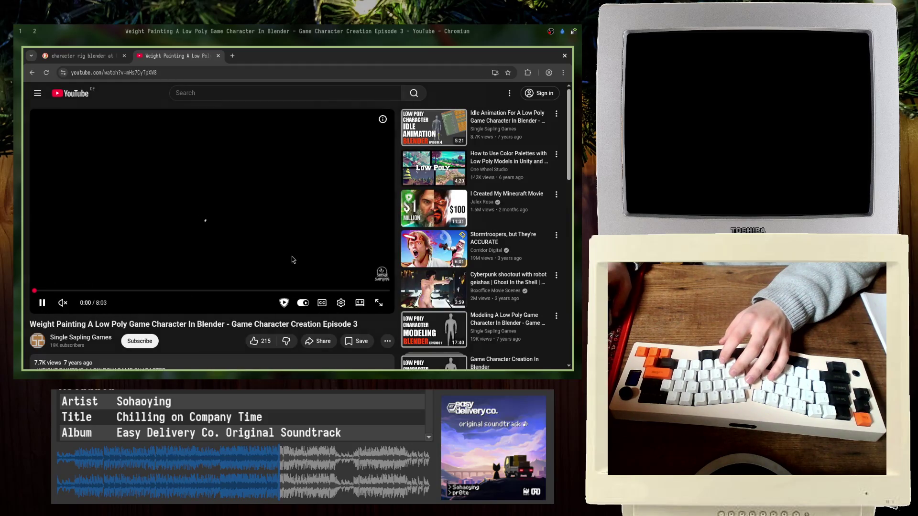
# - Start the video in theater view and jump ahead to 1:32
pyautogui.click(527, 73)
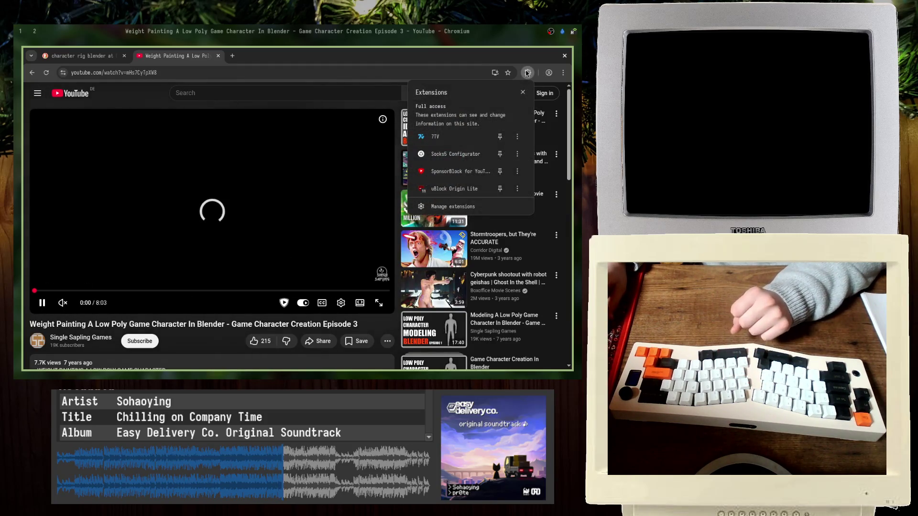
pyautogui.press('Escape')
pyautogui.press('t')
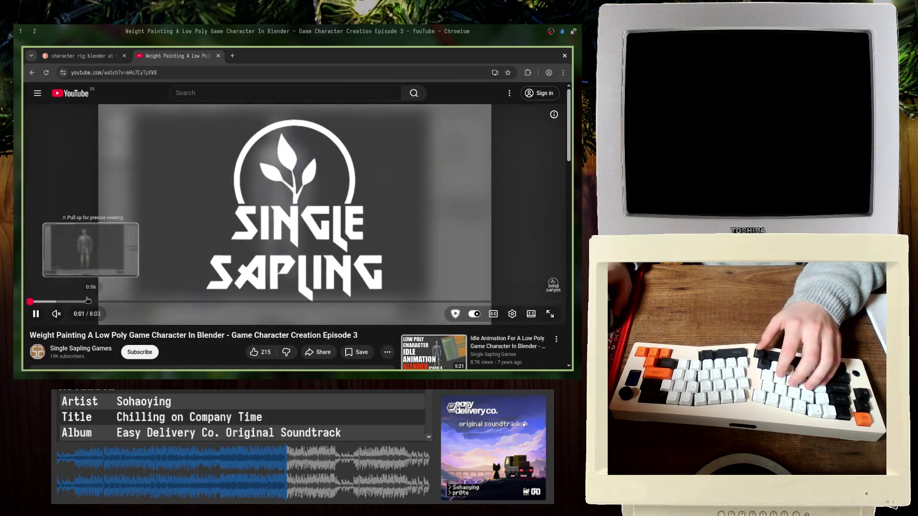
pyautogui.click(130, 302)
# - Go back to the image results and open the Blender For Beginners rigging and weight painting tutorial
pyautogui.hotkey('alt', 'Left')
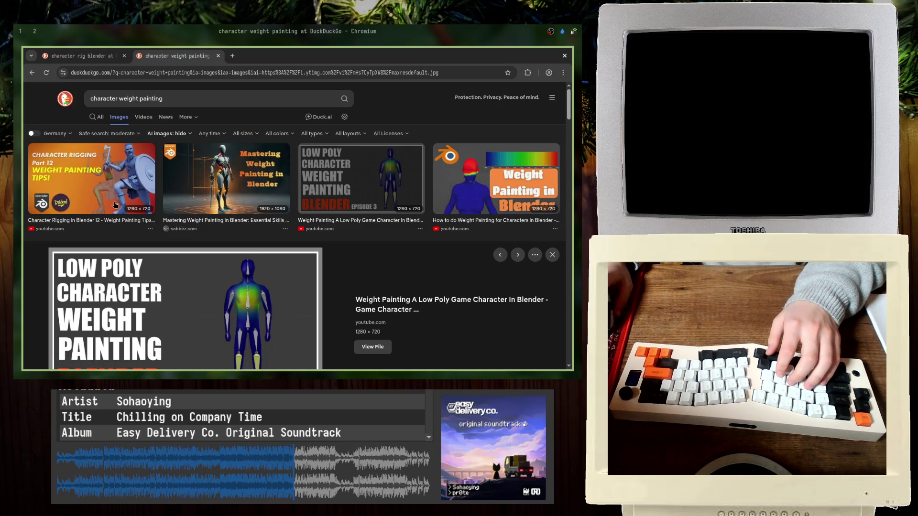
pyautogui.click(115, 205)
pyautogui.scroll(-10, 303, 278)
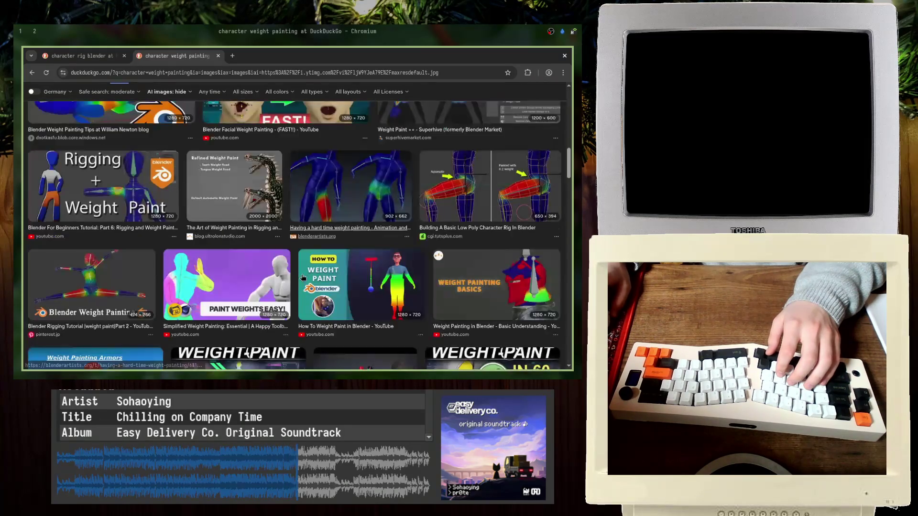
pyautogui.click(138, 208)
pyautogui.click(137, 225)
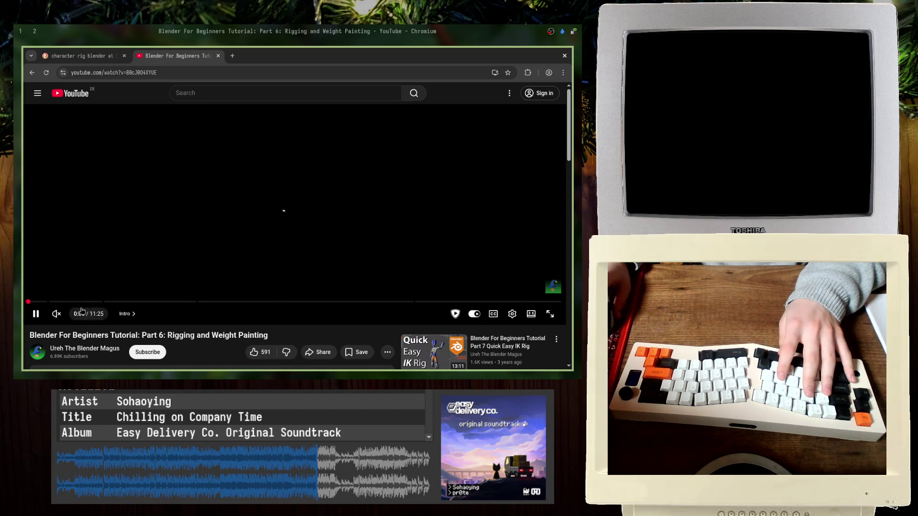
# - Seek the tutorial to its weight painting part at 8:15 and resume playback
pyautogui.moveTo(103, 302)
pyautogui.mouseDown()
pyautogui.moveTo(446, 305)
pyautogui.moveTo(324, 302)
pyautogui.moveTo(403, 302)
pyautogui.mouseUp()
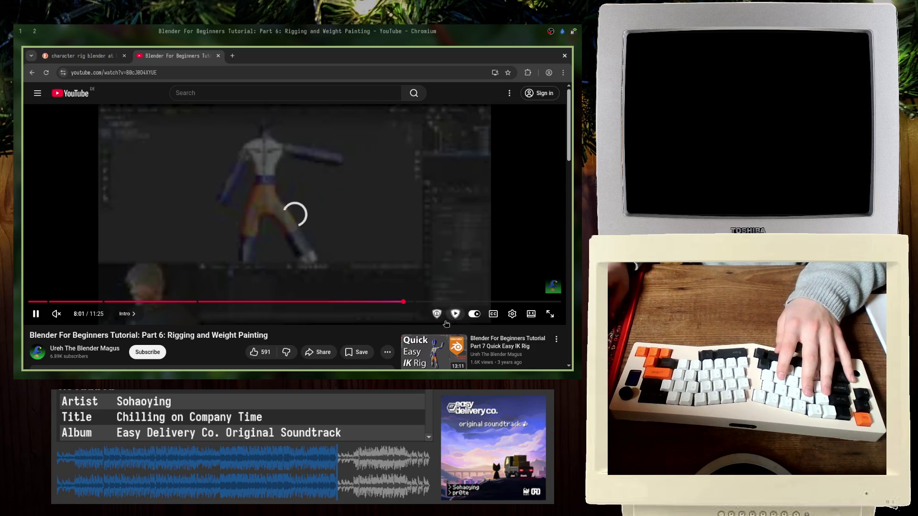
pyautogui.click(413, 307)
pyautogui.rightClick(207, 218)
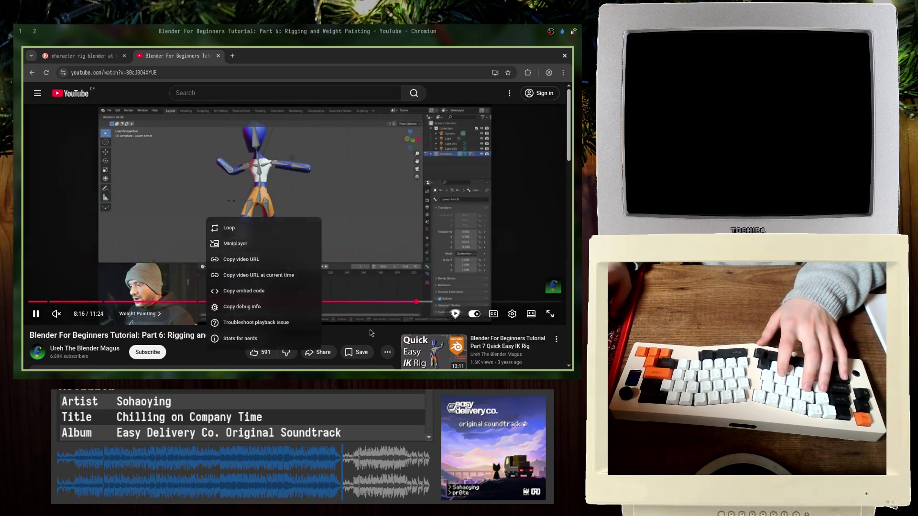
pyautogui.click(303, 277)
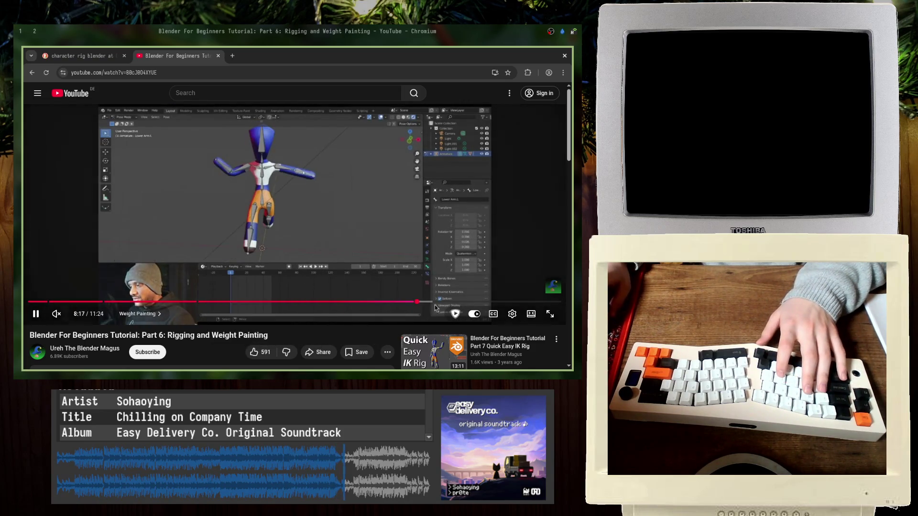
pyautogui.click(436, 309)
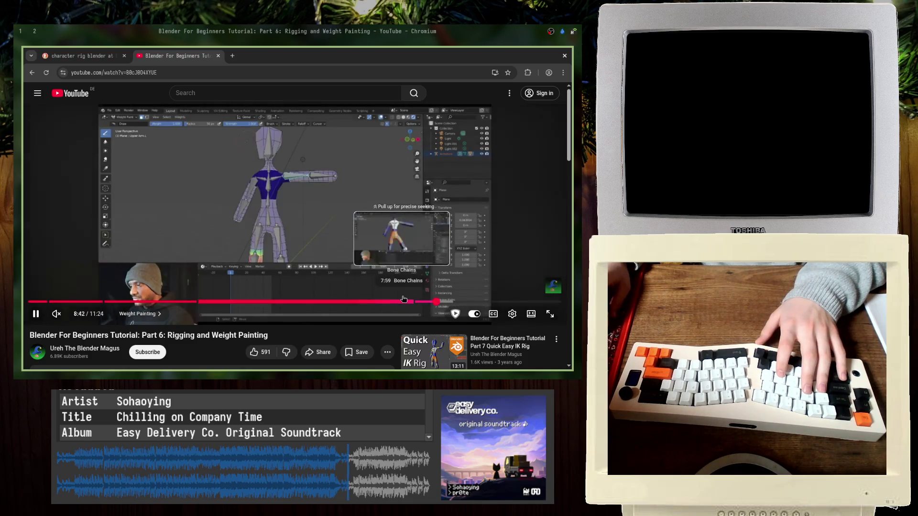
pyautogui.click(414, 302)
pyautogui.press('k')
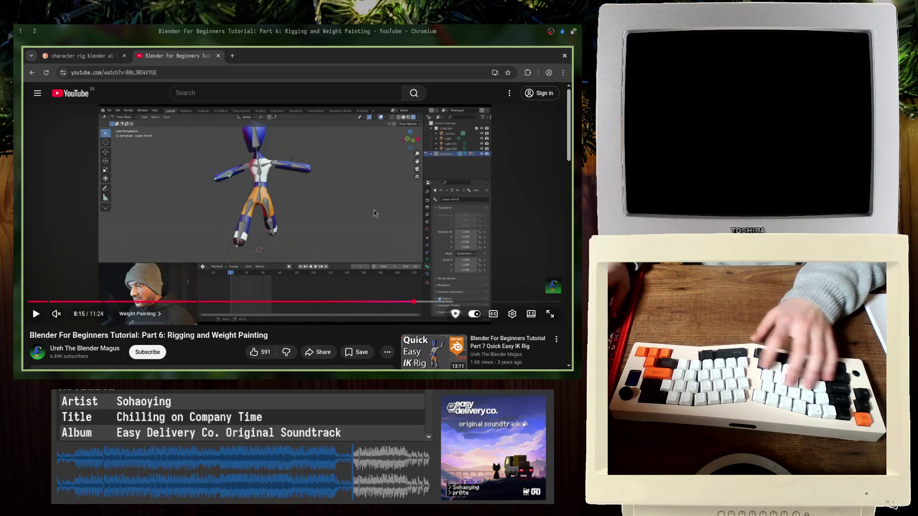
pyautogui.press('k')
# - Unmute the video, watch, then return to the Blender rig
pyautogui.scroll(-2, 220, 215)
pyautogui.click(69, 268)
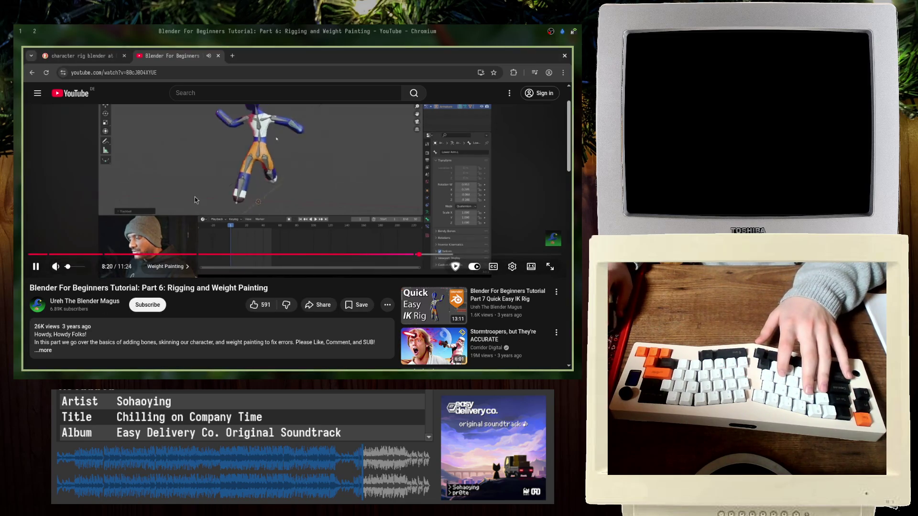
pyautogui.scroll(2, 194, 197)
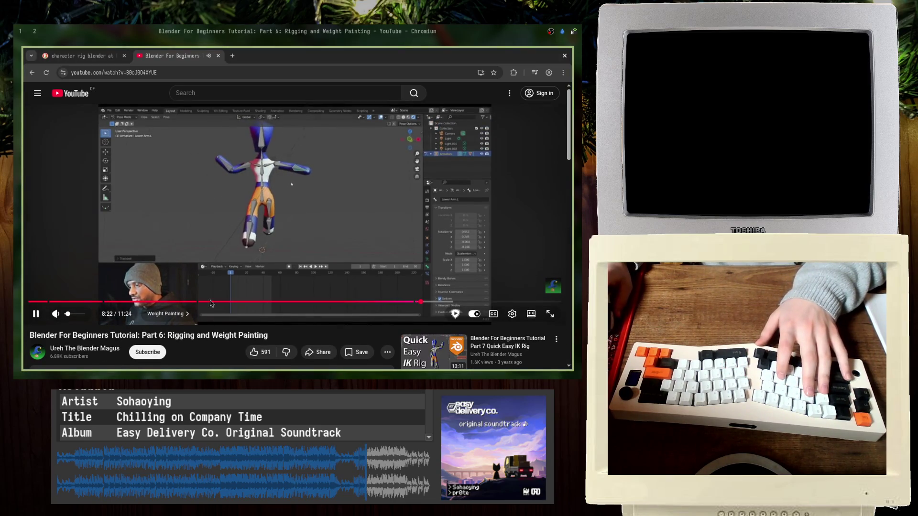
pyautogui.press('super+Right')
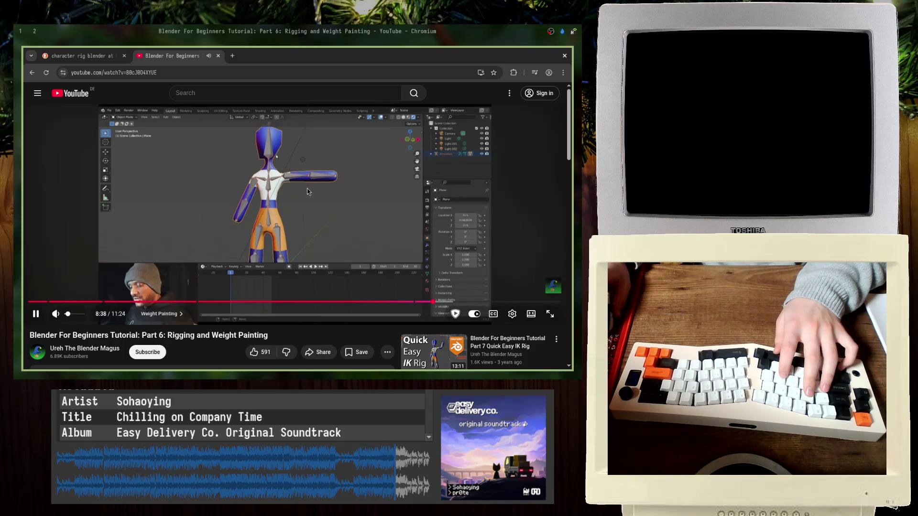
pyautogui.hotkey('alt', 'Tab')
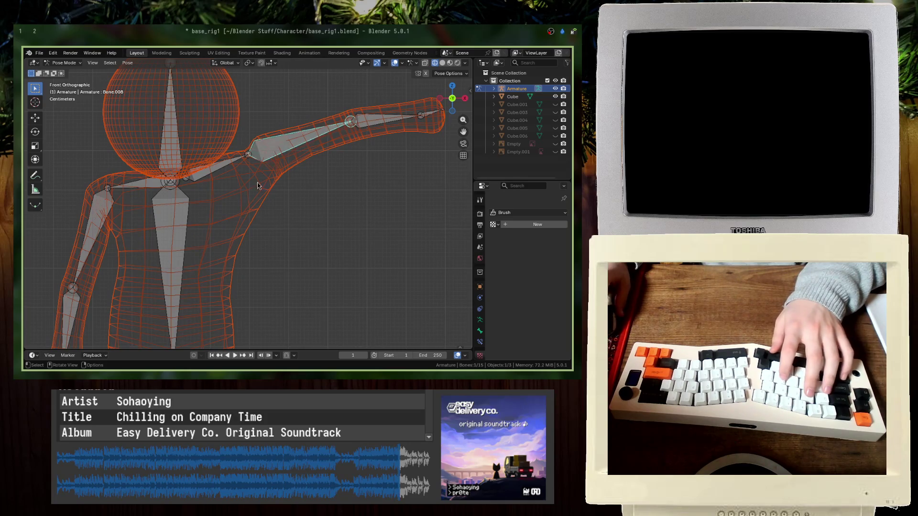
# - Switch to solid shading, leave Pose Mode, and put the body mesh into Weight Paint mode
pyautogui.press('z')
pyautogui.click(369, 232)
pyautogui.click(64, 62)
pyautogui.click(67, 72)
pyautogui.keyDown('shift'); pyautogui.click(252, 174); pyautogui.keyUp('shift')
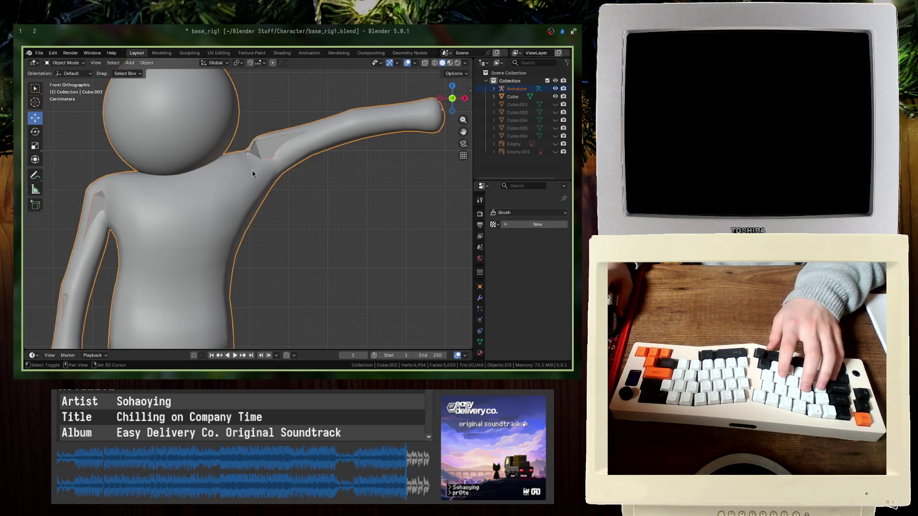
pyautogui.hotkey('ctrl', 'Tab')
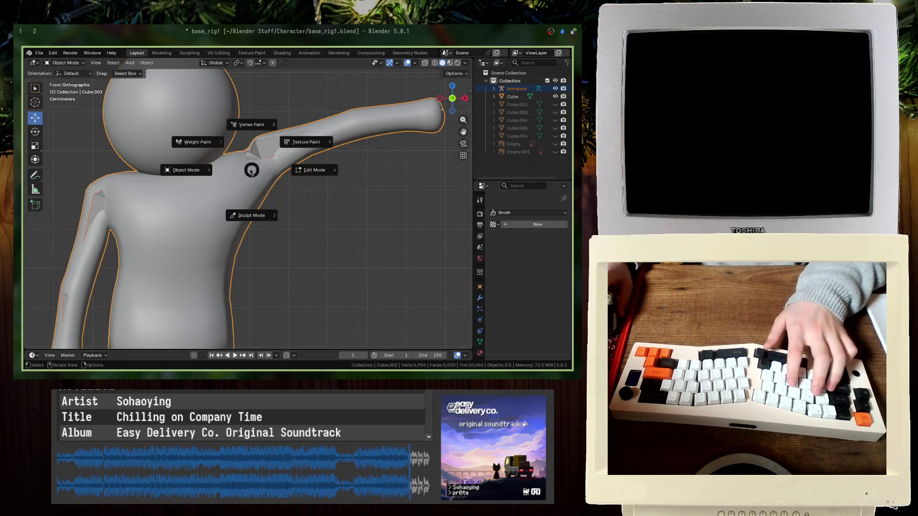
pyautogui.click(215, 144)
# - Paint weight onto the upper arm near the shoulder and check the brush settings
pyautogui.moveTo(215, 144)
pyautogui.mouseDown(button='middle')
pyautogui.moveTo(303, 189)
pyautogui.moveTo(304, 171)
pyautogui.mouseUp(button='middle')
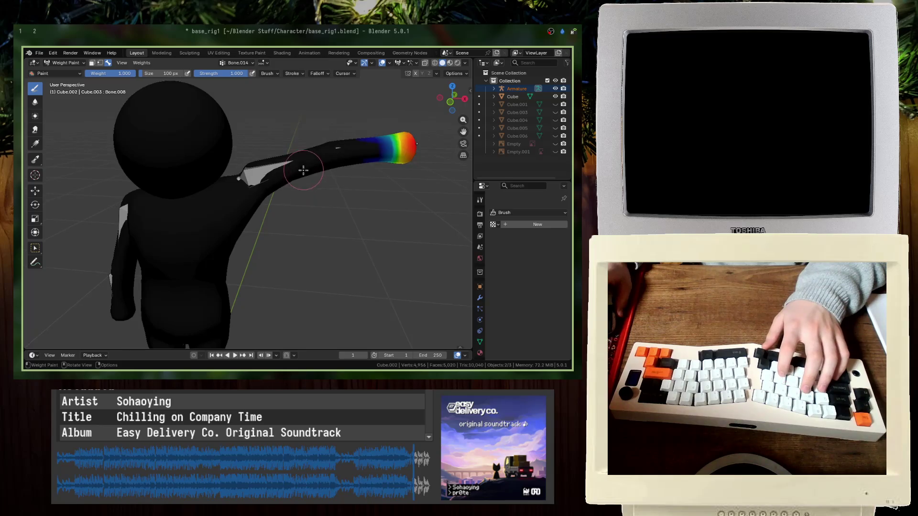
pyautogui.moveTo(304, 172); pyautogui.dragTo(285, 204)
pyautogui.moveTo(289, 188); pyautogui.dragTo(287, 171, button='middle')
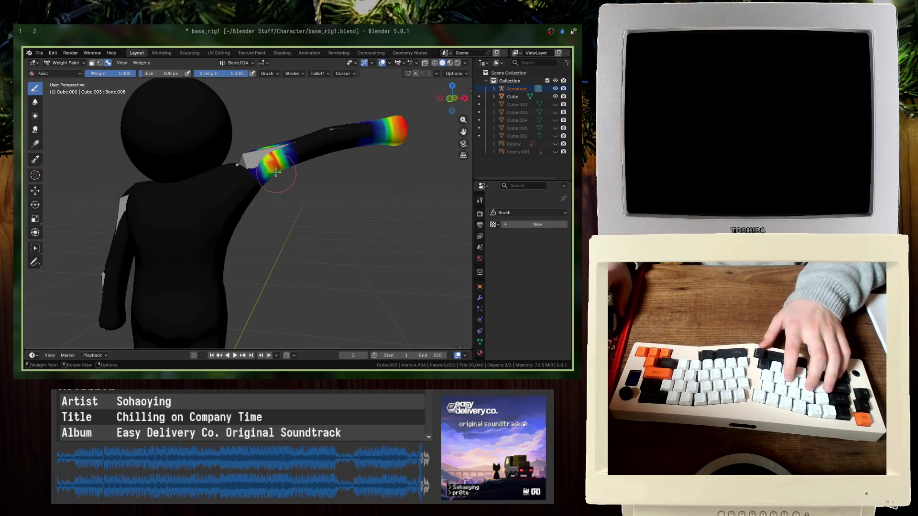
pyautogui.rightClick(270, 152)
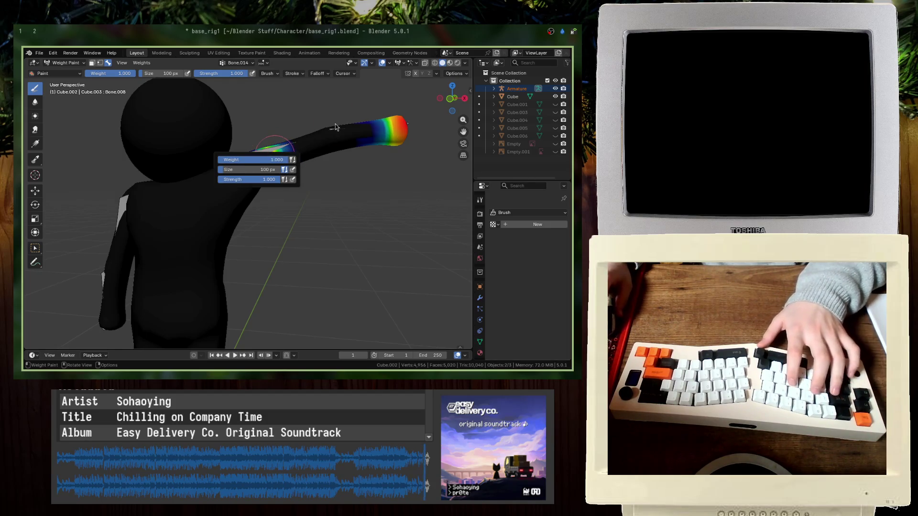
# - Undo the shoulder stroke, glance at the mesh in Edit Mode, then return to Weight Paint
pyautogui.hotkey('ctrl', 'z')
pyautogui.click(67, 63)
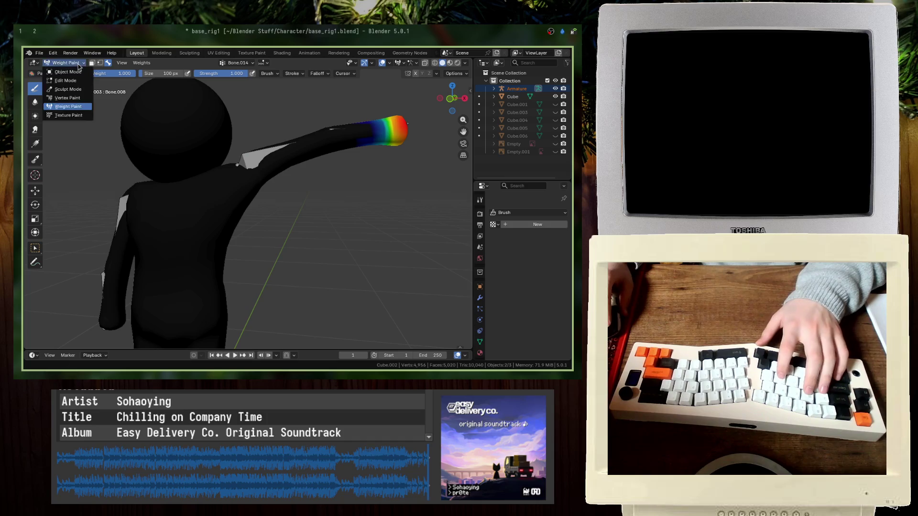
pyautogui.click(70, 80)
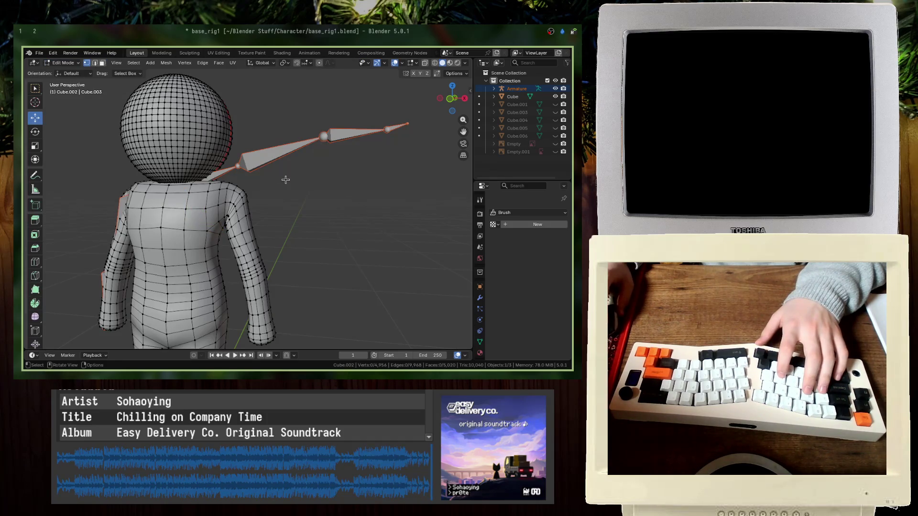
pyautogui.press('Tab')
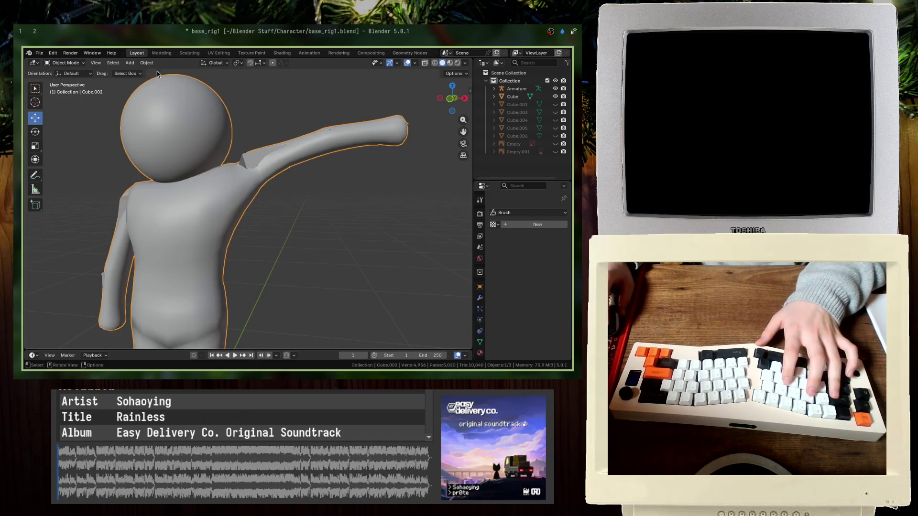
pyautogui.hotkey('ctrl', 'Tab')
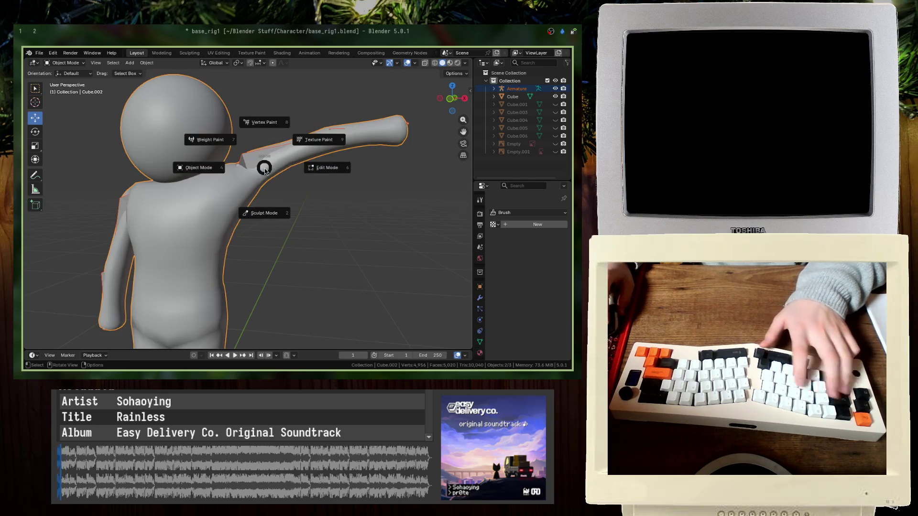
pyautogui.click(210, 142)
pyautogui.click(238, 63)
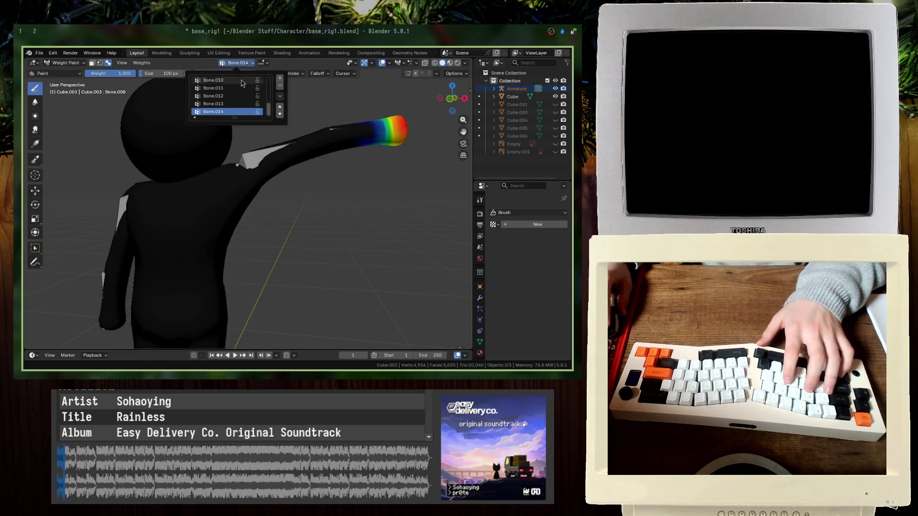
# - Move Bone.014 up and back down in the vertex group list, then scroll to Bone.008
pyautogui.click(279, 108)
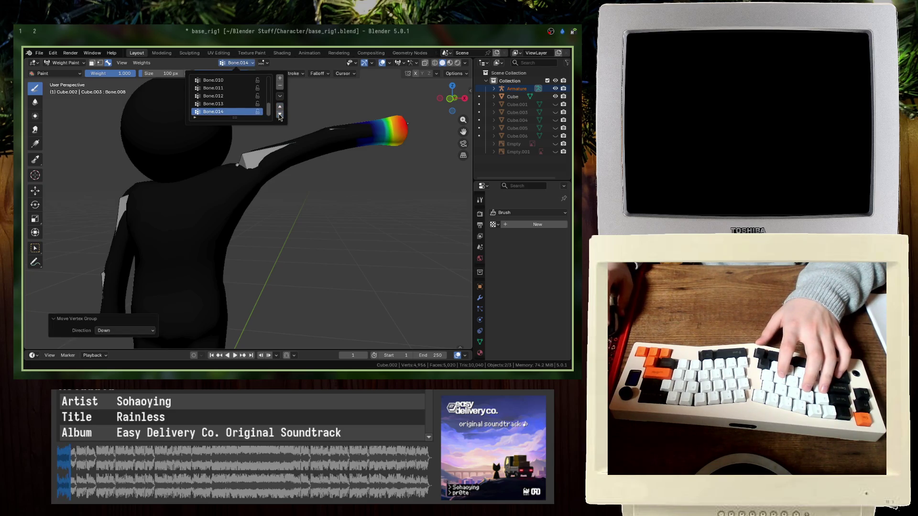
pyautogui.click(258, 105)
pyautogui.keyDown('ctrl'); pyautogui.scroll(4, 244, 102); pyautogui.keyUp('ctrl')
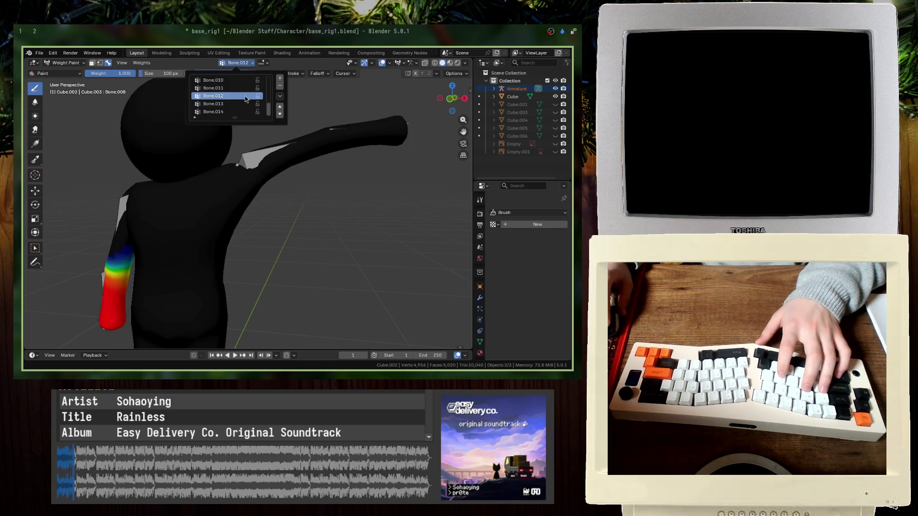
pyautogui.keyDown('ctrl'); pyautogui.scroll(2, 240, 99); pyautogui.keyUp('ctrl')
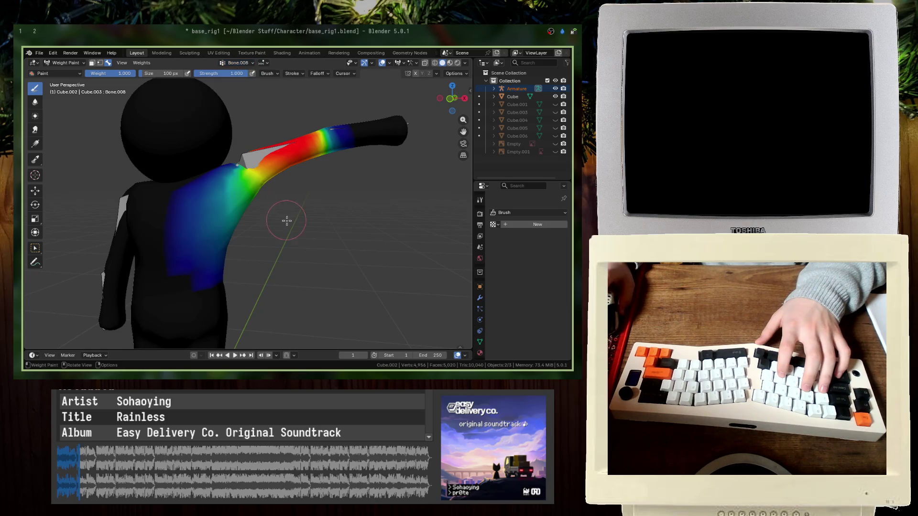
pyautogui.moveTo(272, 95); pyautogui.dragTo(160, 185, button='middle')
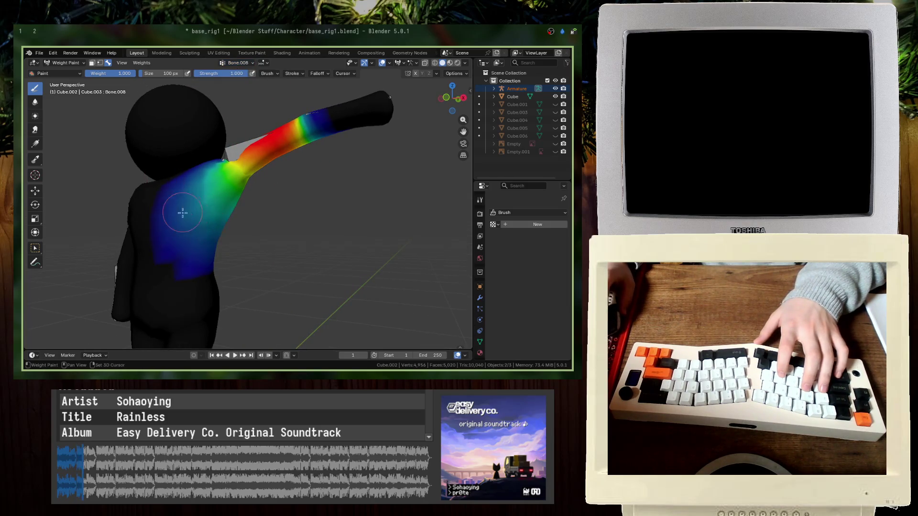
# - Subtract Bone.008 weight from the lower back up to the shoulder, viewing from behind
pyautogui.press('ctrl')
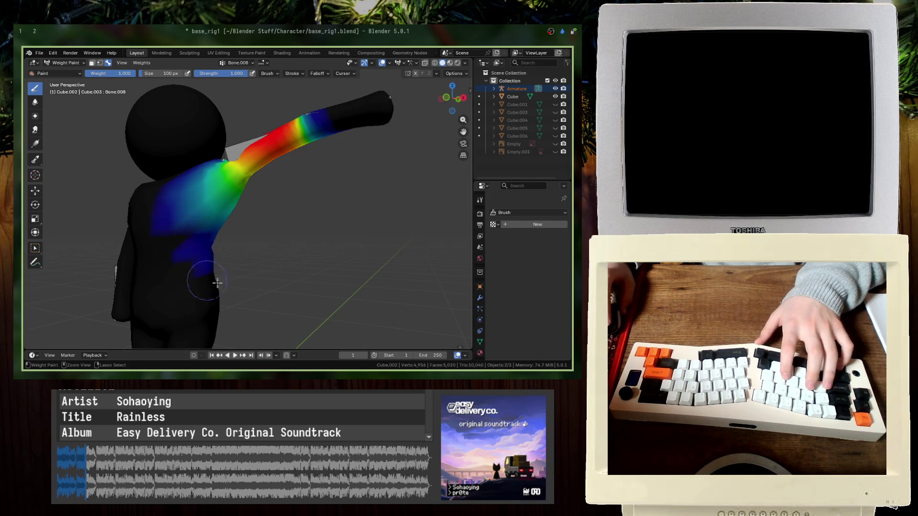
pyautogui.moveTo(199, 235)
pyautogui.keyDown('ctrl'); pyautogui.mouseDown()
pyautogui.moveTo(165, 184)
pyautogui.moveTo(204, 166)
pyautogui.mouseUp(); pyautogui.keyUp('ctrl')
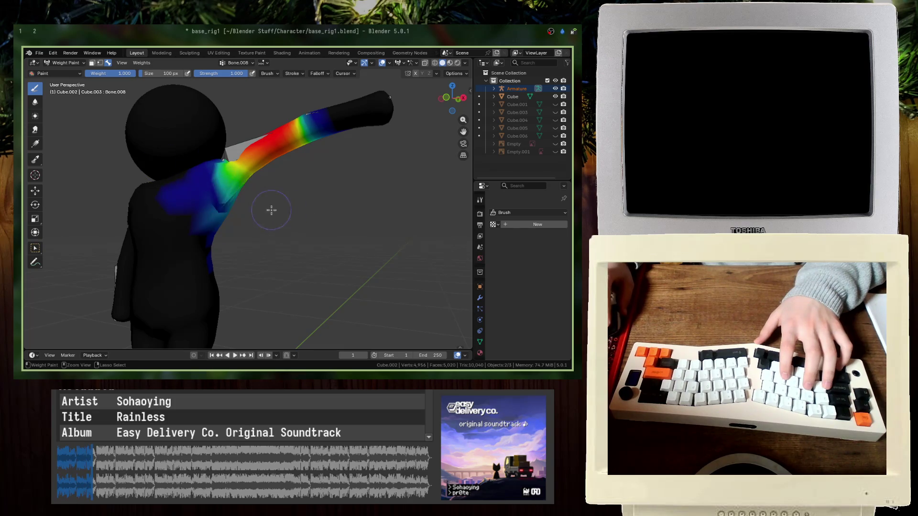
pyautogui.moveTo(272, 210); pyautogui.dragTo(231, 217, button='middle')
pyautogui.moveTo(221, 269)
pyautogui.mouseDown(button='middle')
pyautogui.moveTo(211, 232)
pyautogui.moveTo(164, 269)
pyautogui.mouseUp(button='middle')
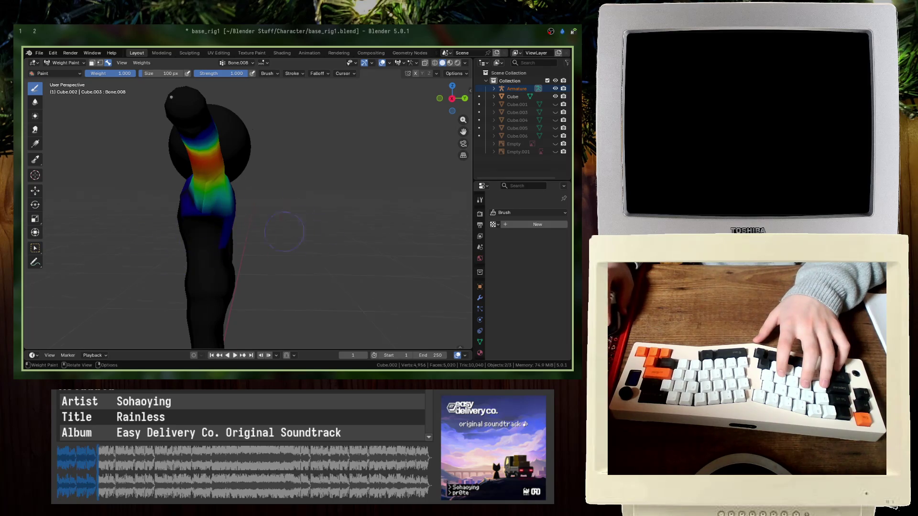
pyautogui.moveTo(292, 231); pyautogui.dragTo(228, 234, button='middle')
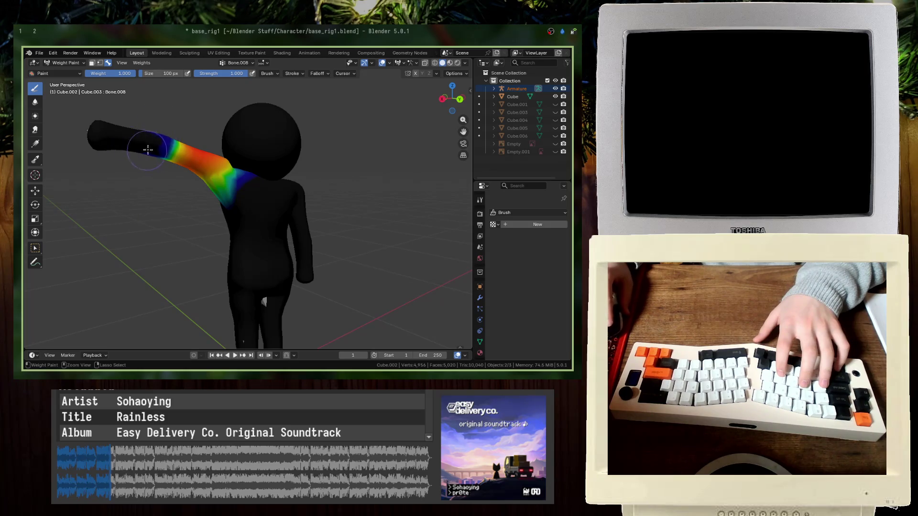
pyautogui.moveTo(124, 171); pyautogui.dragTo(123, 154, button='middle')
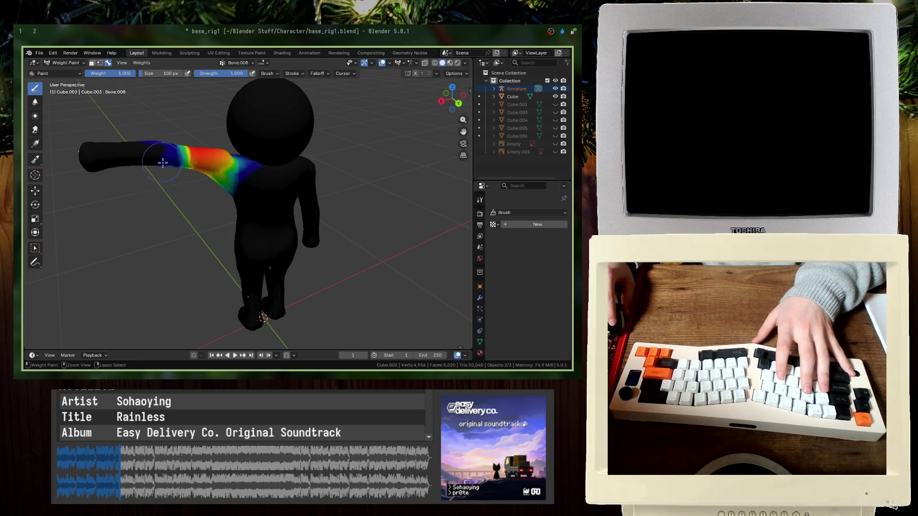
pyautogui.moveTo(160, 165); pyautogui.dragTo(153, 222, button='middle')
pyautogui.moveTo(164, 259); pyautogui.dragTo(349, 180, button='middle')
# - Repaint weight along the upper arm, shoulder and upper back, undoing the red shoulder patch
pyautogui.moveTo(312, 209)
pyautogui.mouseDown()
pyautogui.moveTo(289, 175)
pyautogui.moveTo(307, 257)
pyautogui.mouseUp()
pyautogui.moveTo(255, 253); pyautogui.dragTo(260, 193, button='middle')
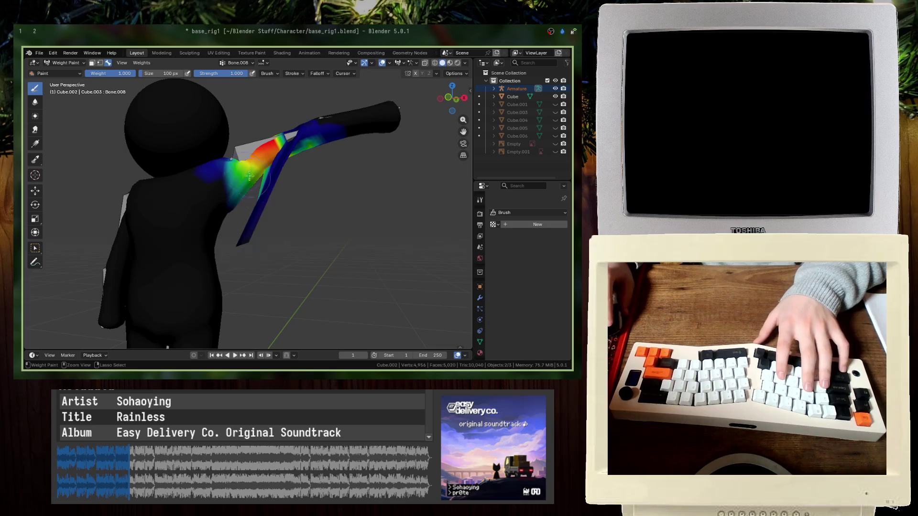
pyautogui.moveTo(258, 205)
pyautogui.mouseDown()
pyautogui.moveTo(318, 116)
pyautogui.moveTo(311, 139)
pyautogui.moveTo(330, 144)
pyautogui.moveTo(340, 168)
pyautogui.mouseUp()
pyautogui.moveTo(340, 168); pyautogui.dragTo(284, 164, button='middle')
pyautogui.moveTo(285, 164); pyautogui.dragTo(253, 156)
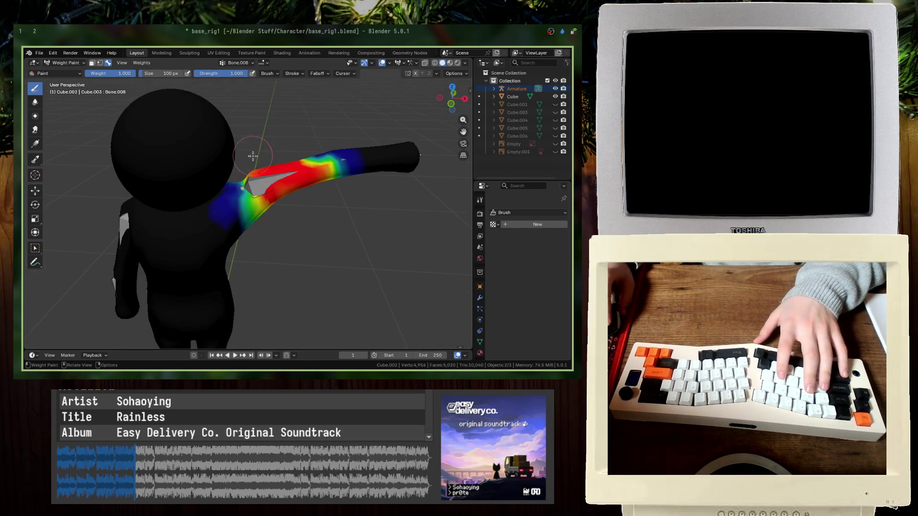
pyautogui.moveTo(241, 200)
pyautogui.mouseDown()
pyautogui.moveTo(242, 210)
pyautogui.moveTo(159, 266)
pyautogui.mouseUp()
pyautogui.hotkey('ctrl', 'z')
# - Briefly check the mesh in Edit Mode, then switch to Vertex Paint mode
pyautogui.press('Tab')
pyautogui.press('Tab')
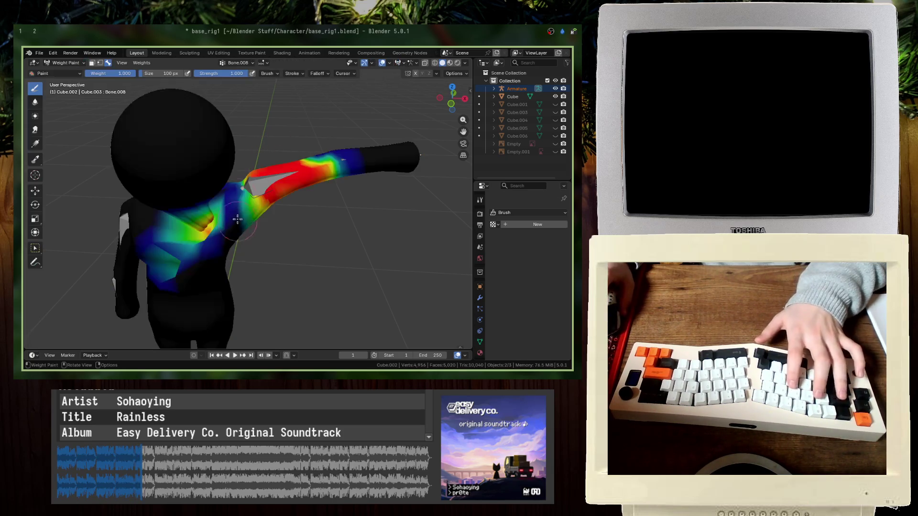
pyautogui.click(65, 63)
pyautogui.click(67, 98)
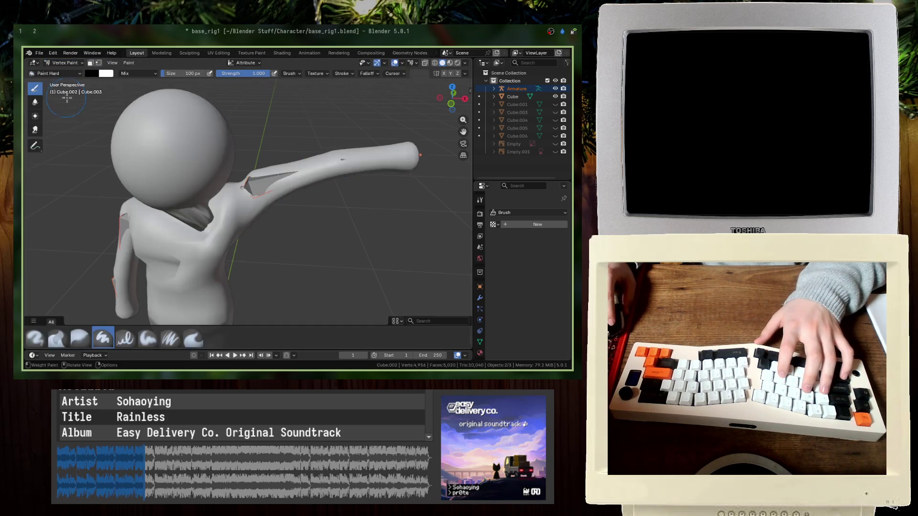
# - Return to Weight Paint mode and set the brush weight to 0.000
pyautogui.click(64, 63)
pyautogui.click(71, 109)
pyautogui.moveTo(280, 215); pyautogui.dragTo(268, 92, button='middle')
pyautogui.click(273, 75)
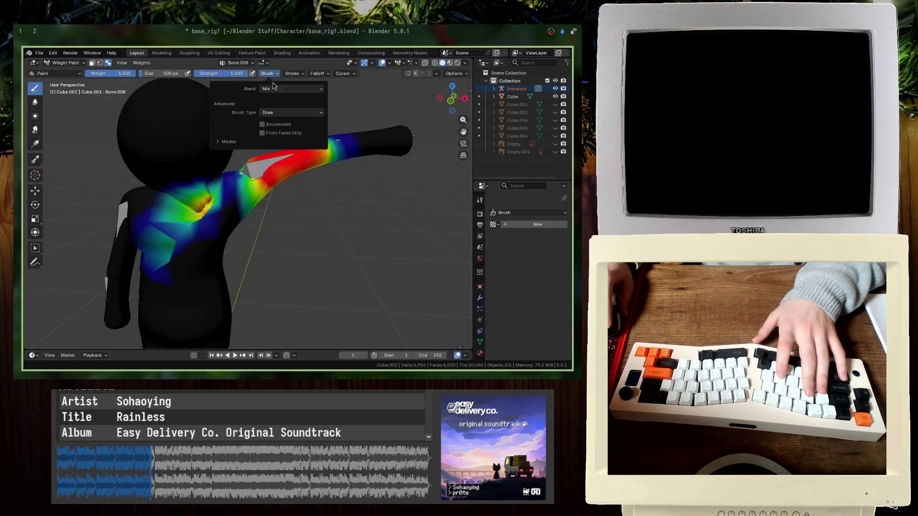
pyautogui.click(274, 89)
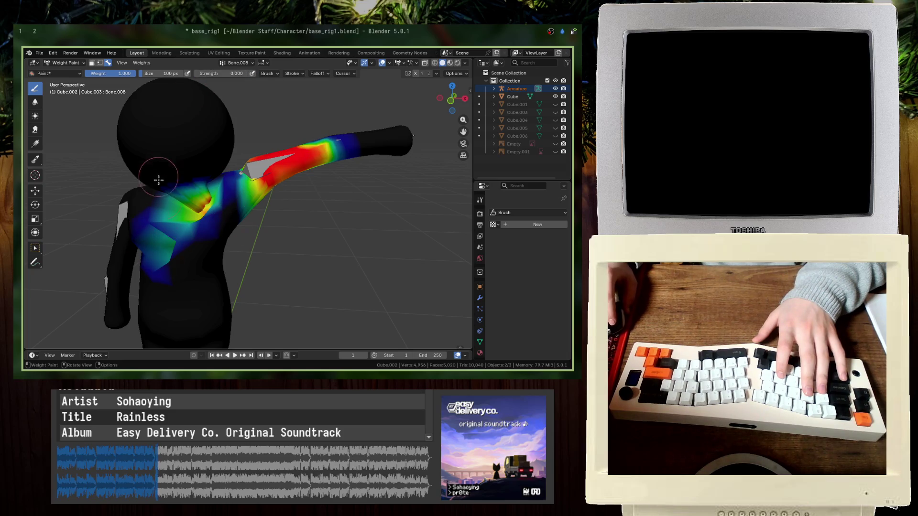
pyautogui.moveTo(110, 74); pyautogui.dragTo(86, 73)
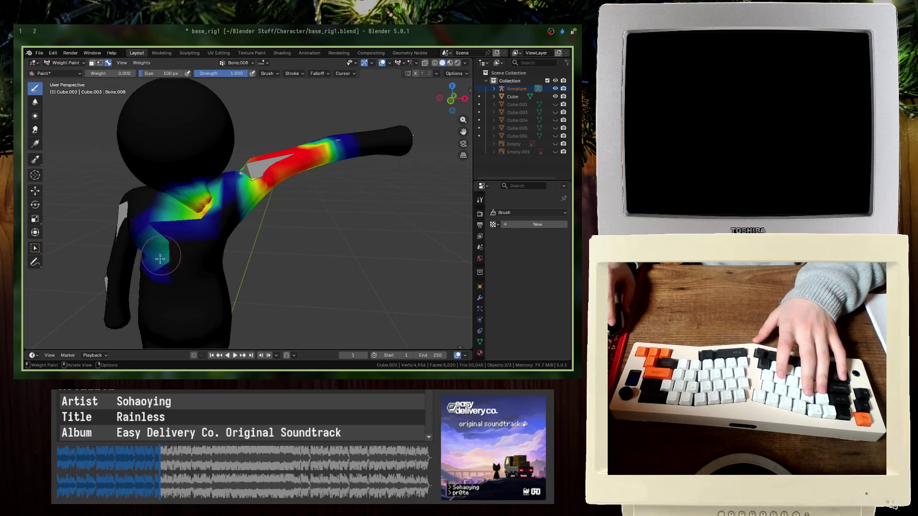
# - Enlarge the brush, paint zero weight over the chest, and set strength to 0.5
pyautogui.moveTo(170, 270); pyautogui.dragTo(127, 224, button='middle')
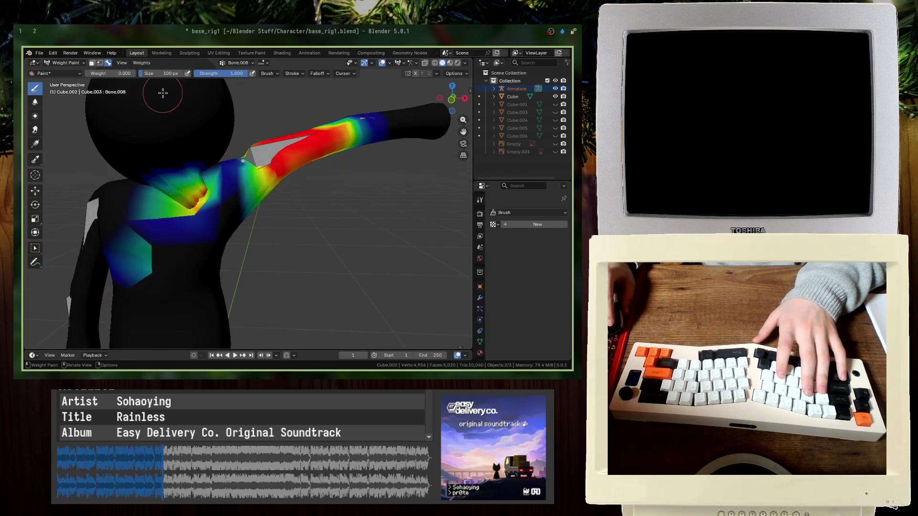
pyautogui.click(160, 235)
pyautogui.moveTo(160, 236)
pyautogui.mouseDown()
pyautogui.moveTo(140, 270)
pyautogui.moveTo(211, 221)
pyautogui.moveTo(141, 213)
pyautogui.moveTo(159, 249)
pyautogui.moveTo(120, 258)
pyautogui.mouseUp()
pyautogui.rightClick(158, 248)
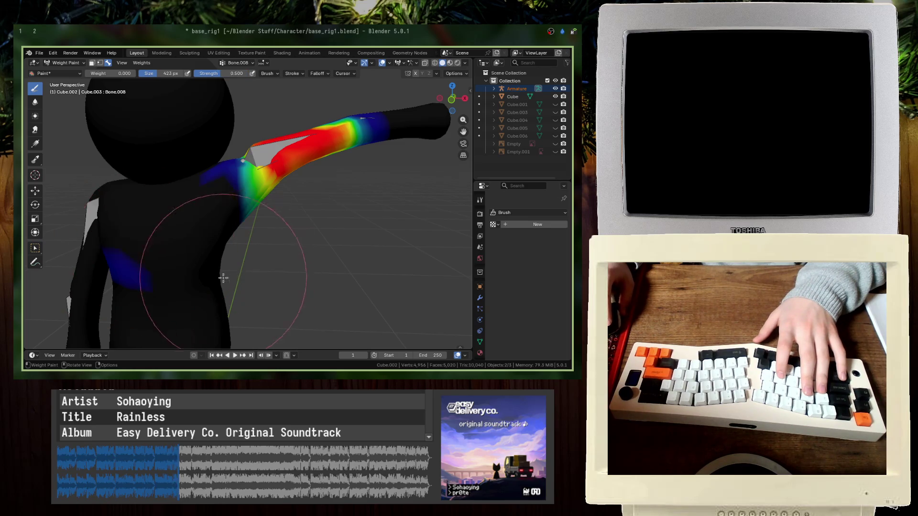
# - Orbit and zoom around the arm to review Bone.008's weights on back and shoulder
pyautogui.moveTo(79, 262); pyautogui.dragTo(175, 252, button='middle')
pyautogui.scroll(4, 191, 248)
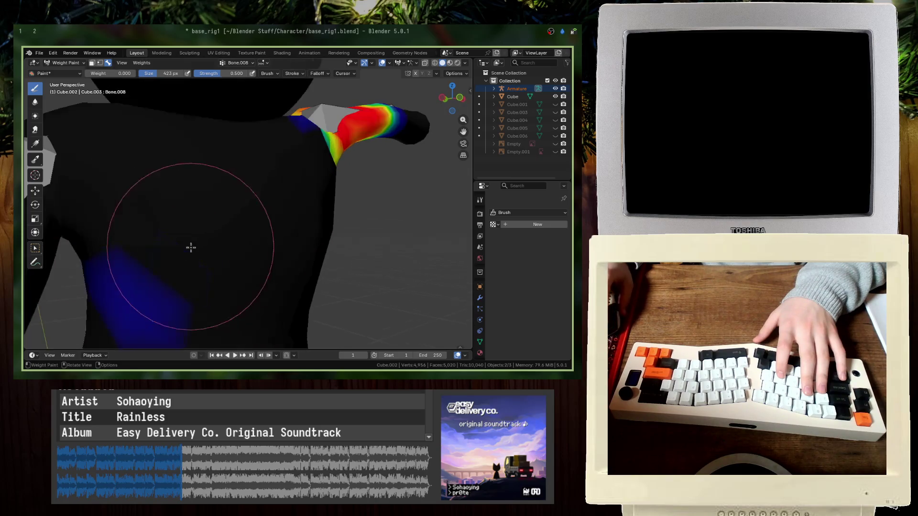
pyautogui.moveTo(277, 297); pyautogui.dragTo(194, 297, button='middle')
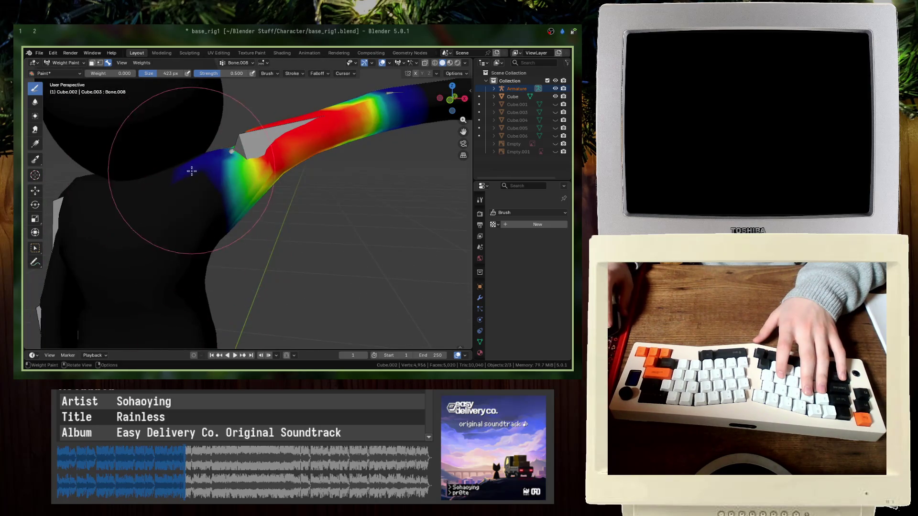
pyautogui.moveTo(236, 231)
pyautogui.mouseDown(button='middle')
pyautogui.moveTo(211, 199)
pyautogui.moveTo(182, 186)
pyautogui.mouseUp(button='middle')
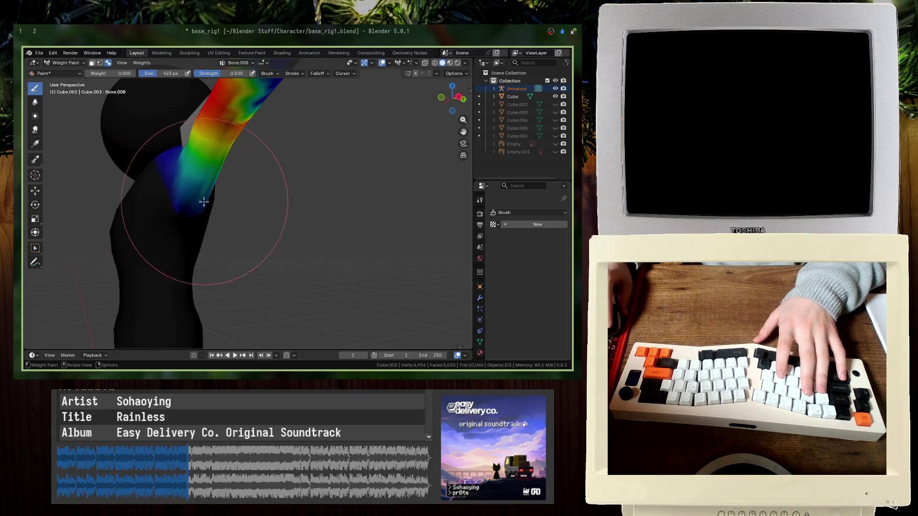
pyautogui.moveTo(264, 214)
pyautogui.mouseDown(button='middle')
pyautogui.moveTo(309, 196)
pyautogui.moveTo(334, 217)
pyautogui.moveTo(231, 172)
pyautogui.moveTo(227, 218)
pyautogui.moveTo(289, 333)
pyautogui.mouseUp(button='middle')
pyautogui.moveTo(266, 272)
pyautogui.mouseDown(button='middle')
pyautogui.moveTo(256, 240)
pyautogui.moveTo(162, 218)
pyautogui.moveTo(332, 245)
pyautogui.moveTo(342, 214)
pyautogui.moveTo(408, 206)
pyautogui.moveTo(261, 139)
pyautogui.moveTo(268, 165)
pyautogui.mouseUp(button='middle')
pyautogui.scroll(5, 283, 207)
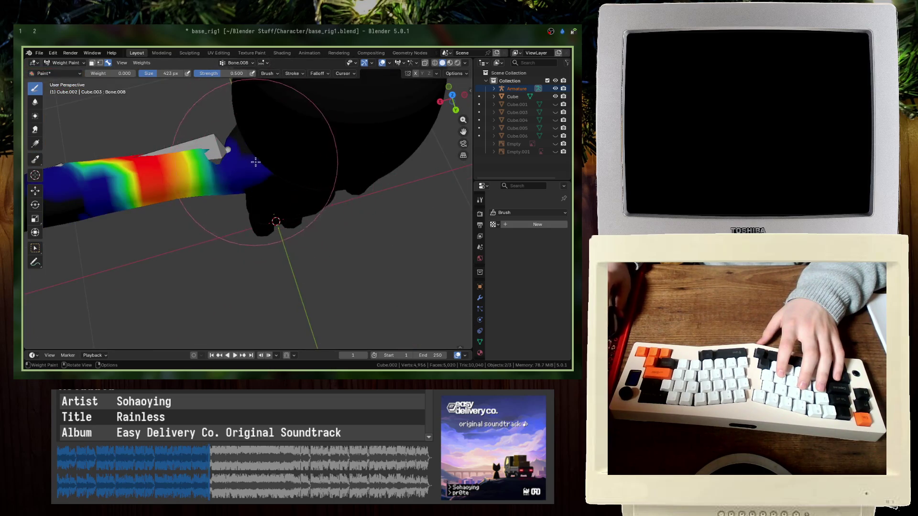
pyautogui.scroll(4, 254, 158)
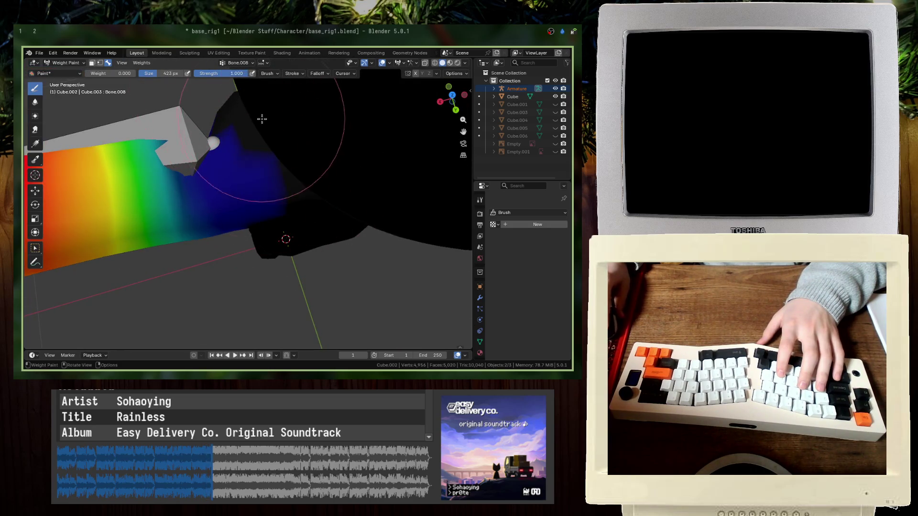
pyautogui.moveTo(273, 229); pyautogui.dragTo(303, 158, button='middle')
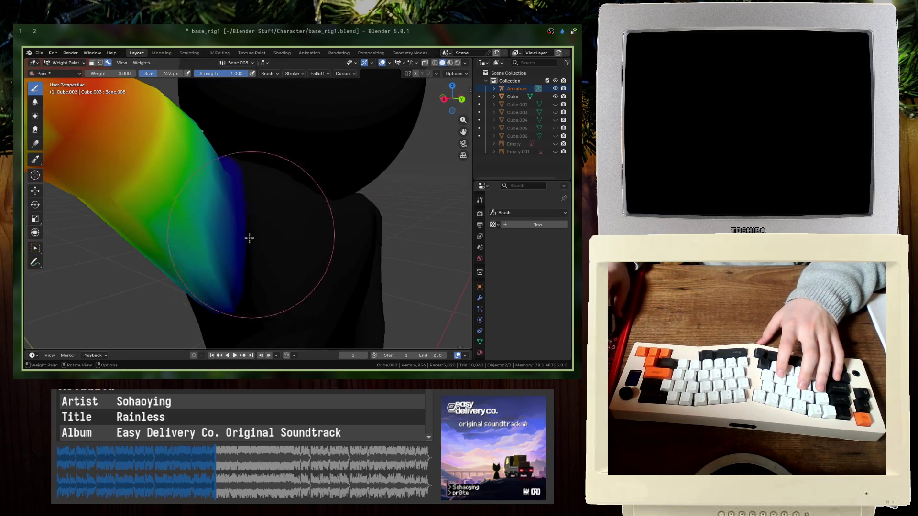
pyautogui.moveTo(230, 307)
pyautogui.mouseDown(button='middle')
pyautogui.moveTo(282, 263)
pyautogui.moveTo(160, 314)
pyautogui.moveTo(324, 304)
pyautogui.moveTo(208, 265)
pyautogui.mouseUp(button='middle')
pyautogui.scroll(-5, 199, 250)
pyautogui.moveTo(177, 240); pyautogui.dragTo(192, 256, button='middle')
pyautogui.click(65, 63)
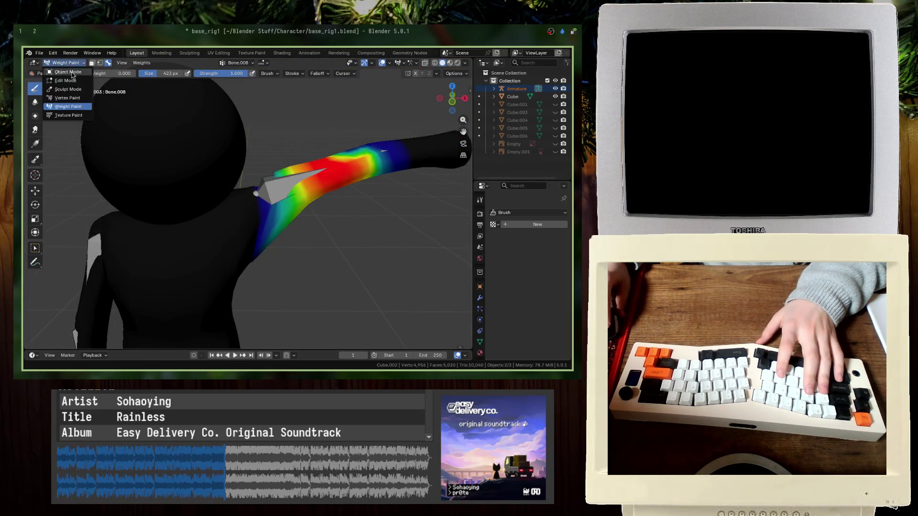
# - Enter Edit Mode on the body mesh and inspect an armpit vertex near the shoulder
pyautogui.click(62, 73)
pyautogui.moveTo(277, 230)
pyautogui.mouseDown(button='middle')
pyautogui.moveTo(341, 258)
pyautogui.moveTo(316, 213)
pyautogui.moveTo(371, 205)
pyautogui.moveTo(280, 218)
pyautogui.moveTo(276, 236)
pyautogui.mouseUp(button='middle')
pyautogui.press('Tab')
pyautogui.moveTo(262, 286); pyautogui.dragTo(244, 230, button='middle')
pyautogui.moveTo(244, 231); pyautogui.dragTo(247, 232)
pyautogui.moveTo(246, 231)
pyautogui.keyDown('ctrl'); pyautogui.mouseDown(button='middle')
pyautogui.moveTo(274, 179)
pyautogui.moveTo(270, 187)
pyautogui.mouseUp(button='middle'); pyautogui.keyUp('ctrl')
pyautogui.click(275, 179)
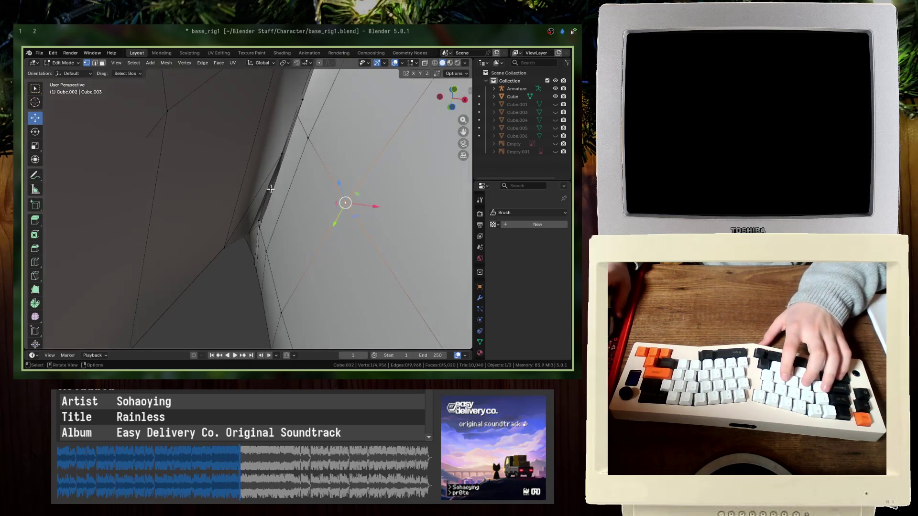
pyautogui.moveTo(258, 224); pyautogui.dragTo(262, 224)
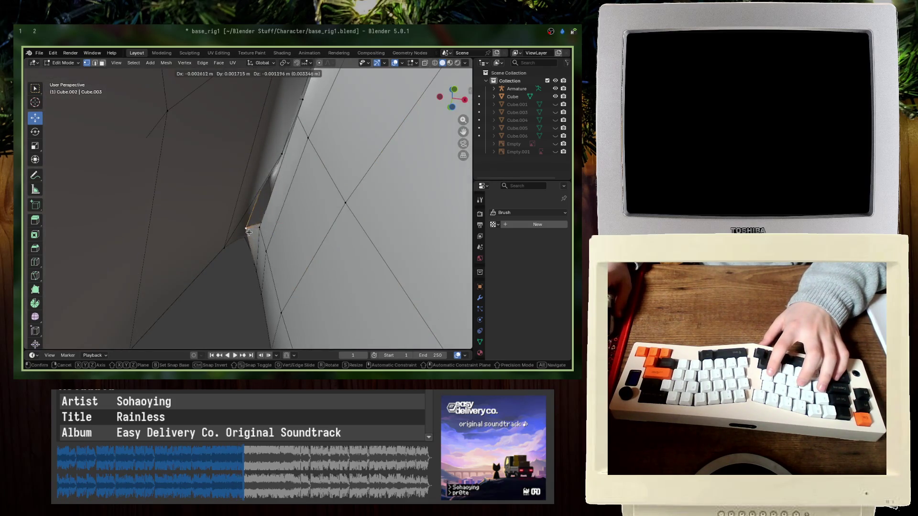
pyautogui.press('Escape')
# - Select all vertices and merge them by distance
pyautogui.press('a')
pyautogui.press('m')
pyautogui.click(230, 277)
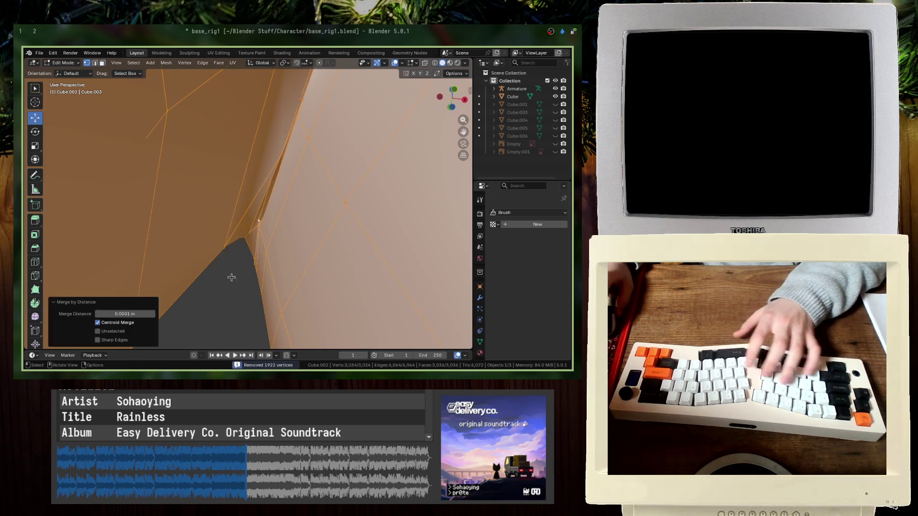
pyautogui.scroll(-8, 203, 323)
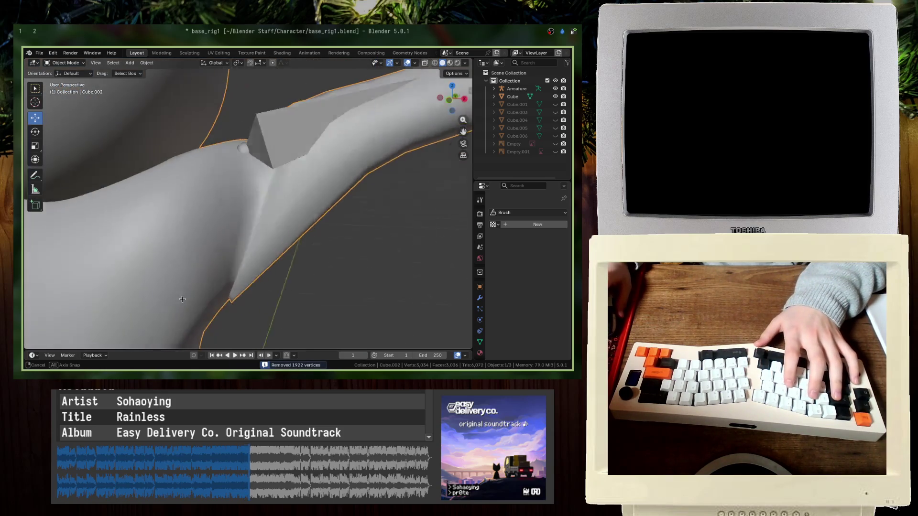
pyautogui.scroll(2, 207, 237)
pyautogui.scroll(8, 207, 238)
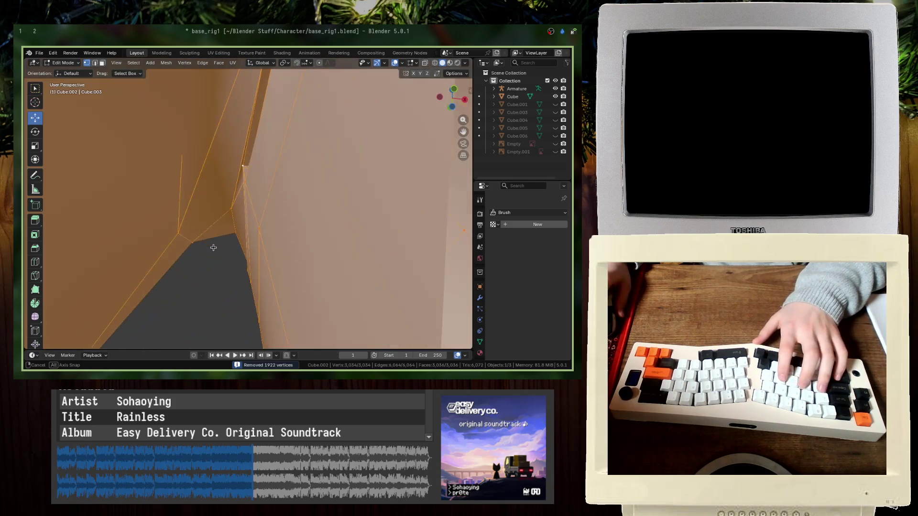
# - Merge by distance again, raising the Merge Distance to 0.001 m
pyautogui.press('m')
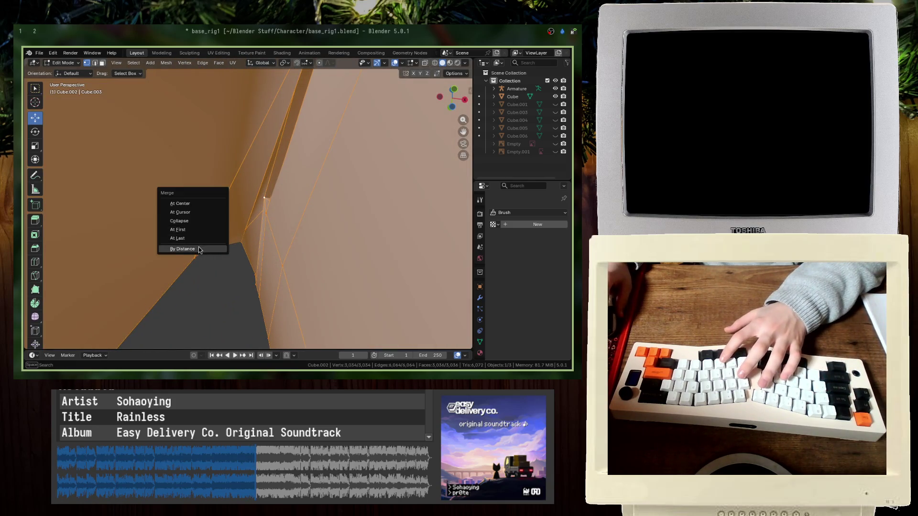
pyautogui.click(199, 249)
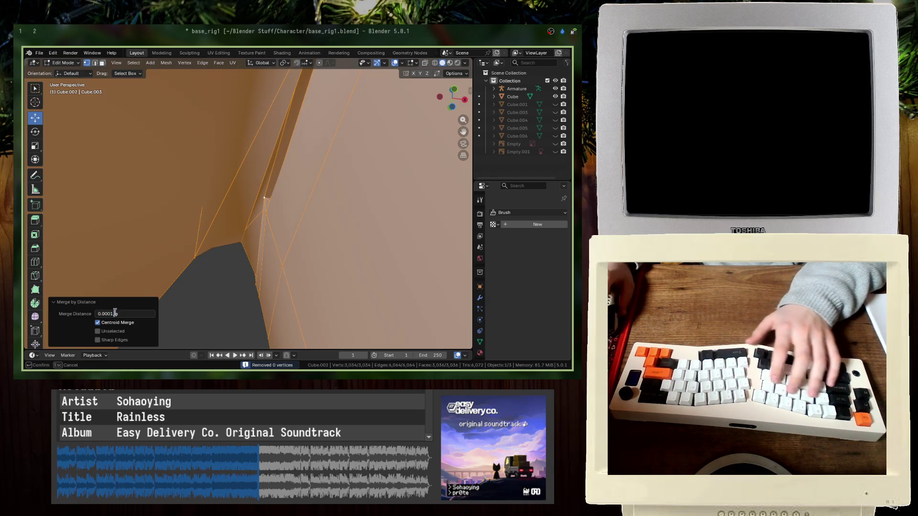
pyautogui.press('BackSpace')
pyautogui.write('6')
pyautogui.press('Return')
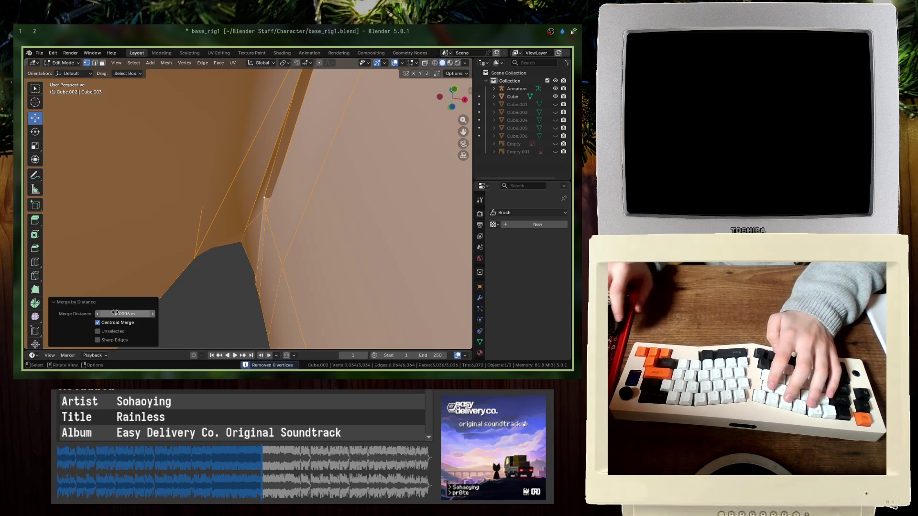
pyautogui.click(115, 313)
pyautogui.write('0.001')
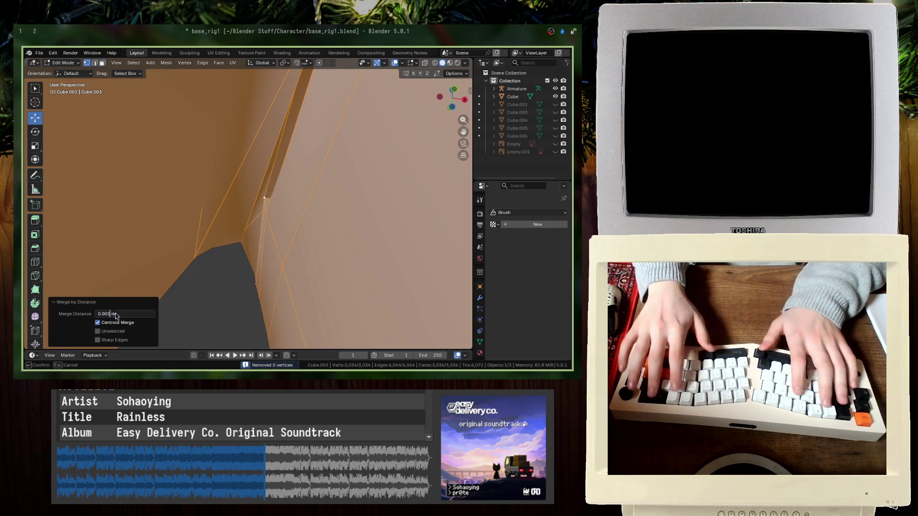
pyautogui.press('Return')
# - Nudge an armpit vertex, return to Object Mode, and save base_rig1.blend
pyautogui.click(272, 209)
pyautogui.press('g')
pyautogui.click(273, 211)
pyautogui.press('Tab')
pyautogui.scroll(-5, 281, 232)
pyautogui.hotkey('ctrl', 's')
# - Apply Shade Auto Smooth to the character
pyautogui.moveTo(252, 238)
pyautogui.mouseDown(button='middle')
pyautogui.moveTo(215, 253)
pyautogui.moveTo(283, 273)
pyautogui.moveTo(244, 224)
pyautogui.moveTo(182, 203)
pyautogui.moveTo(266, 226)
pyautogui.moveTo(239, 201)
pyautogui.mouseUp(button='middle')
pyautogui.scroll(-10, 282, 273)
pyautogui.click(249, 228)
pyautogui.rightClick(249, 229)
pyautogui.click(246, 226)
pyautogui.rightClick(175, 202)
pyautogui.click(175, 200)
# - Reselect the character, enter Edit Mode, then play the rigging tutorial in the browser
pyautogui.hotkey('alt', 'a')
pyautogui.scroll(5, 239, 201)
pyautogui.click(252, 162)
pyautogui.moveTo(252, 162)
pyautogui.mouseDown(button='middle')
pyautogui.moveTo(194, 223)
pyautogui.moveTo(323, 189)
pyautogui.moveTo(259, 164)
pyautogui.mouseUp(button='middle')
pyautogui.press('Tab')
pyautogui.press('Tab')
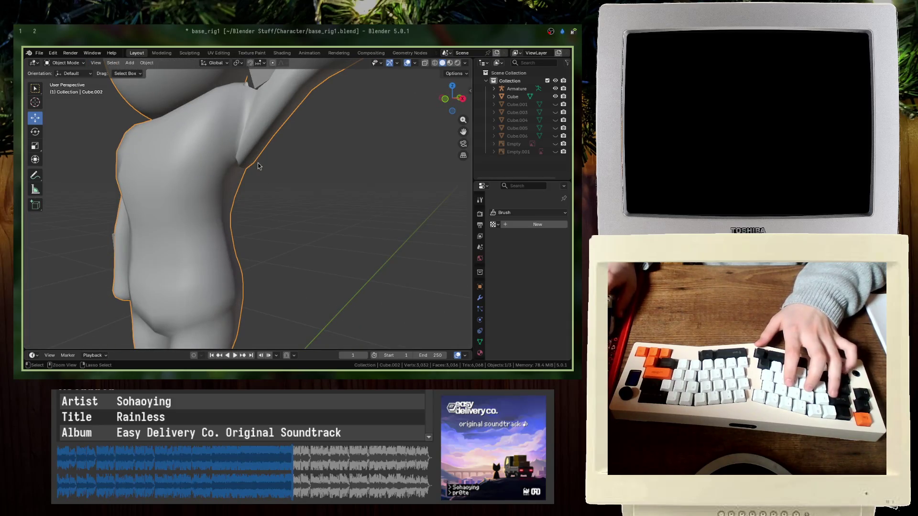
pyautogui.hotkey('alt', 'Tab')
pyautogui.click(334, 283)
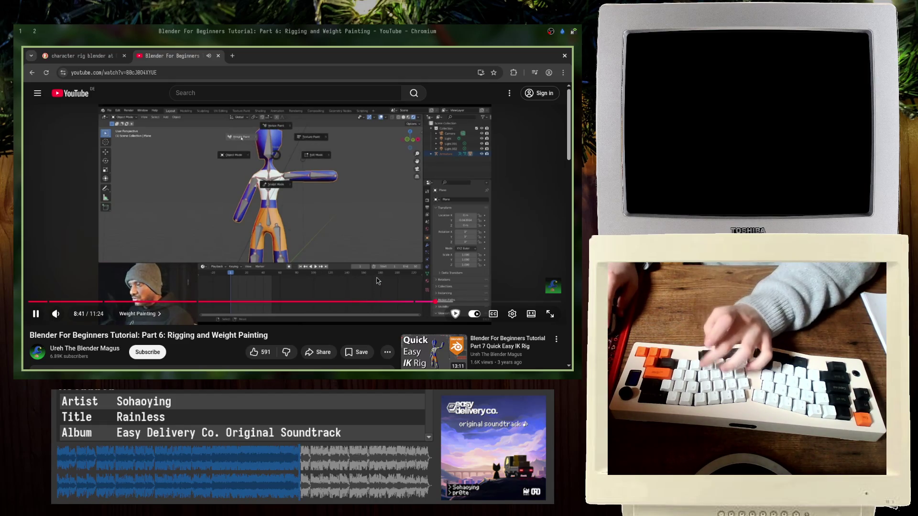
# - Skip the tutorial ahead 20 seconds with L to reach the arm weight-painting part
pyautogui.press('l')
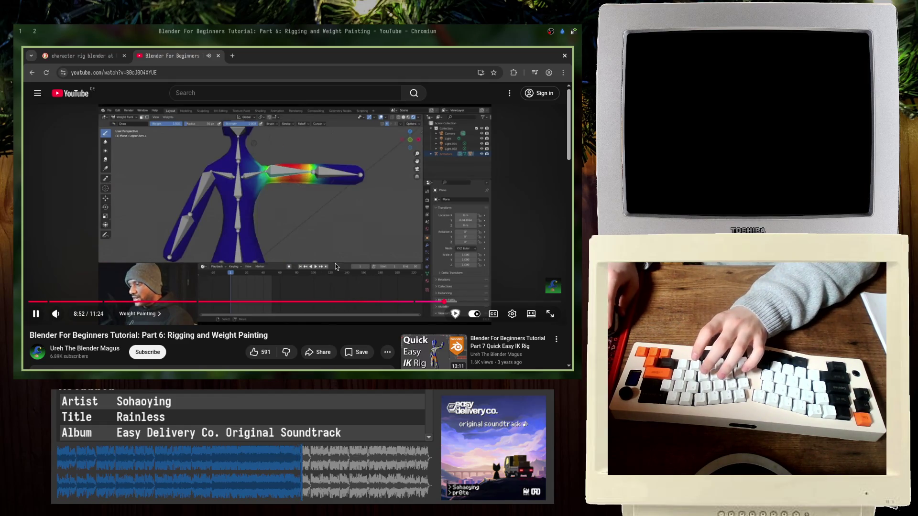
pyautogui.press('l')
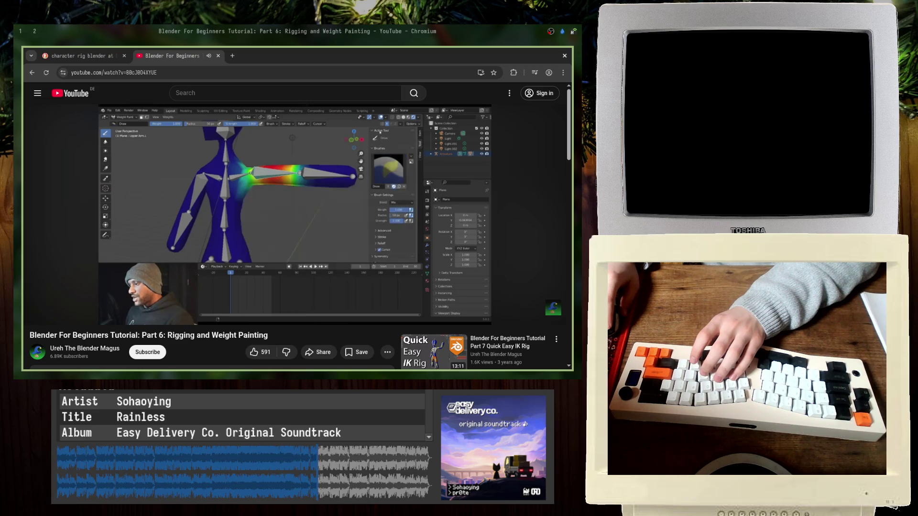
pyautogui.hotkey('alt', 'Tab')
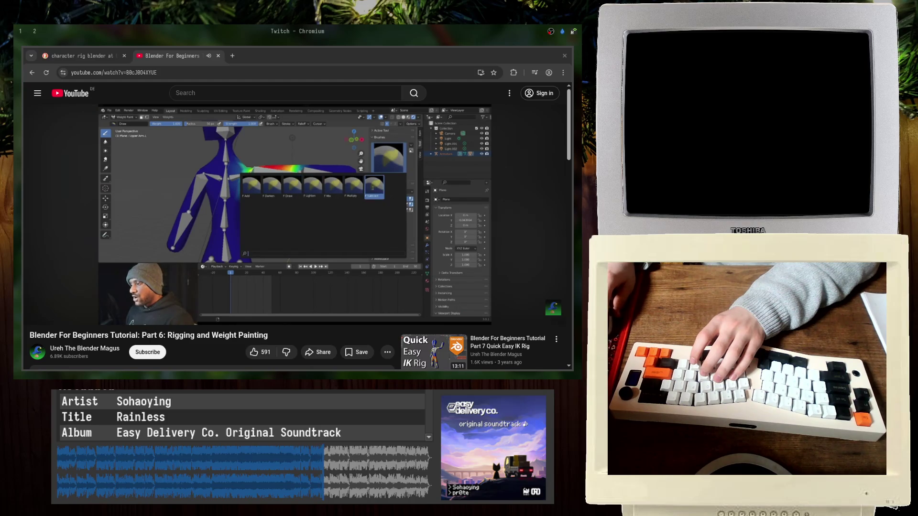
pyautogui.hotkey('alt', 'Tab')
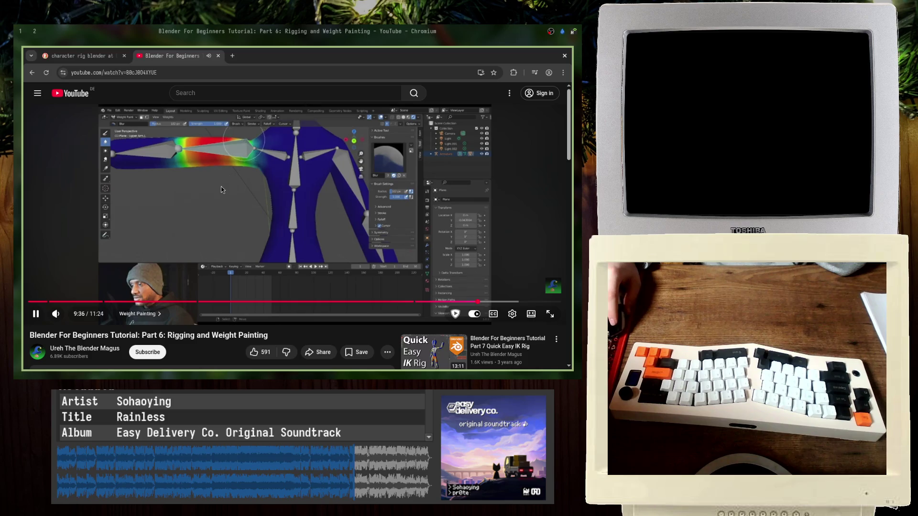
# - Return to Blender and orbit around the character model
pyautogui.hotkey('alt', 'Tab')
pyautogui.moveTo(189, 165)
pyautogui.mouseDown(button='middle')
pyautogui.moveTo(204, 196)
pyautogui.moveTo(203, 183)
pyautogui.mouseUp(button='middle')
pyautogui.click(213, 62)
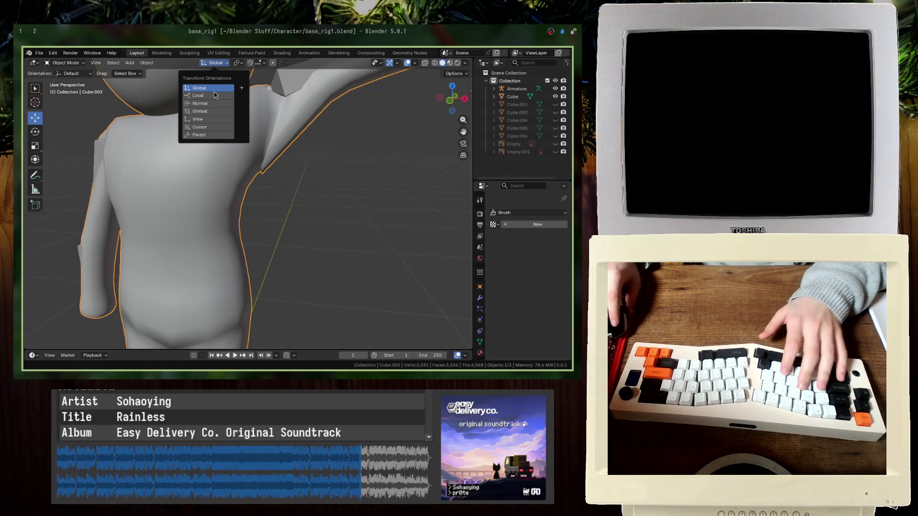
# - In Edit Mode, box-select the whole arm from forearm to shoulder in front X-ray view
pyautogui.press('Tab')
pyautogui.scroll(-5, 328, 300)
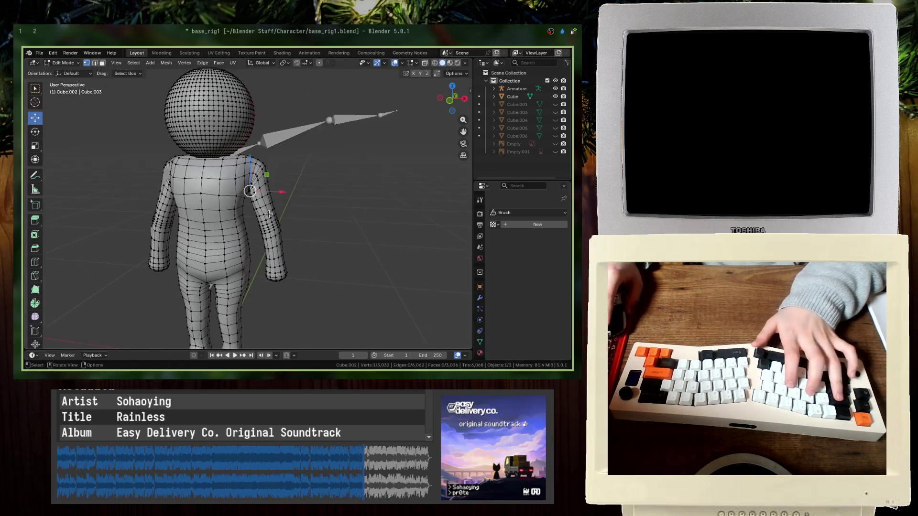
pyautogui.press('KP_1')
pyautogui.hotkey('alt', 'z')
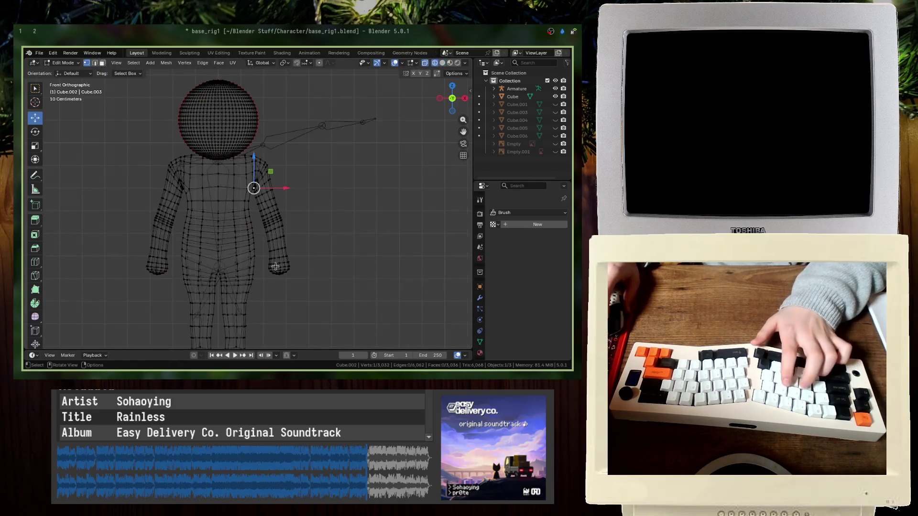
pyautogui.scroll(4, 340, 280)
pyautogui.keyDown('shift'); pyautogui.scroll(-3, 339, 280); pyautogui.keyUp('shift')
pyautogui.moveTo(369, 304); pyautogui.dragTo(275, 157)
pyautogui.moveTo(407, 255)
pyautogui.mouseDown()
pyautogui.moveTo(283, 136)
pyautogui.moveTo(273, 105)
pyautogui.mouseUp()
pyautogui.keyDown('shift'); pyautogui.moveTo(273, 105); pyautogui.dragTo(292, 149, button='middle'); pyautogui.keyUp('shift')
pyautogui.keyDown('shift'); pyautogui.moveTo(406, 233); pyautogui.dragTo(280, 138); pyautogui.keyUp('shift')
pyautogui.moveTo(360, 176)
pyautogui.keyDown('shift'); pyautogui.mouseDown()
pyautogui.moveTo(297, 137)
pyautogui.moveTo(286, 145)
pyautogui.mouseUp(); pyautogui.keyUp('shift')
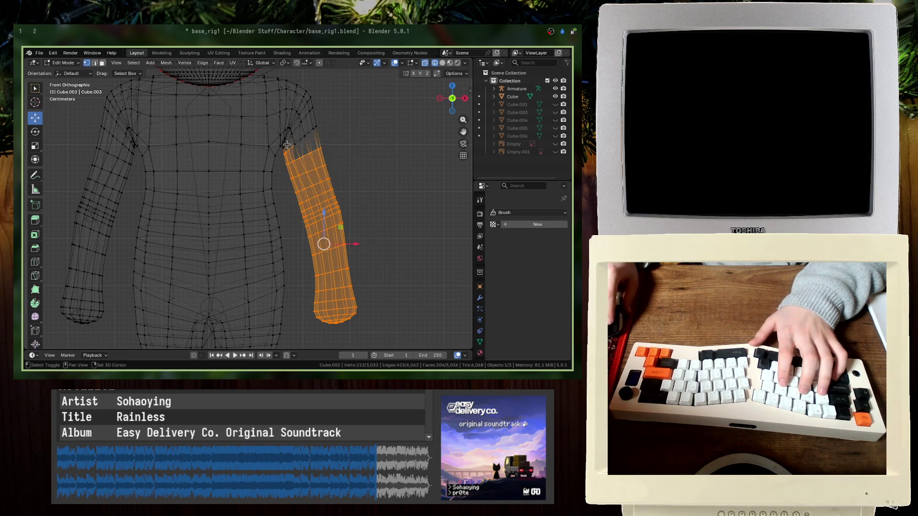
pyautogui.moveTo(346, 159)
pyautogui.keyDown('shift'); pyautogui.mouseDown()
pyautogui.moveTo(288, 122)
pyautogui.moveTo(306, 122)
pyautogui.mouseUp(); pyautogui.keyUp('shift')
# - Try rotating and moving the arm outward and down, then undo back to the straight arm
pyautogui.press('r')
pyautogui.click(406, 174)
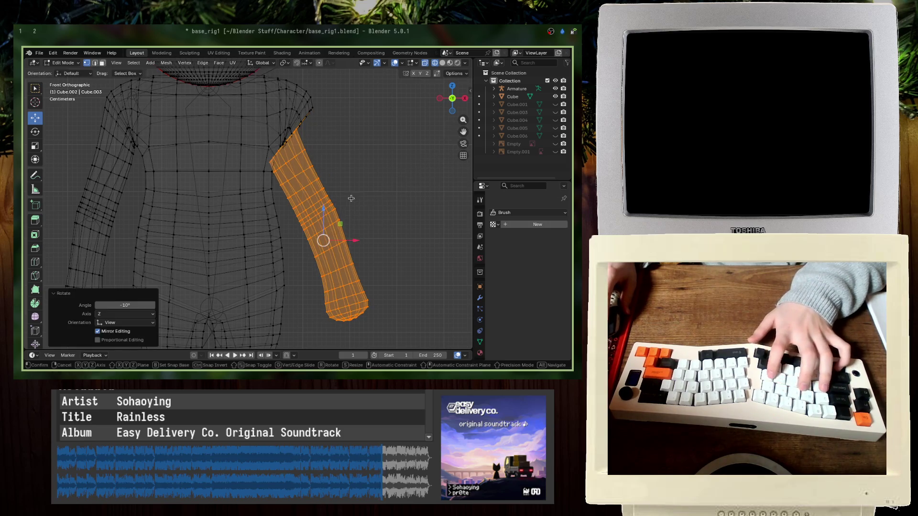
pyautogui.press('g')
pyautogui.click(372, 188)
pyautogui.press('r')
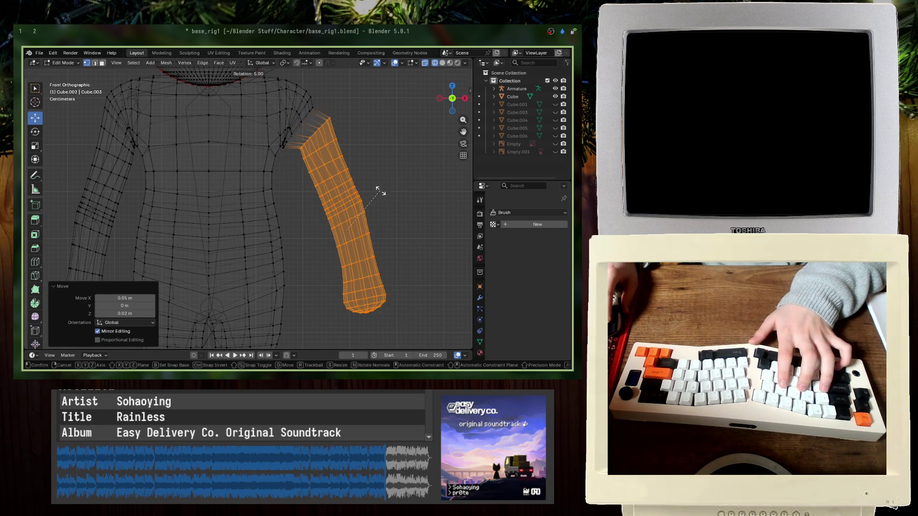
pyautogui.click(371, 193)
pyautogui.hotkey('ctrl', 'z')
pyautogui.hotkey('ctrl', 'z')
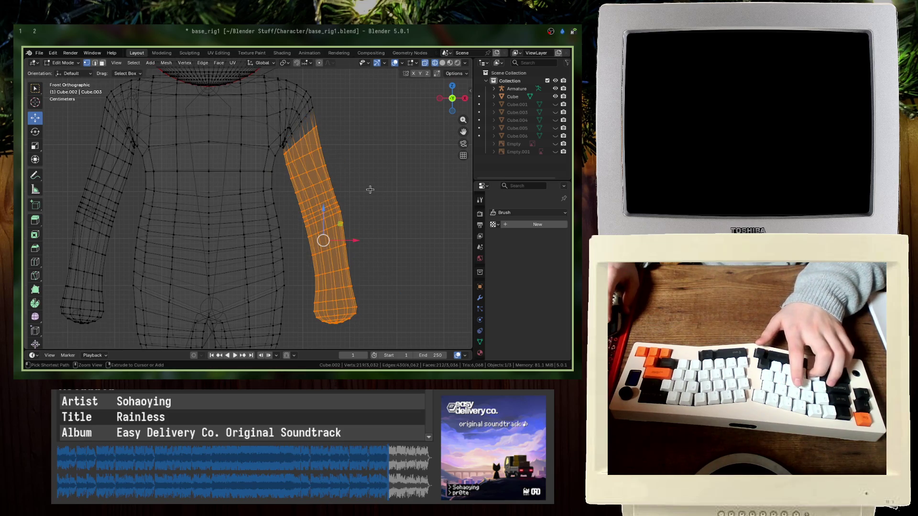
pyautogui.hotkey('ctrl', 'z')
# - Deselect everything and save base_rig1.blend
pyautogui.hotkey('ctrl', 's')
pyautogui.hotkey('alt', 'a')
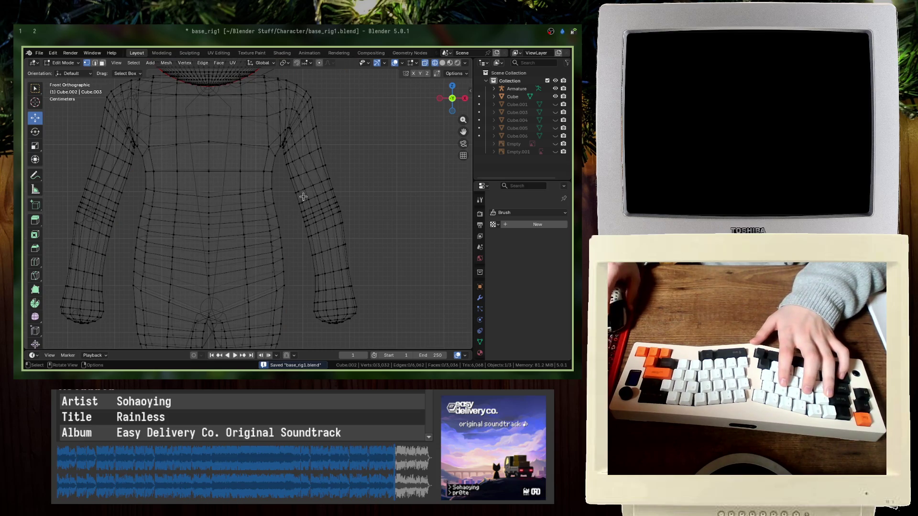
pyautogui.scroll(5, 303, 198)
pyautogui.keyDown('shift'); pyautogui.moveTo(342, 179); pyautogui.dragTo(260, 244, button='middle'); pyautogui.keyUp('shift')
pyautogui.scroll(-2, 308, 171)
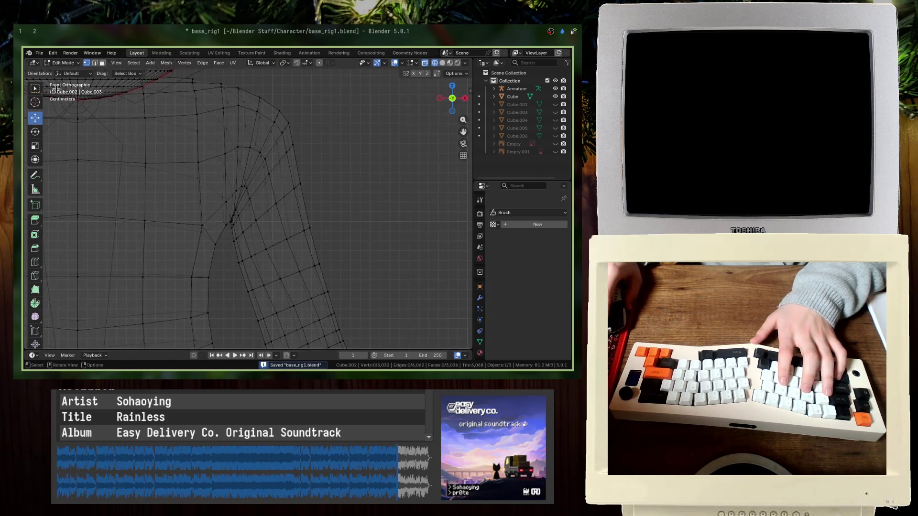
pyautogui.hotkey('ctrl', 's')
# - Browse the File menu's list of recently opened files
pyautogui.click(40, 53)
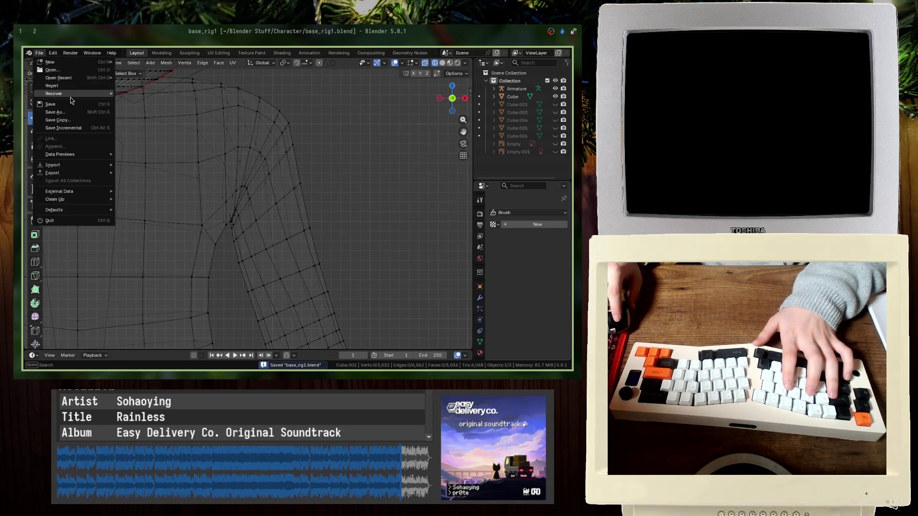
pyautogui.scroll(-8, 283, 141)
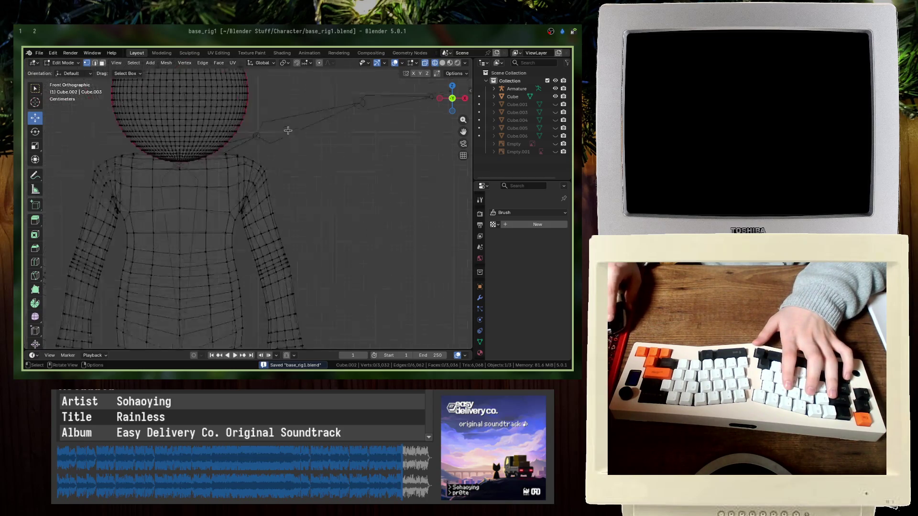
pyautogui.click(37, 53)
# - Open the recent base.blend and edit the character mesh from the front view
pyautogui.moveTo(67, 77)
pyautogui.click(146, 92)
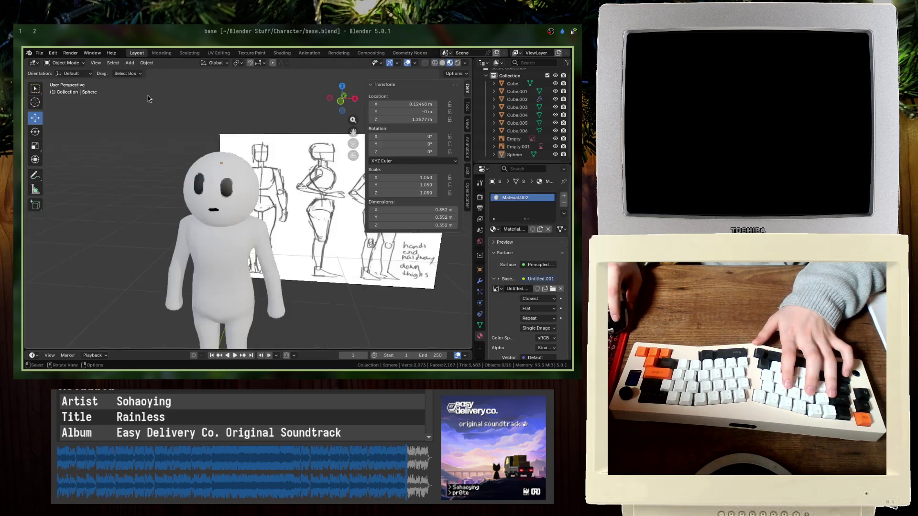
pyautogui.scroll(-4, 239, 225)
pyautogui.click(242, 239)
pyautogui.press('Tab')
pyautogui.press('KP_1')
pyautogui.scroll(-2, 303, 215)
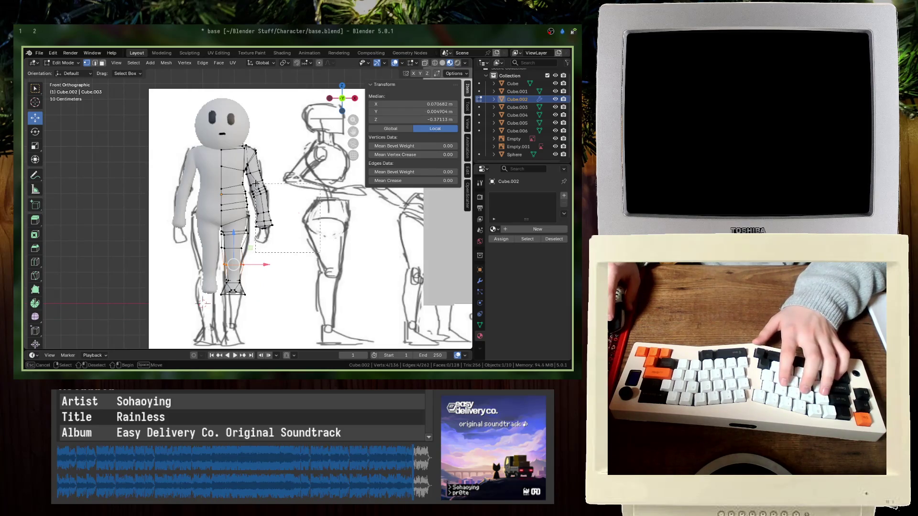
# - Select the forearm and upper-arm vertices and frame them in view
pyautogui.moveTo(255, 183); pyautogui.dragTo(256, 183)
pyautogui.press('KP_Decimal')
pyautogui.keyDown('shift'); pyautogui.moveTo(255, 158); pyautogui.dragTo(266, 215, button='middle'); pyautogui.keyUp('shift')
pyautogui.press('b')
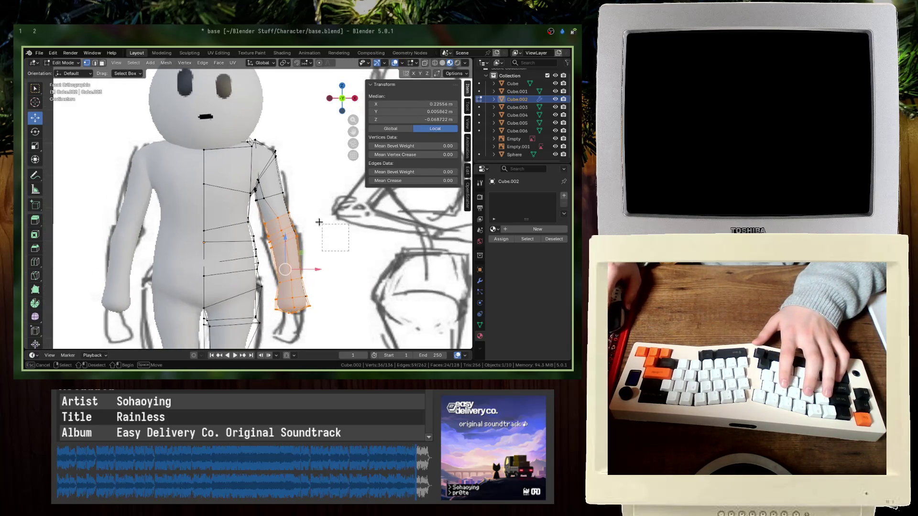
pyautogui.moveTo(256, 191); pyautogui.dragTo(256, 191)
pyautogui.press('KP_Decimal')
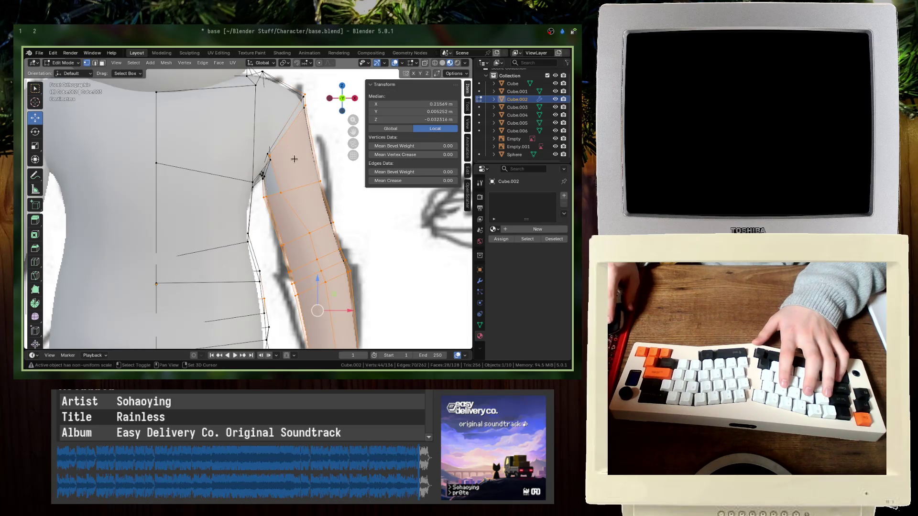
# - Switch to wireframe and box-select all the arm vertices
pyautogui.moveTo(278, 72); pyautogui.dragTo(278, 72)
pyautogui.hotkey('shift', 'z')
pyautogui.scroll(-5, 332, 254)
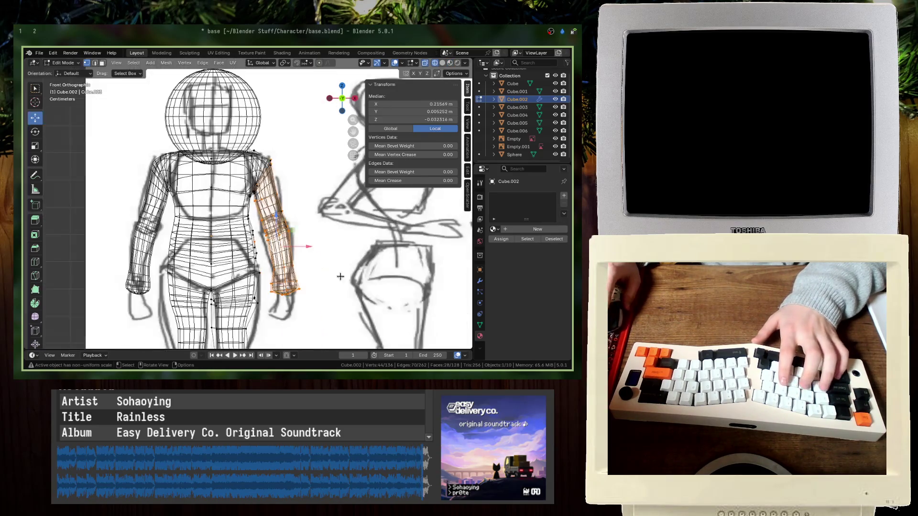
pyautogui.scroll(3, 267, 204)
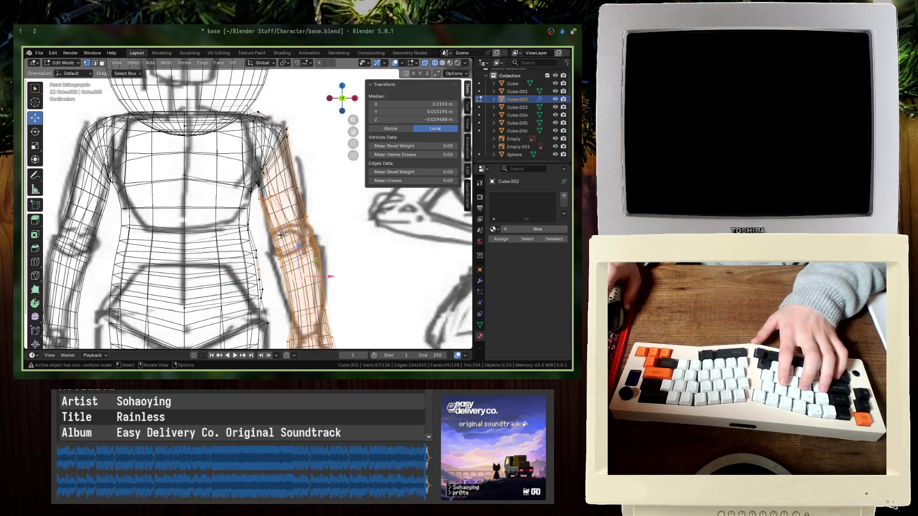
pyautogui.scroll(3, 268, 192)
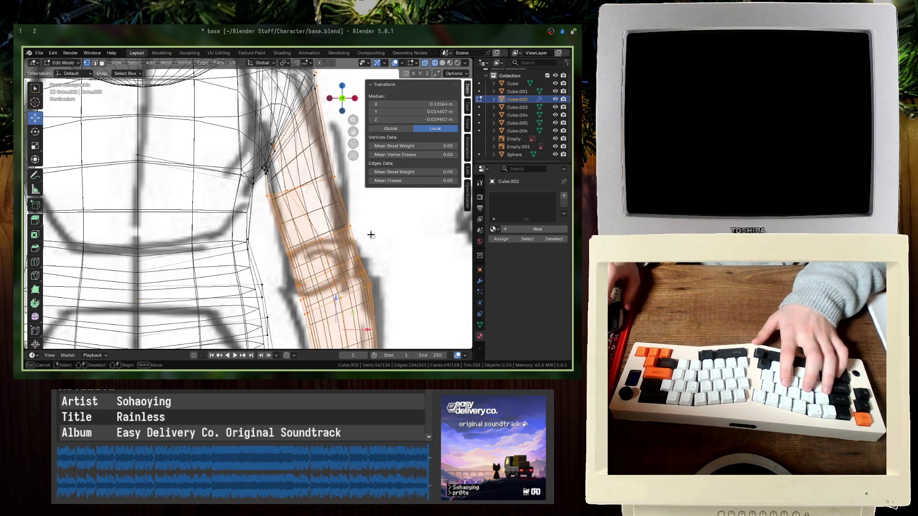
pyautogui.keyDown('shift'); pyautogui.scroll(3, 287, 139); pyautogui.keyUp('shift')
pyautogui.press('b')
pyautogui.moveTo(344, 238); pyautogui.dragTo(260, 115)
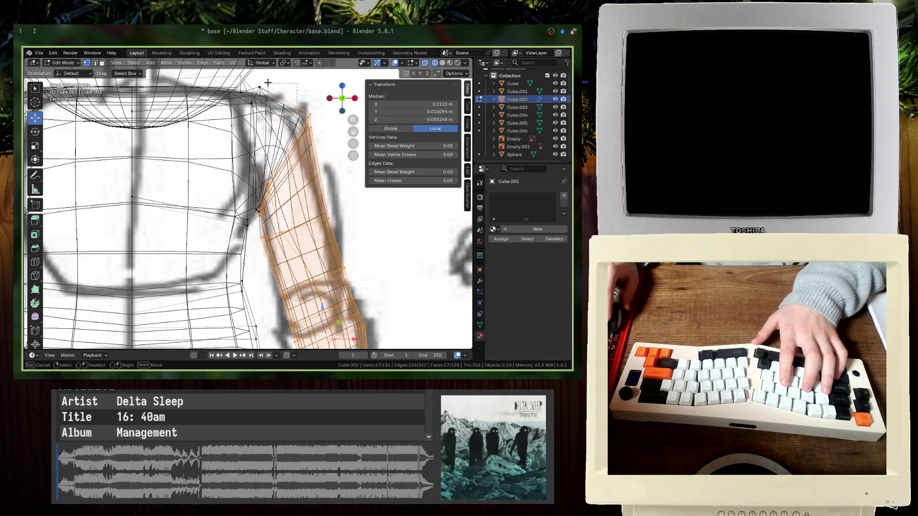
# - Rotate the selected arm -75° so it sticks out sideways
pyautogui.press('r')
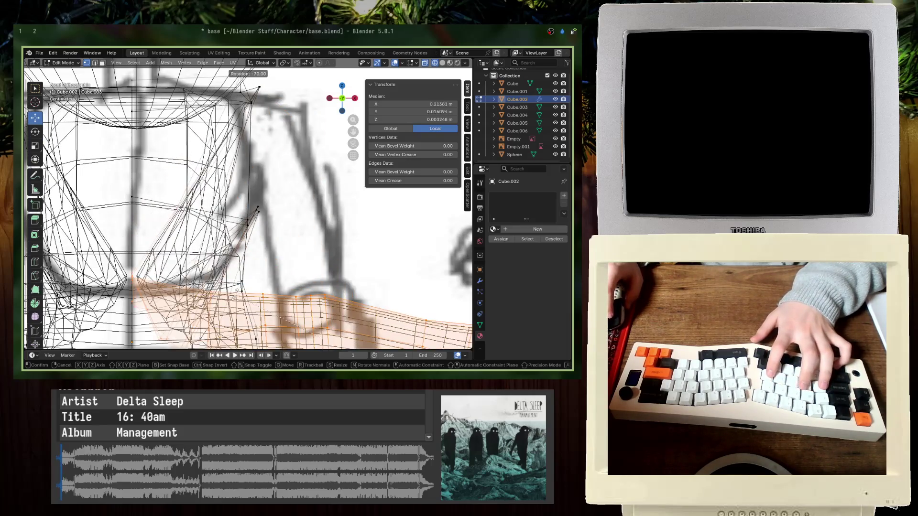
pyautogui.click(269, 221)
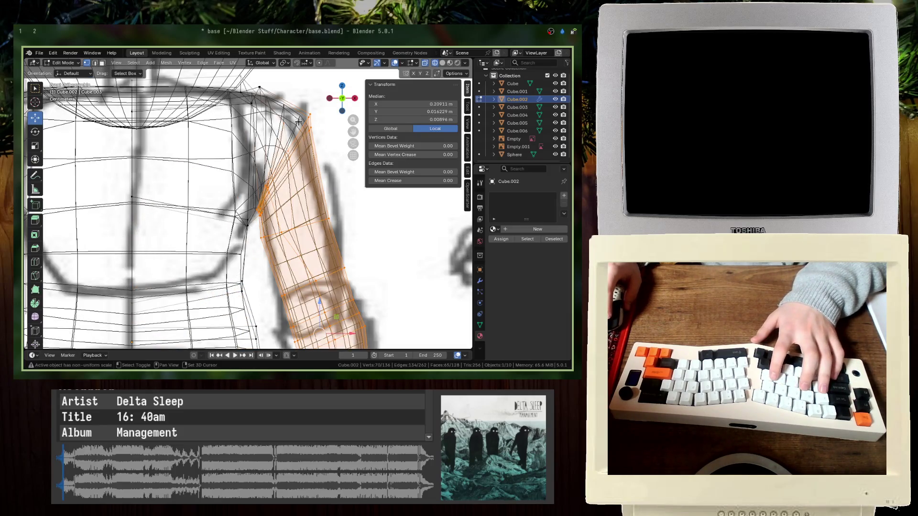
pyautogui.press('r')
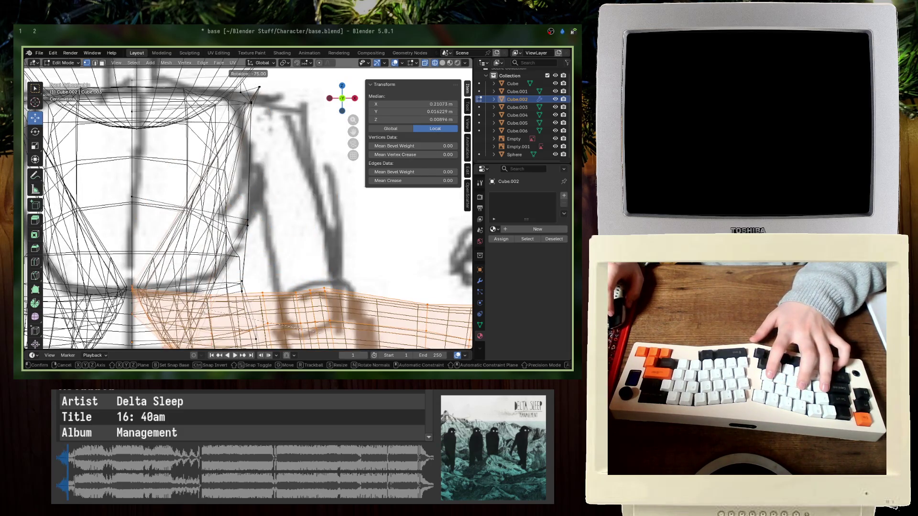
pyautogui.press('Return')
pyautogui.scroll(-3, 248, 208)
# - Undo to the hanging arm, then move it out, rotate it horizontal, and raise it to shoulder height
pyautogui.press('g')
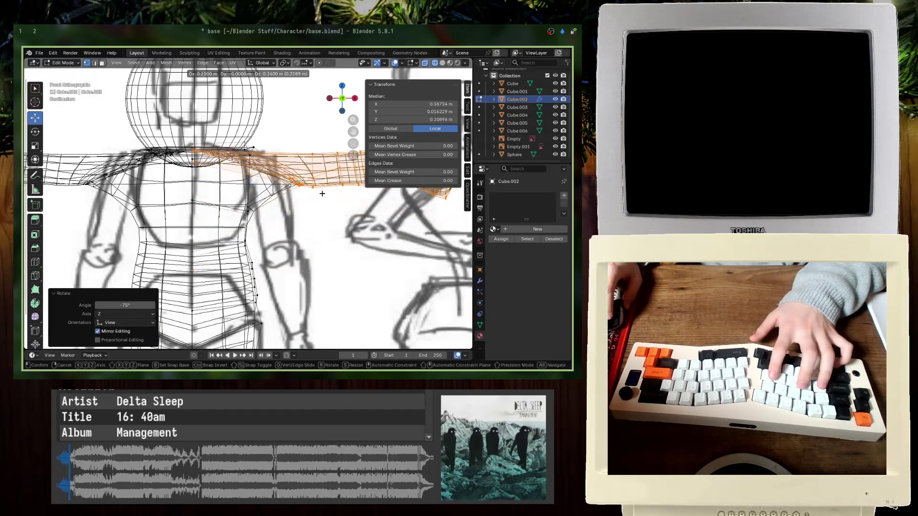
pyautogui.press('Escape')
pyautogui.hotkey('ctrl', 'z')
pyautogui.press('g')
pyautogui.click(332, 256)
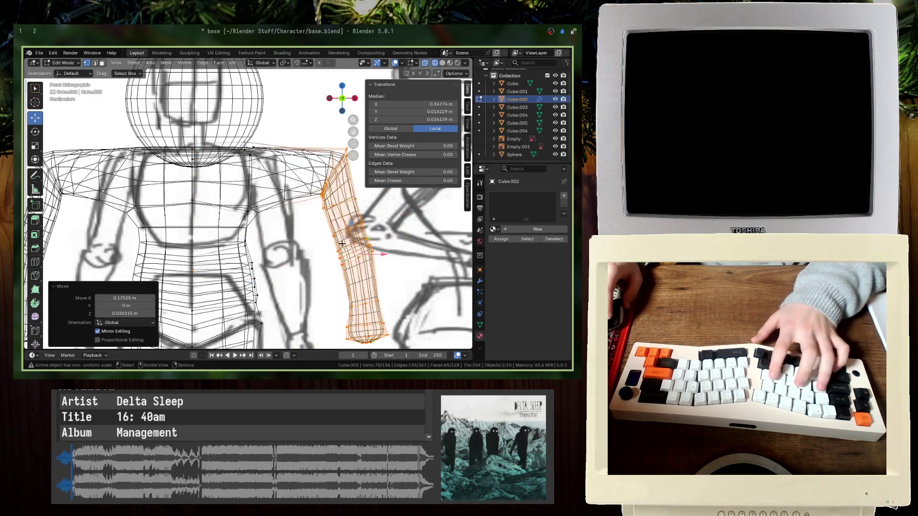
pyautogui.press('r')
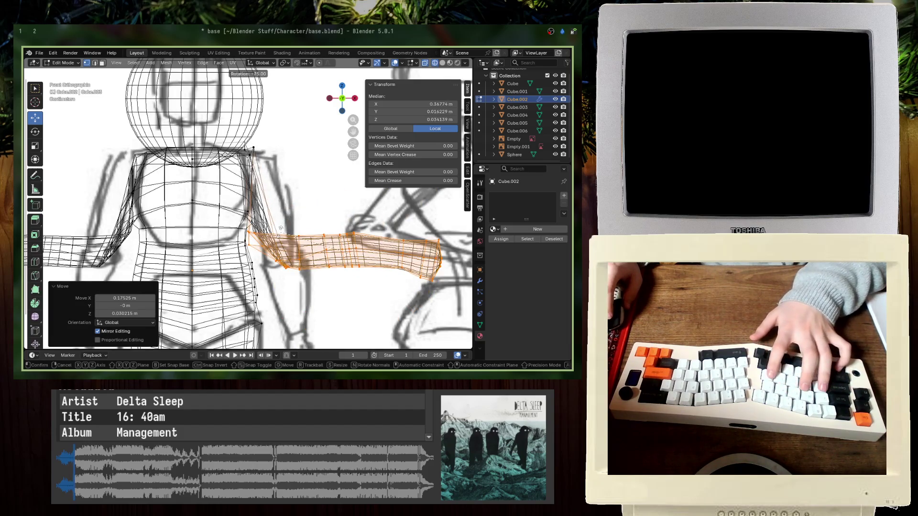
pyautogui.click(288, 216)
pyautogui.press('g')
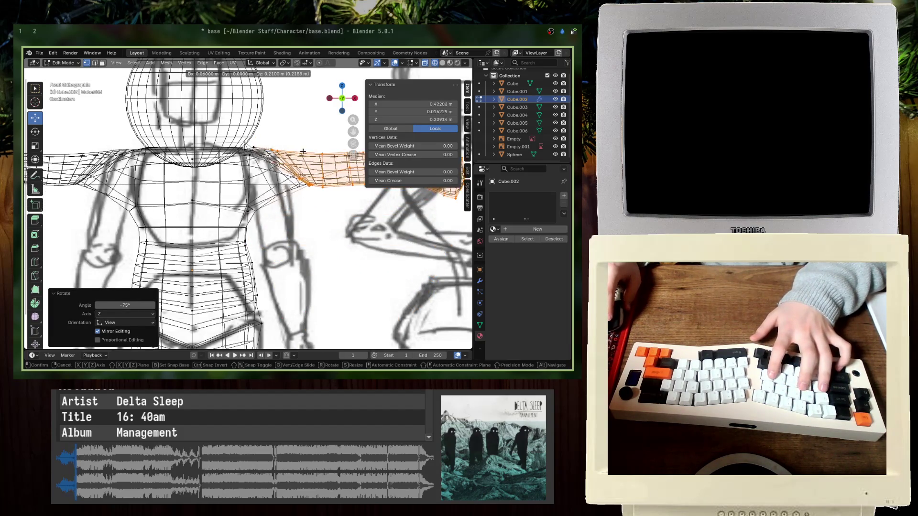
pyautogui.click(282, 152)
# - Check the arm in solid shading and nudge it slightly from the side view
pyautogui.hotkey('shift', 'z')
pyautogui.moveTo(311, 196)
pyautogui.mouseDown(button='middle')
pyautogui.moveTo(277, 226)
pyautogui.moveTo(267, 223)
pyautogui.mouseUp(button='middle')
pyautogui.press('KP_1')
pyautogui.press('KP_3')
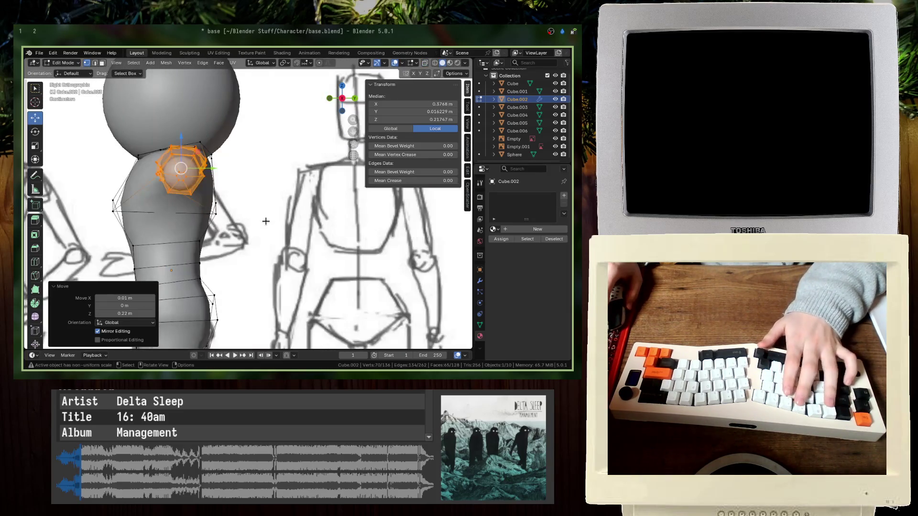
pyautogui.press('g')
pyautogui.click(263, 217)
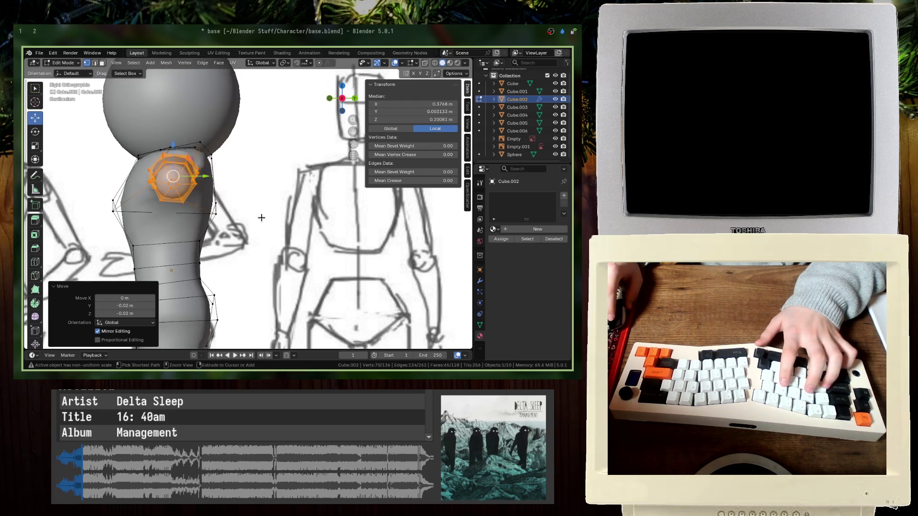
pyautogui.press('KP_1')
# - Try moving the armpit vertices left and down in wireframe, then undo that move
pyautogui.click(167, 185)
pyautogui.scroll(3, 276, 204)
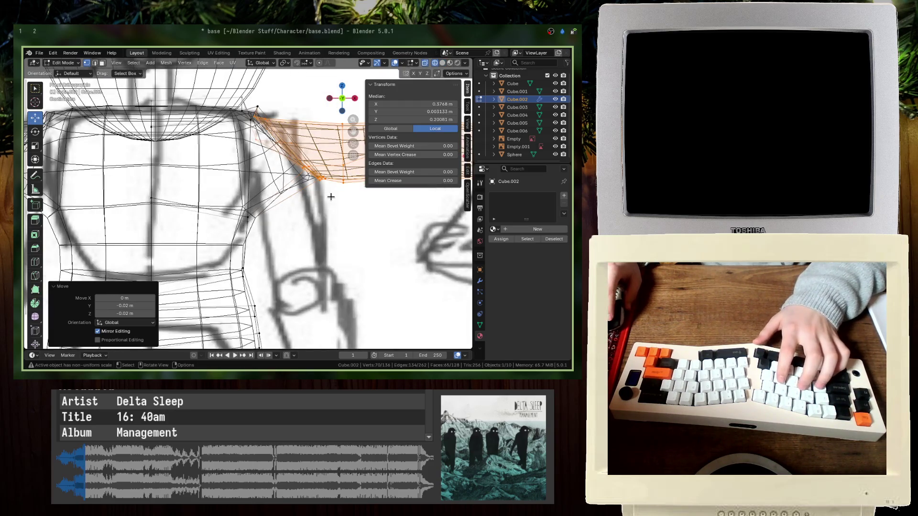
pyautogui.moveTo(332, 197); pyautogui.dragTo(289, 165)
pyautogui.press('g')
pyautogui.click(257, 193)
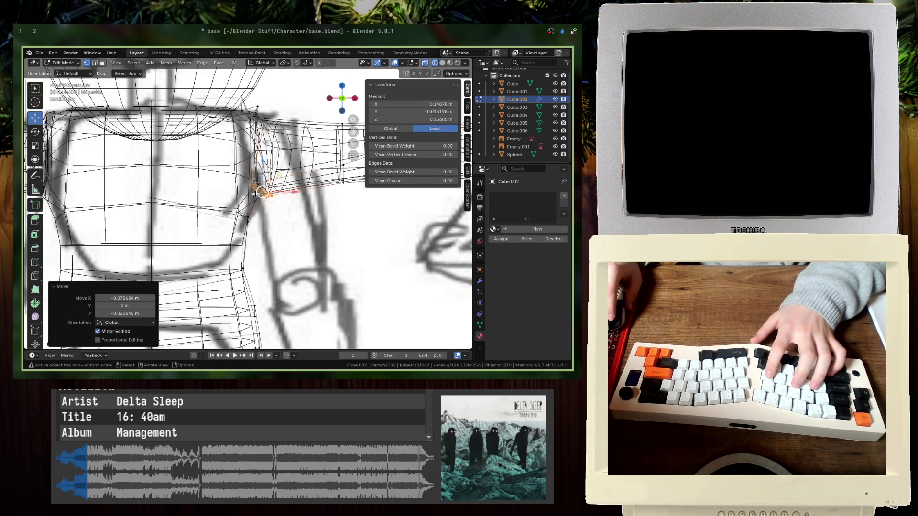
pyautogui.scroll(-4, 257, 193)
pyautogui.hotkey('shift', 'z')
pyautogui.moveTo(257, 192)
pyautogui.mouseDown(button='middle')
pyautogui.moveTo(347, 204)
pyautogui.moveTo(256, 208)
pyautogui.mouseUp(button='middle')
pyautogui.scroll(4, 347, 204)
pyautogui.hotkey('ctrl', 'z')
pyautogui.hotkey('ctrl', 'z')
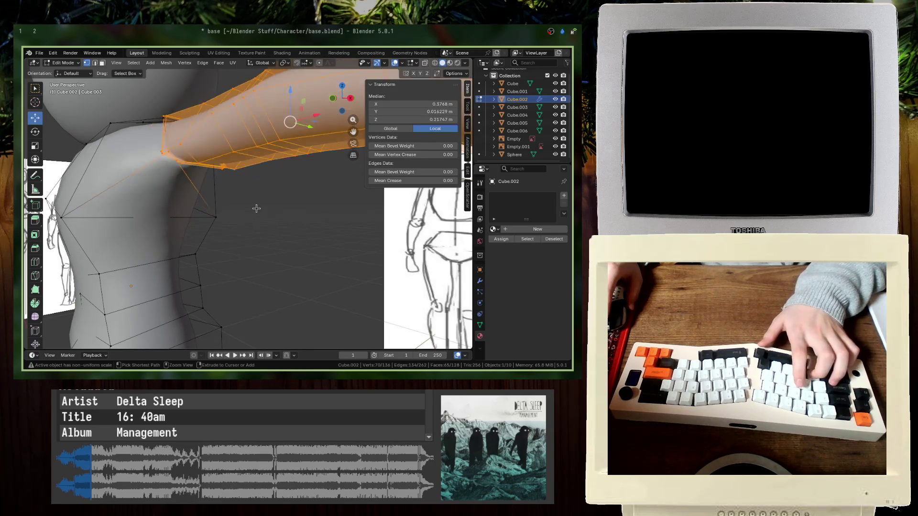
# - Rotate the arm 90° about Y back down beside the body, viewed from the front in X-ray
pyautogui.press('r')
pyautogui.press('y')
pyautogui.press('9')
pyautogui.press('0')
pyautogui.press('Return')
pyautogui.moveTo(171, 208); pyautogui.dragTo(188, 191, button='middle')
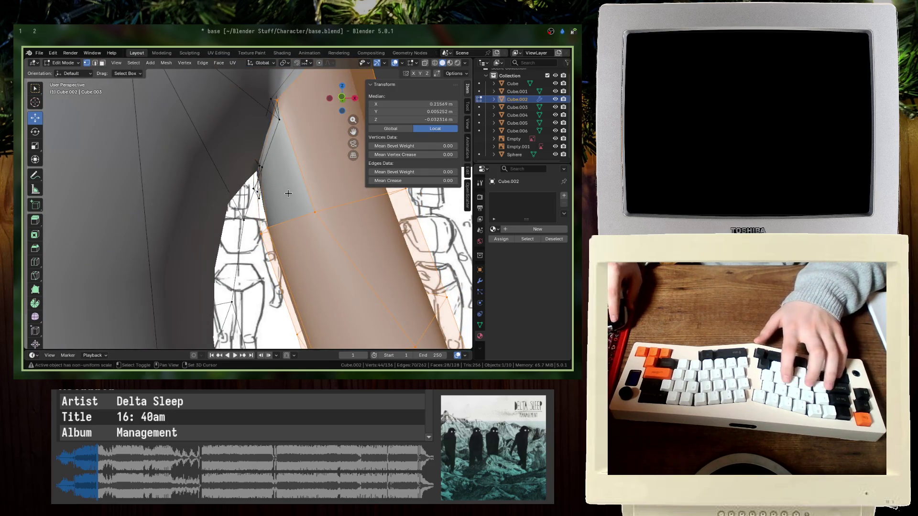
pyautogui.hotkey('alt', 'z')
pyautogui.moveTo(243, 167)
pyautogui.keyDown('ctrl'); pyautogui.mouseDown(button='middle')
pyautogui.moveTo(285, 237)
pyautogui.moveTo(257, 170)
pyautogui.mouseUp(button='middle'); pyautogui.keyUp('ctrl')
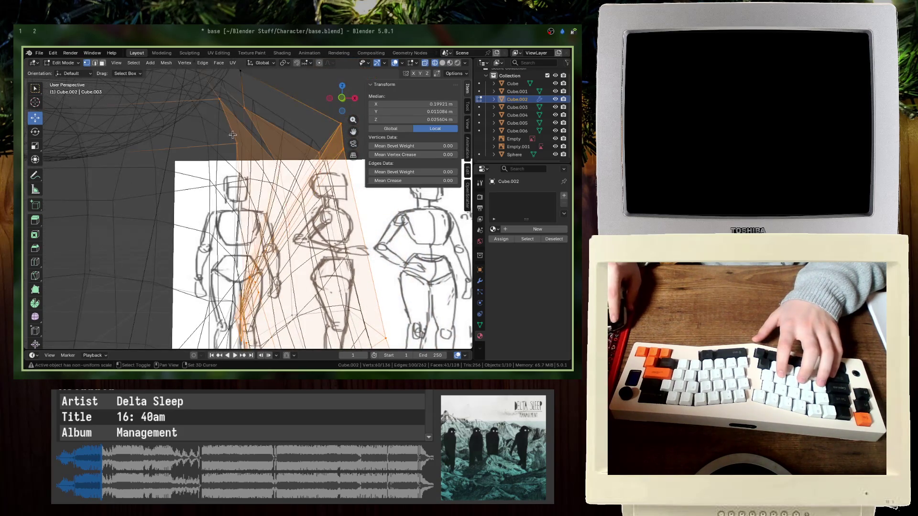
pyautogui.keyDown('ctrl'); pyautogui.click(258, 170); pyautogui.keyUp('ctrl')
pyautogui.press('KP_1')
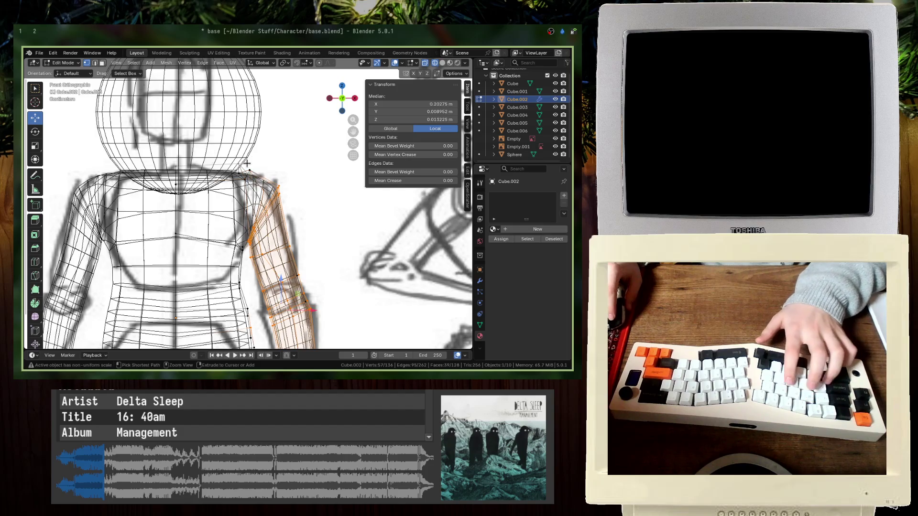
# - Refine the arm selection and test further rotations, cancelling each, while toggling solid and wireframe shading
pyautogui.hotkey('shift', 'z')
pyautogui.press('r')
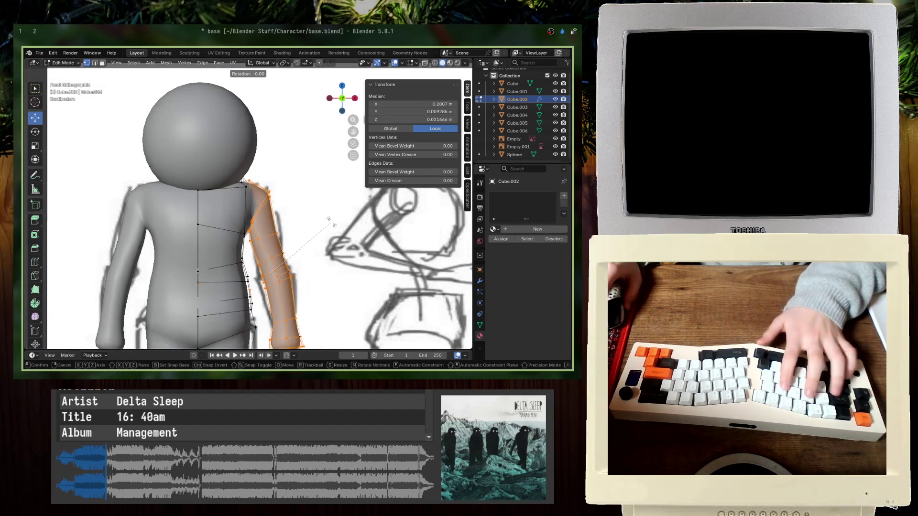
pyautogui.press('Escape')
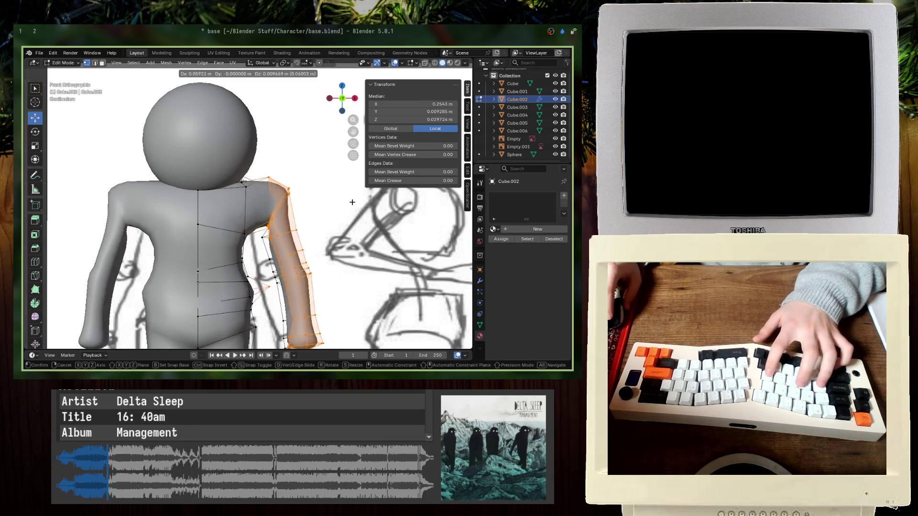
pyautogui.keyDown('ctrl'); pyautogui.moveTo(239, 282); pyautogui.dragTo(258, 294); pyautogui.keyUp('ctrl')
pyautogui.hotkey('shift', 'z')
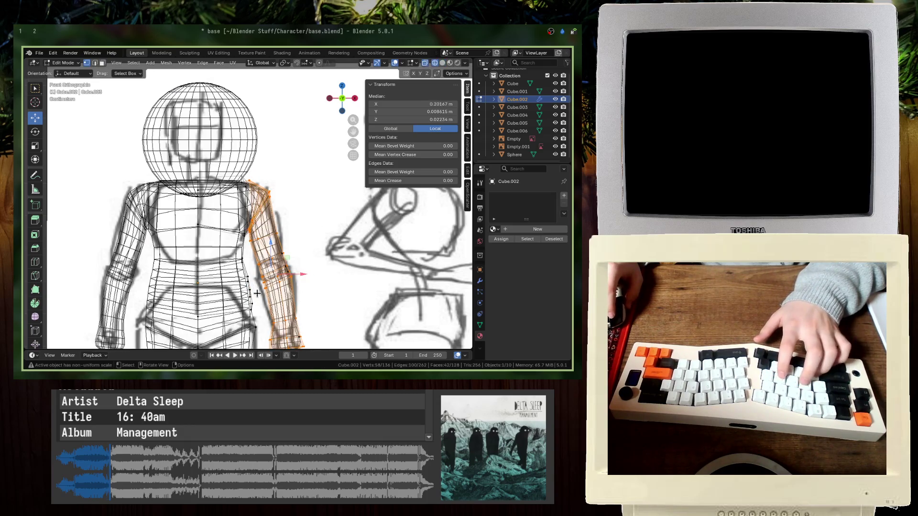
pyautogui.hotkey('shift', 'z')
pyautogui.press('r')
pyautogui.press('Escape')
pyautogui.hotkey('shift', 'z')
pyautogui.scroll(-3, 321, 287)
pyautogui.press('b')
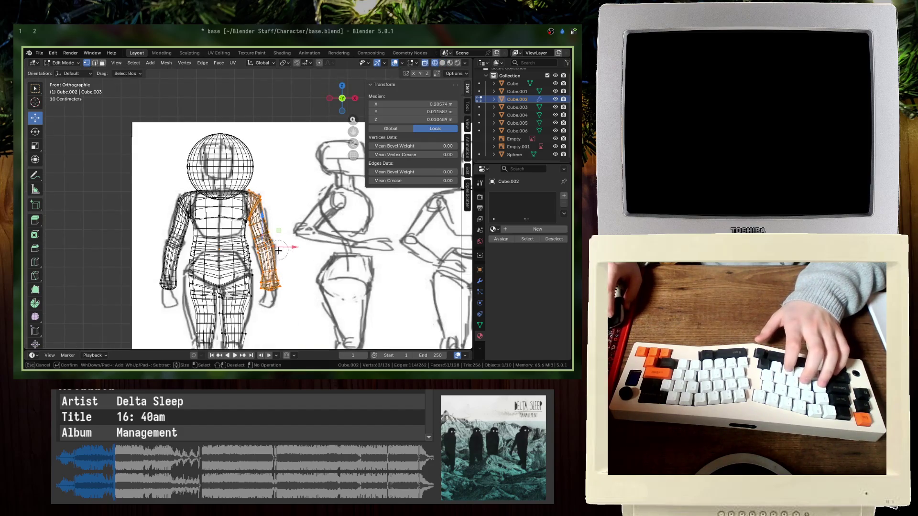
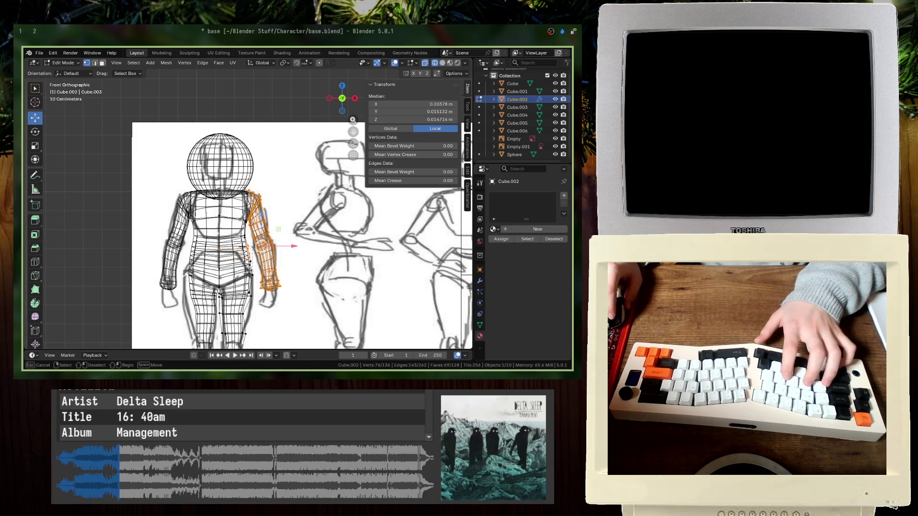
# - Rotate the selected arm -35° outward and shift it away from the torso
pyautogui.press('g')
pyautogui.press('Escape')
pyautogui.press('g')
pyautogui.hotkey('shift', 'z')
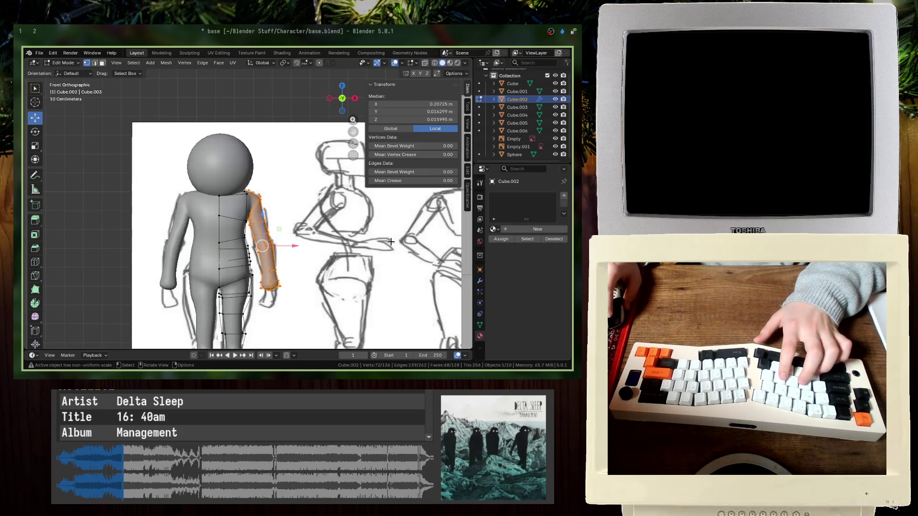
pyautogui.press('r')
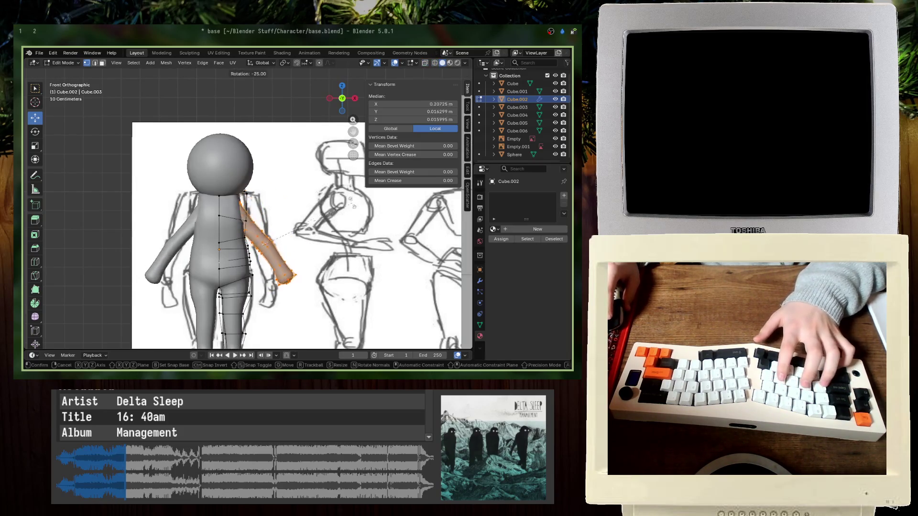
pyautogui.press('Return')
pyautogui.press('r')
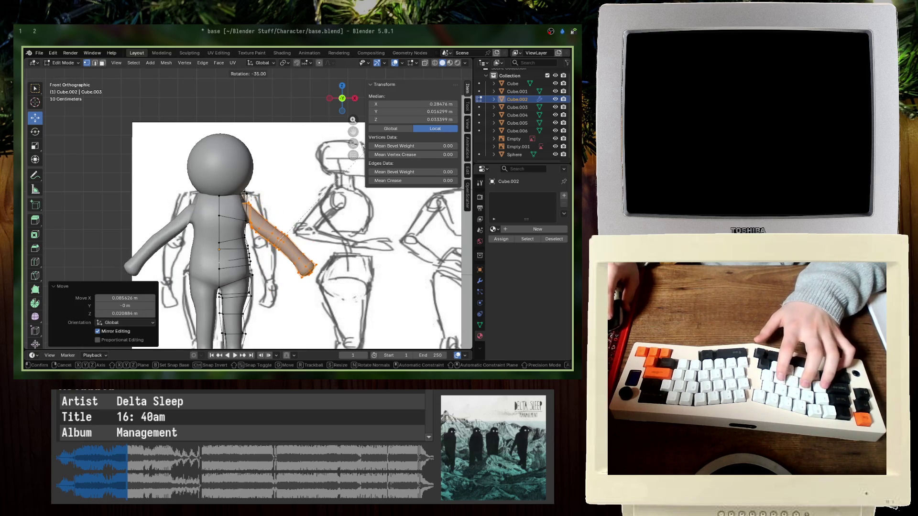
pyautogui.press('Return')
pyautogui.press('g')
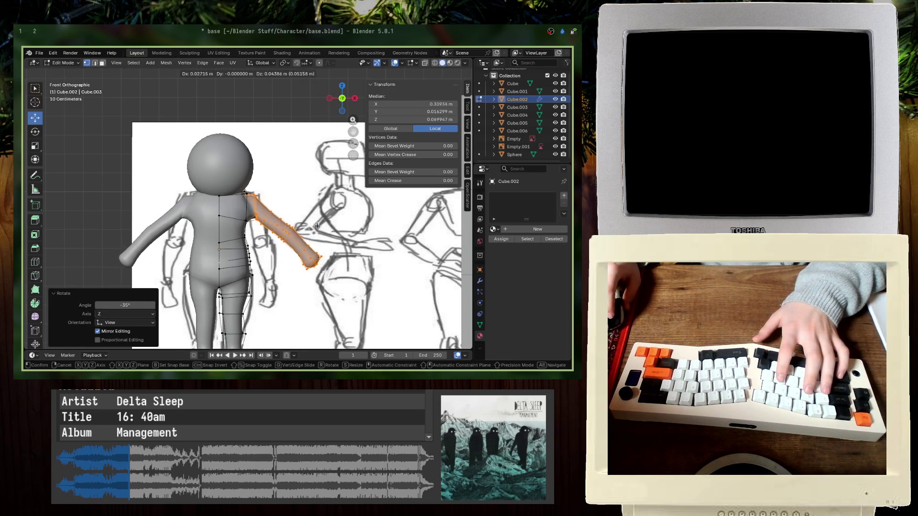
pyautogui.press('Return')
pyautogui.scroll(5, 287, 215)
# - Pick out the armpit and shoulder vertices, checking them in X-ray, front and perspective views
pyautogui.moveTo(268, 210)
pyautogui.mouseDown(button='middle')
pyautogui.moveTo(246, 199)
pyautogui.moveTo(294, 186)
pyautogui.mouseUp(button='middle')
pyautogui.click(295, 186)
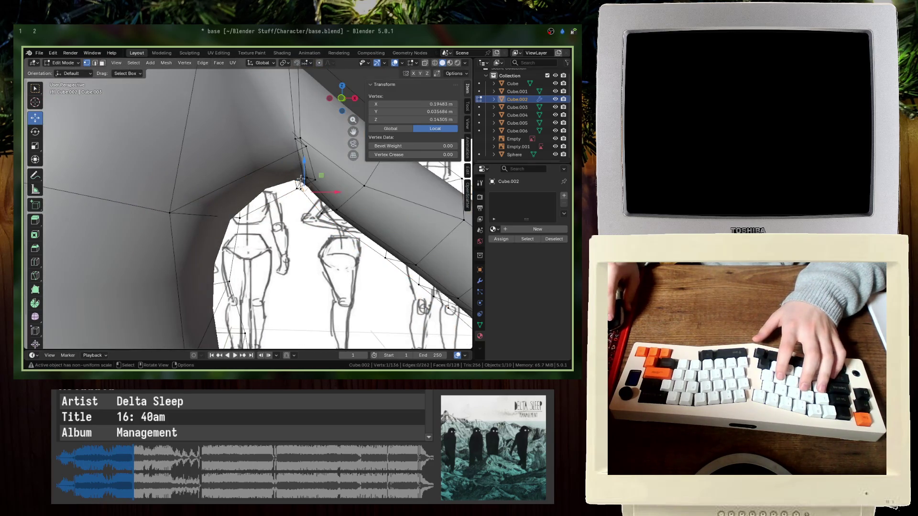
pyautogui.hotkey('alt', 'z')
pyautogui.hotkey('alt', 'z')
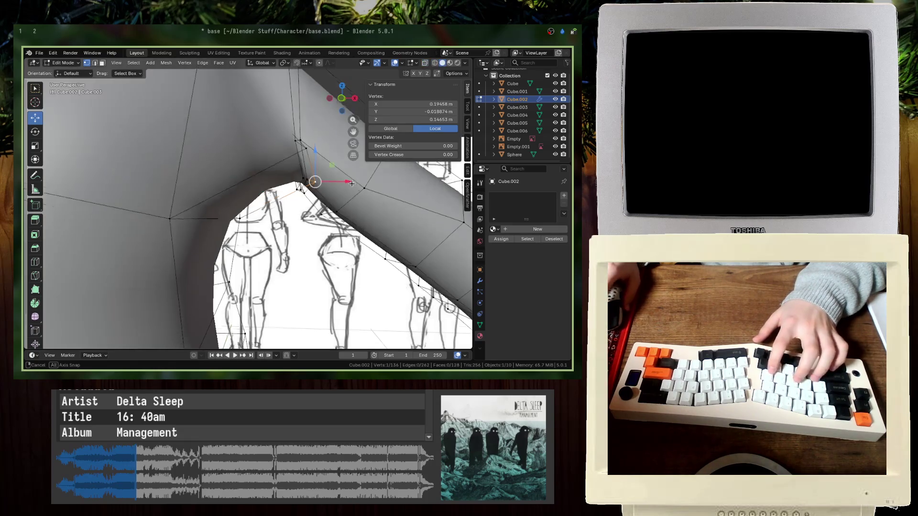
pyautogui.press('KP_1')
pyautogui.scroll(3, 294, 205)
pyautogui.scroll(2, 293, 205)
pyautogui.click(299, 175)
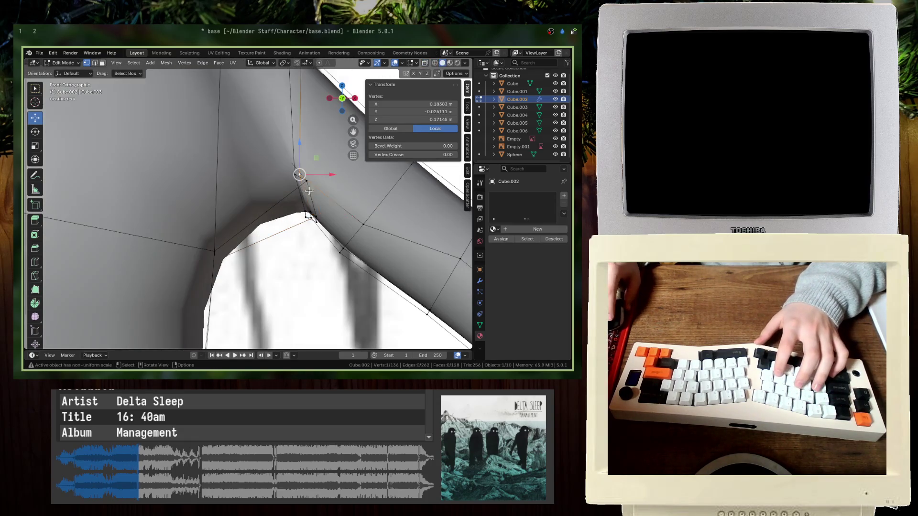
pyautogui.moveTo(306, 188); pyautogui.dragTo(255, 195, button='middle')
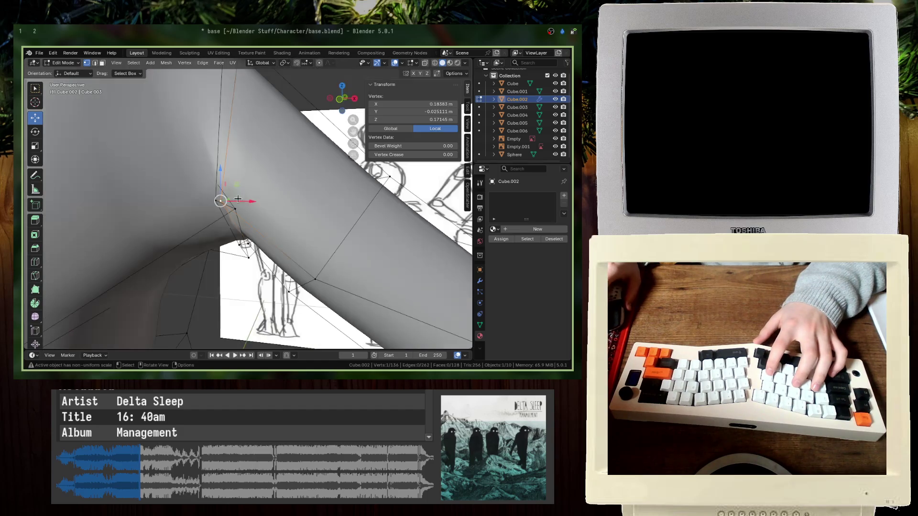
pyautogui.click(245, 211)
pyautogui.hotkey('alt', 'z')
pyautogui.press('z')
pyautogui.click(304, 219)
# - Move the armpit vertex for a smoother shoulder, checking it from the side in X-ray
pyautogui.press('g')
pyautogui.click(292, 224)
pyautogui.moveTo(293, 224)
pyautogui.mouseDown(button='middle')
pyautogui.moveTo(242, 235)
pyautogui.moveTo(225, 220)
pyautogui.moveTo(287, 210)
pyautogui.mouseUp(button='middle')
pyautogui.press('KP_3')
pyautogui.hotkey('alt', 'z')
pyautogui.press('g')
pyautogui.click(201, 224)
pyautogui.hotkey('alt', 'z')
pyautogui.scroll(3, 299, 205)
# - Undo back to the hanging arm, save base.blend, and return to Object Mode
pyautogui.hotkey('ctrl', 'z')
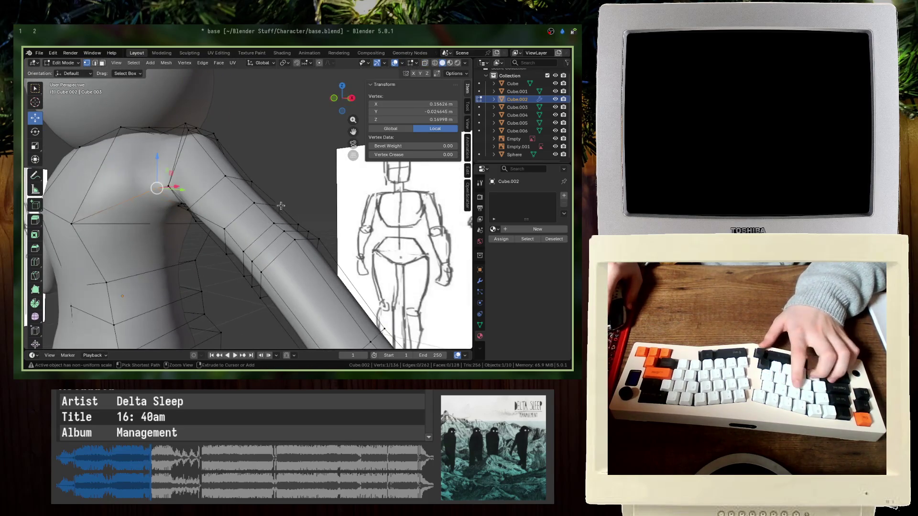
pyautogui.hotkey('ctrl', 'z')
pyautogui.hotkey('ctrl', 'z')
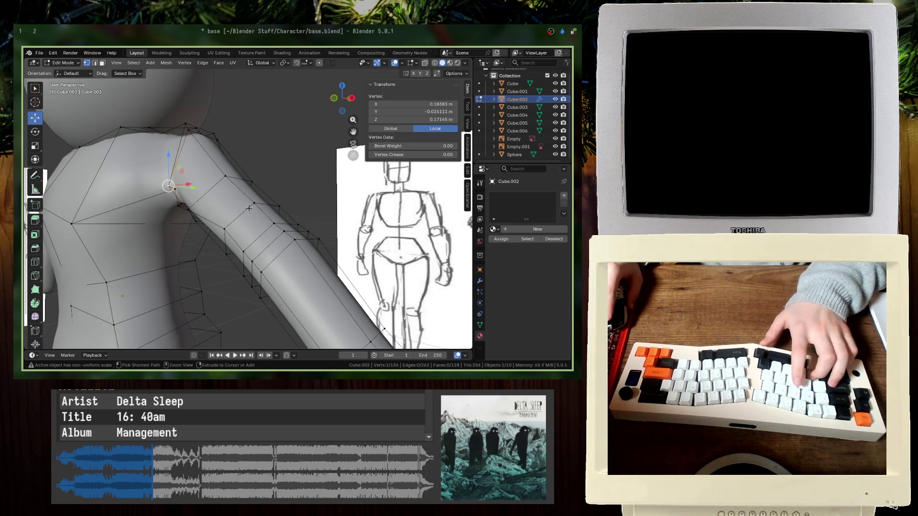
pyautogui.press('l')
pyautogui.hotkey('ctrl', 'z')
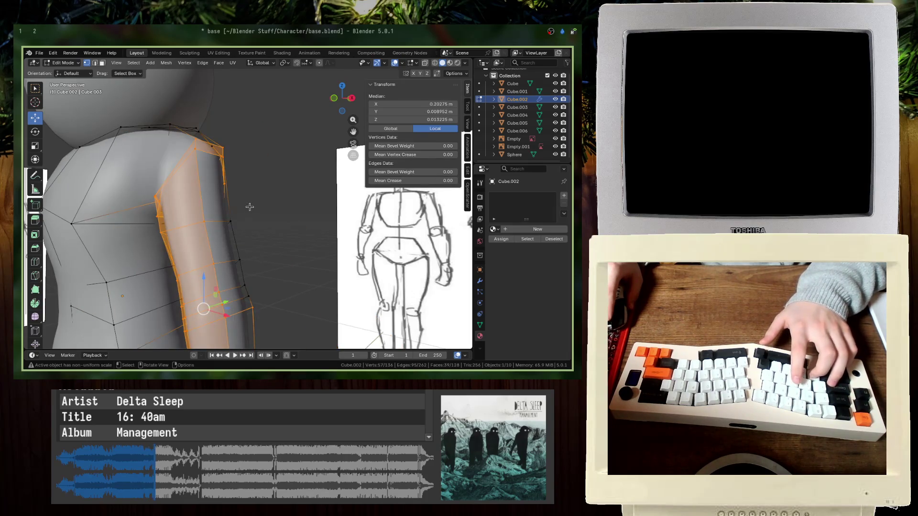
pyautogui.hotkey('ctrl', 's')
pyautogui.moveTo(210, 205); pyautogui.dragTo(232, 194, button='middle')
pyautogui.hotkey('ctrl', 'z')
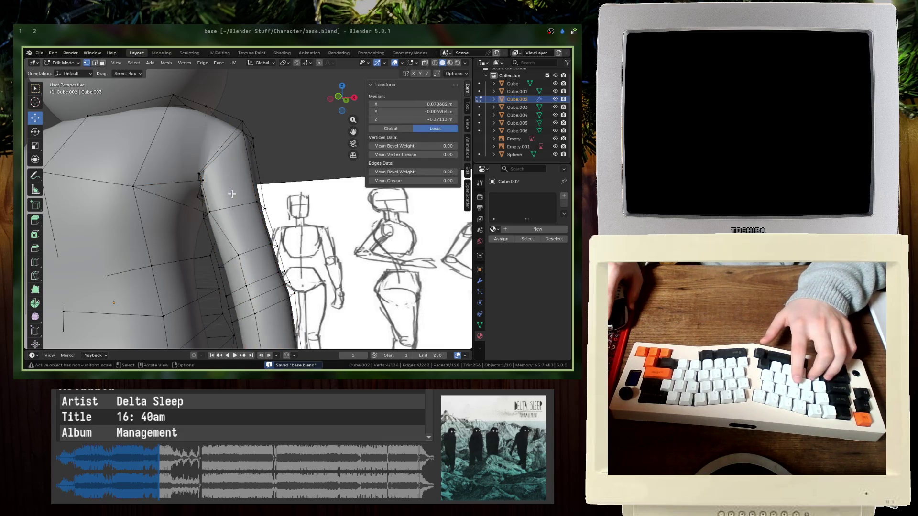
pyautogui.press('Tab')
# - Open base_rig1.blend from the recent files, discarding unsaved changes
pyautogui.click(40, 52)
pyautogui.moveTo(59, 78)
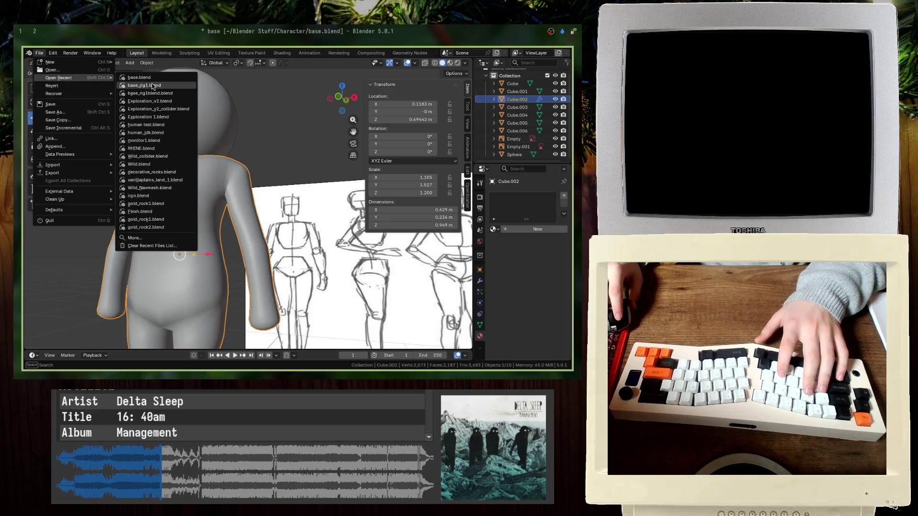
pyautogui.click(153, 86)
pyautogui.click(263, 220)
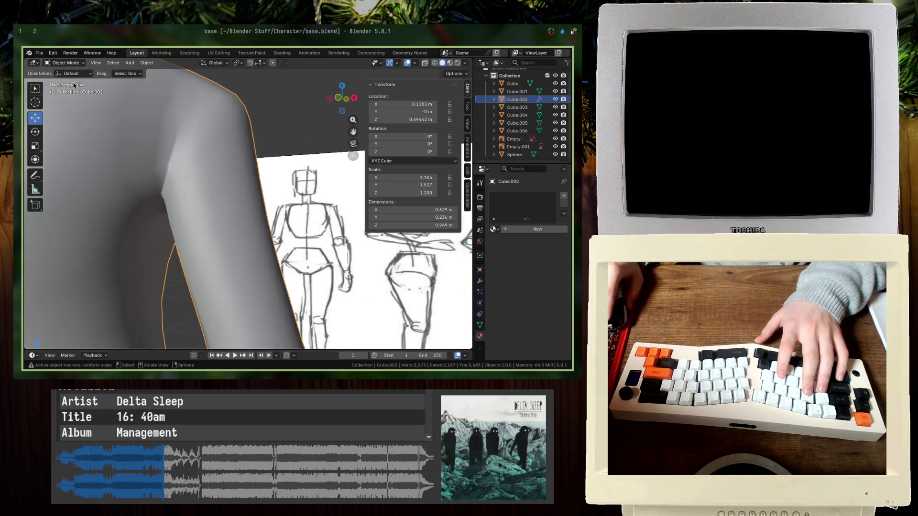
pyautogui.click(40, 53)
pyautogui.moveTo(78, 81)
pyautogui.click(153, 86)
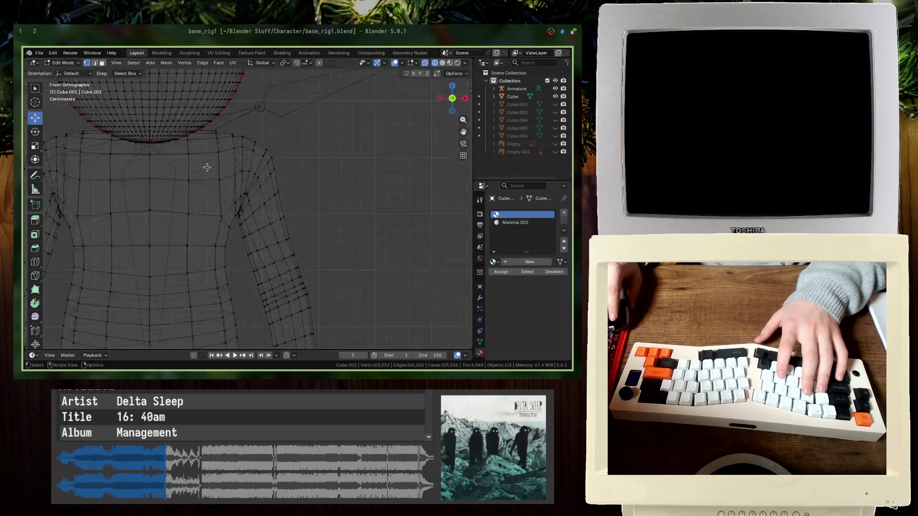
# - Duplicate the whole character and place the copy 1 m along negative X
pyautogui.press('a')
pyautogui.hotkey('shift', 'z')
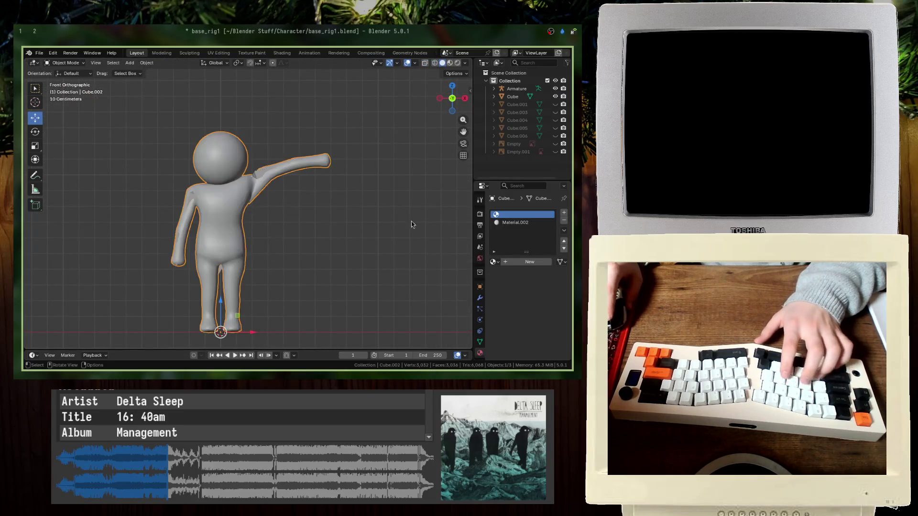
pyautogui.moveTo(421, 223); pyautogui.dragTo(276, 212, button='middle')
pyautogui.hotkey('shift', 'd')
pyautogui.press('x')
pyautogui.press('Escape')
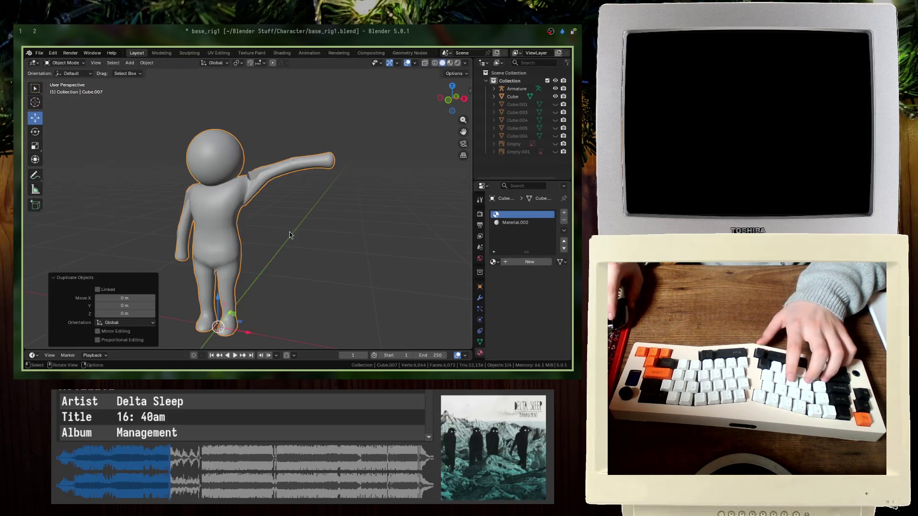
pyautogui.scroll(-2, 288, 232)
pyautogui.hotkey('ctrl', 'z')
pyautogui.hotkey('shift', 'd')
pyautogui.write('x-1')
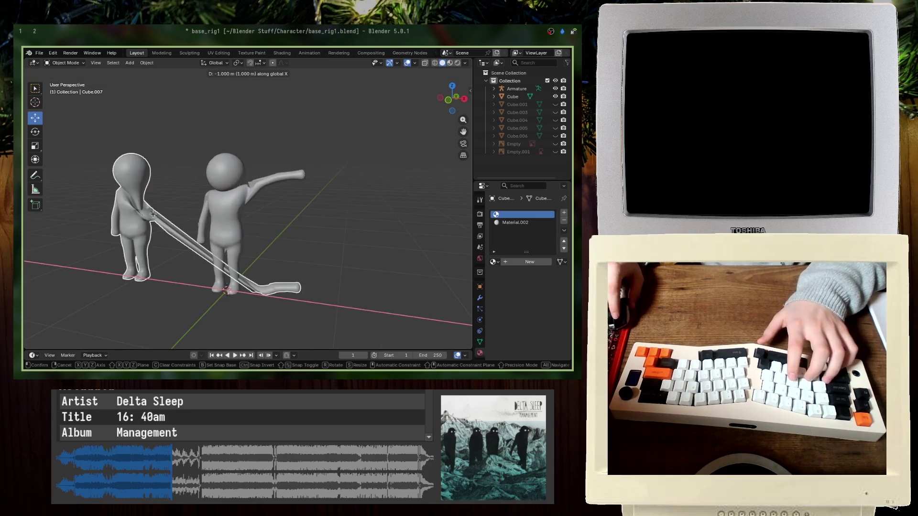
pyautogui.press('Return')
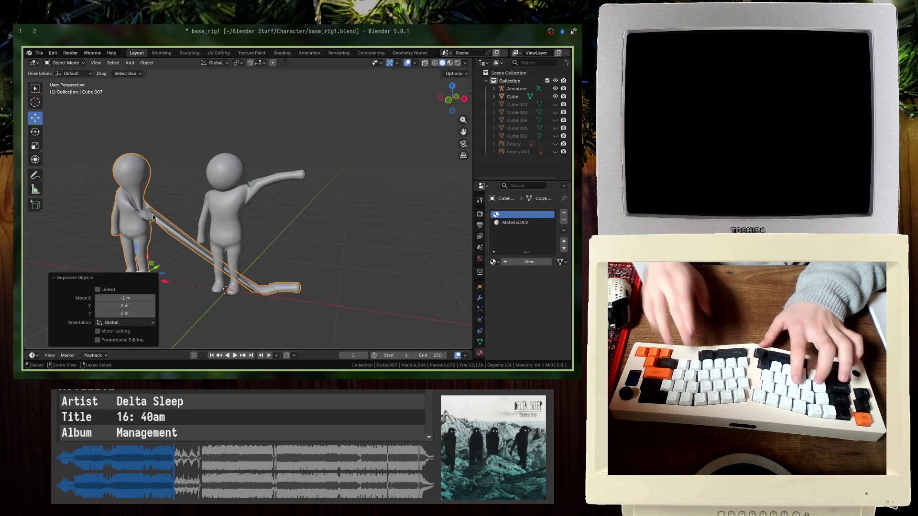
# - Parent the copy as Object, then select the Collection to deselect objects
pyautogui.hotkey('ctrl', 'p')
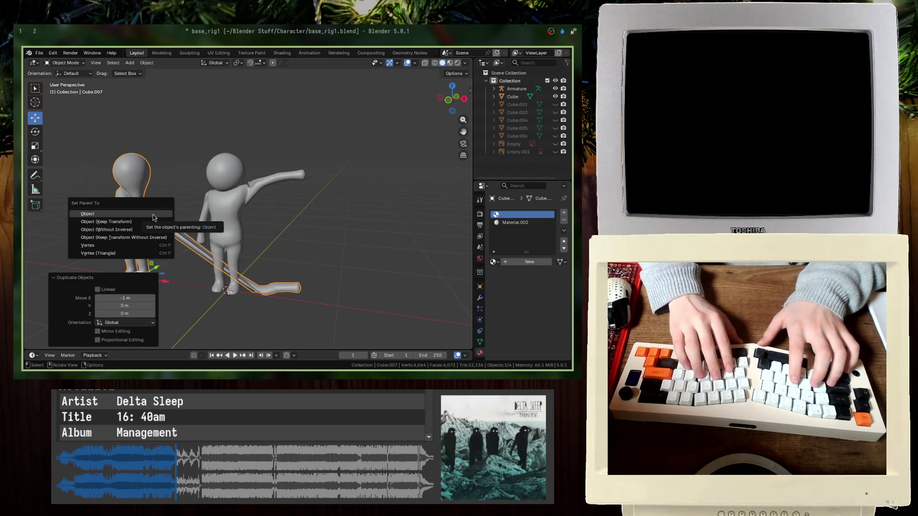
pyautogui.click(153, 216)
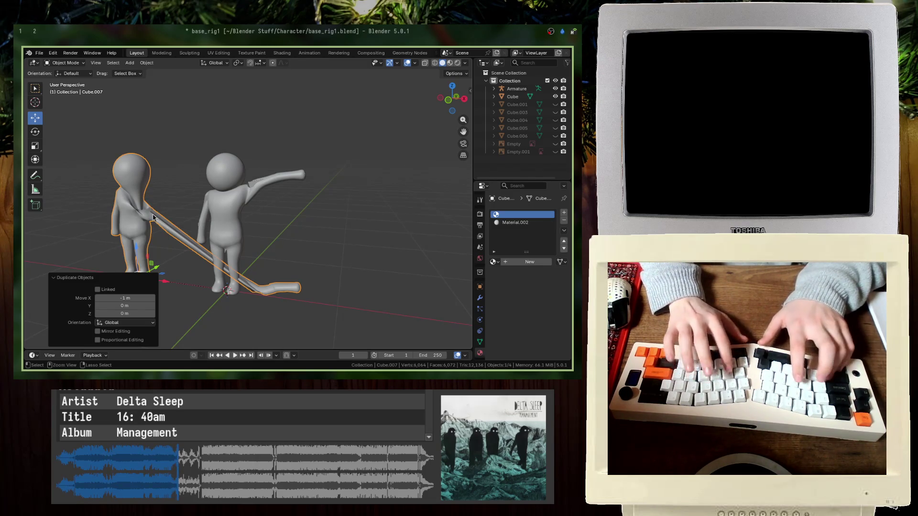
pyautogui.click(501, 83)
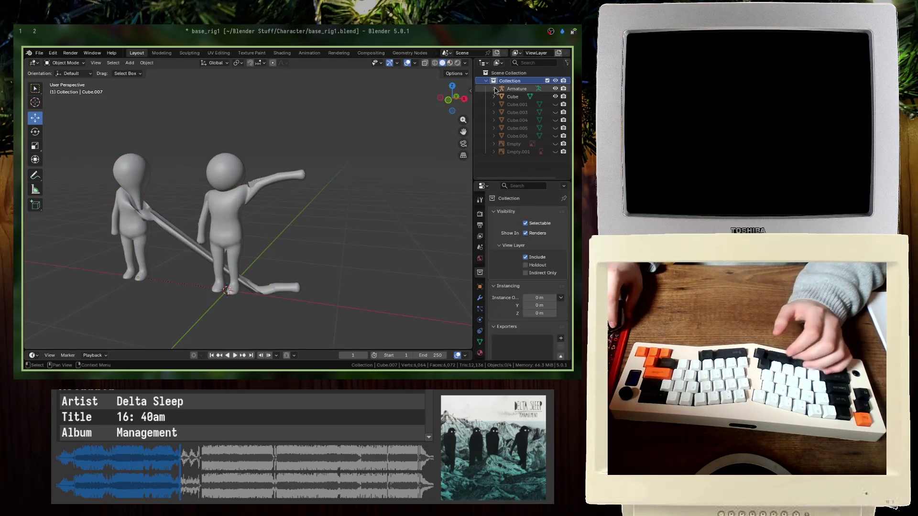
# - Drag Cube.007 up to the Collection in the Outliner and collapse the Armature hierarchy
pyautogui.moveTo(515, 120); pyautogui.dragTo(512, 99)
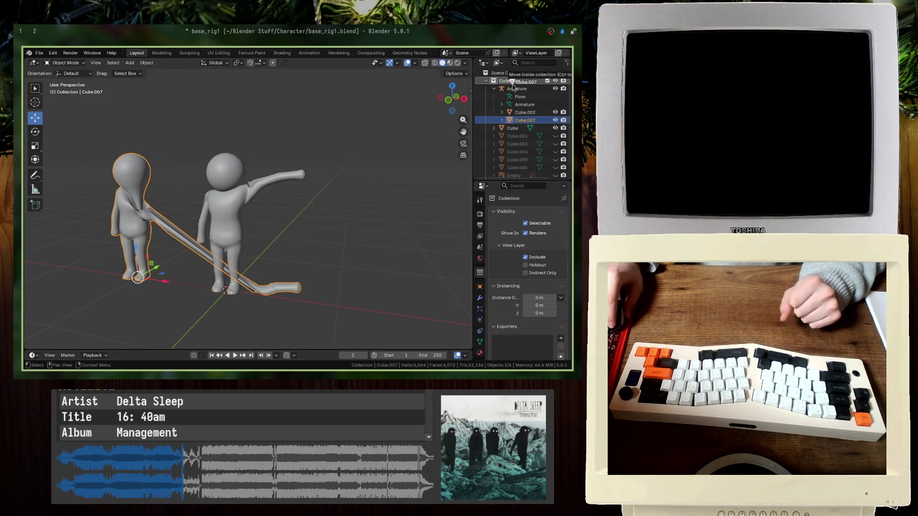
pyautogui.moveTo(528, 124); pyautogui.dragTo(521, 86)
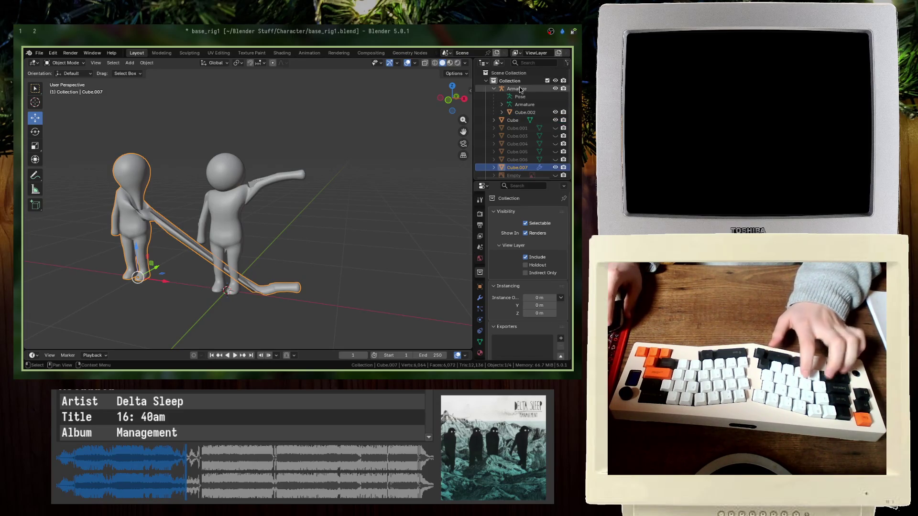
pyautogui.click(493, 89)
pyautogui.press('Tab')
pyautogui.press('Tab')
pyautogui.moveTo(258, 254); pyautogui.dragTo(215, 250, button='middle')
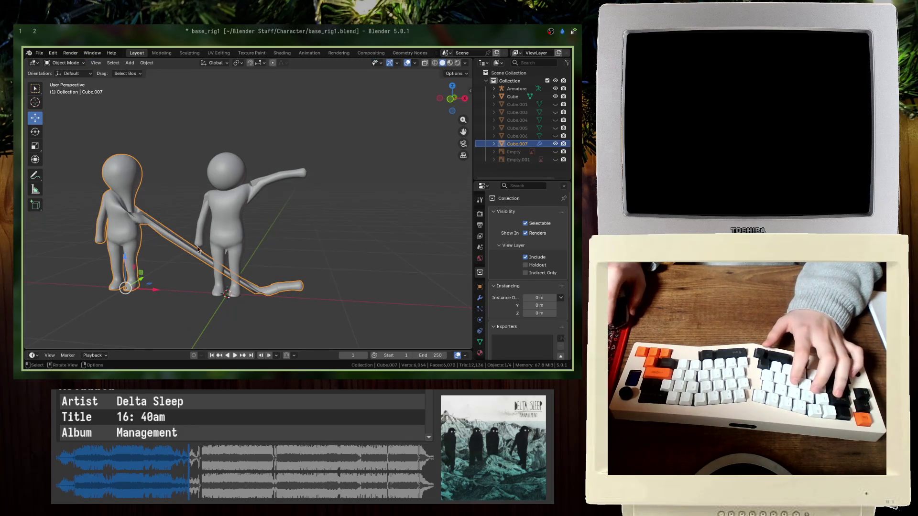
pyautogui.press('Tab')
pyautogui.press('Tab')
pyautogui.press('Tab')
pyautogui.press('Tab')
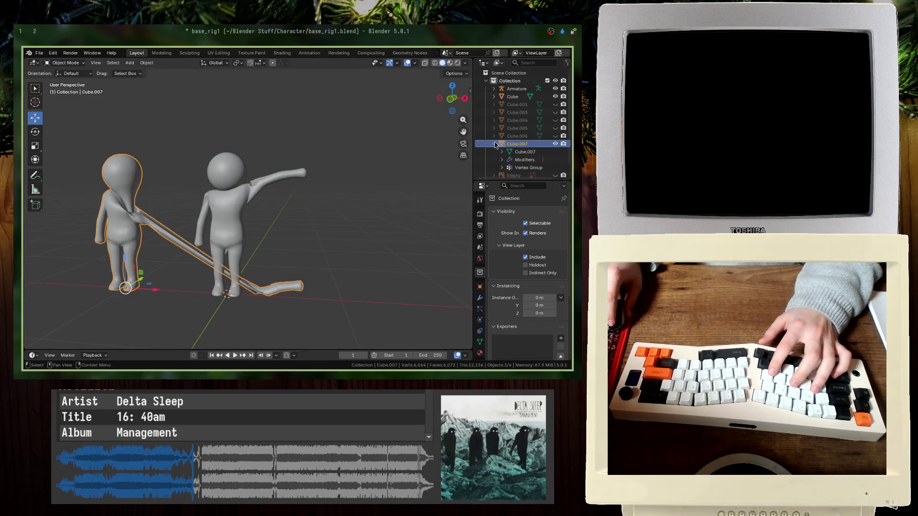
# - Delete the Armature modifier from Cube.007 and save the file
pyautogui.click(501, 160)
pyautogui.click(521, 168)
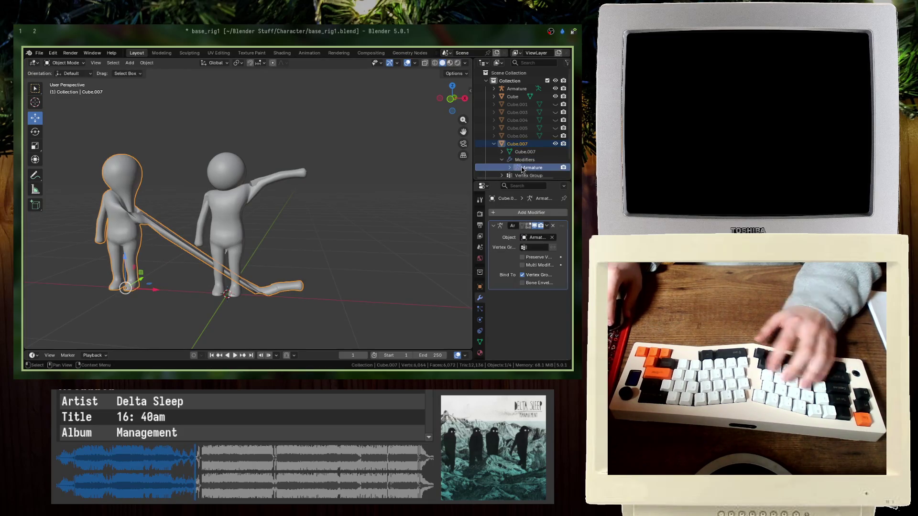
pyautogui.press('h')
pyautogui.hotkey('alt', 'h')
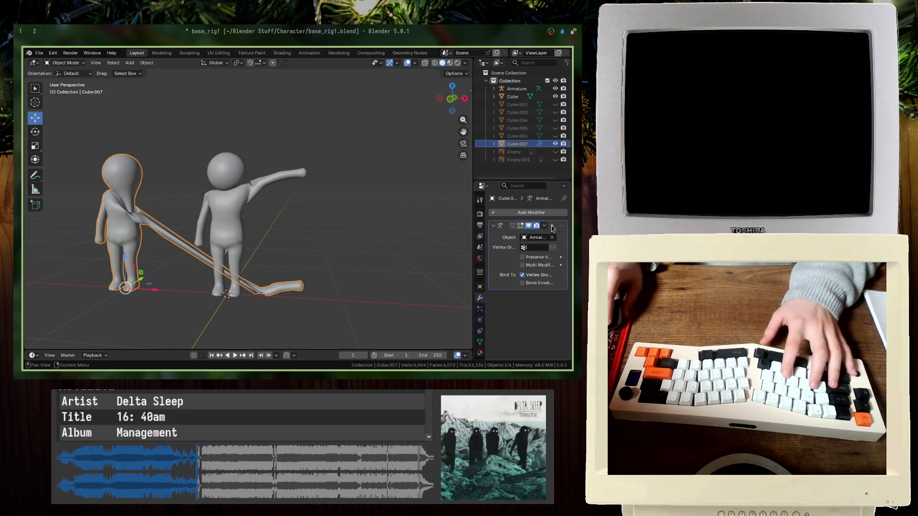
pyautogui.click(552, 227)
pyautogui.hotkey('ctrl', 's')
# - Edit Cube.007 in a front wireframe view and select the left figure's forearm vertices
pyautogui.press('KP_1')
pyautogui.press('Tab')
pyautogui.hotkey('shift', 'z')
pyautogui.scroll(5, 146, 218)
pyautogui.scroll(4, 249, 205)
pyautogui.moveTo(303, 334)
pyautogui.mouseDown()
pyautogui.moveTo(158, 109)
pyautogui.moveTo(179, 158)
pyautogui.mouseUp()
pyautogui.scroll(-3, 250, 193)
pyautogui.scroll(-1, 250, 193)
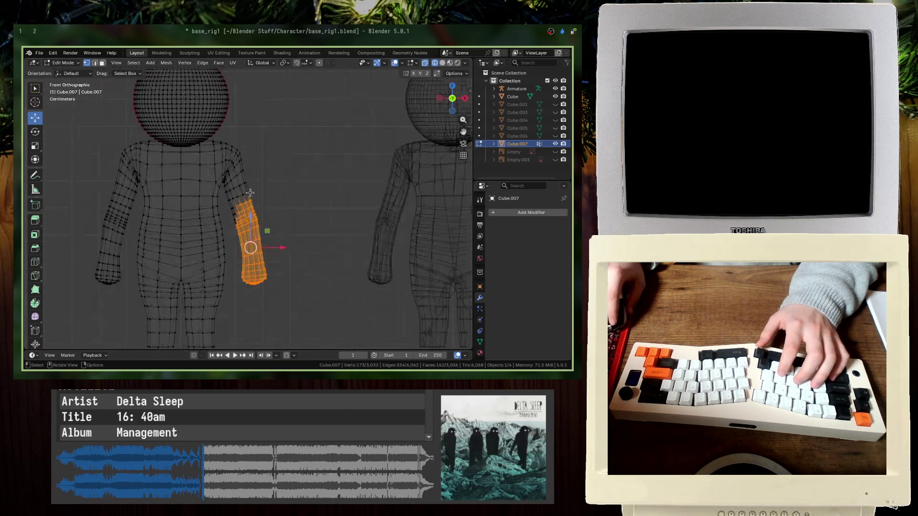
# - Add a Mirror modifier to Cube.007 through the modifier search
pyautogui.scroll(-2, 250, 192)
pyautogui.click(309, 283)
pyautogui.click(516, 213)
pyautogui.write('mod')
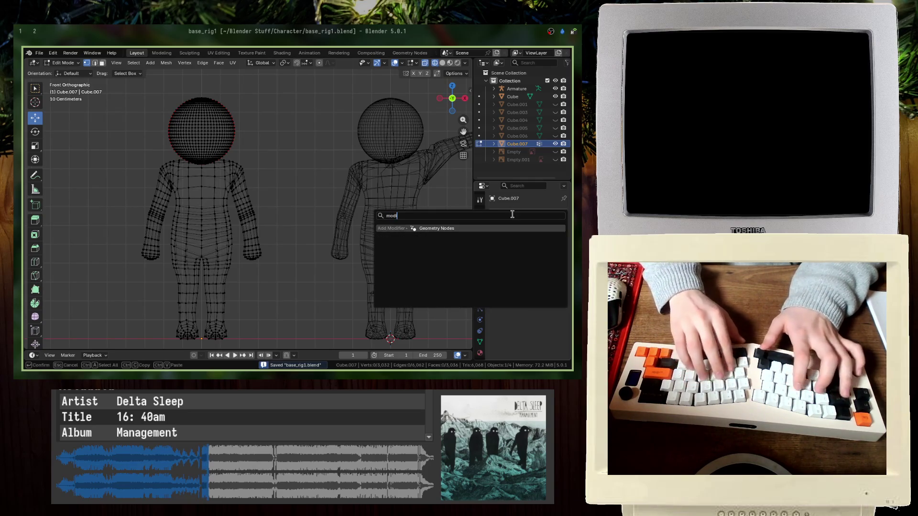
pyautogui.press('BackSpace')
pyautogui.press('BackSpace')
pyautogui.press('BackSpace')
pyautogui.write('mirror')
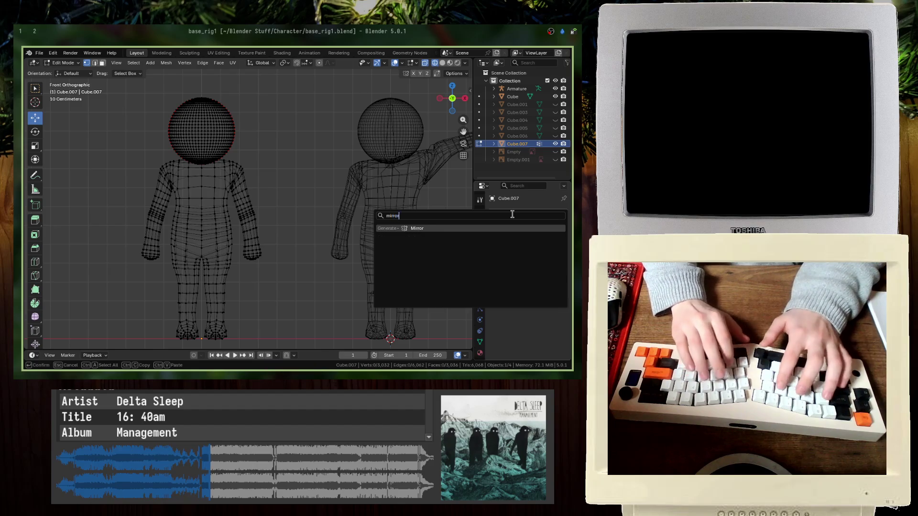
pyautogui.press('Return')
# - Box-select the character's left half, then clear it and return to solid Object Mode
pyautogui.scroll(-5, 143, 157)
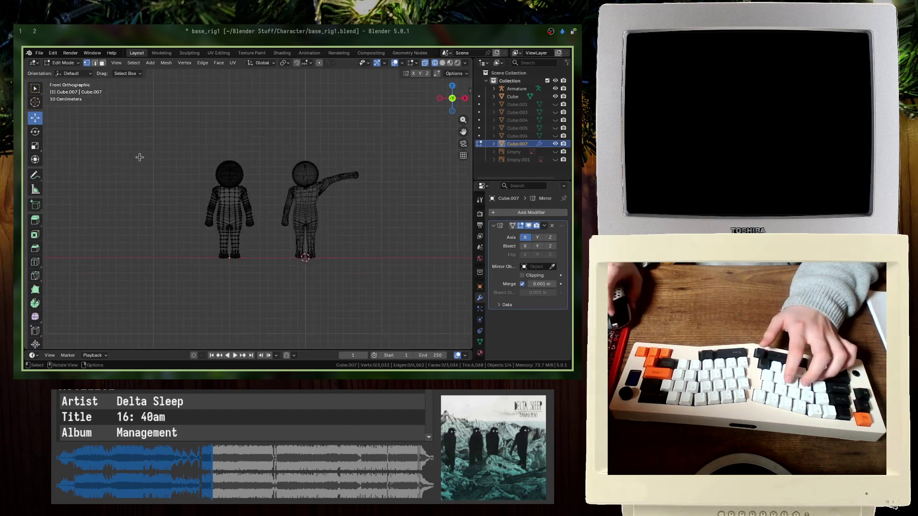
pyautogui.scroll(4, 133, 143)
pyautogui.scroll(1, 168, 239)
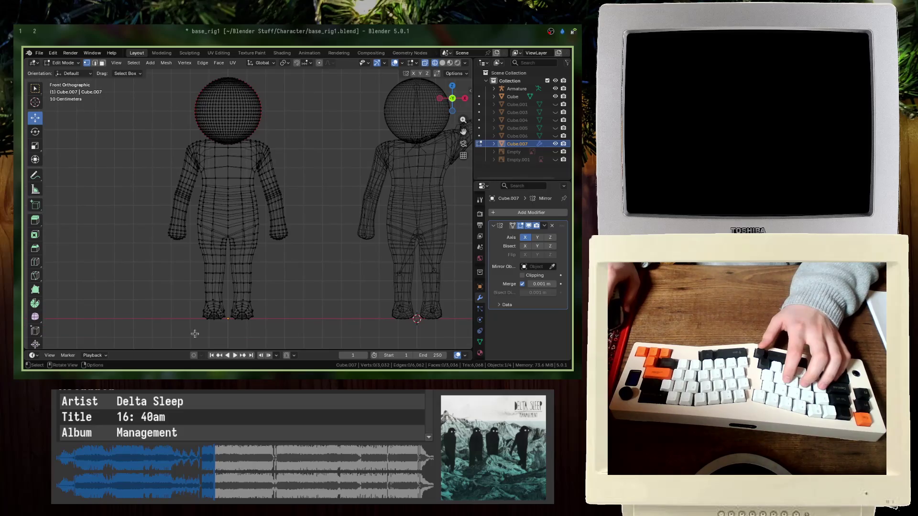
pyautogui.moveTo(227, 326)
pyautogui.mouseDown()
pyautogui.moveTo(152, 200)
pyautogui.moveTo(82, 48)
pyautogui.mouseUp()
pyautogui.scroll(3, 197, 188)
pyautogui.scroll(2, 198, 187)
pyautogui.hotkey('alt', 'a')
pyautogui.press('Tab')
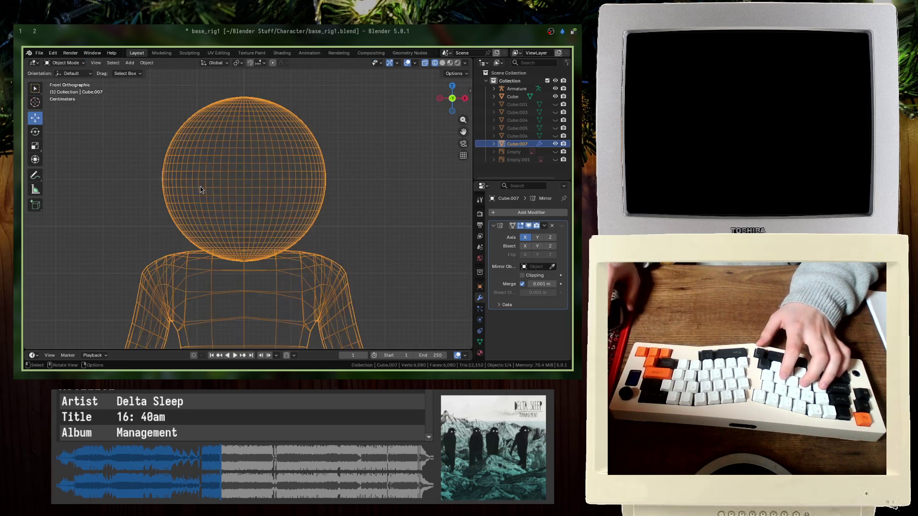
pyautogui.hotkey('shift', 'z')
pyautogui.moveTo(317, 197); pyautogui.dragTo(264, 217, button='middle')
# - Save, merge all vertices by distance, enable Mirror clipping, and view from the front
pyautogui.hotkey('ctrl', 's')
pyautogui.press('Tab')
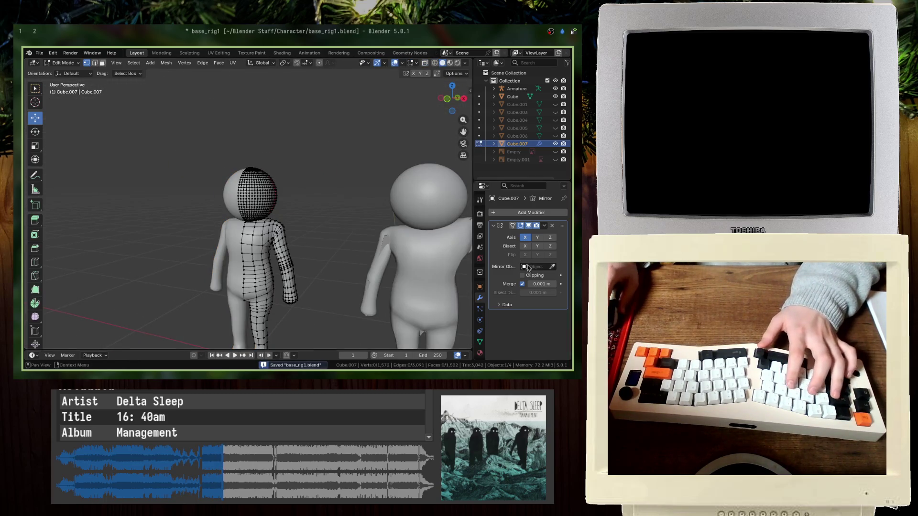
pyautogui.press('a')
pyautogui.press('m')
pyautogui.click(330, 233)
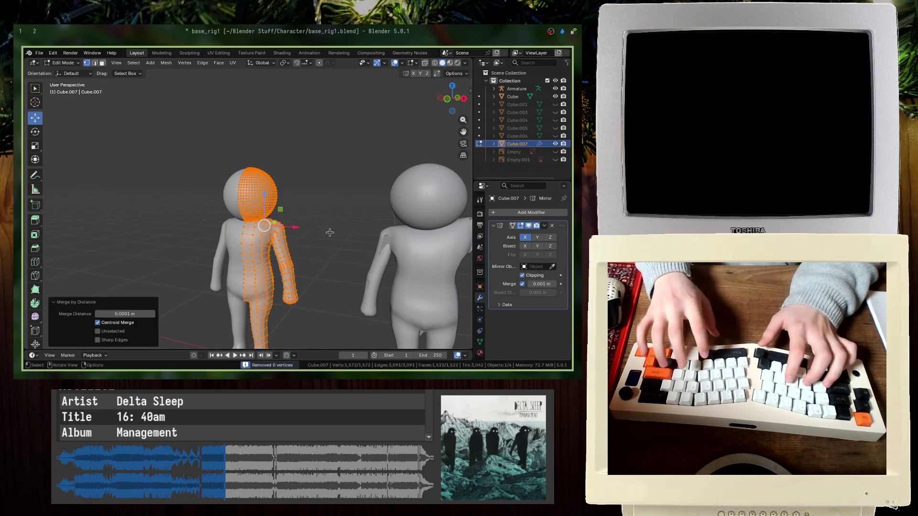
pyautogui.press('Tab')
pyautogui.scroll(5, 330, 248)
pyautogui.scroll(-3, 344, 195)
pyautogui.press('KP_1')
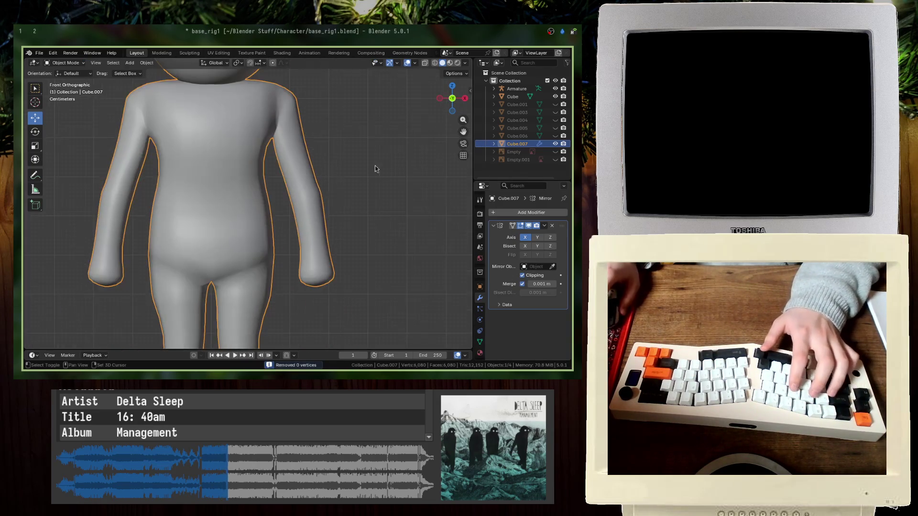
# - In wireframe Edit Mode, box-select the right arm and grow the selection into the shoulder
pyautogui.press('Tab')
pyautogui.hotkey('shift', 'z')
pyautogui.moveTo(371, 306)
pyautogui.mouseDown()
pyautogui.moveTo(281, 203)
pyautogui.moveTo(287, 159)
pyautogui.mouseUp()
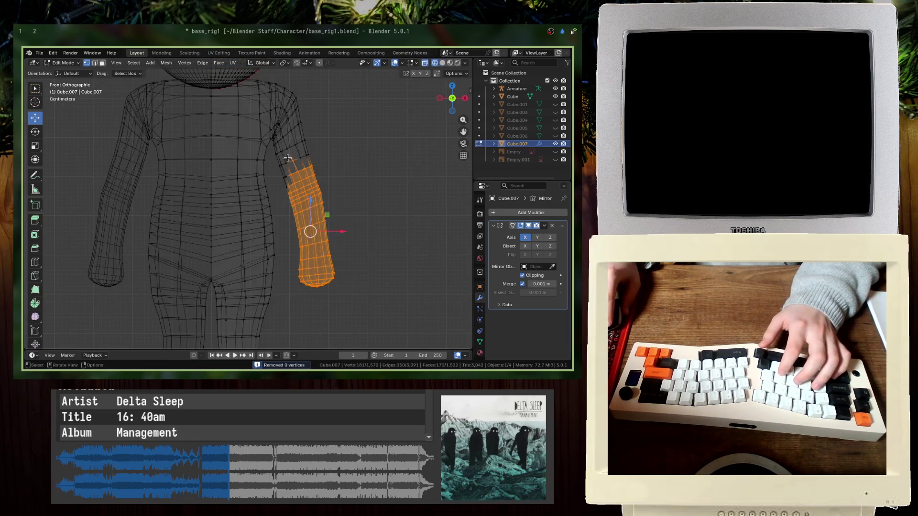
pyautogui.moveTo(348, 209)
pyautogui.mouseDown()
pyautogui.moveTo(289, 141)
pyautogui.moveTo(281, 149)
pyautogui.mouseUp()
pyautogui.press('ctrl+KP_Add')
pyautogui.press('ctrl+KP_Add')
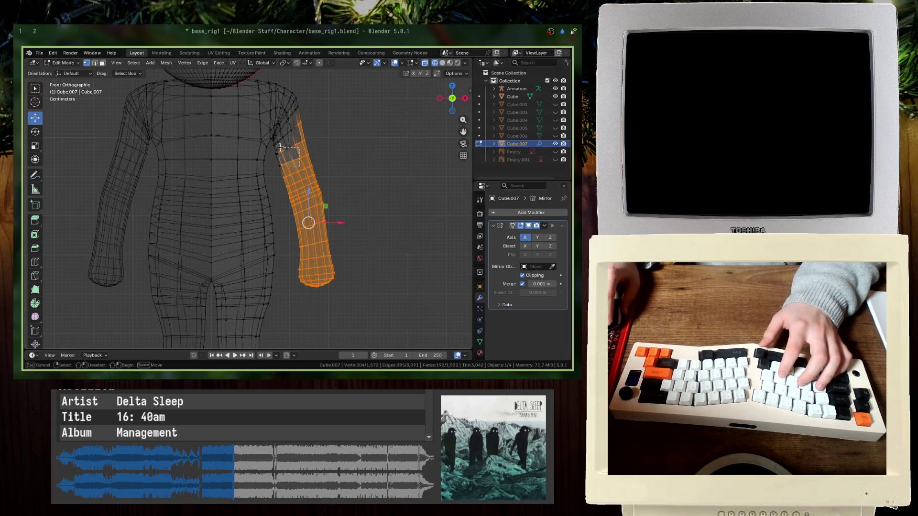
pyautogui.scroll(4, 291, 144)
pyautogui.scroll(-2, 278, 143)
pyautogui.press('ctrl+KP_Add')
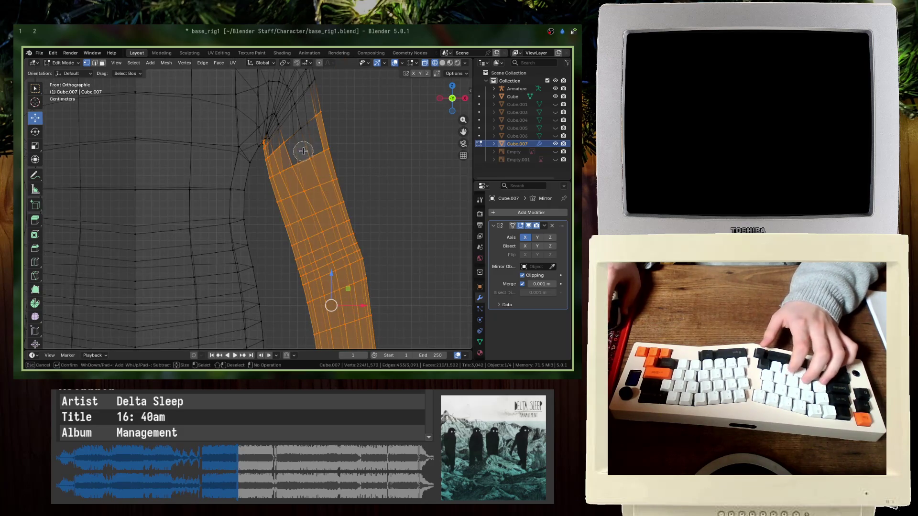
pyautogui.press('r')
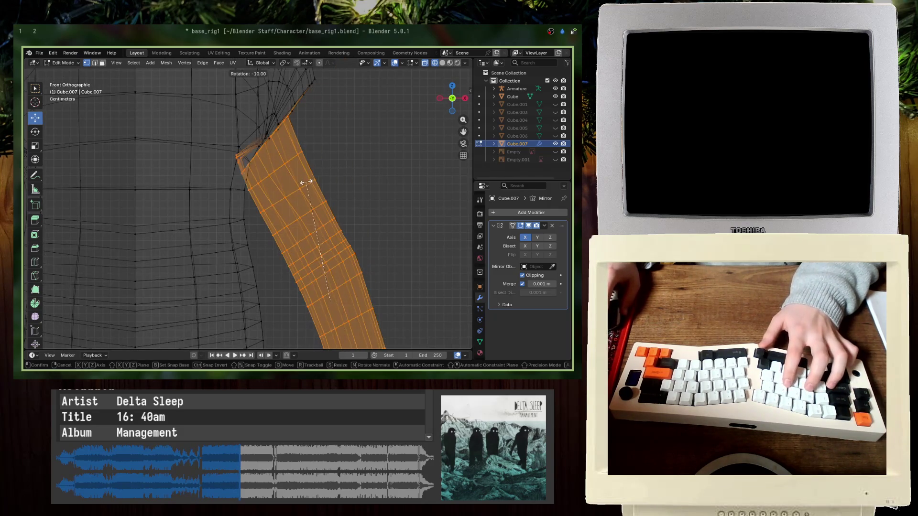
pyautogui.press('Escape')
# - Rotate the arm -25° and move it downward
pyautogui.scroll(6, 253, 108)
pyautogui.scroll(-4, 211, 225)
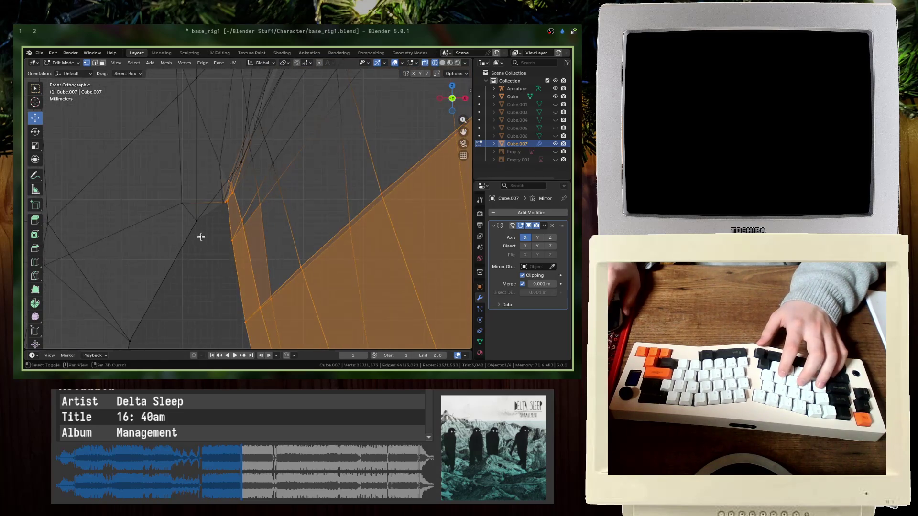
pyautogui.scroll(-2, 267, 206)
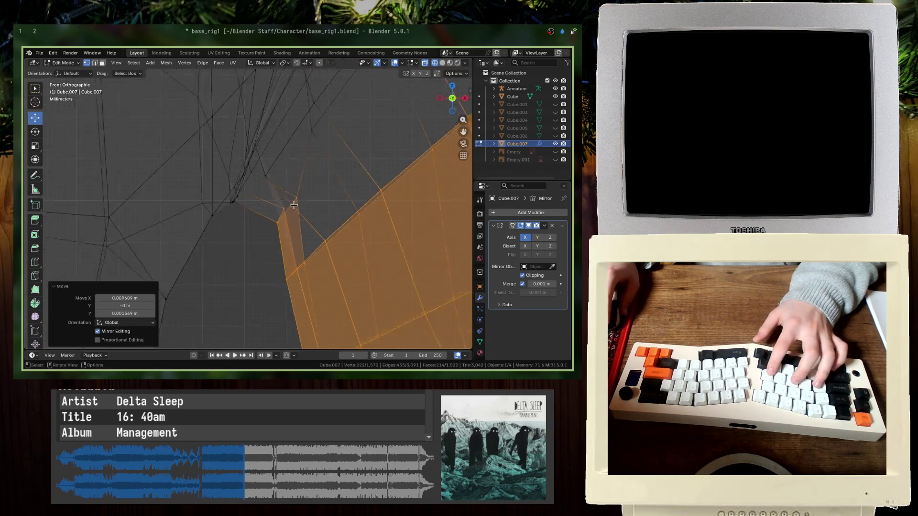
pyautogui.scroll(-2, 282, 204)
pyautogui.press('c')
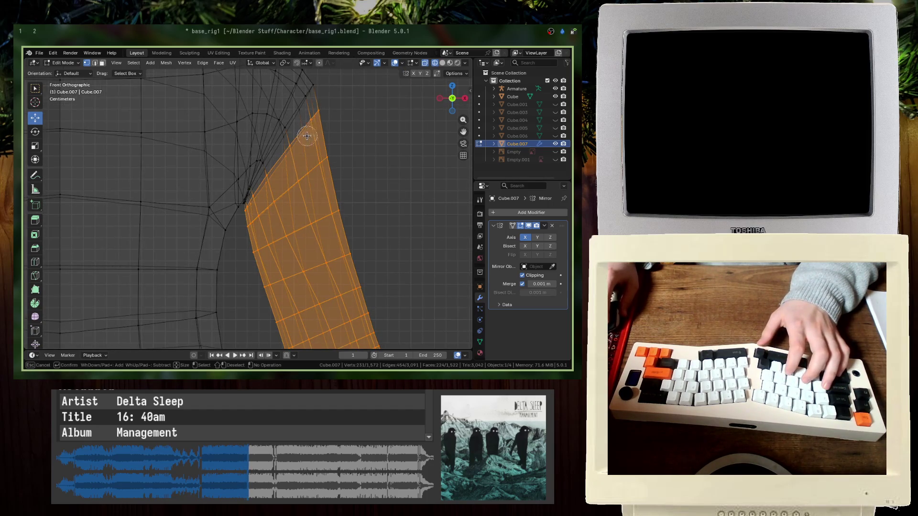
pyautogui.scroll(-5, 274, 183)
pyautogui.write('r-25')
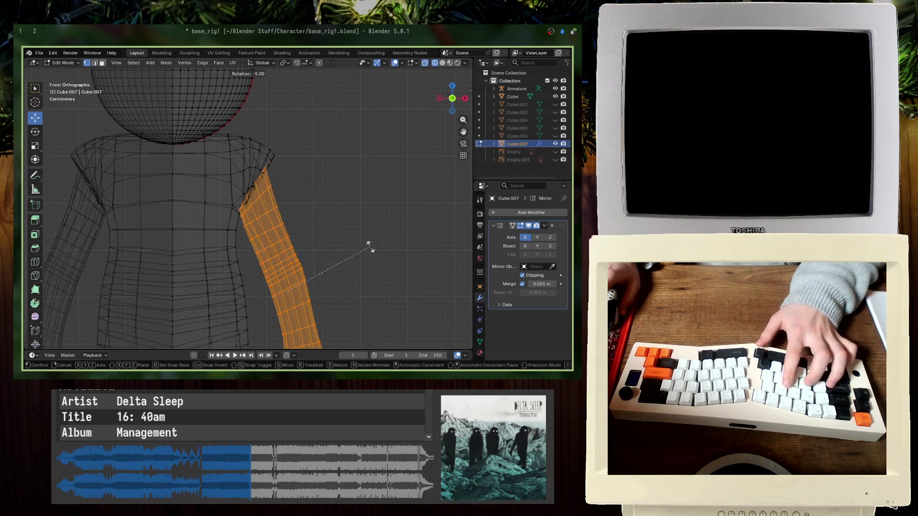
pyautogui.press('Return')
pyautogui.press('g')
pyautogui.click(399, 205)
# - Rotate the arm further so it hangs vertically beside the body
pyautogui.press('r')
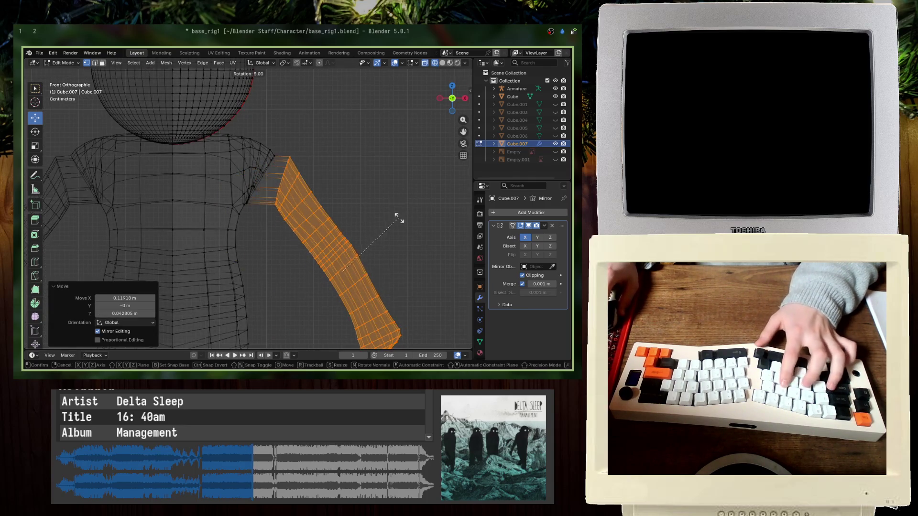
pyautogui.press('Escape')
pyautogui.press('r')
pyautogui.click(396, 215)
pyautogui.hotkey('ctrl', 'z')
pyautogui.press('r')
pyautogui.click(304, 199)
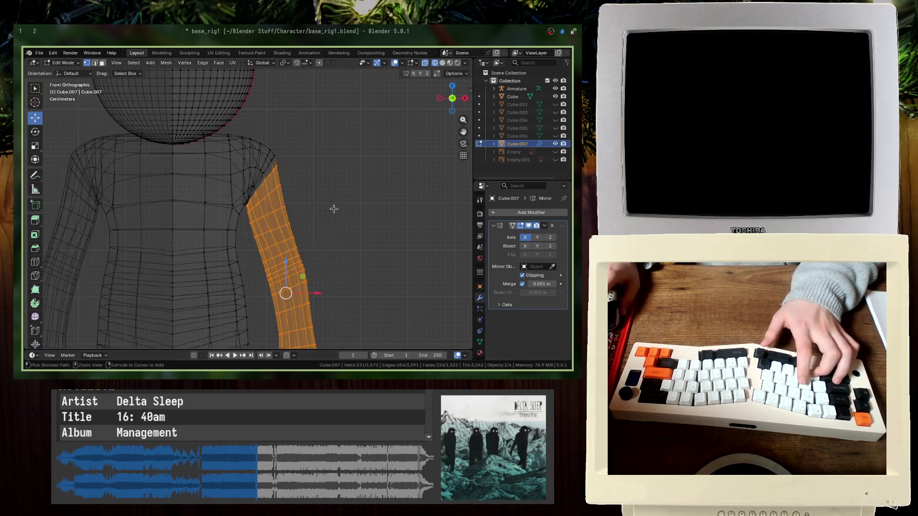
# - Circle-select the shoulder vertices to add them to the arm selection
pyautogui.scroll(4, 294, 178)
pyautogui.scroll(-5, 307, 119)
pyautogui.moveTo(317, 113)
pyautogui.mouseDown()
pyautogui.moveTo(297, 102)
pyautogui.moveTo(296, 165)
pyautogui.mouseUp()
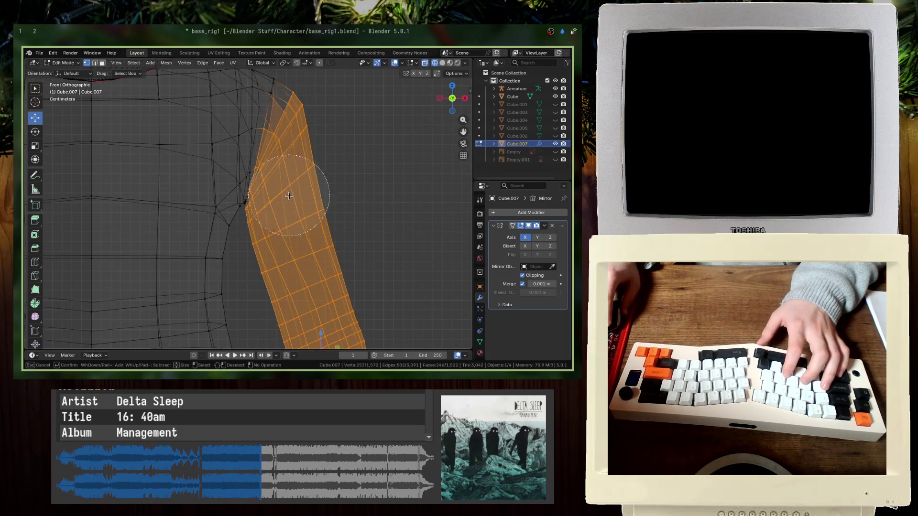
pyautogui.press('Escape')
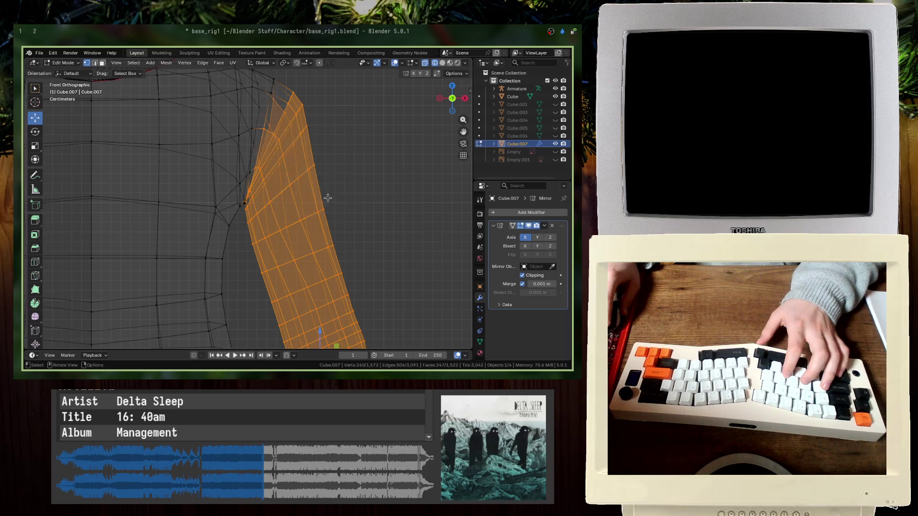
pyautogui.scroll(-4, 295, 166)
# - Try raising the arm toward horizontal with a -65° rotation, then diagonal rotations and upward moves
pyautogui.press('r')
pyautogui.click(260, 224)
pyautogui.press('g')
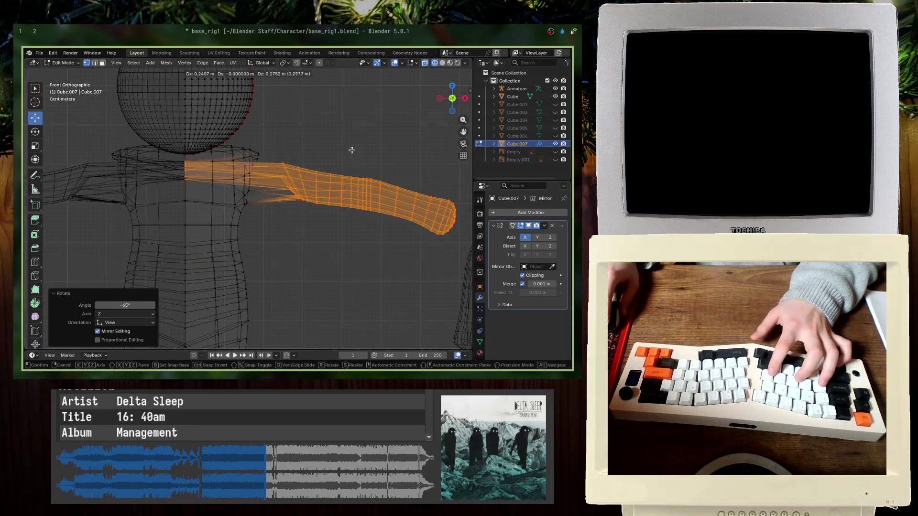
pyautogui.press('Escape')
pyautogui.hotkey('ctrl', 'z')
pyautogui.press('r')
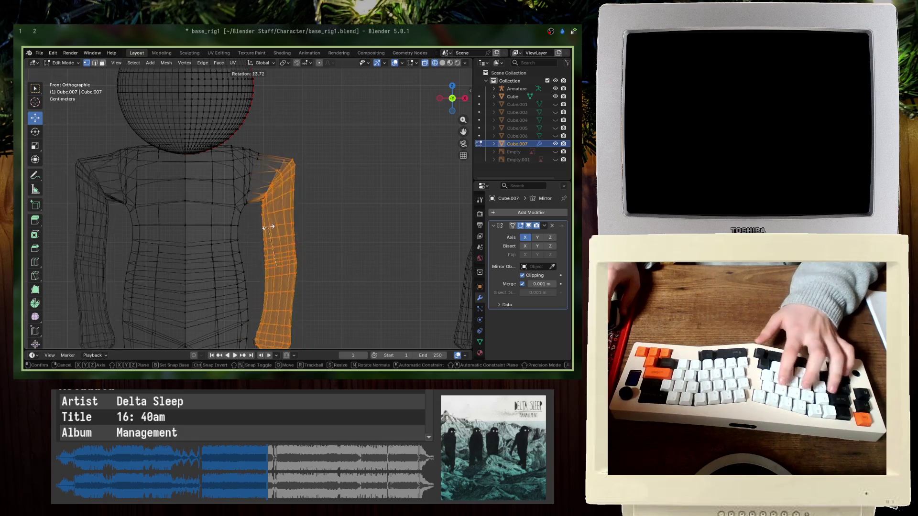
pyautogui.press('Return')
pyautogui.press('g')
pyautogui.click(316, 214)
pyautogui.press('r')
pyautogui.press('Return')
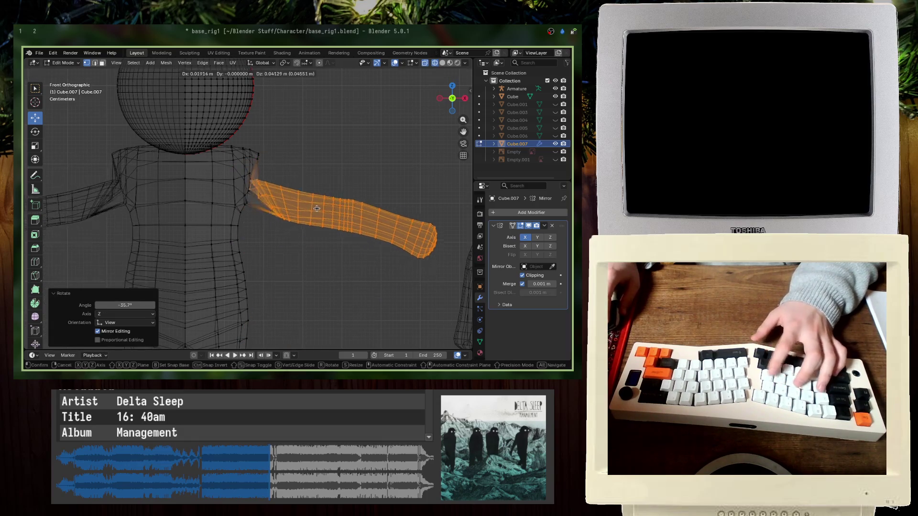
pyautogui.press('g')
pyautogui.click(314, 190)
# - Undo the trial poses so the arm hangs down again, then clear the selection
pyautogui.scroll(5, 314, 190)
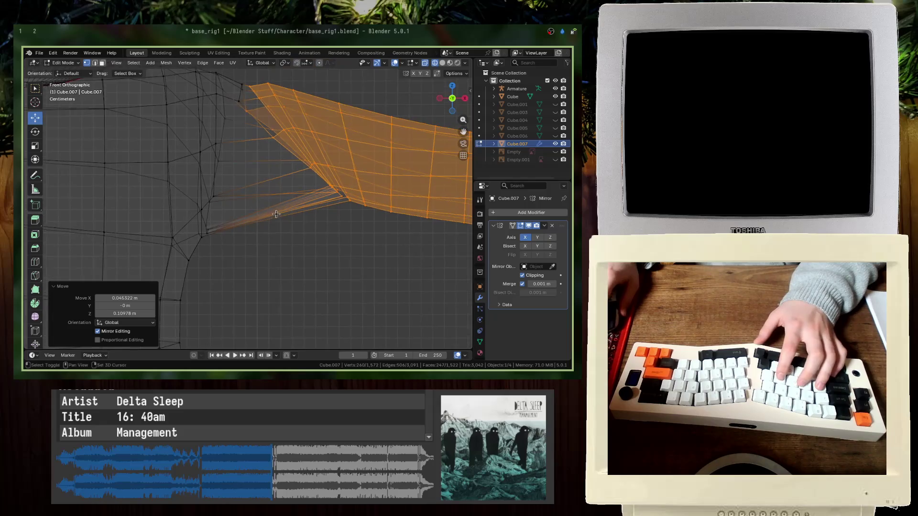
pyautogui.click(350, 220)
pyautogui.scroll(-5, 340, 224)
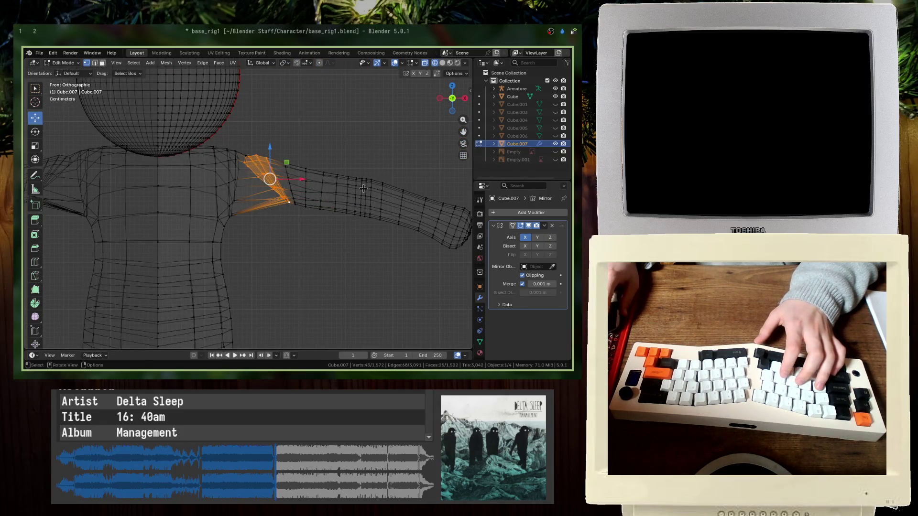
pyautogui.hotkey('ctrl', 'z')
pyautogui.hotkey('ctrl', 'z')
pyautogui.hotkey('ctrl', 'z')
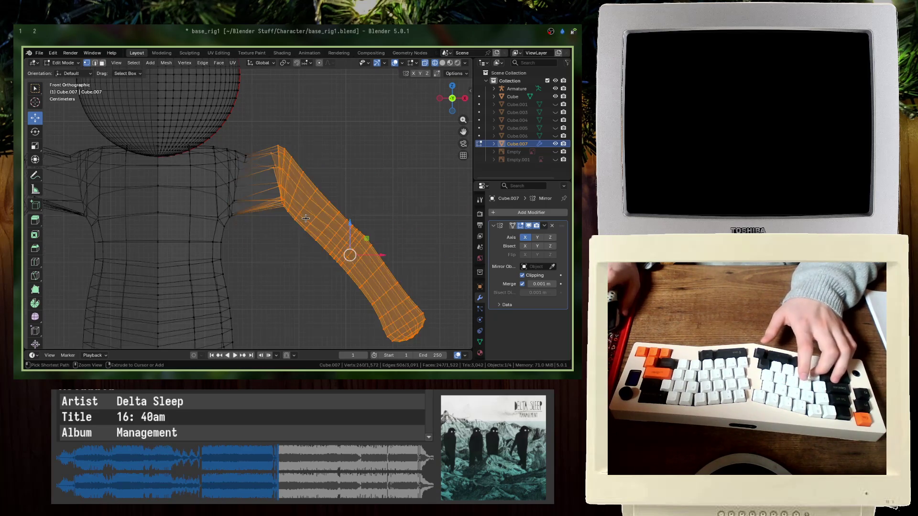
pyautogui.hotkey('ctrl', 'z')
pyautogui.hotkey('ctrl', 'z')
pyautogui.keyDown('shift'); pyautogui.moveTo(287, 238); pyautogui.dragTo(269, 154, button='middle'); pyautogui.keyUp('shift')
pyautogui.click(319, 257)
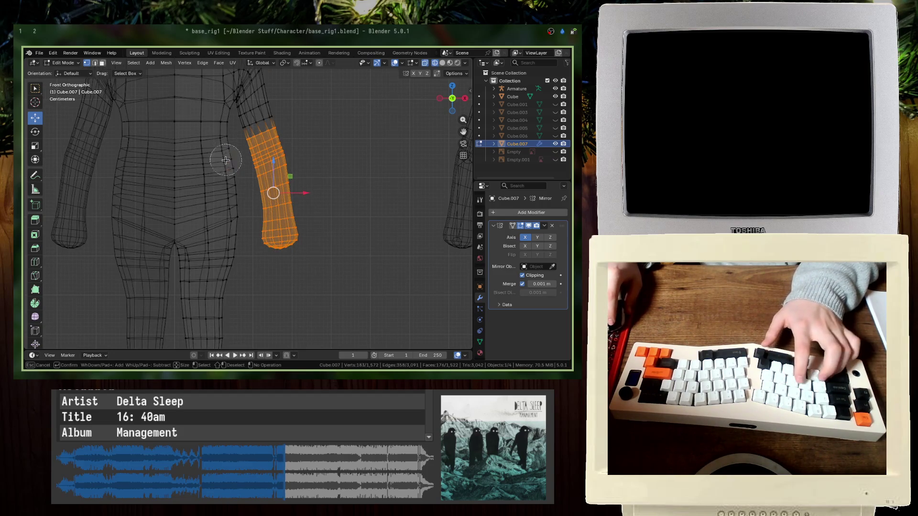
# - Rotate the selected arm -75° toward horizontal and move it up to the shoulder
pyautogui.press('Escape')
pyautogui.press('r')
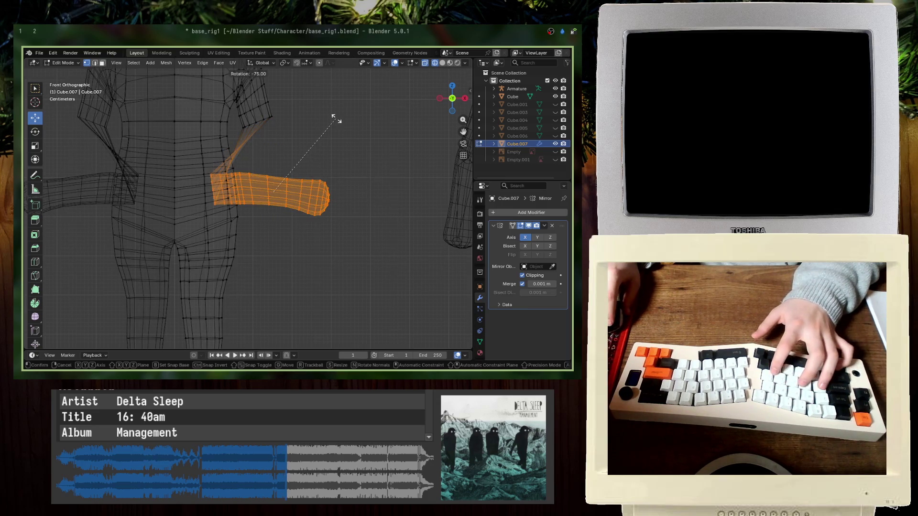
pyautogui.click(334, 117)
pyautogui.press('g')
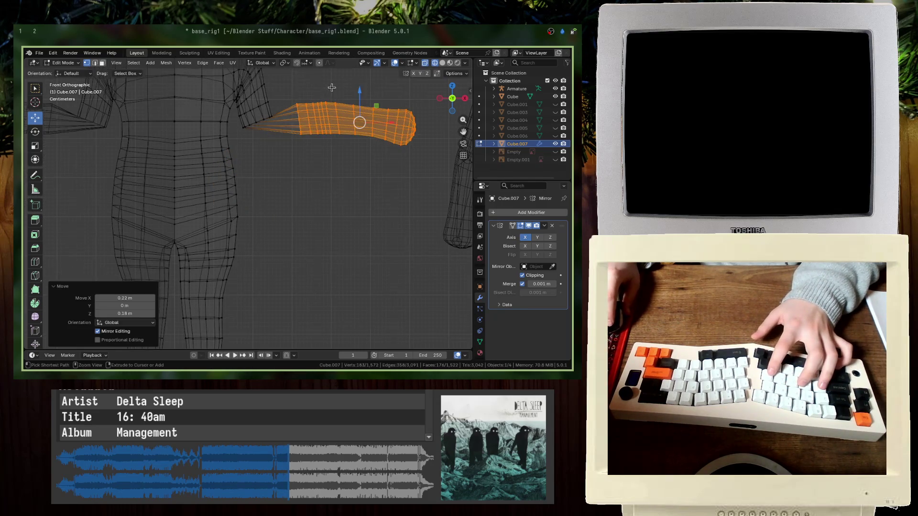
pyautogui.click(264, 139)
pyautogui.scroll(-2, 265, 138)
pyautogui.scroll(3, 264, 139)
# - Select the shoulder section, rotate it -60°, and shift and re-rotate it to meet the torso
pyautogui.hotkey('alt', 'a')
pyautogui.press('c')
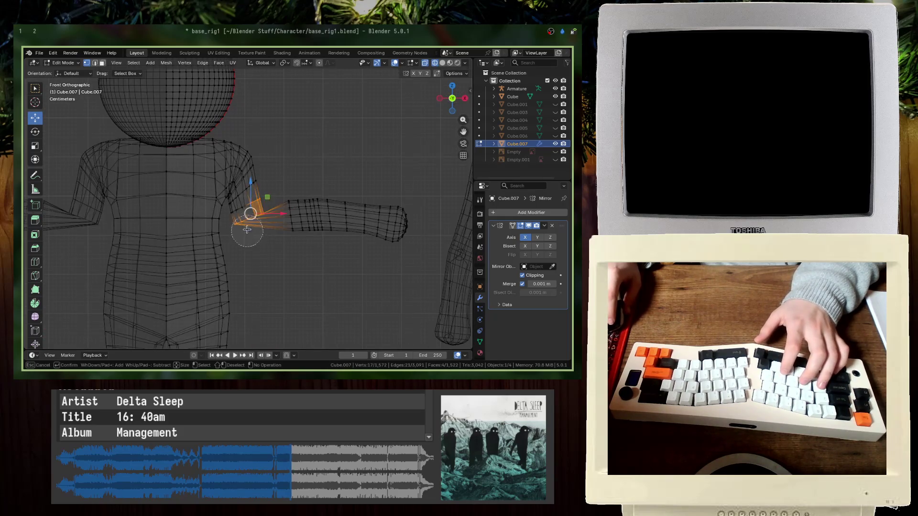
pyautogui.press('Escape')
pyautogui.press('r')
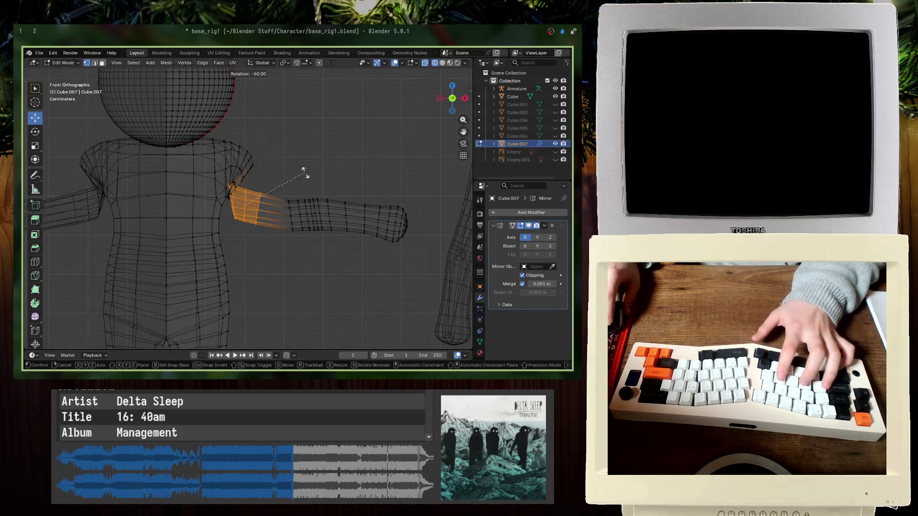
pyautogui.click(297, 165)
pyautogui.press('g')
pyautogui.click(313, 179)
pyautogui.scroll(3, 250, 170)
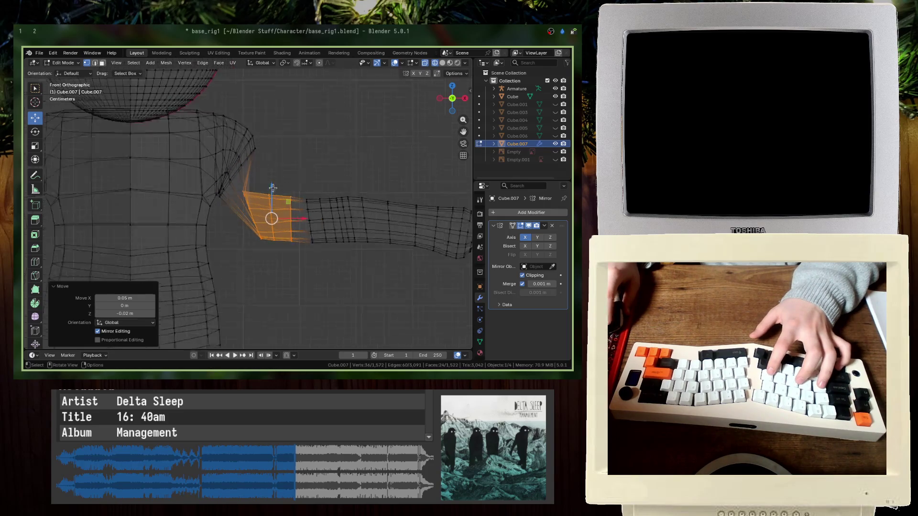
pyautogui.press('r')
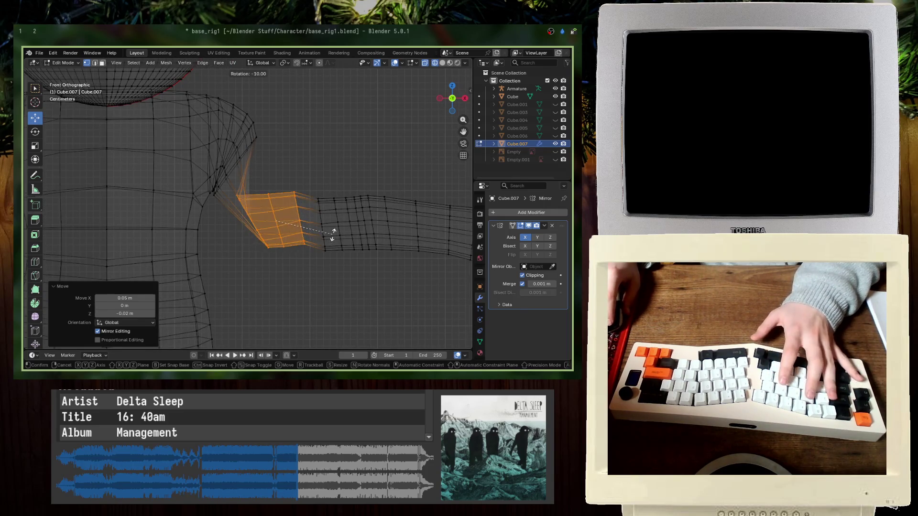
pyautogui.click(333, 232)
pyautogui.press('g')
pyautogui.click(319, 225)
# - Check a shoulder vertex without changing it, box-select the whole arm, then deselect it
pyautogui.click(269, 157)
pyautogui.press('g')
pyautogui.press('Escape')
pyautogui.scroll(-4, 328, 160)
pyautogui.moveTo(376, 244); pyautogui.dragTo(244, 195)
pyautogui.scroll(5, 254, 197)
pyautogui.click(259, 199)
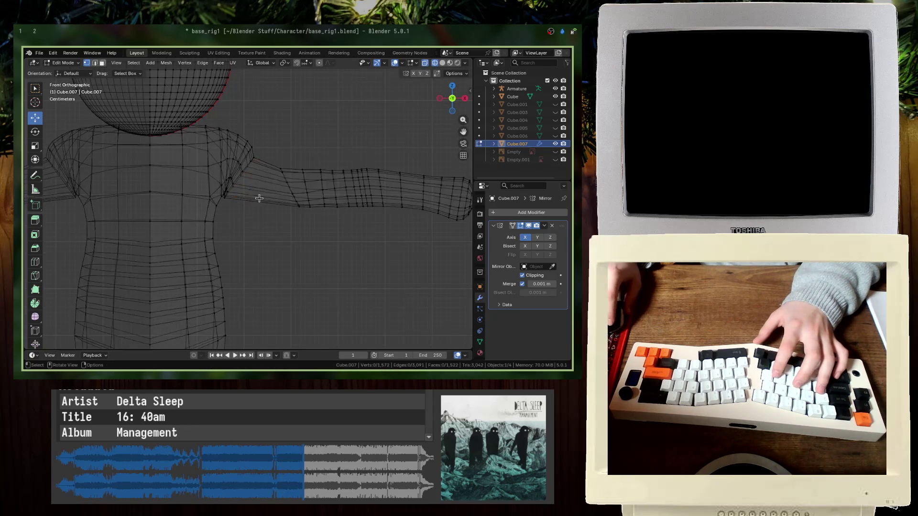
# - Zoom in on the shoulder and circle-select the armpit edge loop, refining the selection
pyautogui.scroll(4, 239, 195)
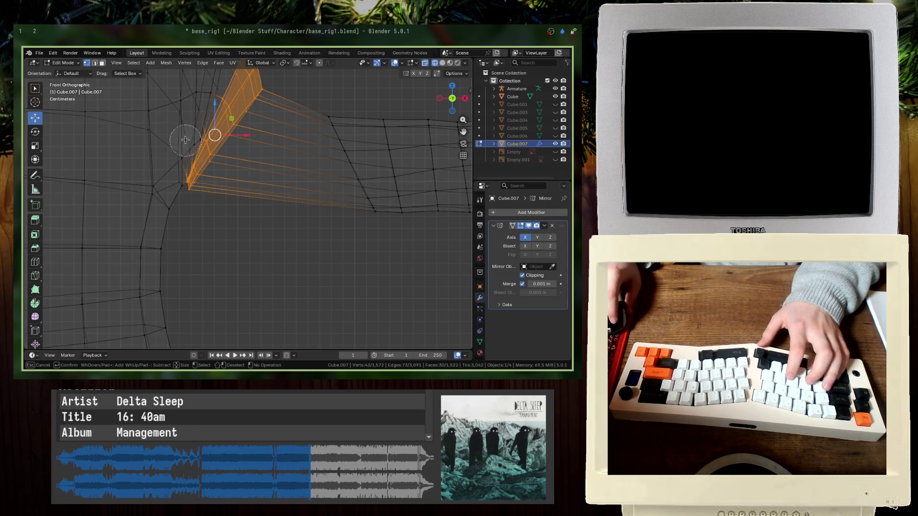
pyautogui.scroll(3, 185, 139)
pyautogui.keyDown('shift'); pyautogui.moveTo(189, 174); pyautogui.dragTo(223, 180, button='middle'); pyautogui.keyUp('shift')
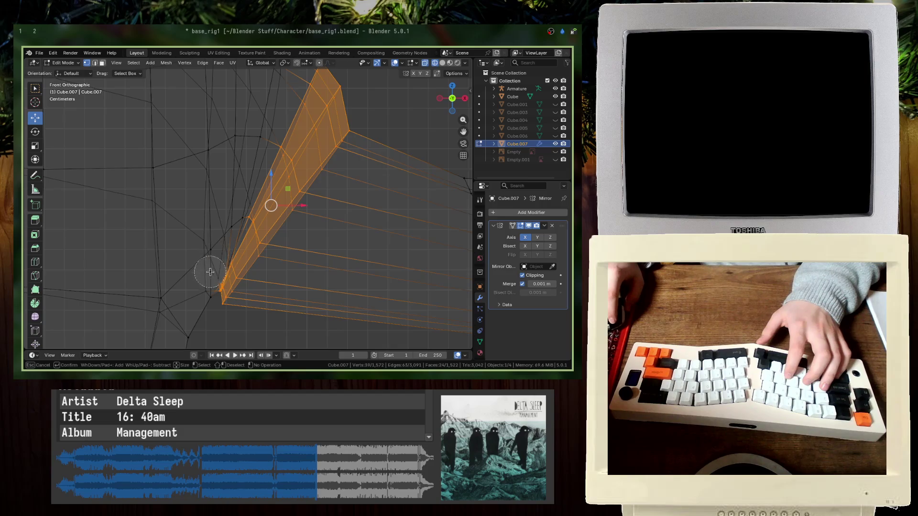
pyautogui.press('Escape')
pyautogui.scroll(2, 204, 286)
pyautogui.keyDown('shift'); pyautogui.moveTo(203, 286); pyautogui.dragTo(220, 136, button='middle'); pyautogui.keyUp('shift')
pyautogui.scroll(-2, 321, 177)
pyautogui.keyDown('shift'); pyautogui.moveTo(407, 216); pyautogui.dragTo(416, 159, button='middle'); pyautogui.keyUp('shift')
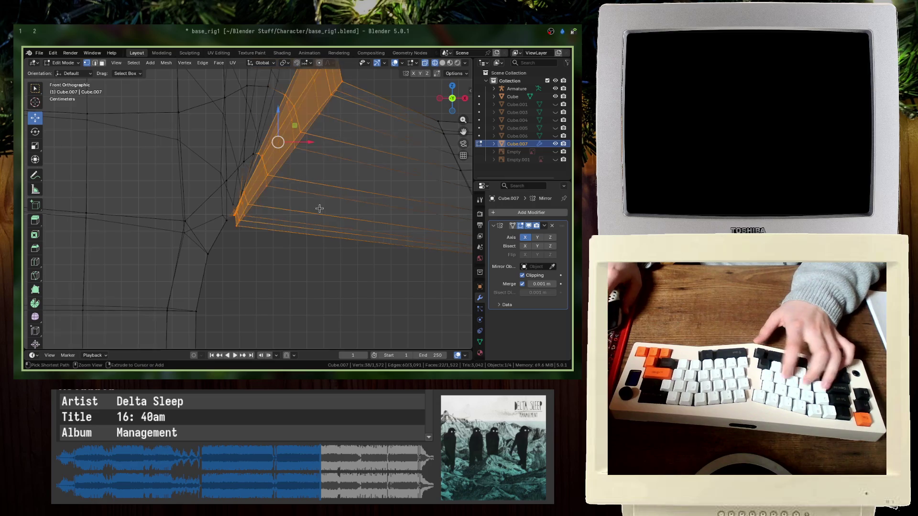
pyautogui.scroll(3, 230, 236)
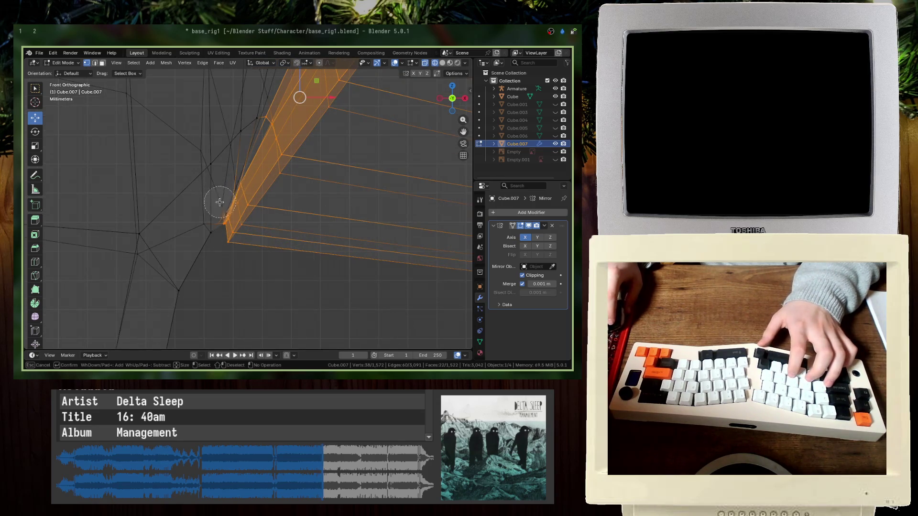
pyautogui.keyDown('shift'); pyautogui.moveTo(227, 193); pyautogui.dragTo(221, 199); pyautogui.keyUp('shift')
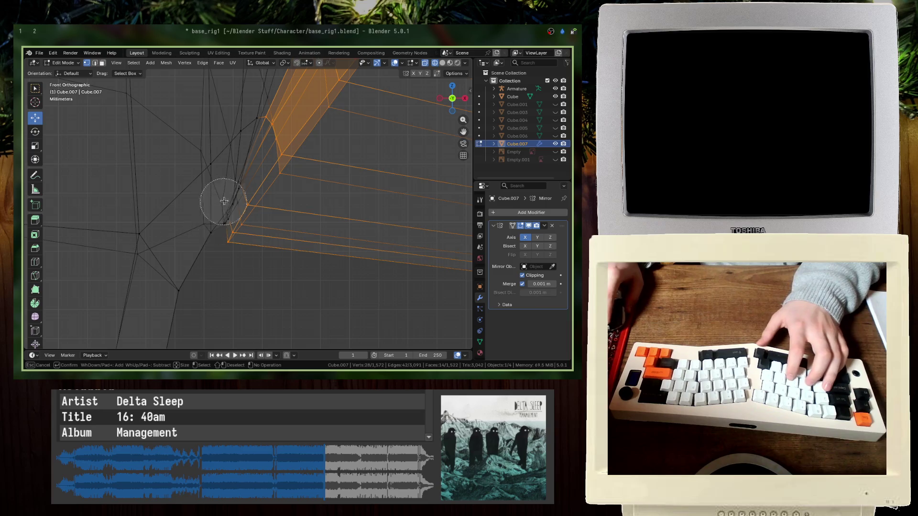
pyautogui.keyDown('shift'); pyautogui.moveTo(226, 182); pyautogui.dragTo(268, 143, button='middle'); pyautogui.keyUp('shift')
pyautogui.scroll(-3, 268, 144)
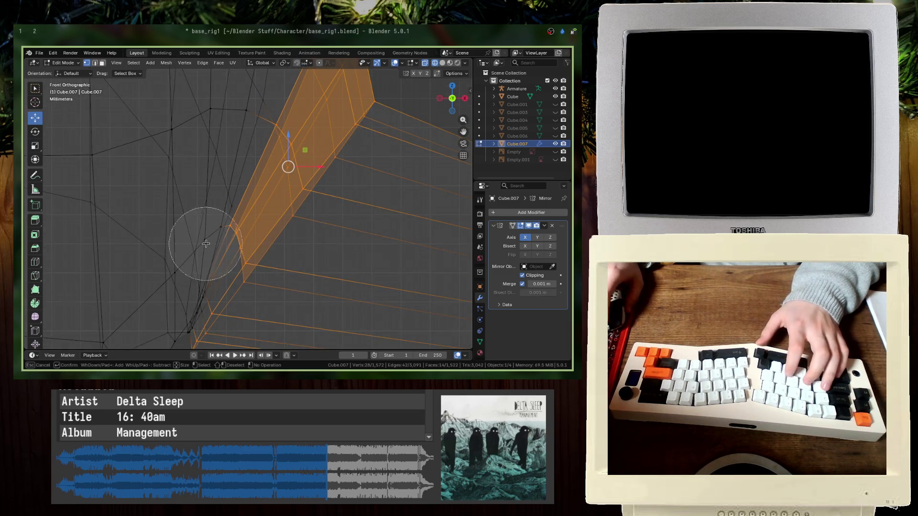
pyautogui.moveTo(205, 240); pyautogui.dragTo(252, 154)
pyautogui.keyDown('shift'); pyautogui.moveTo(256, 148); pyautogui.dragTo(195, 246, button='middle'); pyautogui.keyUp('shift')
pyautogui.moveTo(195, 246)
pyautogui.keyDown('shift'); pyautogui.mouseDown()
pyautogui.moveTo(205, 246)
pyautogui.moveTo(294, 94)
pyautogui.mouseUp(); pyautogui.keyUp('shift')
pyautogui.press('Escape')
pyautogui.scroll(-3, 294, 95)
# - Rotate the armpit edge loop -25° and move it into place
pyautogui.press('r')
pyautogui.click(340, 253)
pyautogui.press('g')
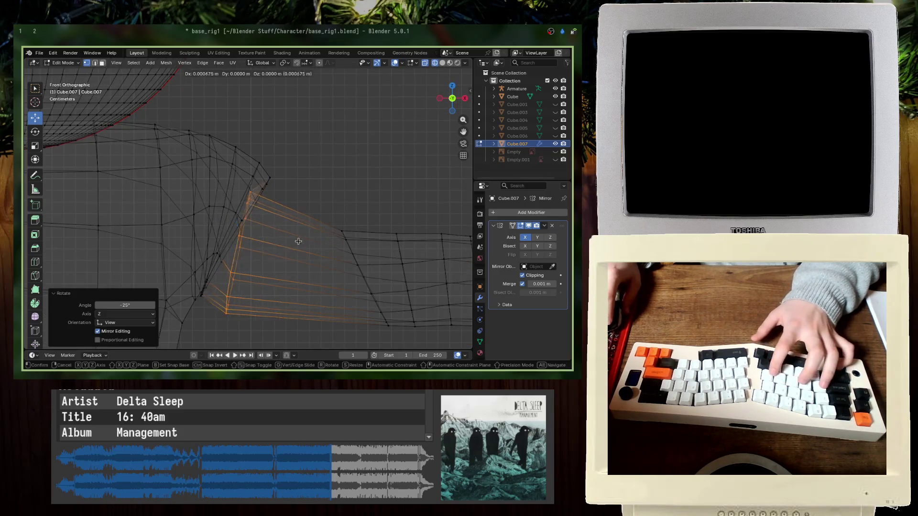
pyautogui.click(362, 260)
pyautogui.click(293, 221)
pyautogui.moveTo(294, 221)
pyautogui.keyDown('shift'); pyautogui.mouseDown(button='middle')
pyautogui.moveTo(219, 304)
pyautogui.moveTo(303, 179)
pyautogui.moveTo(275, 260)
pyautogui.moveTo(225, 240)
pyautogui.moveTo(254, 242)
pyautogui.mouseUp(button='middle'); pyautogui.keyUp('shift')
# - Save the file, then brush-select armpit vertices and slide them to the right
pyautogui.scroll(5, 253, 242)
pyautogui.press('c')
pyautogui.hotkey('ctrl', 's')
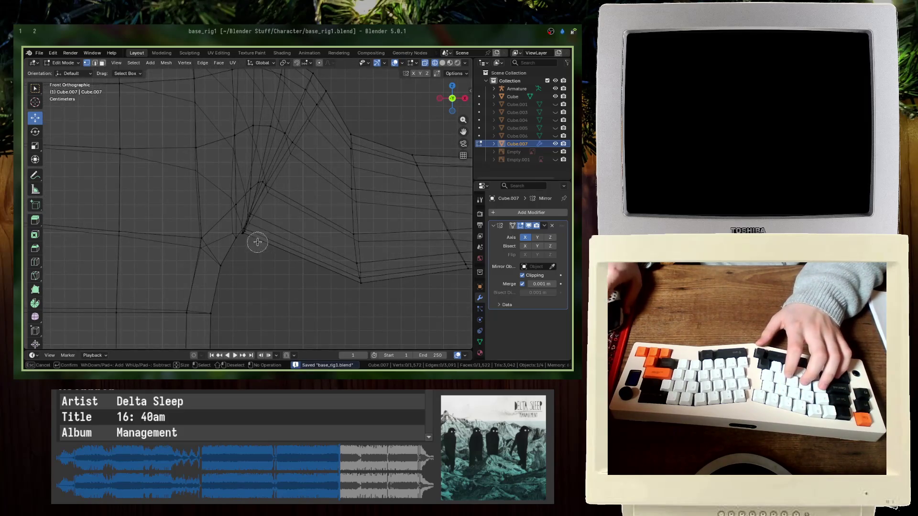
pyautogui.press('Escape')
pyautogui.press('g')
pyautogui.click(320, 268)
# - Select the vertices at the armpit corner and nudge them a few millimetres
pyautogui.scroll(4, 287, 201)
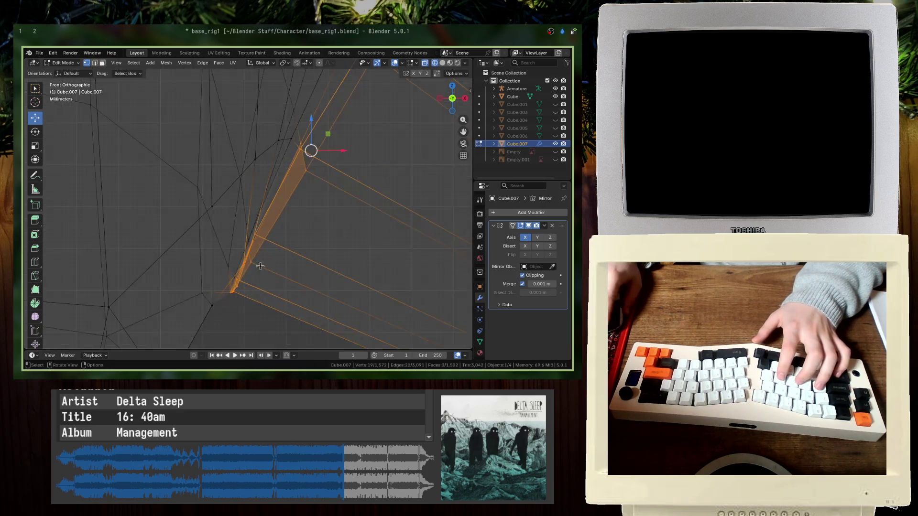
pyautogui.moveTo(244, 134); pyautogui.dragTo(244, 134)
pyautogui.press('g')
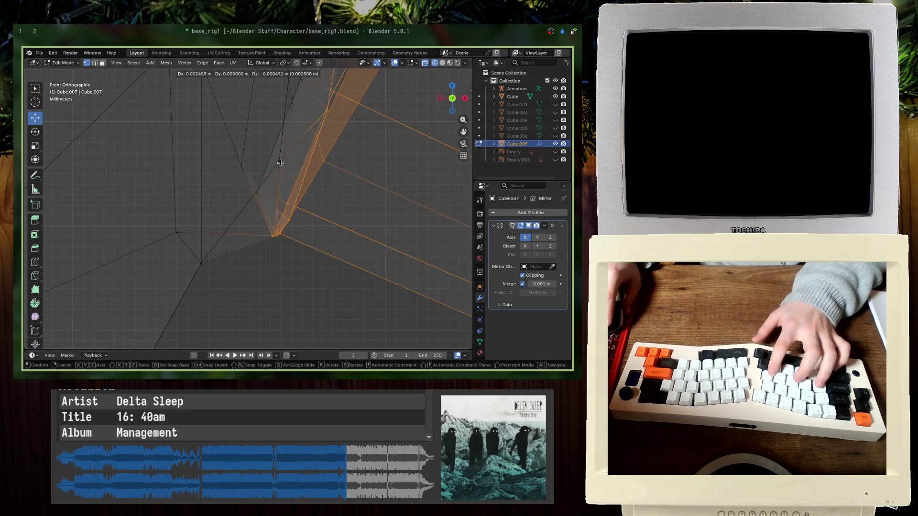
pyautogui.scroll(3, 256, 258)
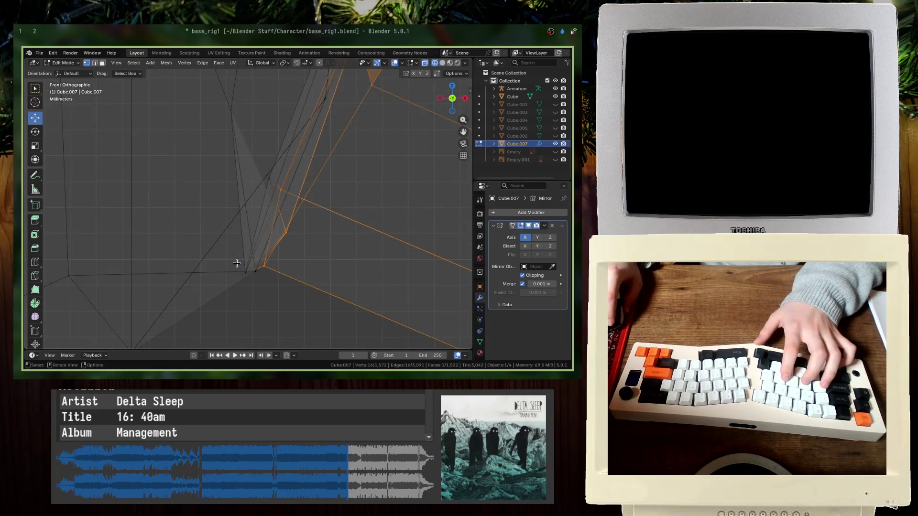
pyautogui.click(280, 275)
pyautogui.moveTo(303, 245)
pyautogui.keyDown('shift'); pyautogui.mouseDown(button='middle')
pyautogui.moveTo(266, 242)
pyautogui.moveTo(303, 232)
pyautogui.moveTo(282, 180)
pyautogui.moveTo(259, 256)
pyautogui.moveTo(267, 249)
pyautogui.moveTo(143, 211)
pyautogui.moveTo(160, 221)
pyautogui.moveTo(266, 201)
pyautogui.moveTo(237, 211)
pyautogui.mouseUp(button='middle'); pyautogui.keyUp('shift')
pyautogui.press('KP_7')
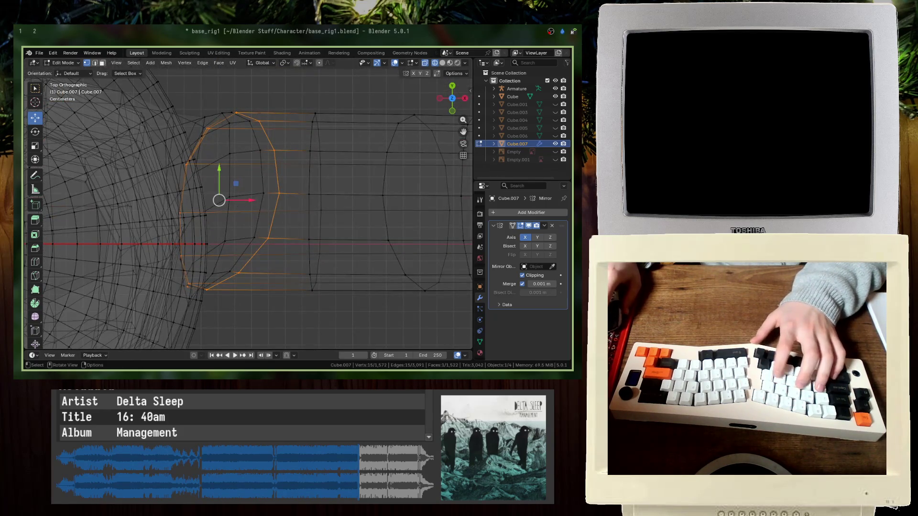
# - Move the selected vertices, drop one from the shoulder loop, and undo a trial repositioning
pyautogui.press('g')
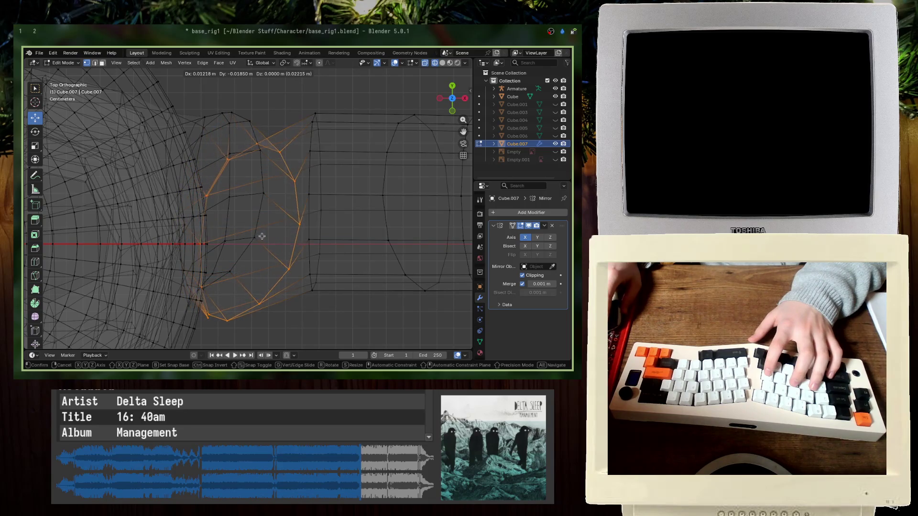
pyautogui.click(264, 234)
pyautogui.scroll(8, 228, 234)
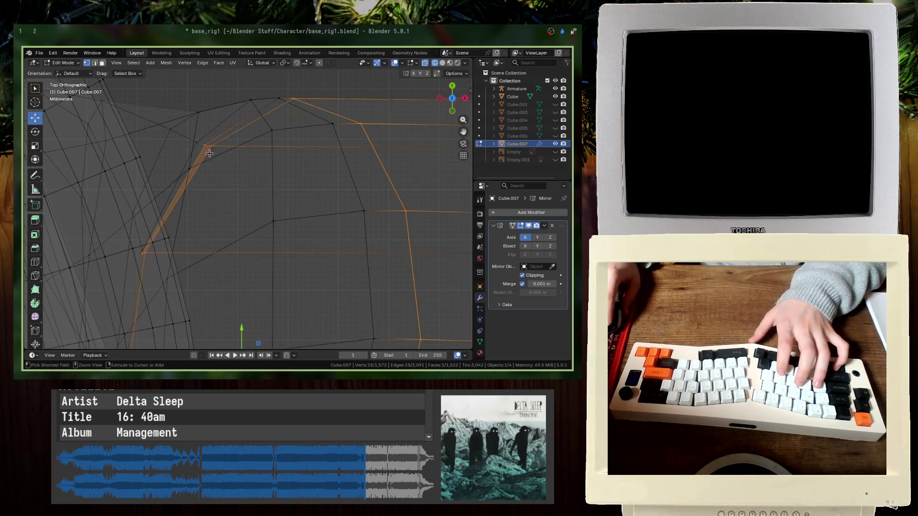
pyautogui.moveTo(144, 260); pyautogui.dragTo(144, 260)
pyautogui.moveTo(144, 260)
pyautogui.mouseDown(button='middle')
pyautogui.moveTo(143, 214)
pyautogui.moveTo(127, 197)
pyautogui.mouseUp(button='middle')
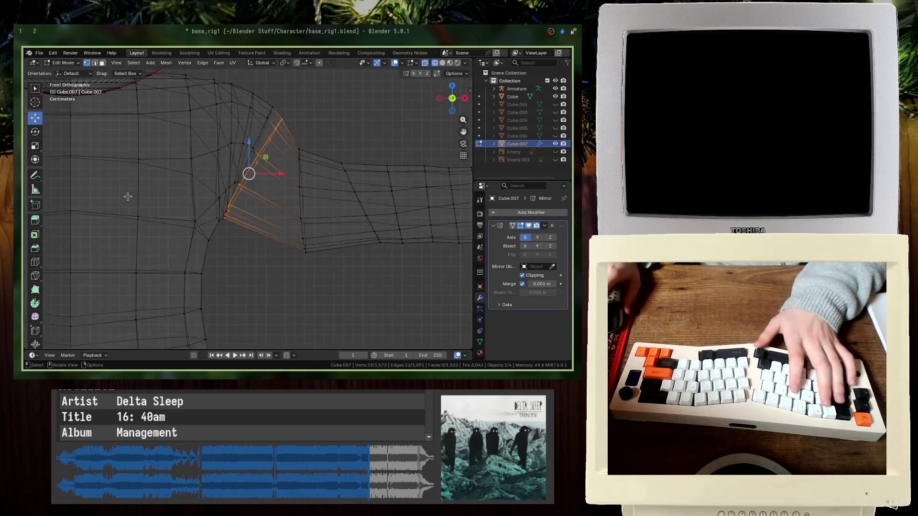
pyautogui.press('g')
pyautogui.press('Return')
pyautogui.press('g')
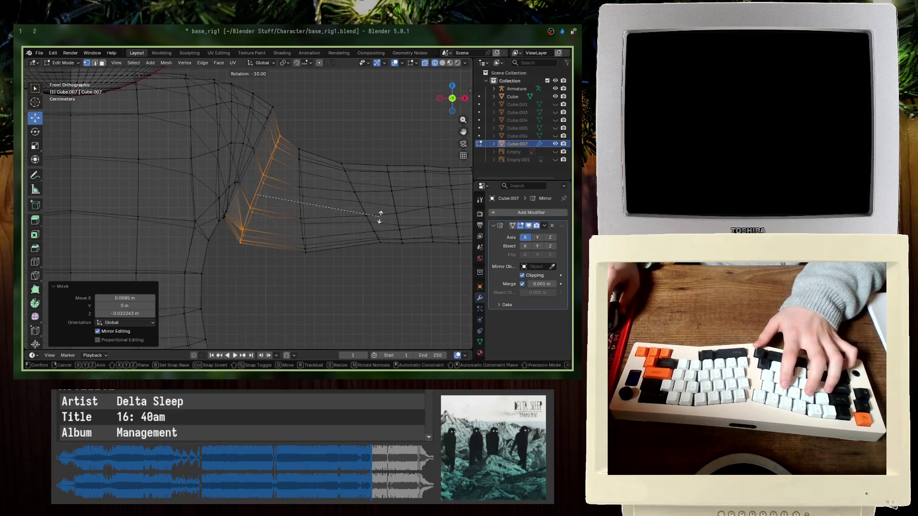
pyautogui.press('Escape')
pyautogui.hotkey('ctrl', 'z')
pyautogui.moveTo(265, 244)
pyautogui.mouseDown(button='middle')
pyautogui.moveTo(191, 231)
pyautogui.moveTo(377, 280)
pyautogui.moveTo(354, 237)
pyautogui.moveTo(371, 268)
pyautogui.mouseUp(button='middle')
# - In front view, tilt the shoulder loop to -5° and shift it slightly right and down
pyautogui.press('KP_1')
pyautogui.press('KP_Decimal')
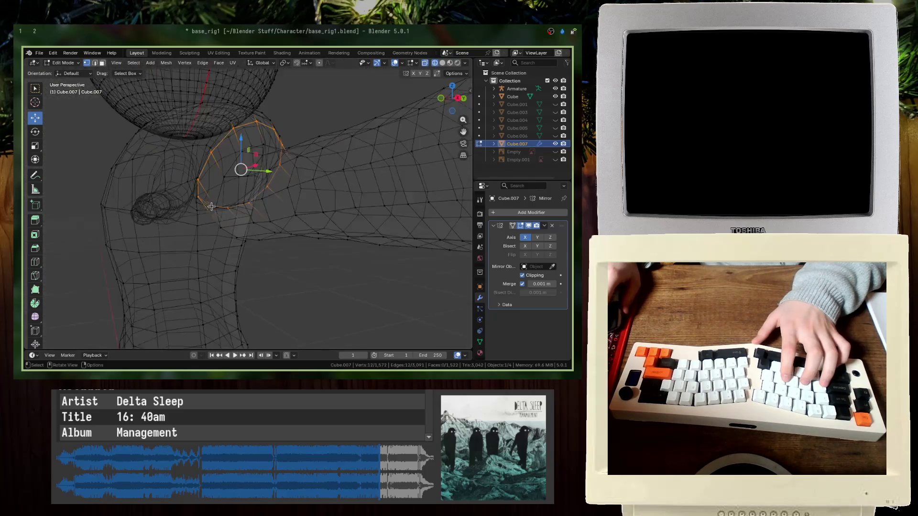
pyautogui.press('r')
pyautogui.press('Return')
pyautogui.press('g')
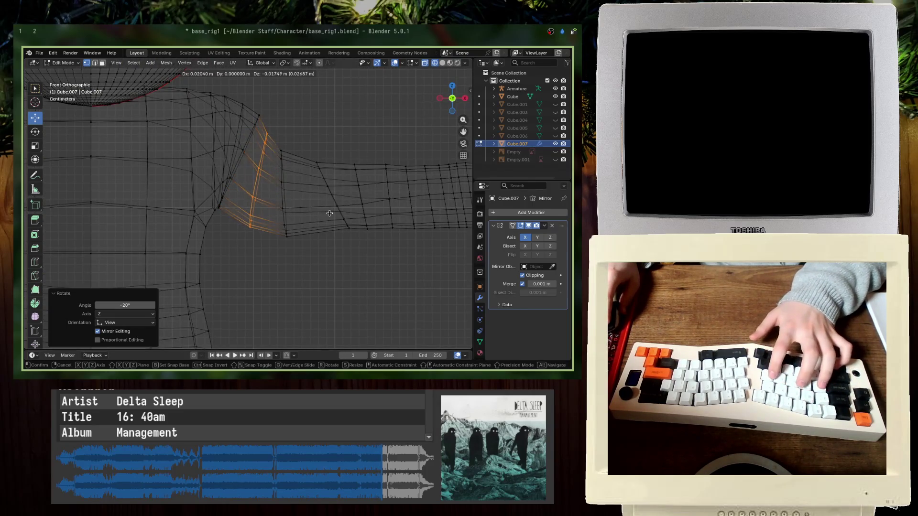
pyautogui.press('Escape')
pyautogui.press('r')
pyautogui.press('Return')
pyautogui.press('g')
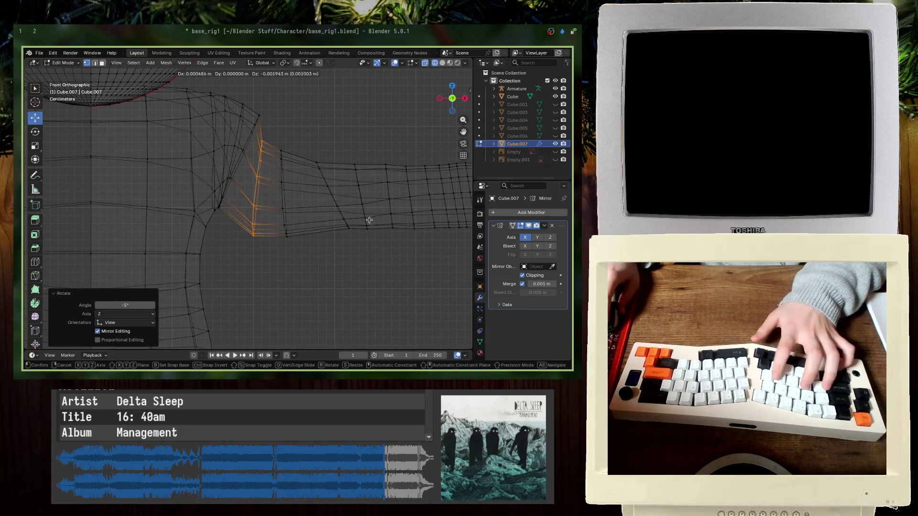
pyautogui.click(372, 222)
pyautogui.click(260, 121)
pyautogui.scroll(6, 256, 123)
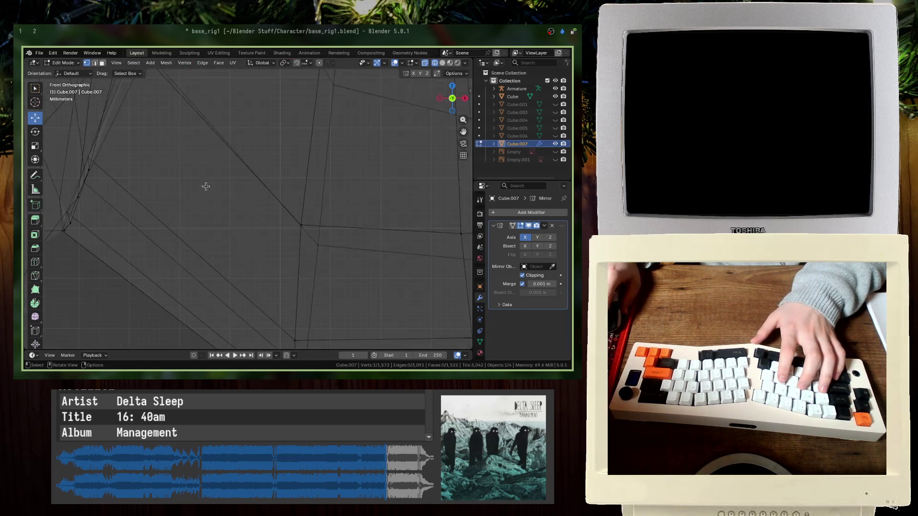
# - Select the vertices around the armpit and shoulder top and move them about 4.5 mm along X
pyautogui.scroll(-4, 219, 251)
pyautogui.moveTo(219, 251)
pyautogui.keyDown('shift'); pyautogui.mouseDown(button='middle')
pyautogui.moveTo(245, 205)
pyautogui.moveTo(245, 129)
pyautogui.moveTo(278, 118)
pyautogui.mouseUp(button='middle'); pyautogui.keyUp('shift')
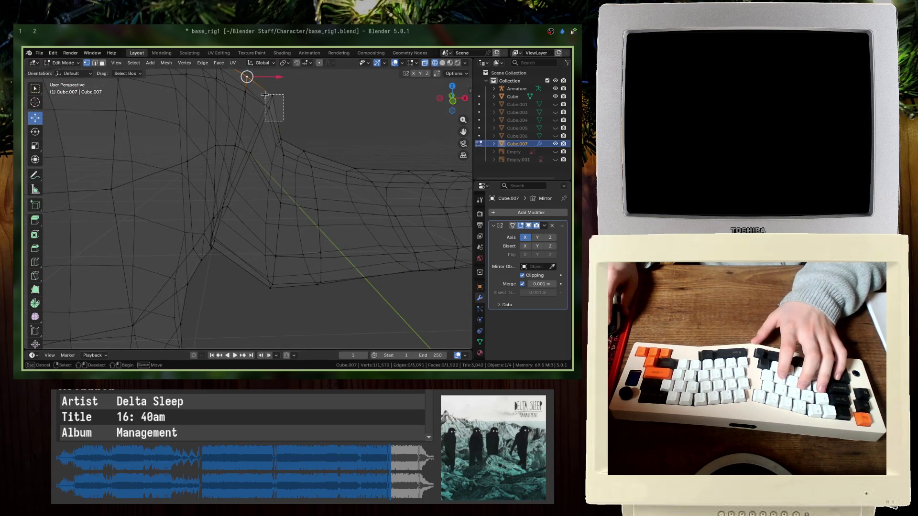
pyautogui.moveTo(261, 160); pyautogui.dragTo(241, 147)
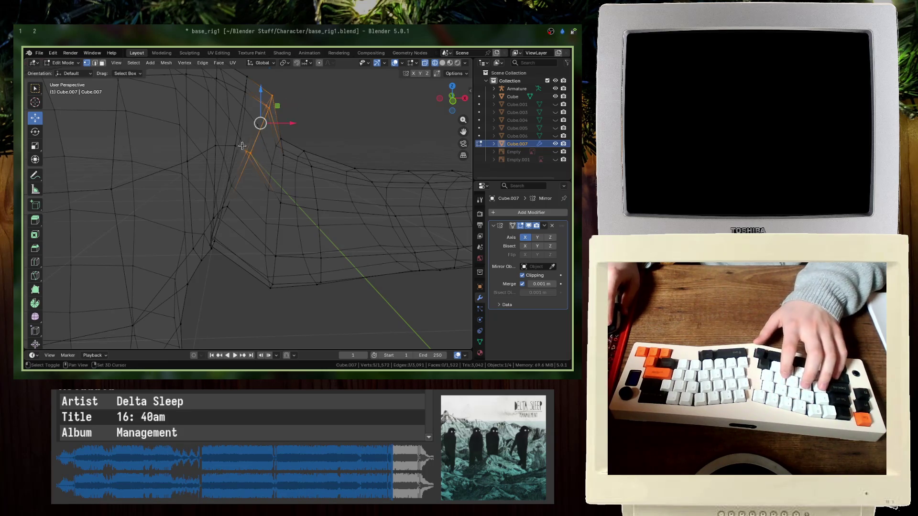
pyautogui.moveTo(257, 124)
pyautogui.keyDown('ctrl'); pyautogui.mouseDown(button='middle')
pyautogui.moveTo(251, 218)
pyautogui.moveTo(258, 160)
pyautogui.moveTo(242, 199)
pyautogui.moveTo(230, 191)
pyautogui.moveTo(228, 198)
pyautogui.mouseUp(button='middle'); pyautogui.keyUp('ctrl')
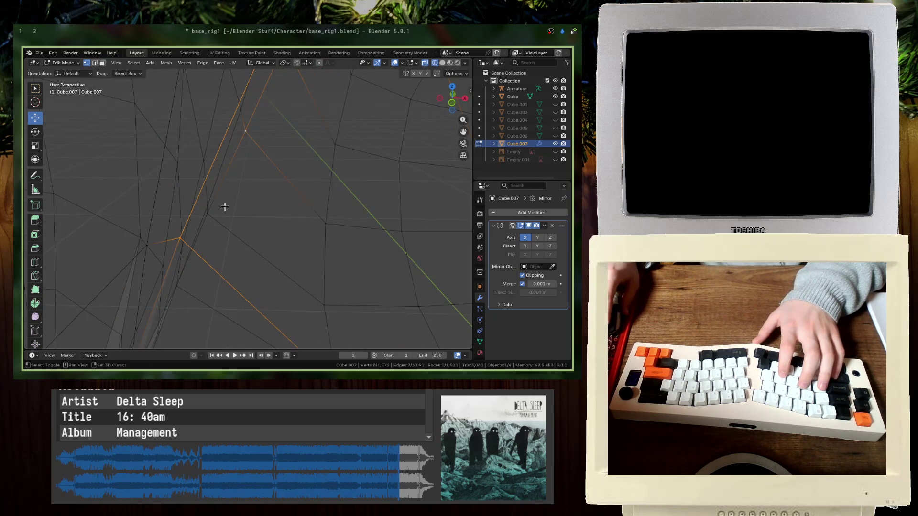
pyautogui.keyDown('shift'); pyautogui.moveTo(209, 239); pyautogui.dragTo(213, 217, button='middle'); pyautogui.keyUp('shift')
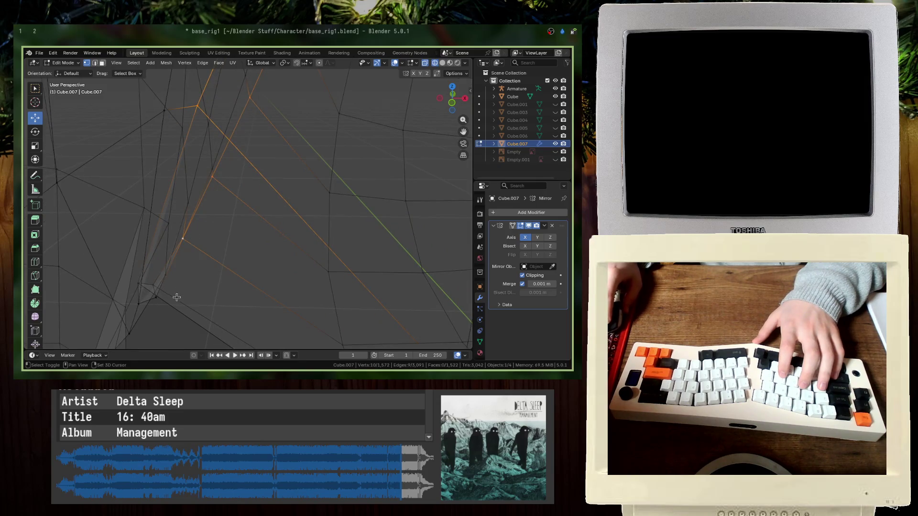
pyautogui.keyDown('shift'); pyautogui.moveTo(175, 286); pyautogui.dragTo(181, 258, button='middle'); pyautogui.keyUp('shift')
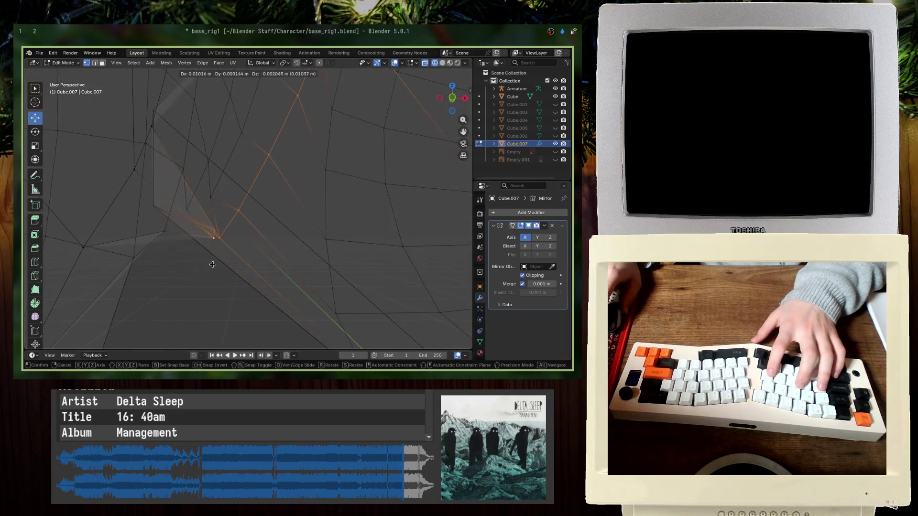
pyautogui.keyDown('ctrl'); pyautogui.click(152, 250); pyautogui.keyUp('ctrl')
pyautogui.keyDown('ctrl'); pyautogui.moveTo(143, 199); pyautogui.dragTo(143, 200); pyautogui.keyUp('ctrl')
pyautogui.moveTo(143, 201)
pyautogui.mouseDown(button='middle')
pyautogui.moveTo(188, 256)
pyautogui.moveTo(188, 286)
pyautogui.moveTo(220, 329)
pyautogui.moveTo(163, 283)
pyautogui.moveTo(158, 294)
pyautogui.mouseUp(button='middle')
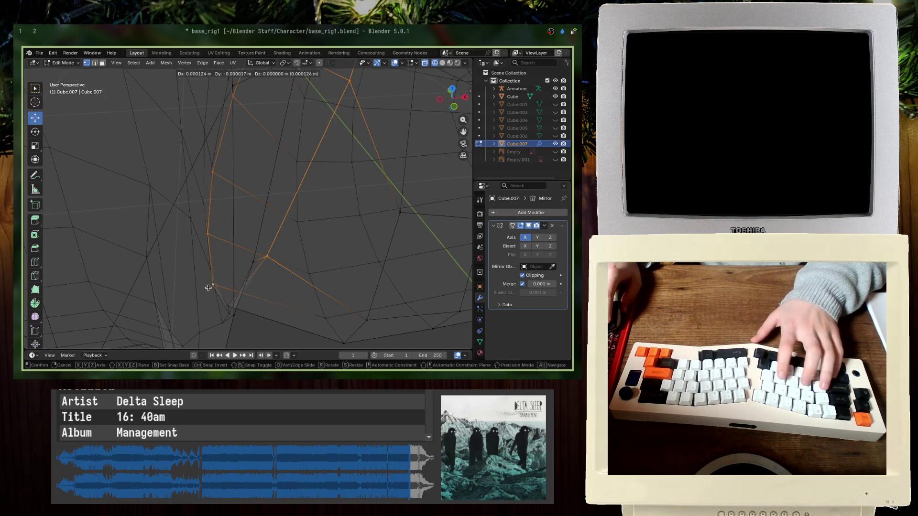
pyautogui.press('g')
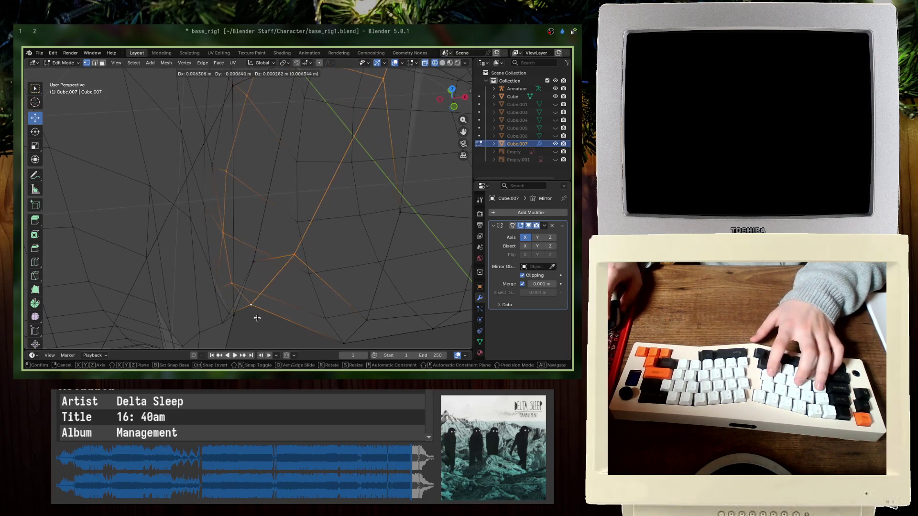
pyautogui.click(257, 318)
# - Back in front view, rotate the shoulder loop another -5°, then box-select the whole arm
pyautogui.moveTo(257, 319); pyautogui.dragTo(247, 282, button='middle')
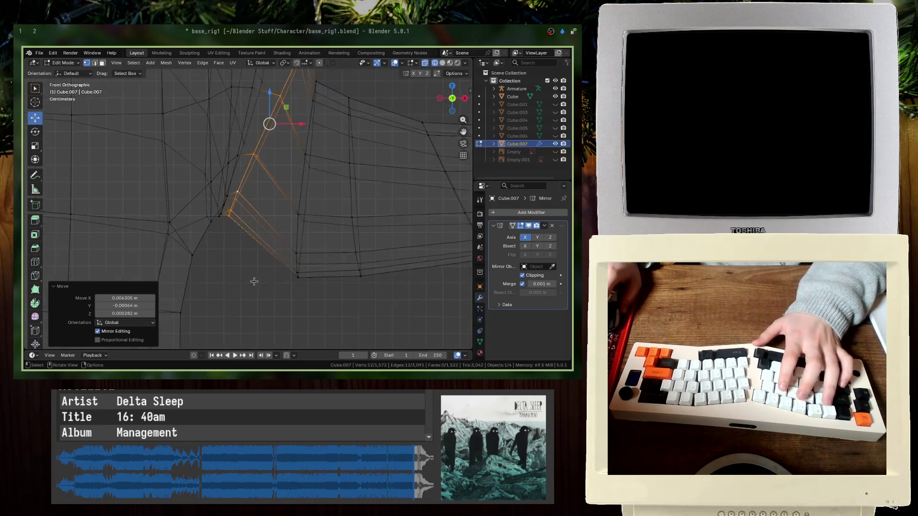
pyautogui.press('r')
pyautogui.click(355, 256)
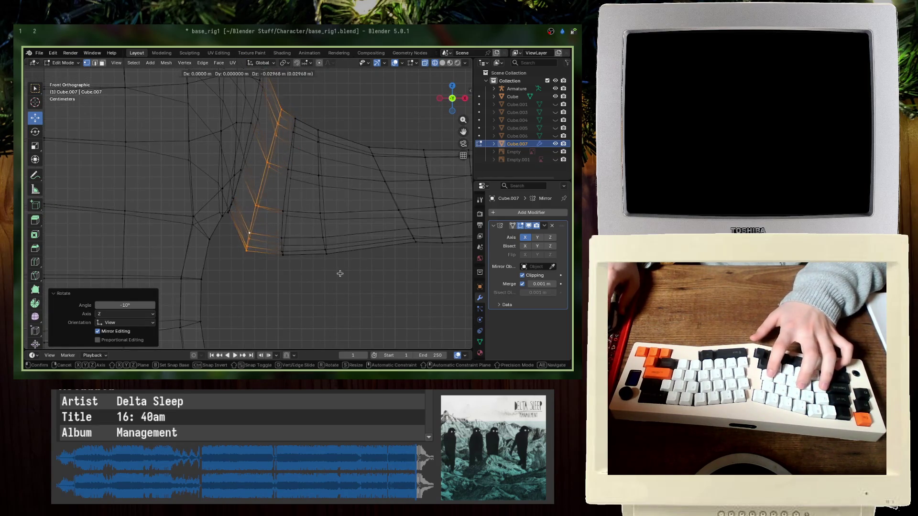
pyautogui.scroll(-2, 349, 265)
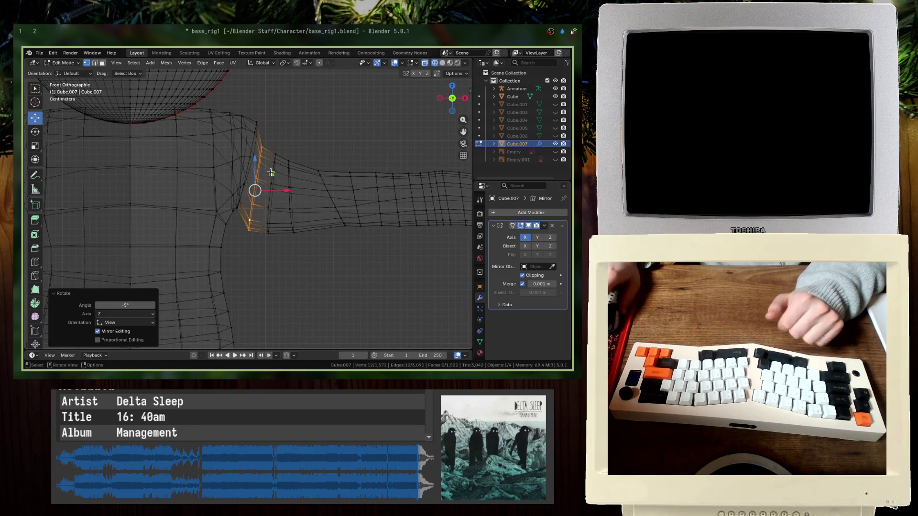
pyautogui.click(268, 233)
pyautogui.scroll(-3, 291, 242)
pyautogui.moveTo(370, 245); pyautogui.dragTo(206, 175)
# - Box-select the arm vertices from the shoulder outward
pyautogui.scroll(6, 219, 236)
pyautogui.keyDown('shift'); pyautogui.moveTo(281, 313); pyautogui.dragTo(213, 262); pyautogui.keyUp('shift')
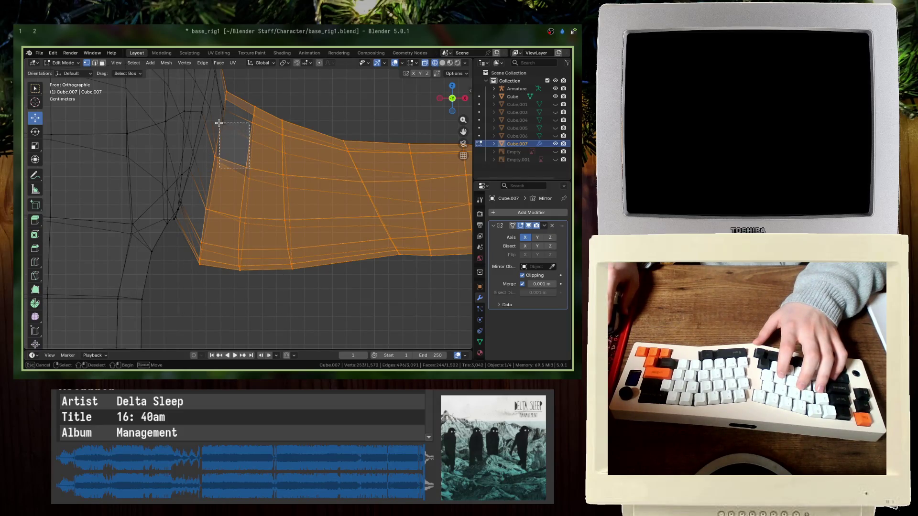
pyautogui.moveTo(262, 181); pyautogui.dragTo(267, 167)
pyautogui.scroll(-5, 267, 167)
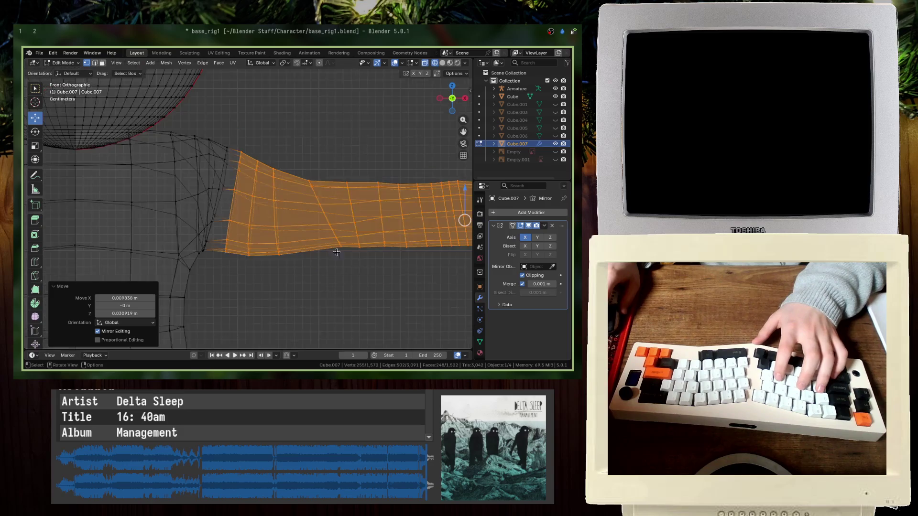
pyautogui.scroll(-4, 364, 254)
pyautogui.moveTo(408, 245); pyautogui.dragTo(232, 181)
pyautogui.scroll(2, 201, 235)
pyautogui.scroll(2, 201, 234)
pyautogui.moveTo(218, 243); pyautogui.dragTo(201, 185)
# - Rotate the arm 10° and move it into a level horizontal T-pose
pyautogui.press('r')
pyautogui.press('1')
pyautogui.press('0')
pyautogui.press('Return')
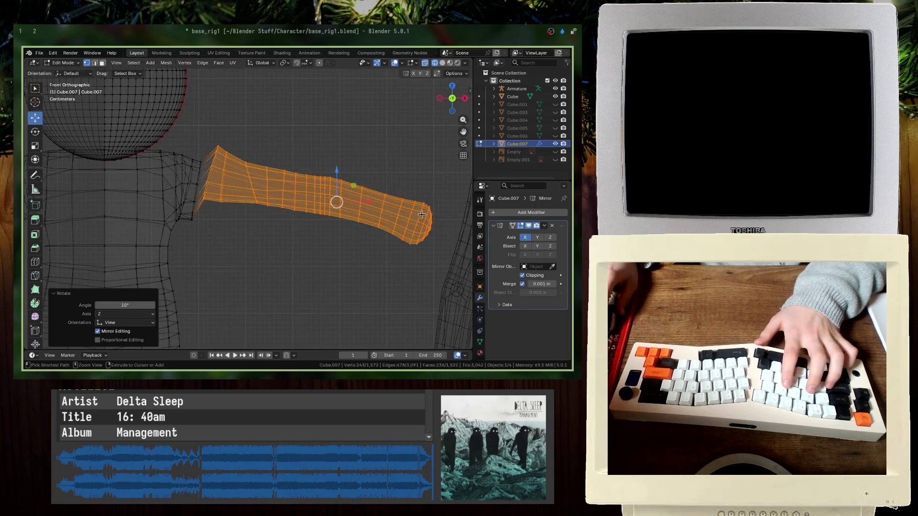
pyautogui.press('g')
pyautogui.click(363, 234)
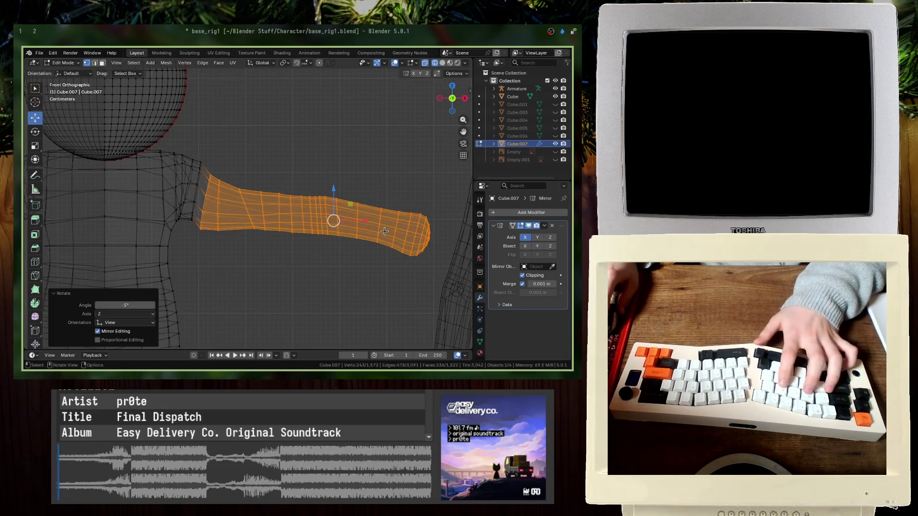
# - Return to Object Mode with solid shading and save base_rig1.blend
pyautogui.press('Tab')
pyautogui.hotkey('shift', 'z')
pyautogui.scroll(-5, 364, 235)
pyautogui.hotkey('ctrl', 's')
# - Orbit to the shoulder, select the character body mesh and enter Edit Mode
pyautogui.moveTo(246, 268)
pyautogui.mouseDown(button='middle')
pyautogui.moveTo(246, 240)
pyautogui.moveTo(184, 219)
pyautogui.moveTo(128, 177)
pyautogui.mouseUp(button='middle')
pyautogui.scroll(4, 246, 240)
pyautogui.scroll(3, 185, 219)
pyautogui.click(184, 219)
pyautogui.press('Tab')
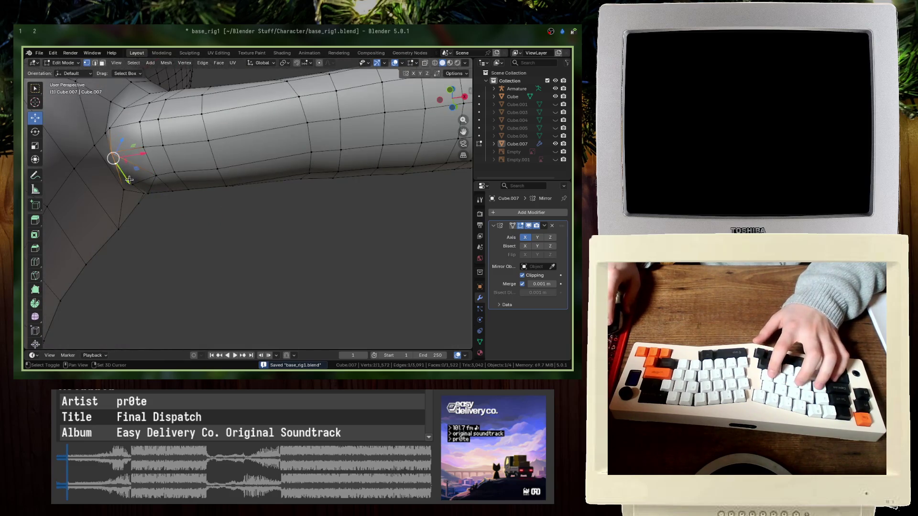
# - Lift the selected arm vertices slightly along Z and save the file
pyautogui.press('g')
pyautogui.press('z')
pyautogui.click(136, 187)
pyautogui.moveTo(136, 187)
pyautogui.mouseDown(button='middle')
pyautogui.moveTo(127, 206)
pyautogui.moveTo(150, 193)
pyautogui.moveTo(159, 206)
pyautogui.mouseUp(button='middle')
pyautogui.hotkey('ctrl', 's')
# - Select the armpit vertex, switch to Object Mode and save again
pyautogui.moveTo(131, 152); pyautogui.dragTo(192, 182, button='middle')
pyautogui.click(193, 182)
pyautogui.press('Tab')
pyautogui.hotkey('ctrl', 's')
# - Orbit out to see both characters, re-enter Edit Mode on the body and save
pyautogui.moveTo(212, 213)
pyautogui.mouseDown(button='middle')
pyautogui.moveTo(260, 220)
pyautogui.moveTo(188, 236)
pyautogui.mouseUp(button='middle')
pyautogui.scroll(-5, 187, 236)
pyautogui.moveTo(242, 205)
pyautogui.mouseDown(button='middle')
pyautogui.moveTo(287, 221)
pyautogui.moveTo(91, 274)
pyautogui.moveTo(133, 249)
pyautogui.mouseUp(button='middle')
pyautogui.press('Tab')
pyautogui.scroll(5, 246, 231)
pyautogui.hotkey('ctrl', 's')
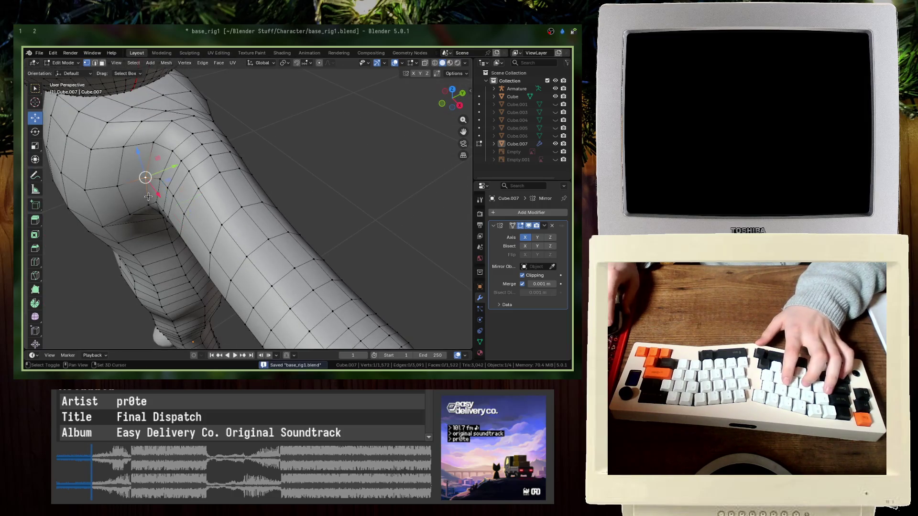
# - Select a shoulder face, then inspect the mesh in X-ray from top and front views
pyautogui.keyDown('shift'); pyautogui.click(125, 190); pyautogui.keyUp('shift')
pyautogui.moveTo(125, 190)
pyautogui.mouseDown(button='middle')
pyautogui.moveTo(174, 208)
pyautogui.moveTo(252, 190)
pyautogui.mouseUp(button='middle')
pyautogui.press('KP_7')
pyautogui.hotkey('alt', 'z')
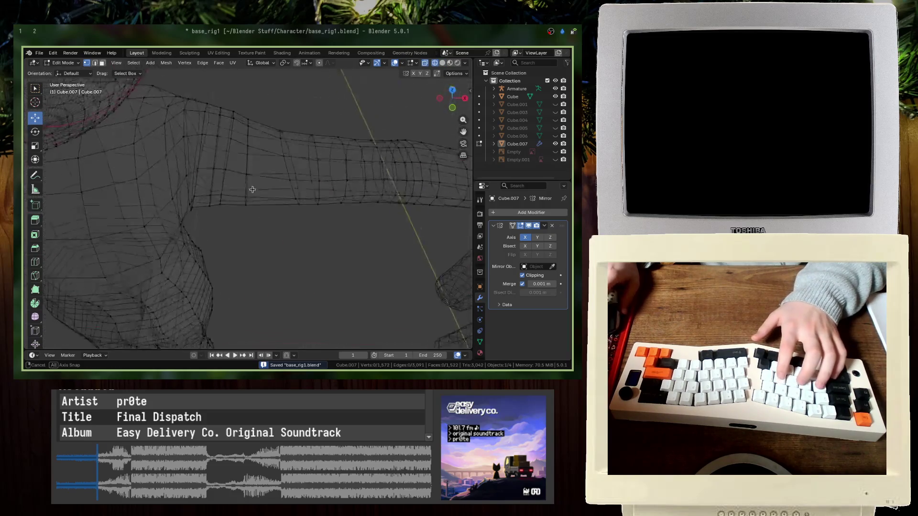
pyautogui.press('KP_1')
pyautogui.hotkey('alt', 'a')
pyautogui.moveTo(227, 260); pyautogui.dragTo(192, 249, button='middle')
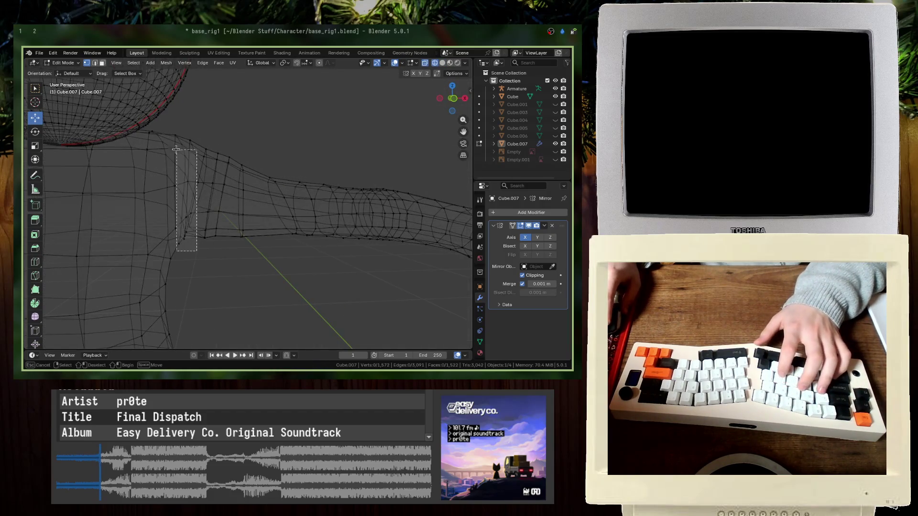